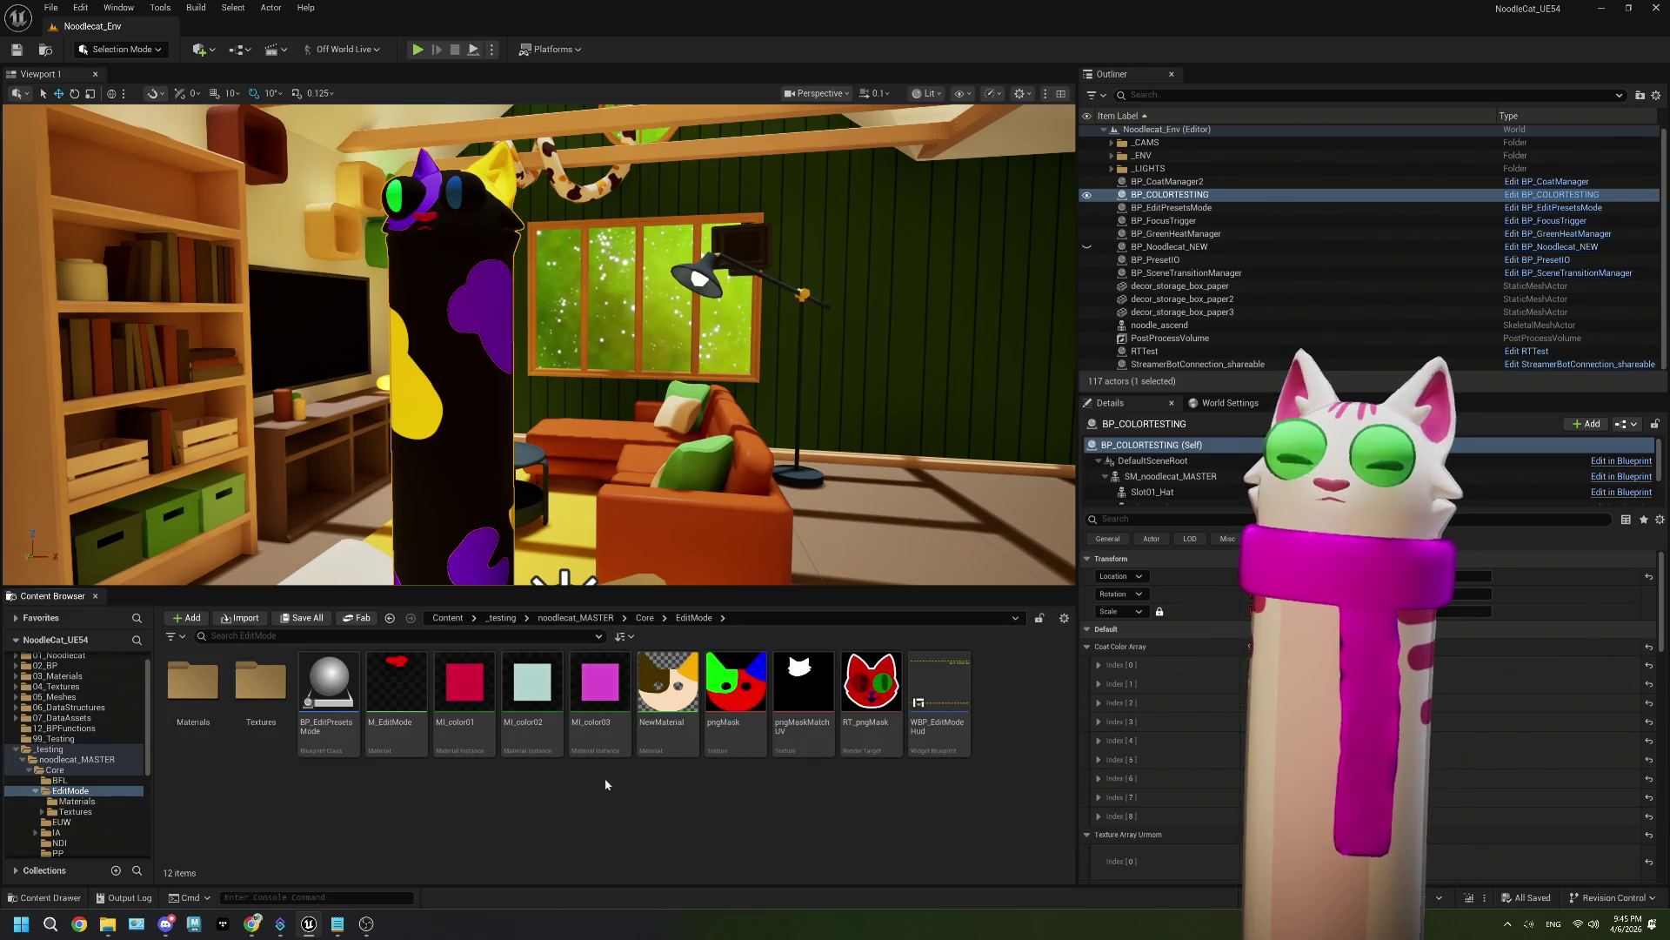
Step: Bring ThePlan.txt forward and select the three Edit Mode command lines
click(337, 922)
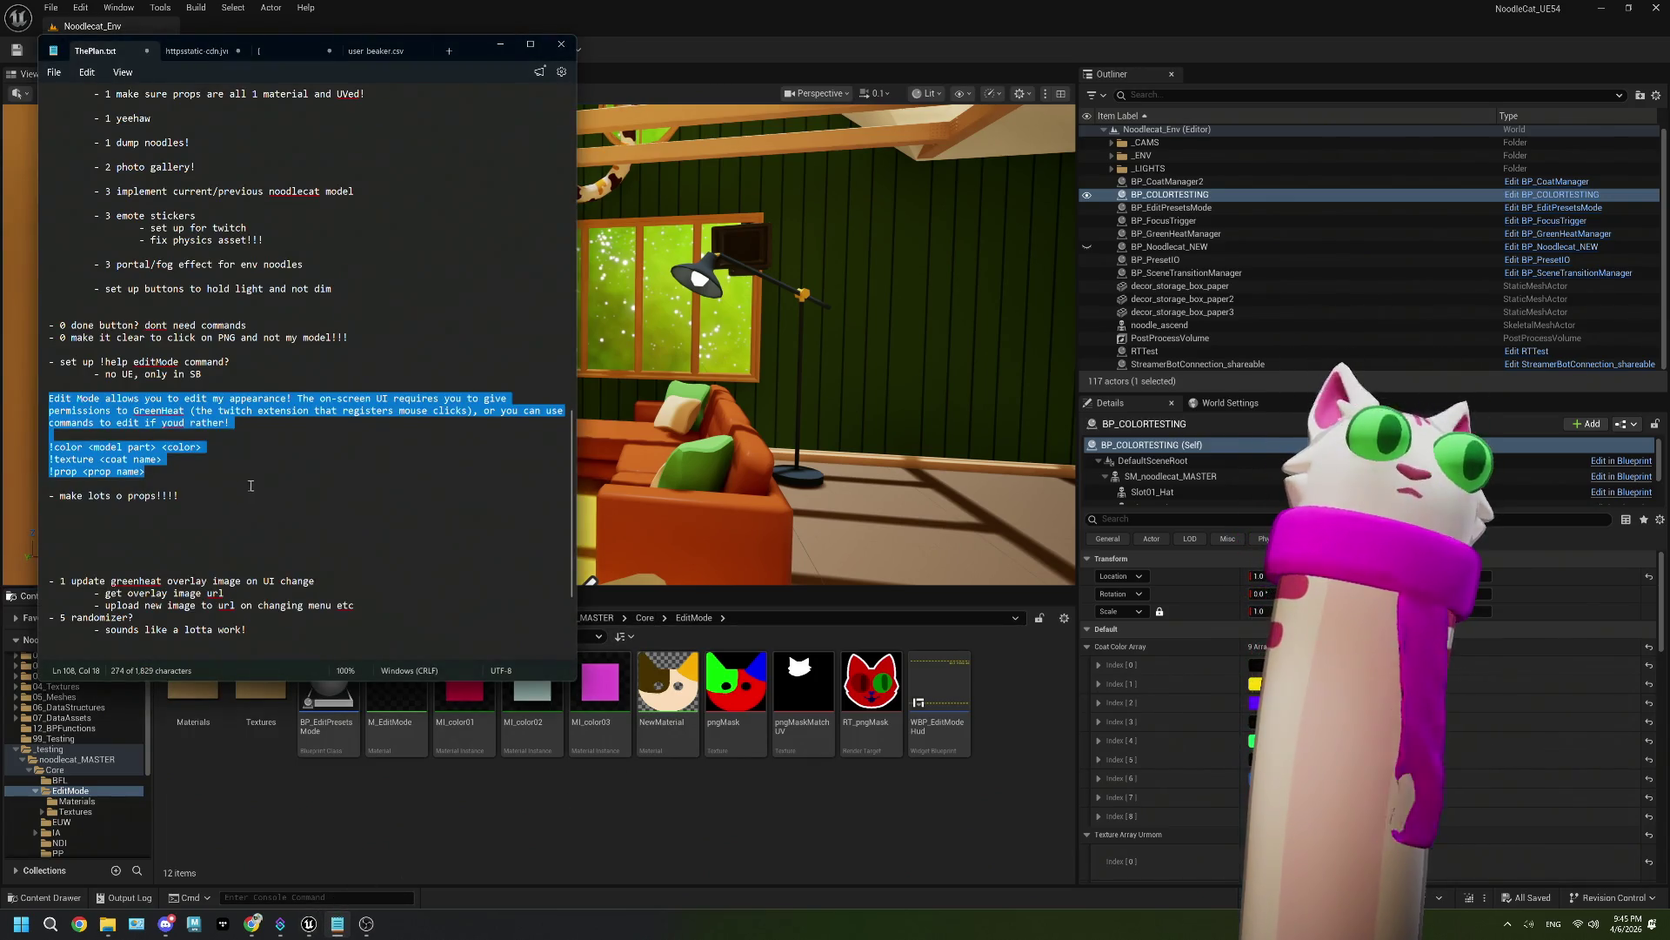
click(173, 474)
mouse_move(49, 483)
mouse_down()
mouse_move(38, 401)
mouse_move(61, 454)
mouse_move(159, 470)
mouse_up()
click(51, 447)
key(shift+Down)
key(shift+Down)
key(shift+End)
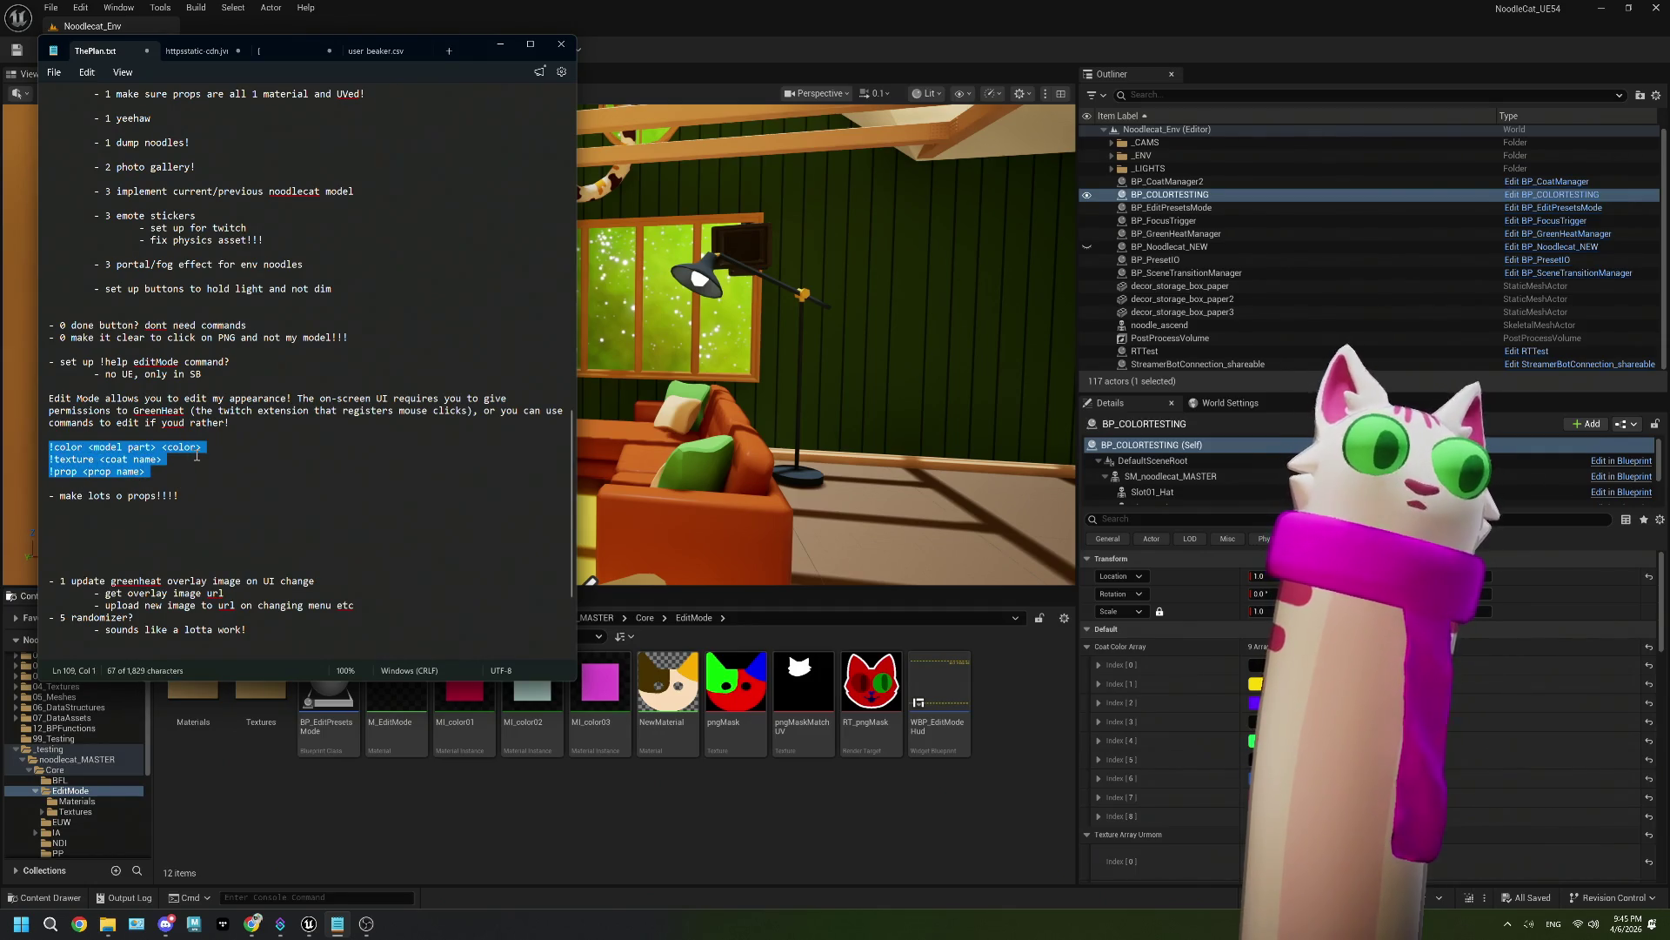
click(197, 456)
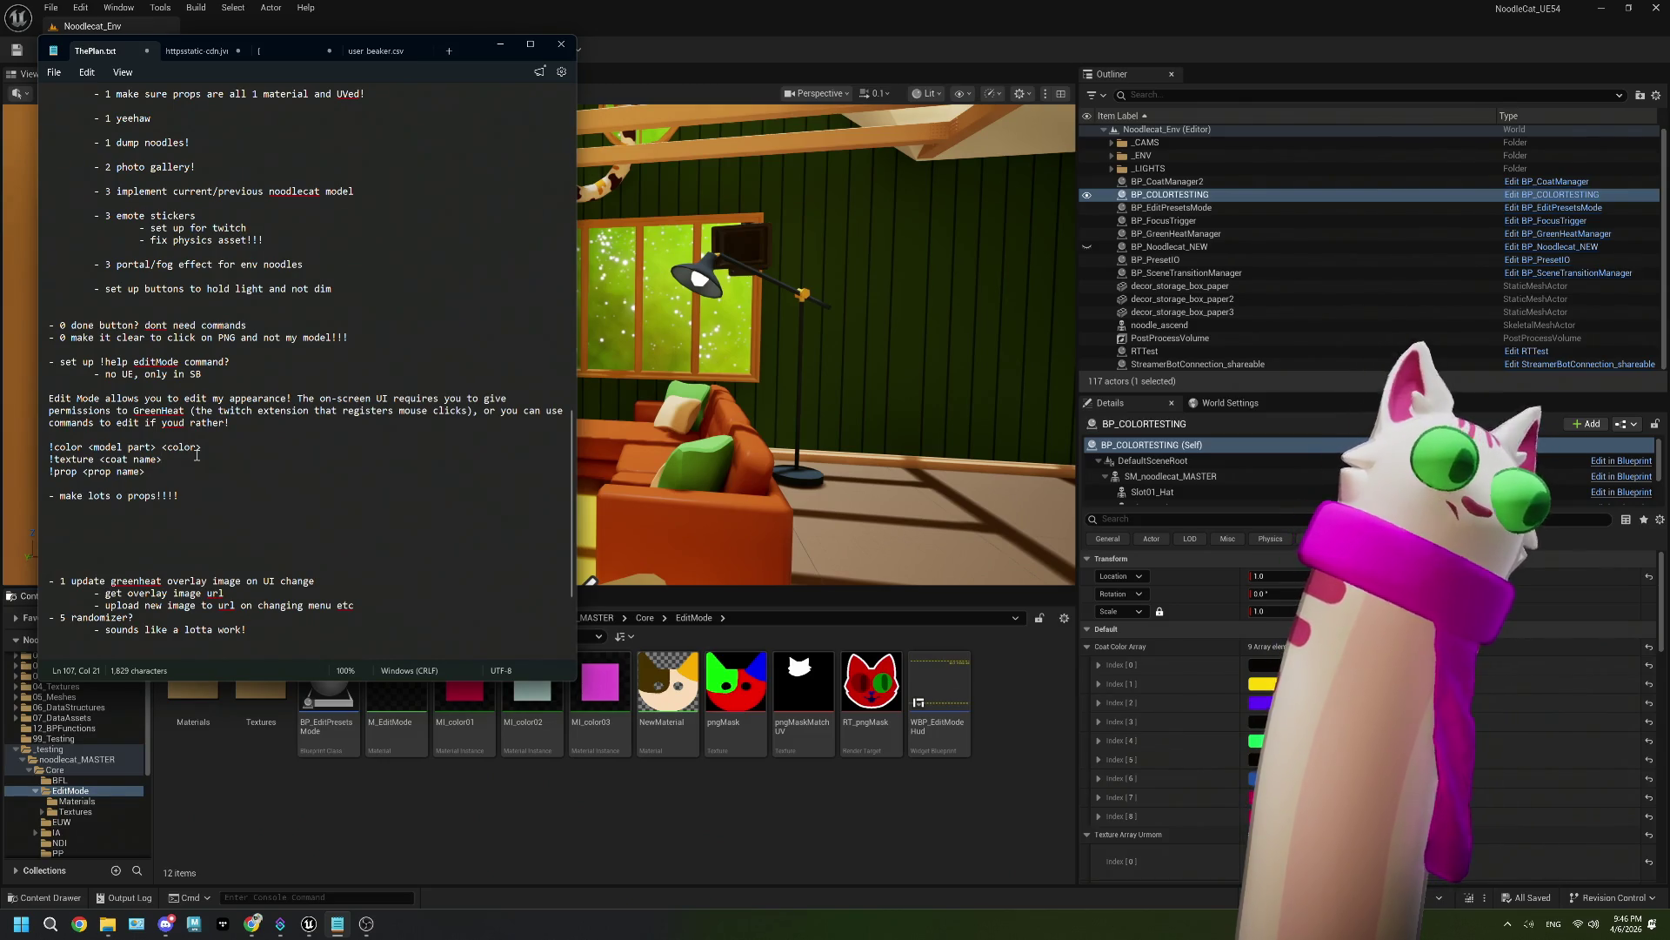
Step: Describe !color as changing a model part's colour: body1–body3, reye, rpupil, leye, lpupil, nose, mouth
click(205, 446)
text(--- )
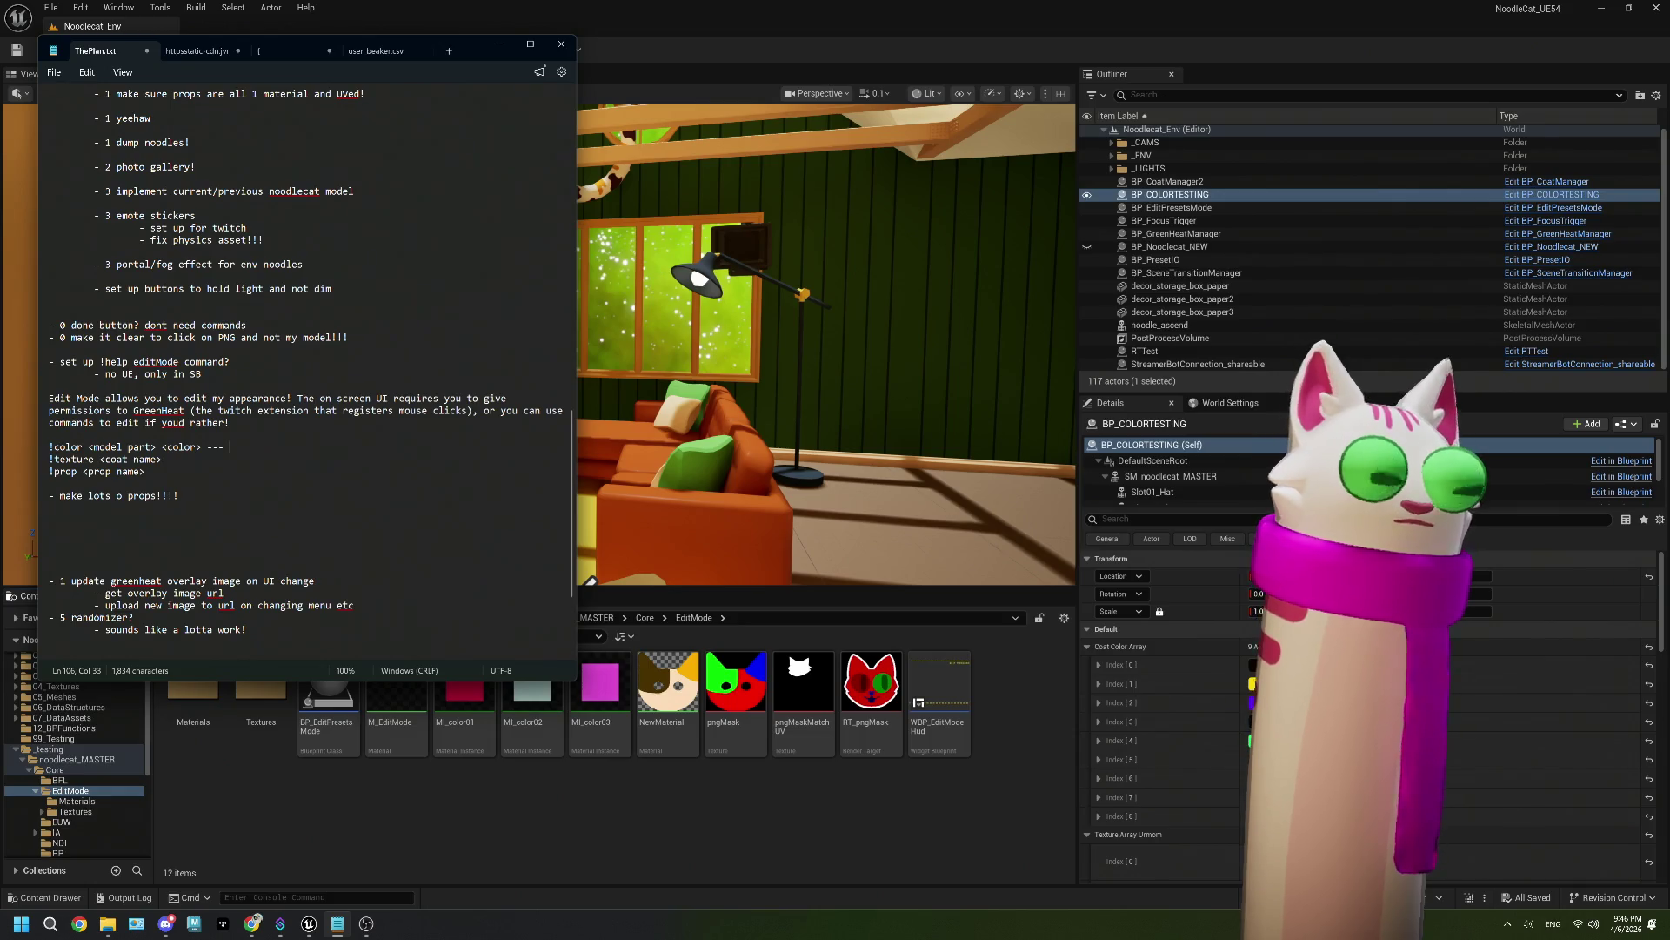
text(changes the )
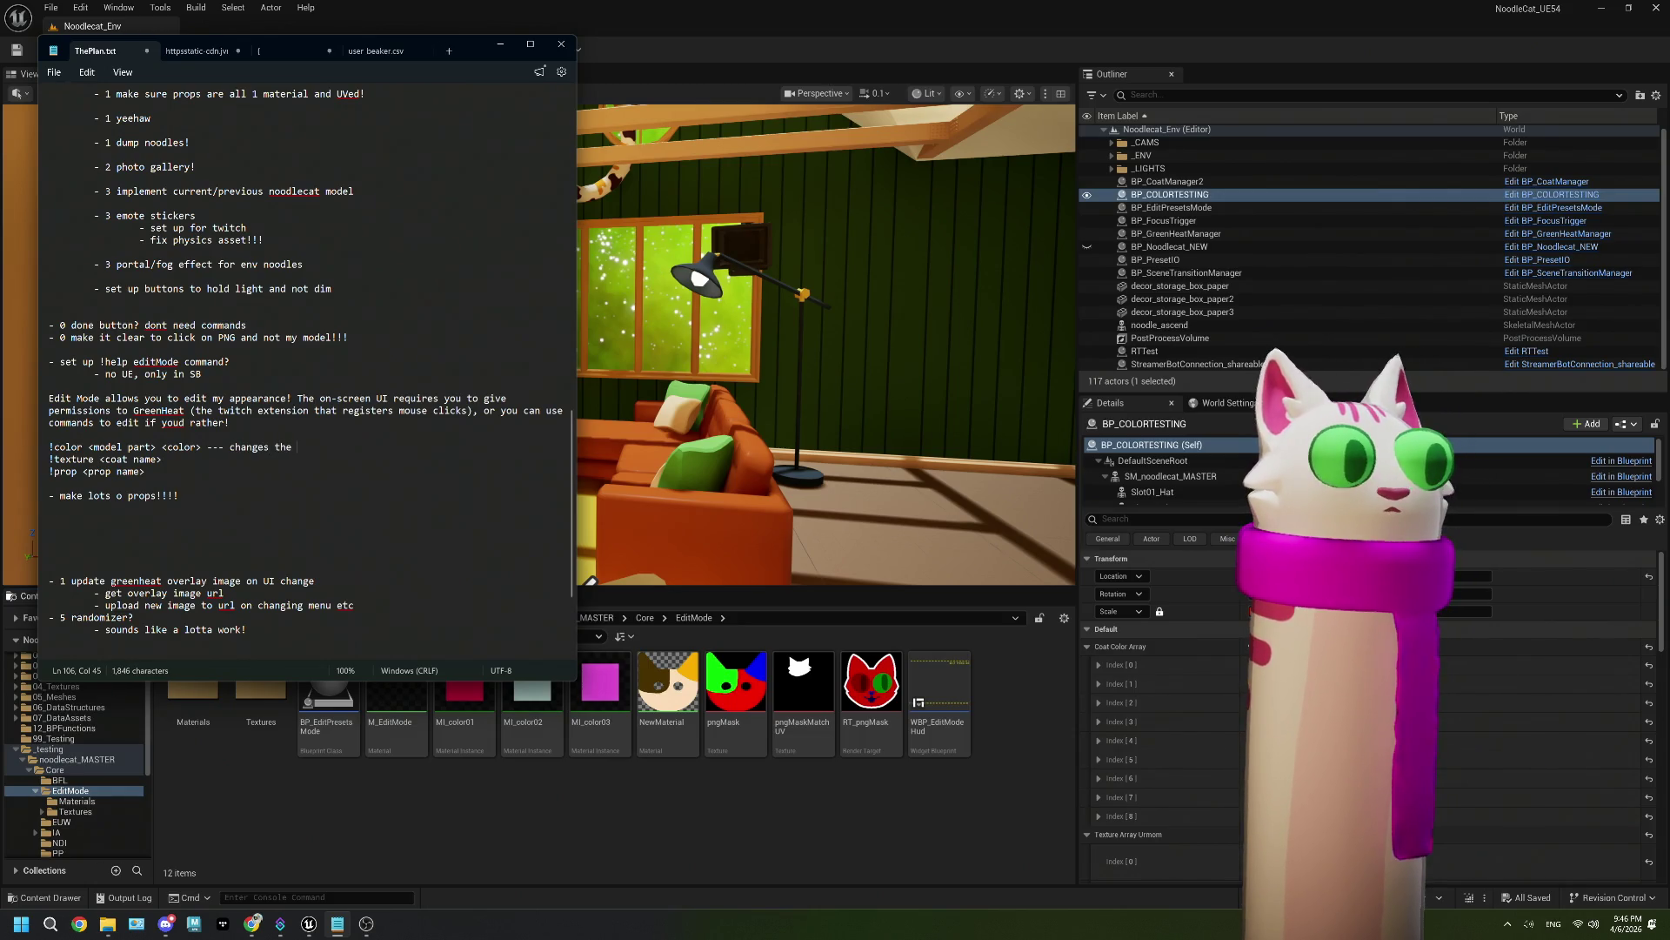
text(color of the)
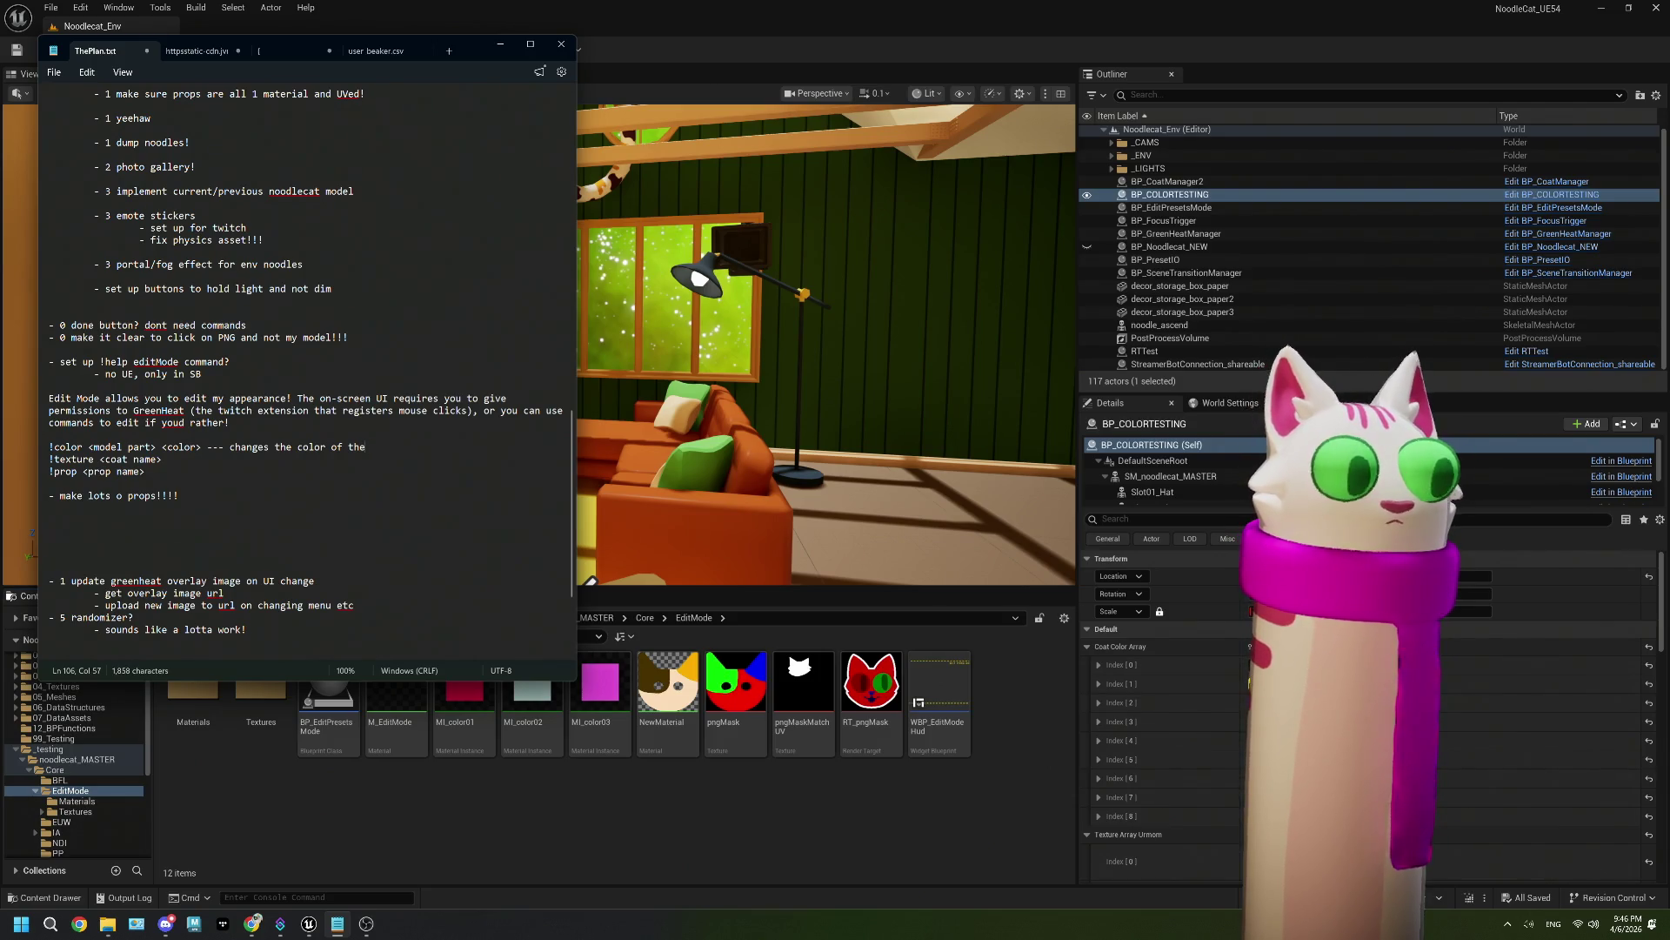
text( given model part (body)
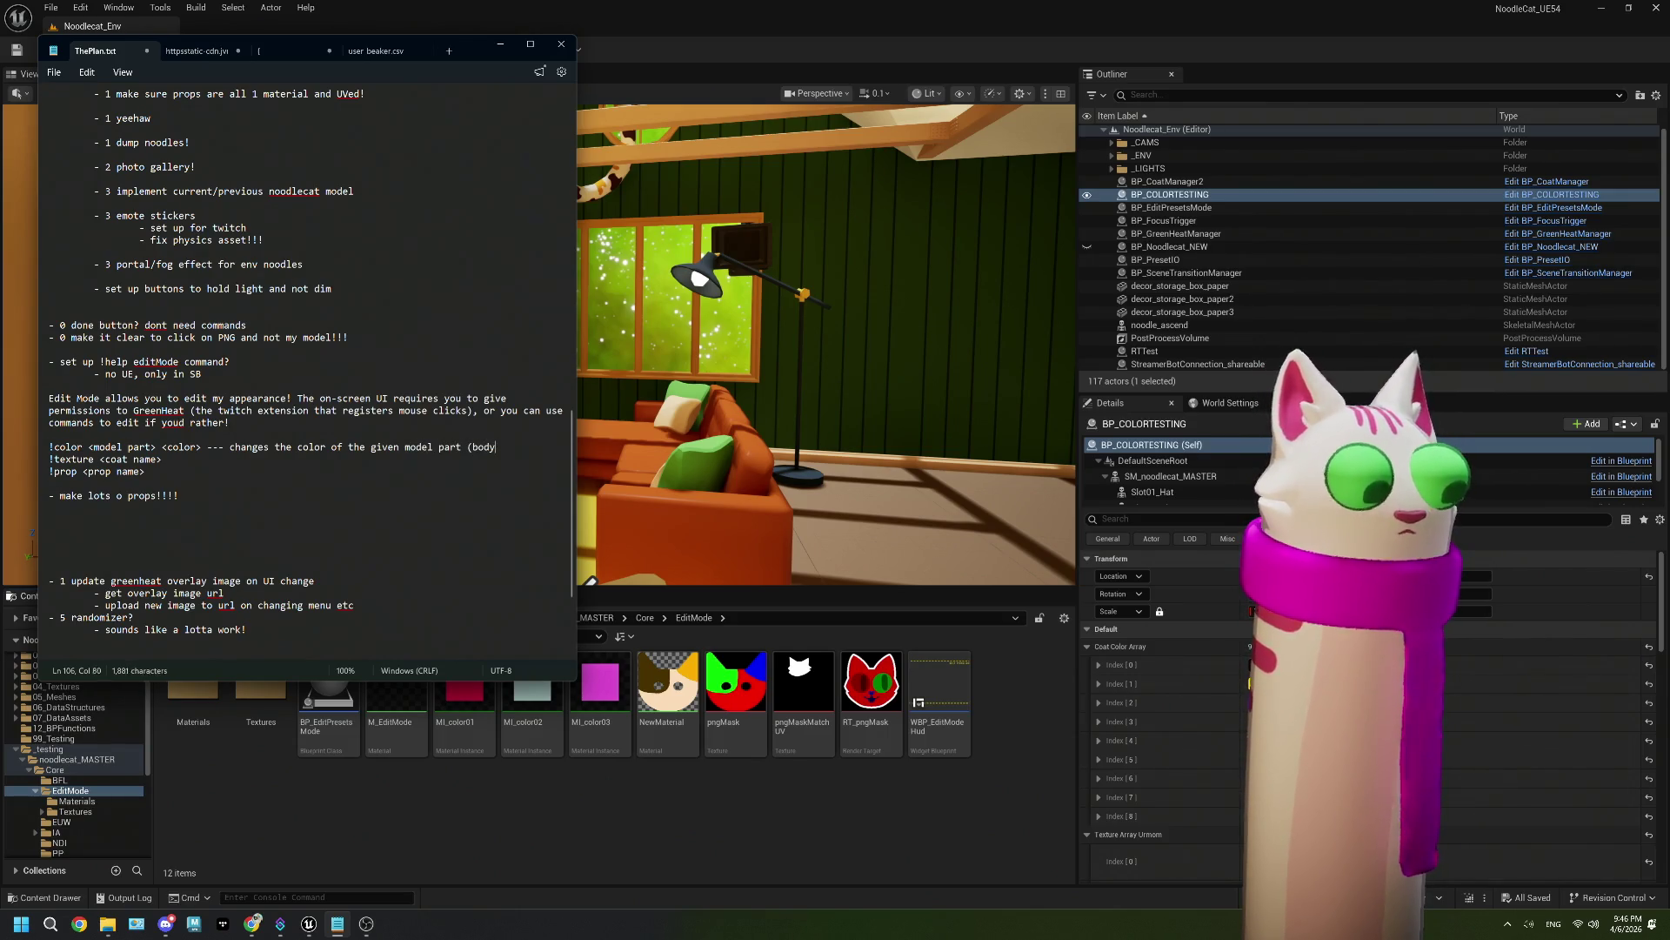
text(1, body)
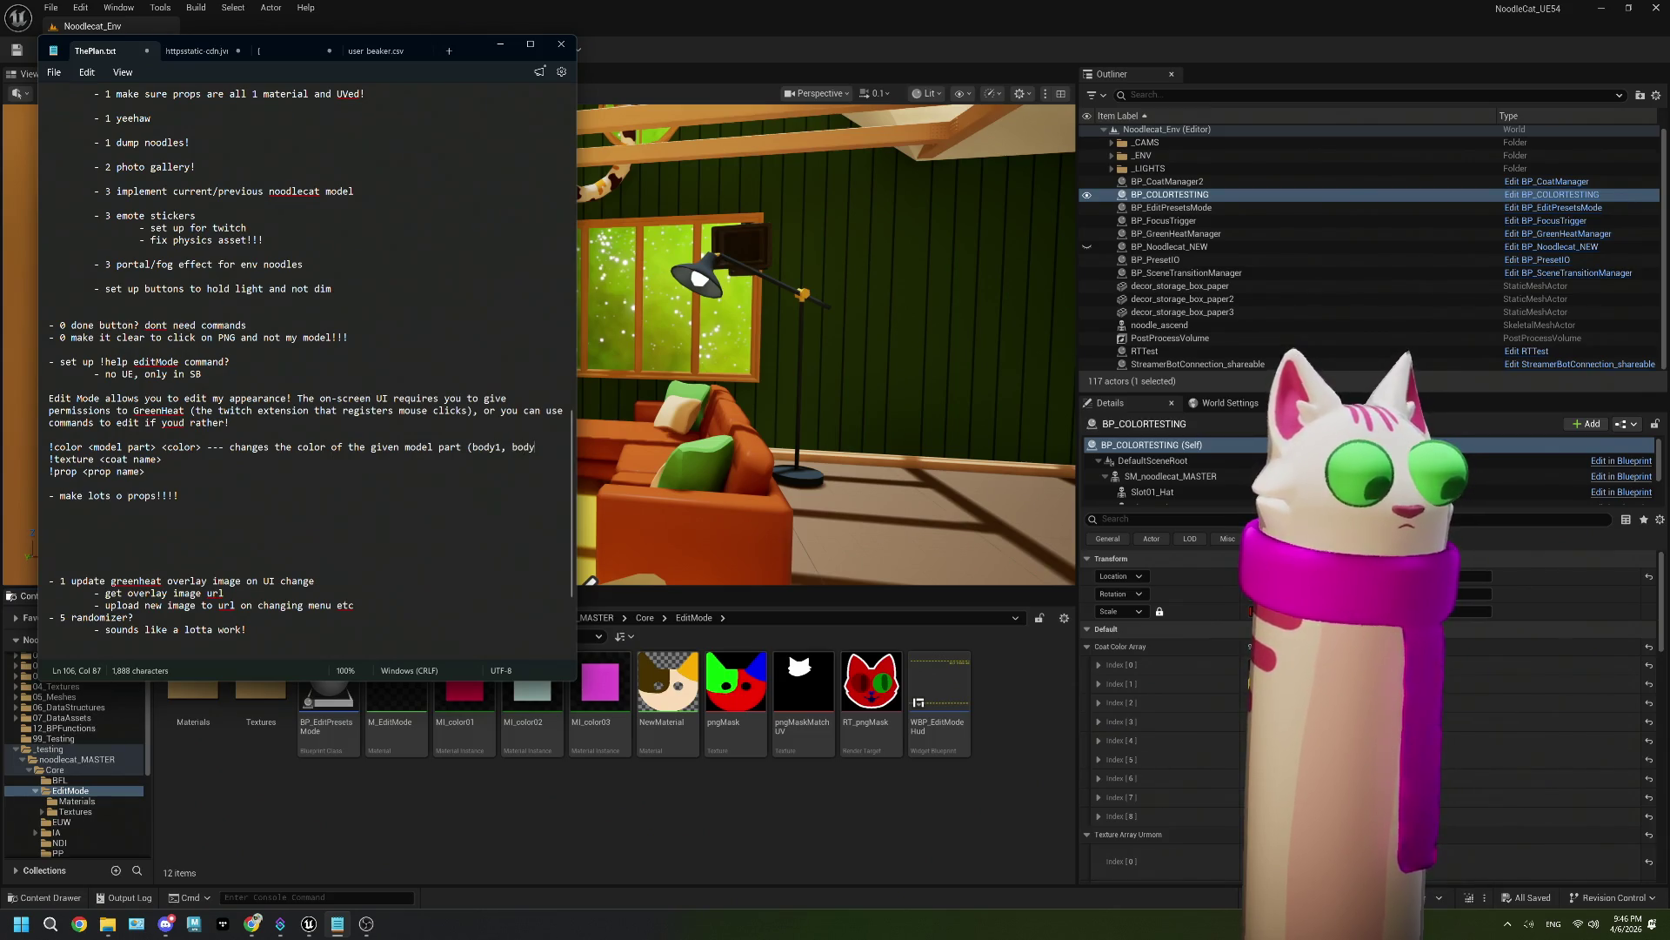
text(2, bosy)
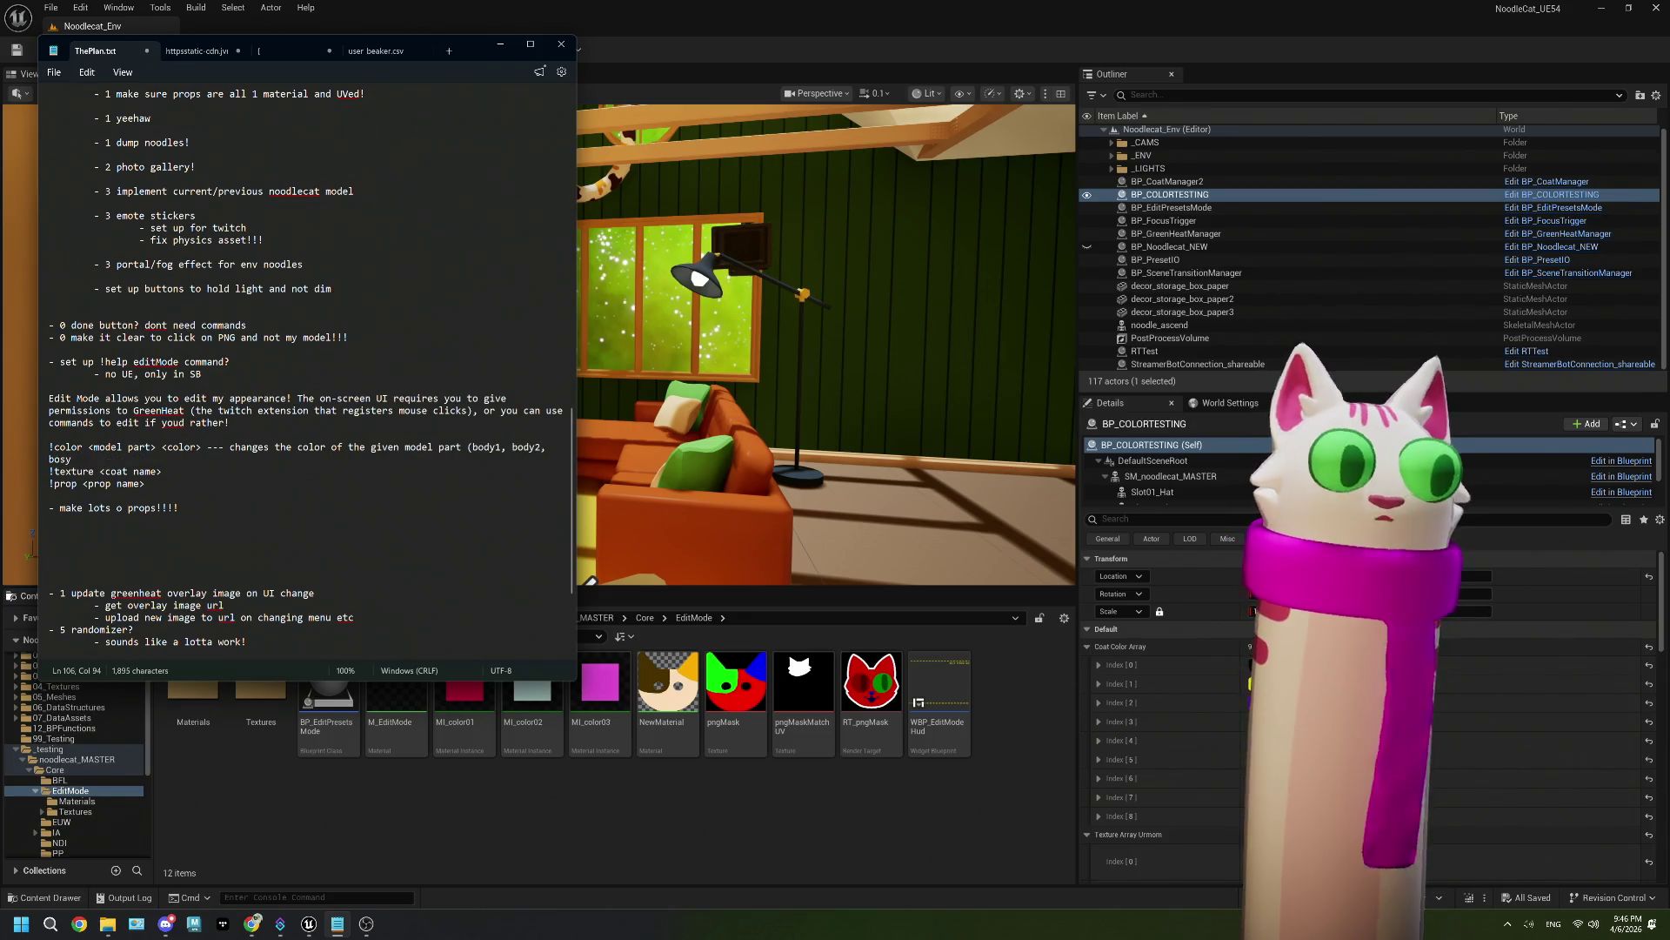
text(y3, r)
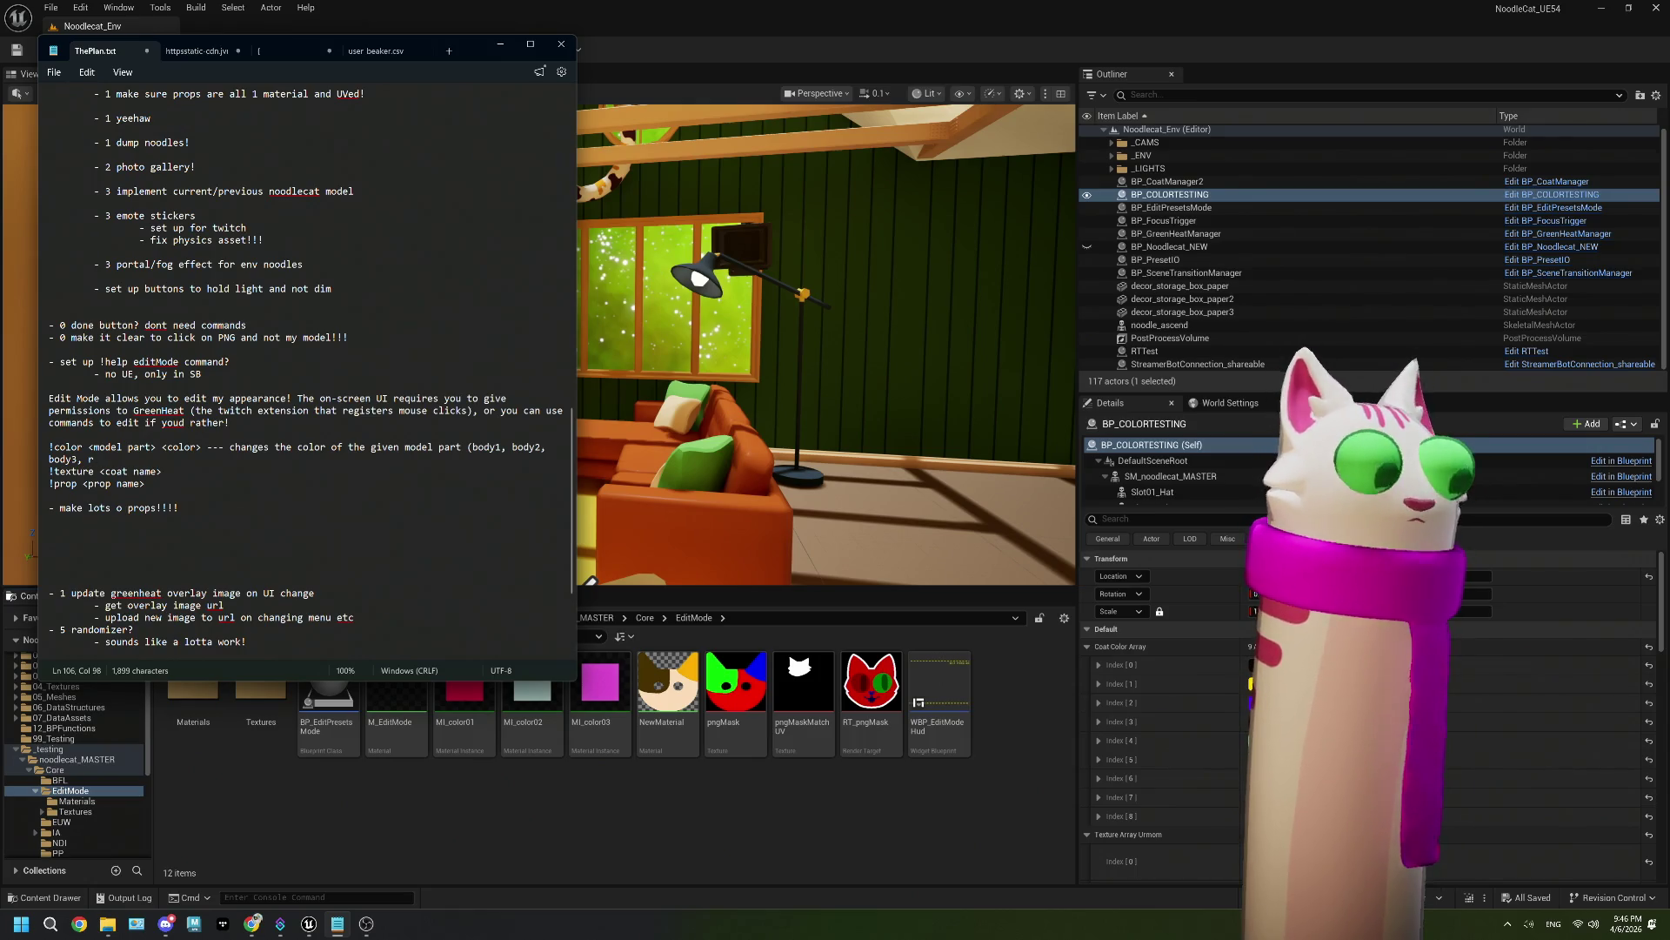
key(BackSpace)
text(eye, )
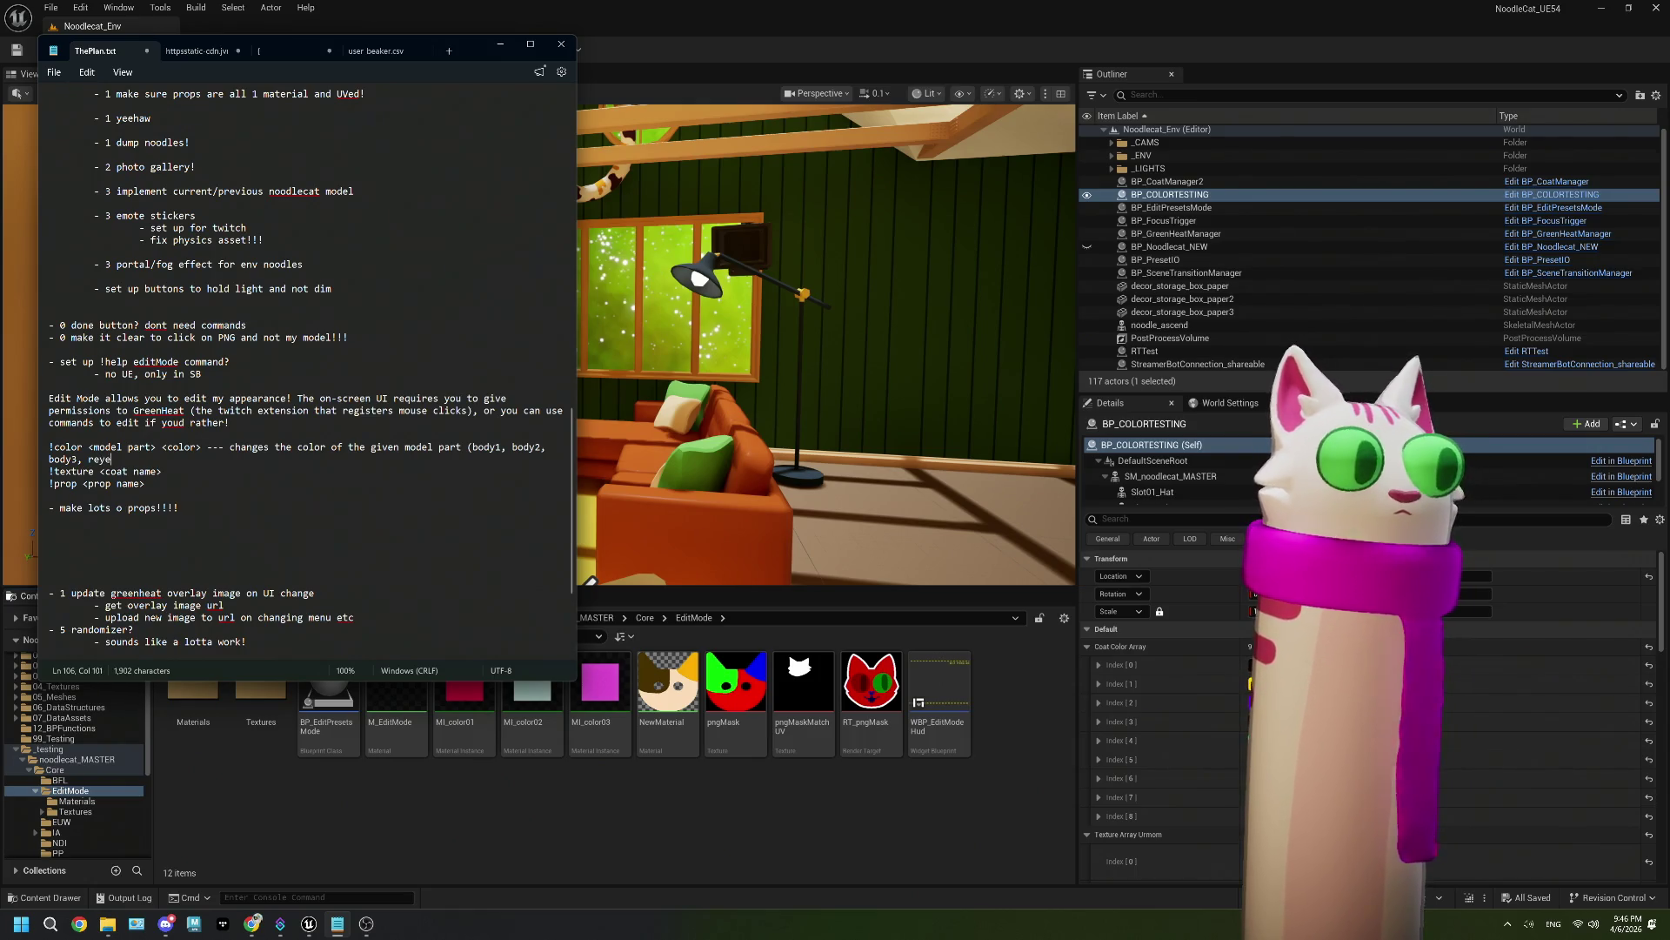
text(rpipu)
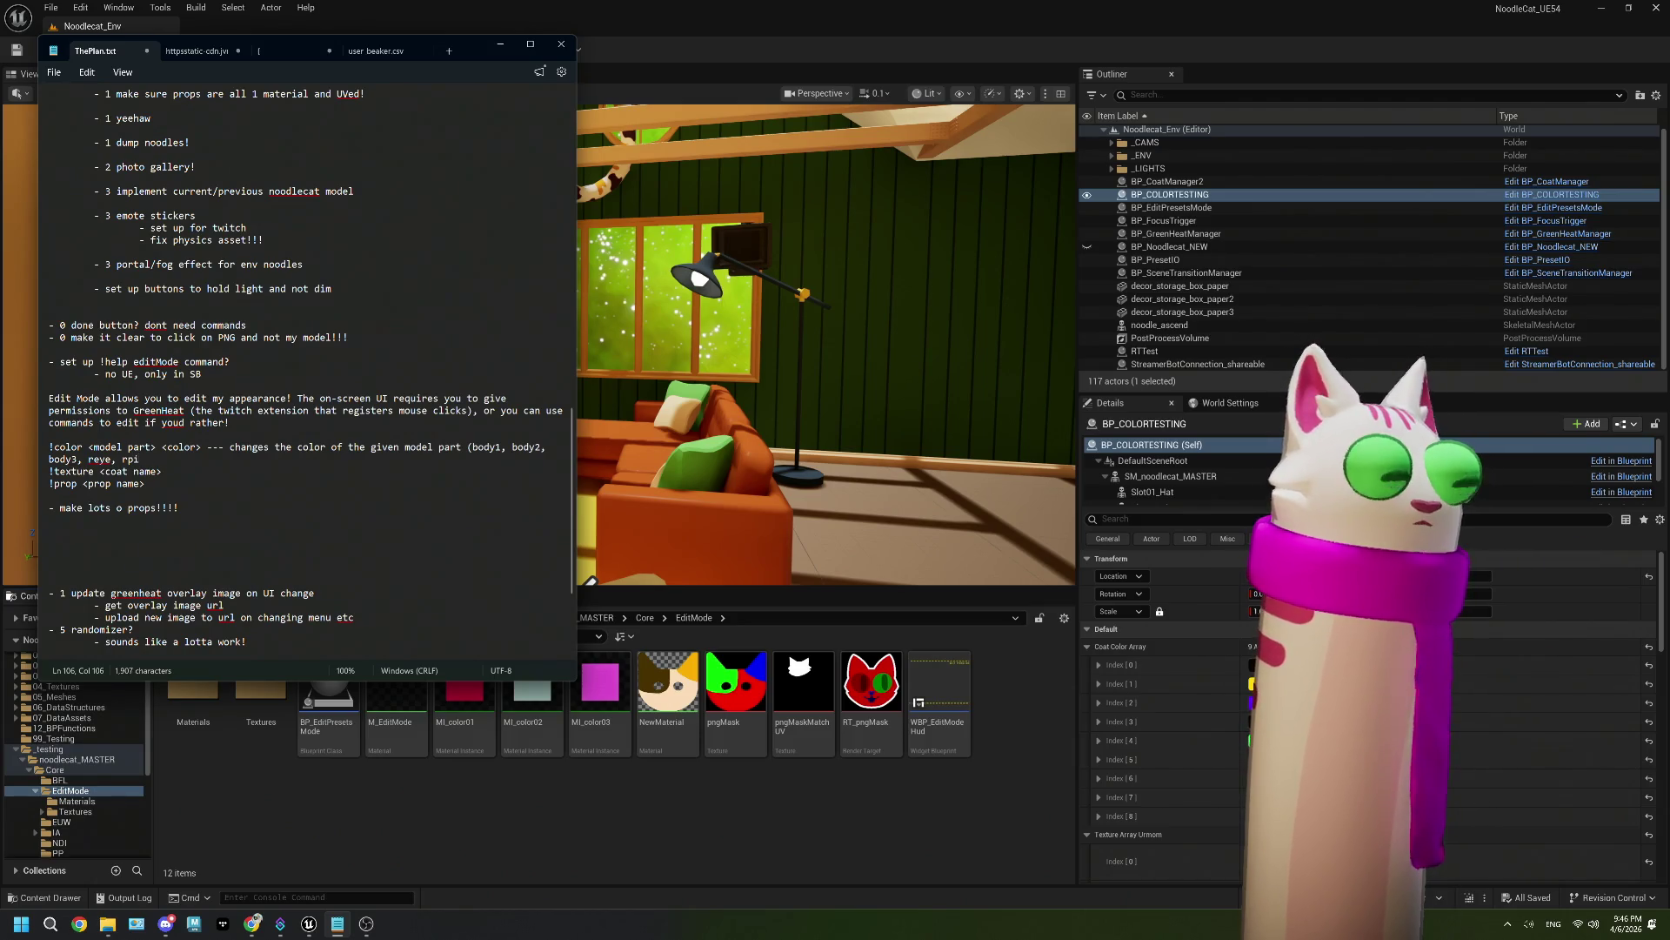
key(BackSpace)
text(pil, leye)
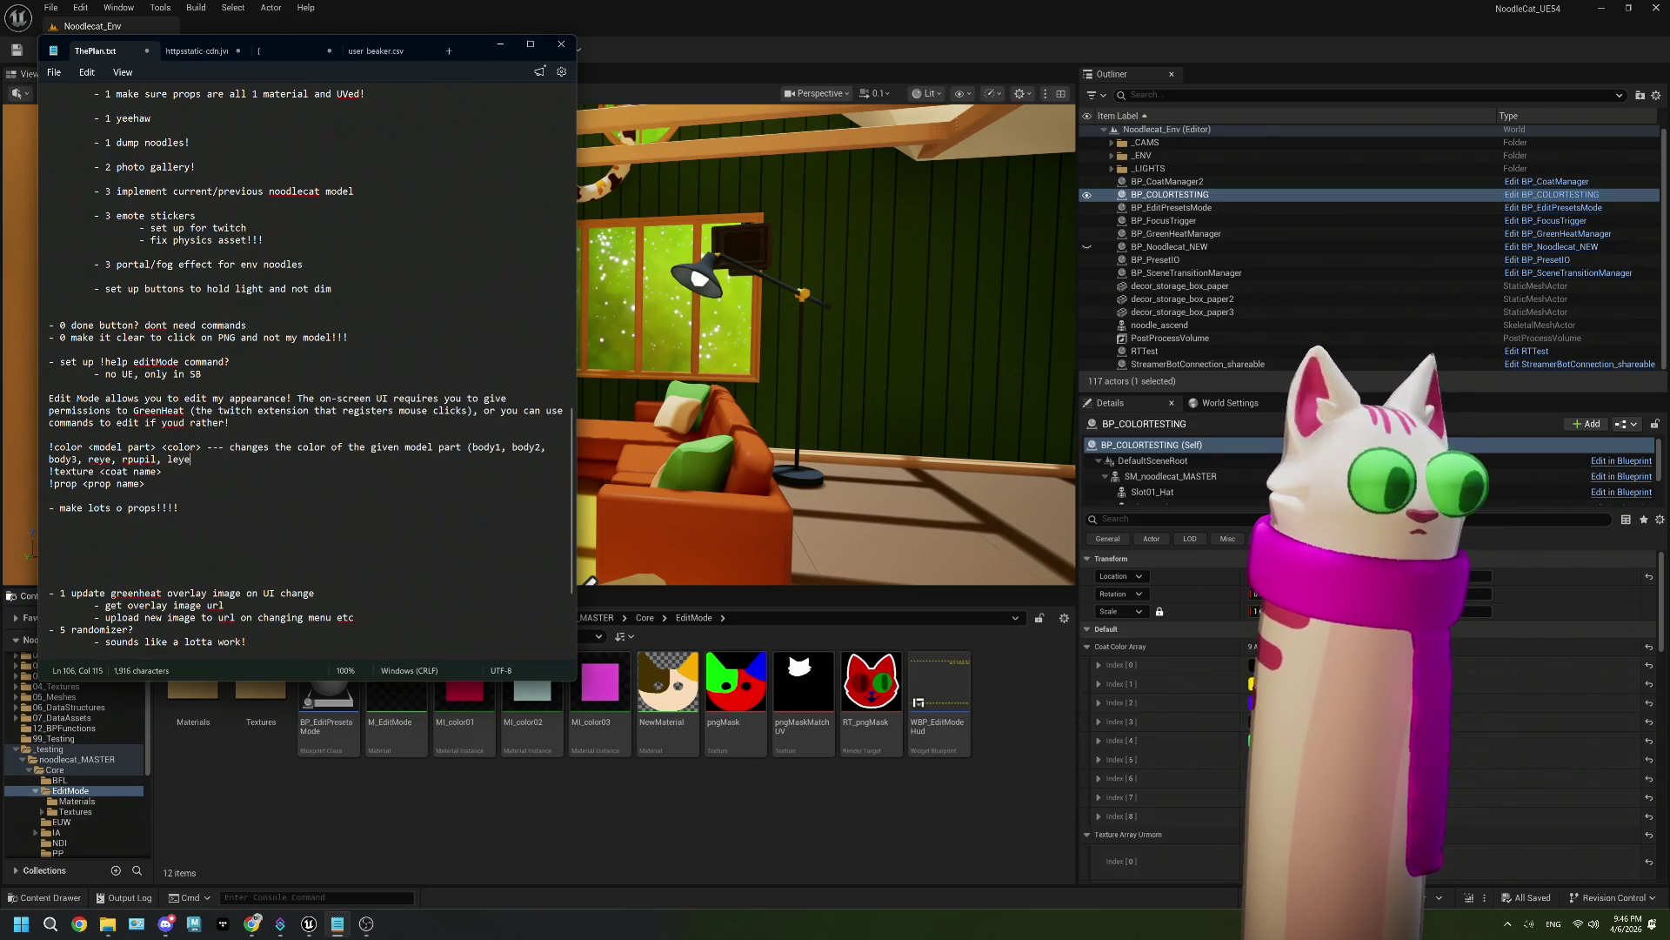
text(, lpupil, )
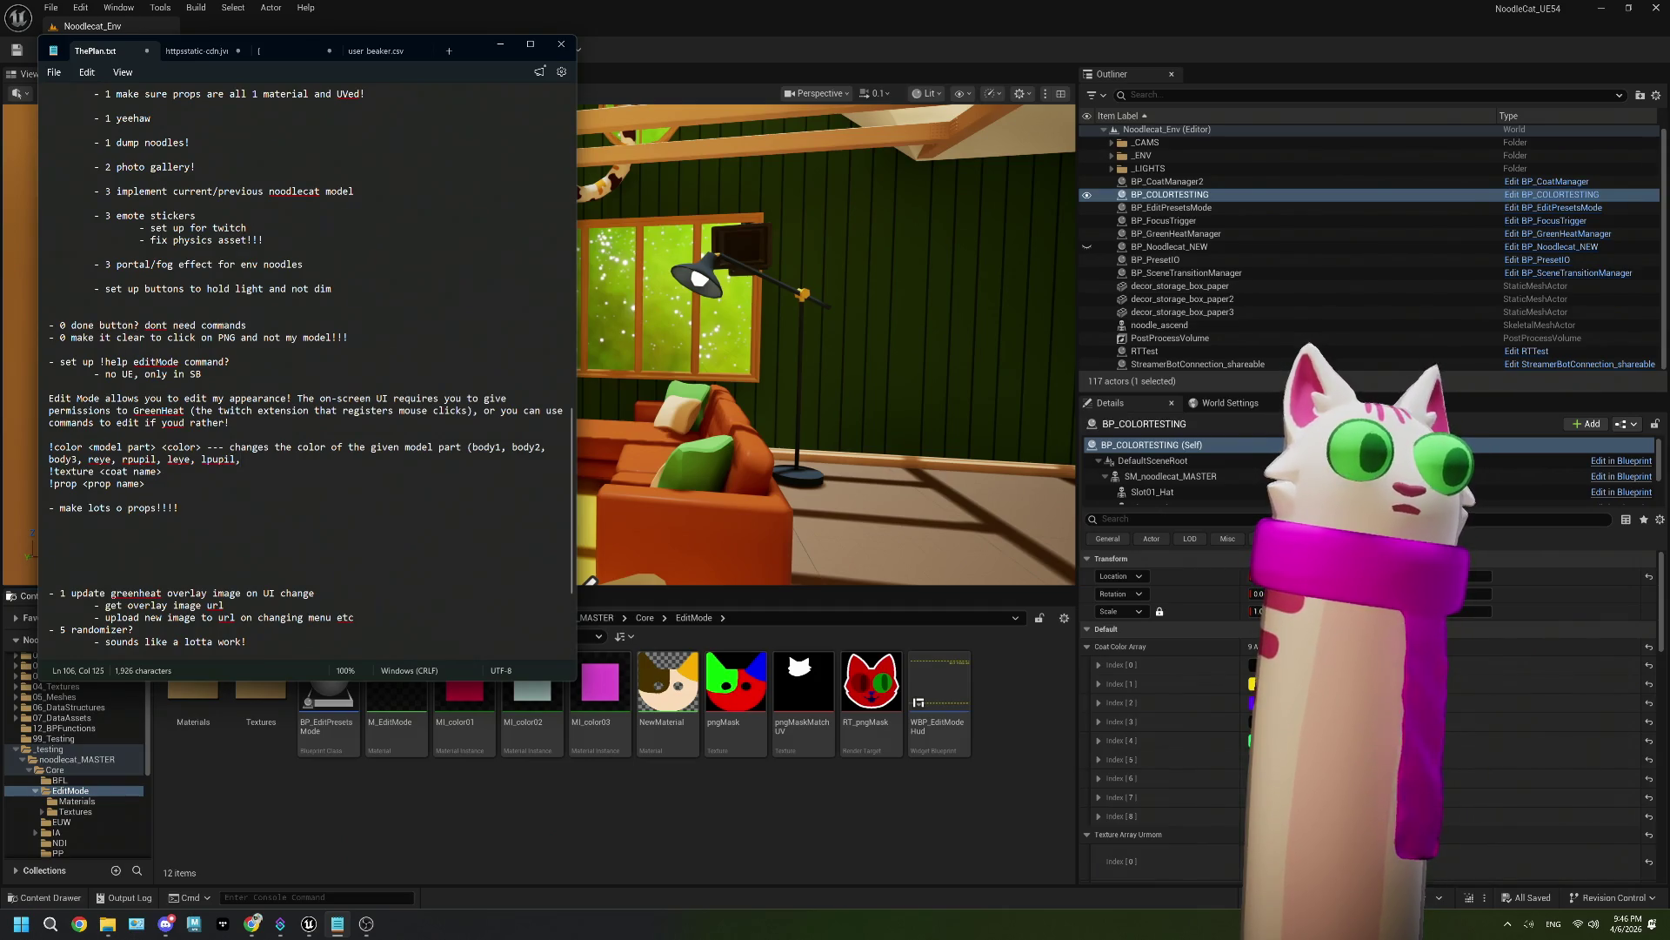
text(nose, moluth)
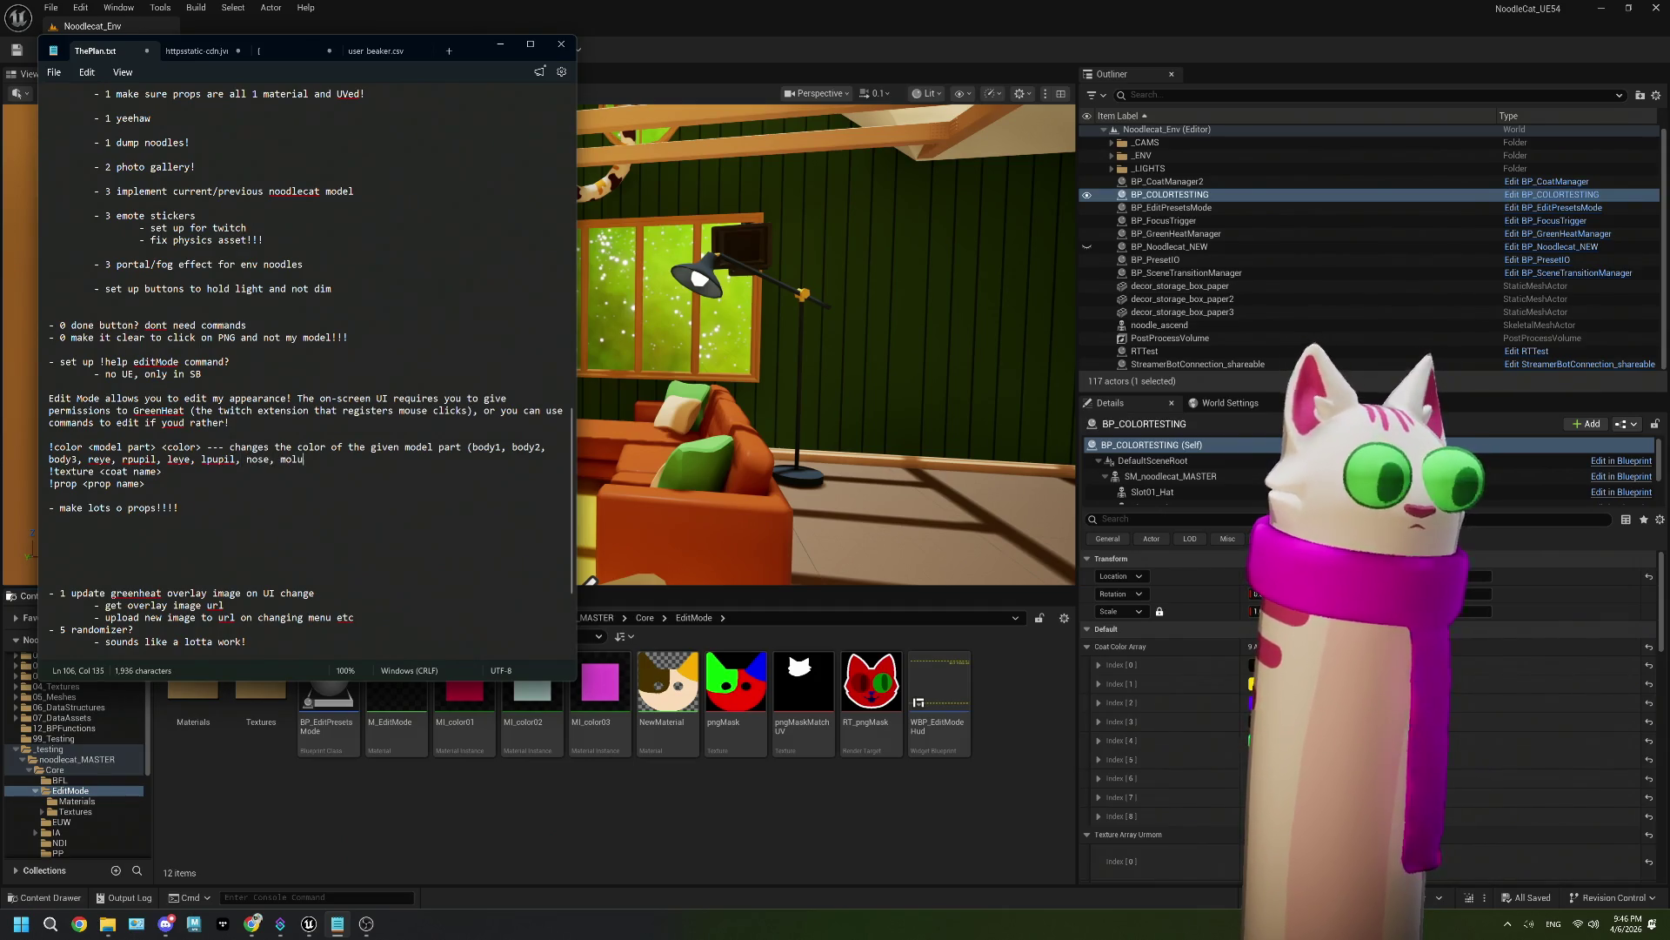
key(BackSpace)
text(uth)
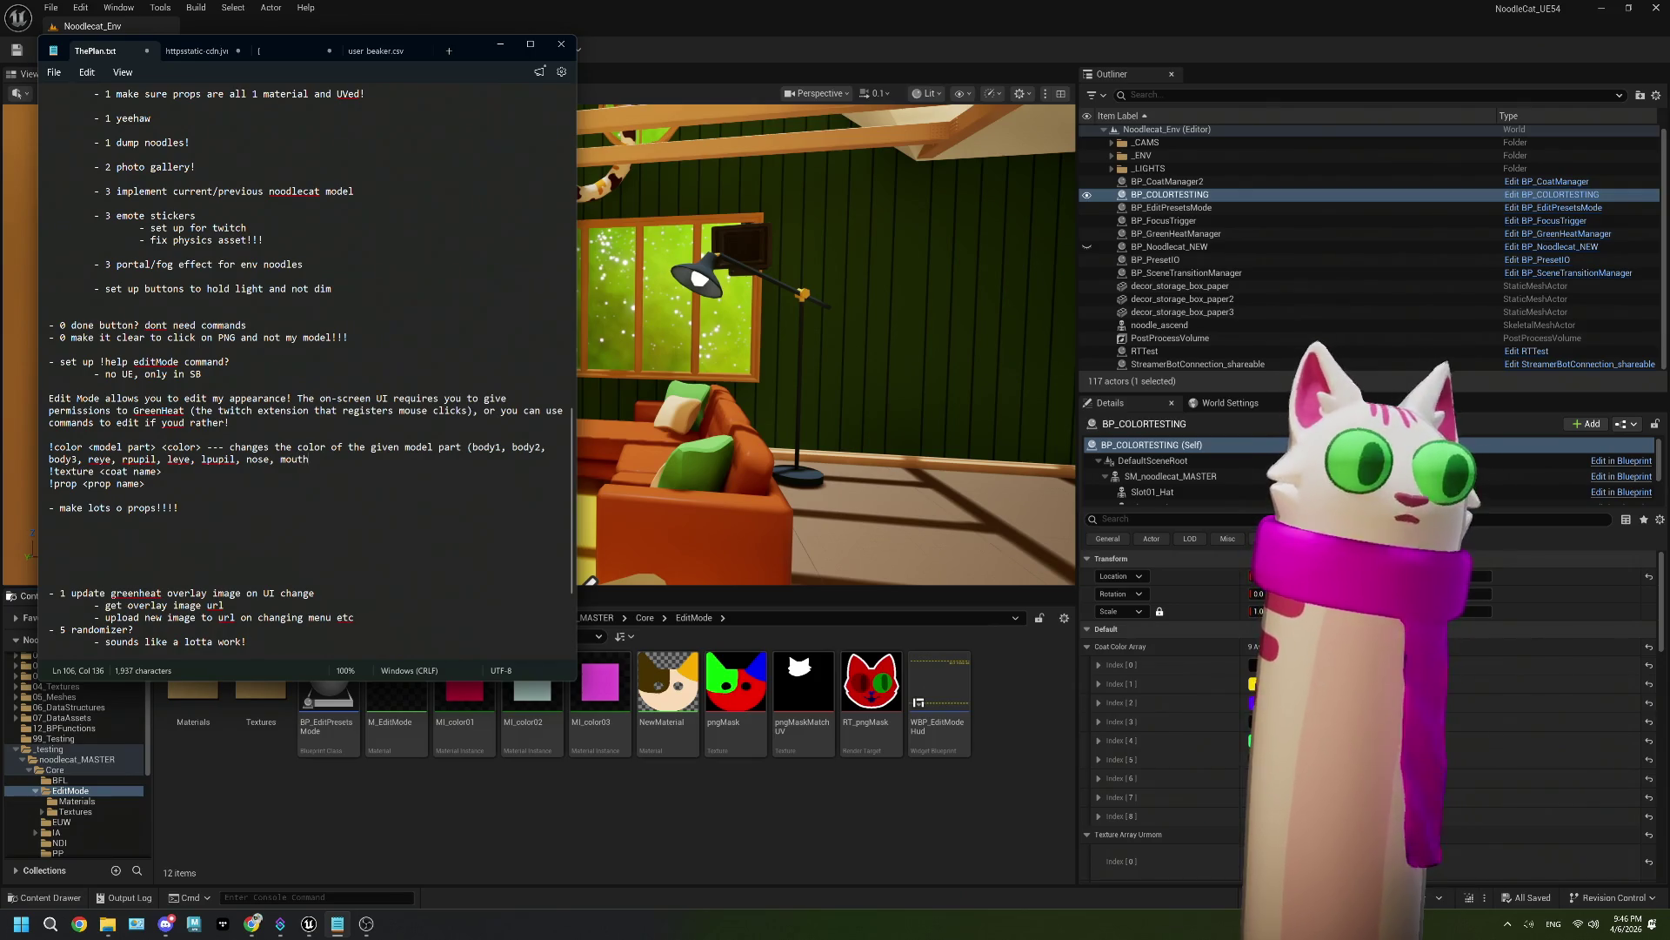
key(Return)
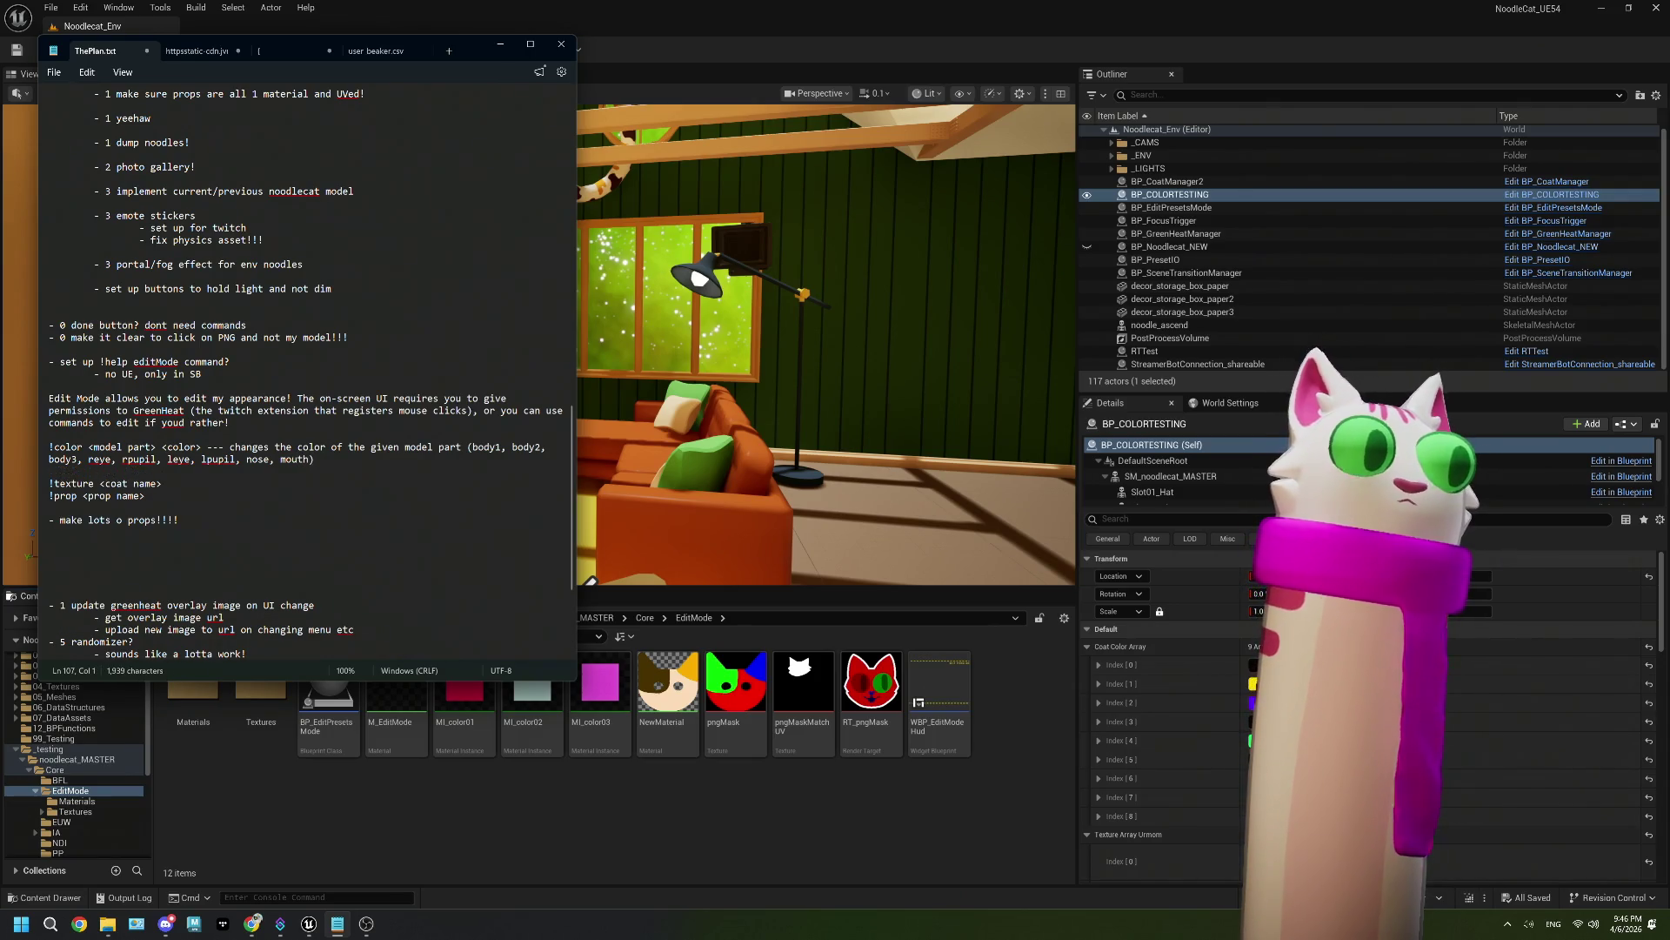
click(162, 483)
Step: Describe !texture as changing the texture preset (calico, tabby, tuxedo, solid, pointed, tortie)
text(--- u)
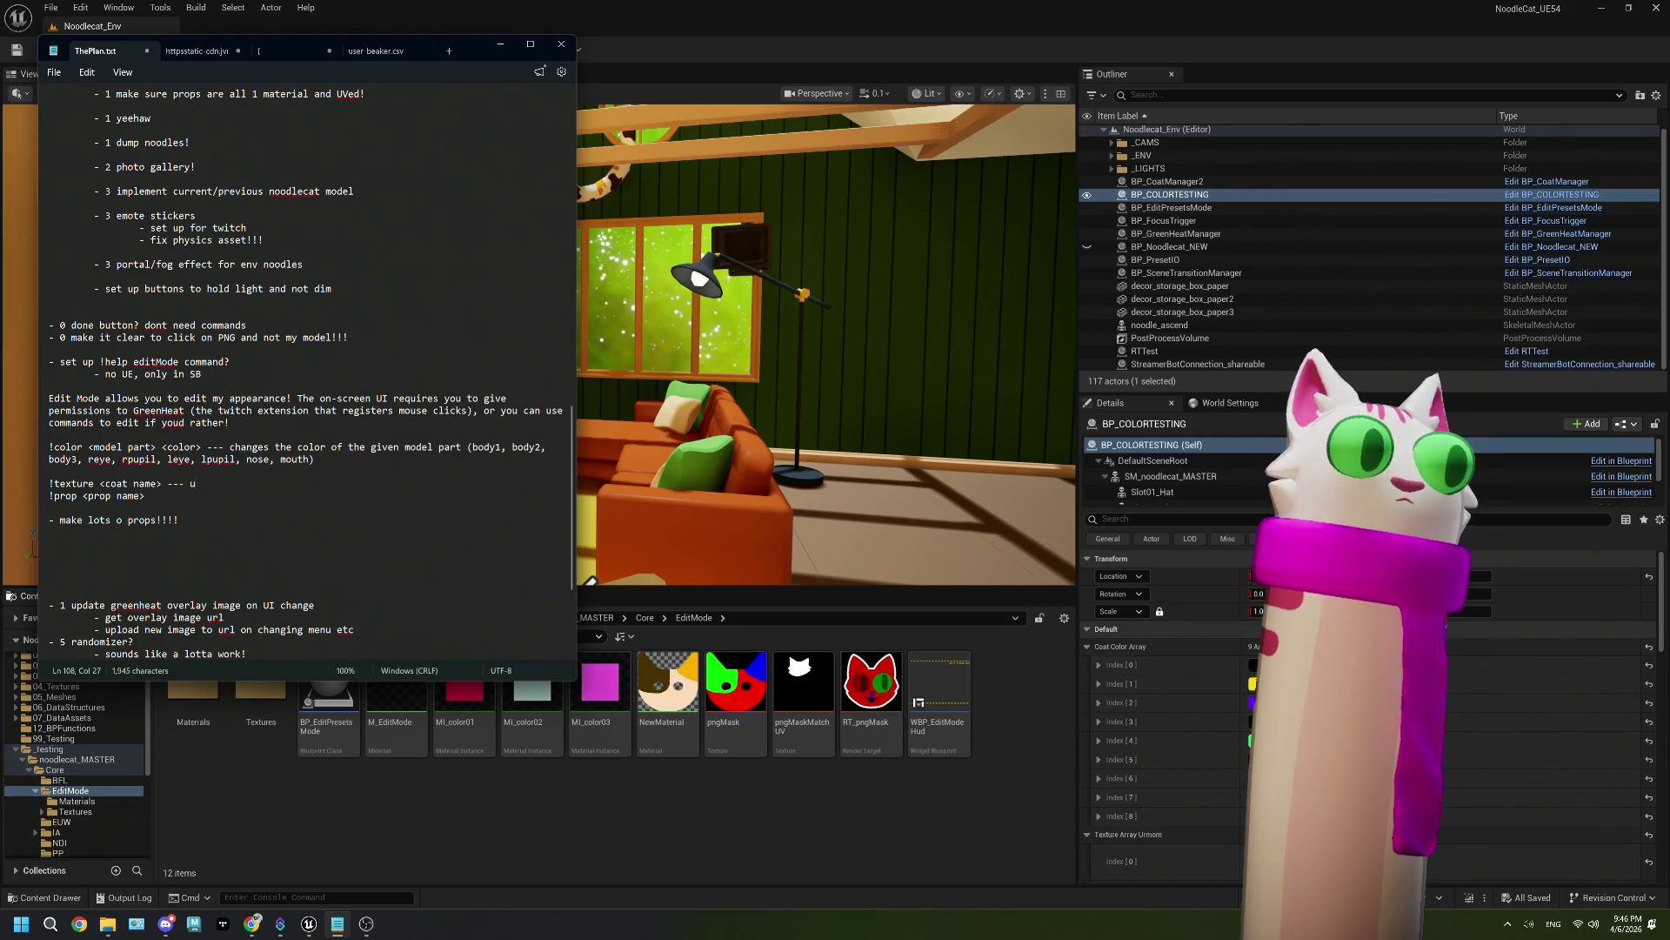
key(BackSpace)
text(changes)
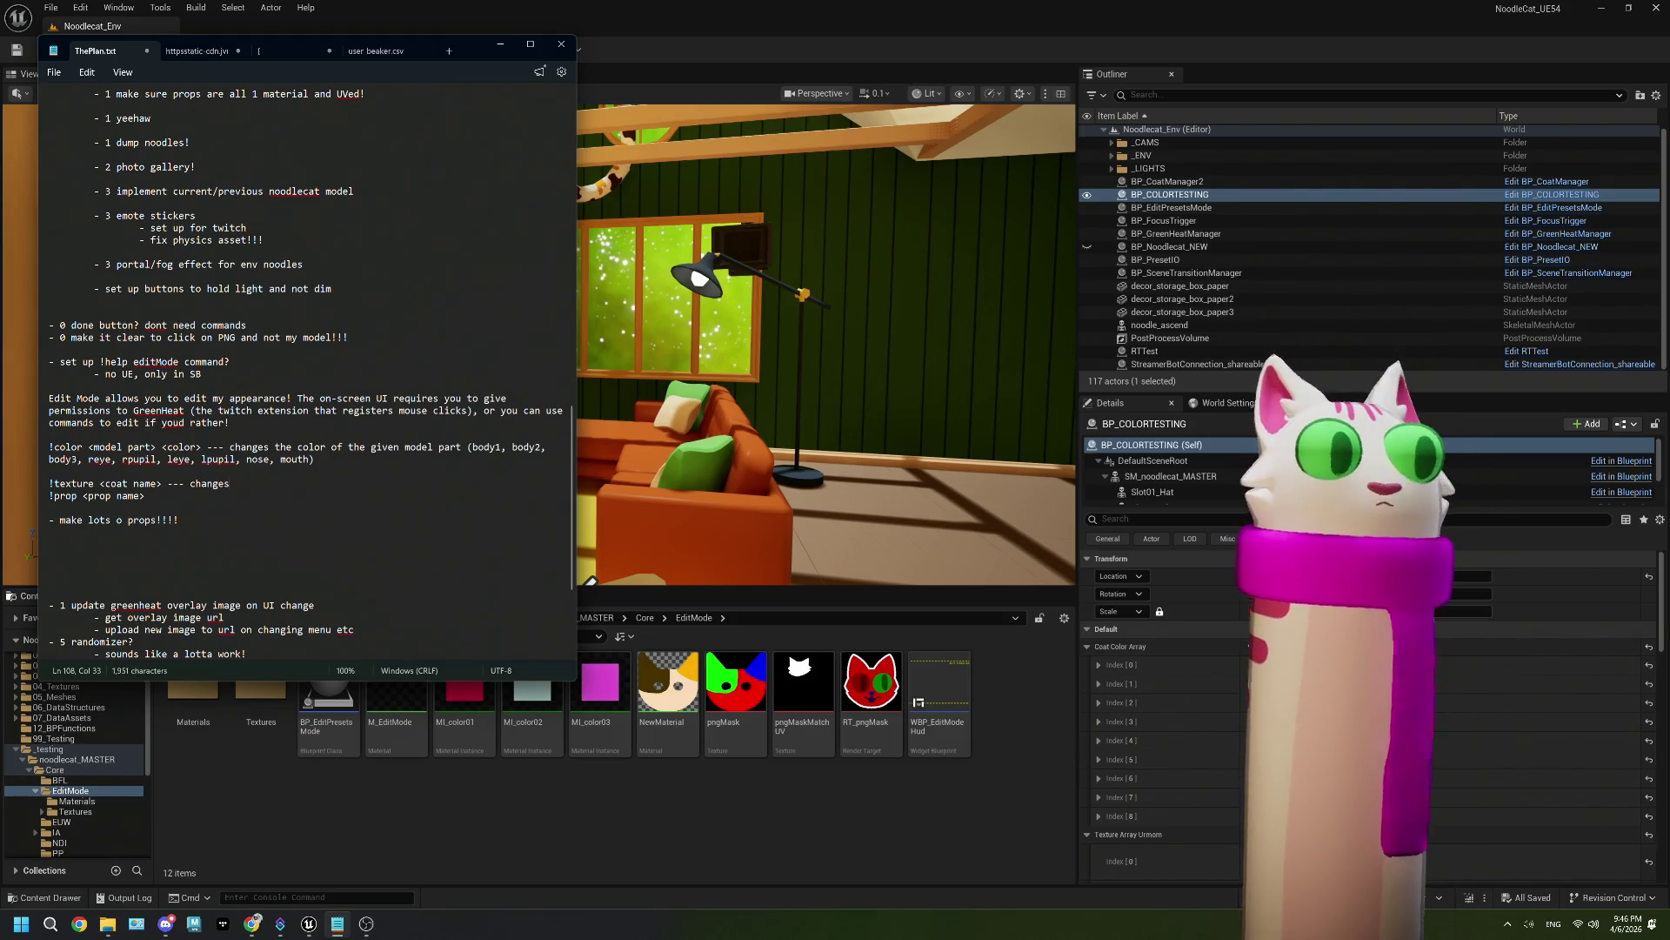
key(BackSpace)
key(BackSpace)
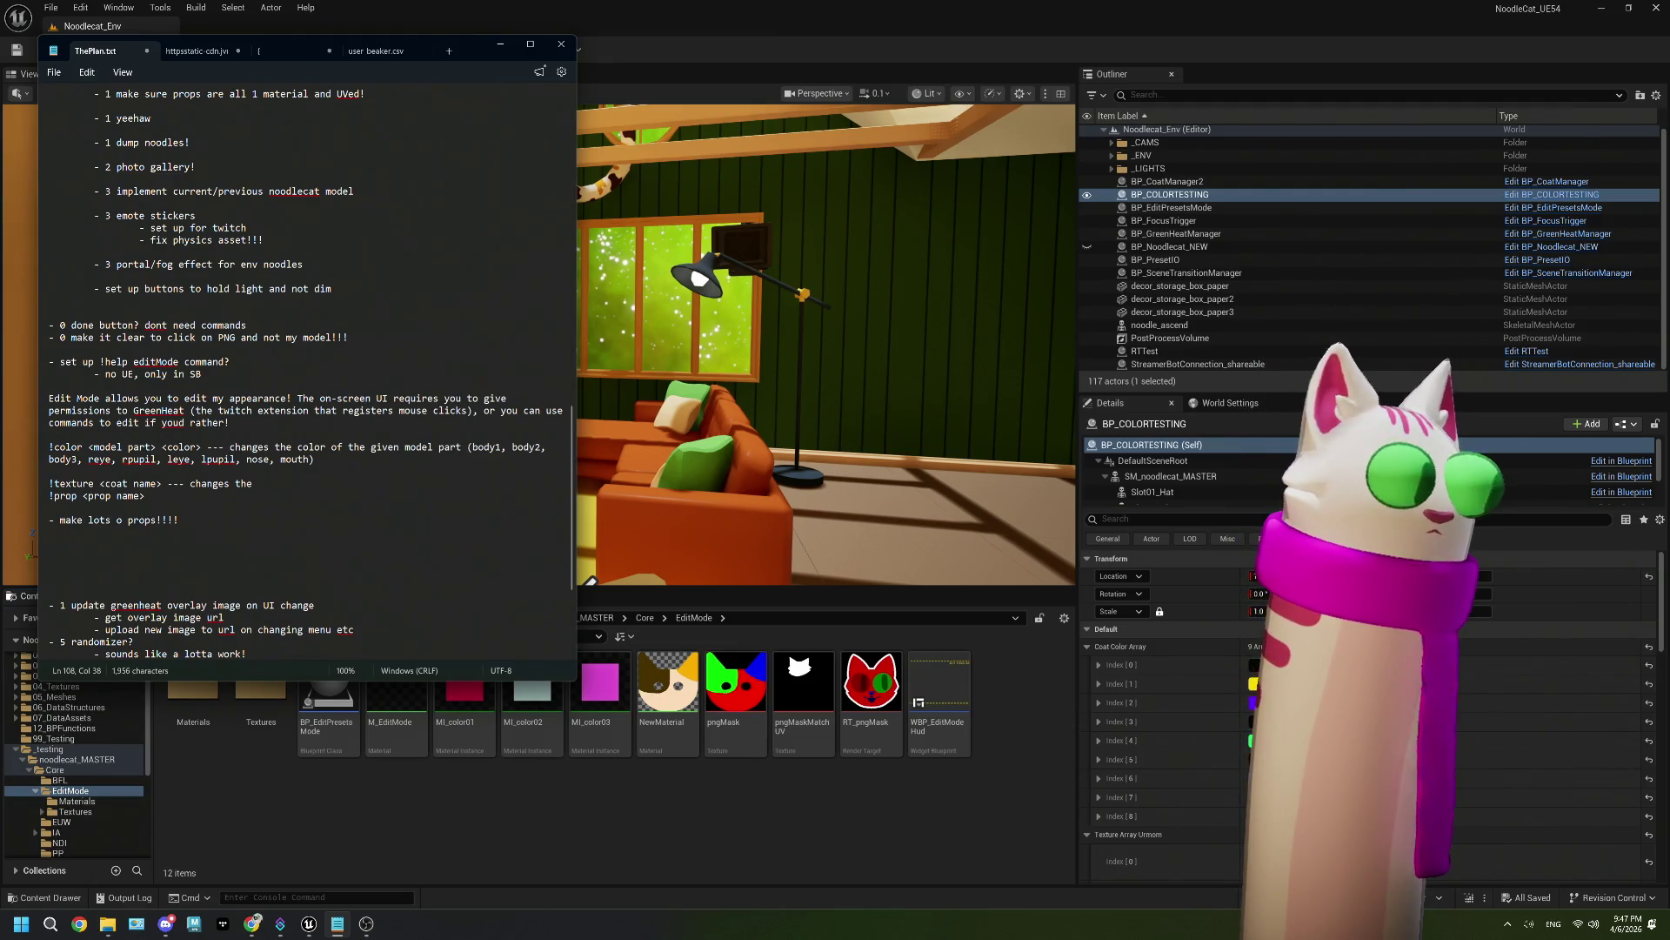
text(xture to match the speci)
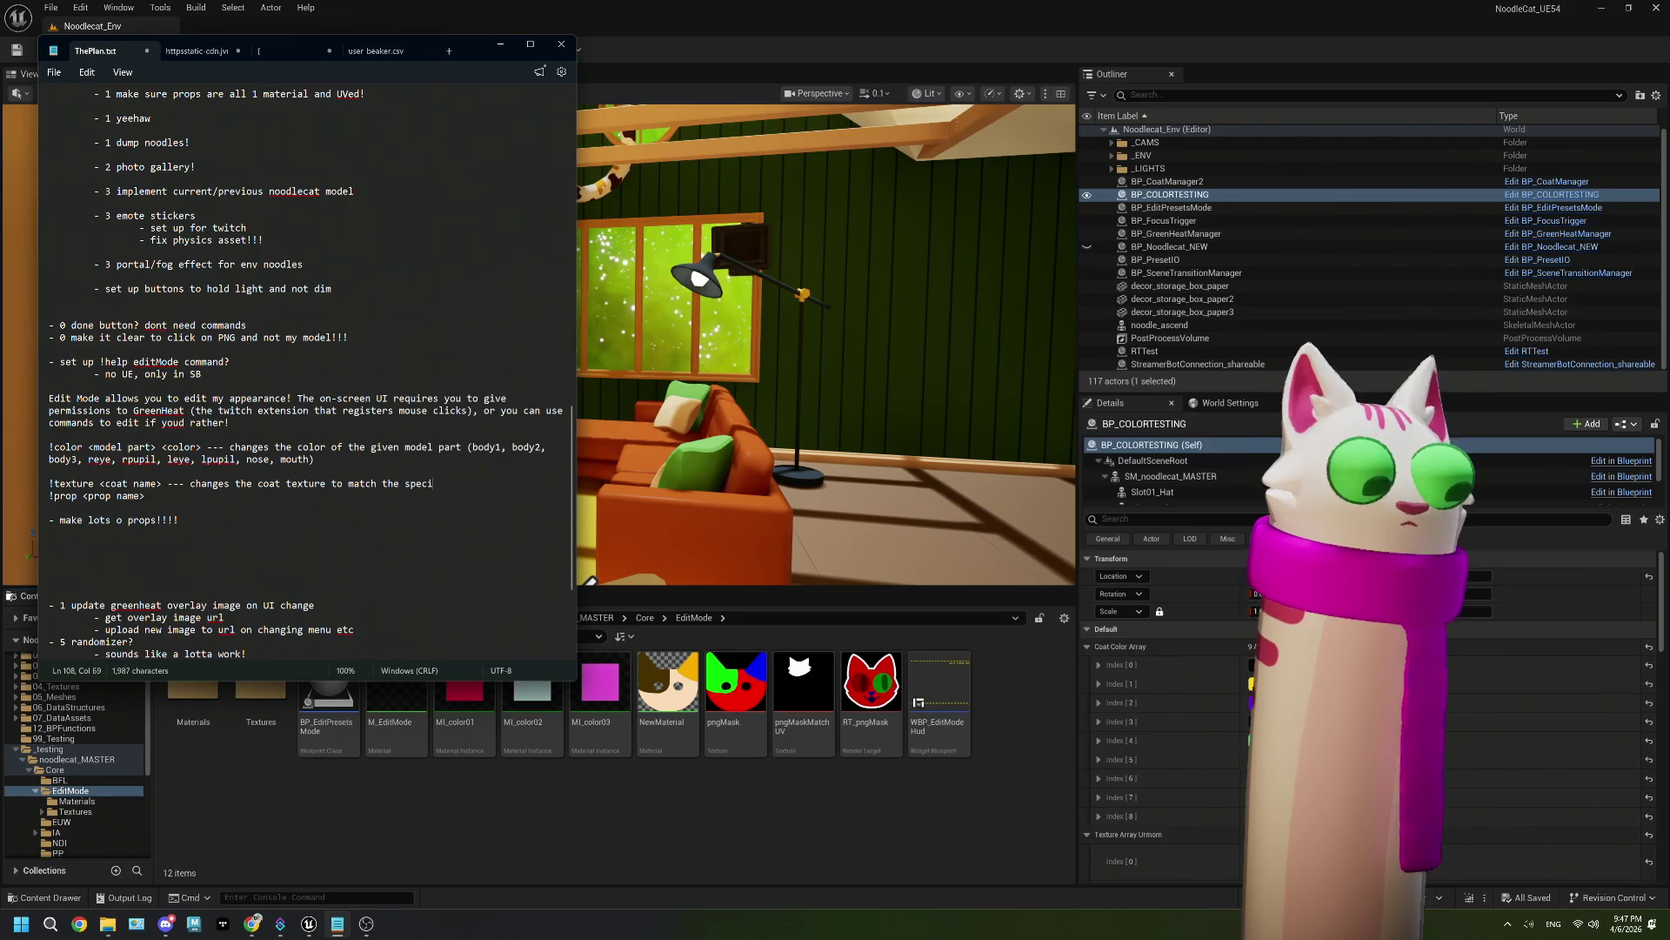
text(fied preset )
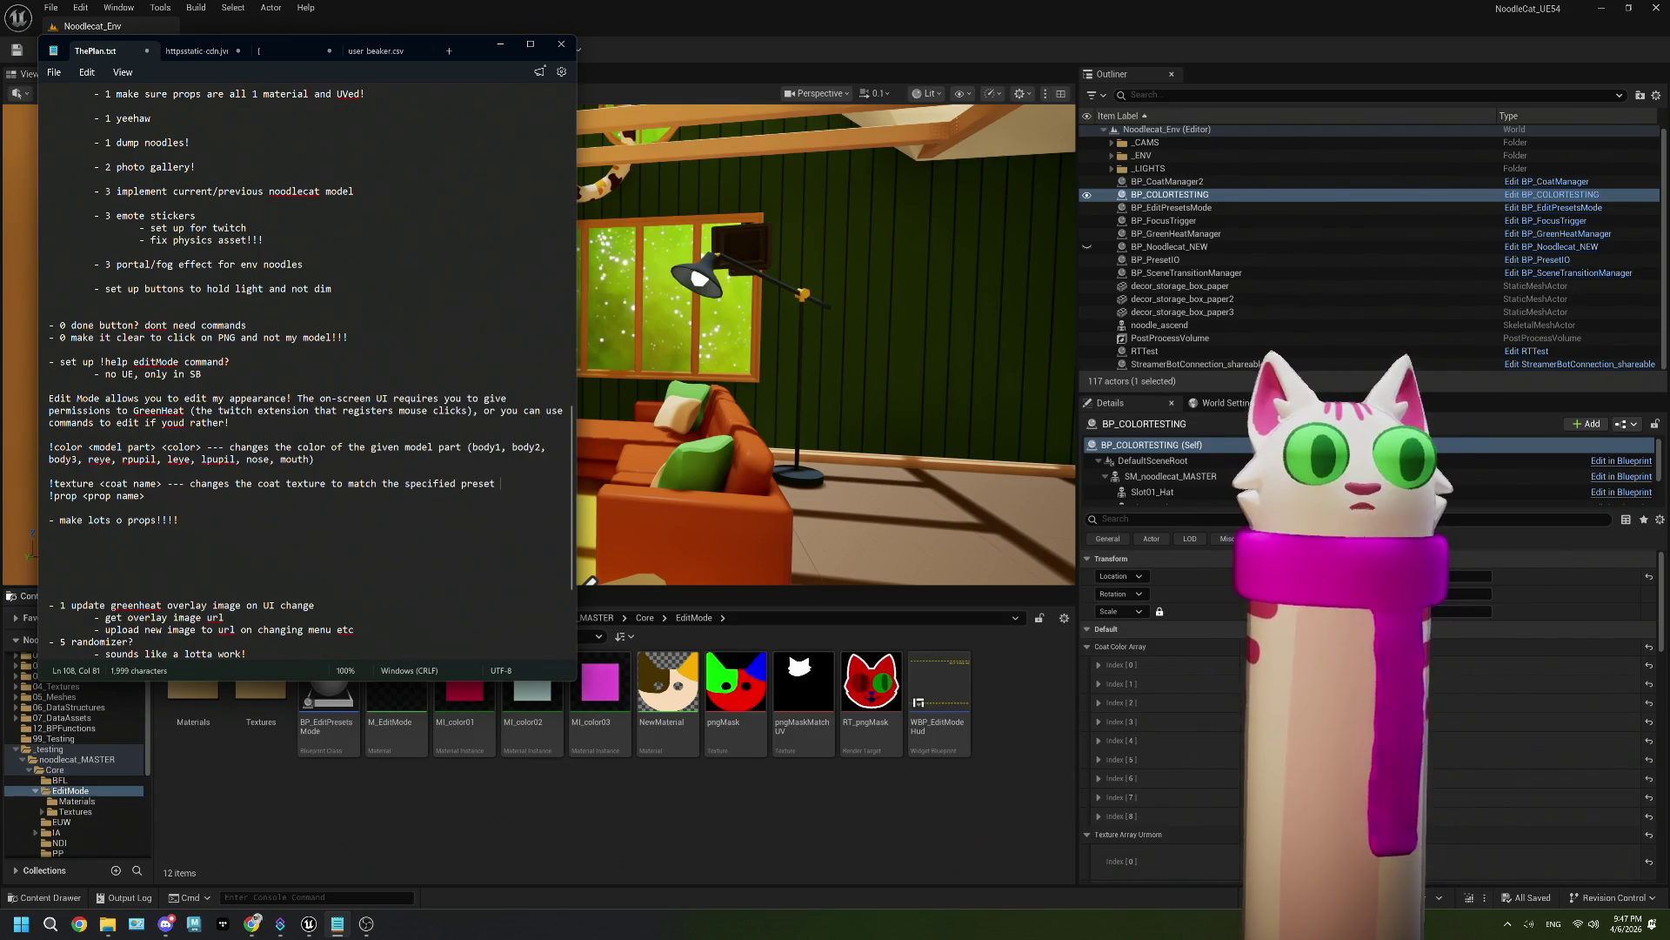
text((ex,)
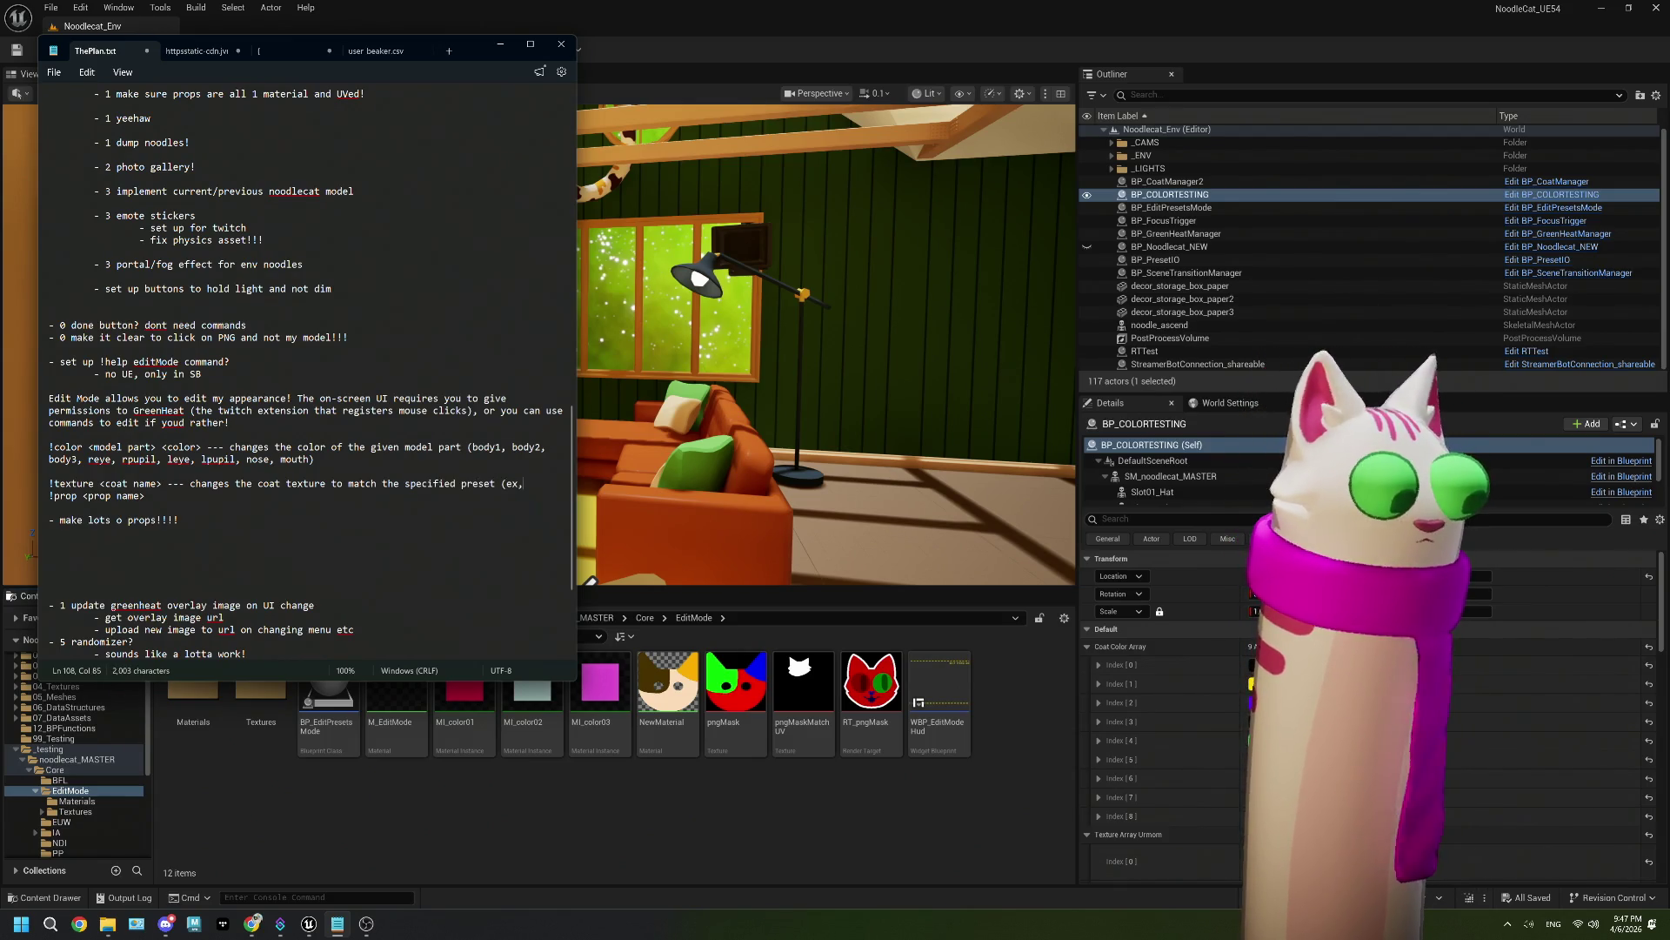
key(BackSpace)
text(: calico, tabby,)
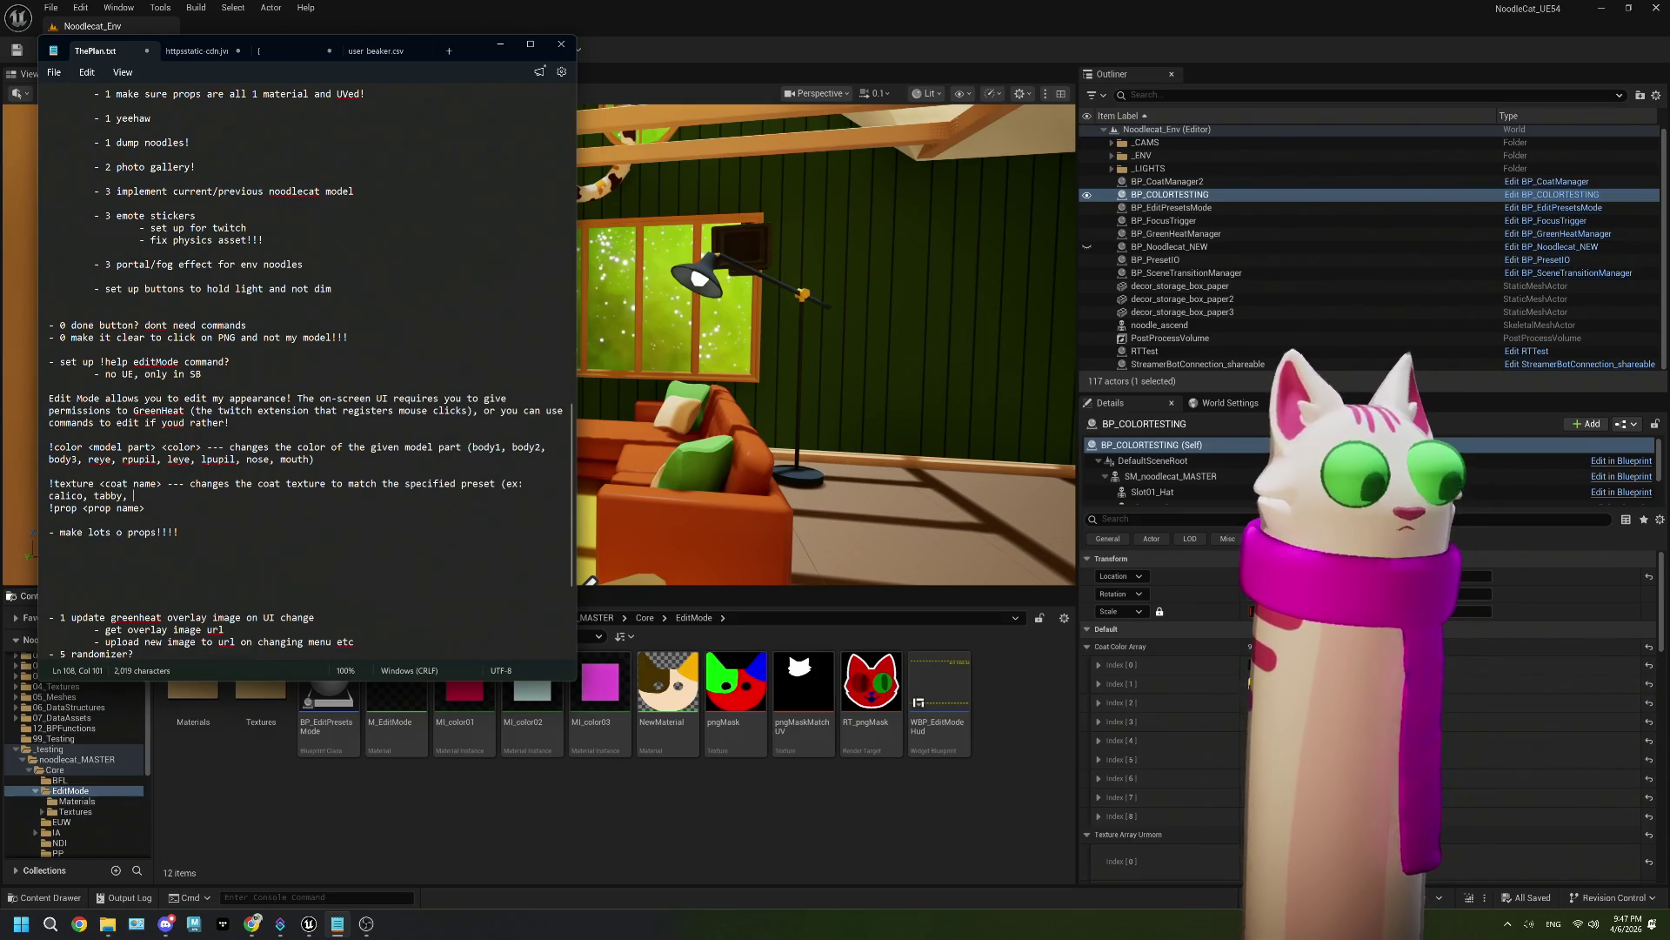
text( do)
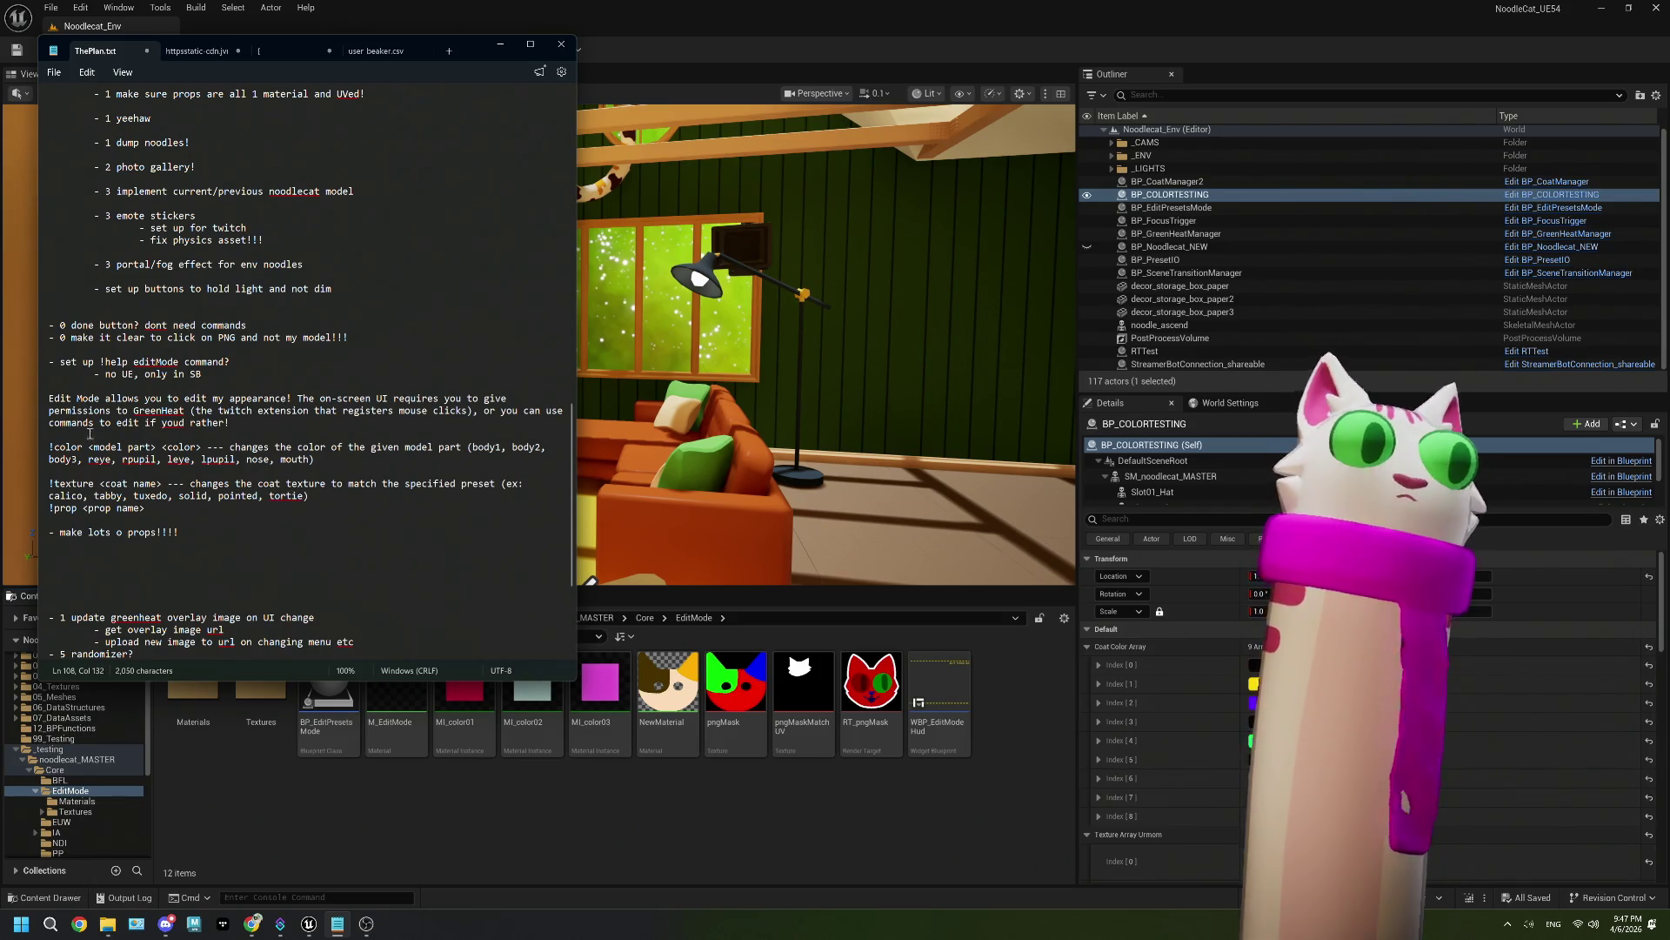
key(Return)
key(Down)
key(End)
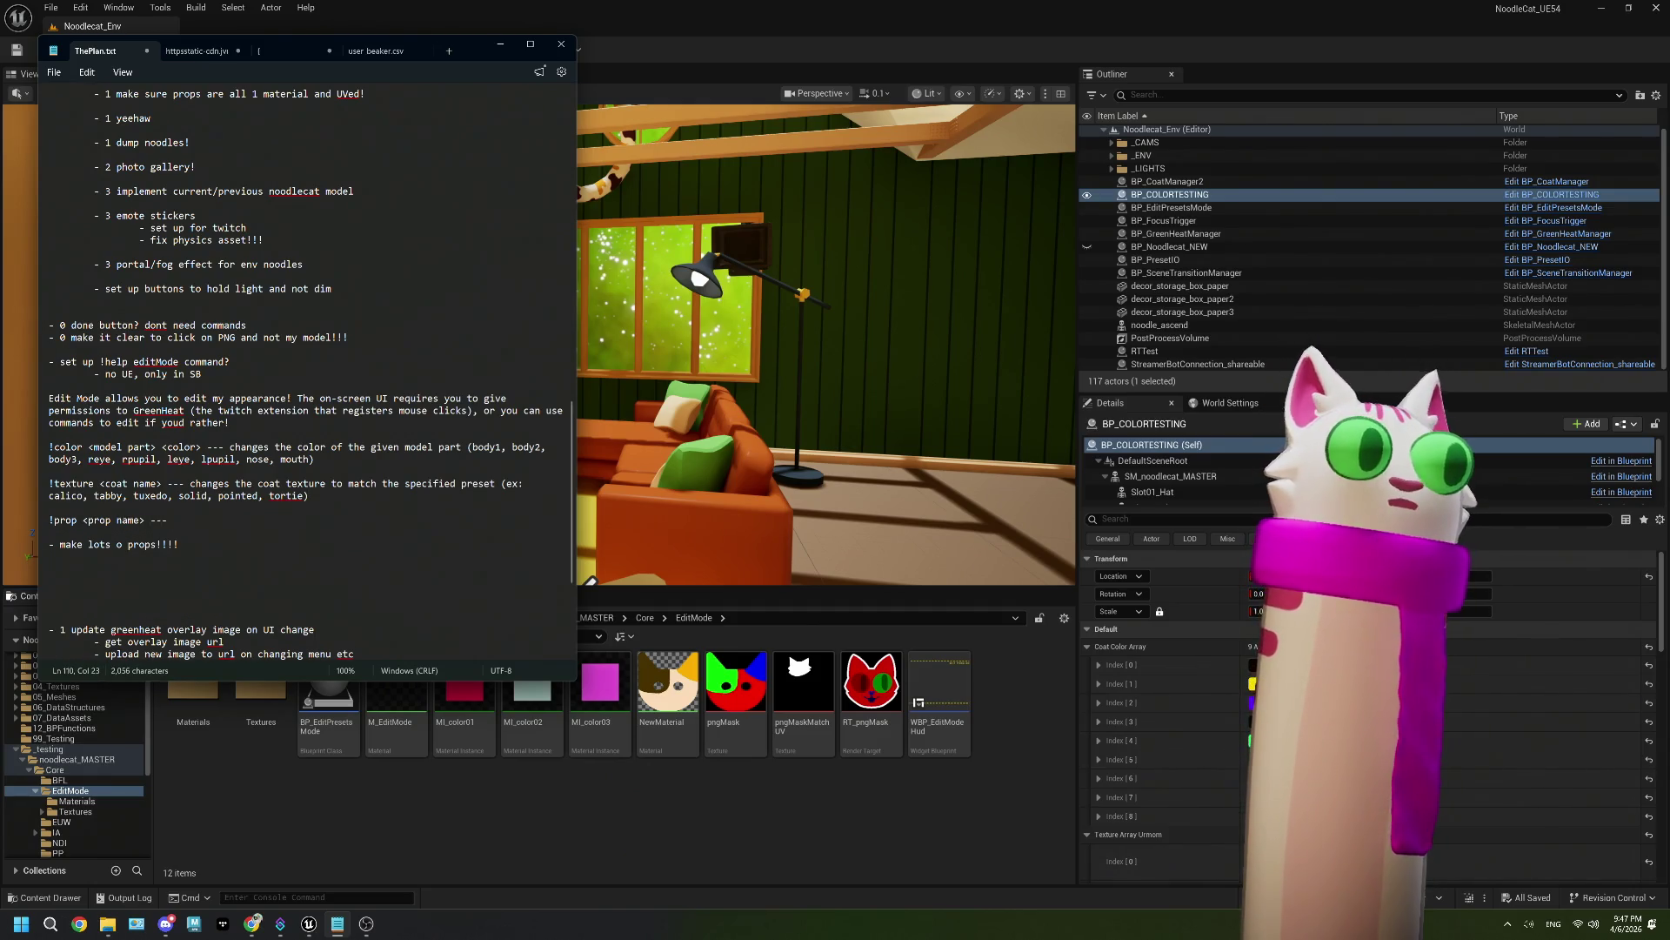
Step: Describe !prop as adding a prop to the model (cowboy, scarf, dealwithit, etc.)
text(adds the specified prop)
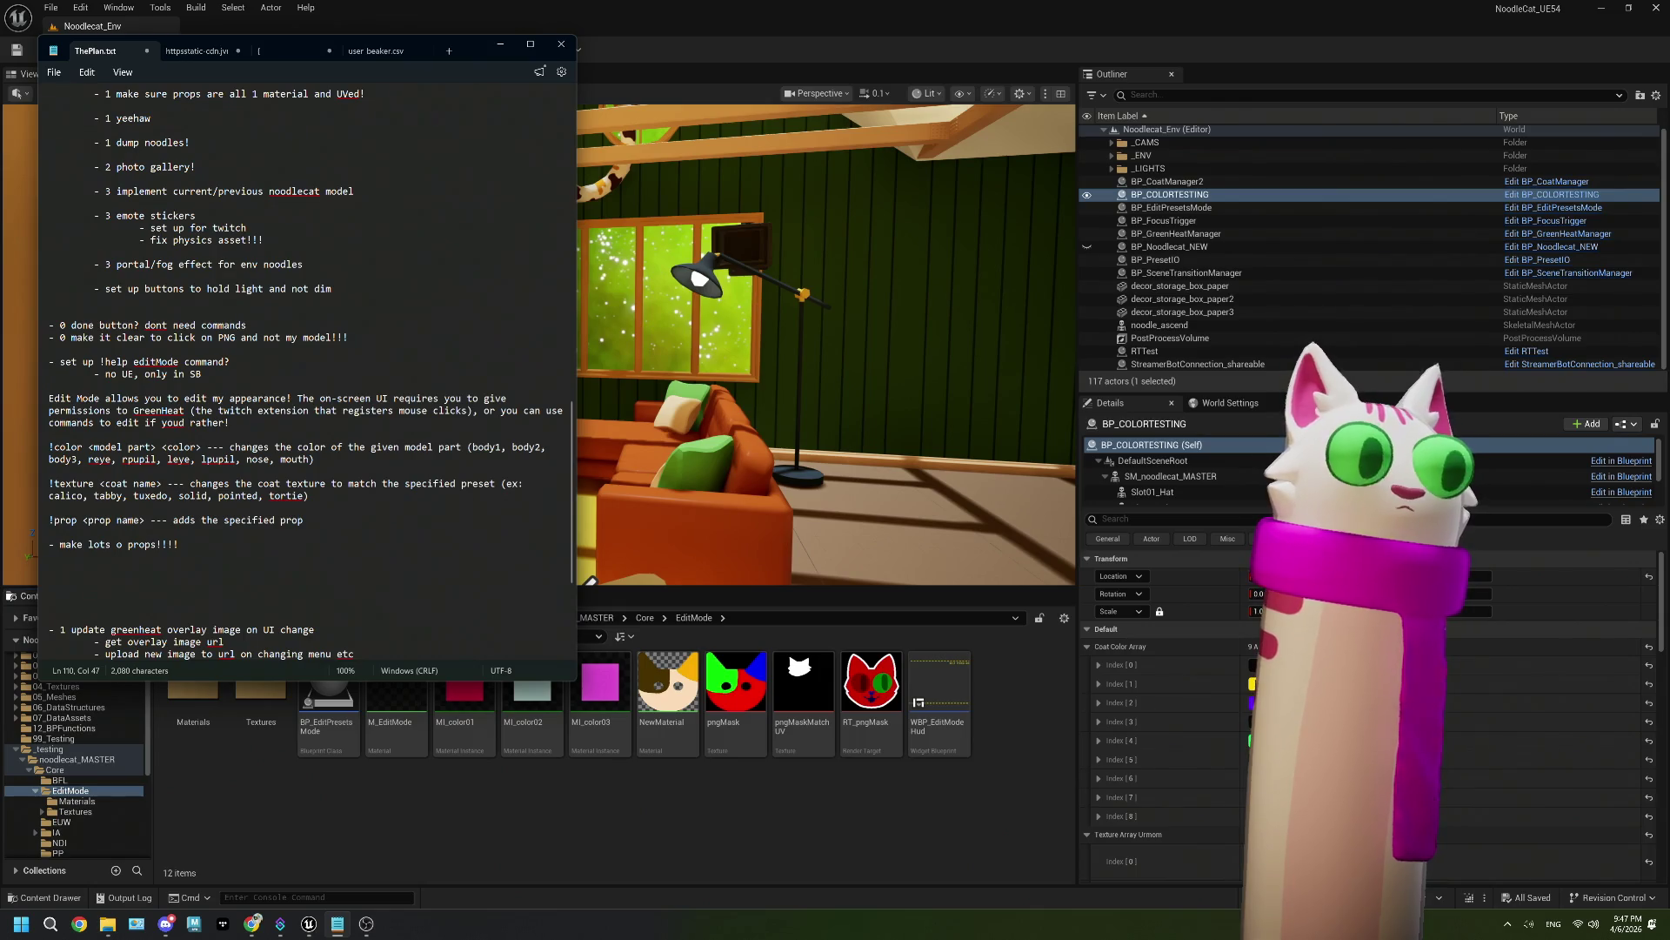
text(my )
text(model (ex. cow)
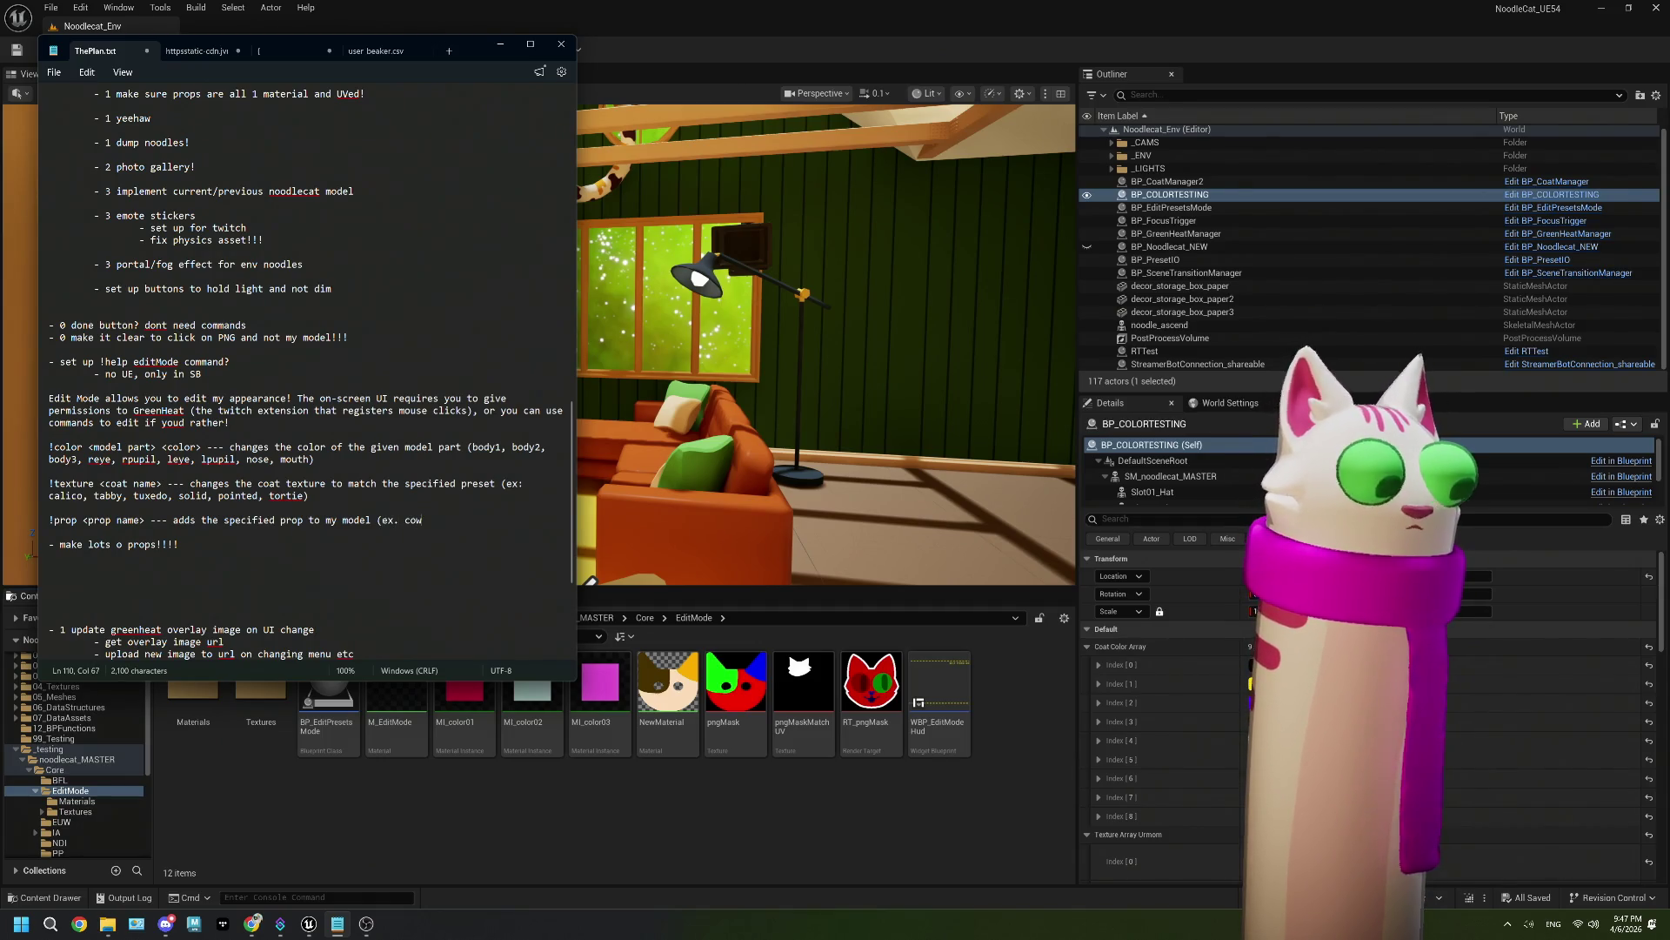
text( oy)
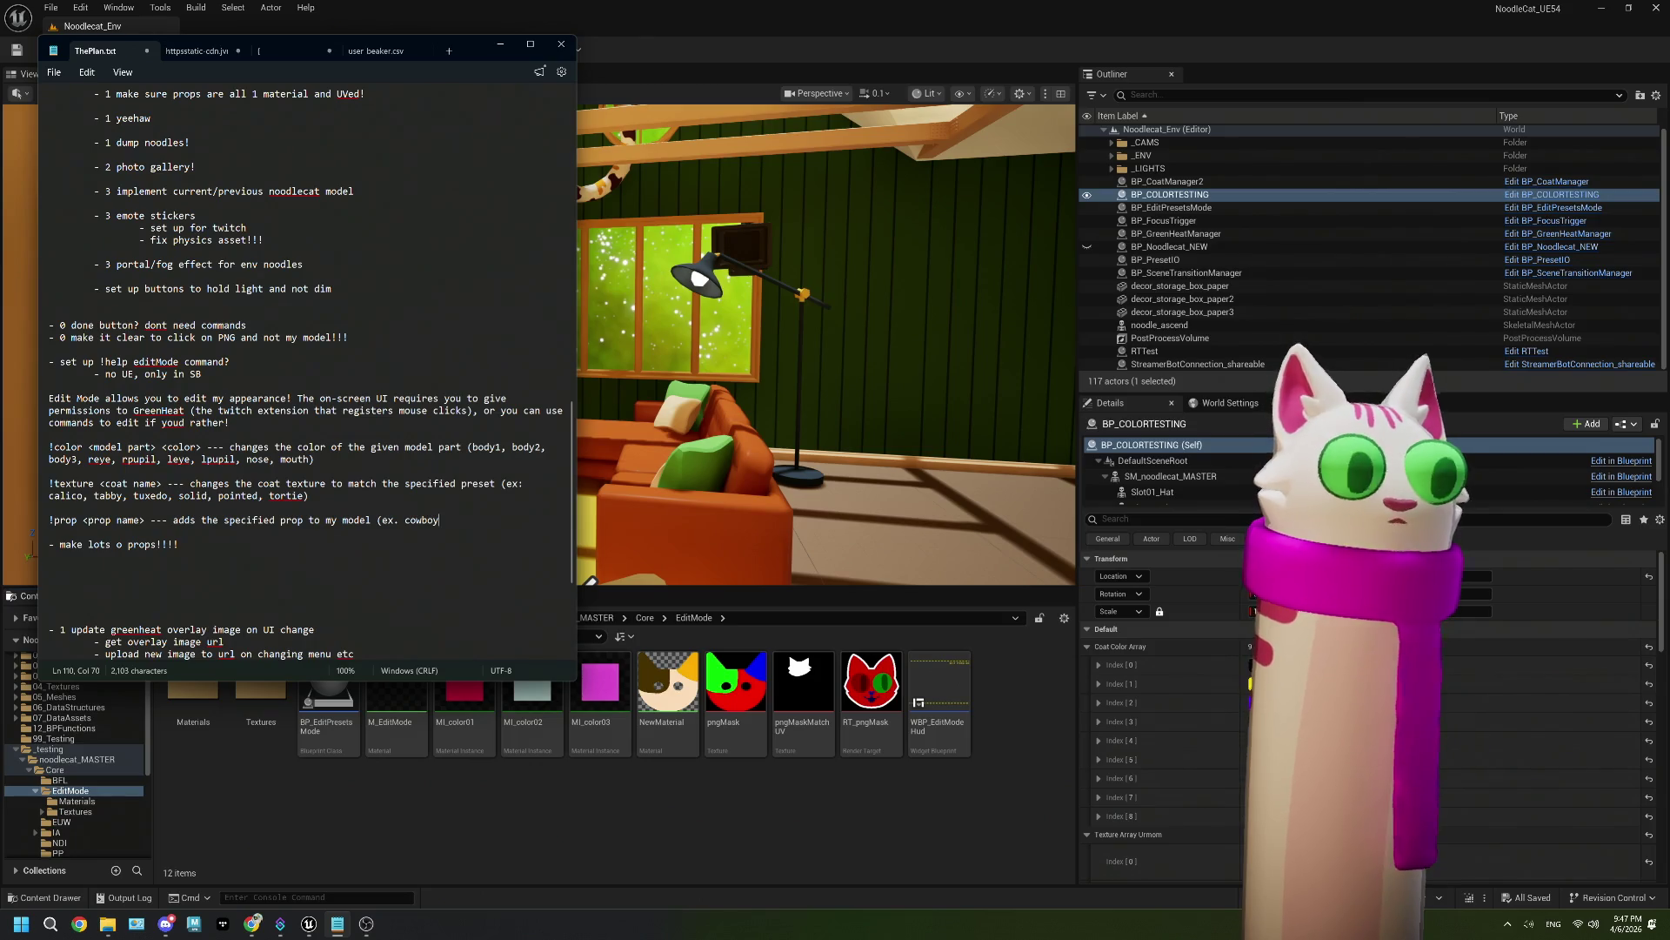
text(, scarf, dealwithit)
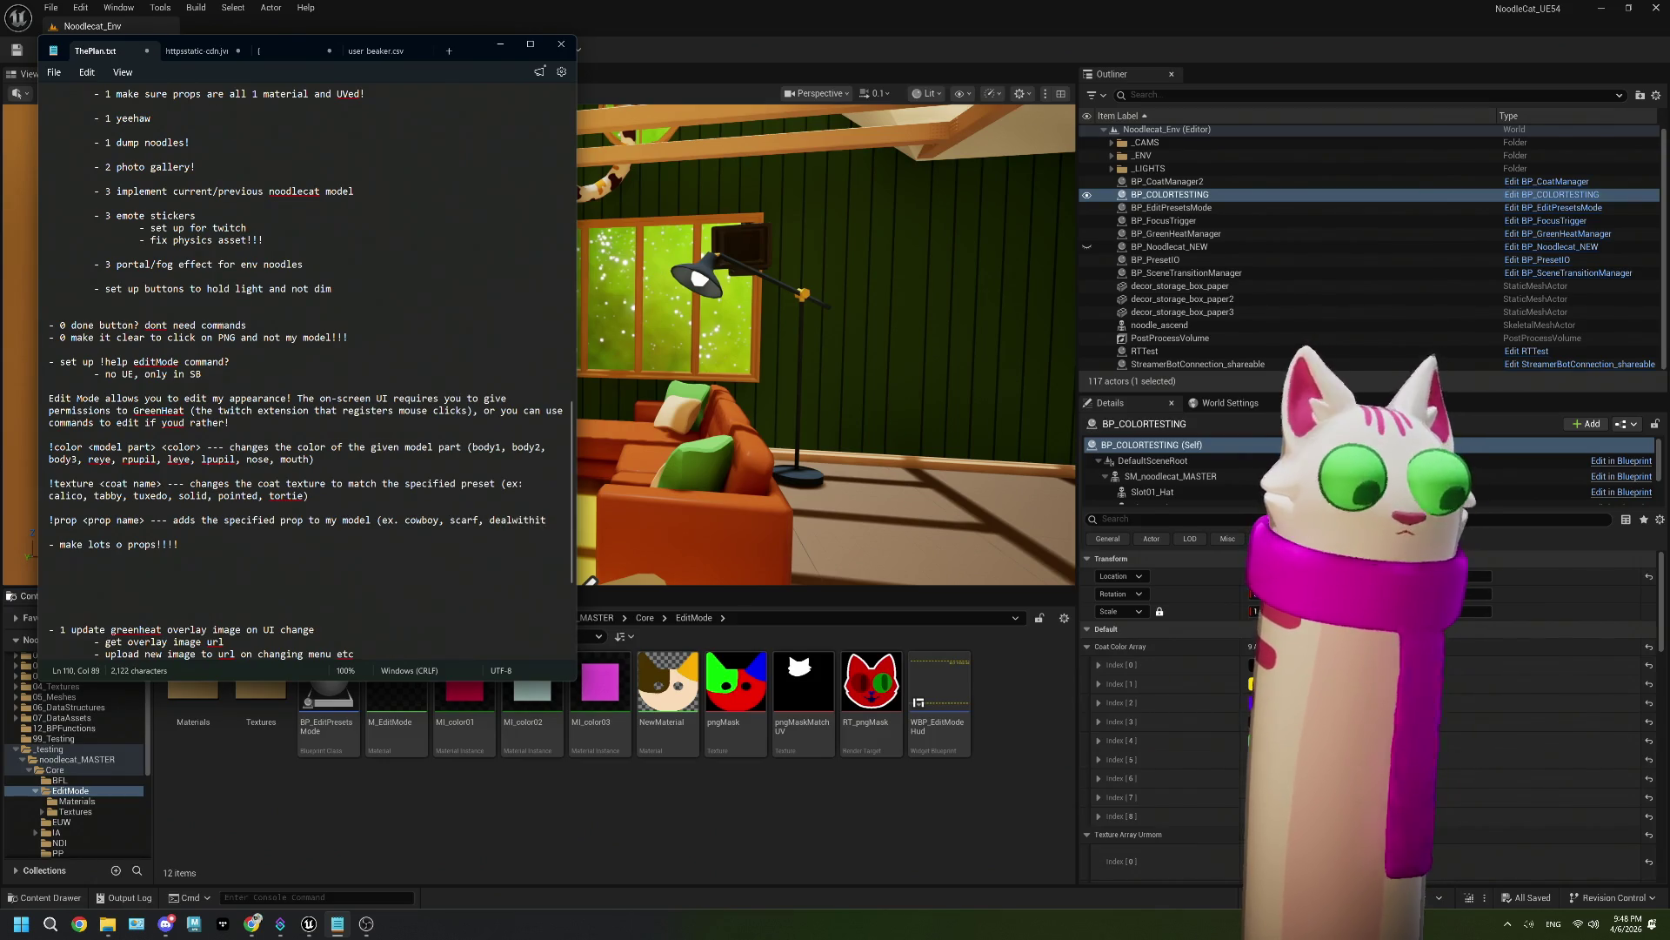
text(, etc.))
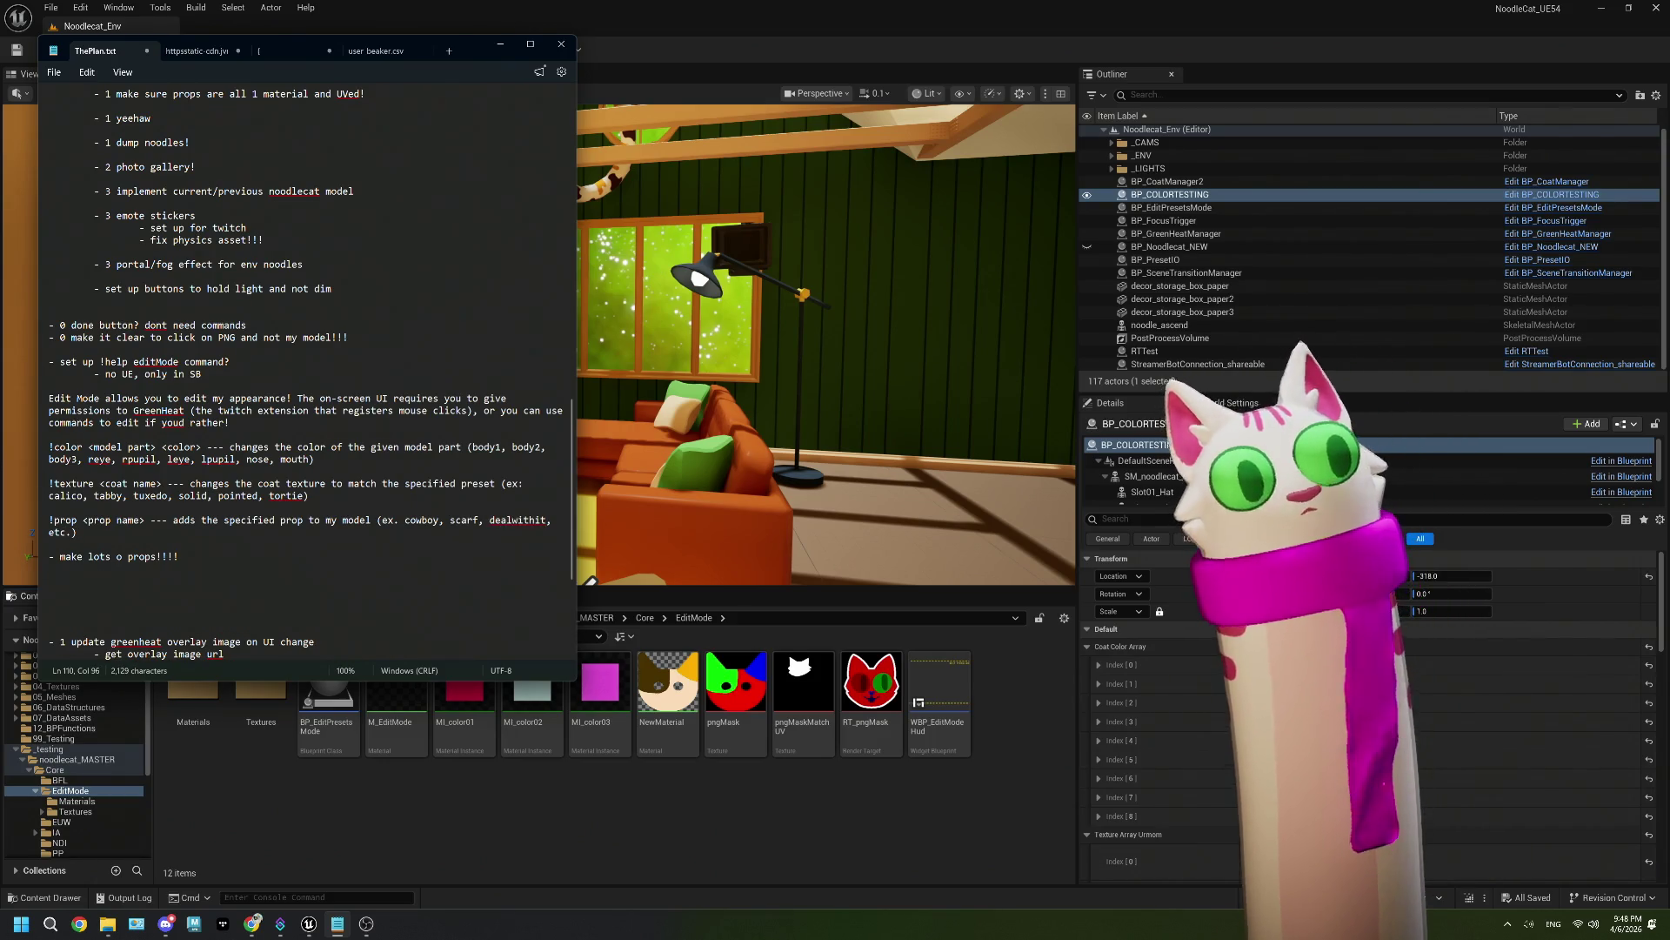
key(Return)
key(Return)
key(Return)
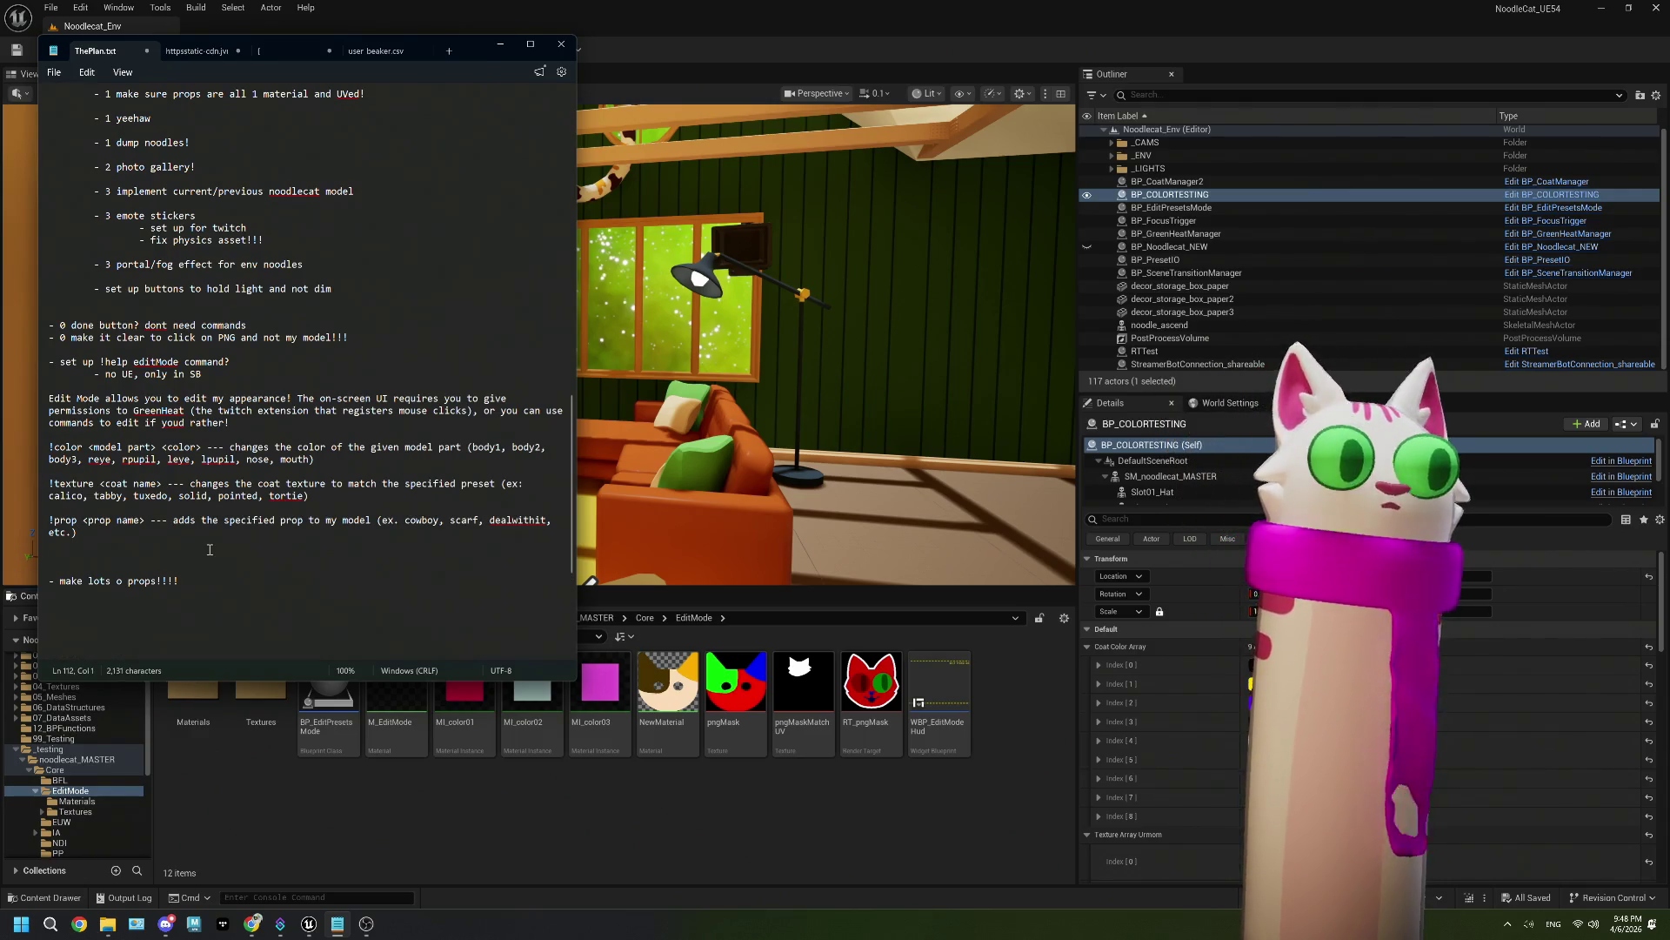
Step: Save ThePlan.txt and return to the Unreal editor
click(206, 549)
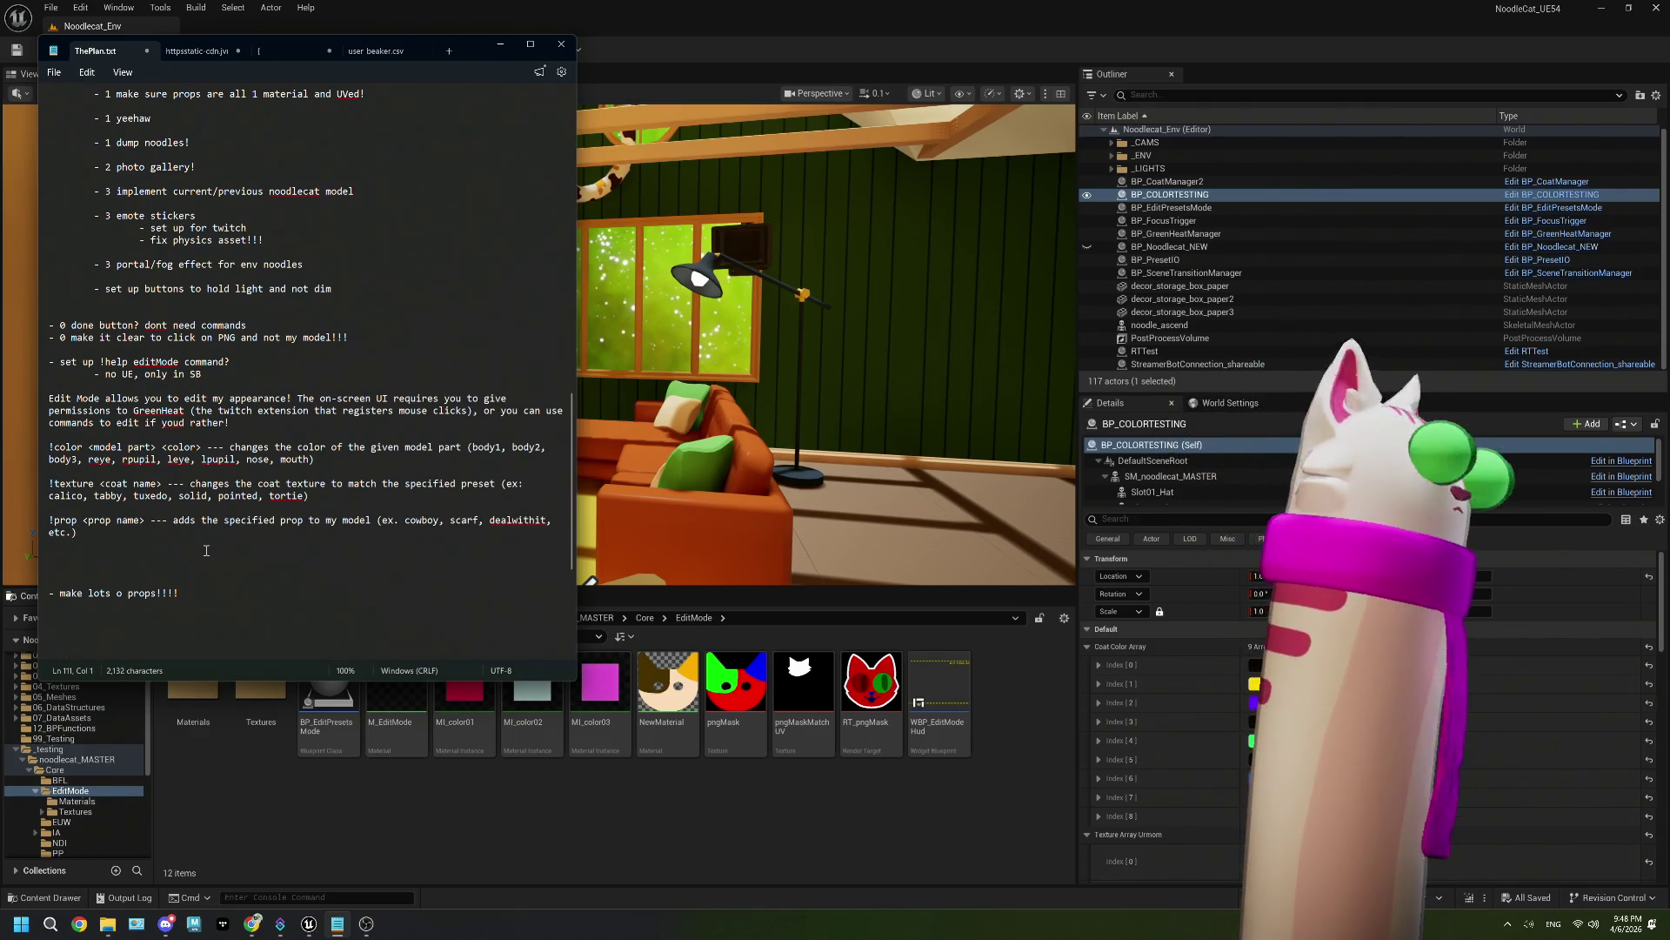
click(53, 72)
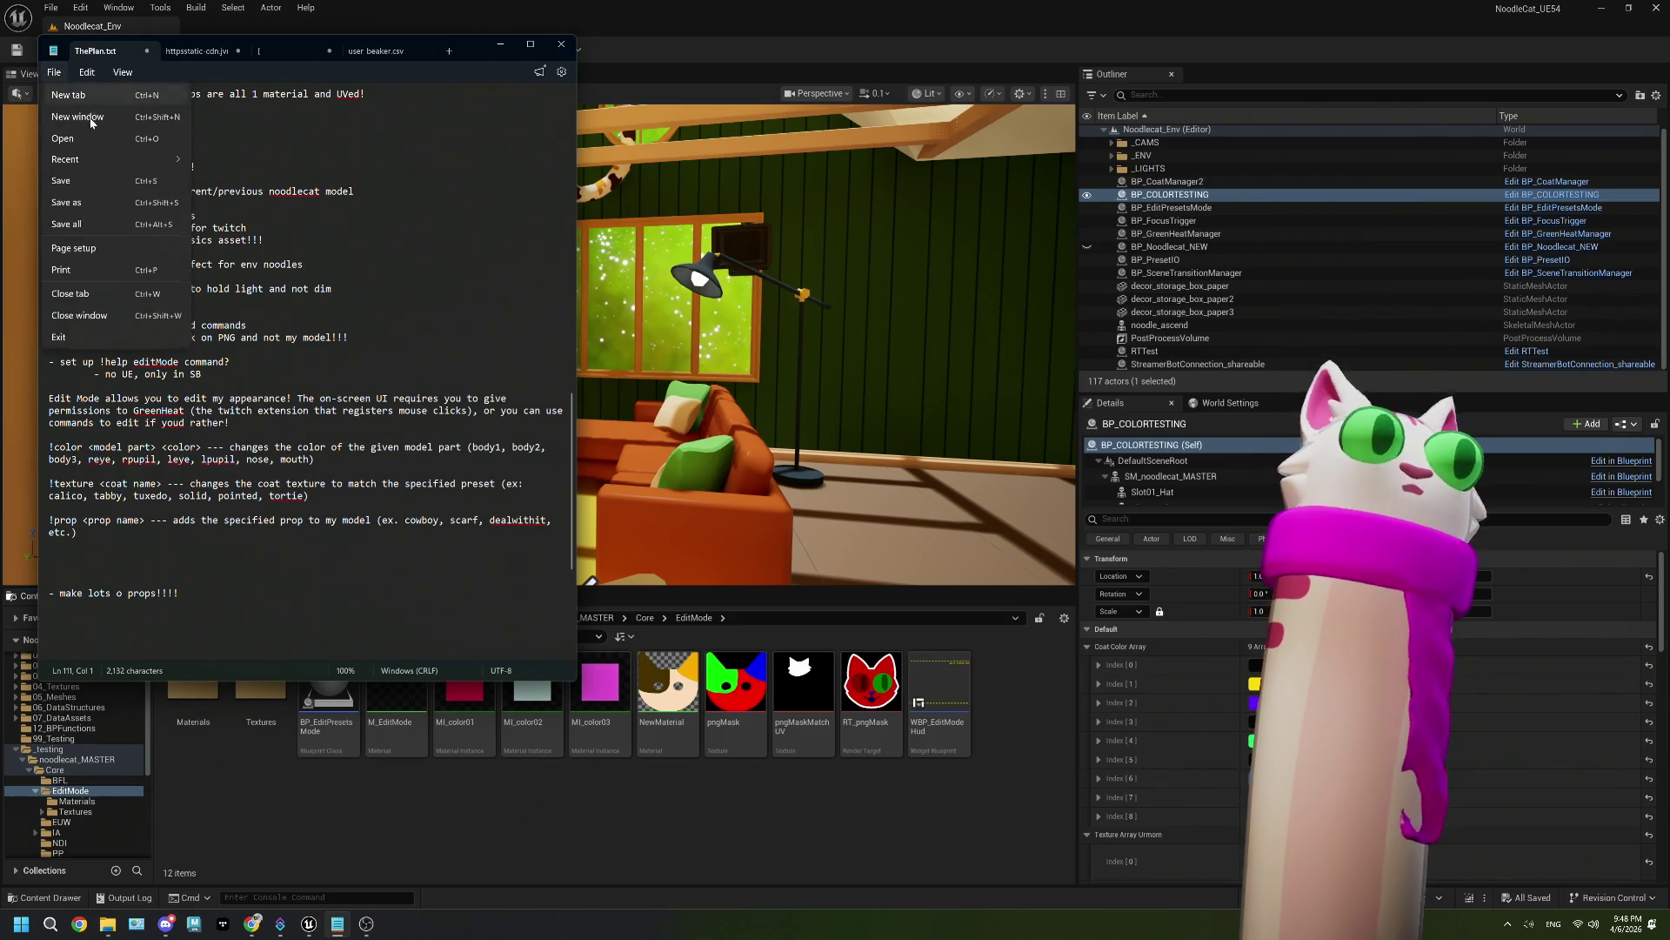
click(95, 186)
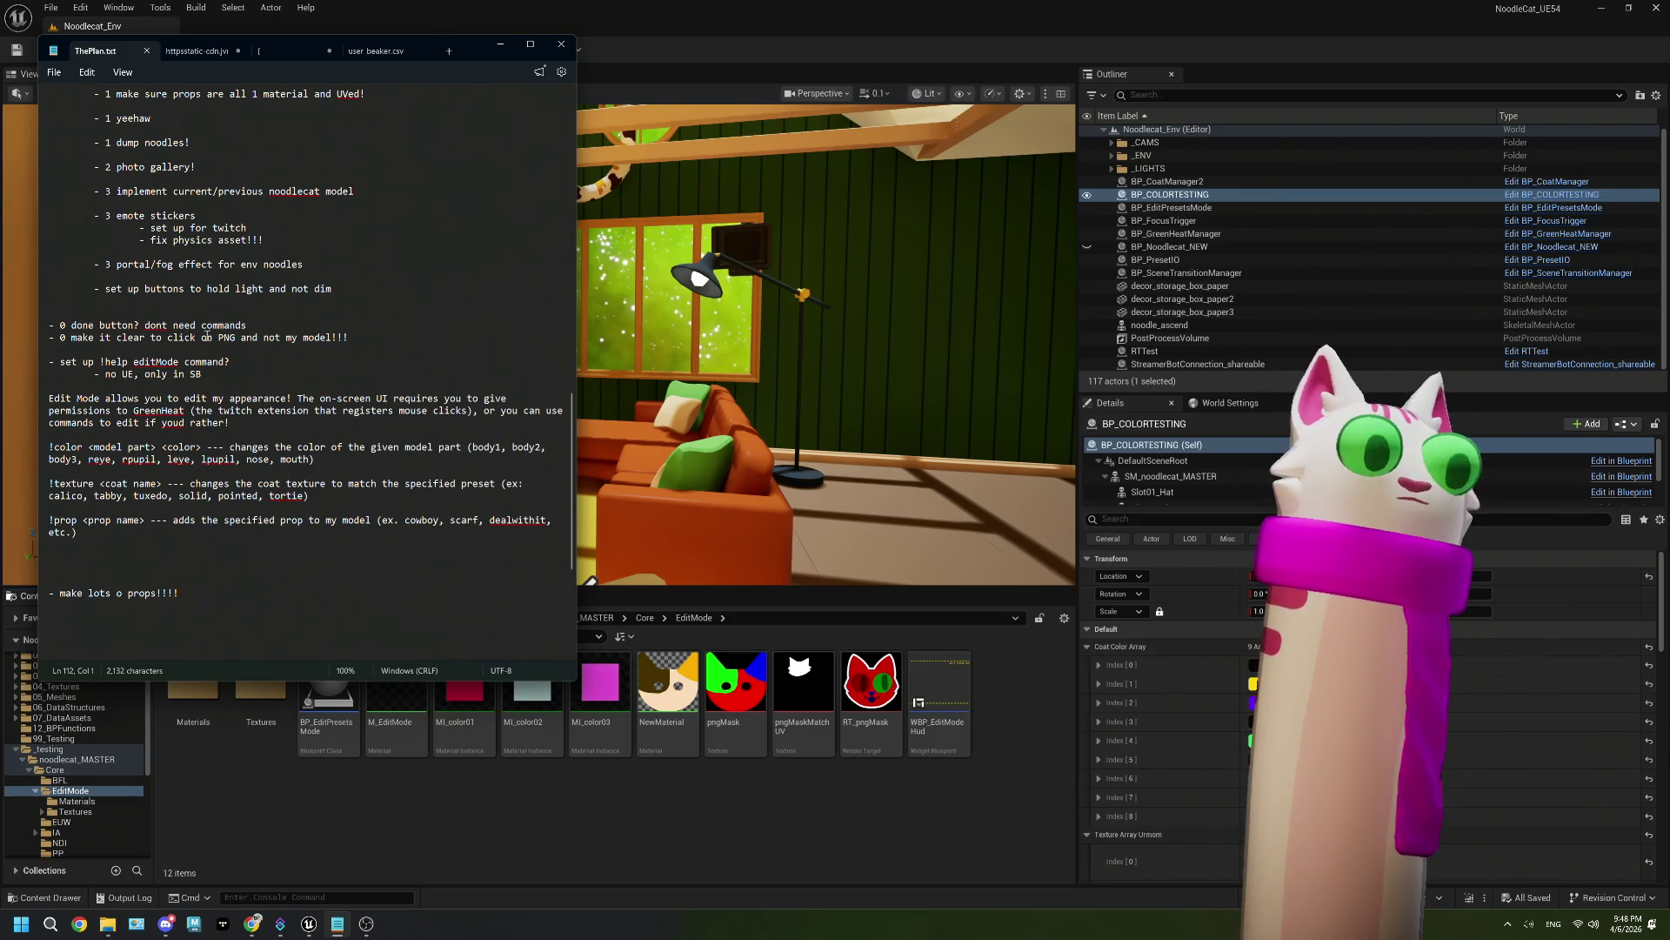
click(723, 34)
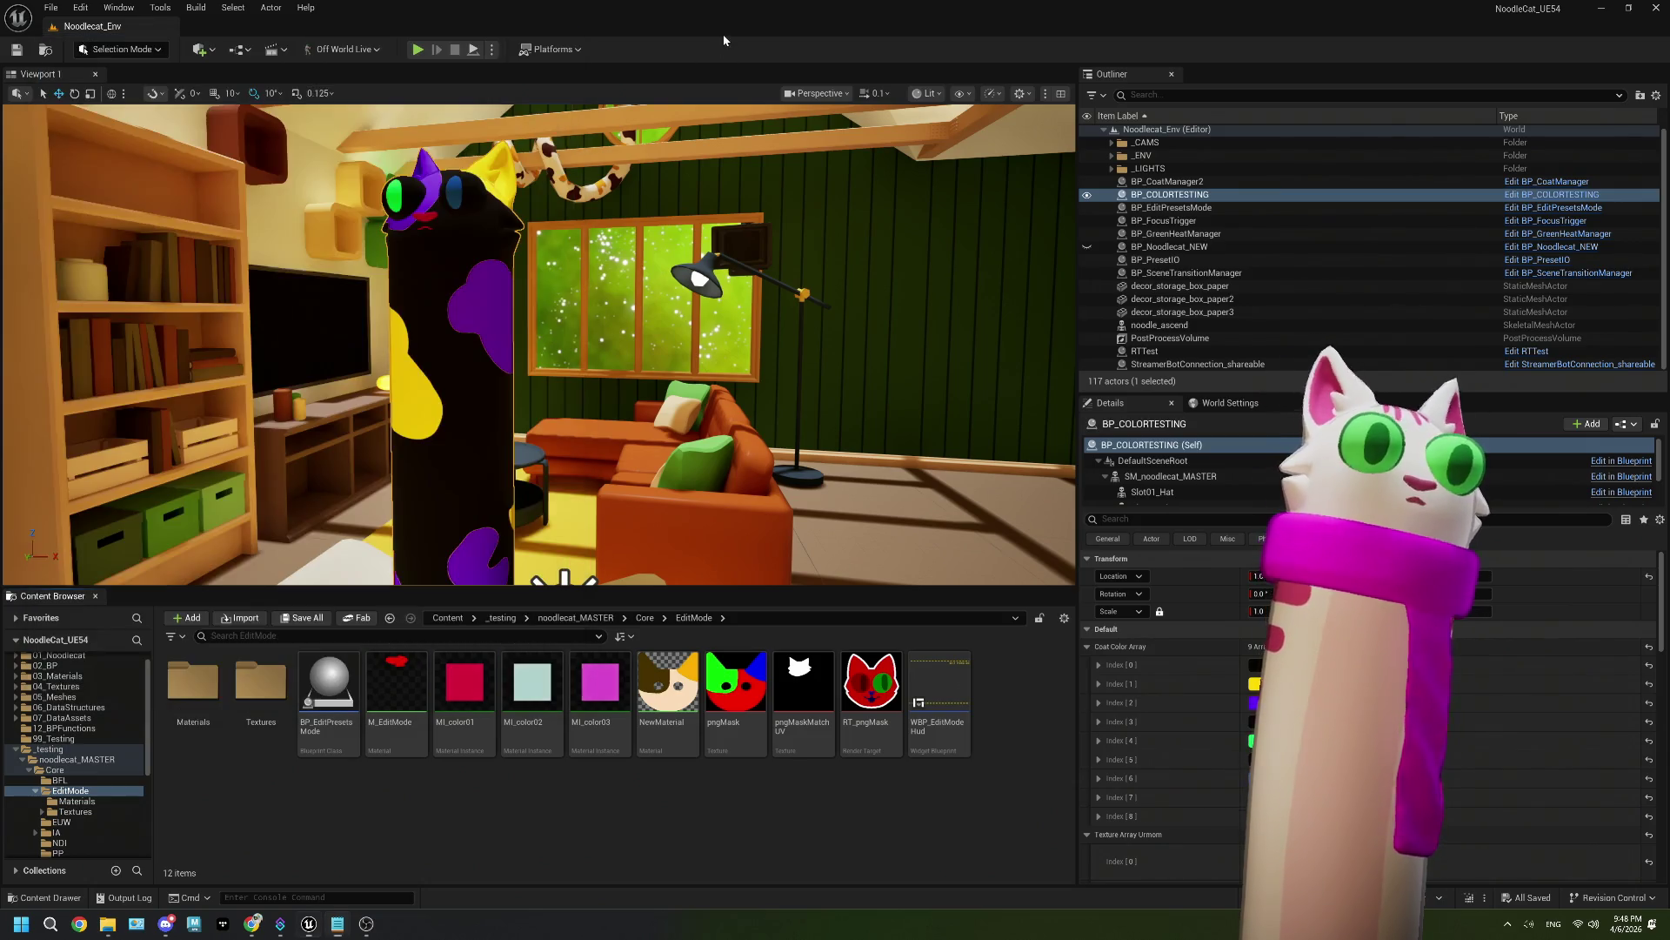
Step: Go up from Core to noodlecat_MASTER and open Props/02_Glasses, showing three dealwithit glasses assets
click(653, 618)
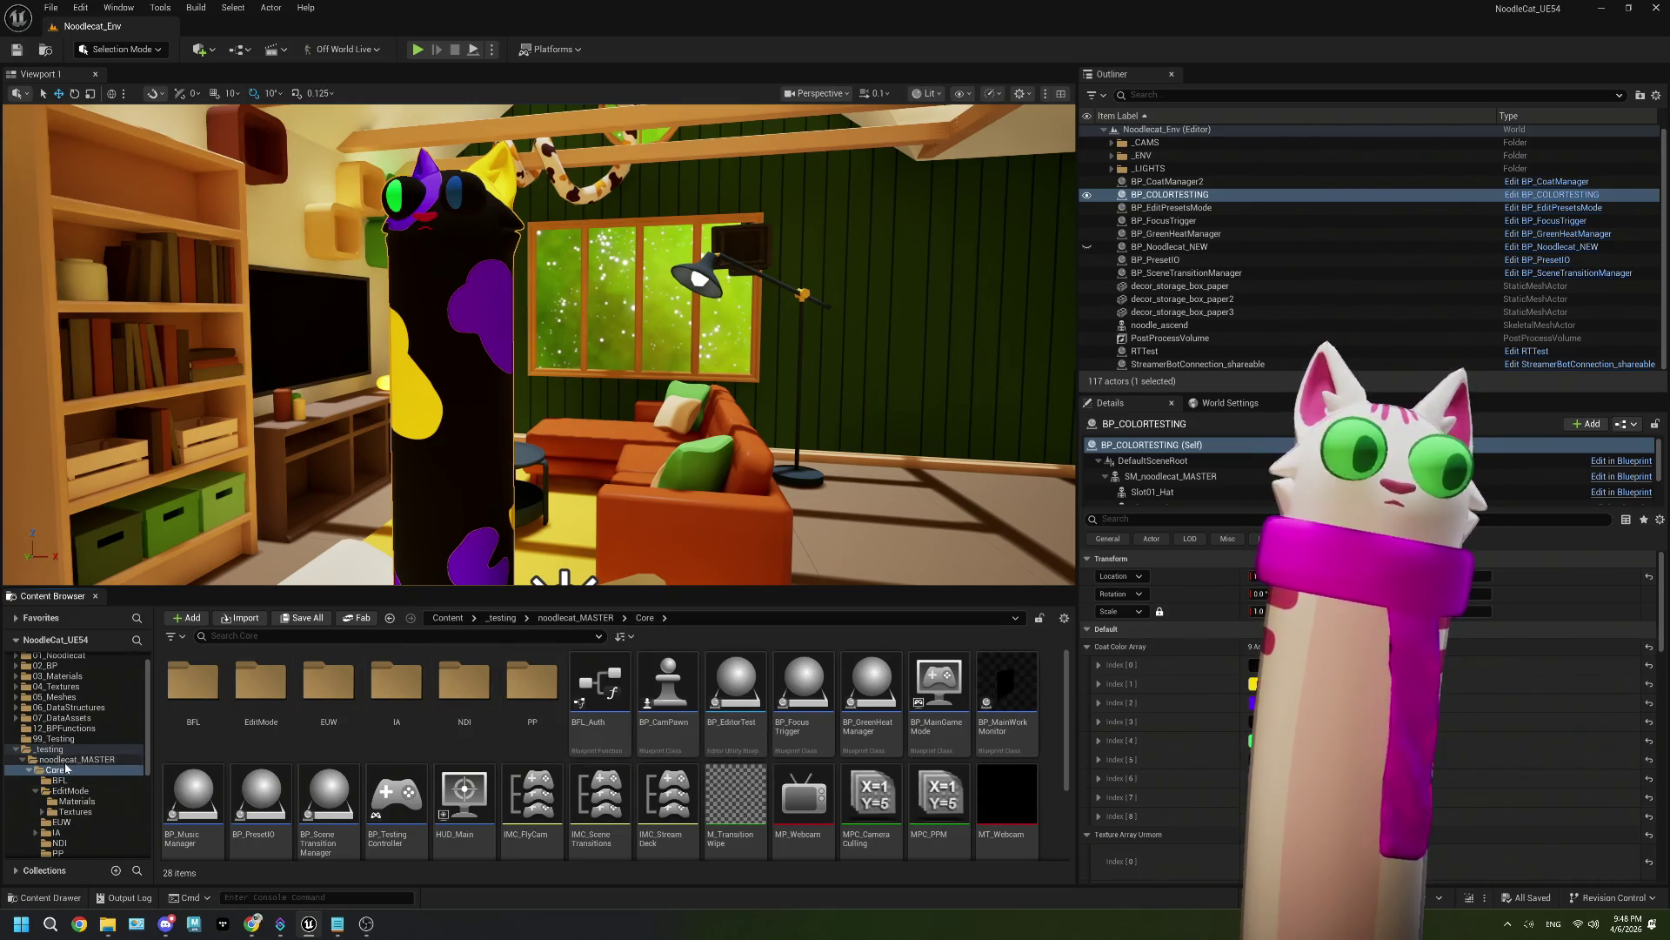
key(BackSpace)
double_click(464, 683)
click(314, 687)
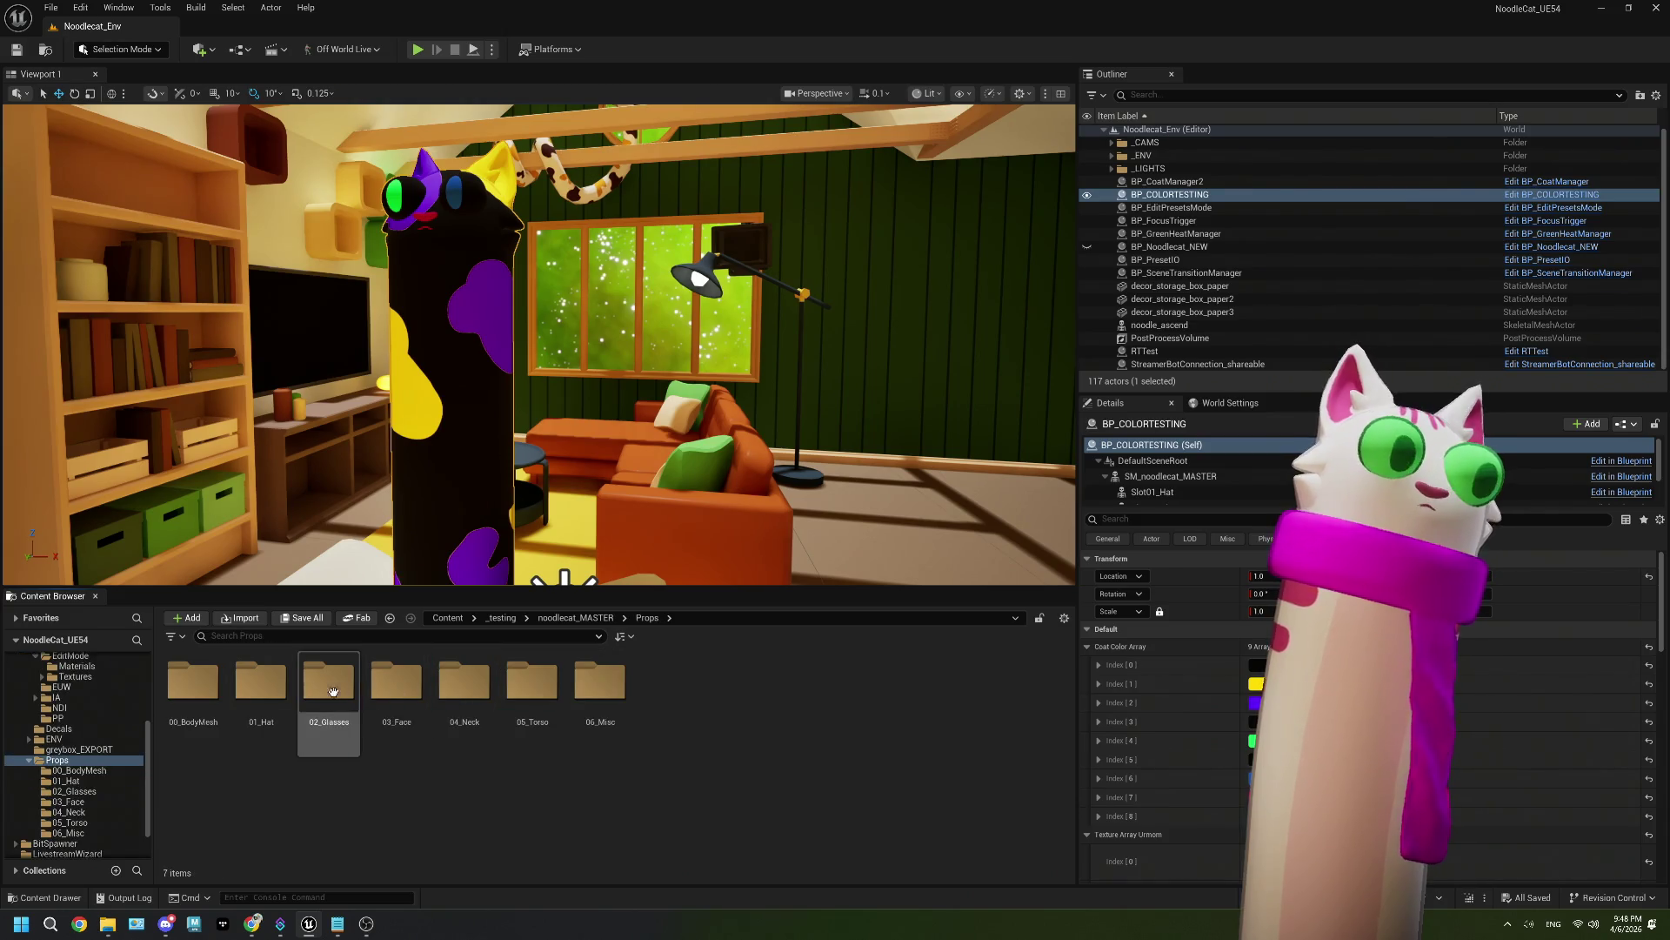
double_click(314, 687)
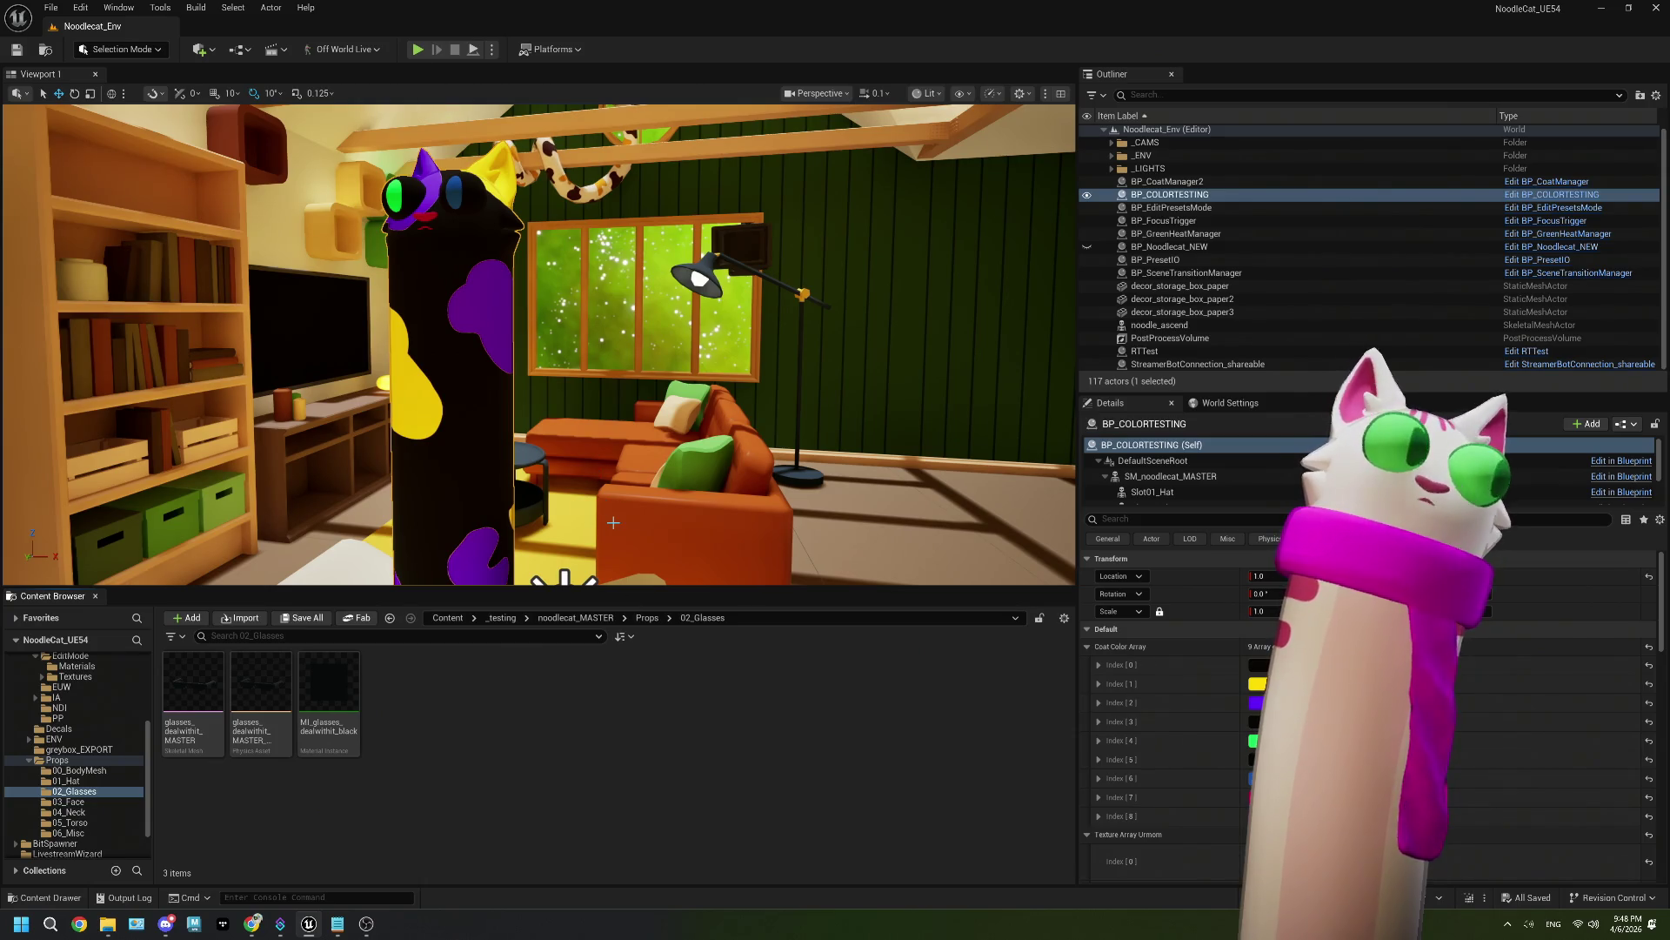
click(252, 924)
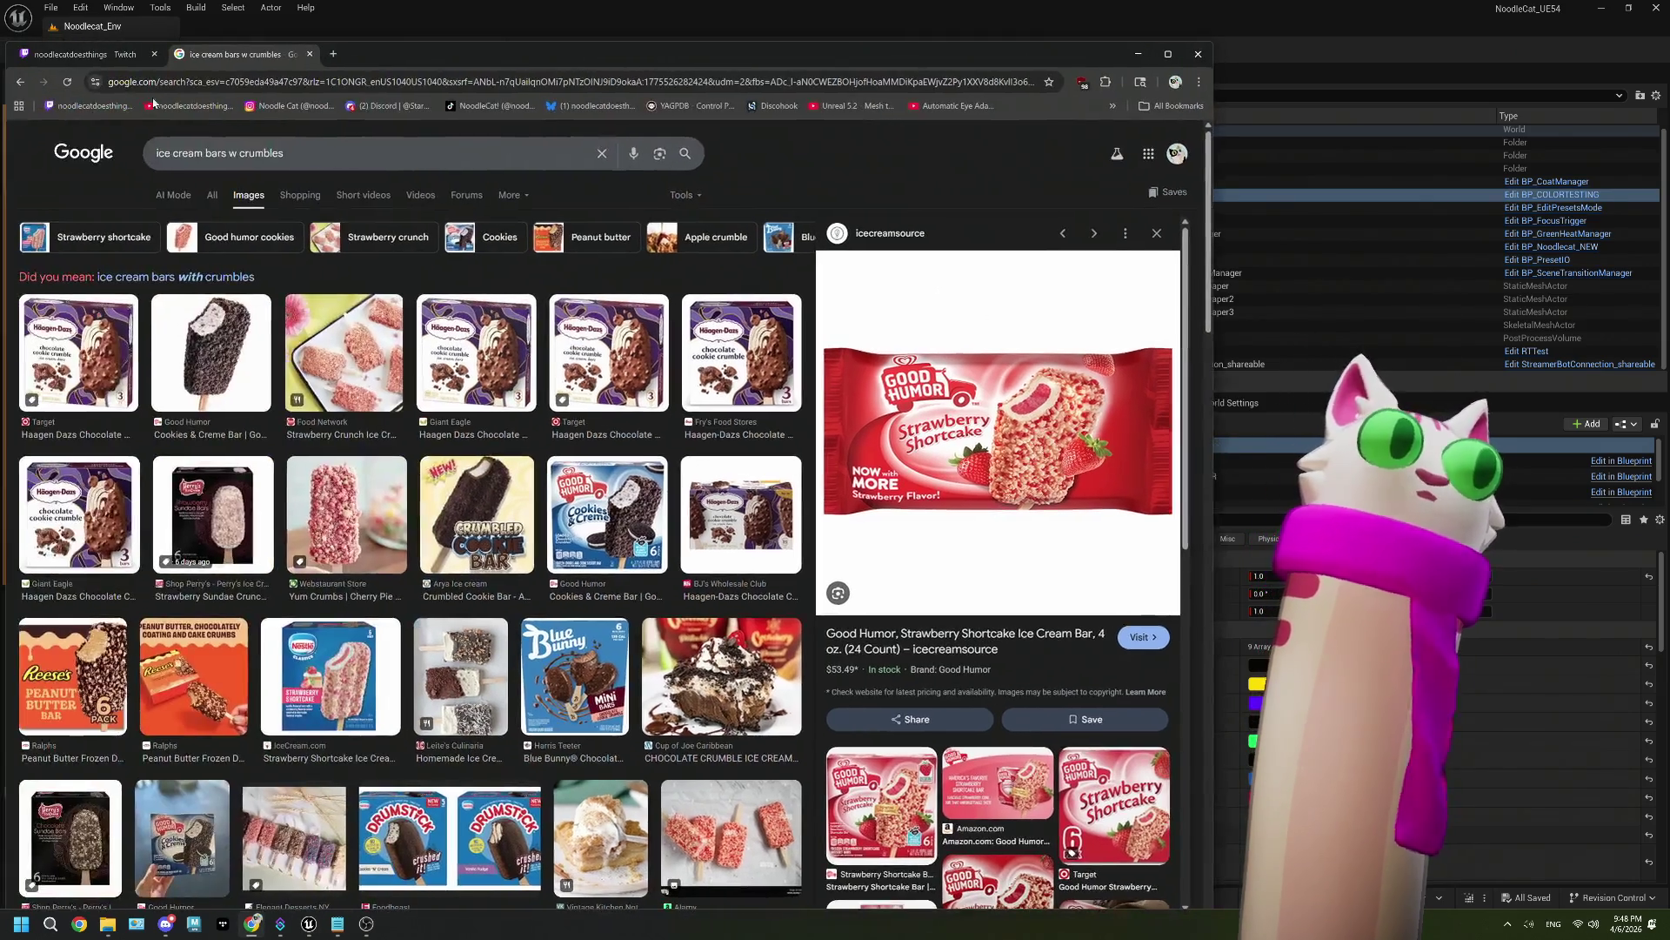
Step: Close the image search and redeem the Edit Model reward from the channel's rewards list
click(310, 54)
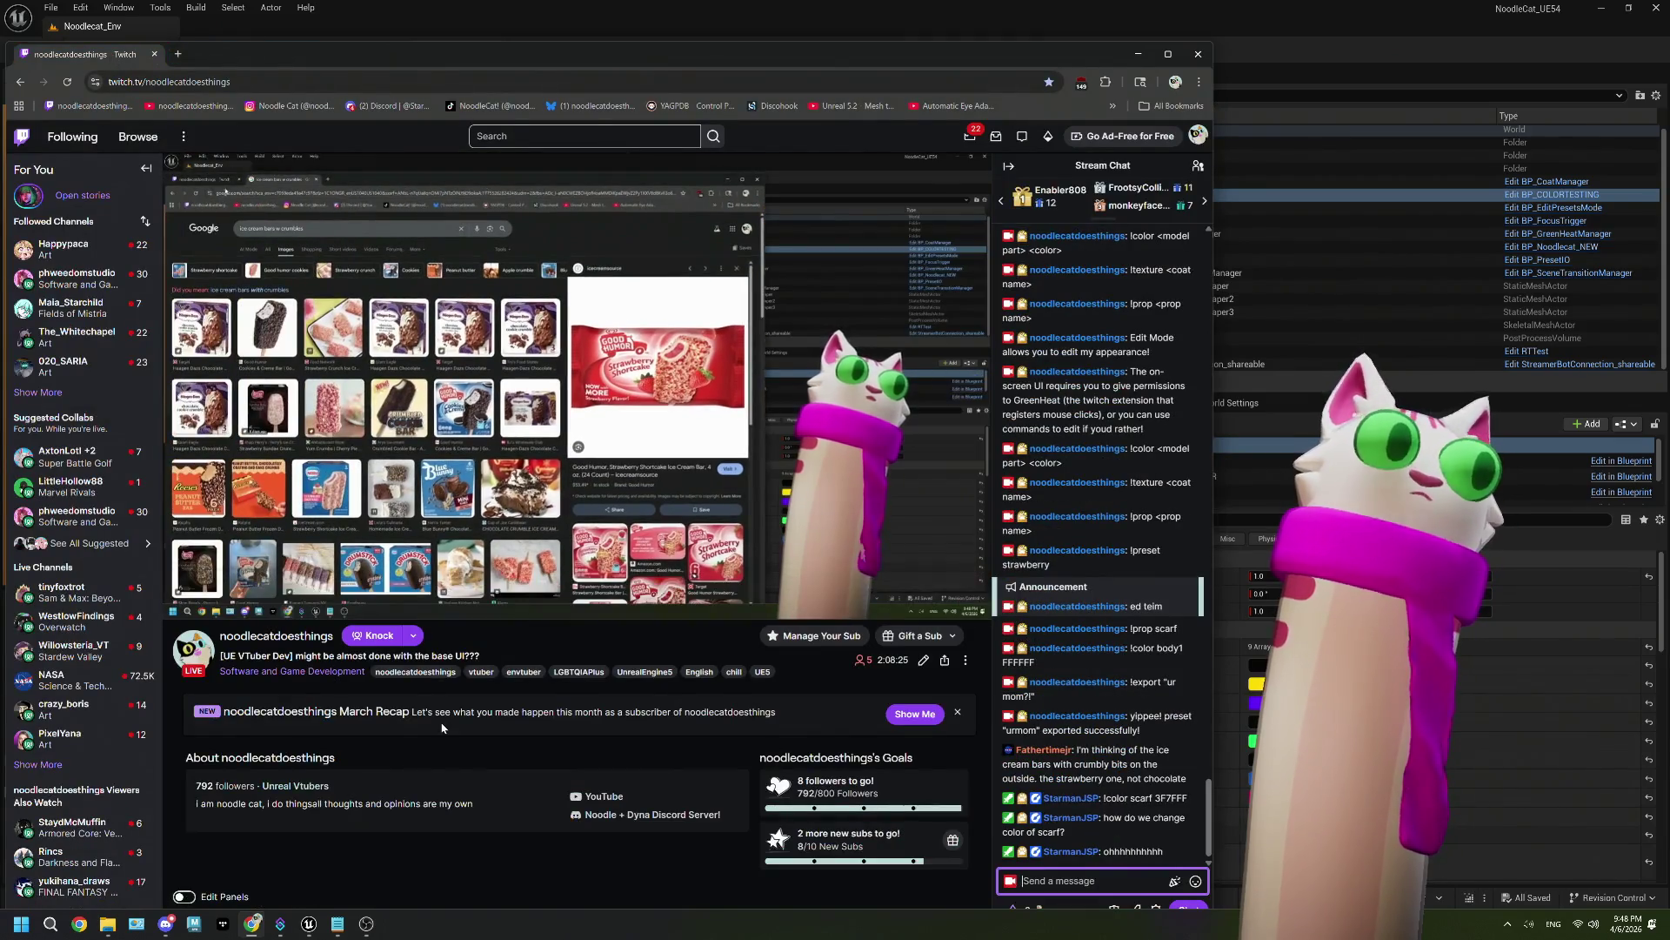
drag(970, 59, 973, 26)
click(1023, 866)
click(1110, 767)
click(1106, 709)
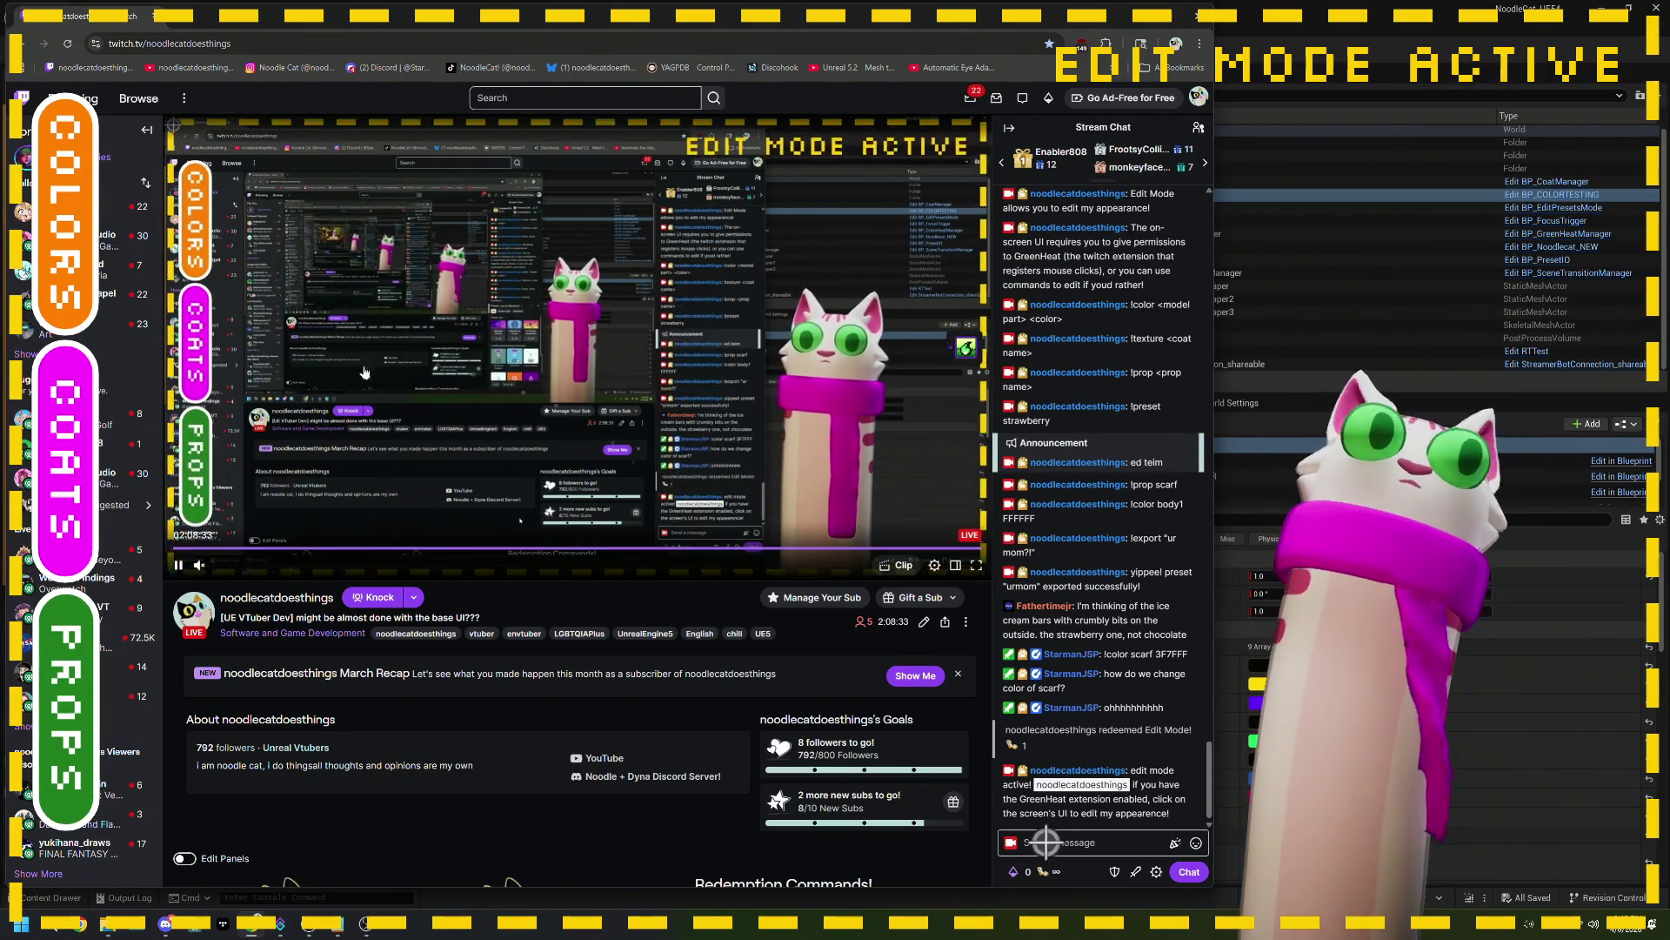
Step: Open PROPS, cycle through GLASSES, FACE, NECK, TORSO back to HATS, and add the halo
click(105, 691)
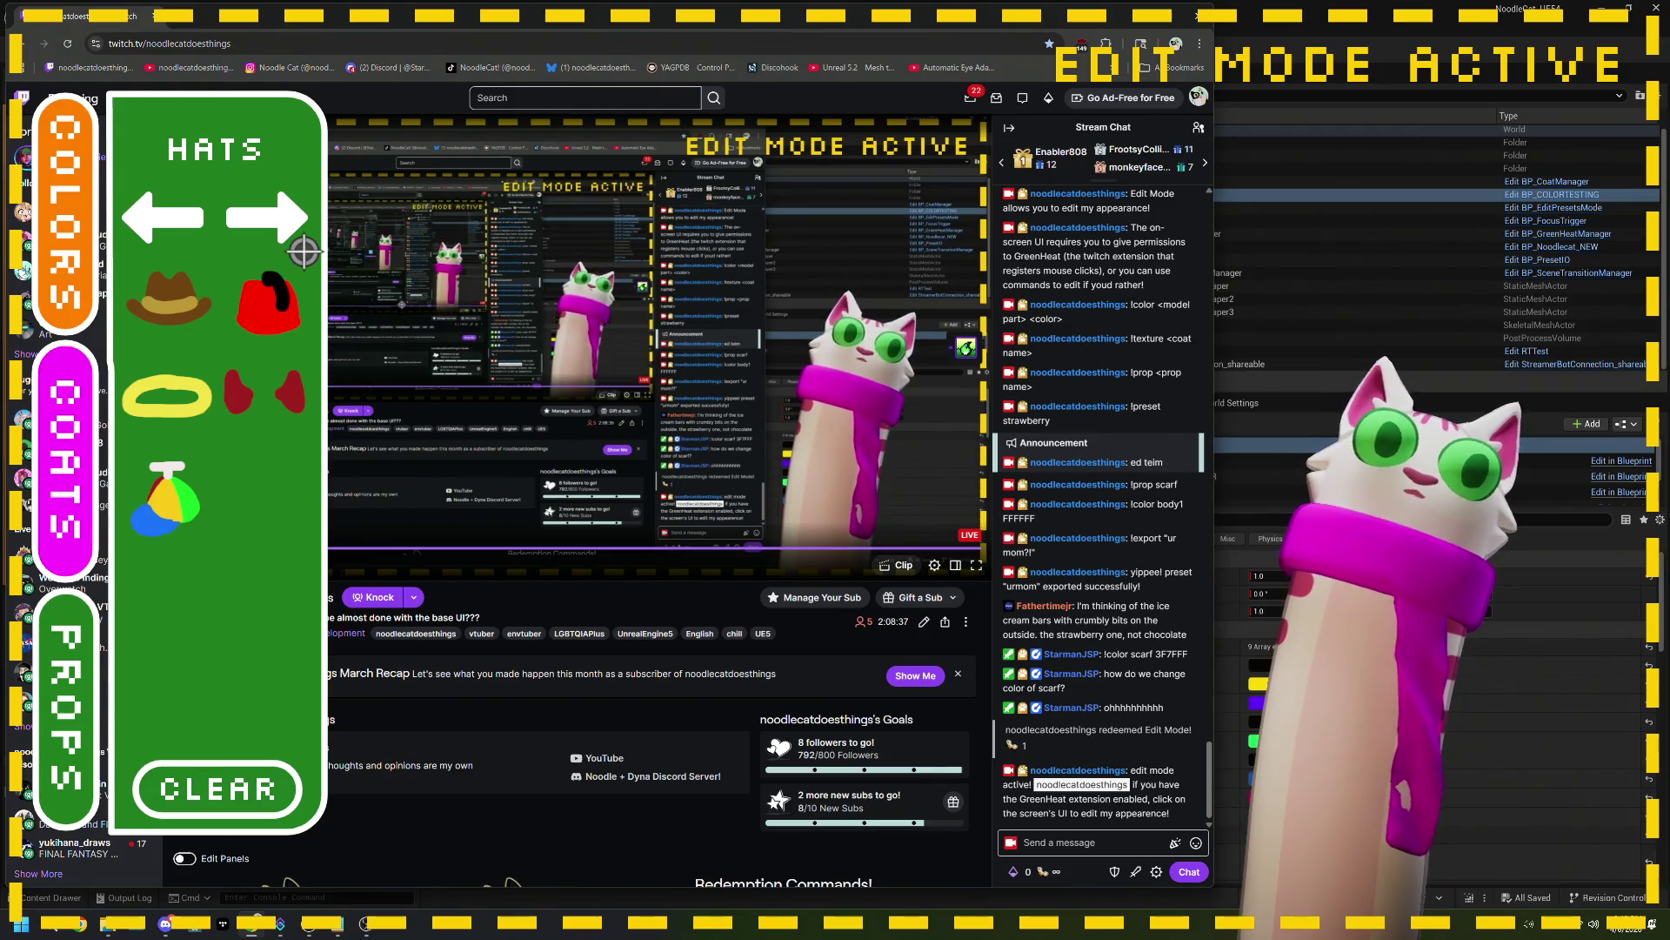
click(298, 244)
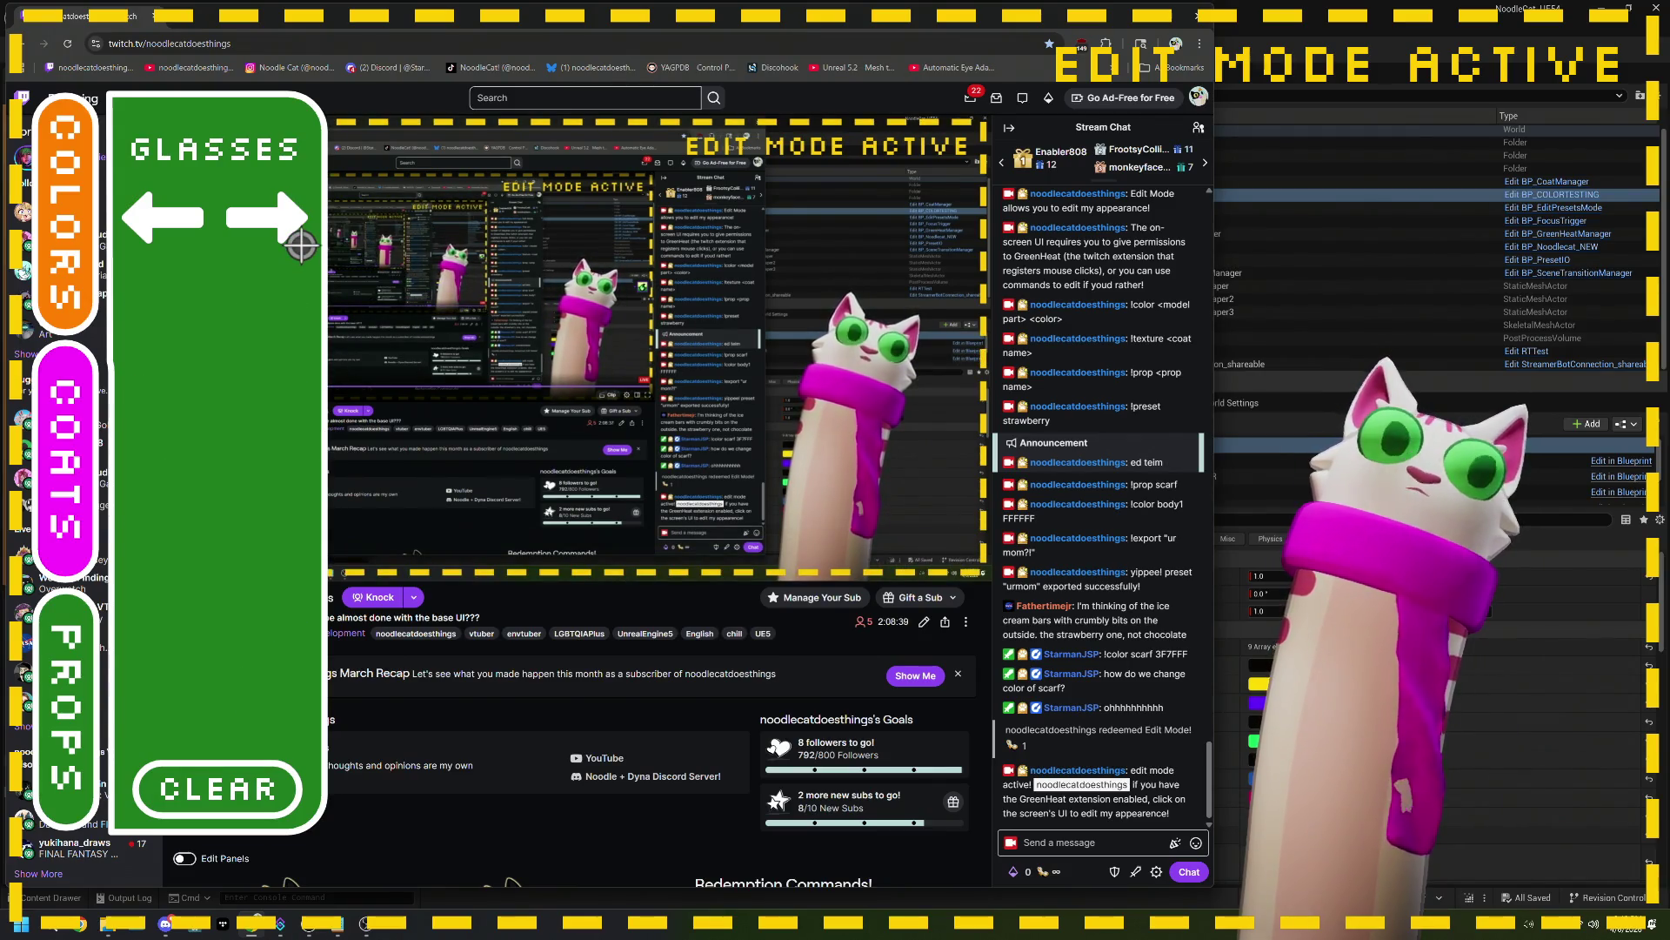
click(300, 244)
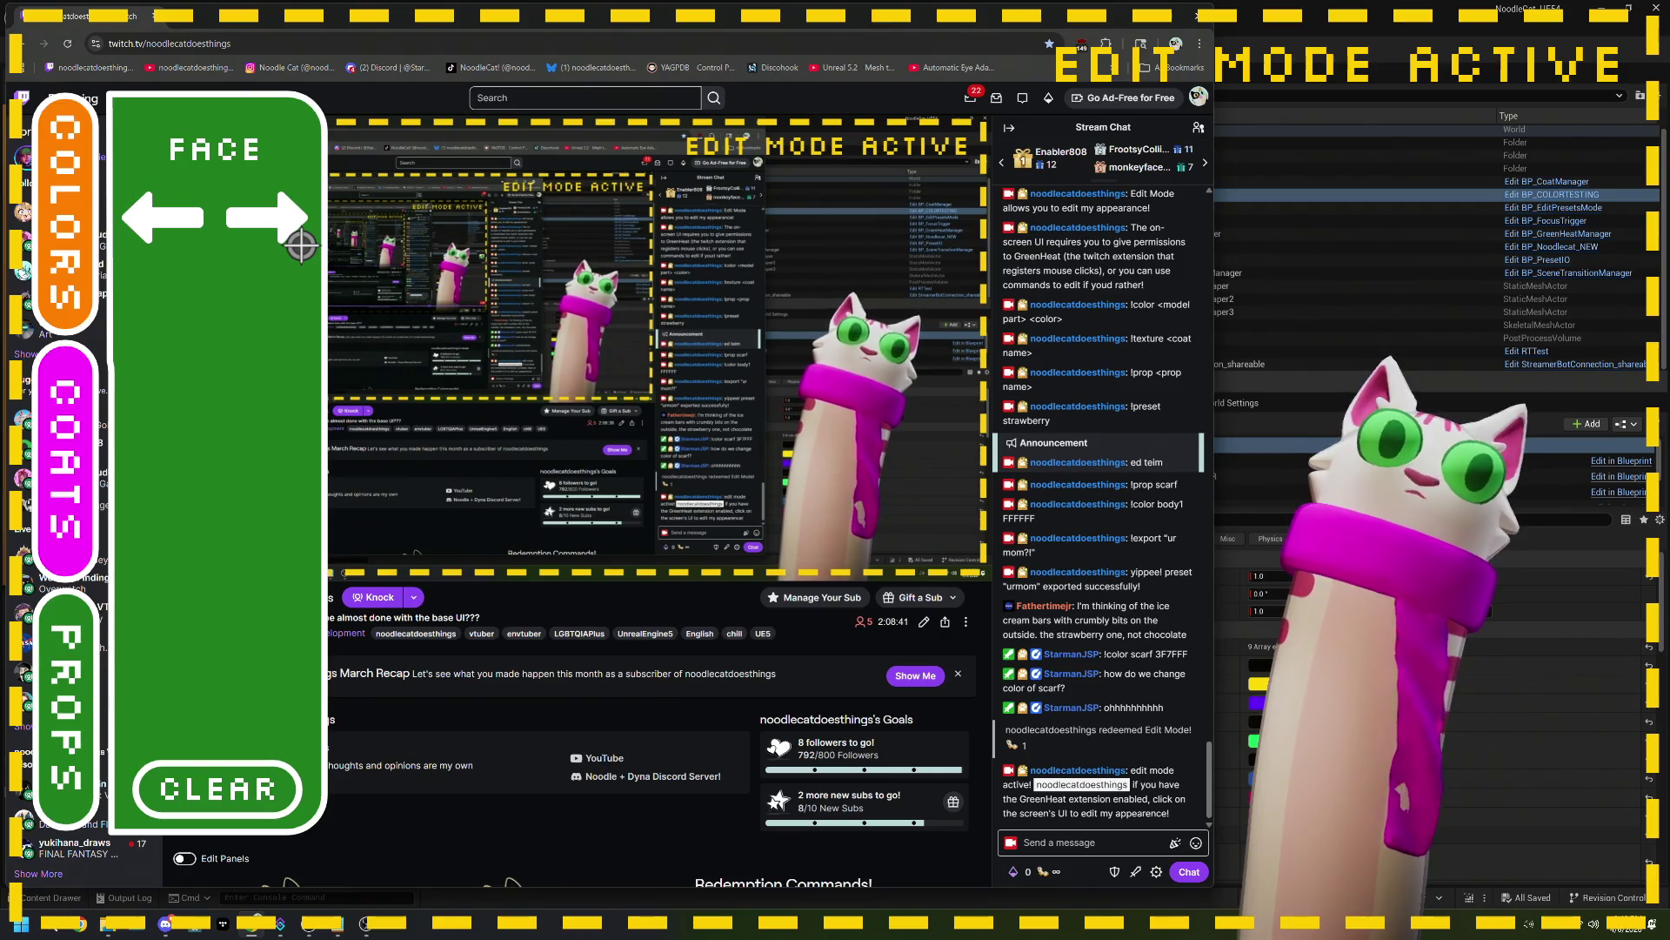
click(300, 243)
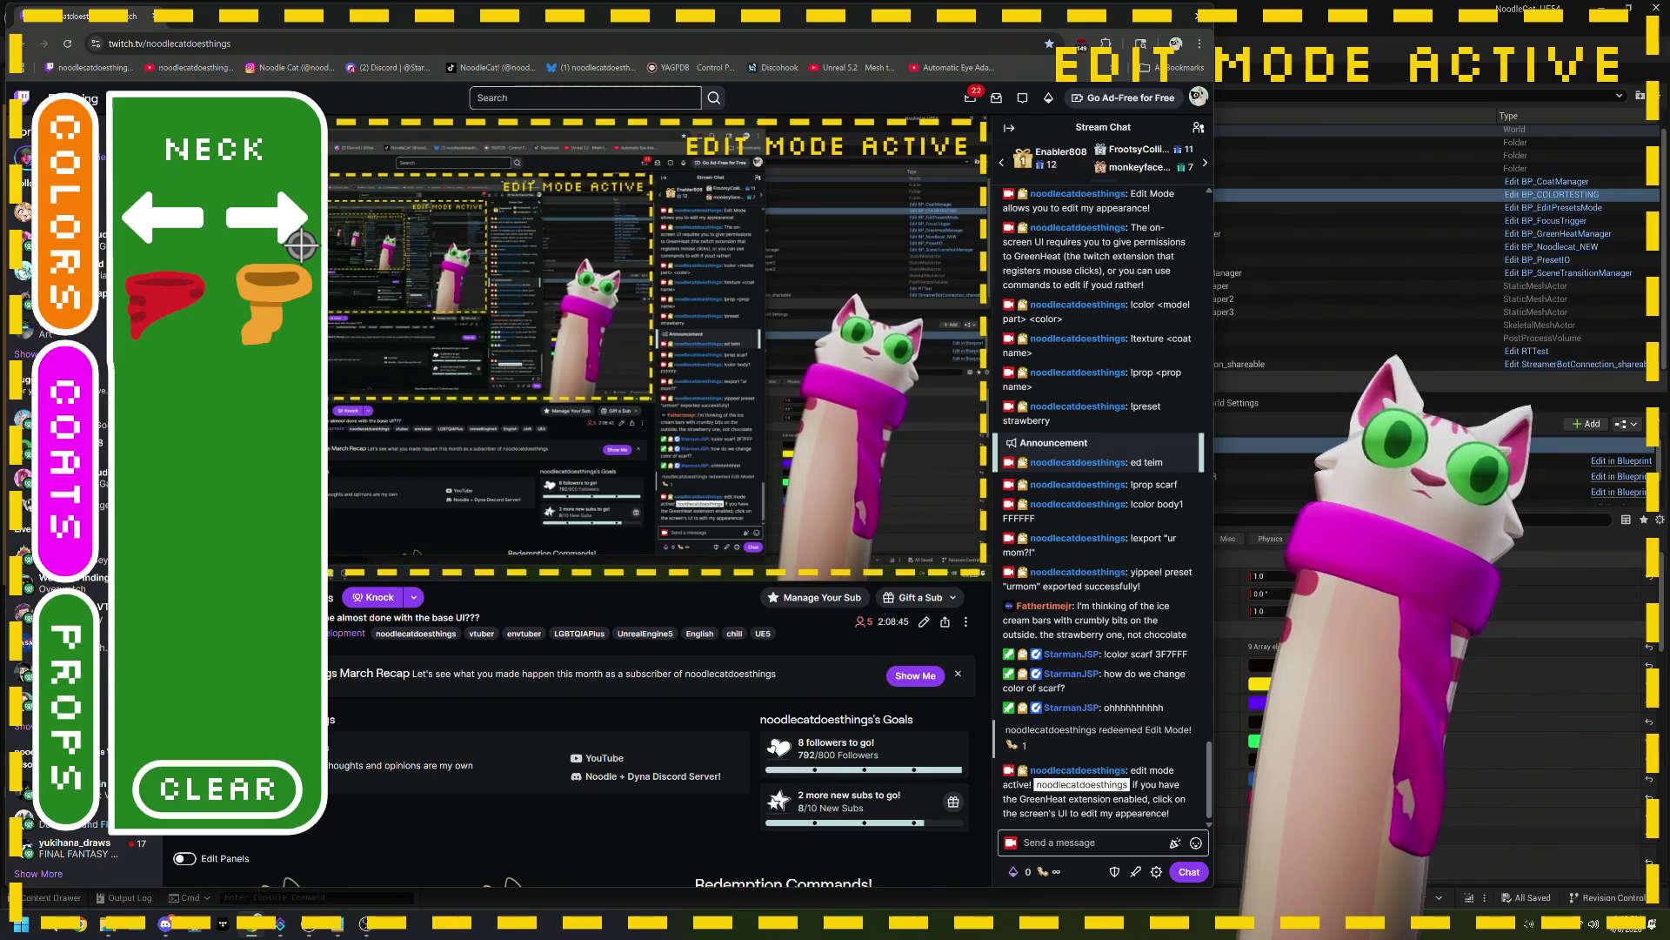
click(301, 244)
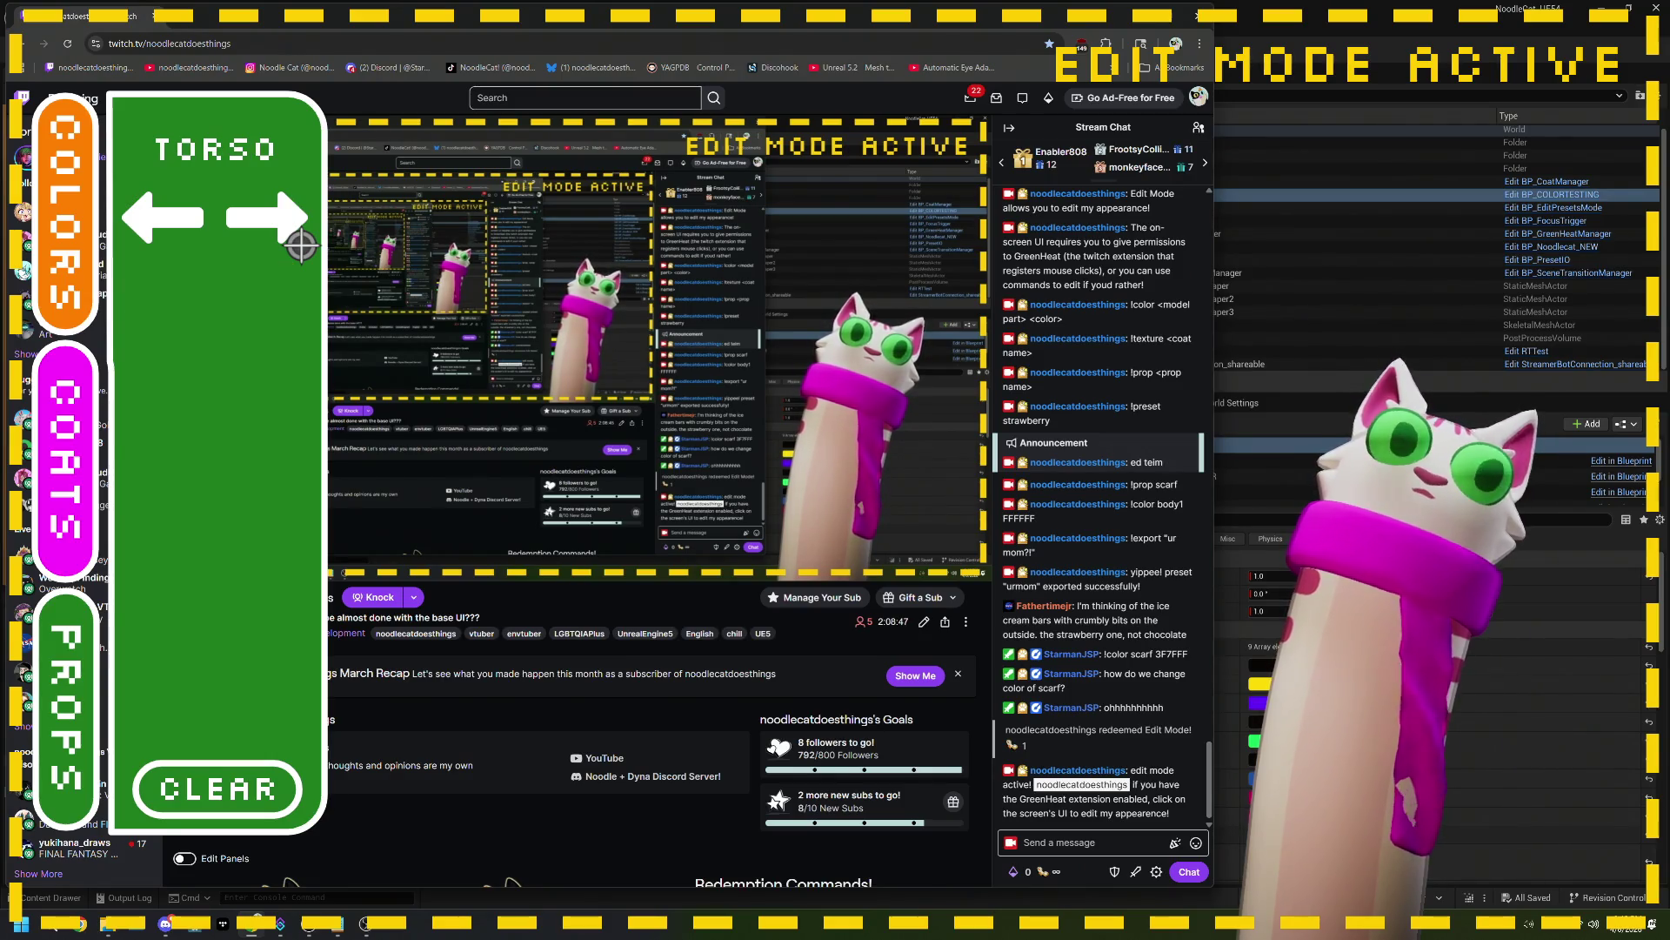
click(300, 244)
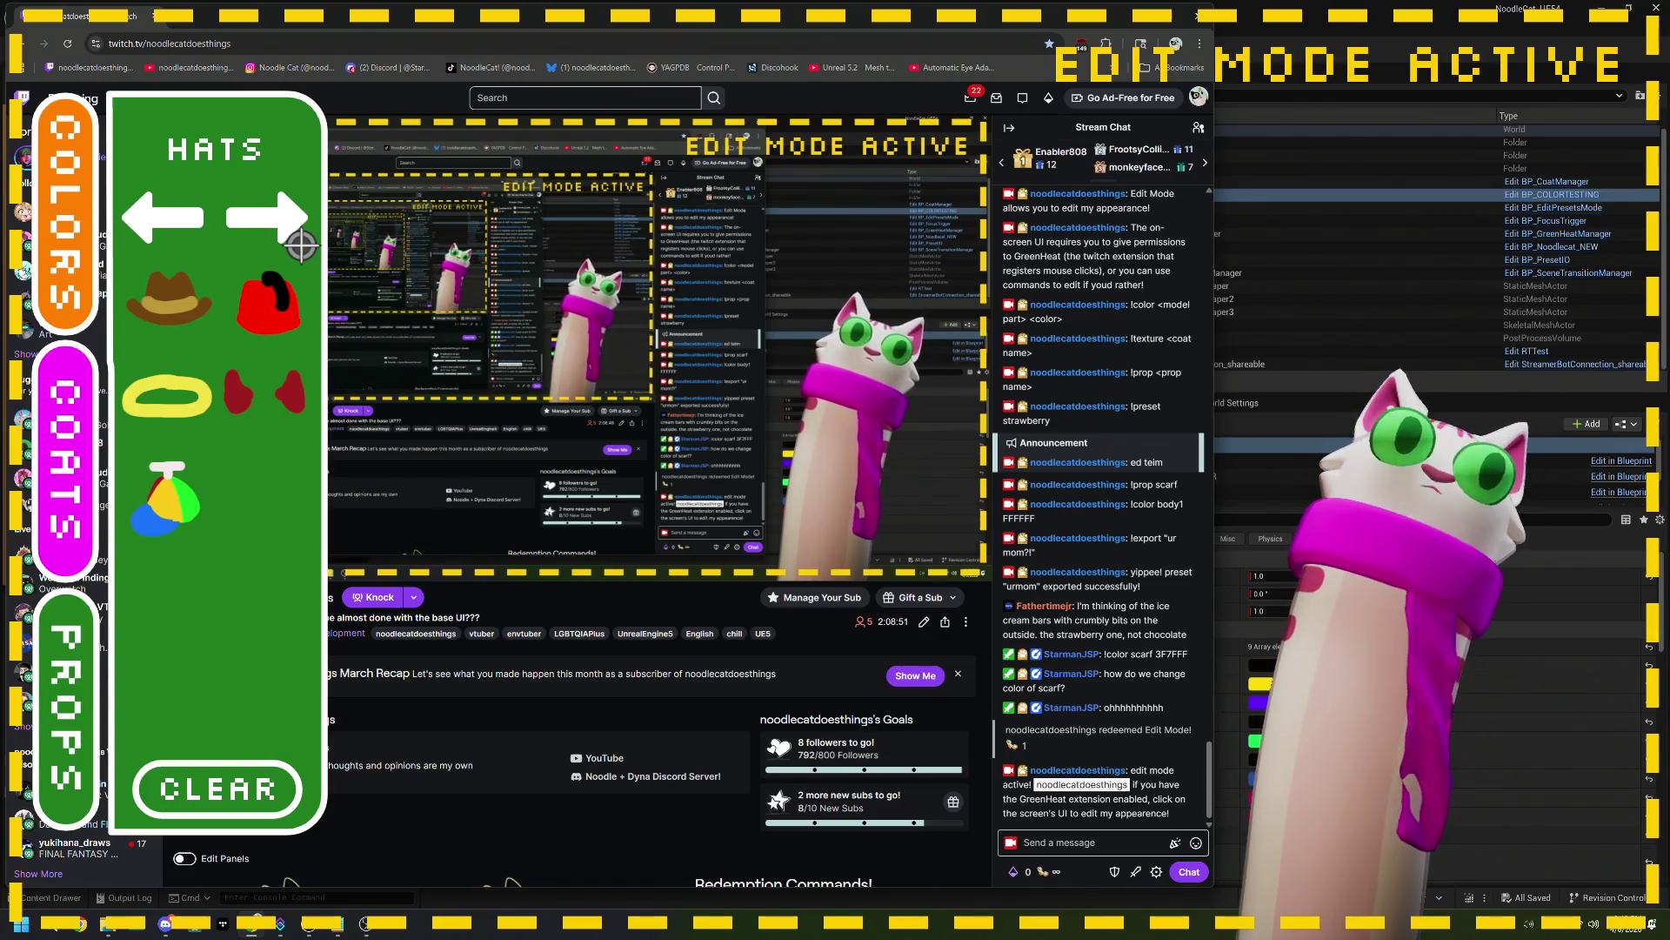
click(203, 415)
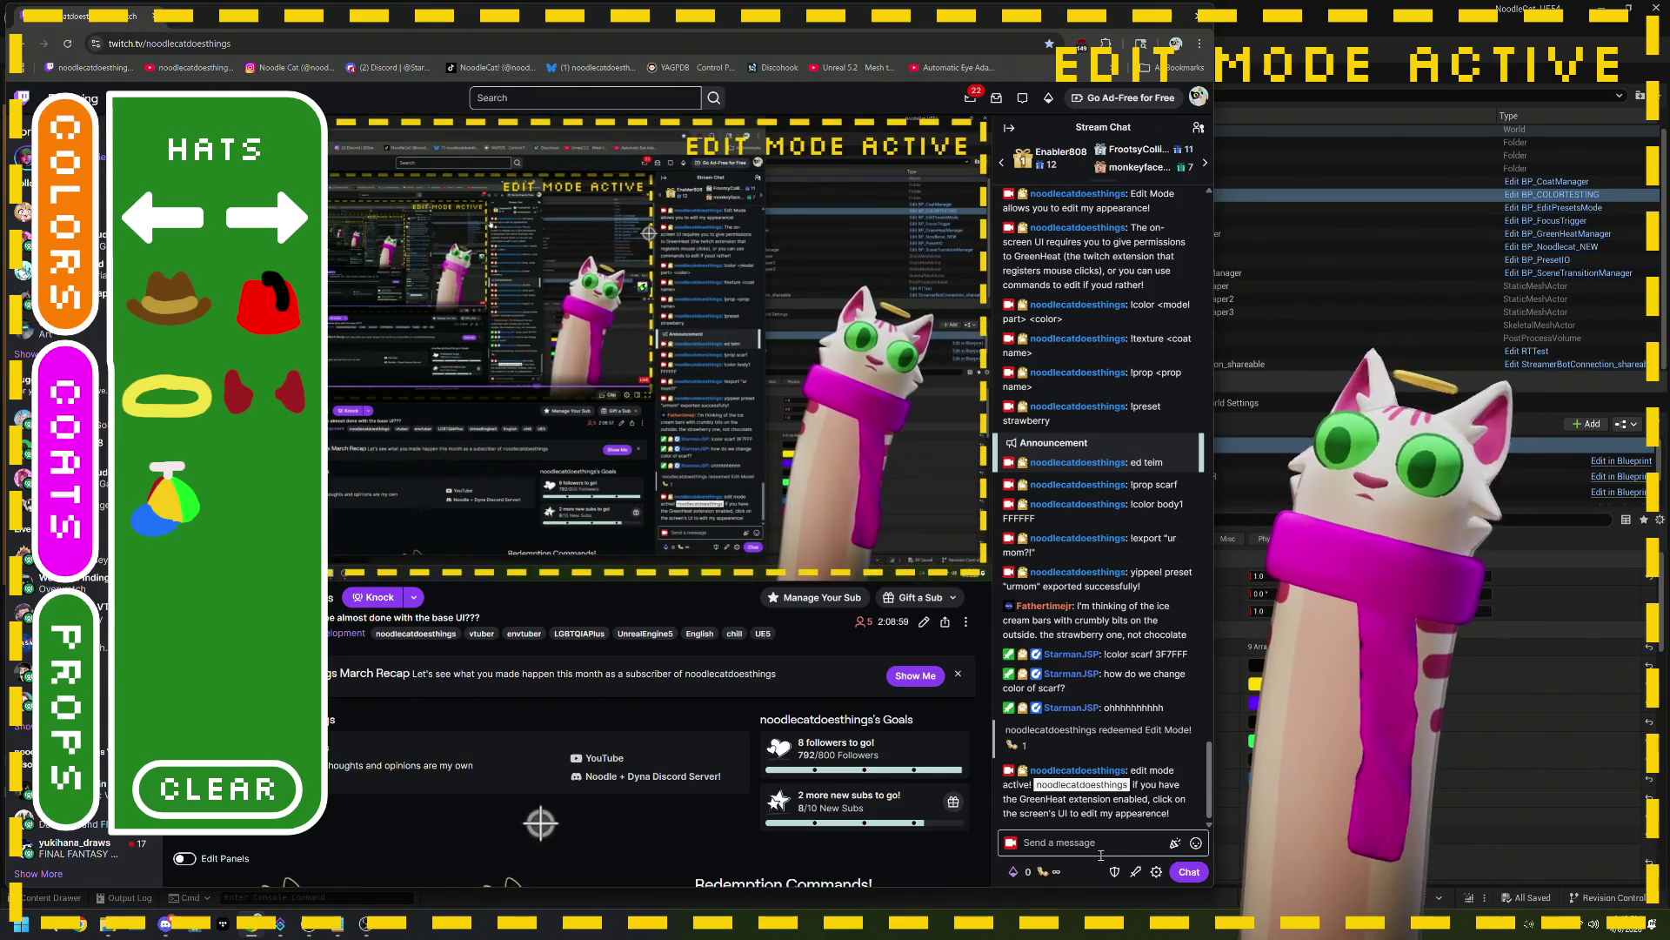
Step: Clear all props from the cat and post !done in chat to exit Edit Mode
click(284, 811)
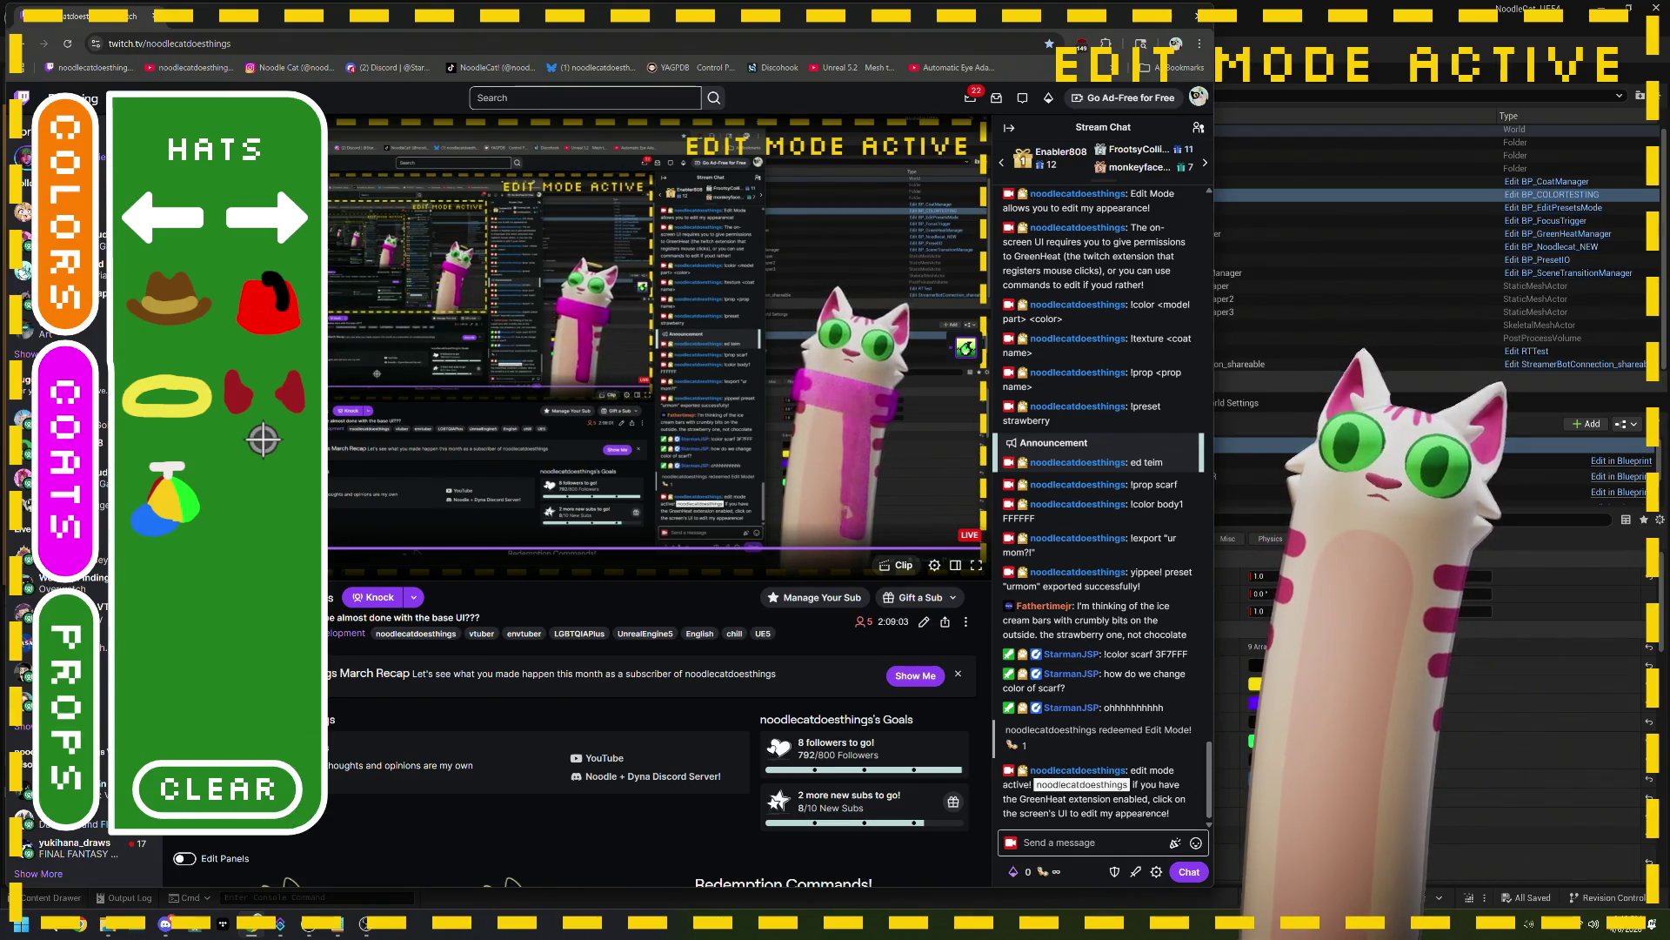
click(1109, 840)
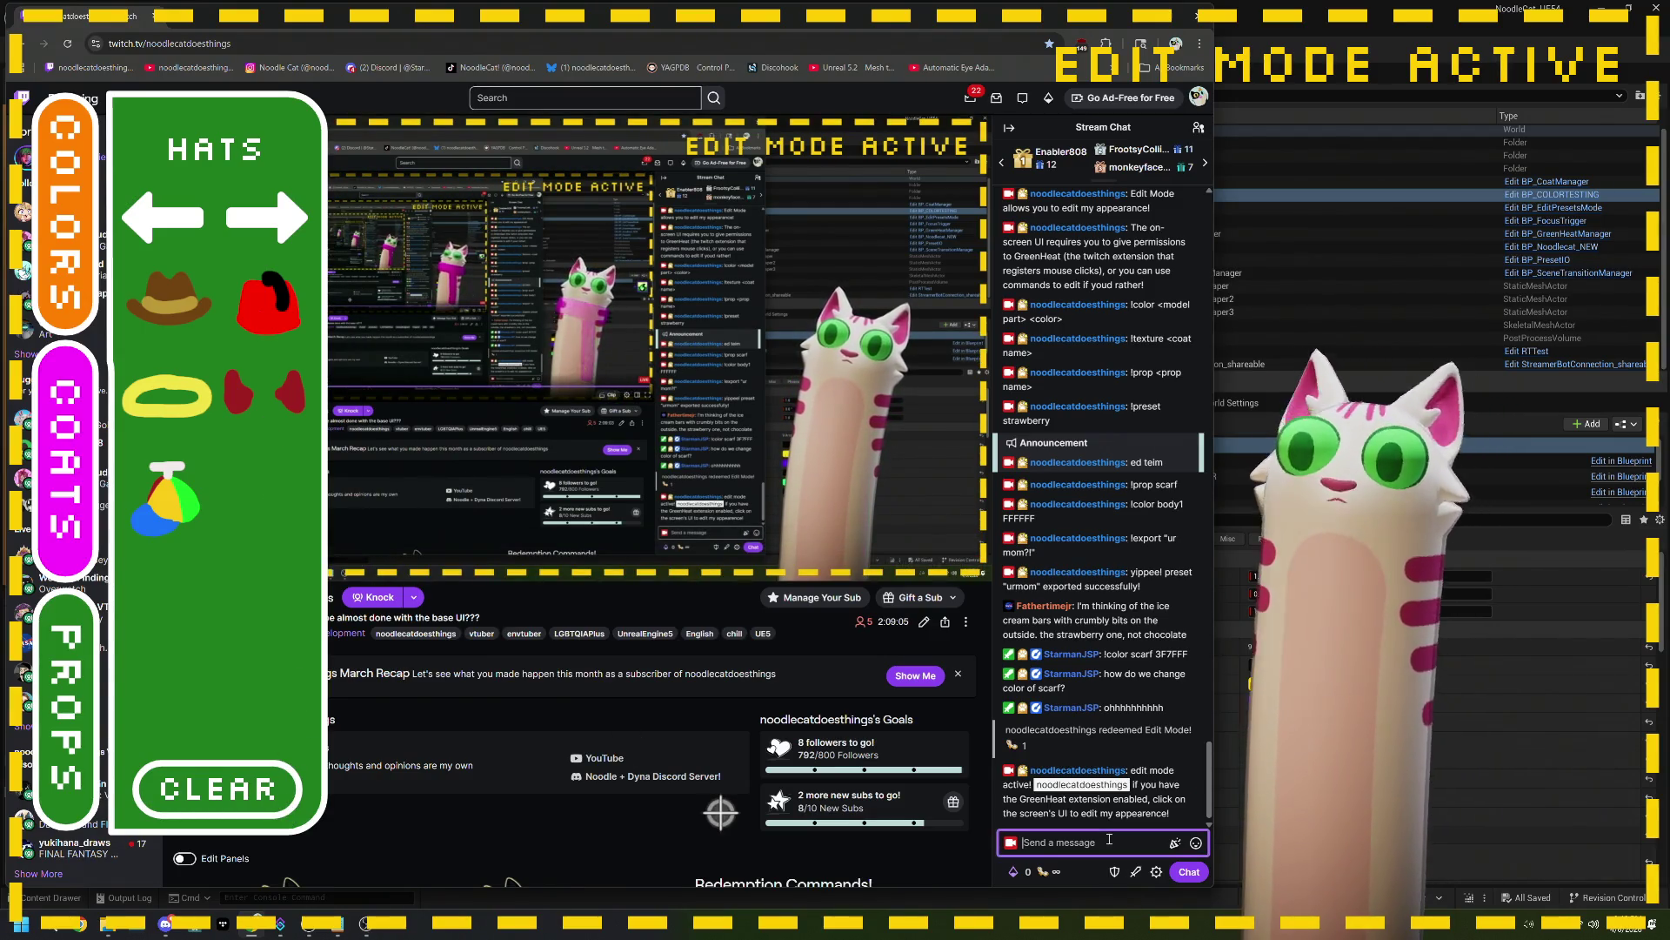
text(!done)
key(Return)
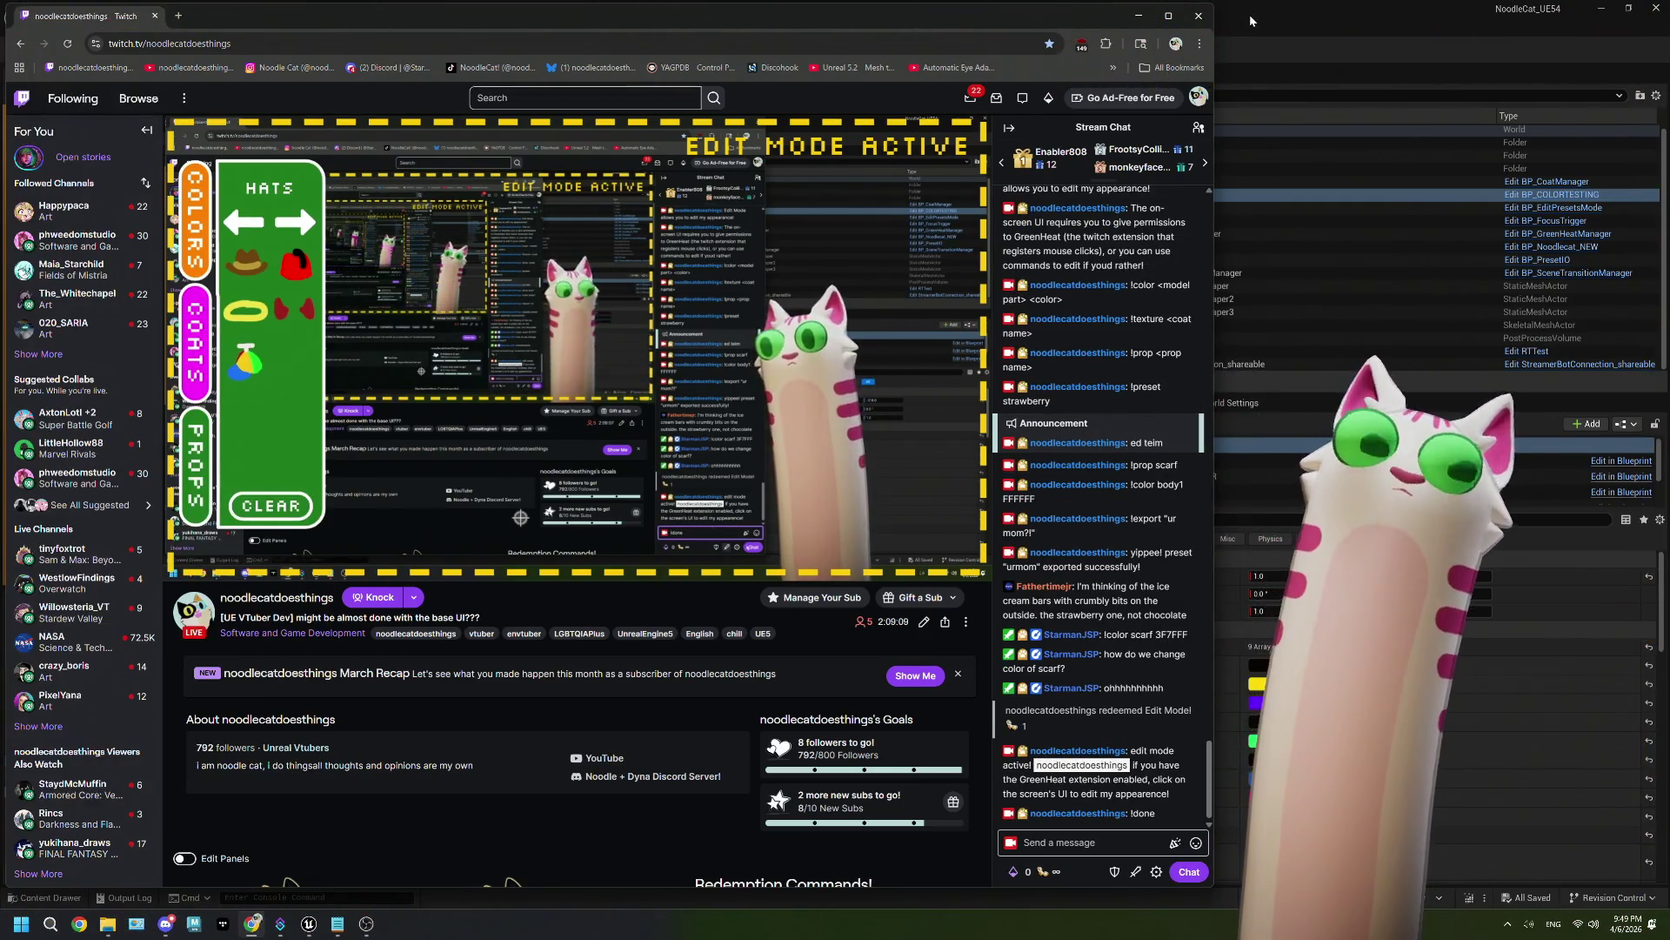
click(1251, 19)
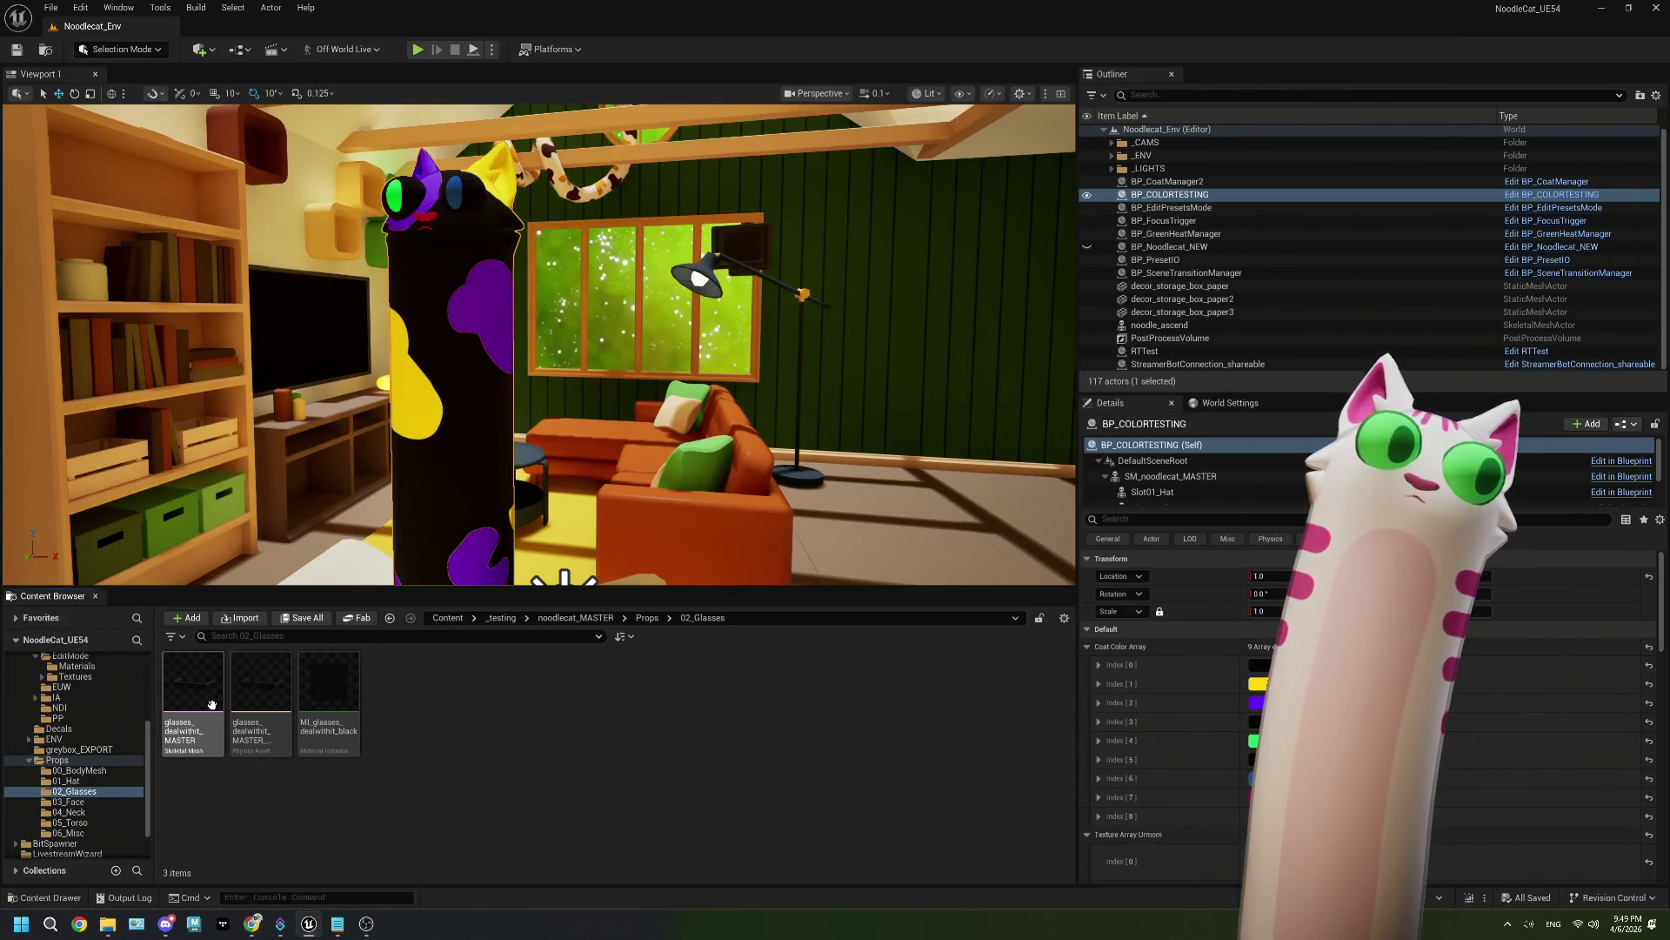
Step: Go back to noodlecat_MASTER and open BP_EditPresetsMode from Core/EditMode
click(199, 696)
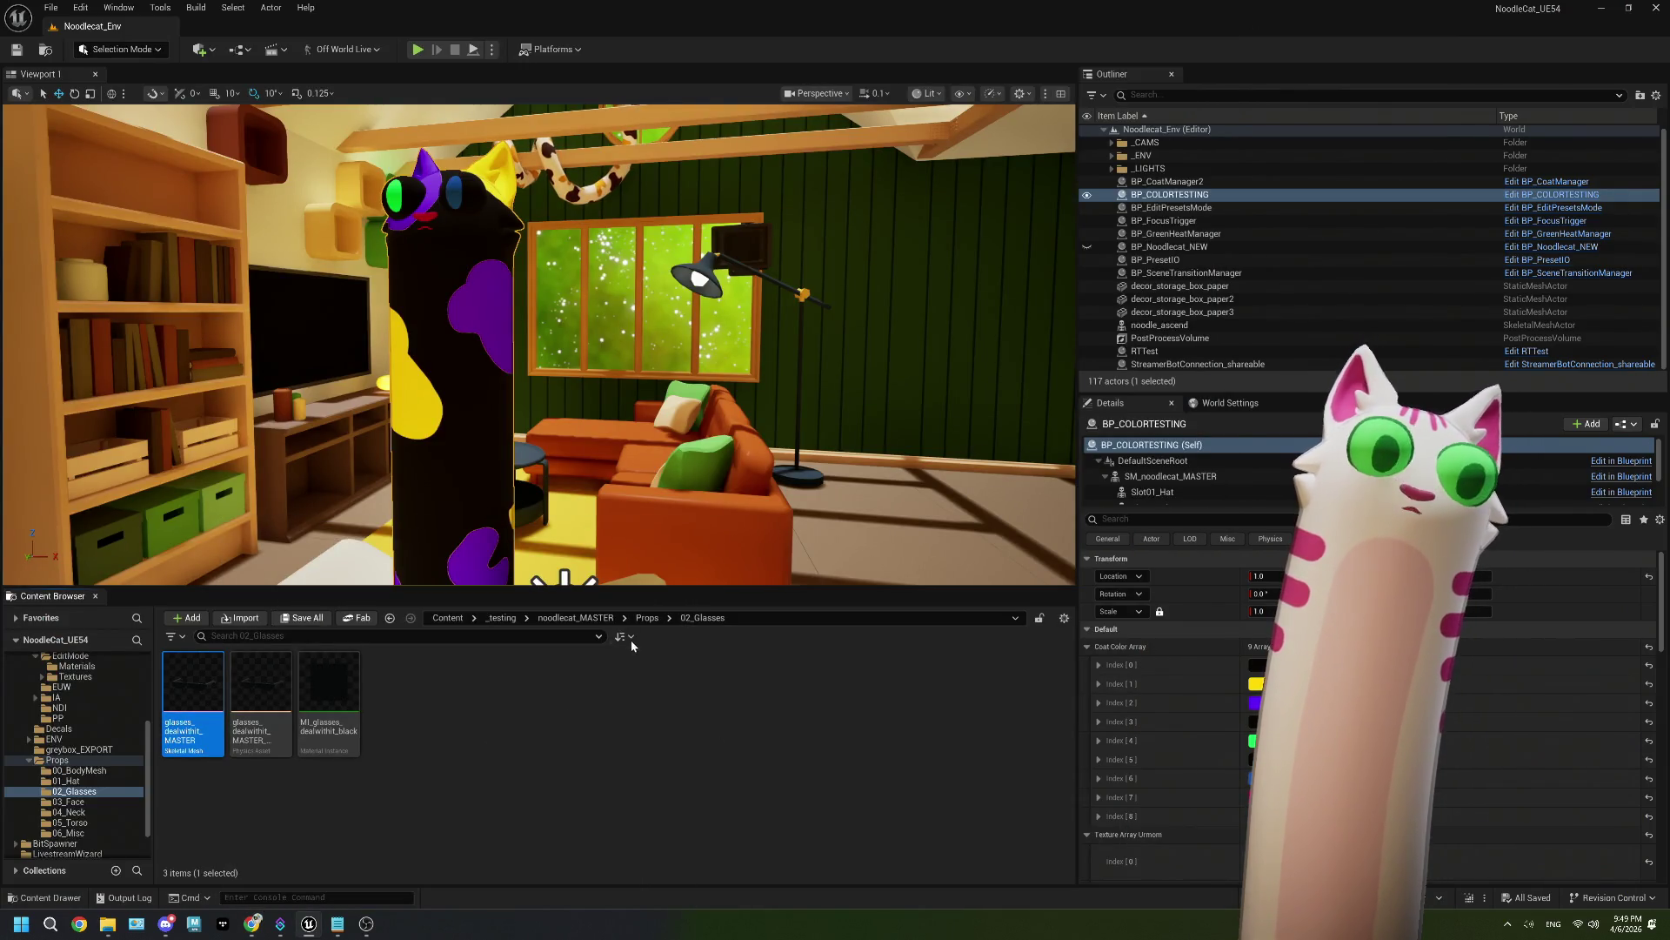
click(598, 617)
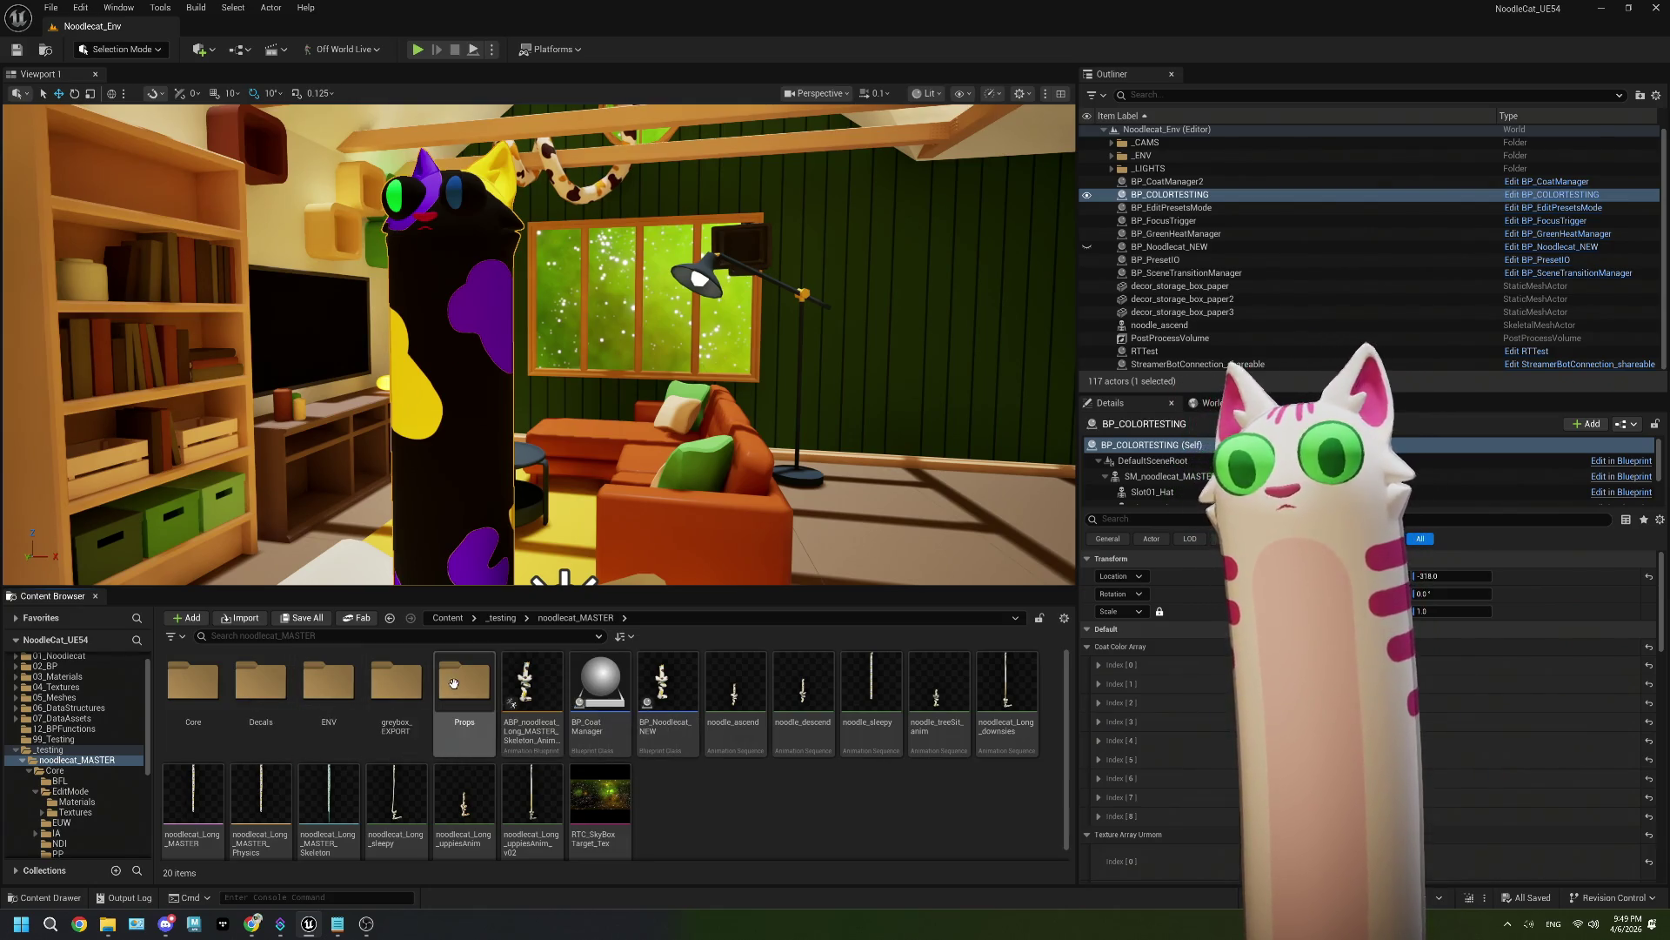
double_click(193, 683)
double_click(266, 680)
double_click(328, 683)
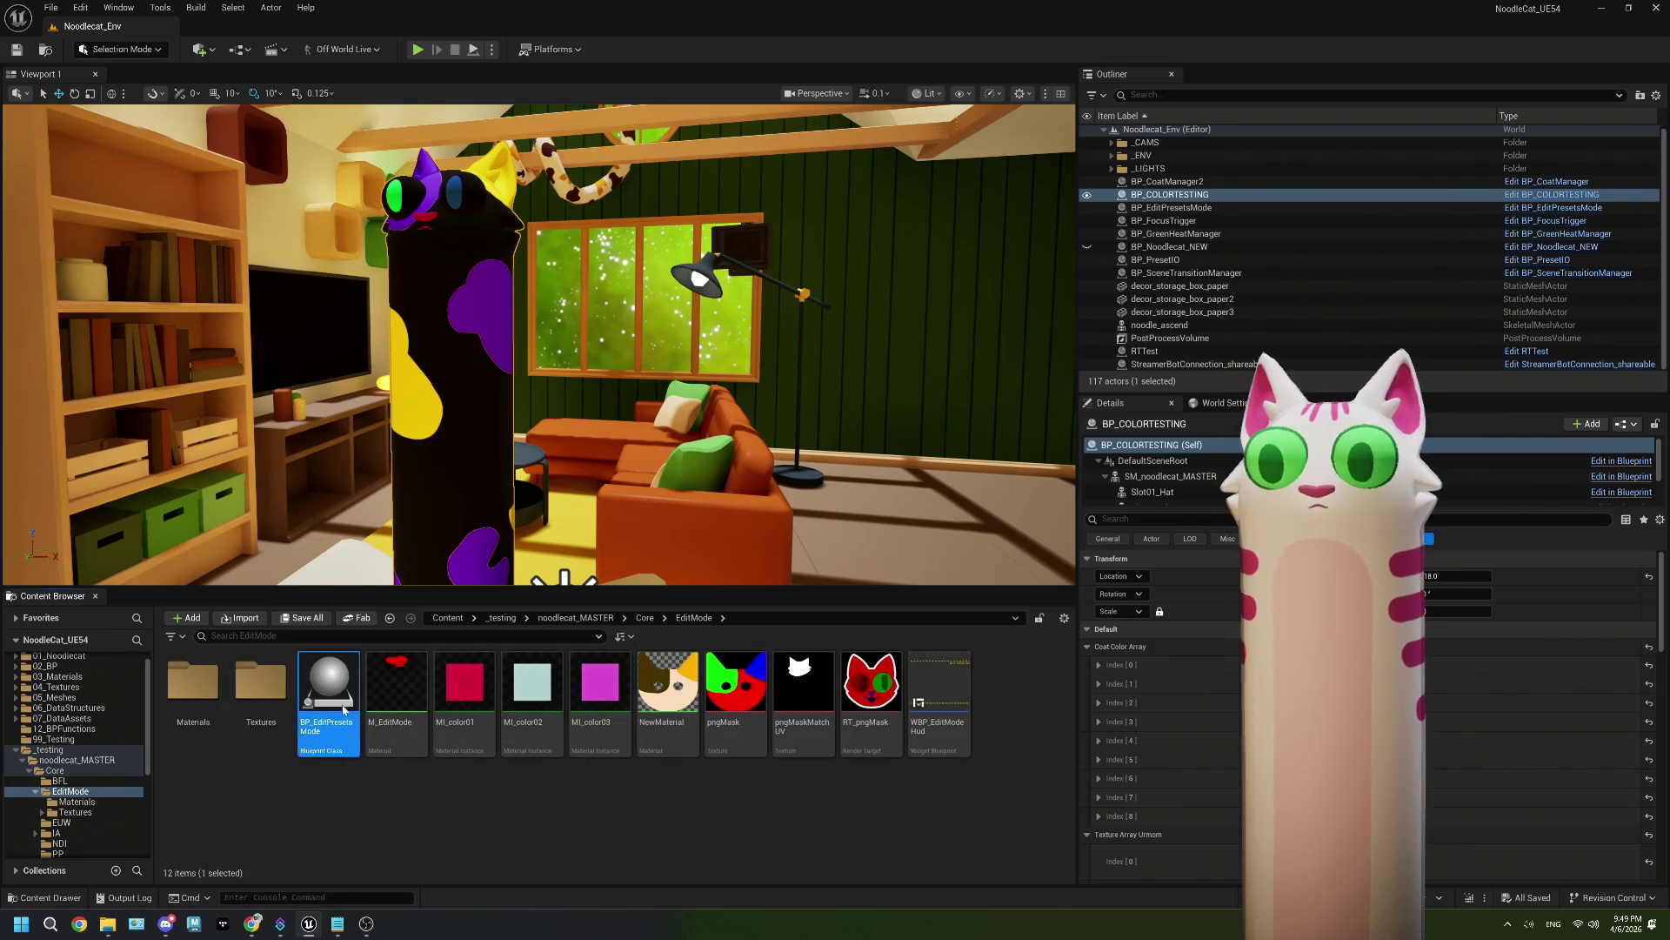
scroll(694, 515, down, 4)
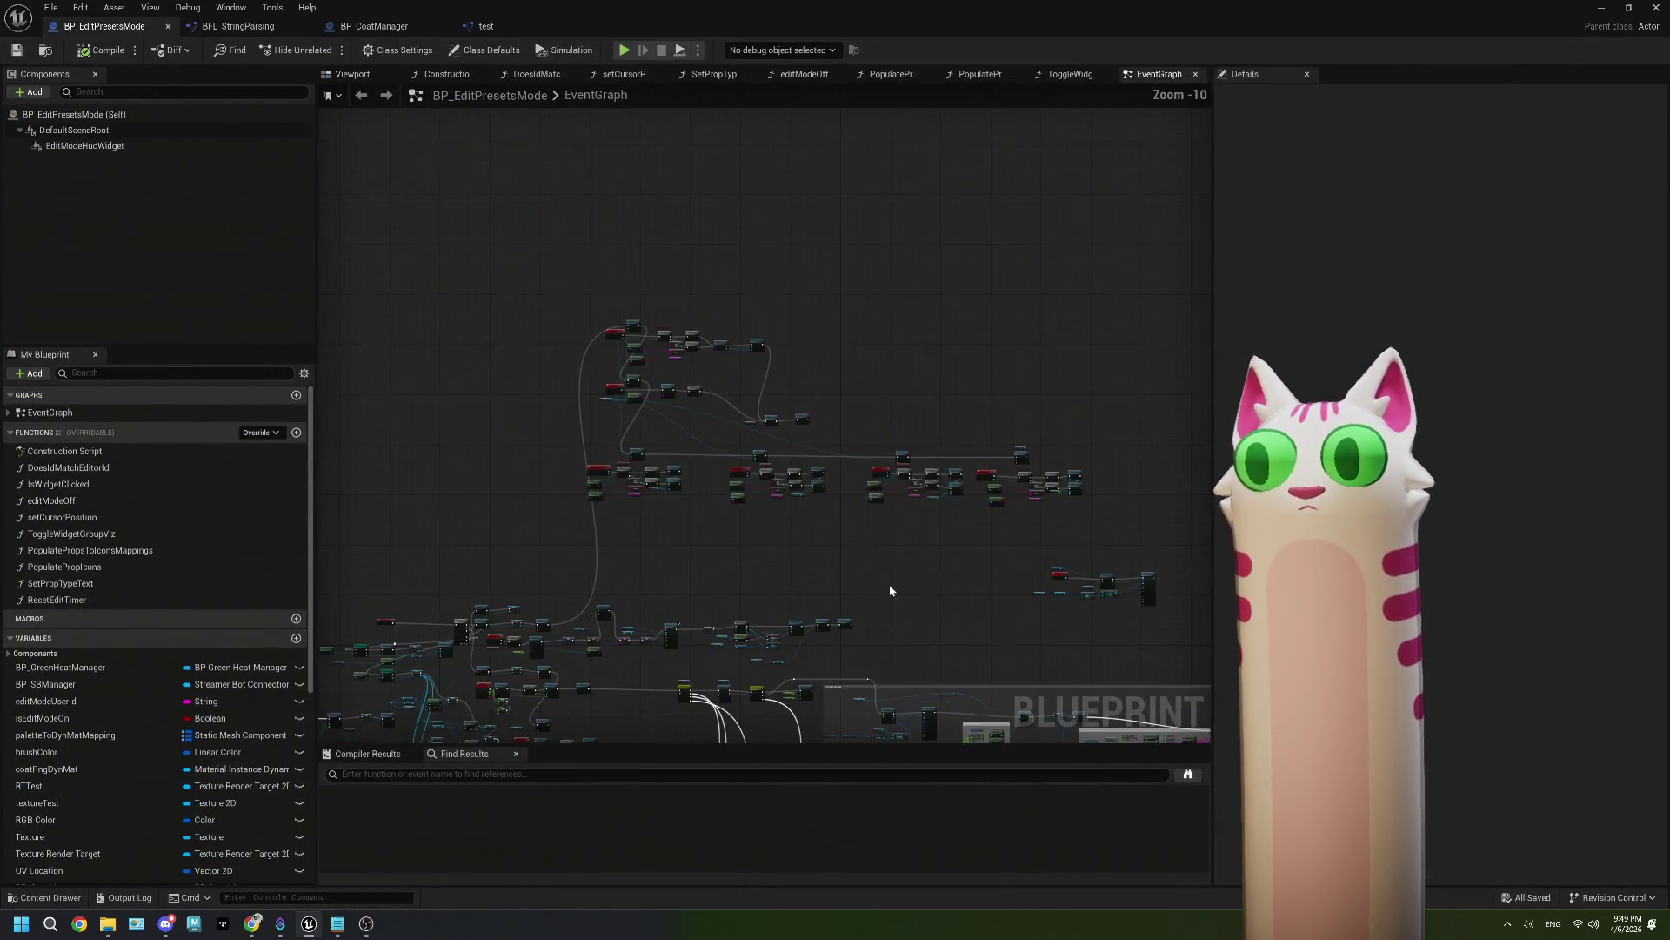
Step: Inspect Prop Types' hat, glasses, face, neck, torso map, then restore down the Blueprint window
scroll(765, 644, up, 10)
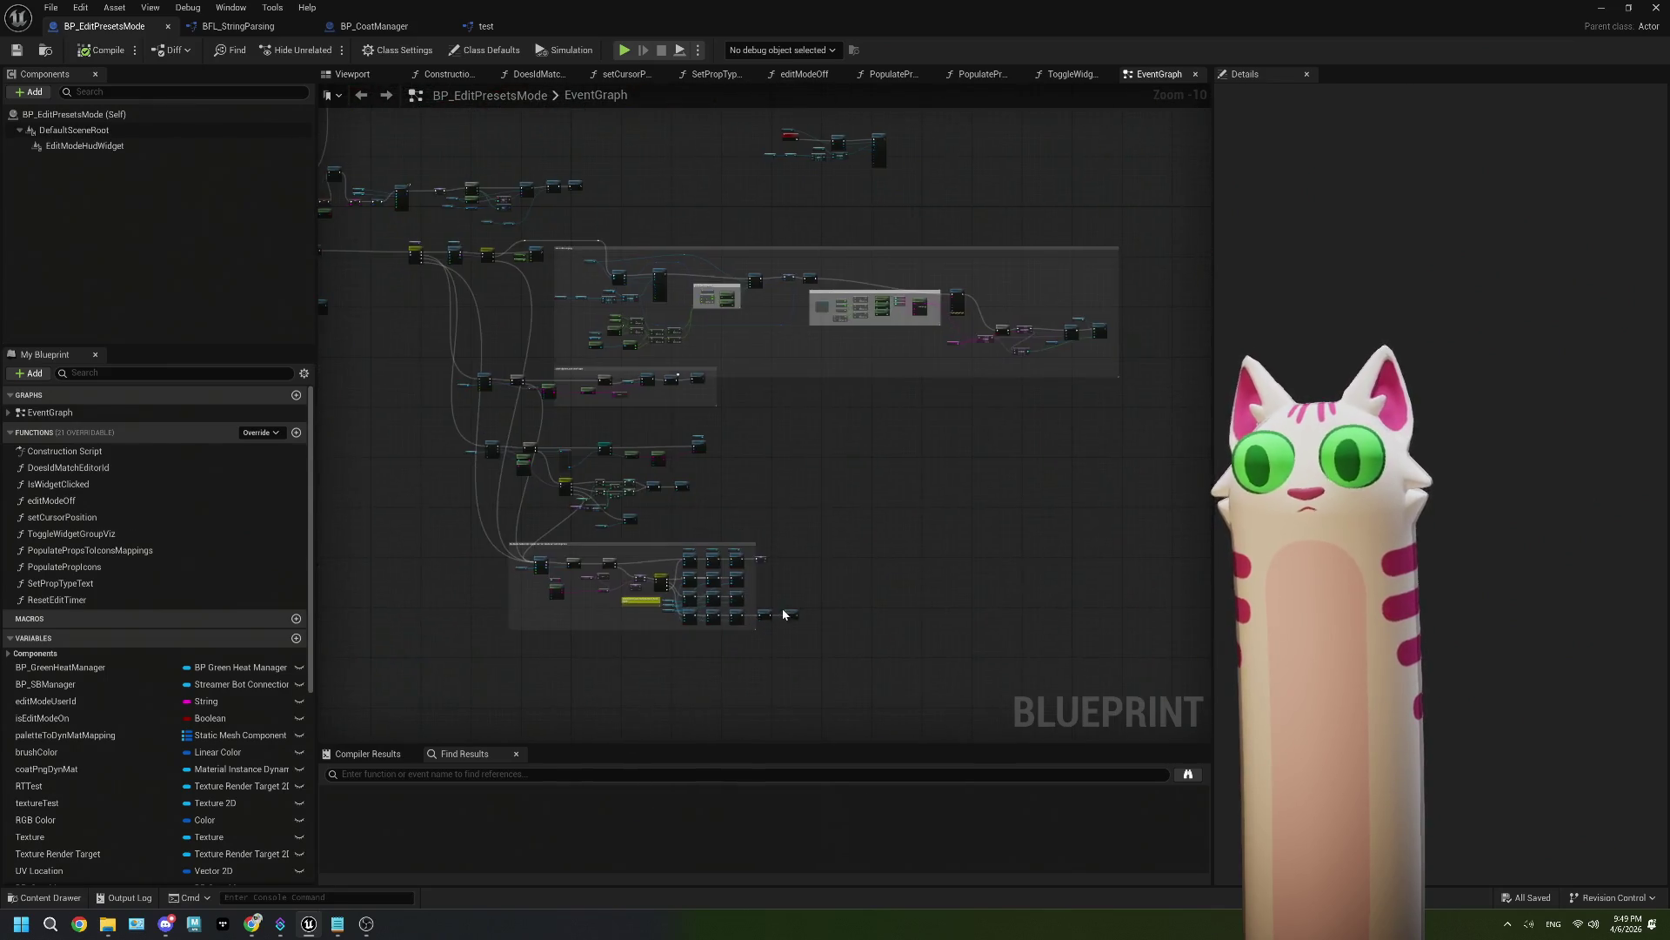
drag(766, 661, 915, 585)
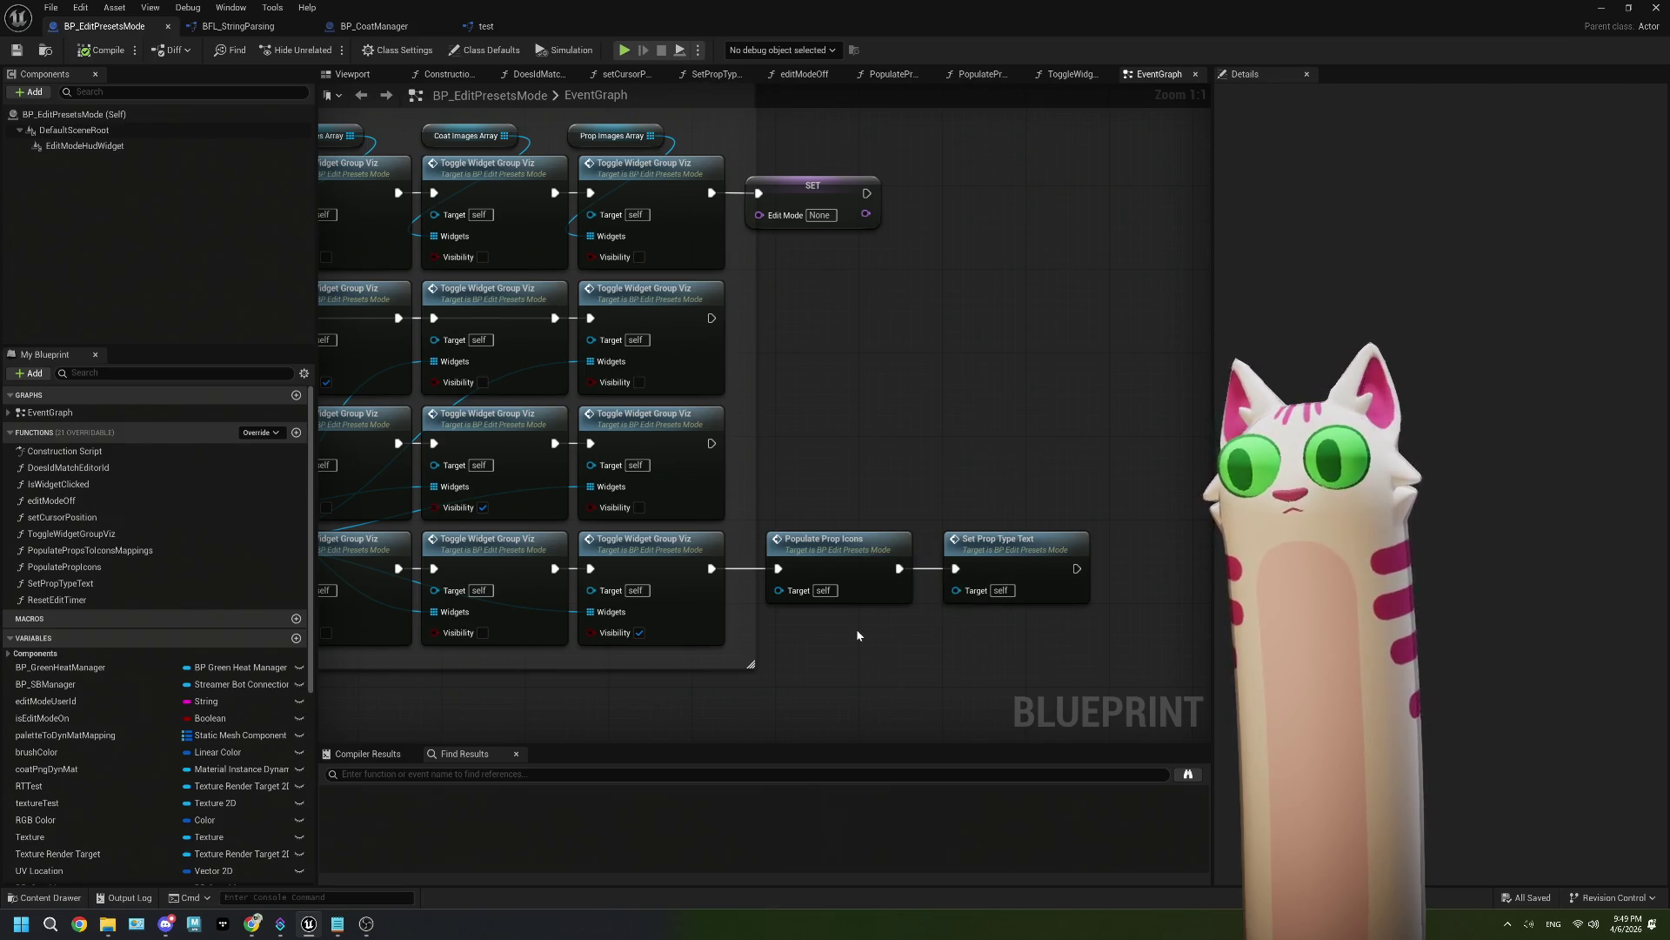
mouse_move(839, 565)
mouse_down()
mouse_move(802, 462)
mouse_move(824, 380)
mouse_move(609, 454)
mouse_up()
scroll(802, 462, down, 2)
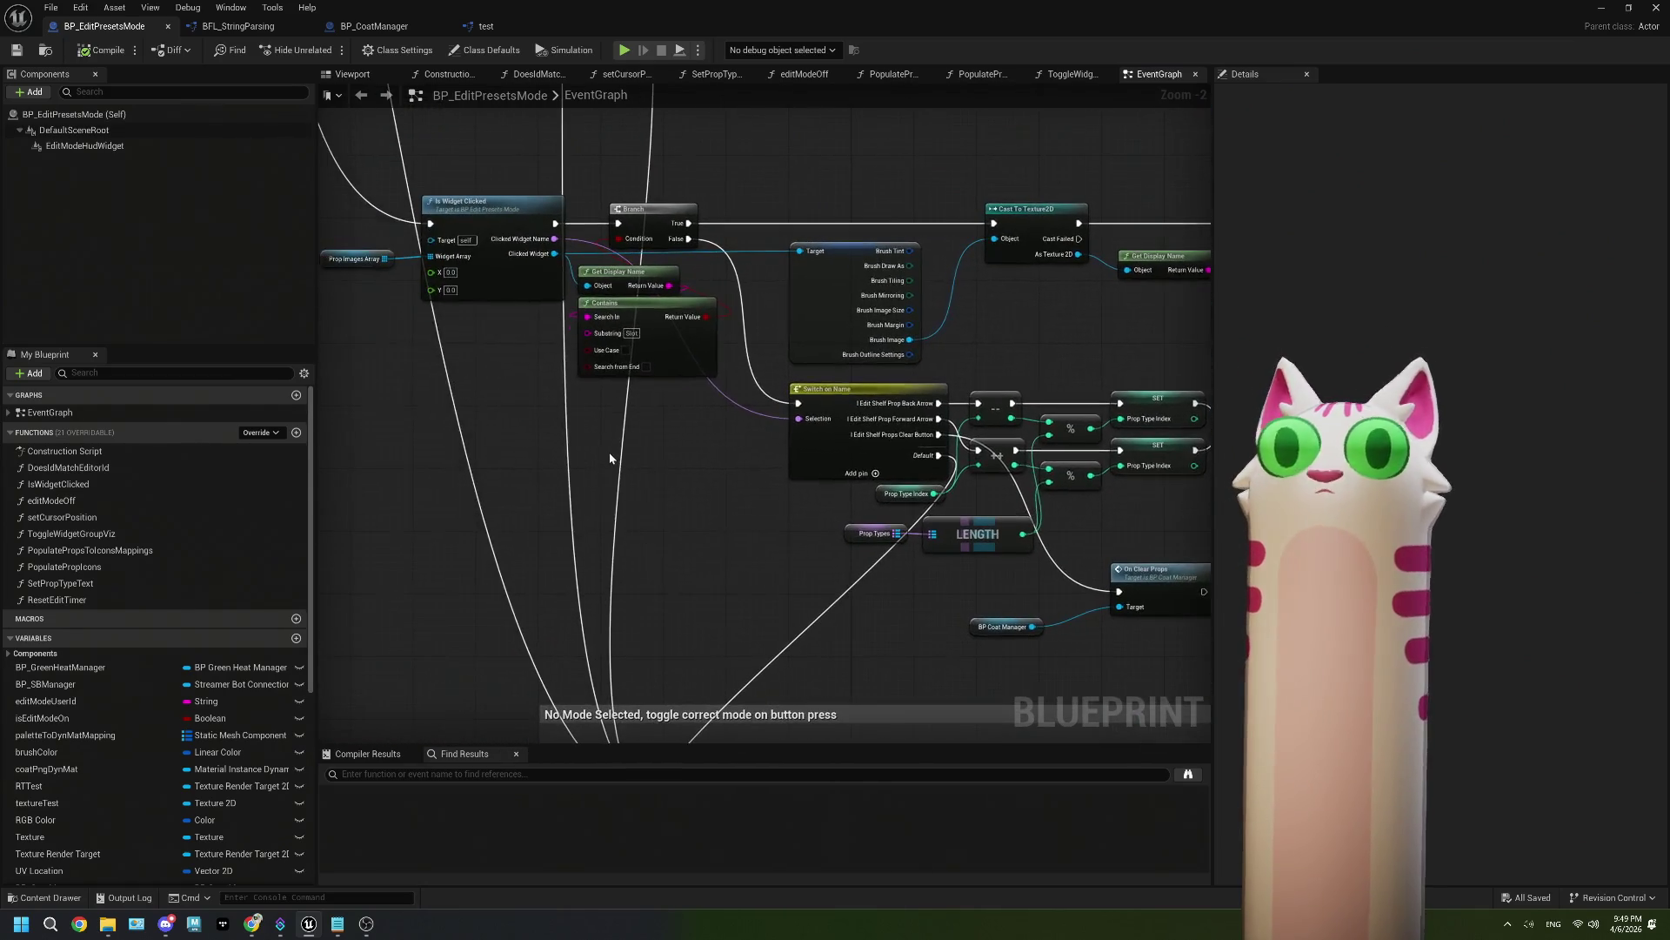
click(874, 534)
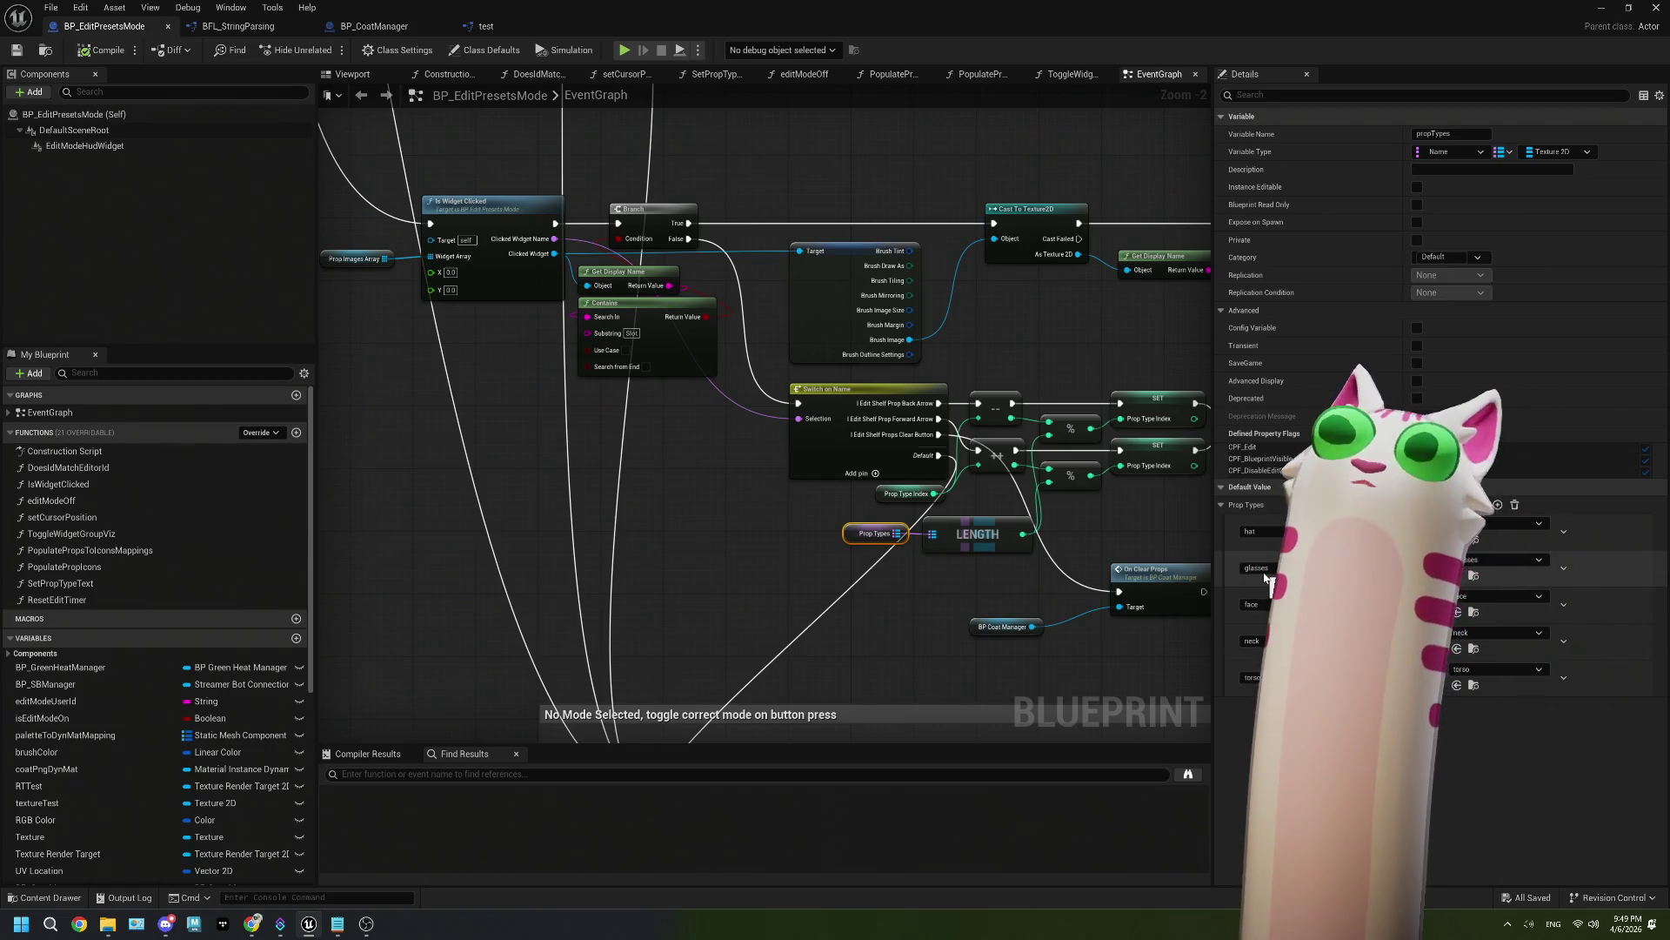
key(super+Down)
scroll(62, 791, down, 5)
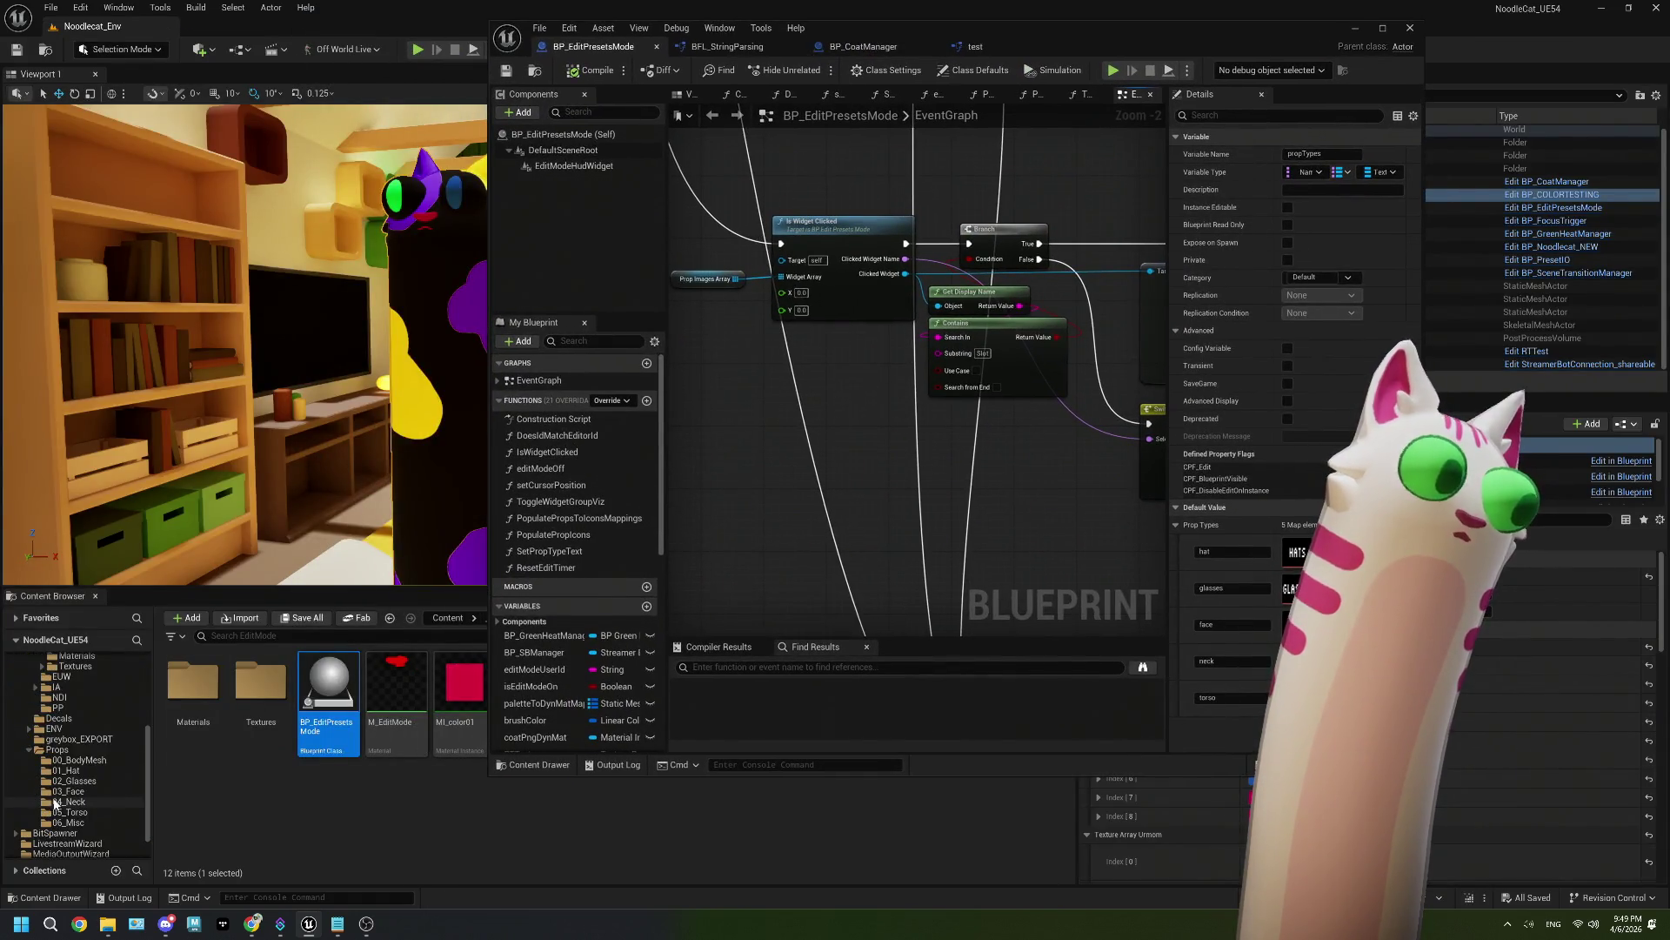
Step: Select 02_Glasses, open PopulatePropIcons, and pan through its loop, FIND, Contains and Set Brush nodes
click(77, 781)
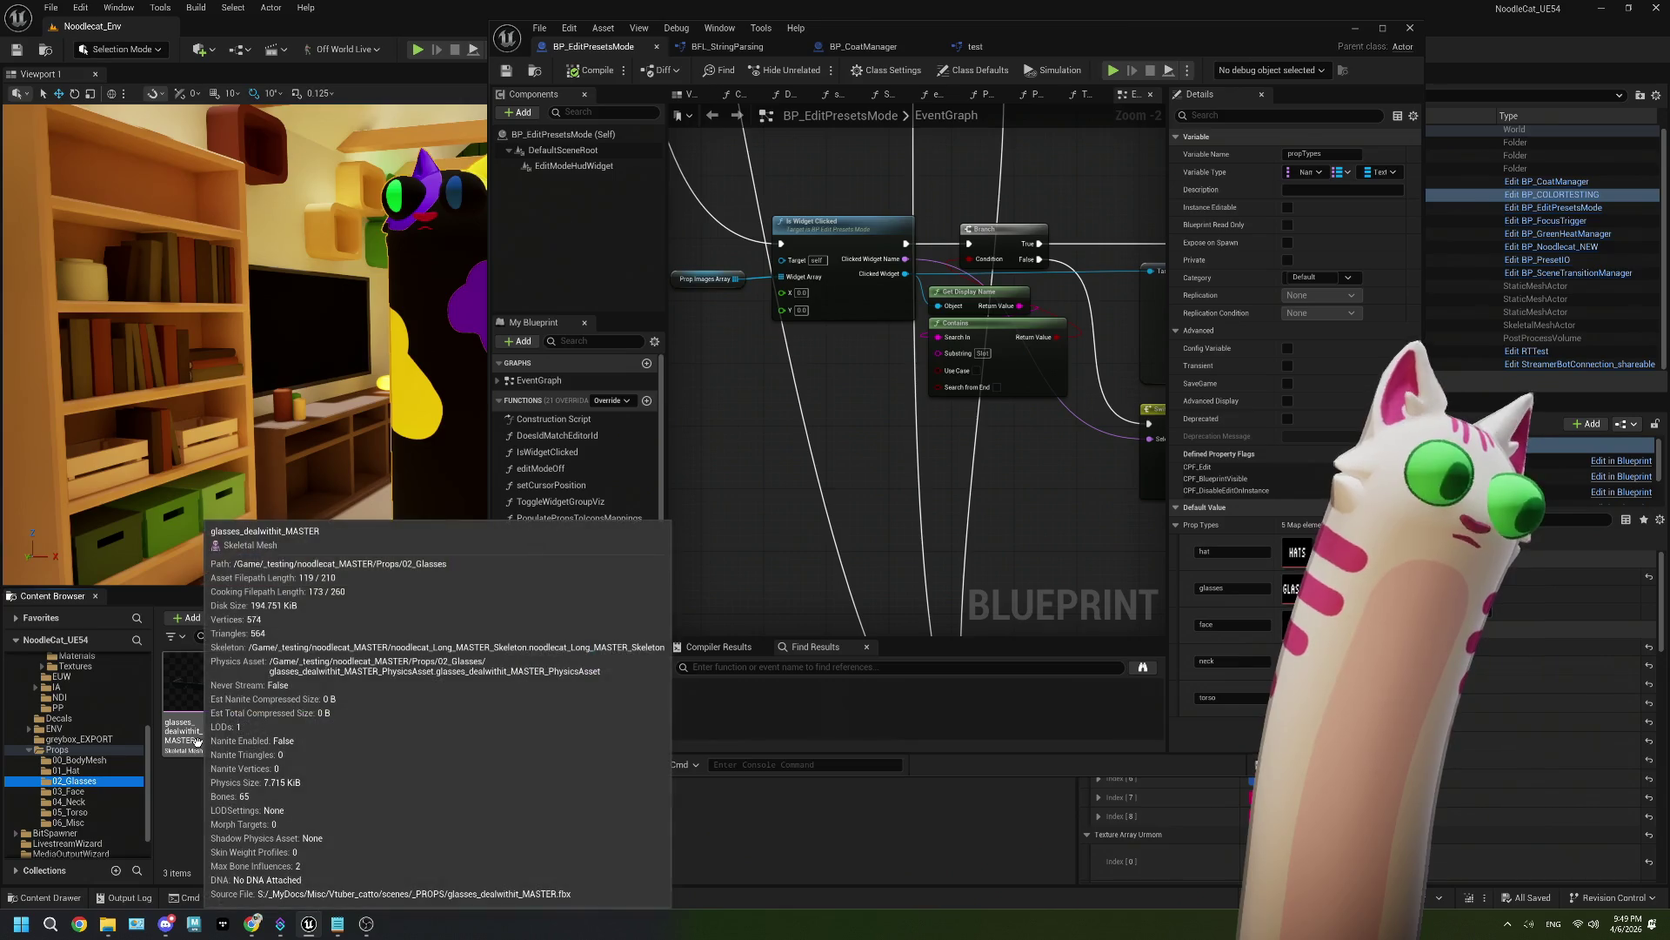
mouse_move(985, 583)
mouse_down()
mouse_move(913, 570)
mouse_move(780, 499)
mouse_move(853, 522)
mouse_move(880, 470)
mouse_move(940, 463)
mouse_up()
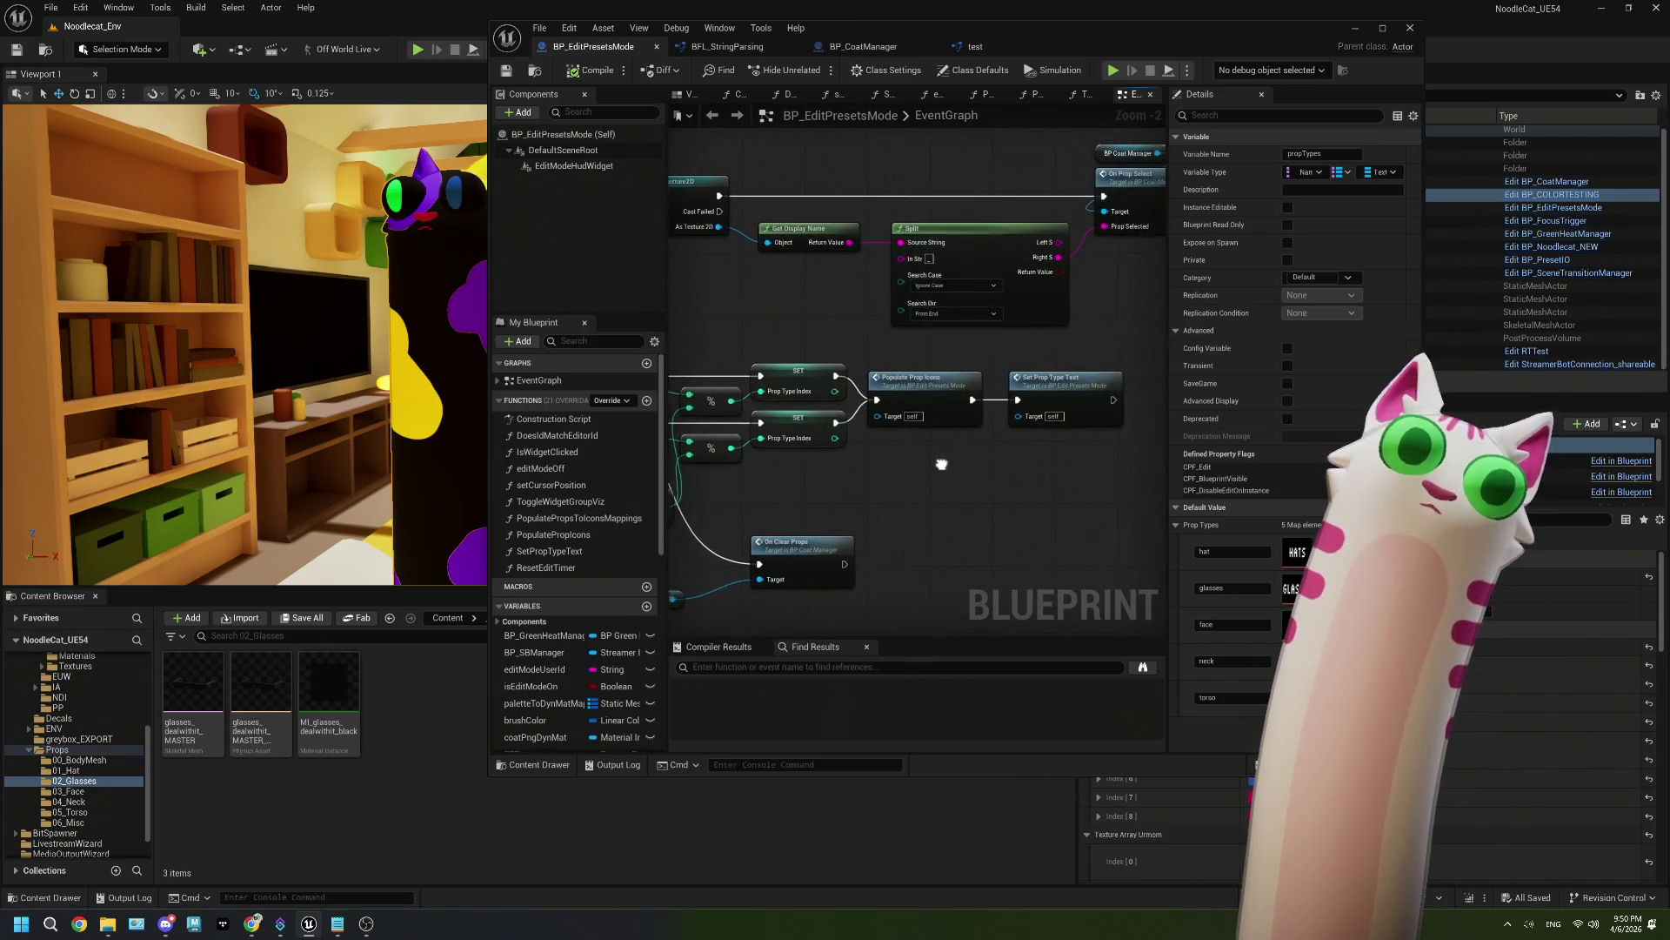
double_click(918, 396)
drag(907, 388, 969, 389)
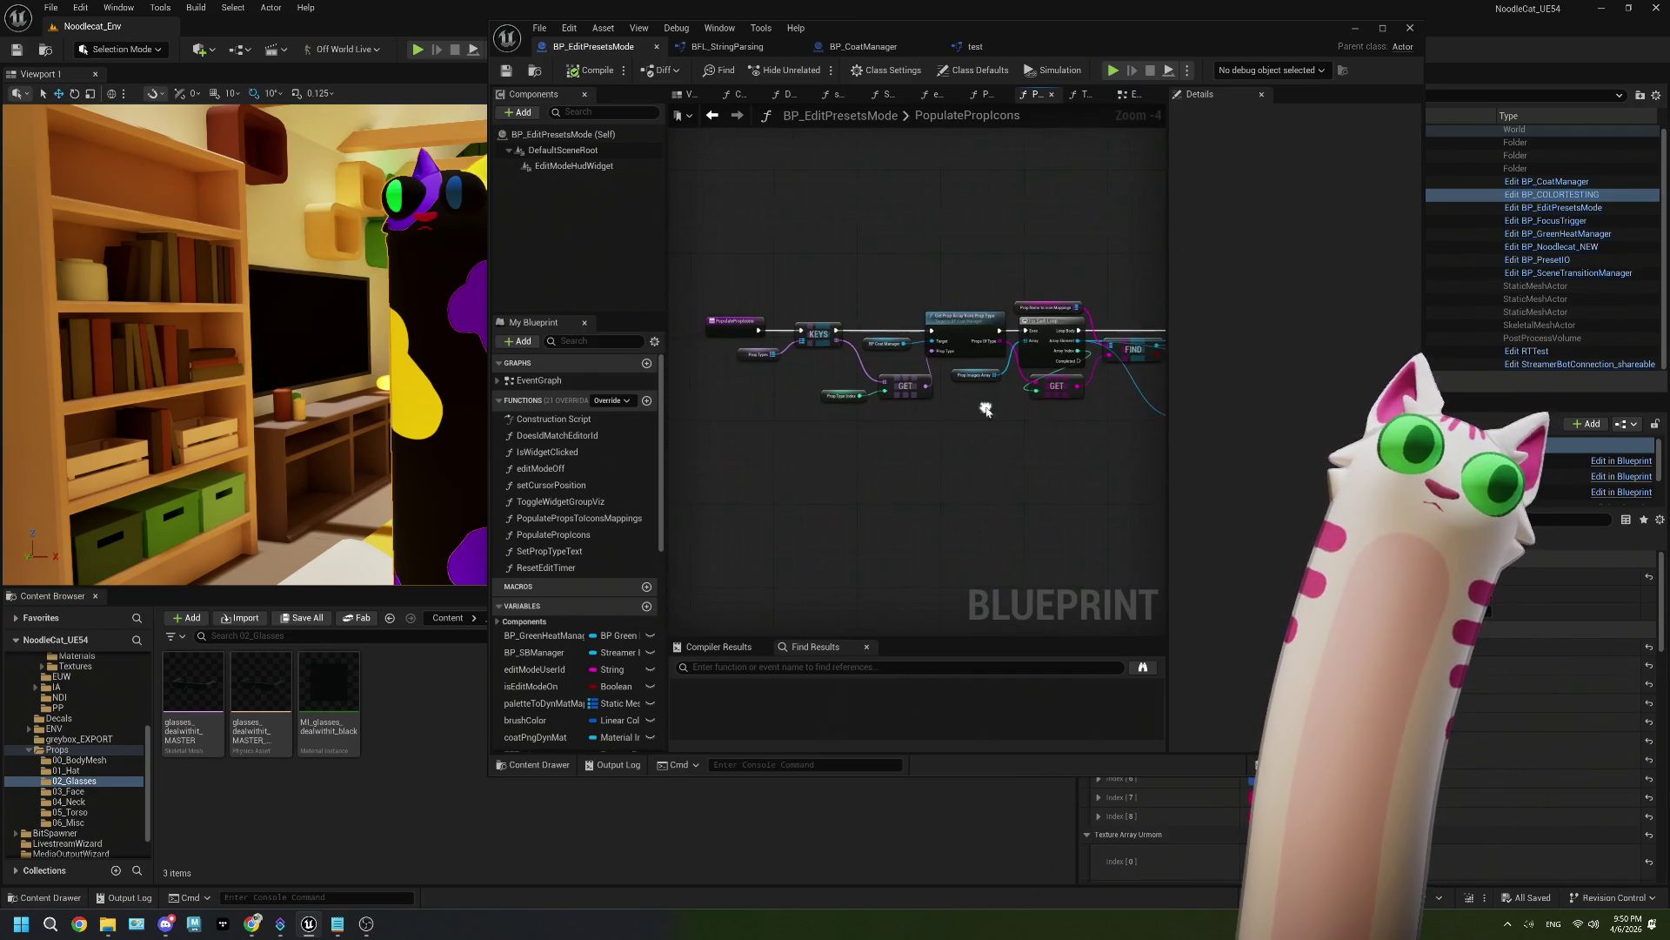
scroll(806, 377, up, 3)
drag(849, 383, 859, 348)
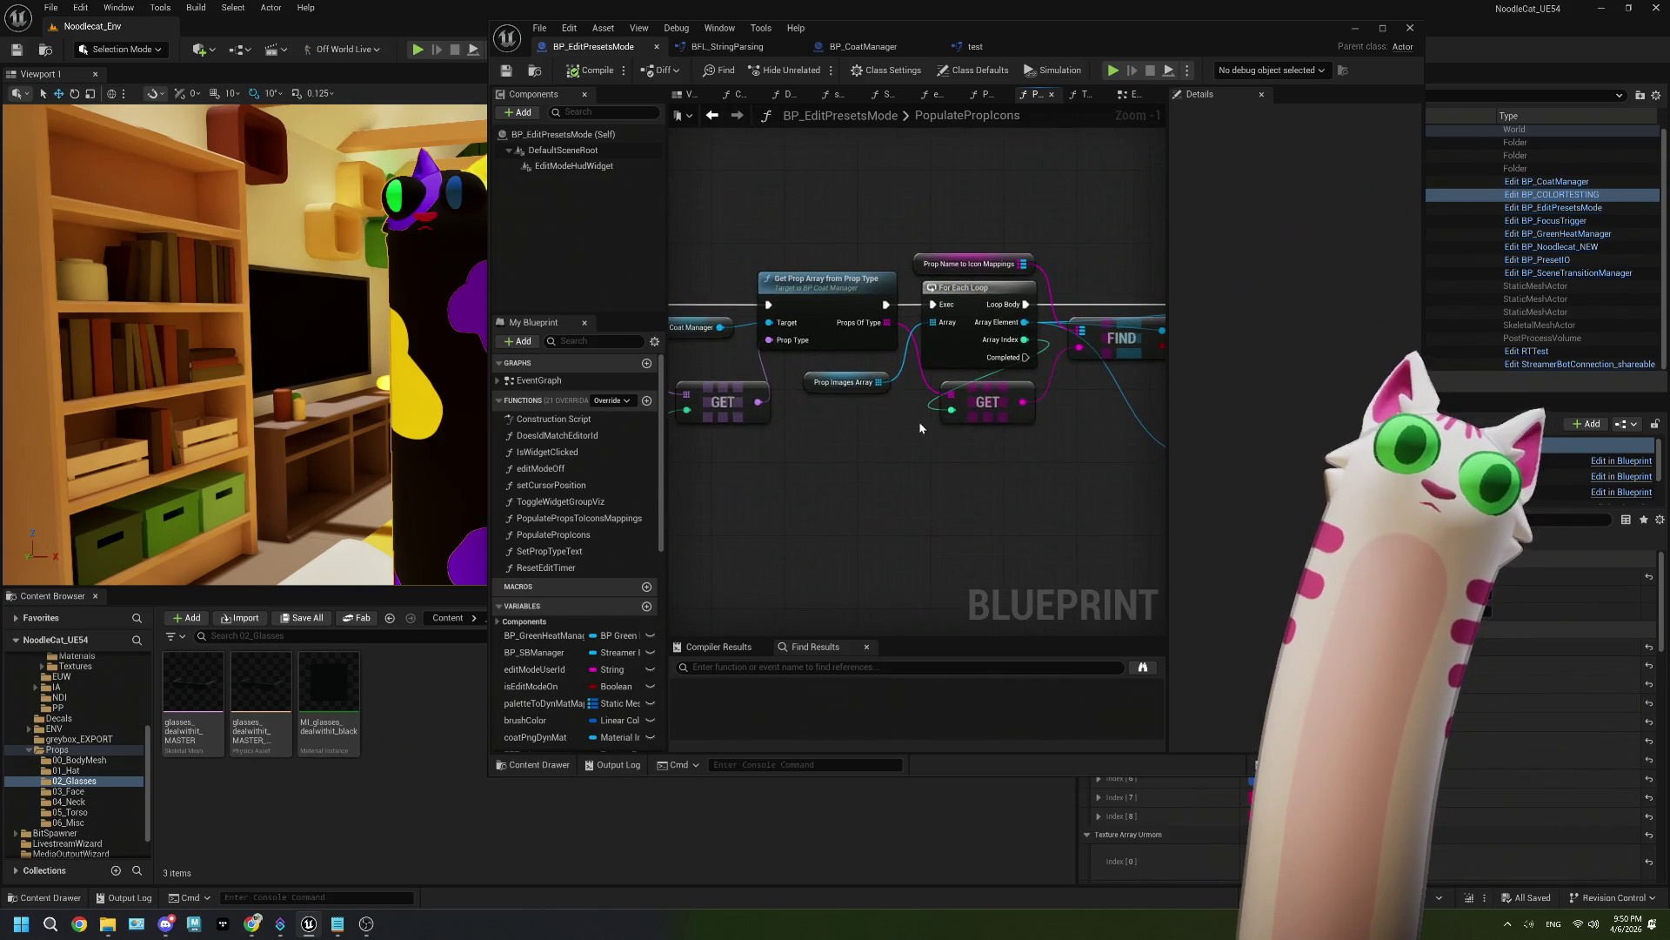
mouse_move(1157, 440)
mouse_down()
mouse_move(916, 432)
mouse_move(776, 388)
mouse_up()
mouse_move(1157, 439)
mouse_down()
mouse_move(828, 440)
mouse_move(1128, 444)
mouse_up()
mouse_move(885, 452)
mouse_down()
mouse_move(1076, 459)
mouse_move(1026, 458)
mouse_up()
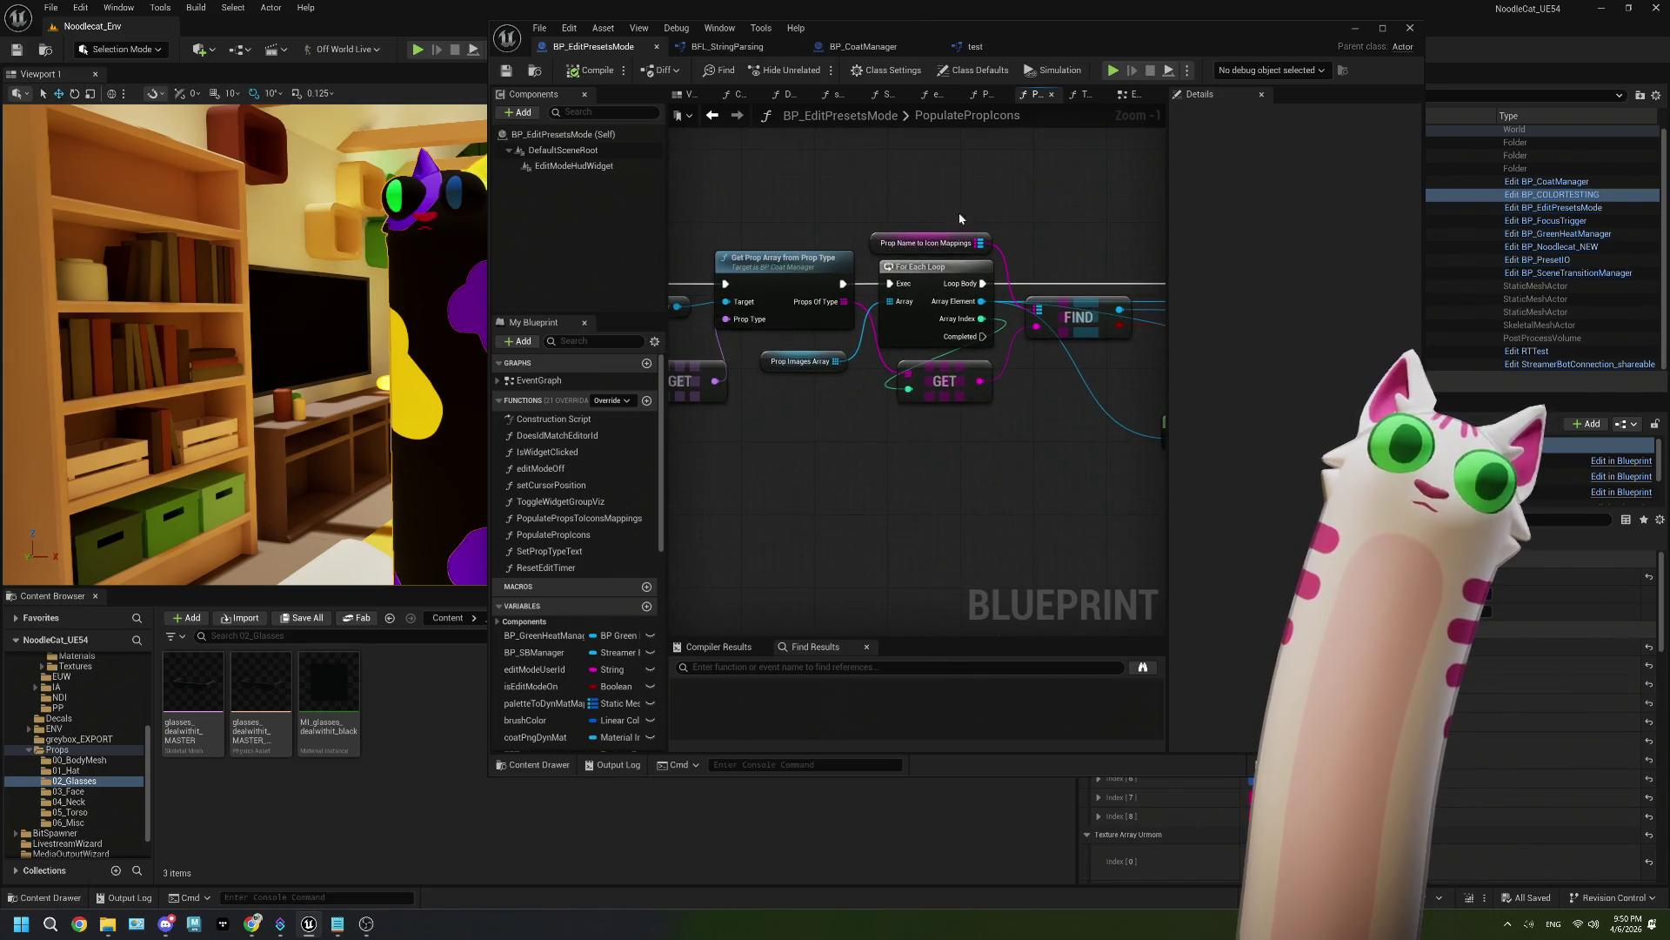
Step: Inspect the Prop Name to Icon Mappings variable, maximize the editor, and return to EventGraph
click(925, 239)
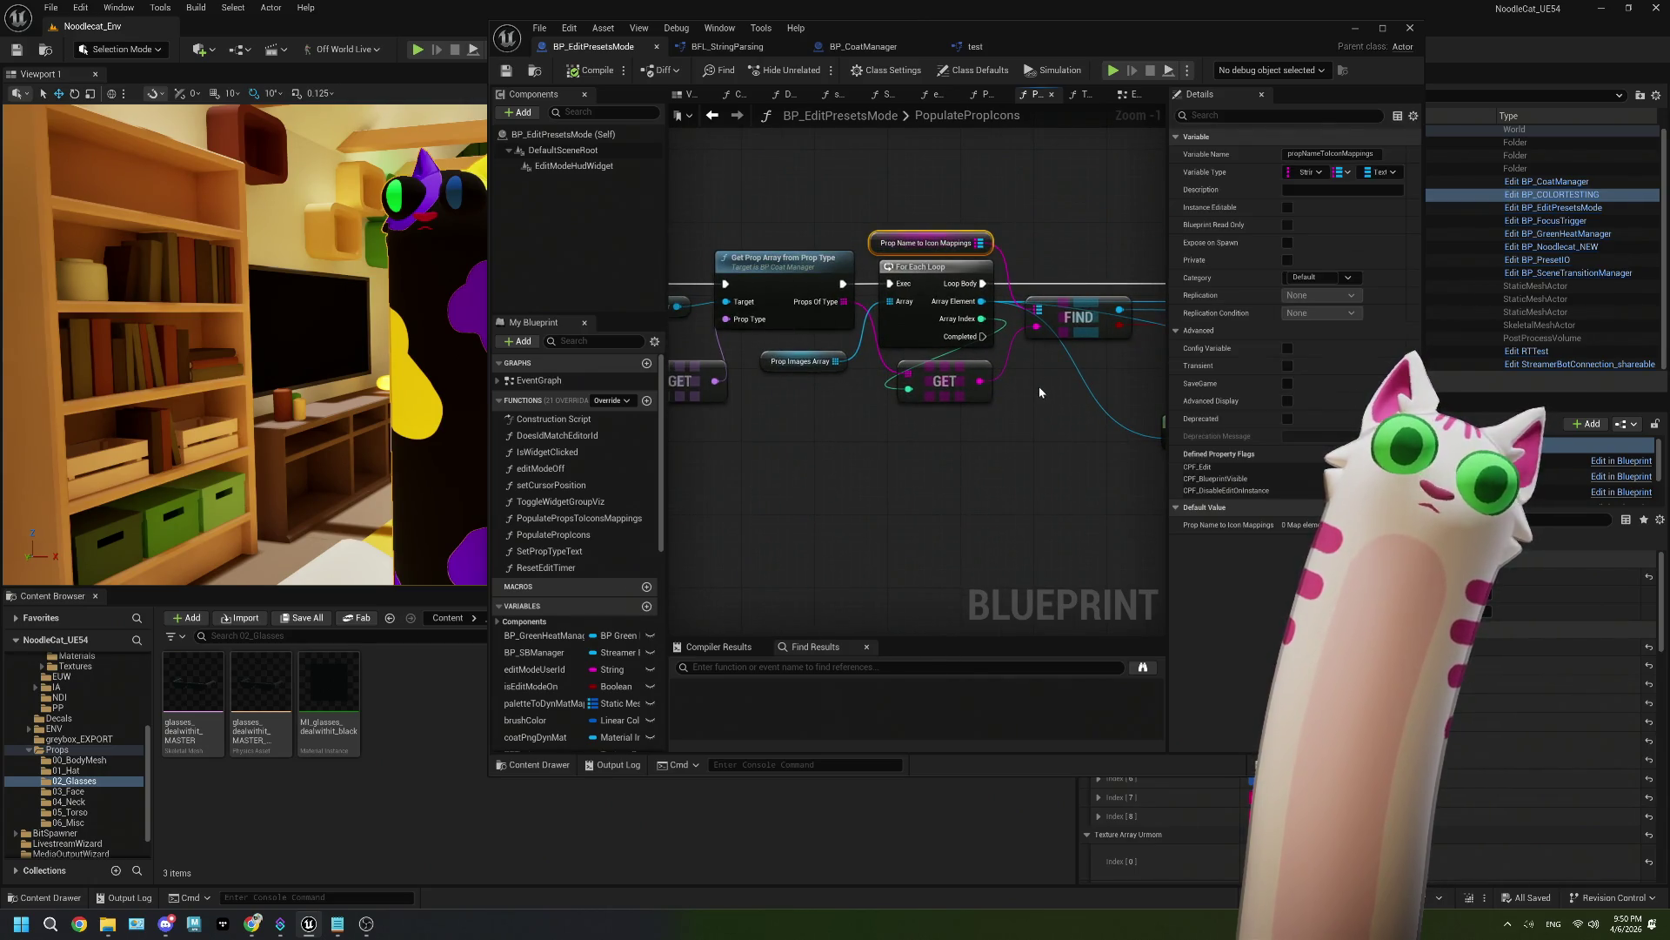
mouse_move(931, 269)
mouse_down()
mouse_move(805, 265)
mouse_move(1062, 248)
mouse_up()
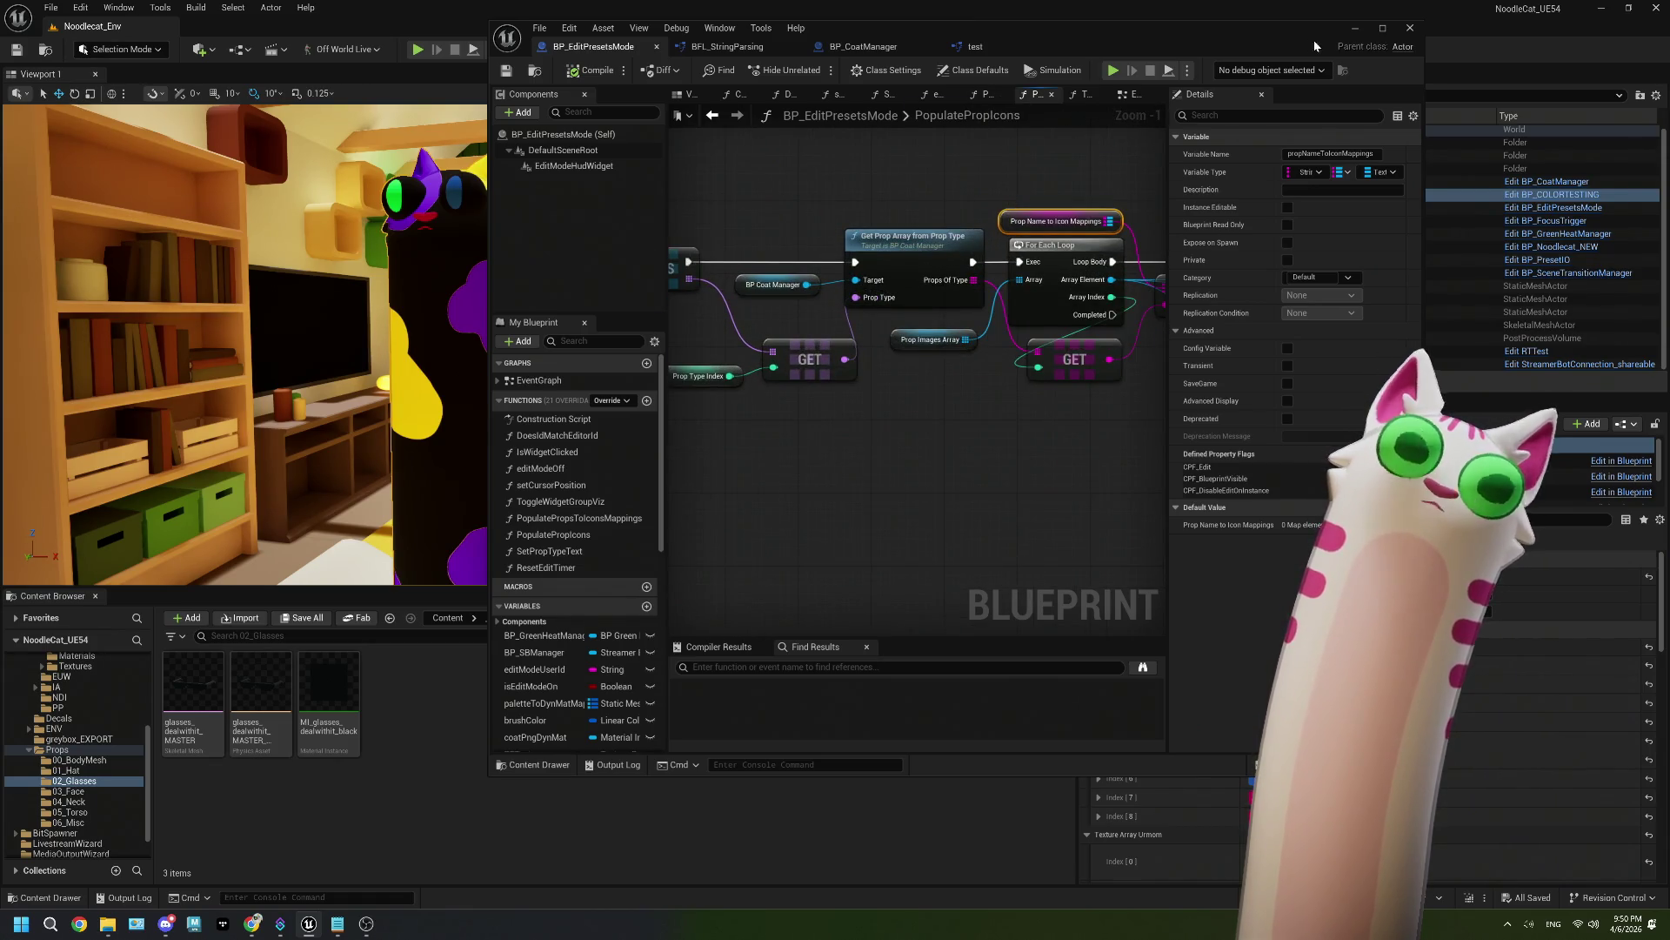
click(1382, 27)
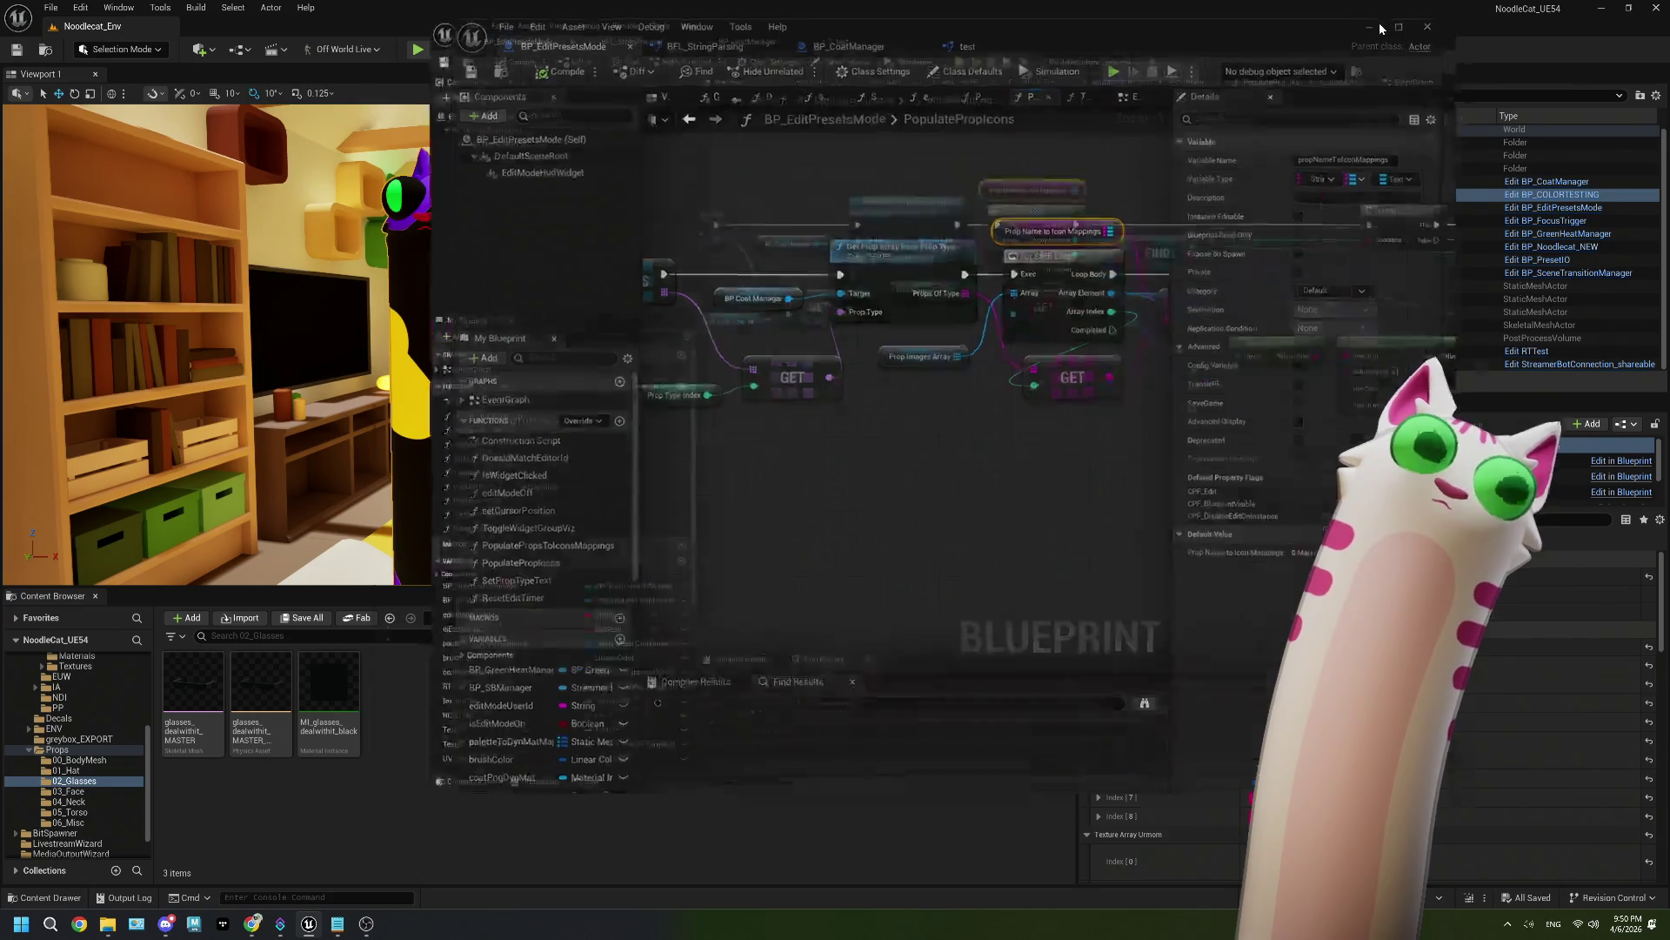
click(1161, 73)
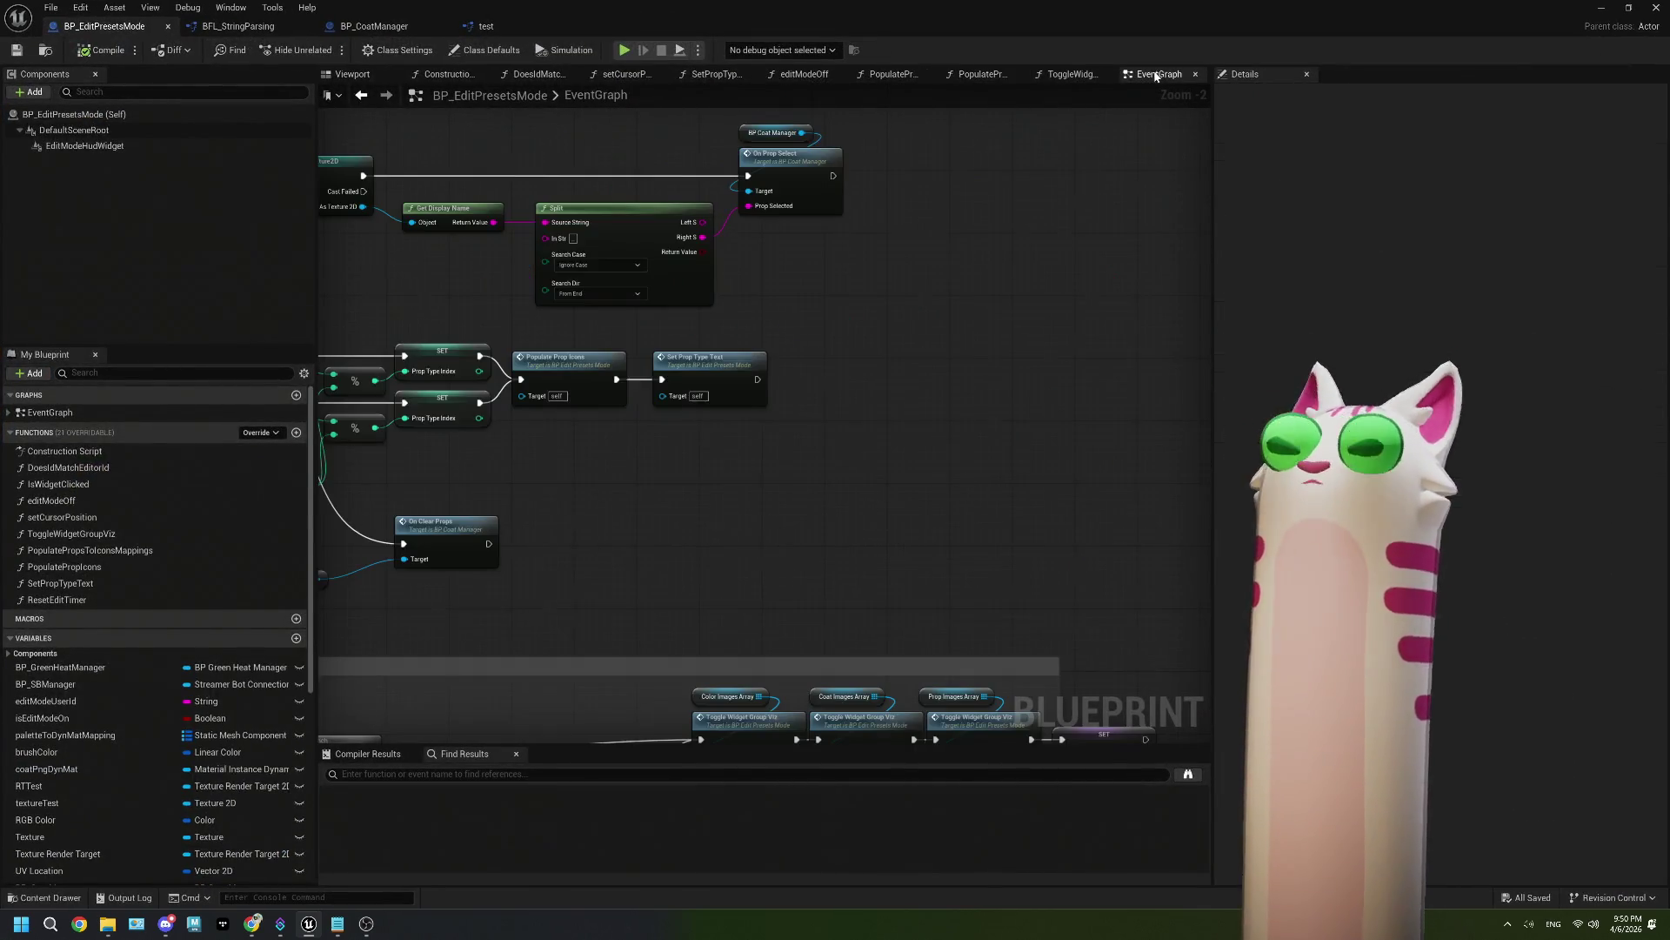
Step: Open PopulatePropsToIconsMappings, pan from its For Each Loop to ADD, then float the window
scroll(569, 347, down, 5)
scroll(568, 347, up, 1)
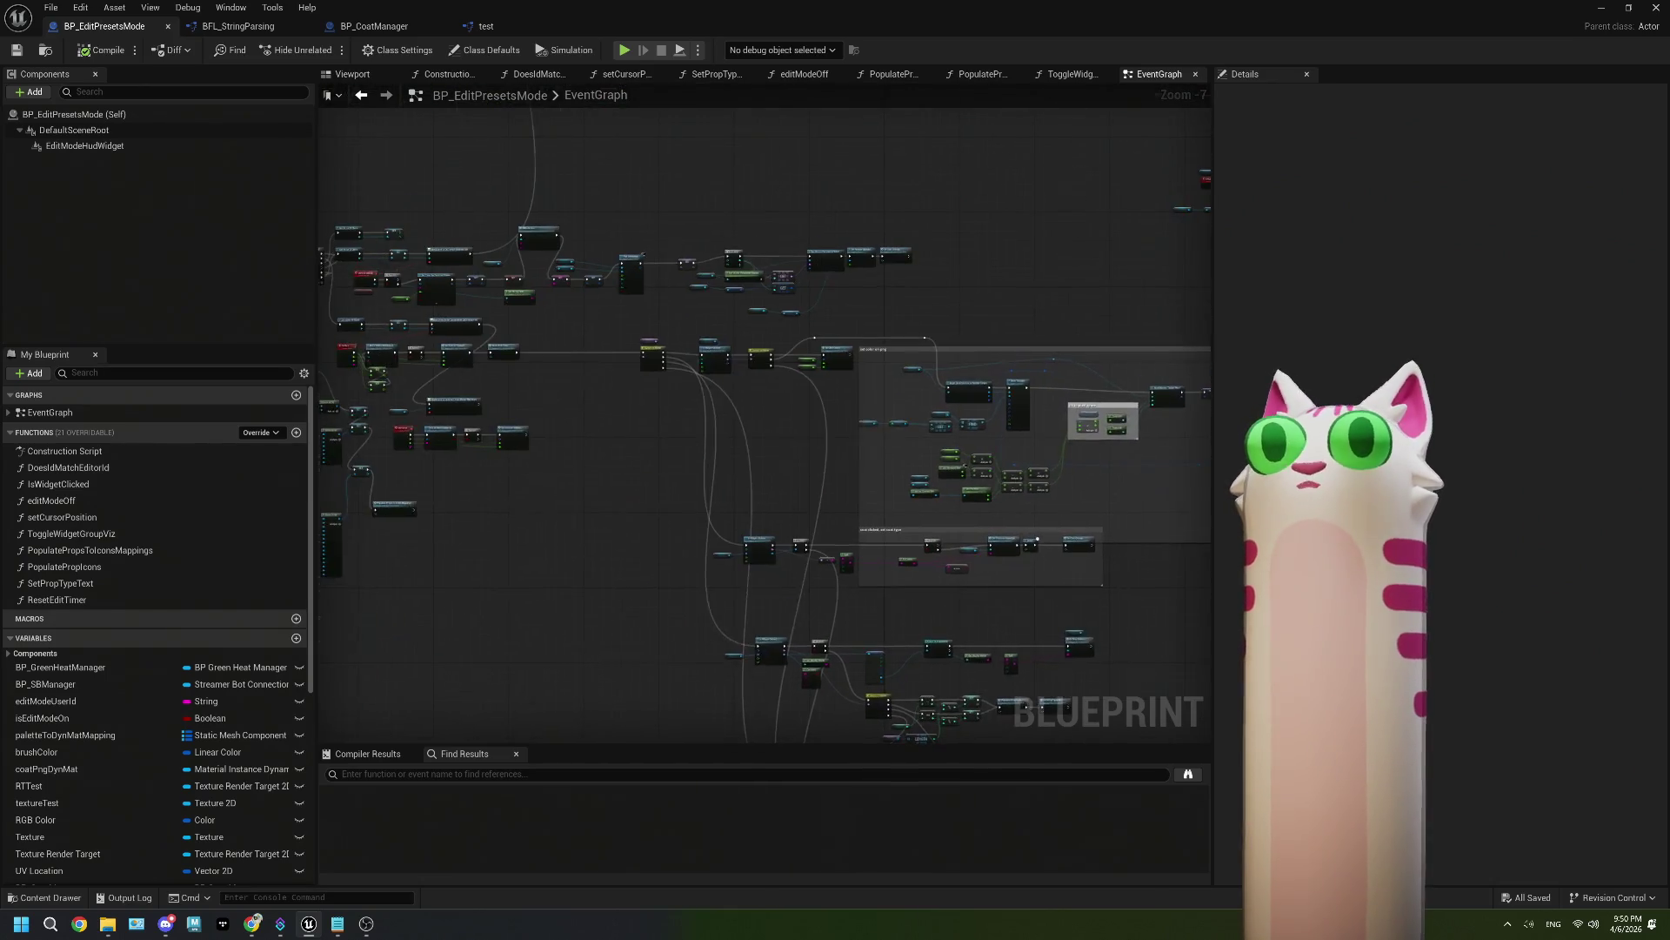
scroll(637, 460, up, 6)
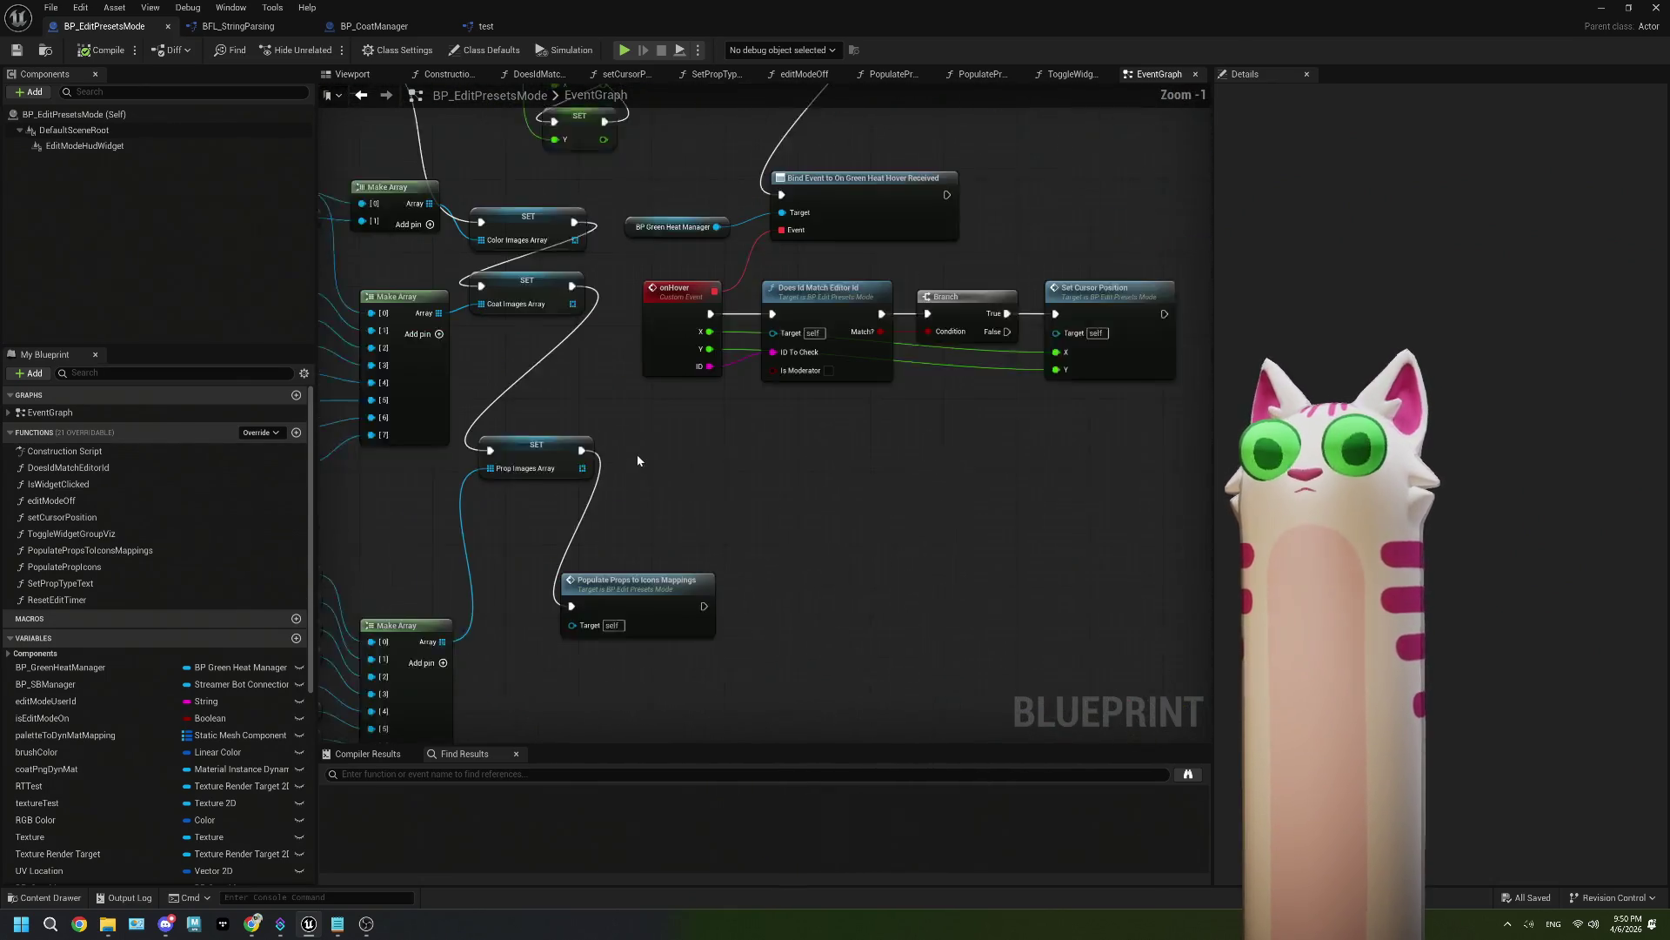
double_click(616, 490)
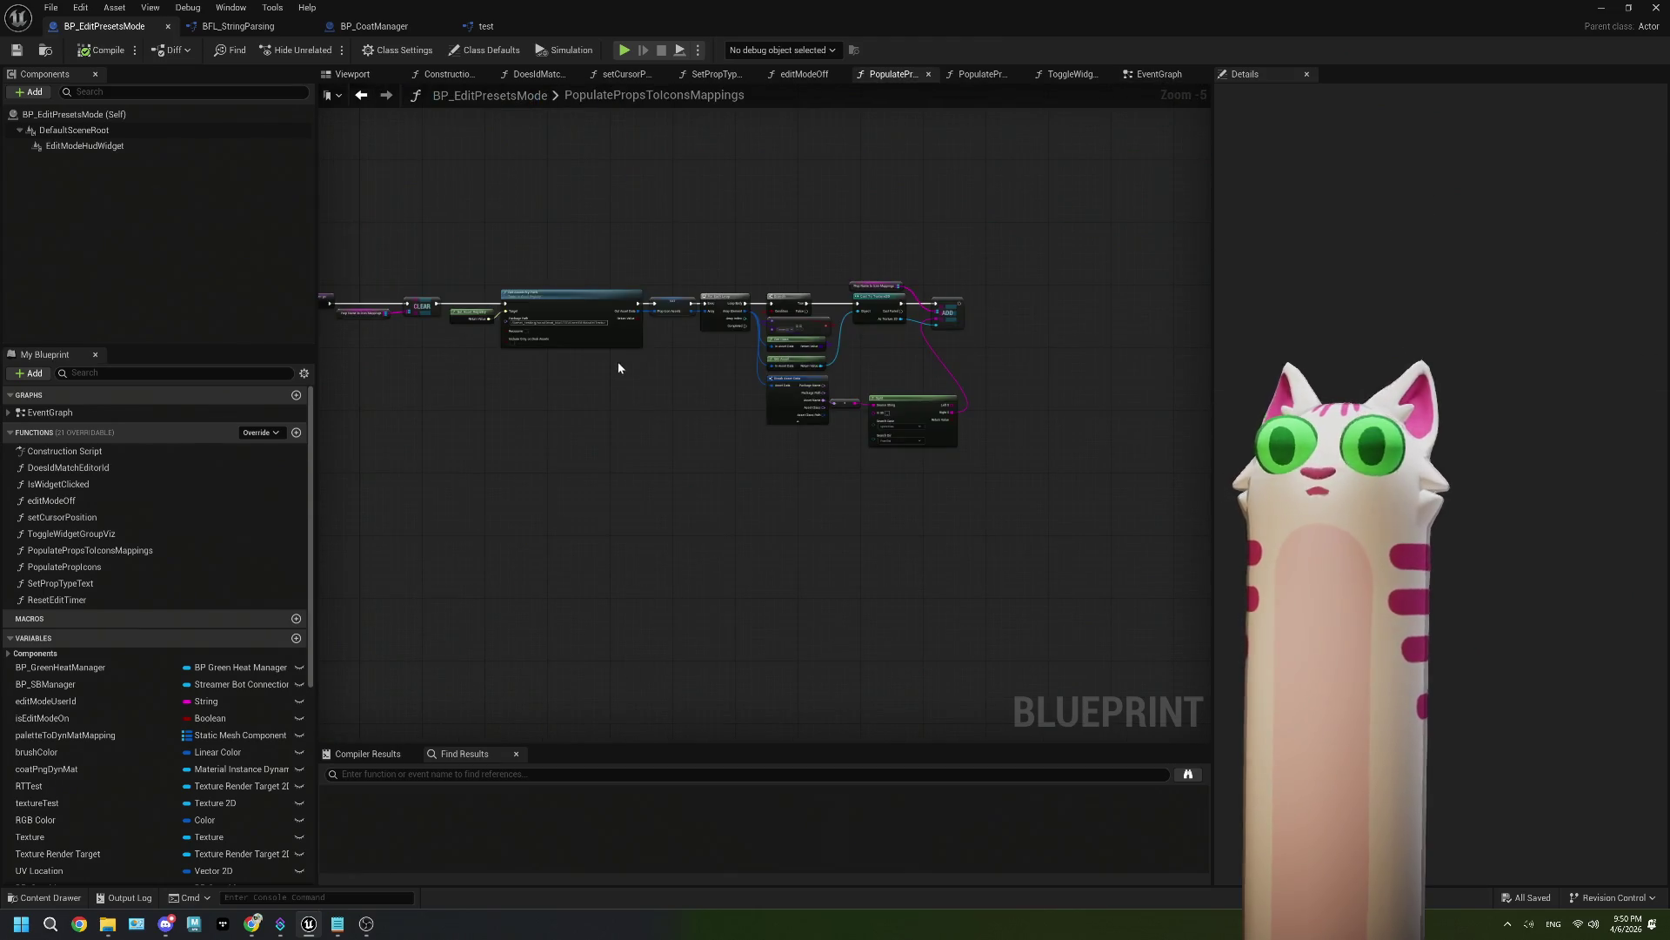
scroll(633, 365, up, 5)
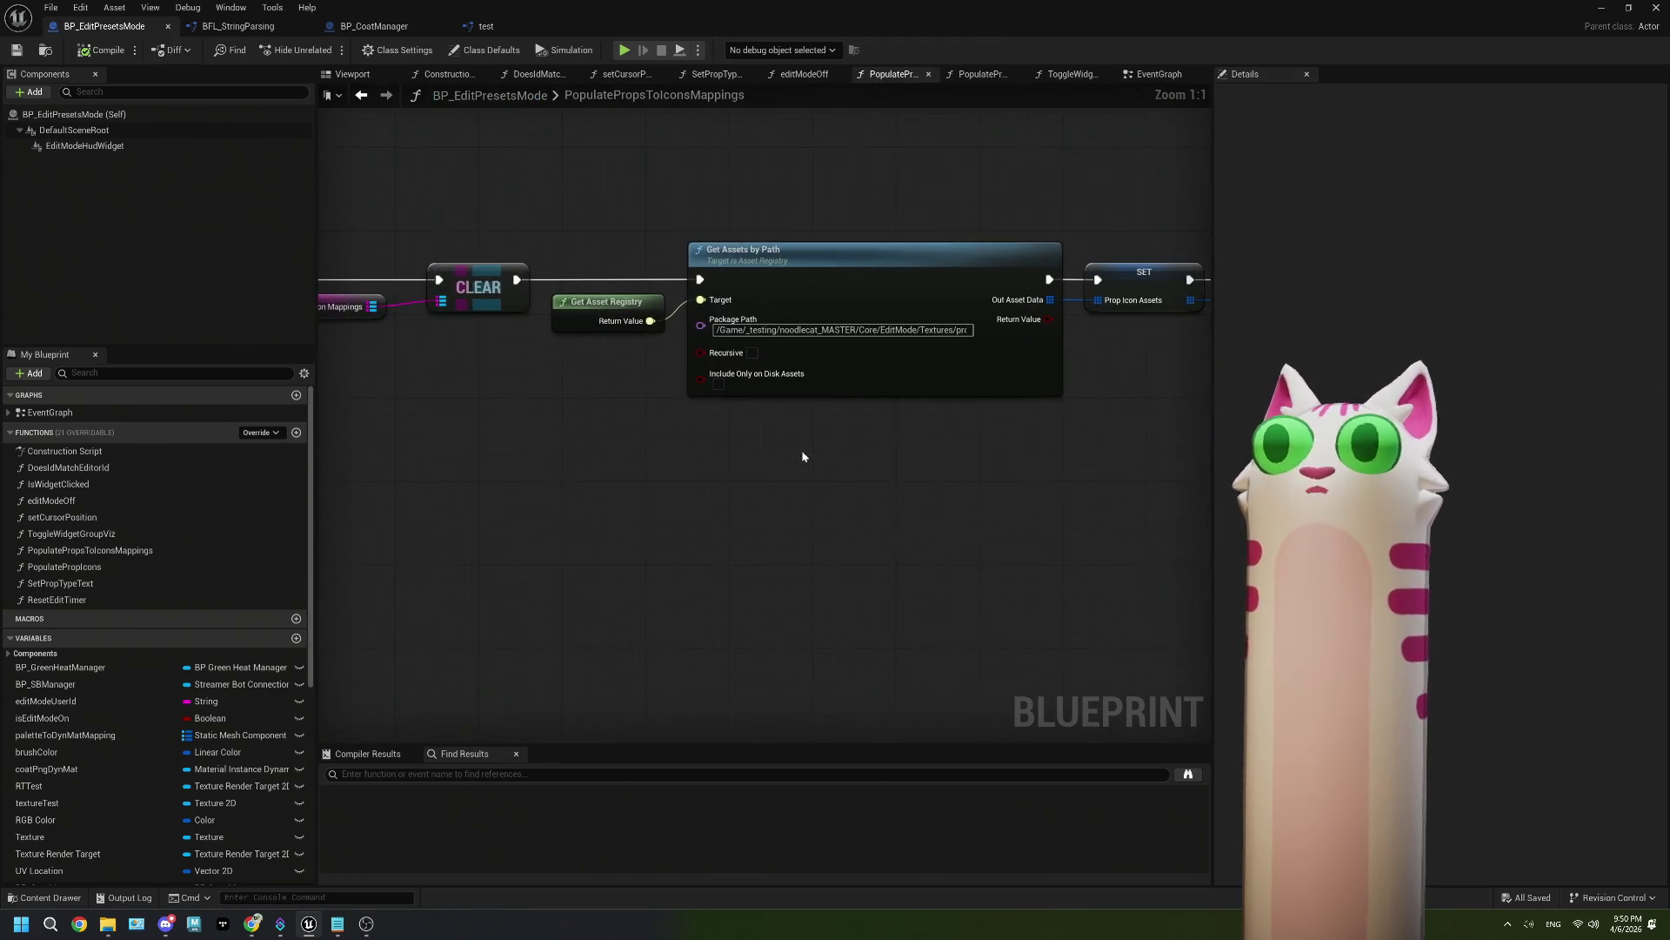
mouse_move(774, 447)
mouse_down()
mouse_move(648, 428)
mouse_move(811, 421)
mouse_move(660, 453)
mouse_move(879, 455)
mouse_up()
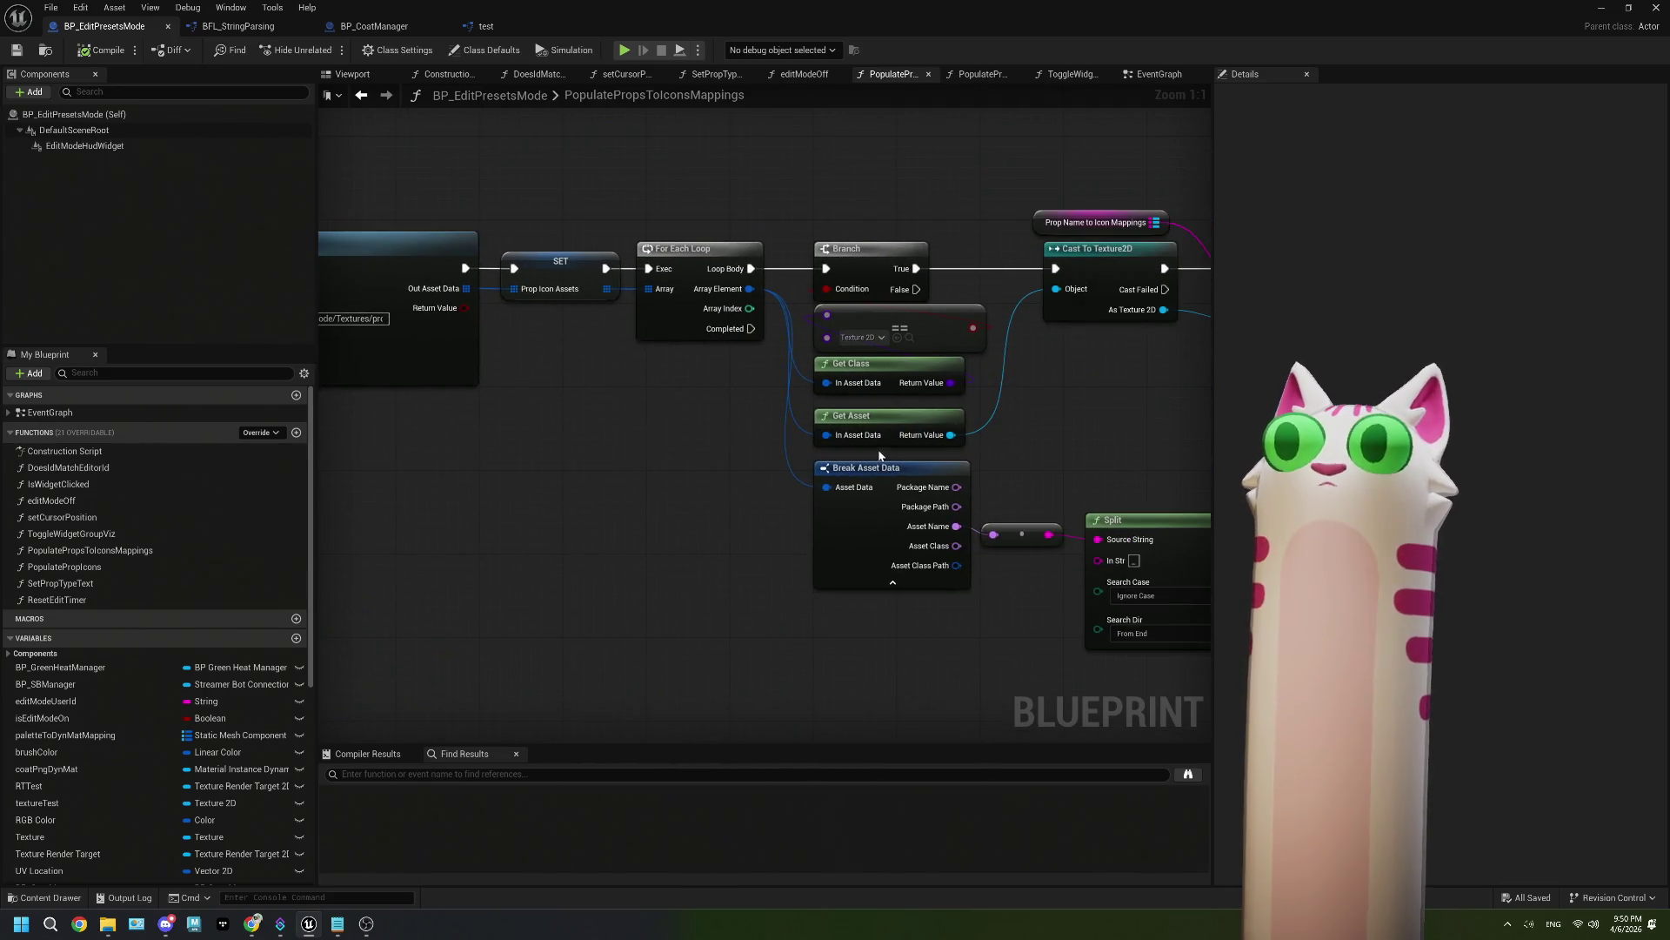
drag(1082, 429, 863, 412)
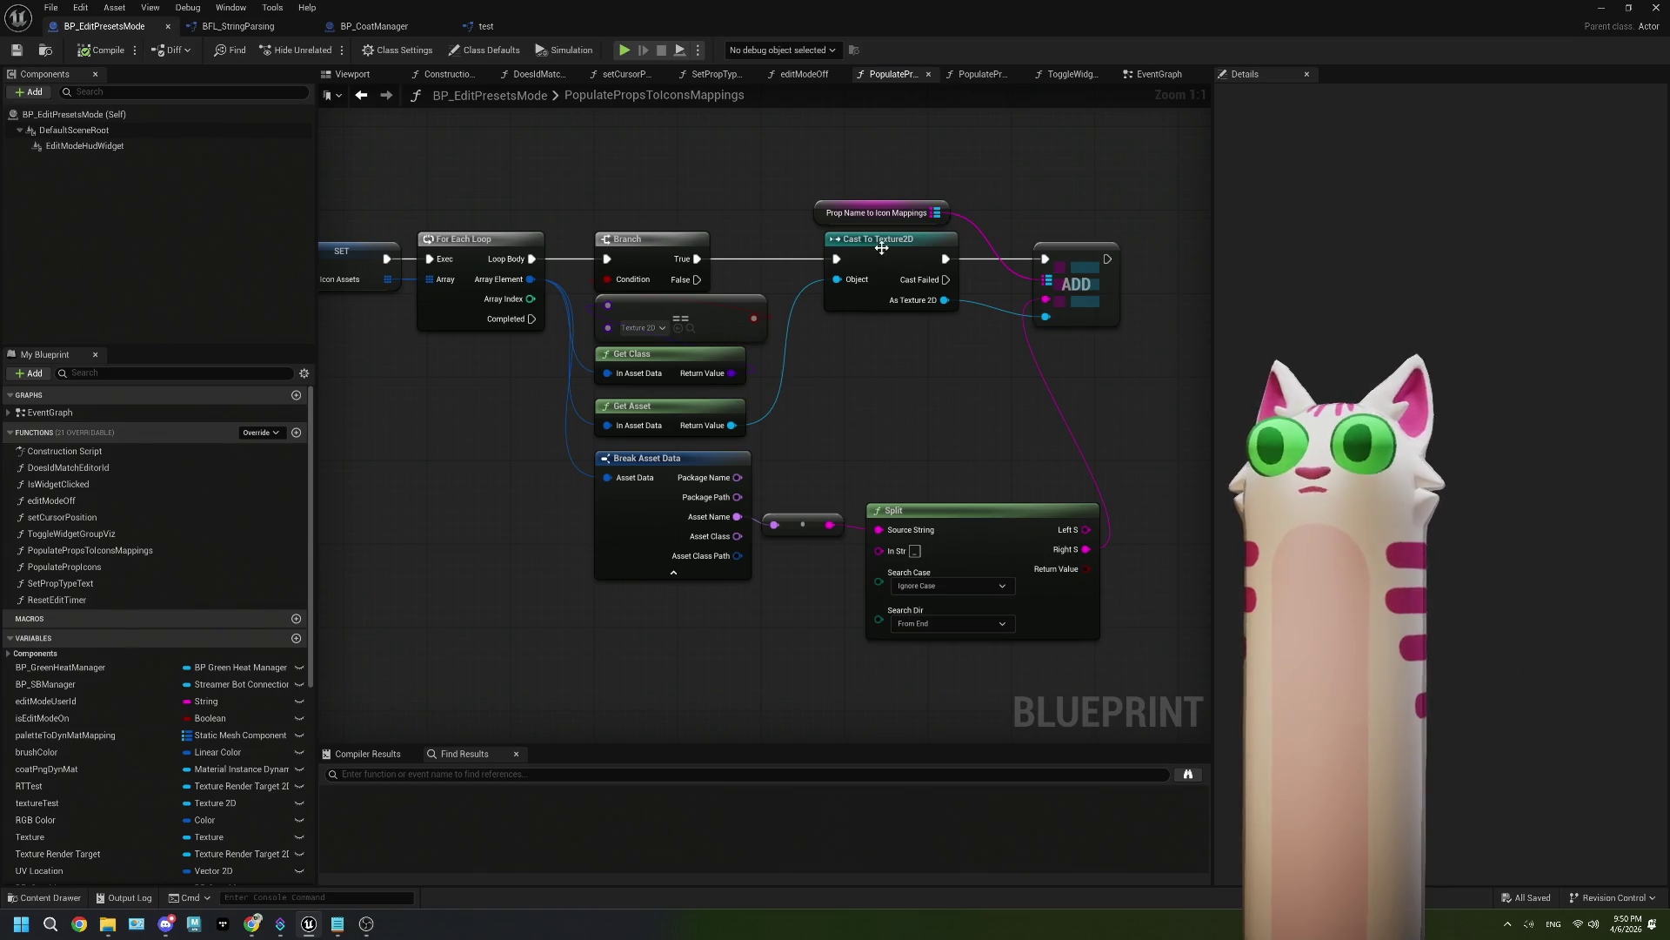
mouse_move(896, 40)
mouse_down()
mouse_move(1115, 54)
mouse_move(1009, 45)
mouse_move(957, 13)
mouse_move(983, 92)
mouse_up()
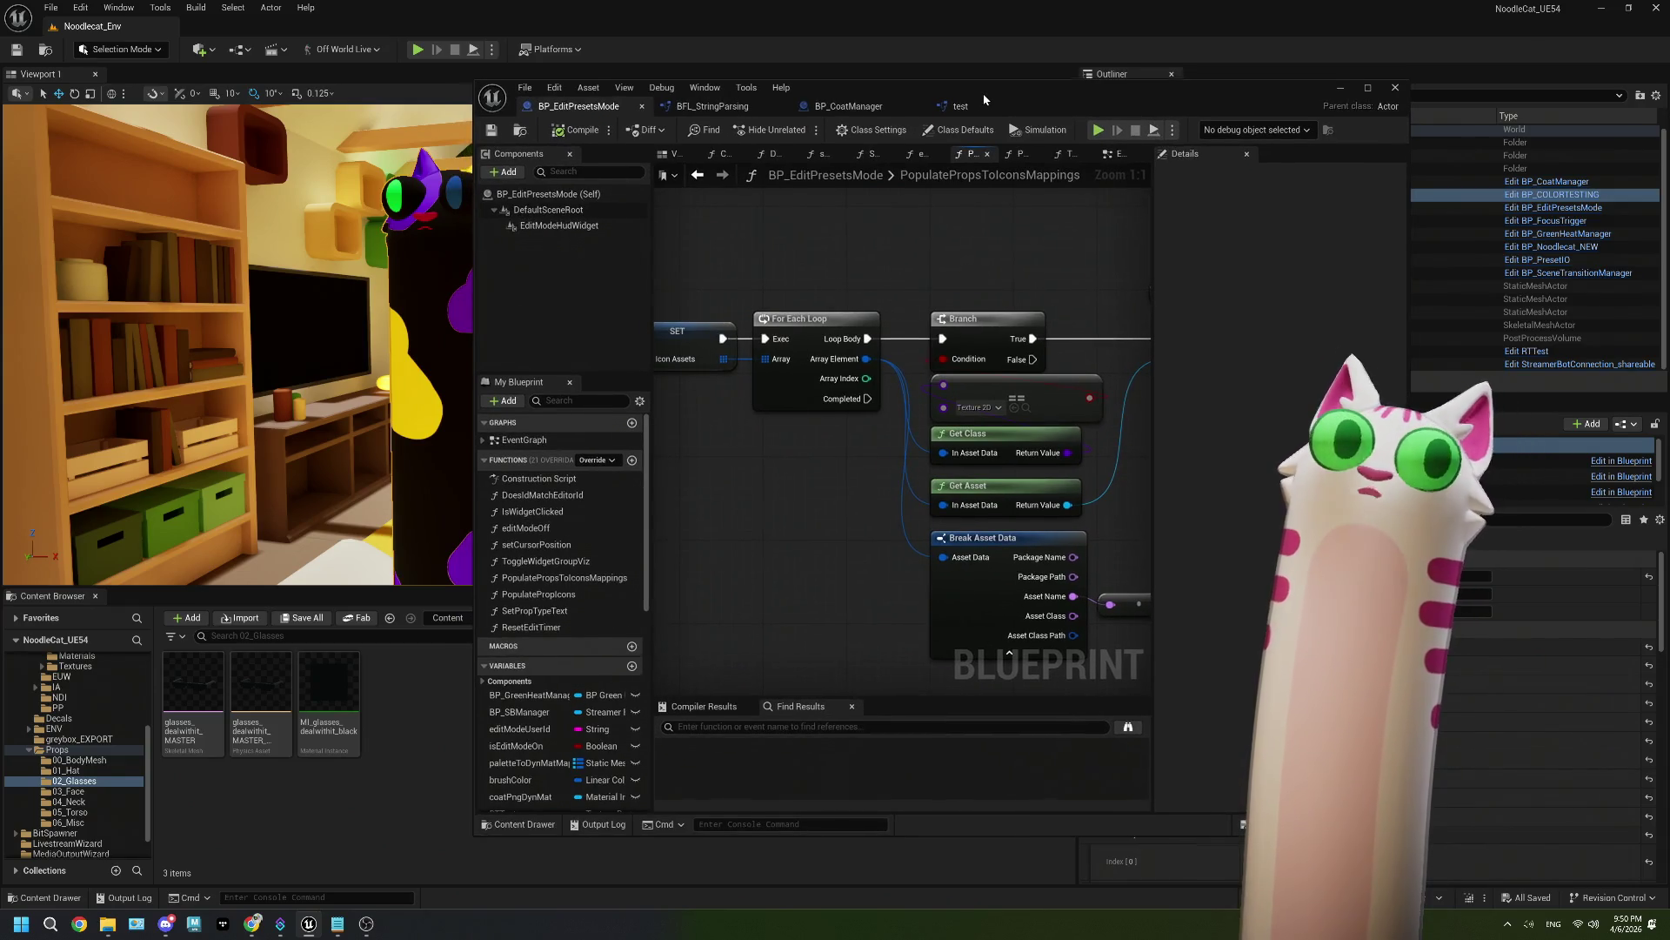
Step: Expand EditMode > Textures to view the PropIcons textures, then maximize the Blueprint editor
scroll(95, 718, up, 2)
scroll(96, 719, up, 1)
scroll(78, 783, up, 1)
scroll(78, 784, up, 1)
click(41, 770)
click(67, 780)
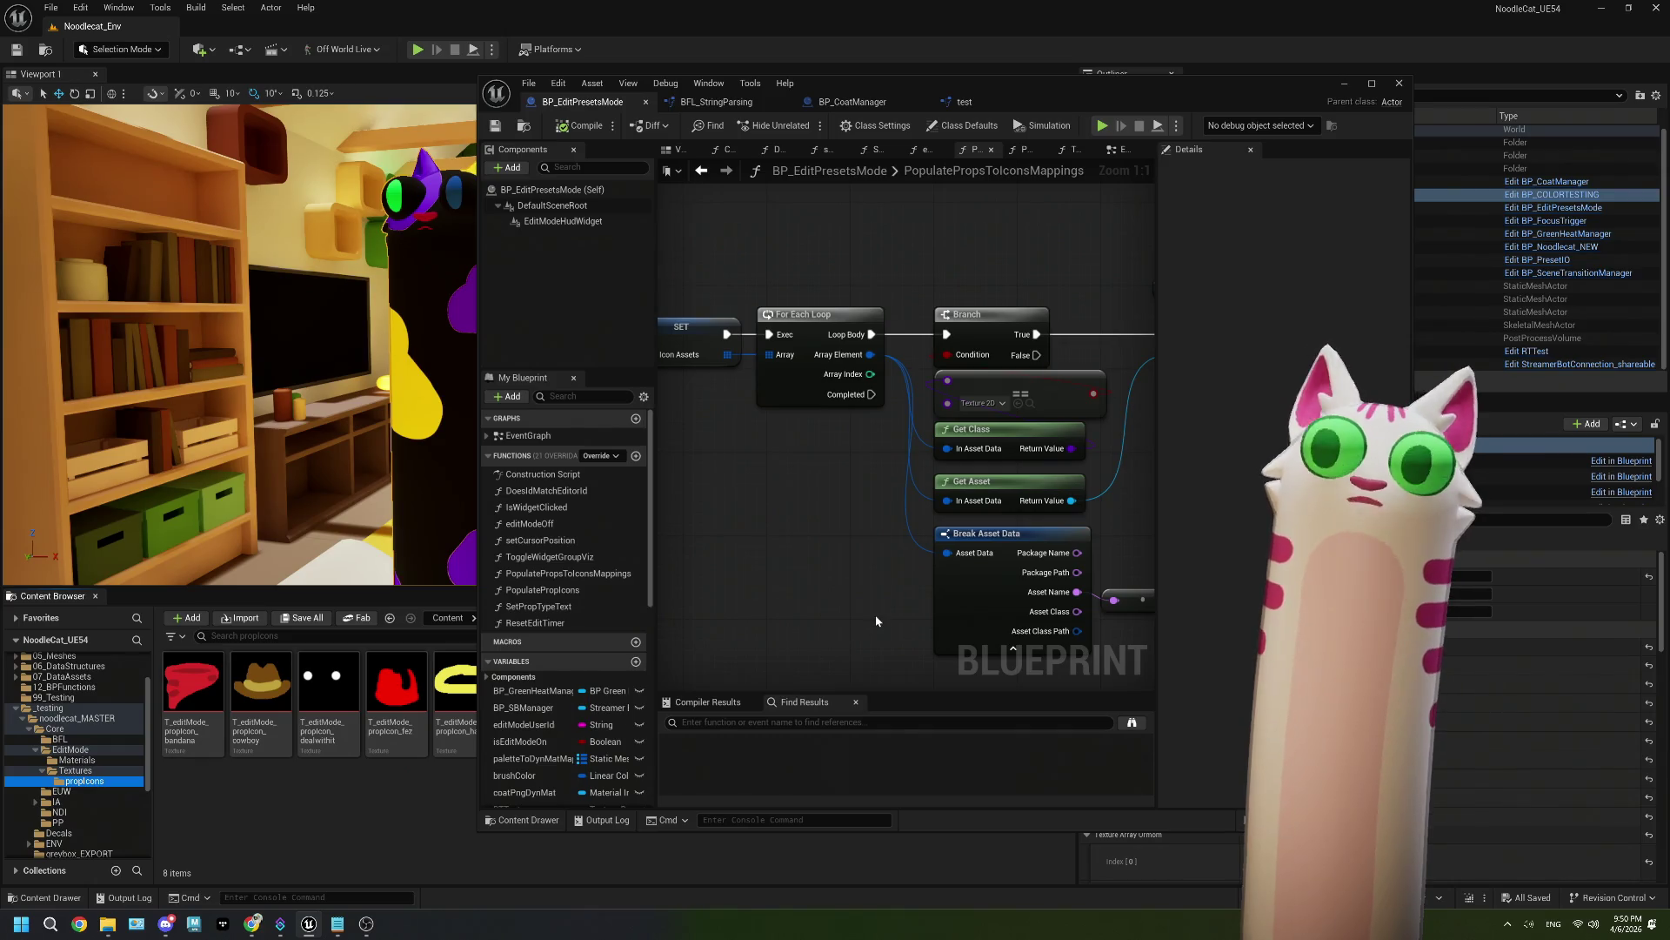
click(1372, 83)
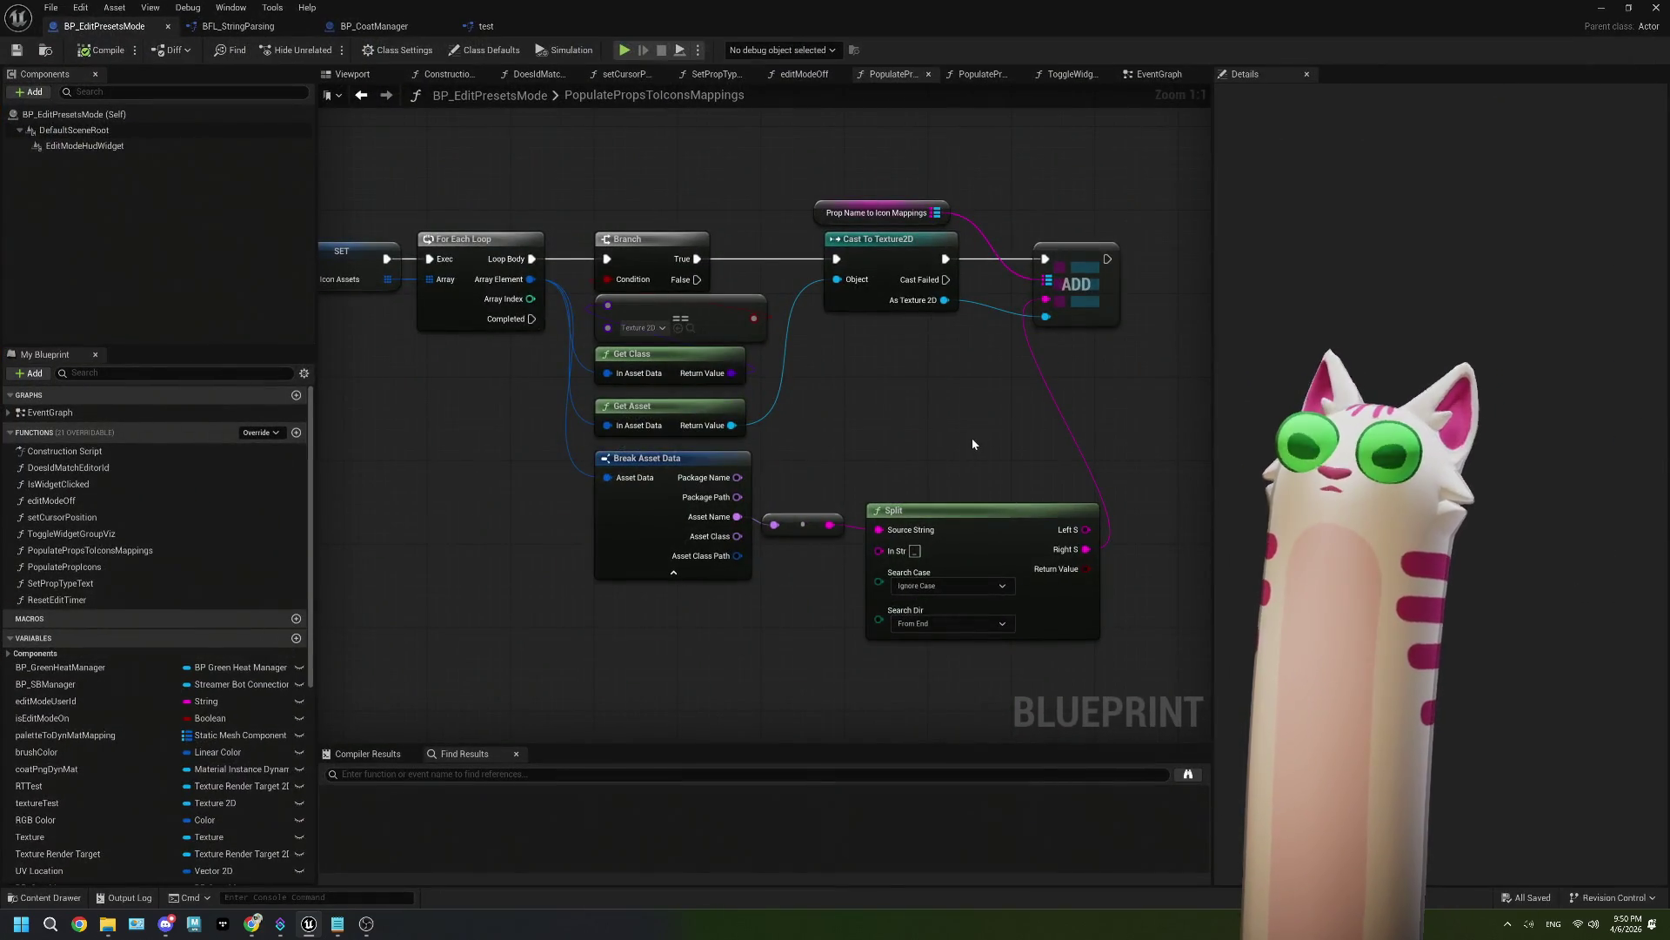
Step: Return to the EventGraph and survey the Switch on Name, LENGTH, Is Widget Clicked and Branch nodes
click(1157, 74)
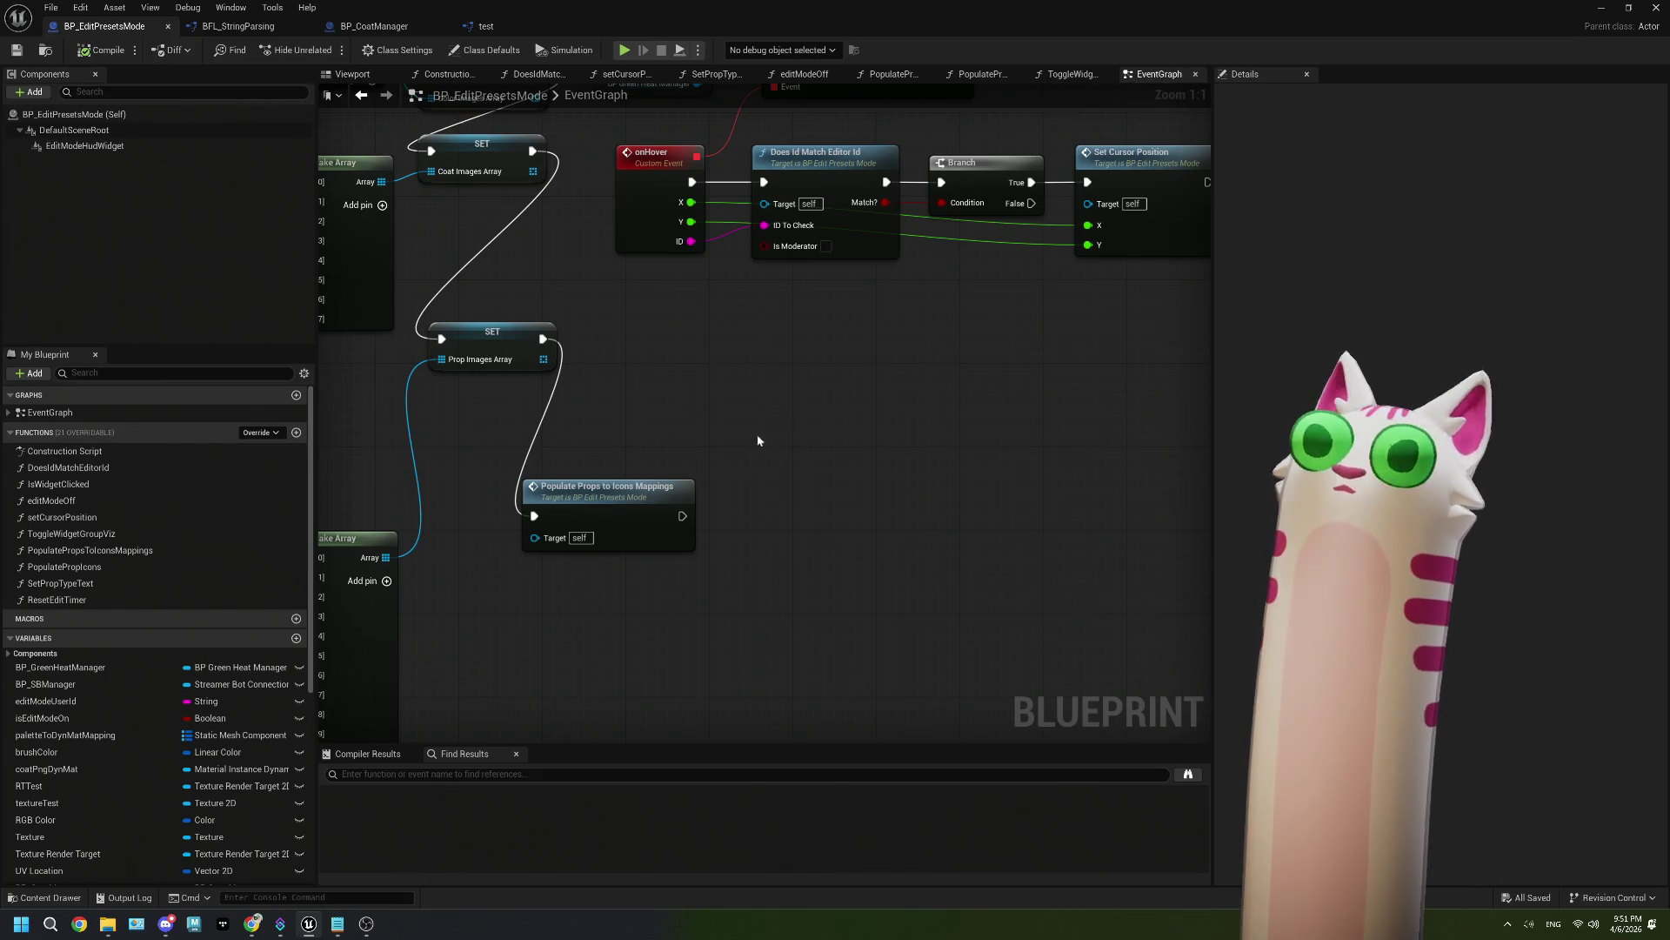
scroll(762, 435, down, 6)
scroll(900, 530, up, 4)
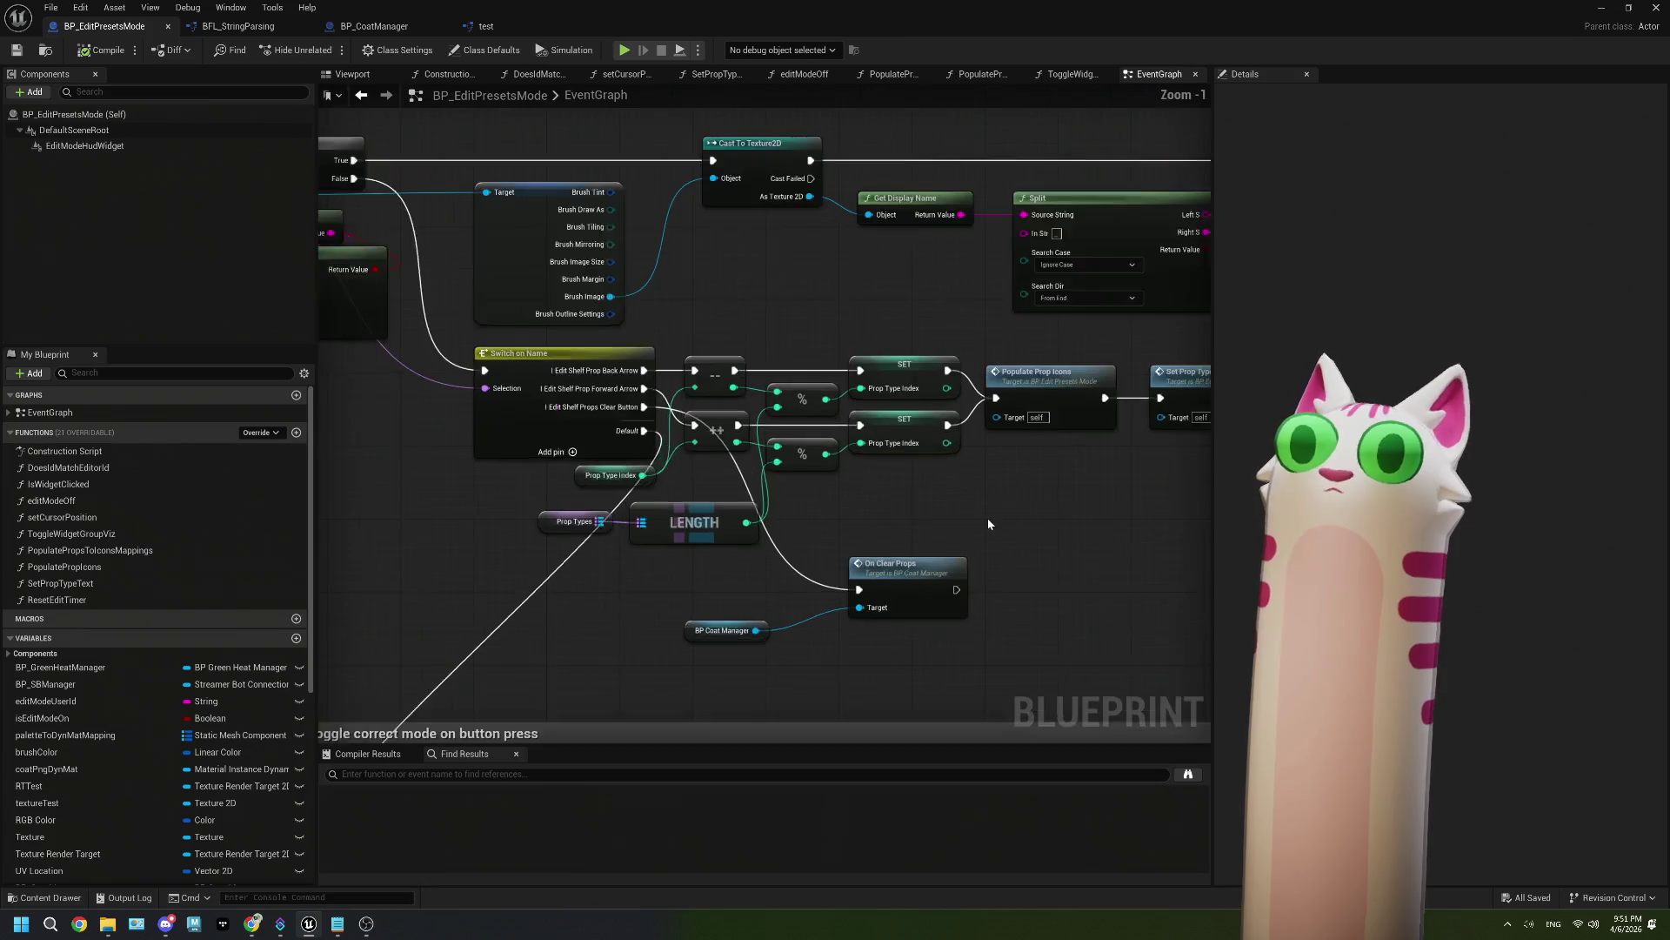
scroll(988, 522, up, 1)
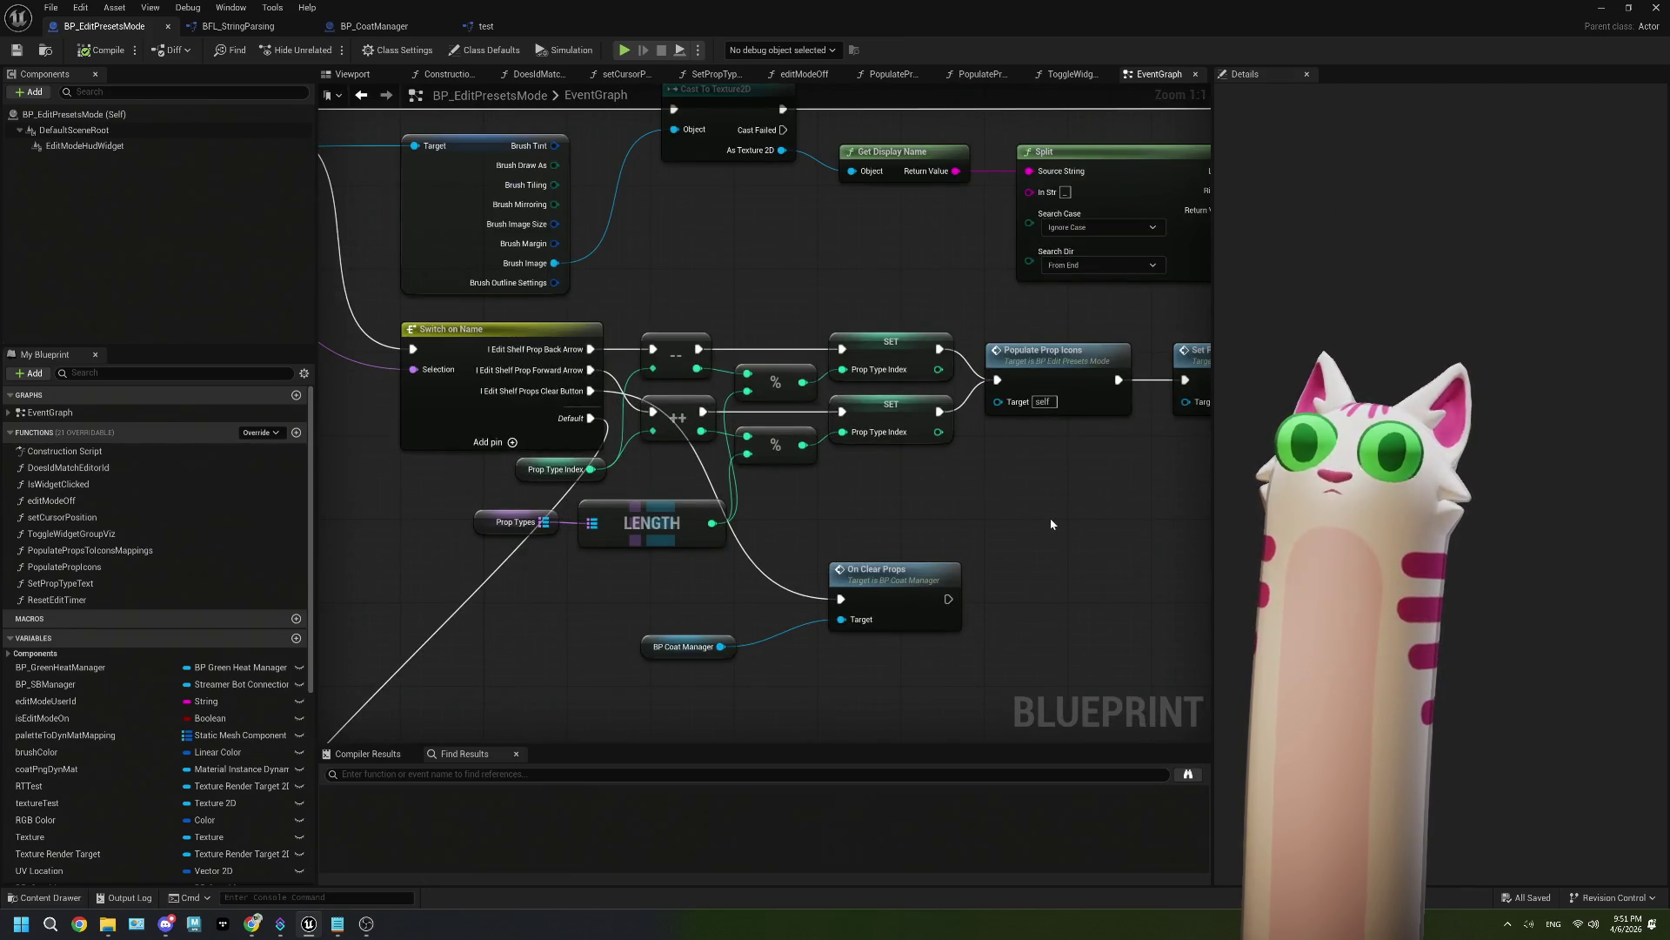
mouse_move(1005, 517)
mouse_down()
mouse_move(940, 566)
mouse_move(872, 581)
mouse_up()
drag(983, 554, 696, 616)
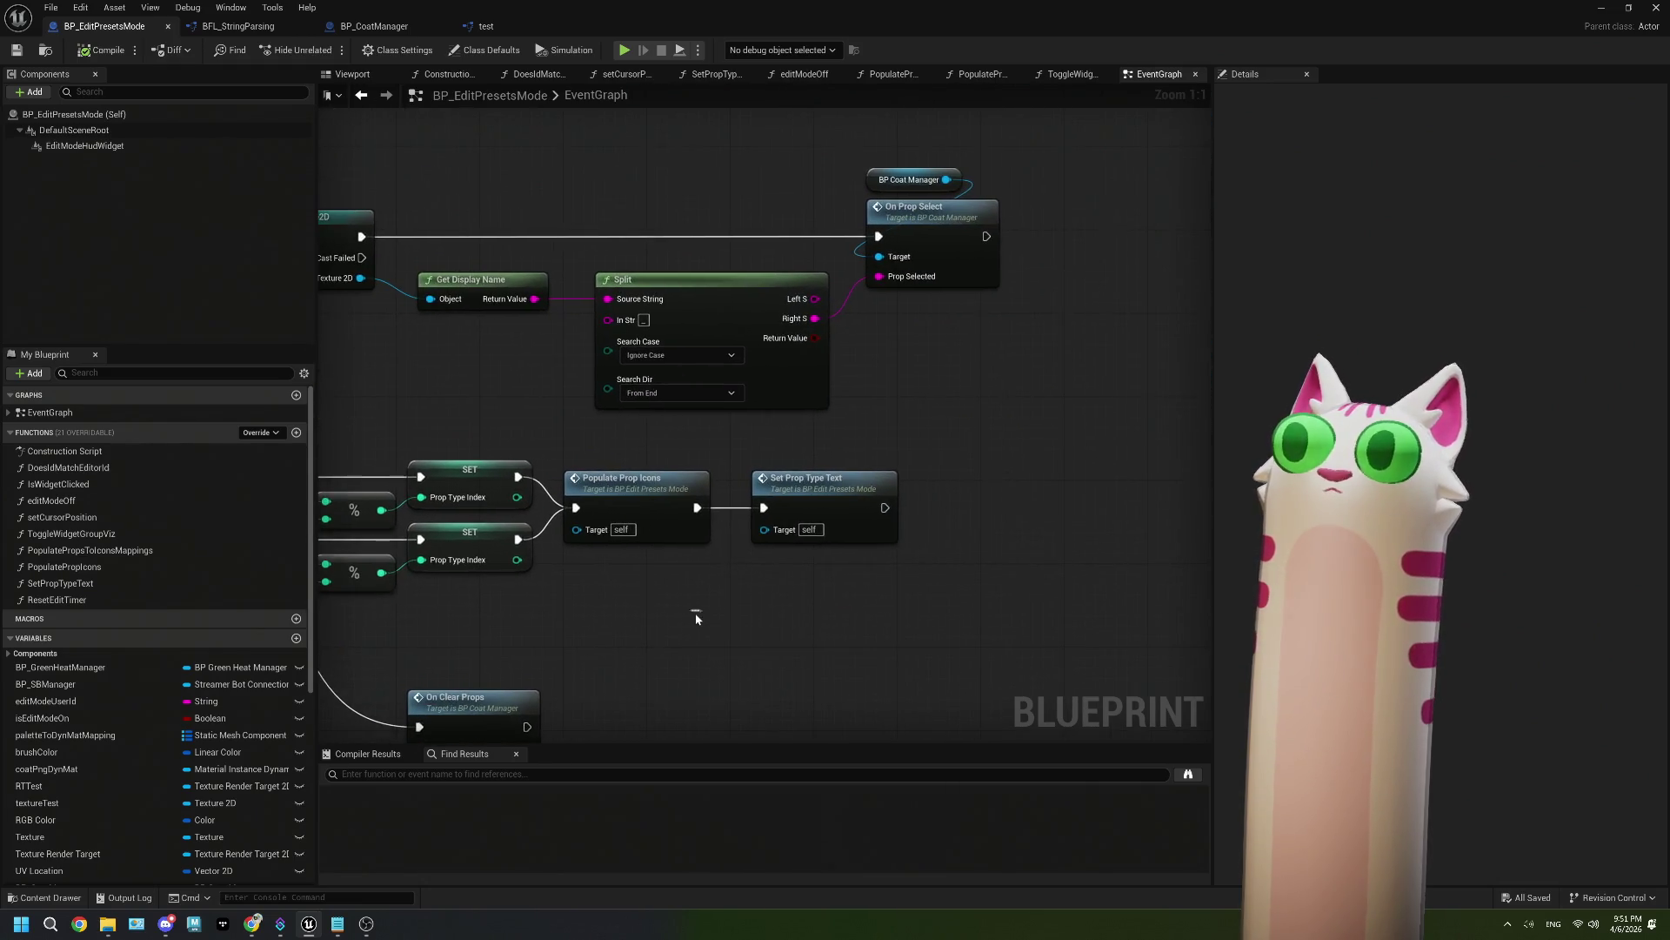
drag(455, 418, 941, 425)
mouse_move(322, 454)
mouse_down()
mouse_move(651, 443)
mouse_move(889, 473)
mouse_up()
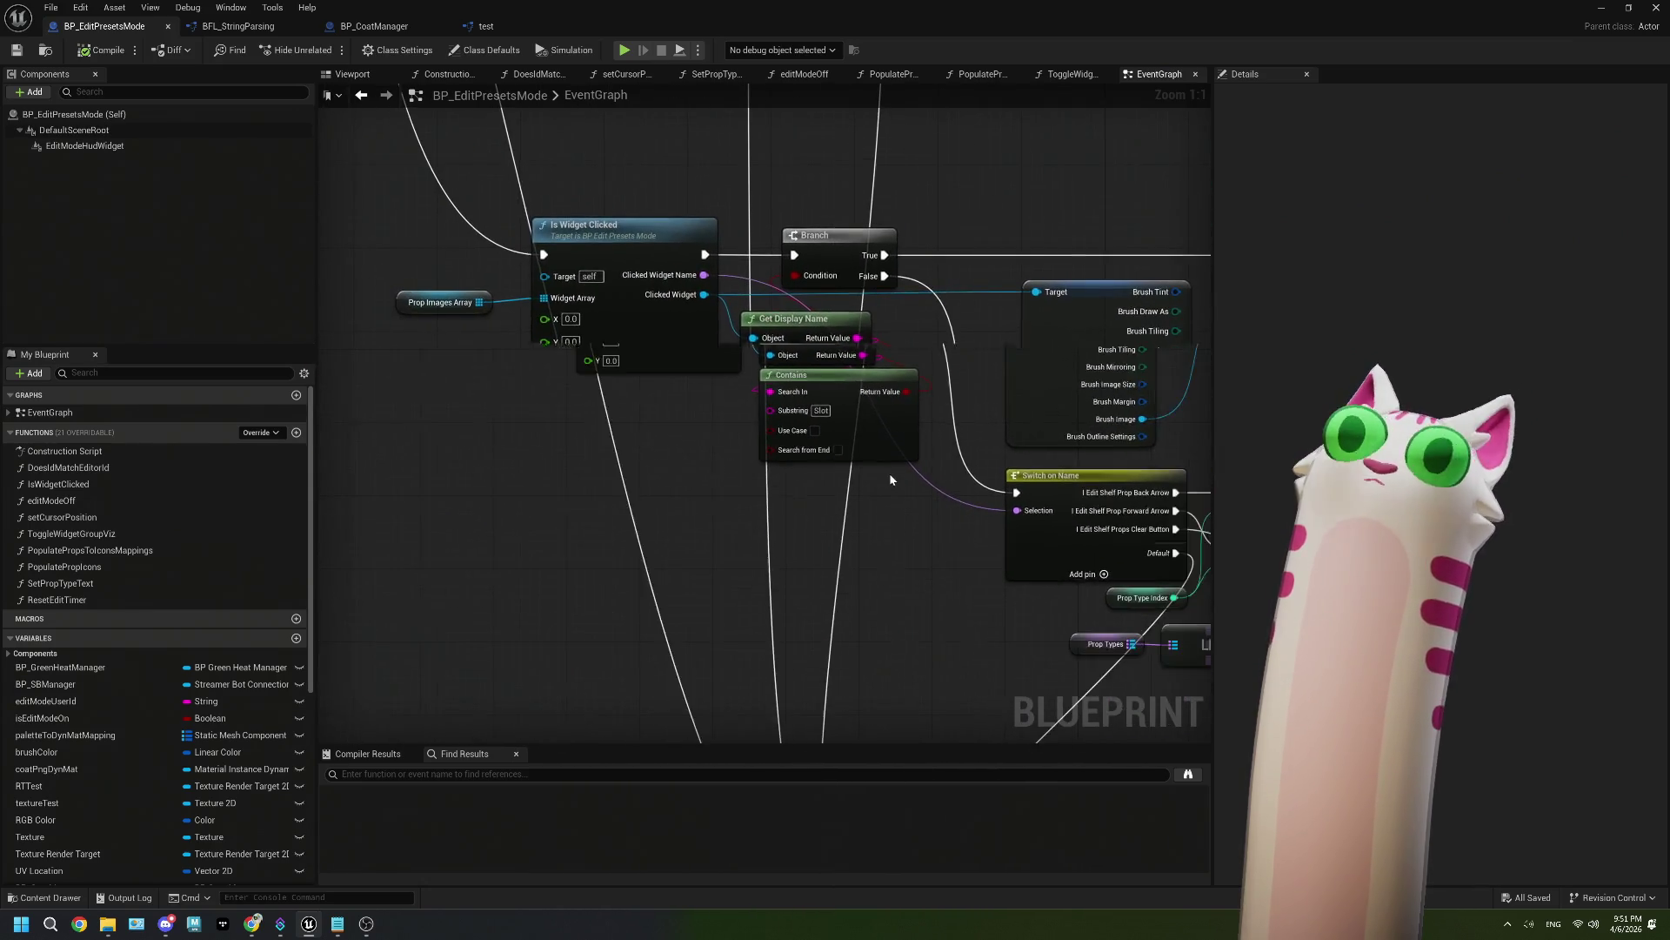
Step: Center on the Populate Prop Icons call and open the PopulatePropIcons function
scroll(889, 473, down, 3)
drag(937, 530, 692, 449)
drag(870, 435, 627, 348)
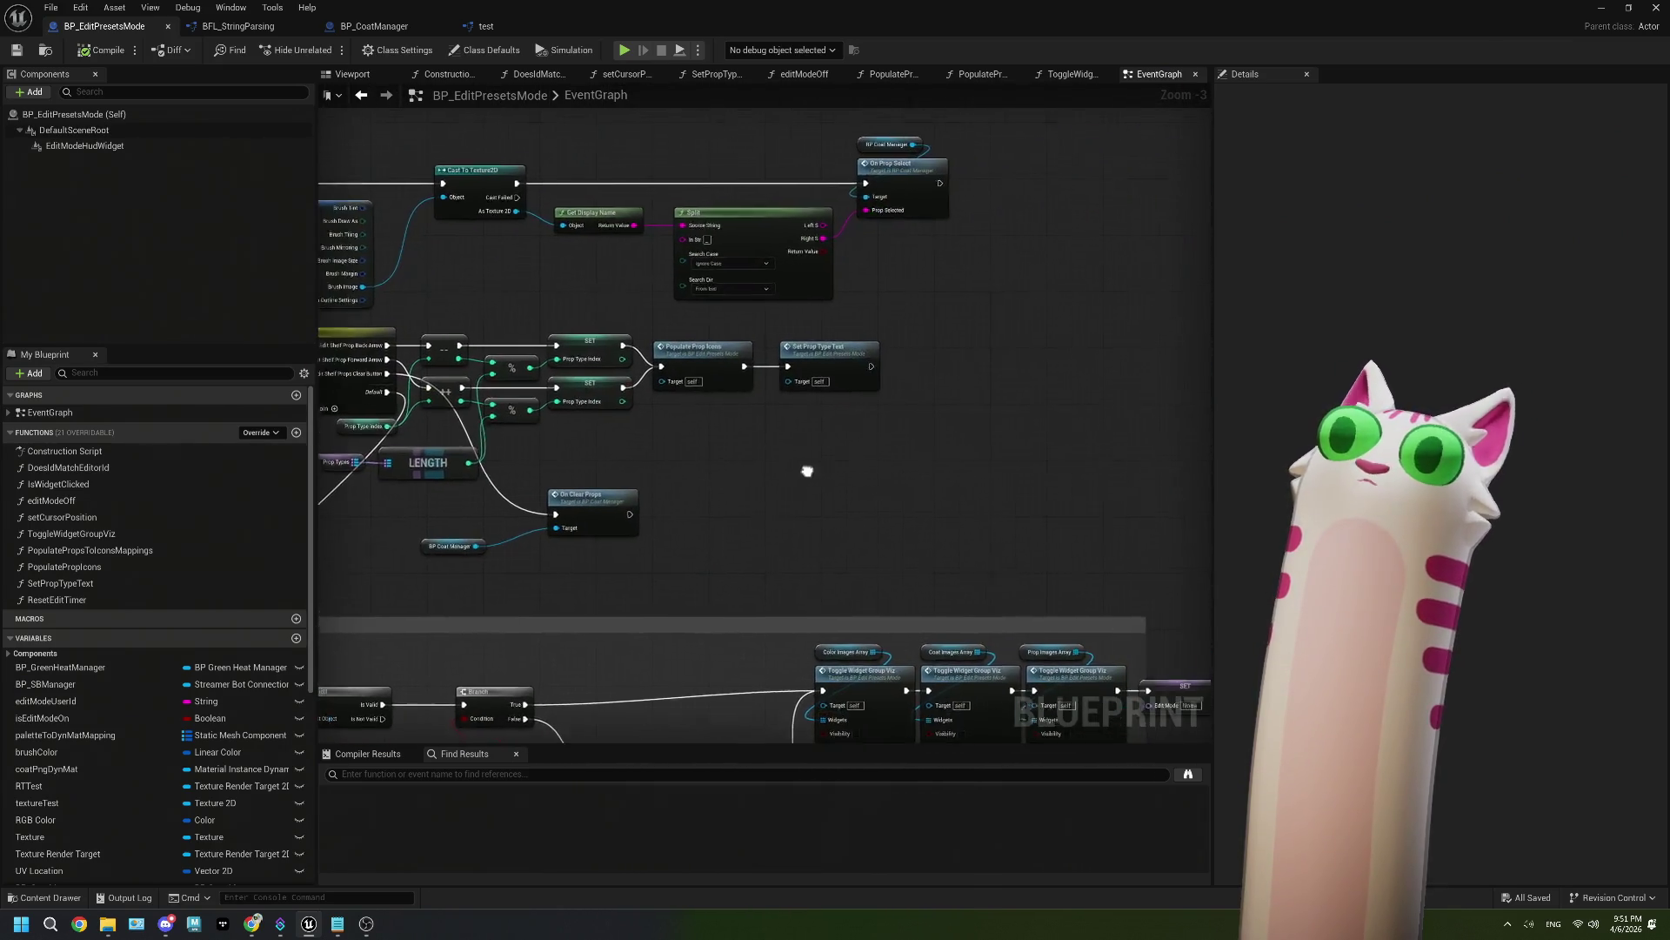
scroll(846, 322, up, 4)
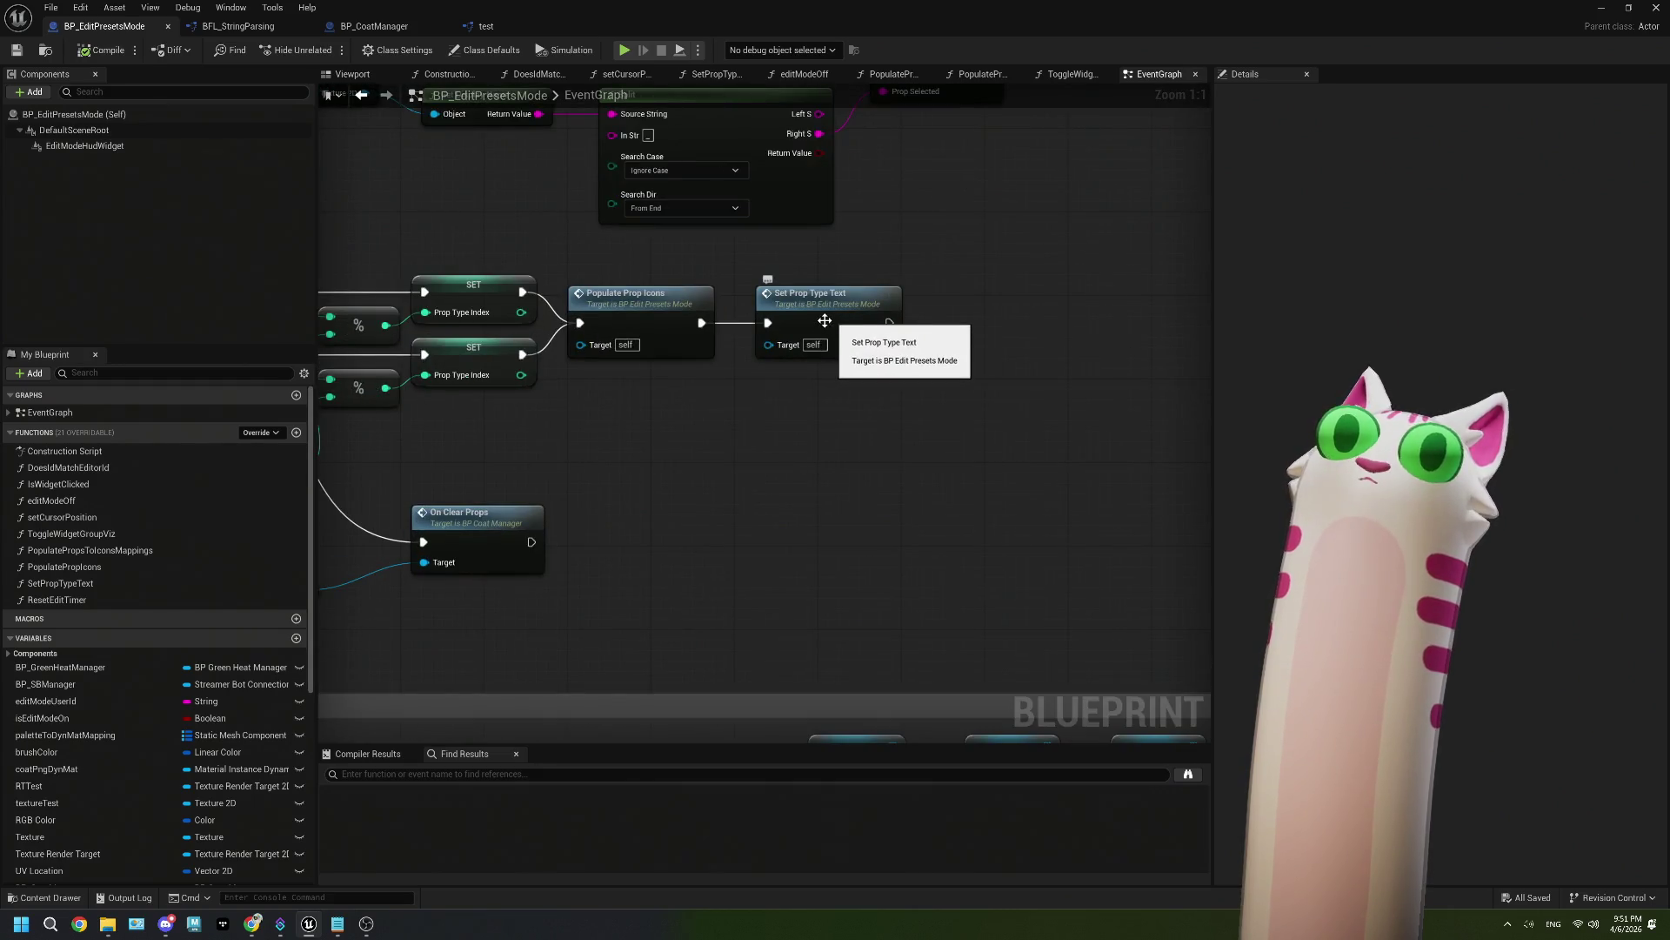
double_click(650, 313)
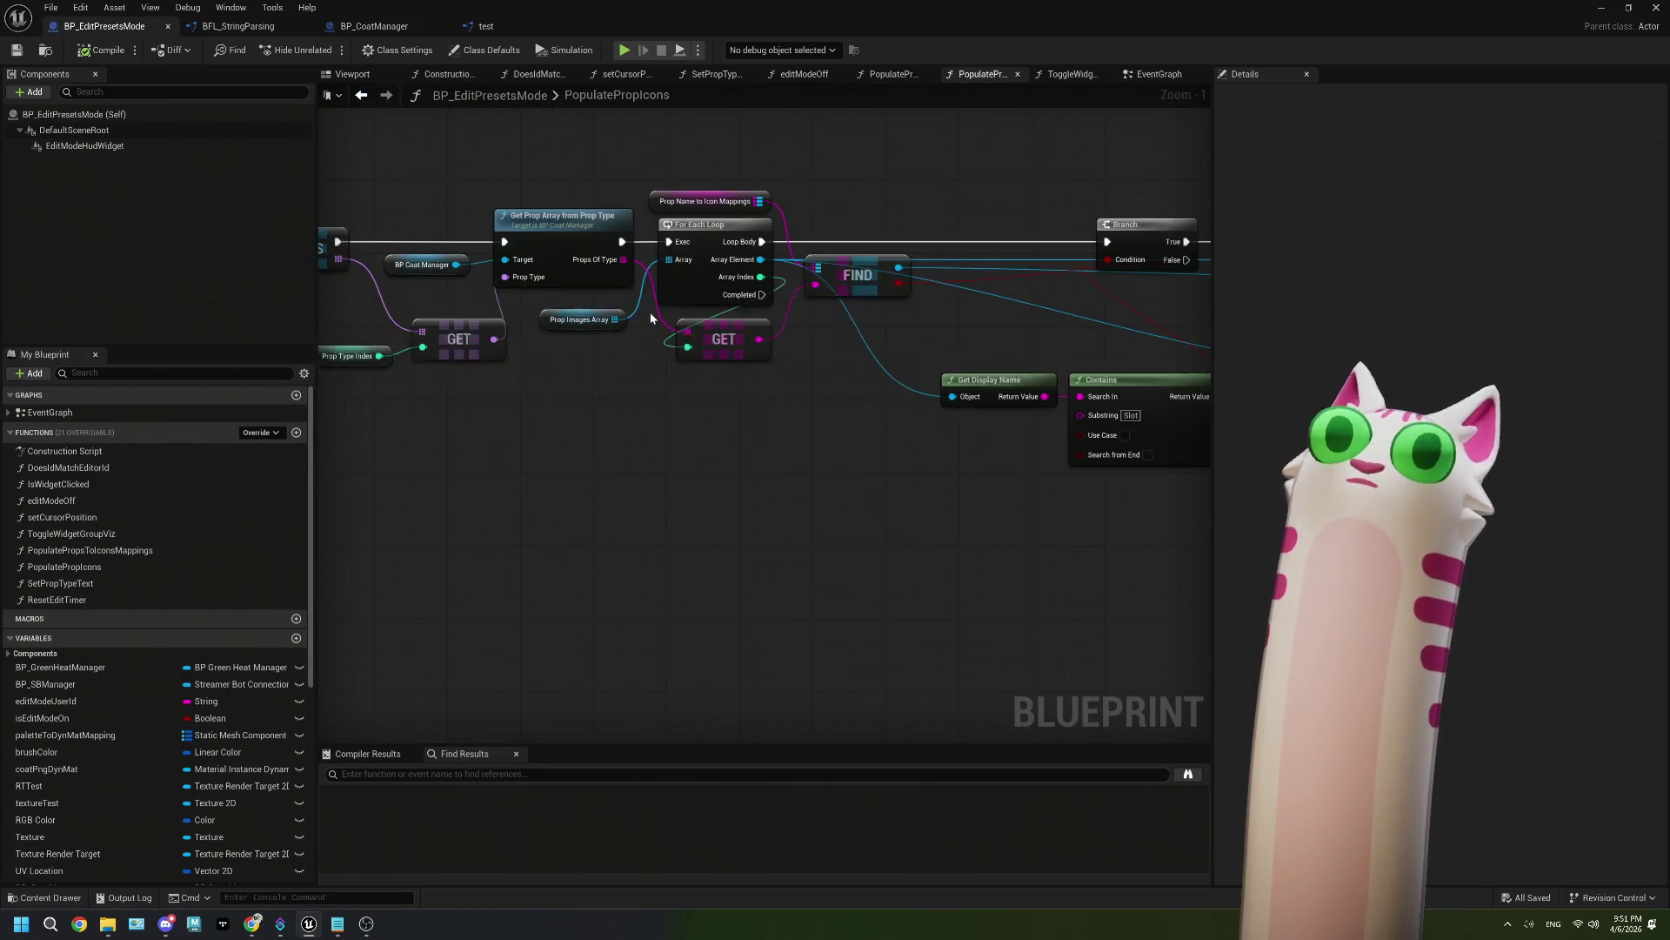
Step: Add a Print String node to the For Each Loop body in PopulatePropIcons
mouse_move(622, 372)
mouse_down()
mouse_move(555, 400)
mouse_move(661, 447)
mouse_up()
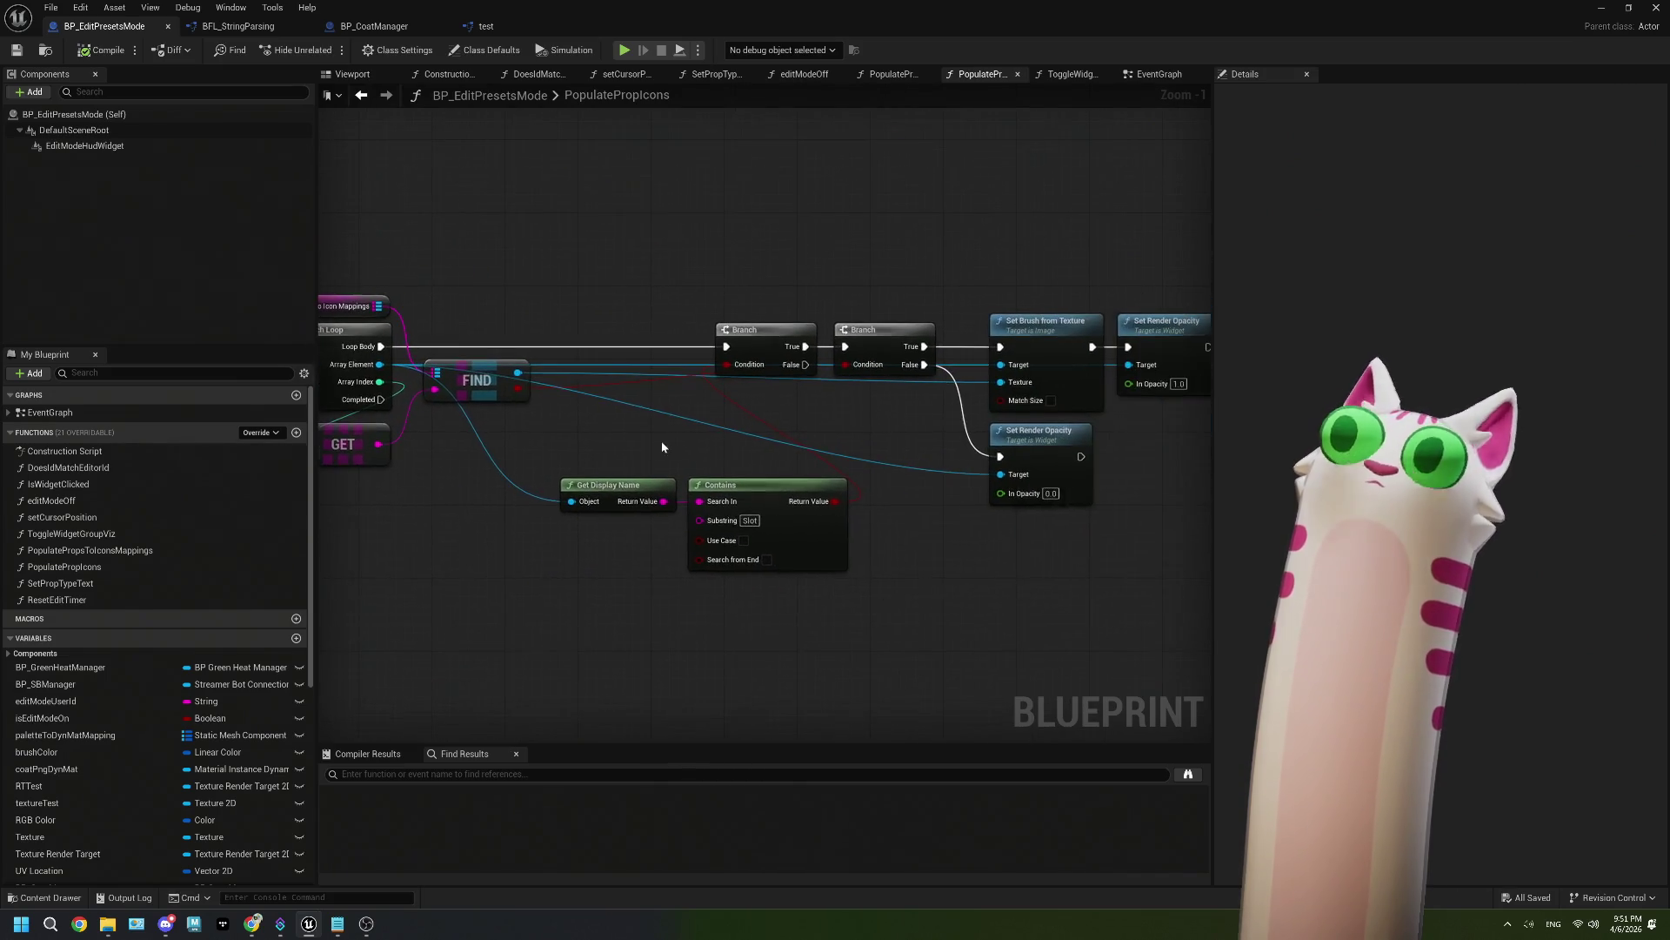
drag(769, 439, 856, 427)
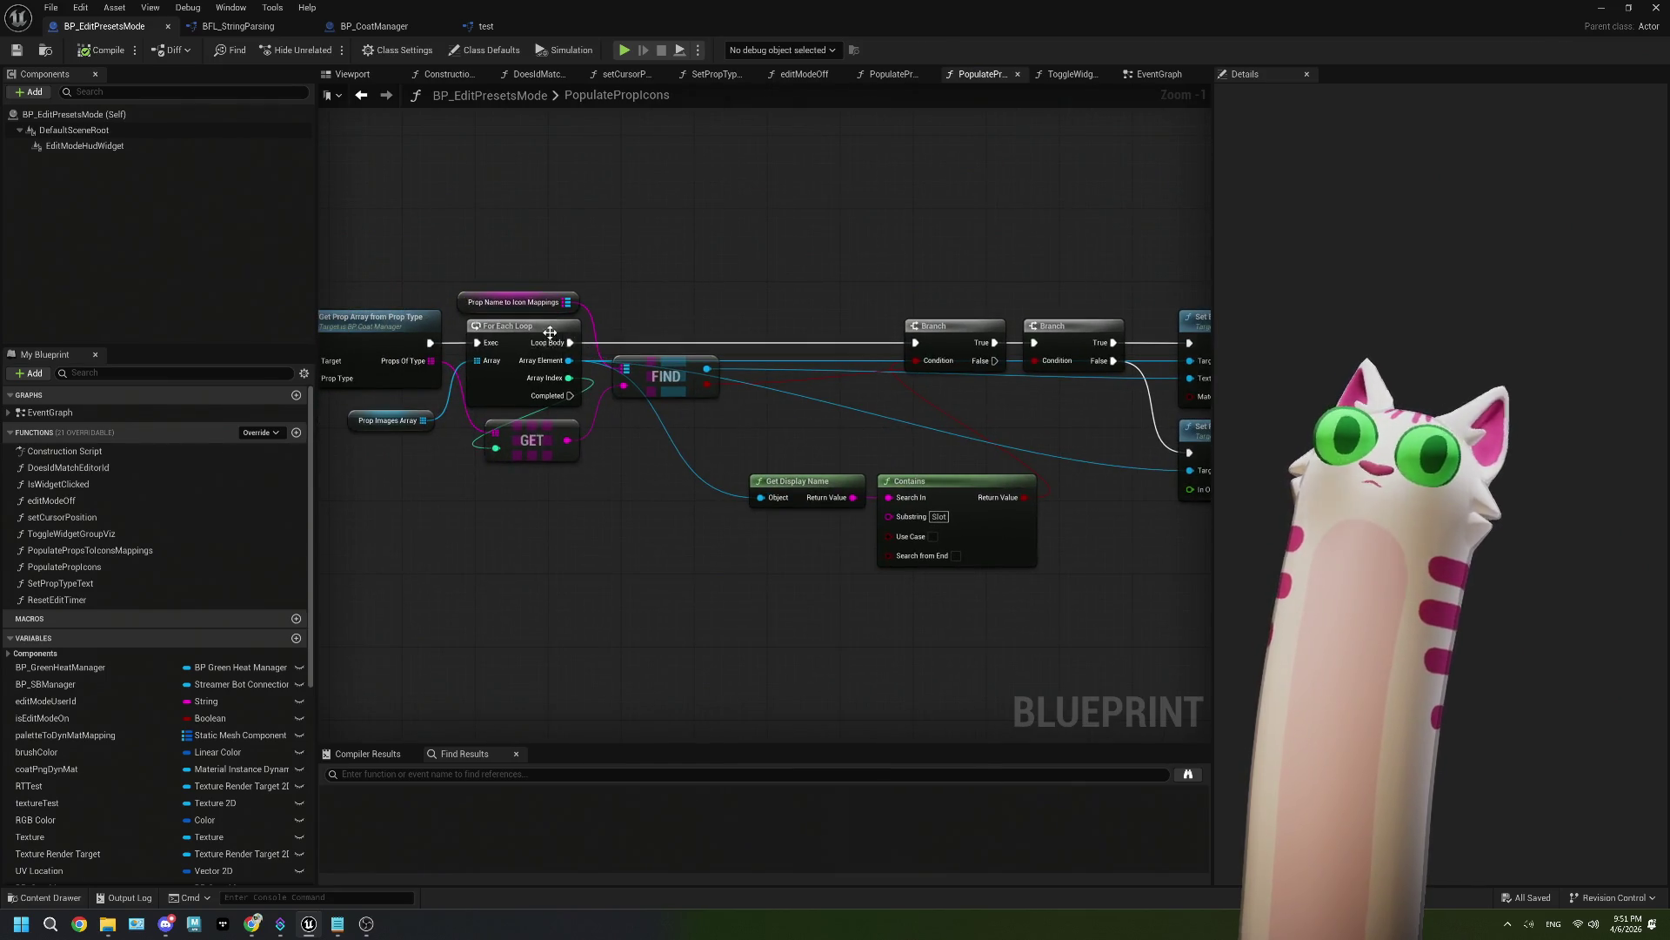
mouse_move(566, 343)
mouse_down()
mouse_move(775, 353)
mouse_move(874, 232)
mouse_move(864, 219)
mouse_up()
text(p)
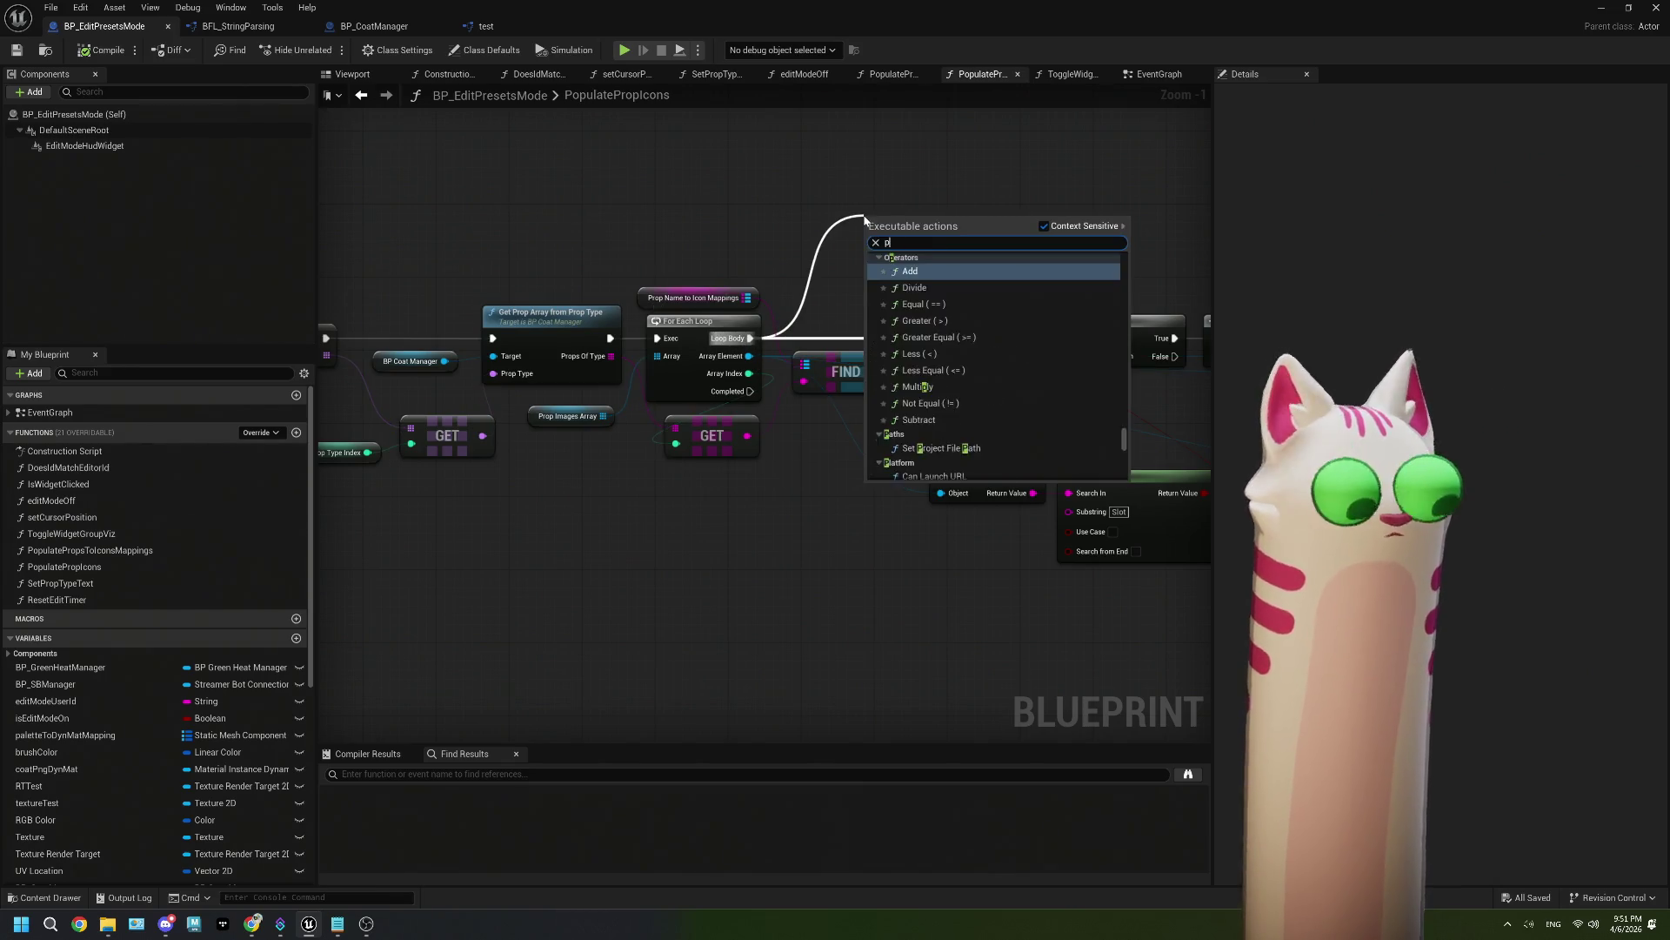
text(rint)
key(Return)
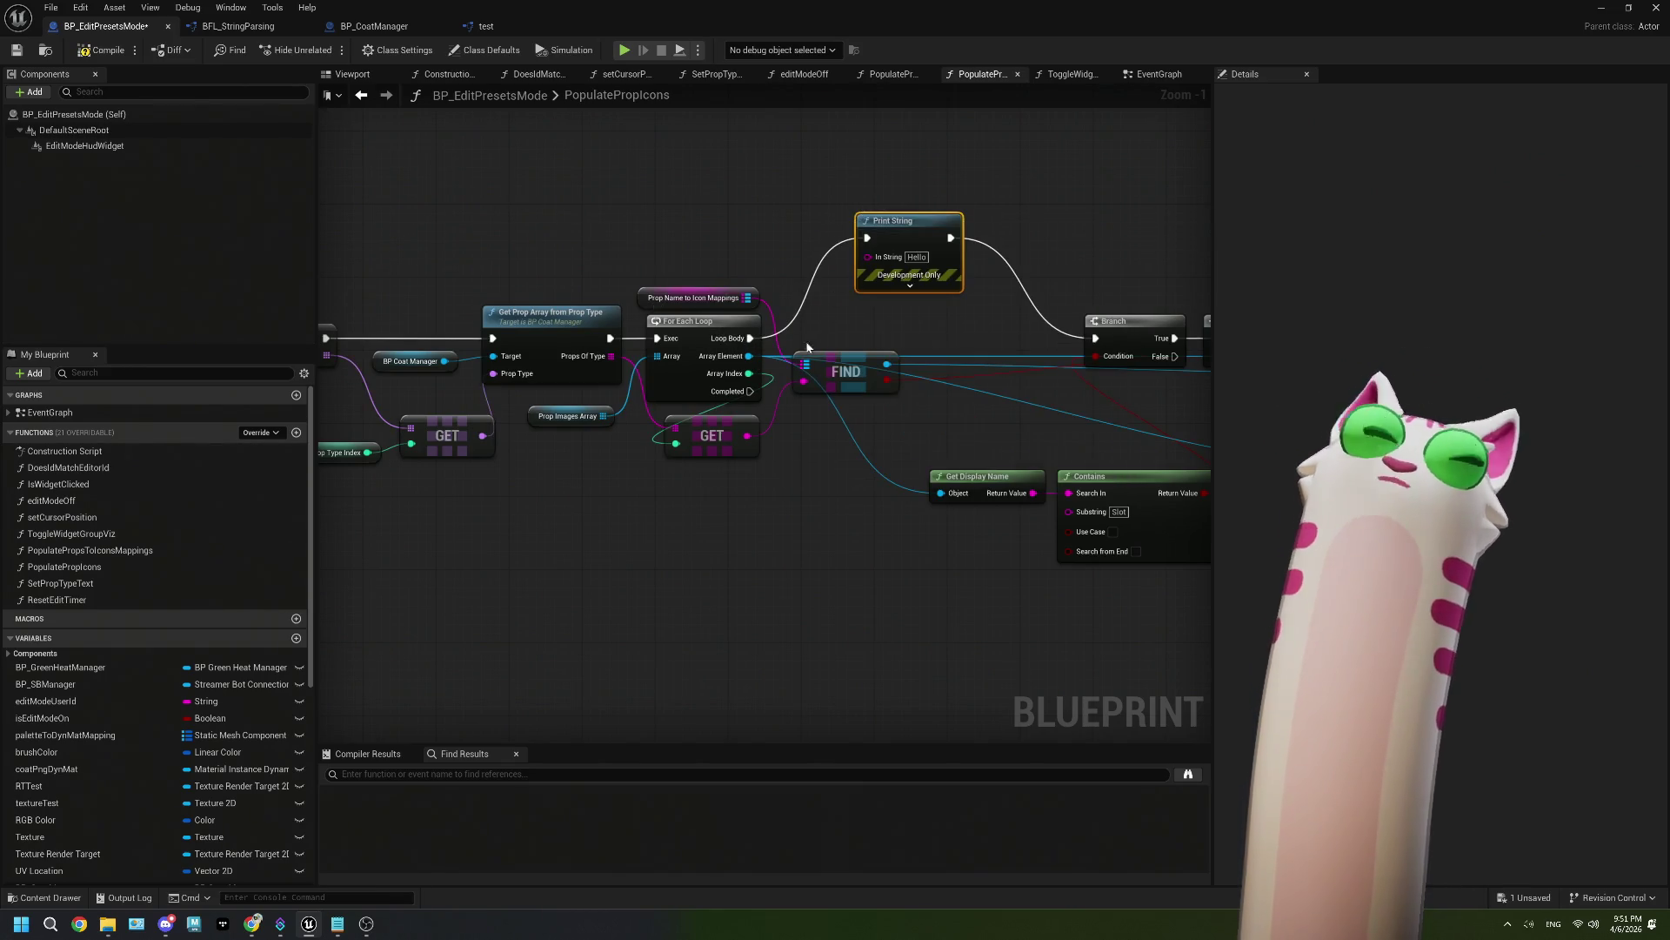
Step: Wire the GET result into Print String's In String, then save and close the Blueprint
scroll(748, 435, up, 1)
mouse_move(746, 438)
mouse_down()
mouse_move(842, 270)
mouse_move(893, 236)
mouse_up()
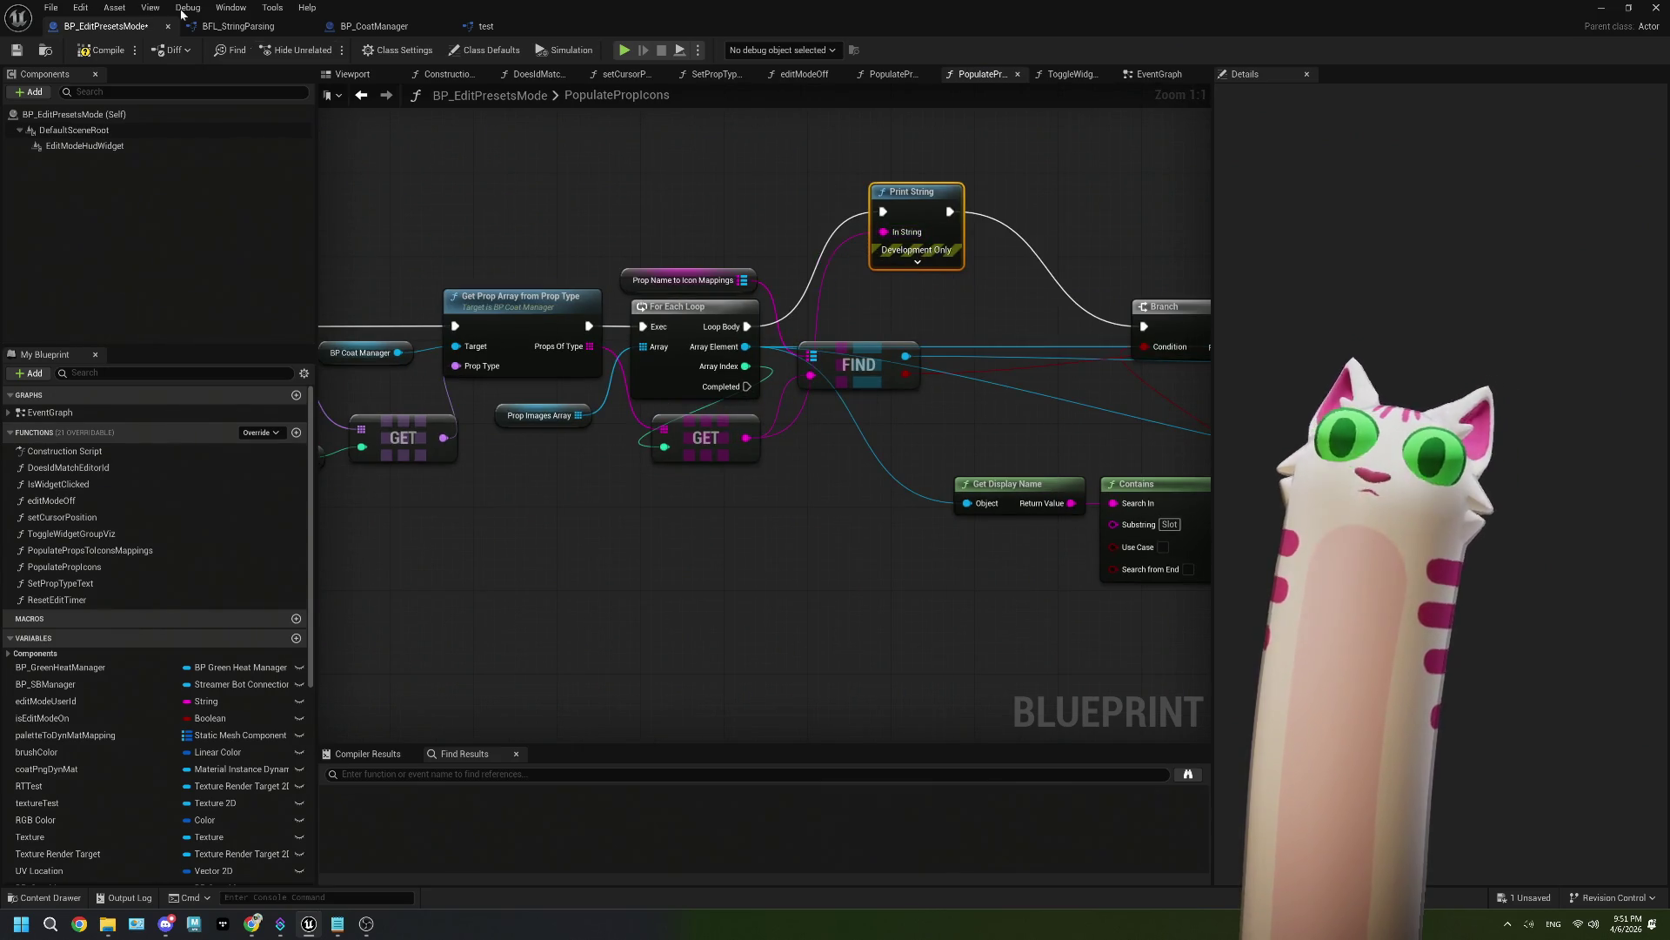
click(20, 51)
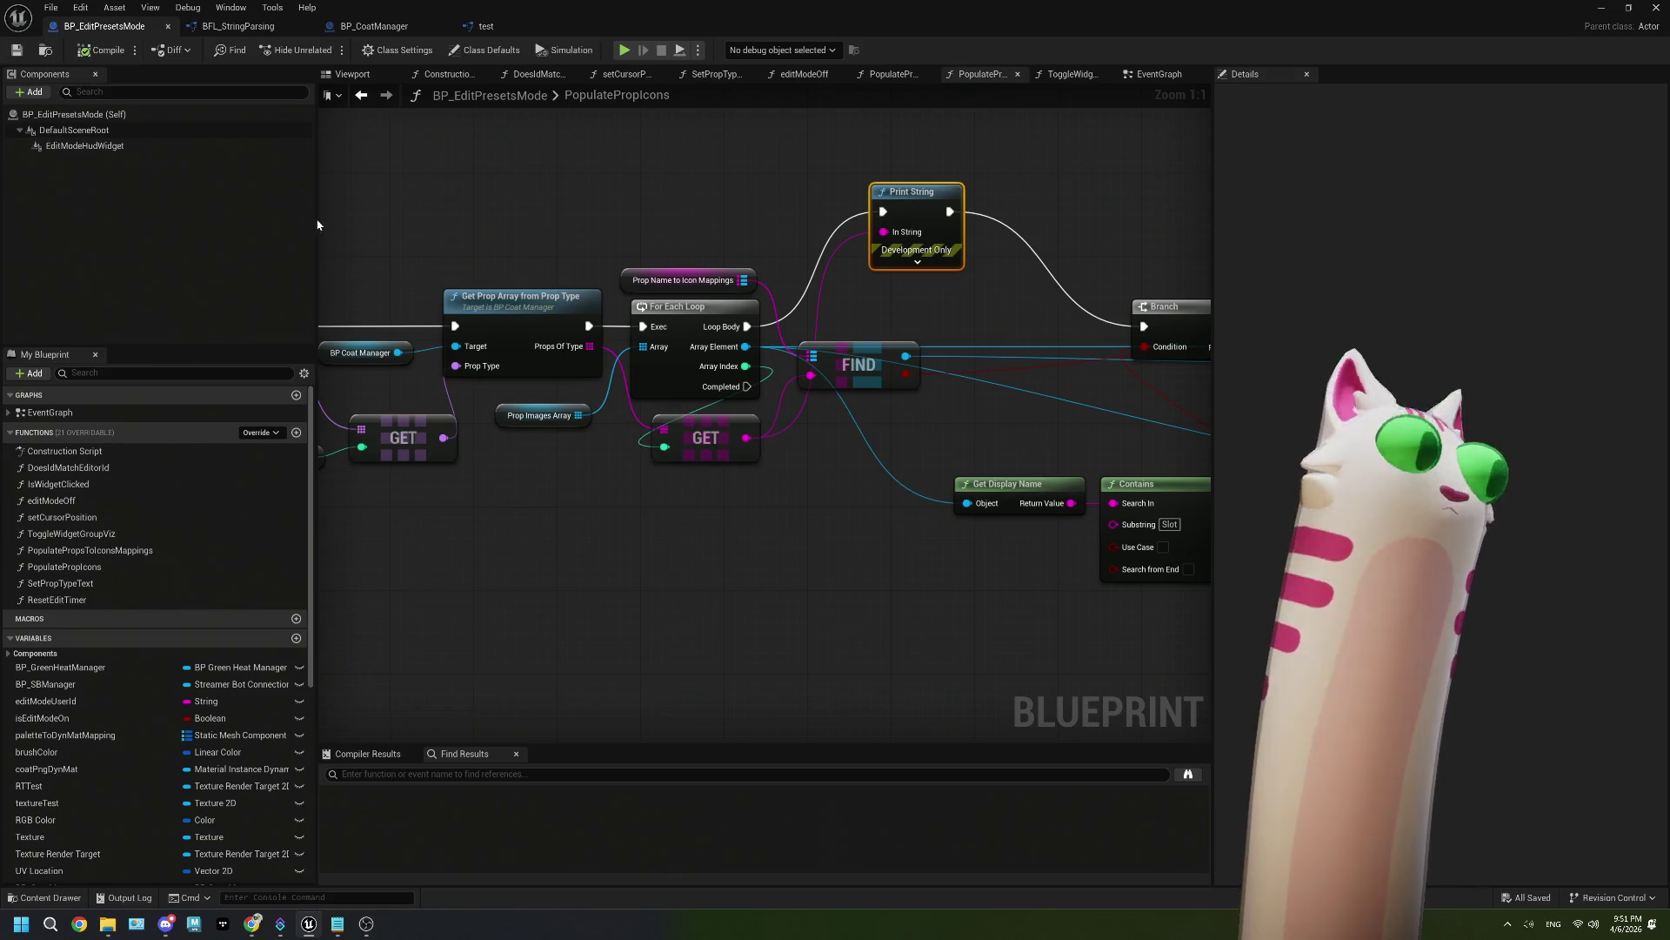
click(1601, 9)
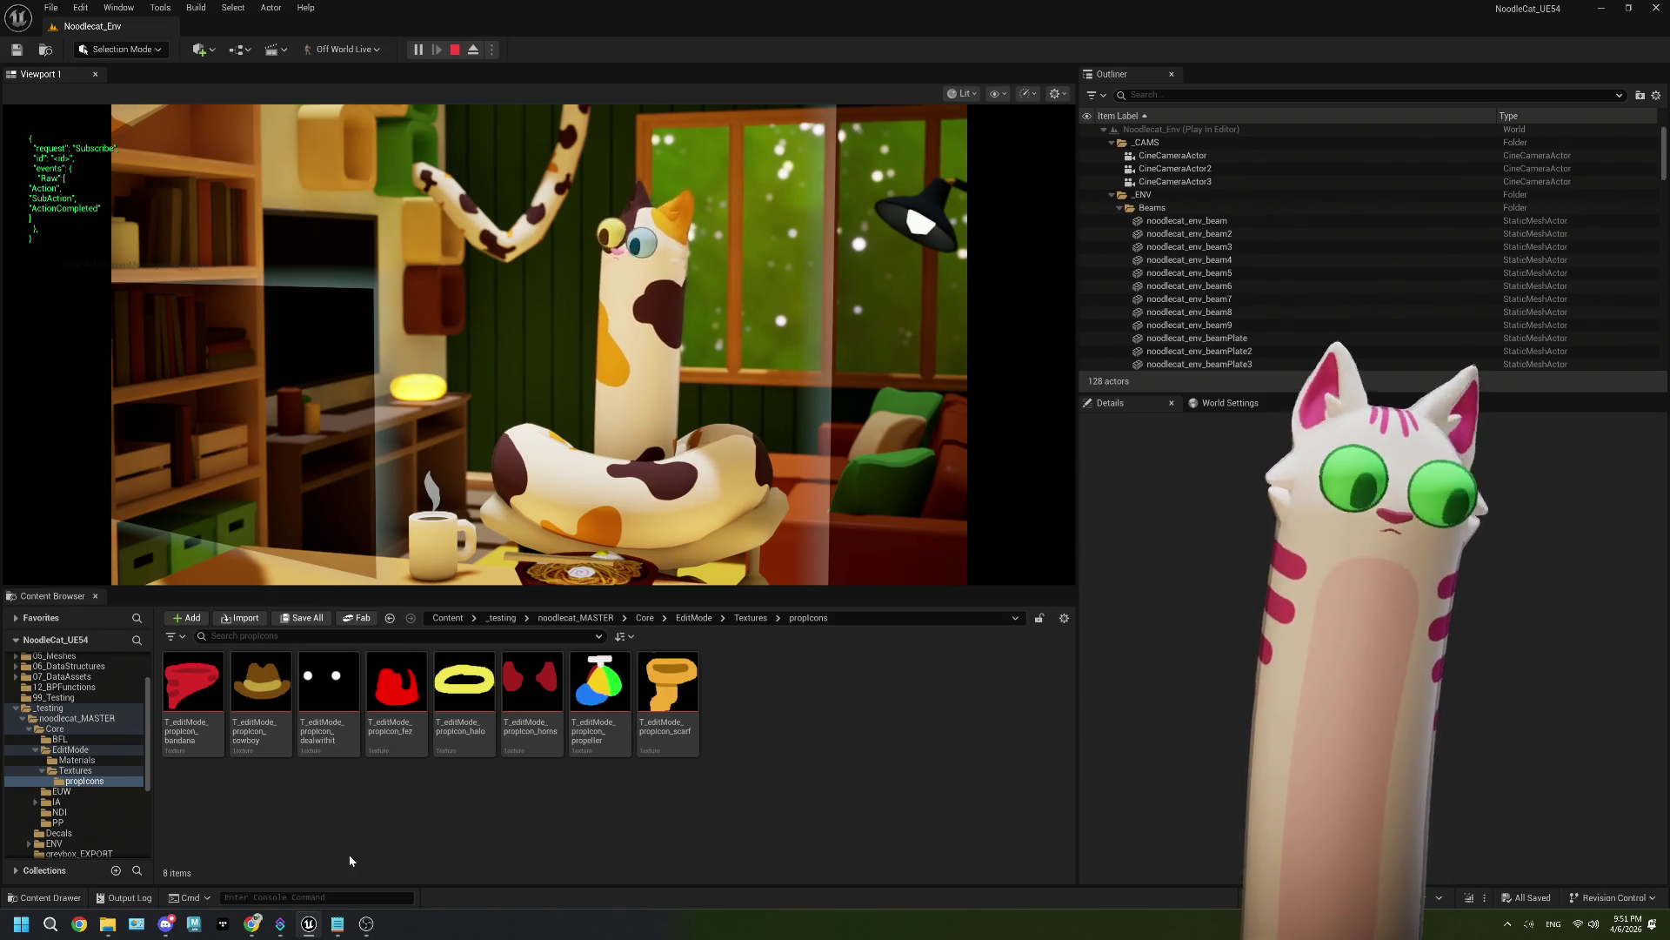
Step: Arrange OBS and the Twitch page side by side so the chat is visible
click(252, 924)
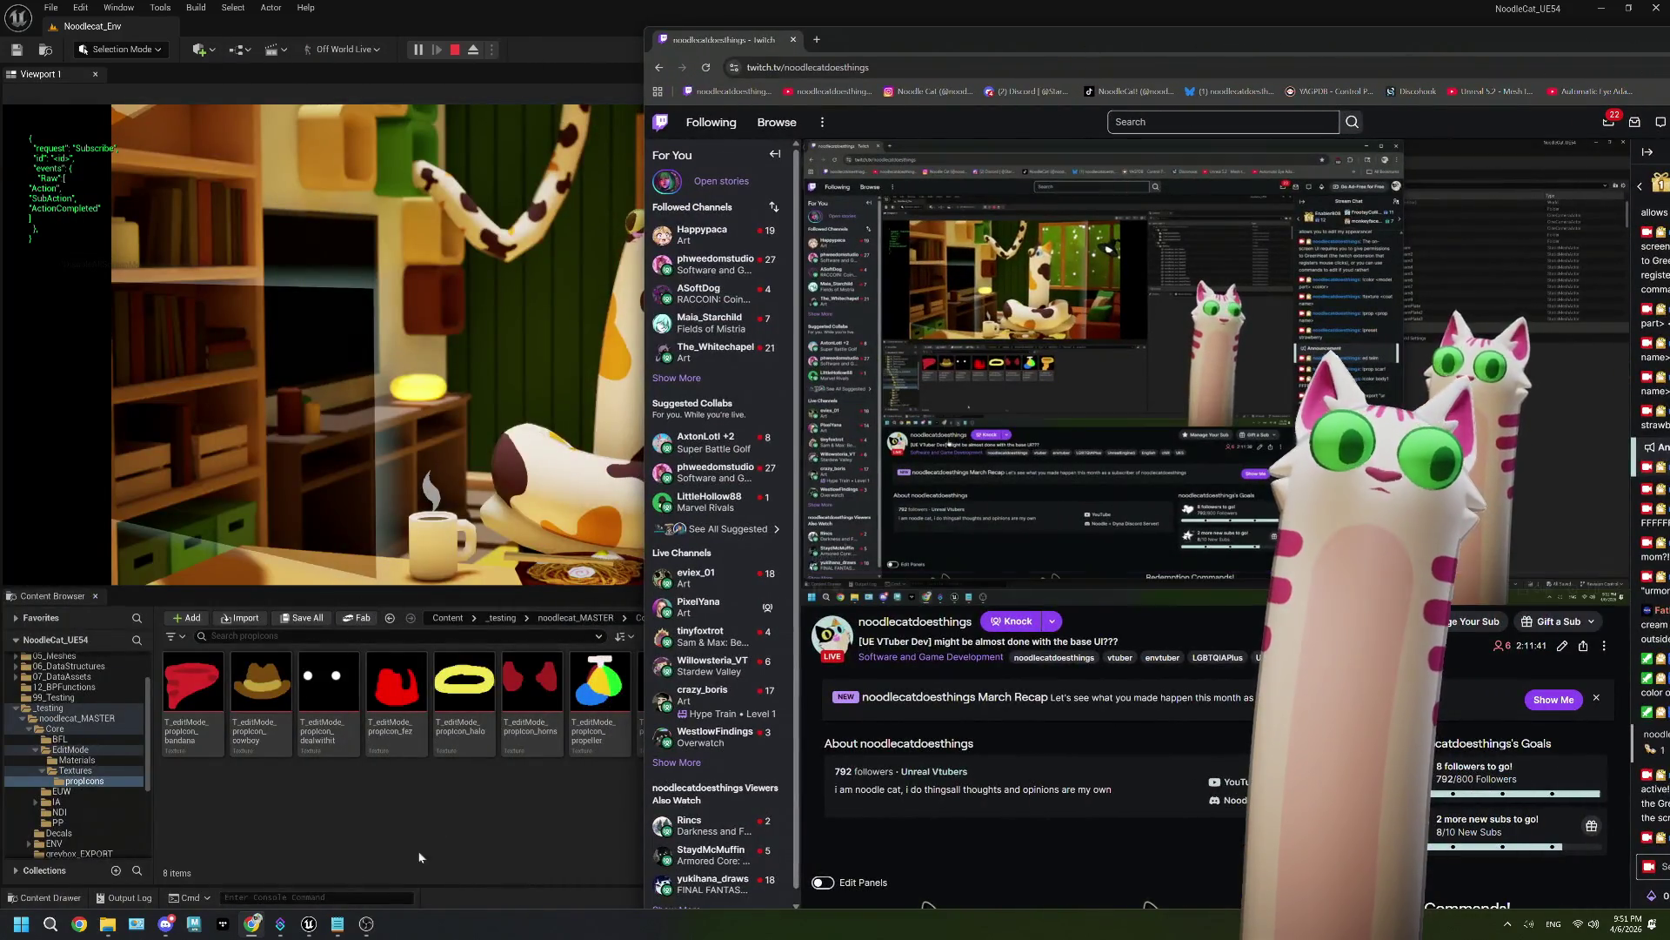
click(364, 926)
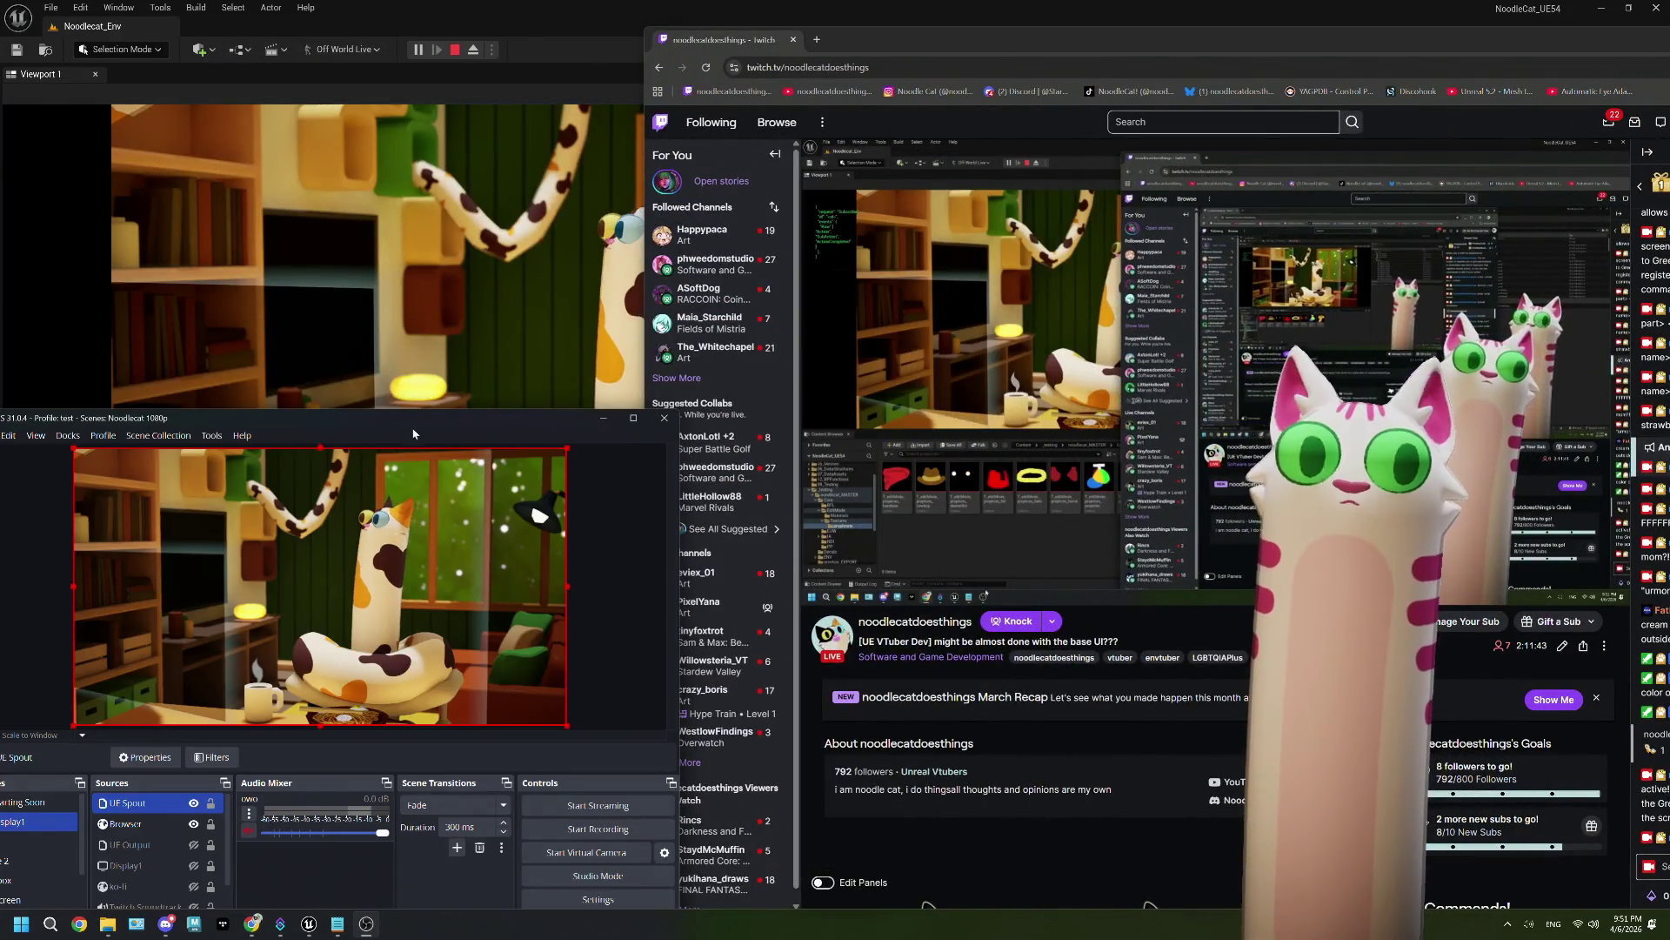
drag(502, 426, 552, 422)
click(1110, 870)
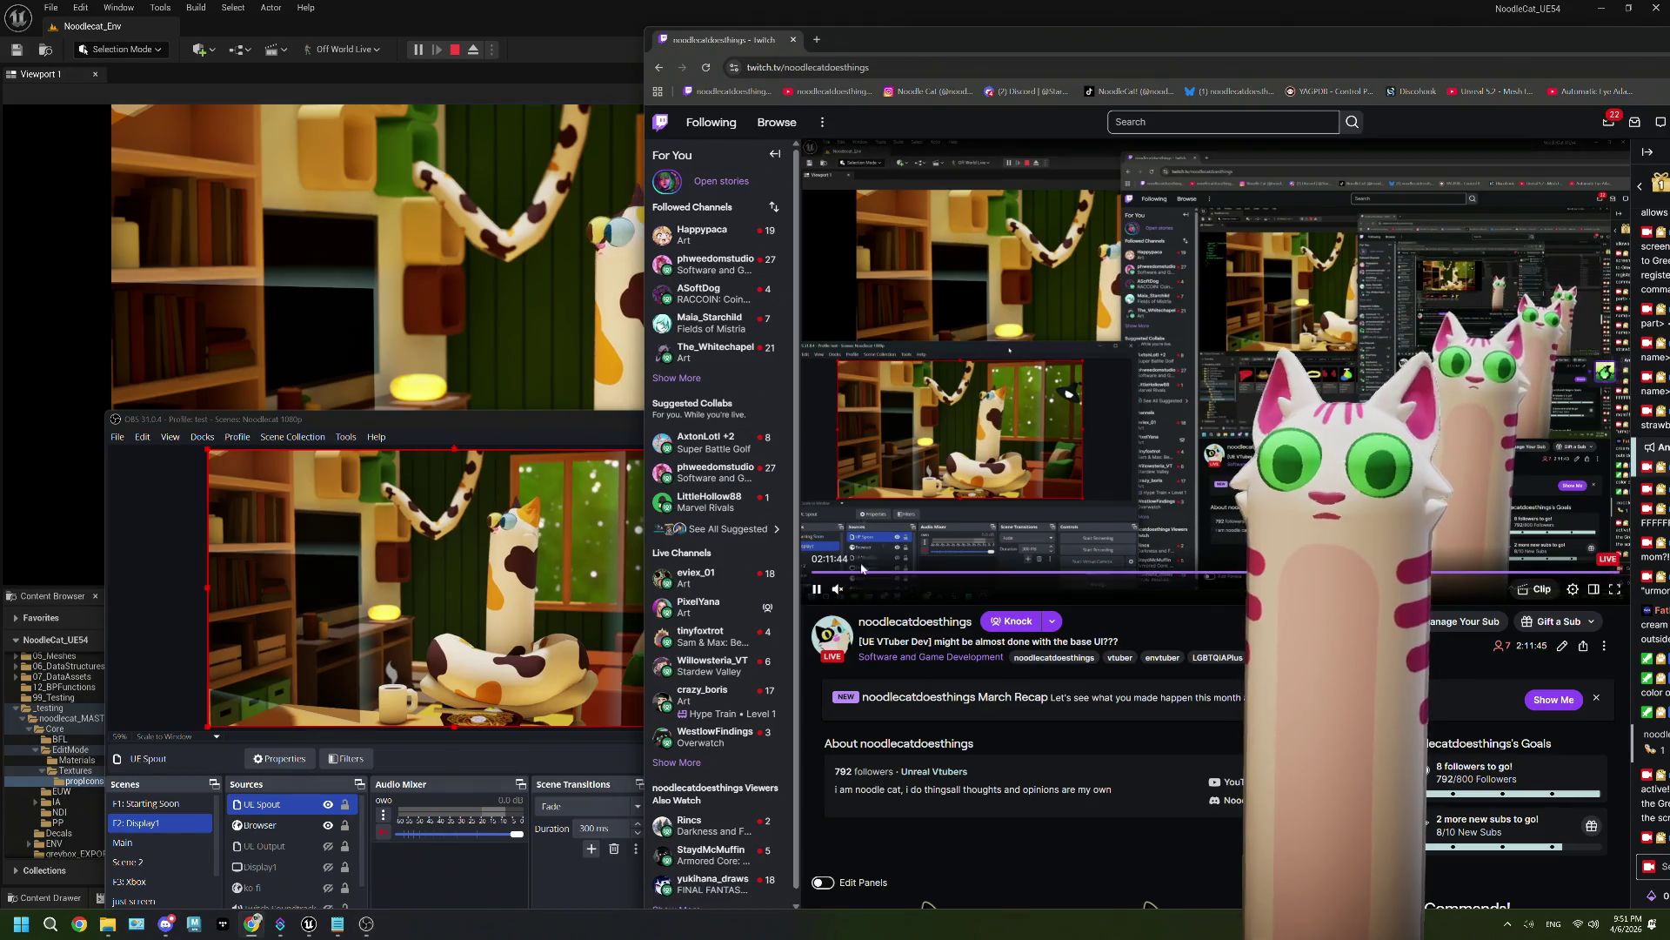
drag(1422, 43, 1262, 34)
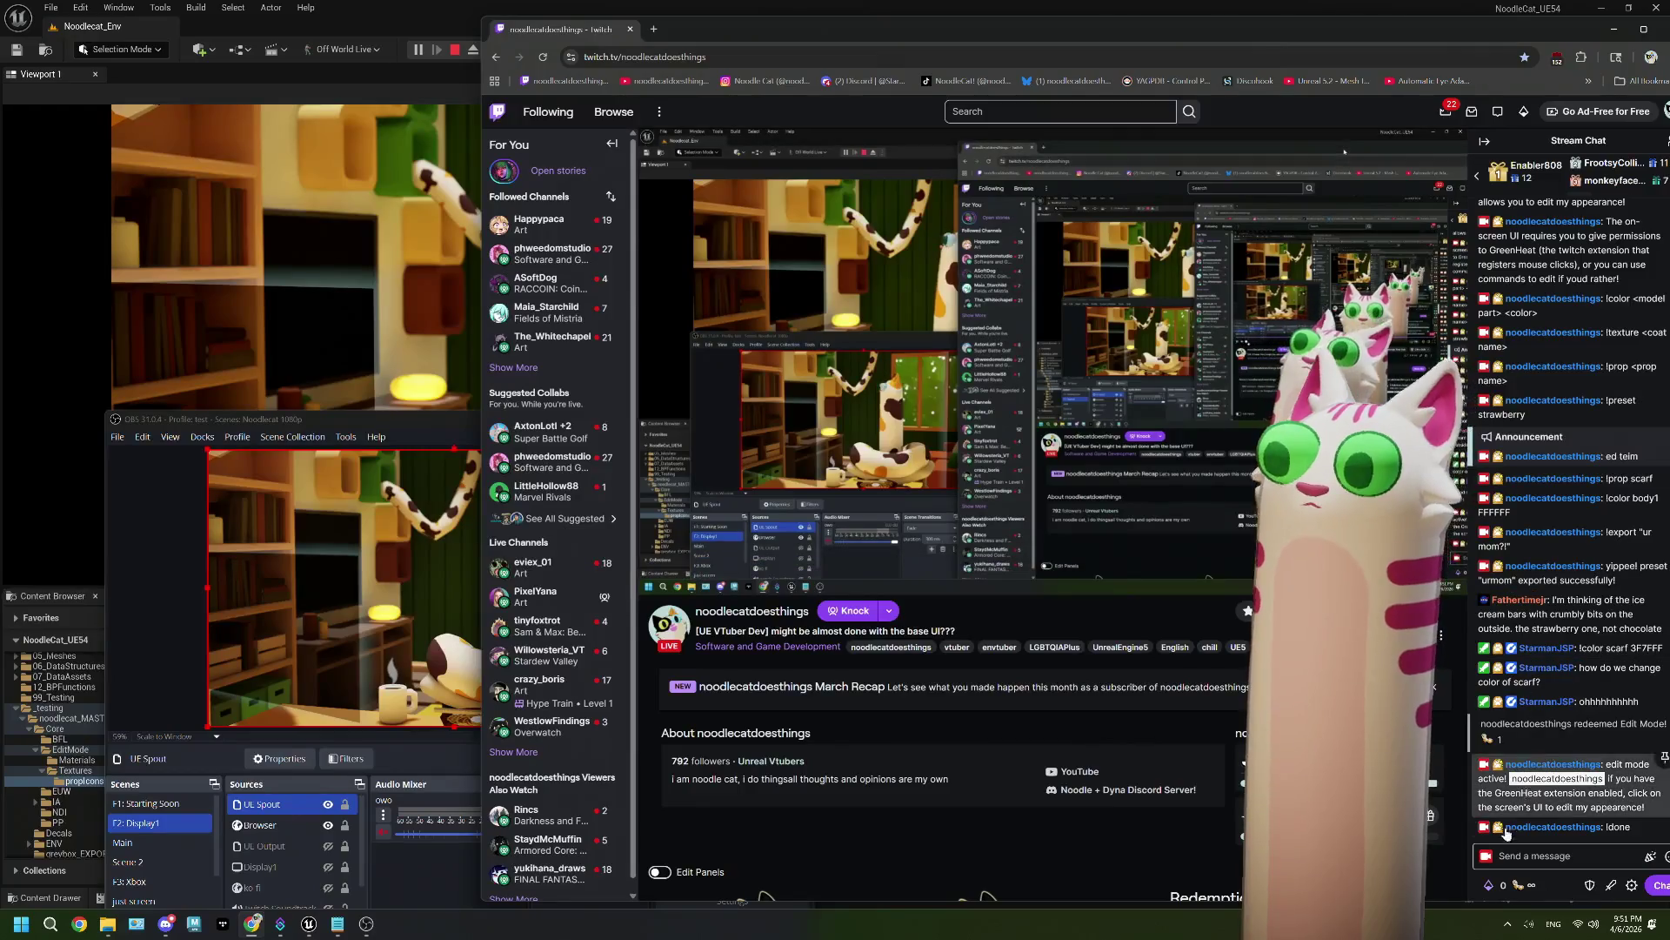
Step: Redeem the Edit Mode! channel-points reward, open PROPS and page from hats to GLASSES
click(1514, 884)
click(1576, 766)
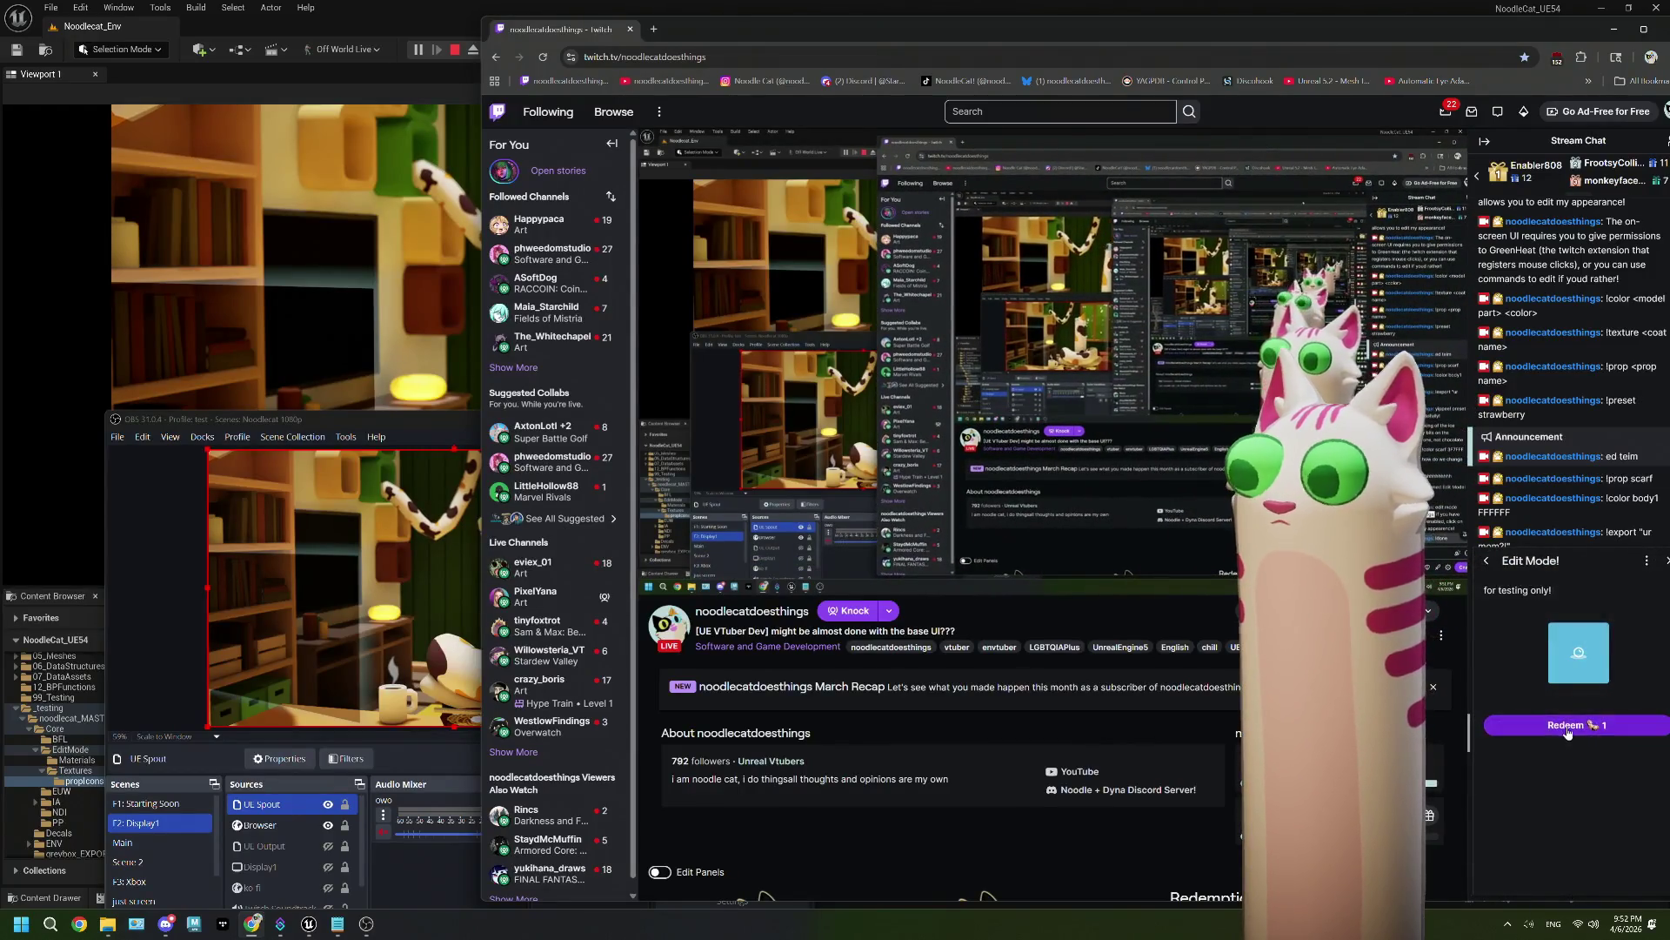
click(1566, 726)
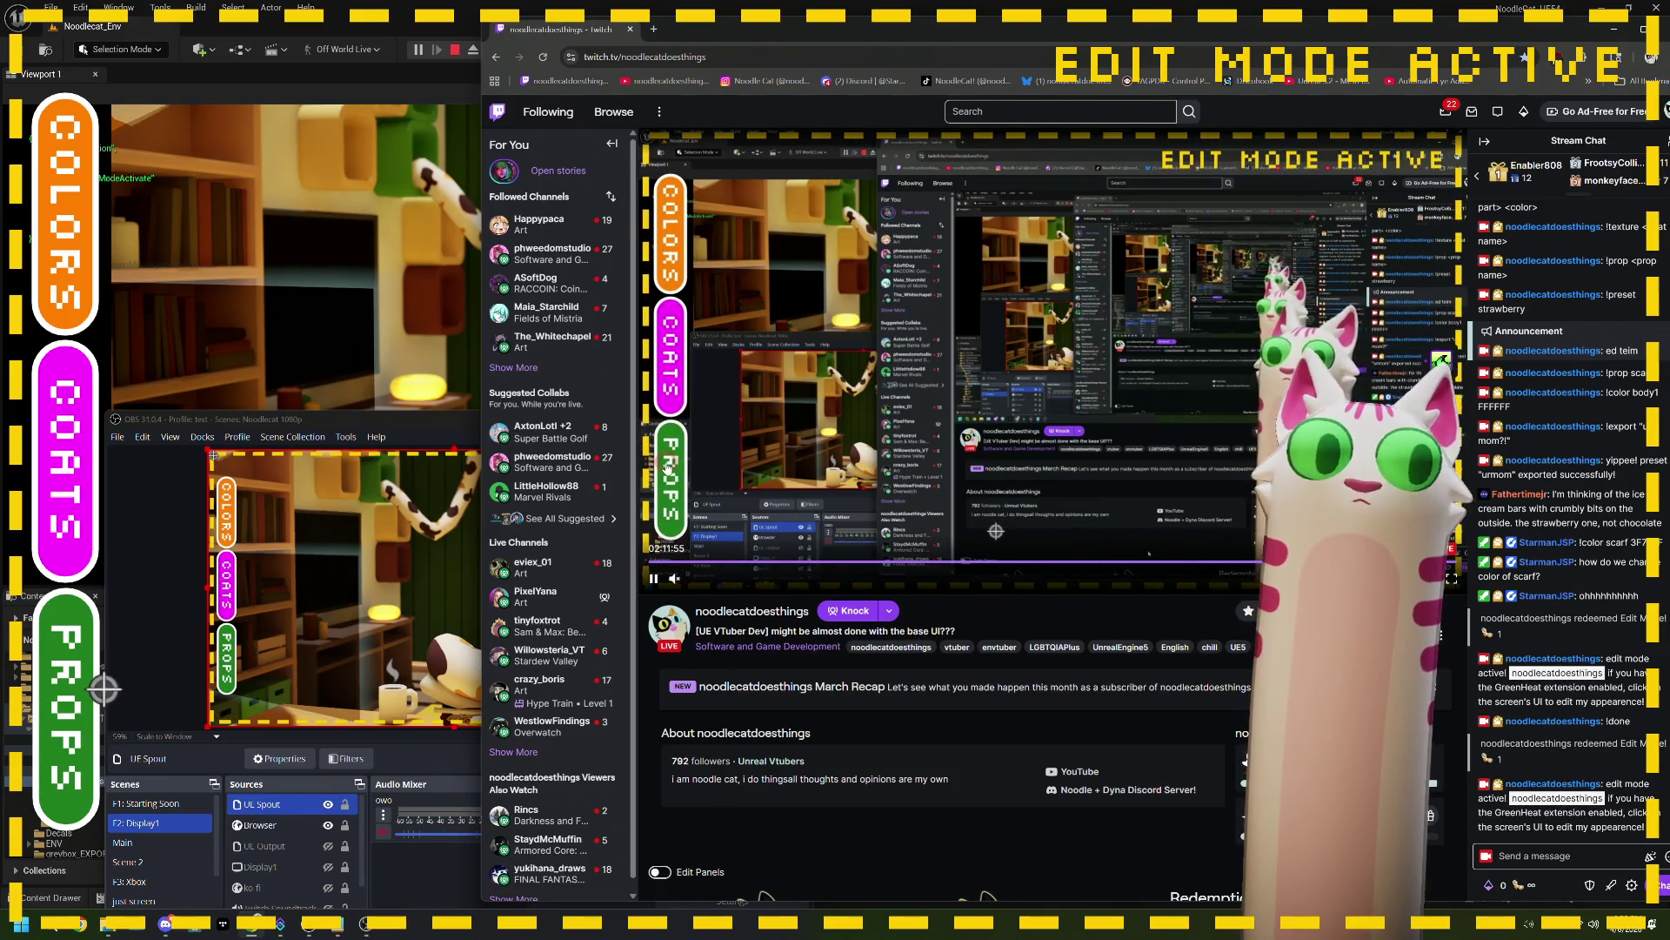
click(668, 467)
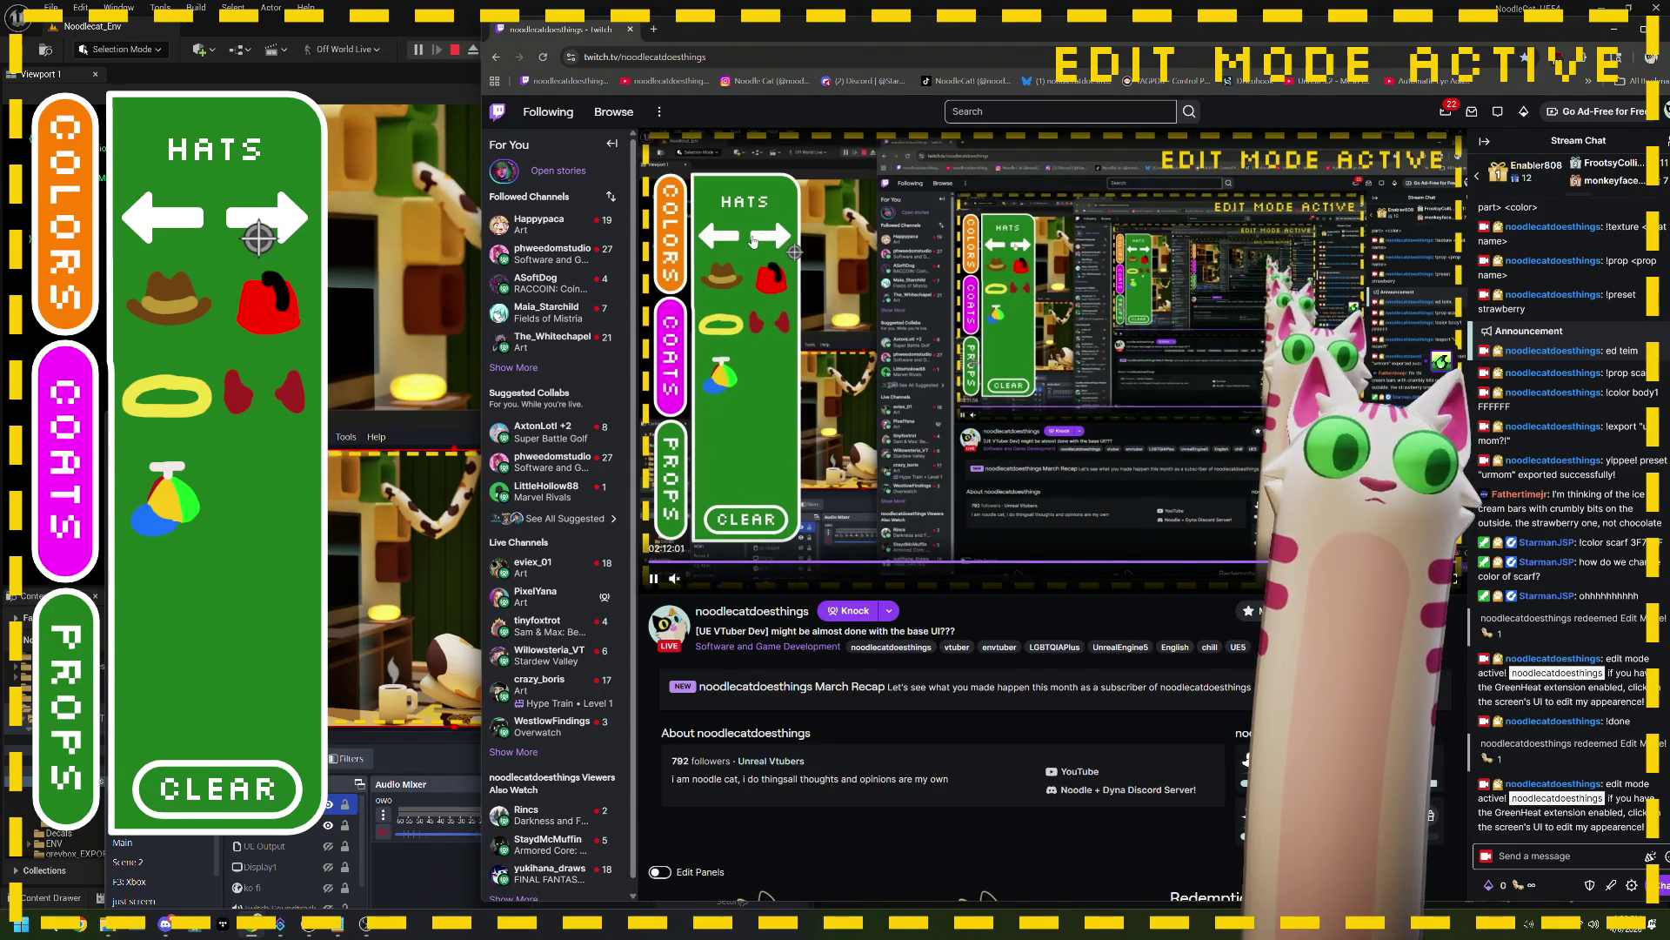
click(753, 240)
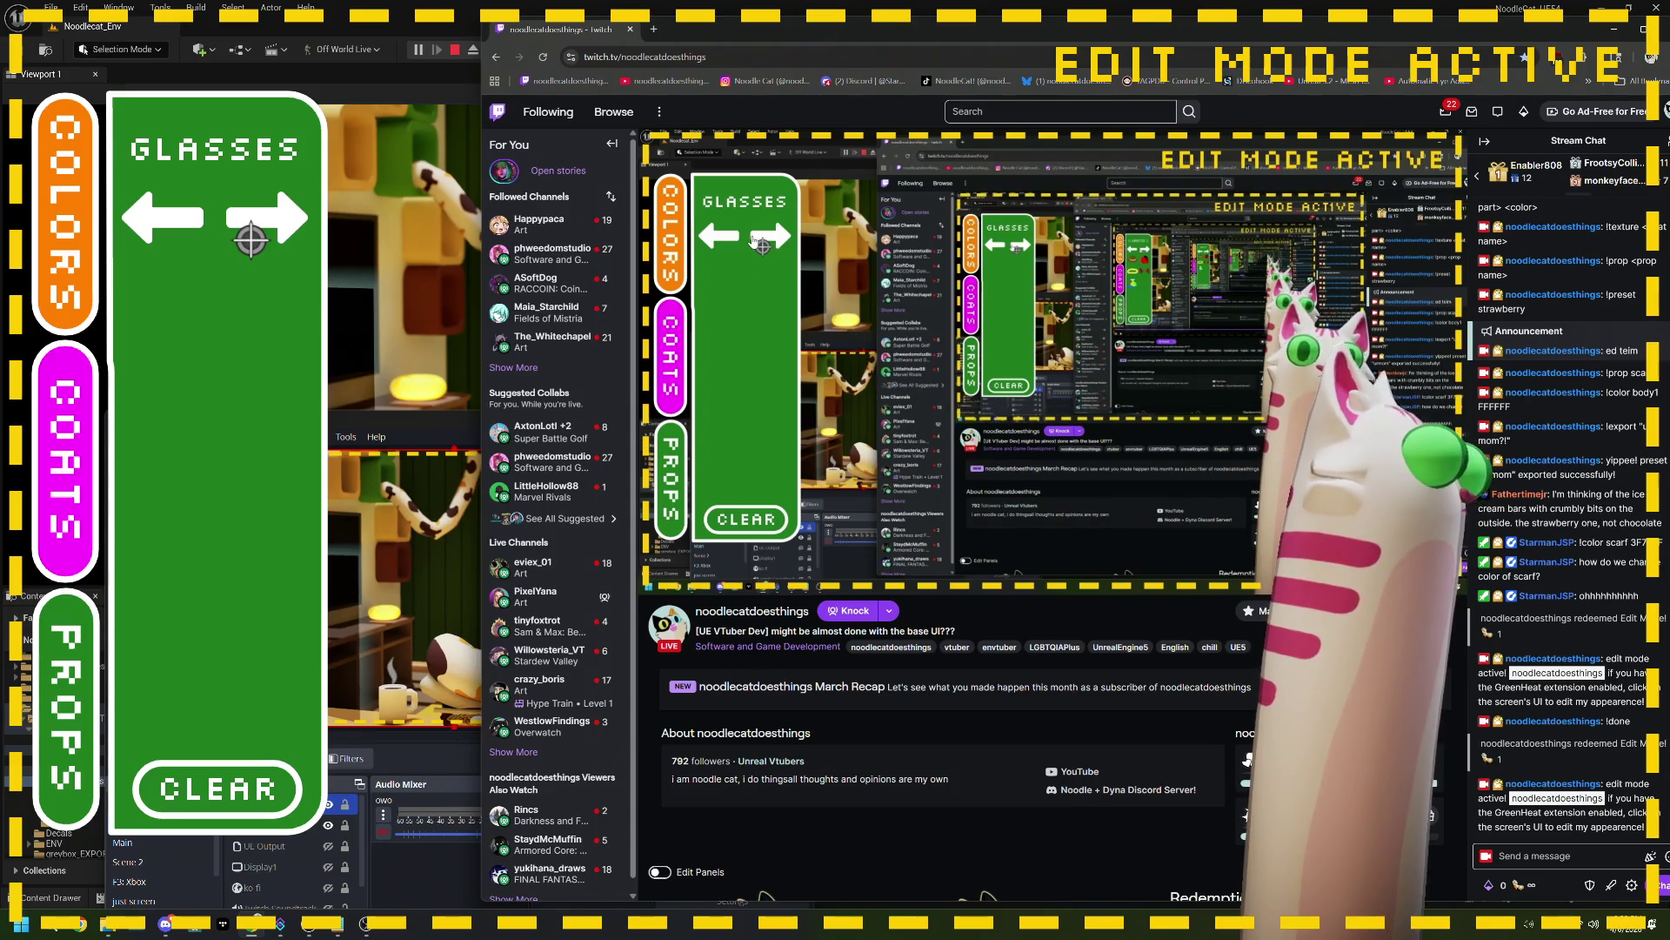
drag(404, 422, 540, 419)
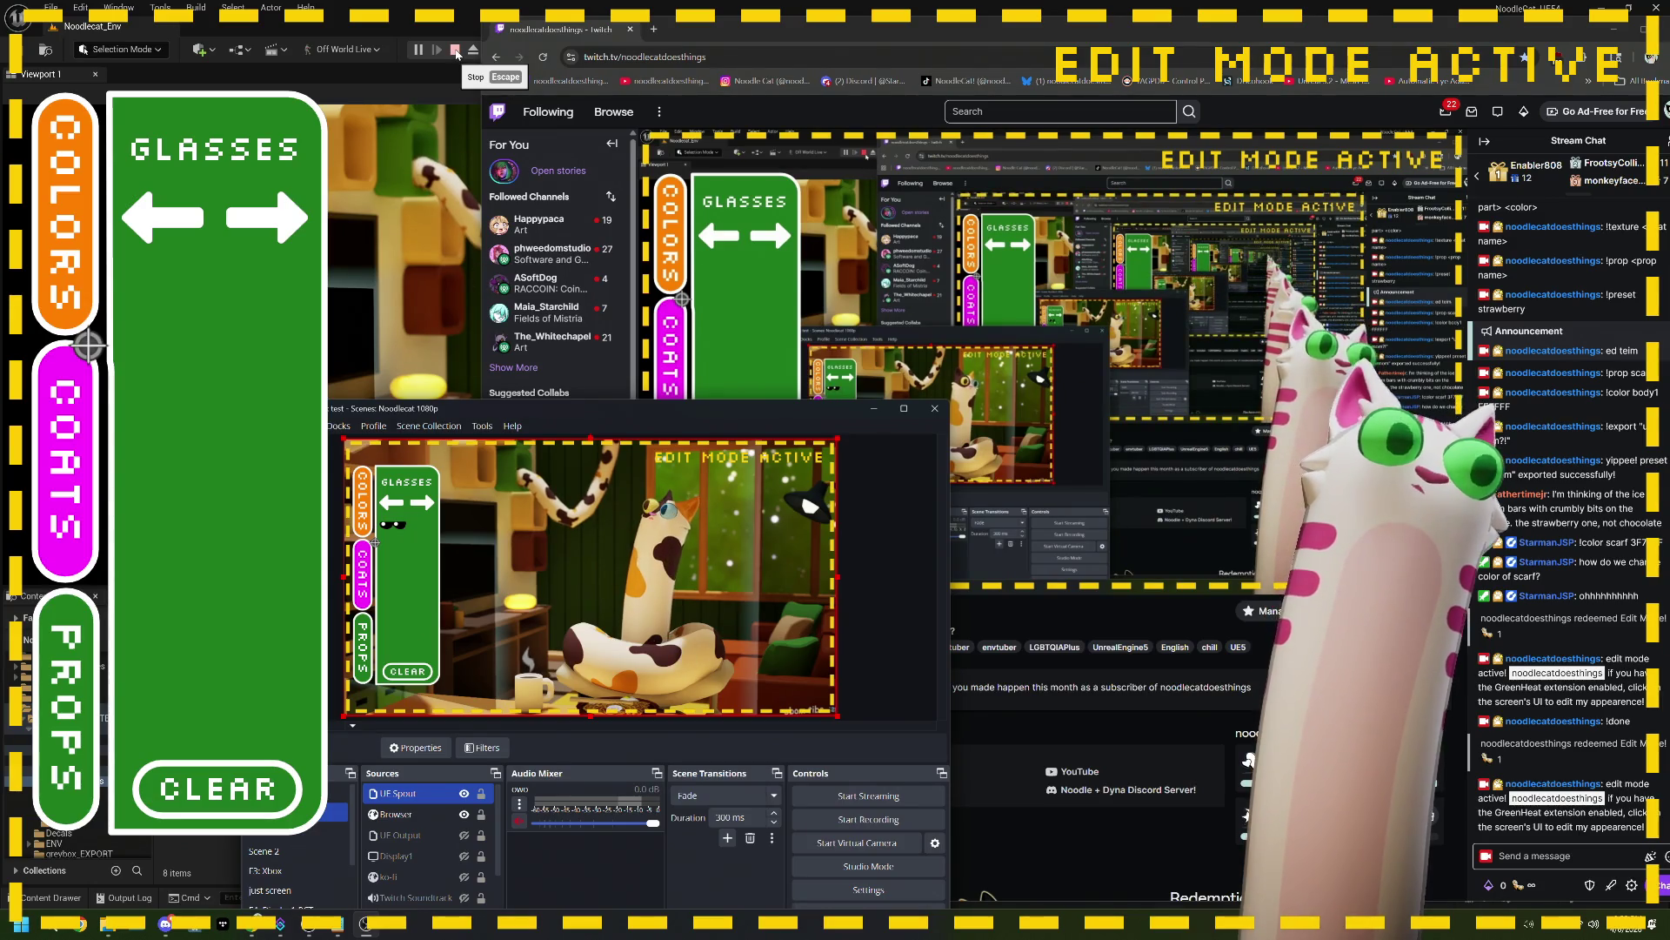
Step: Stop the Play-in-Editor session and bring the ThePlan.txt Notepad window forward
click(455, 51)
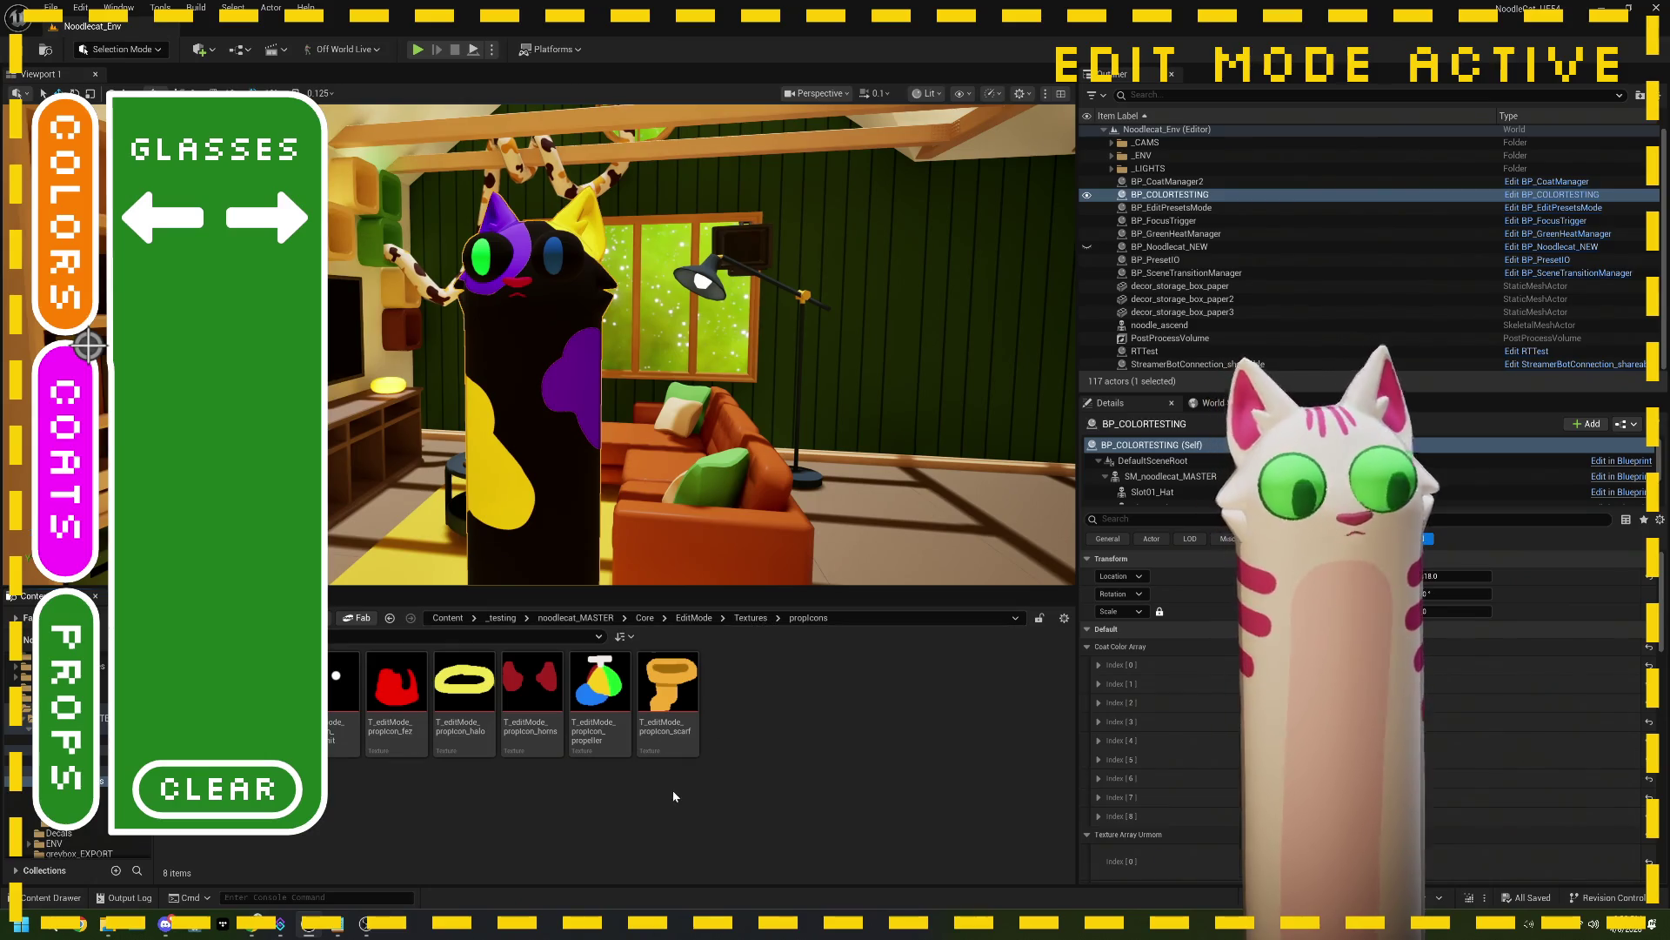
click(338, 929)
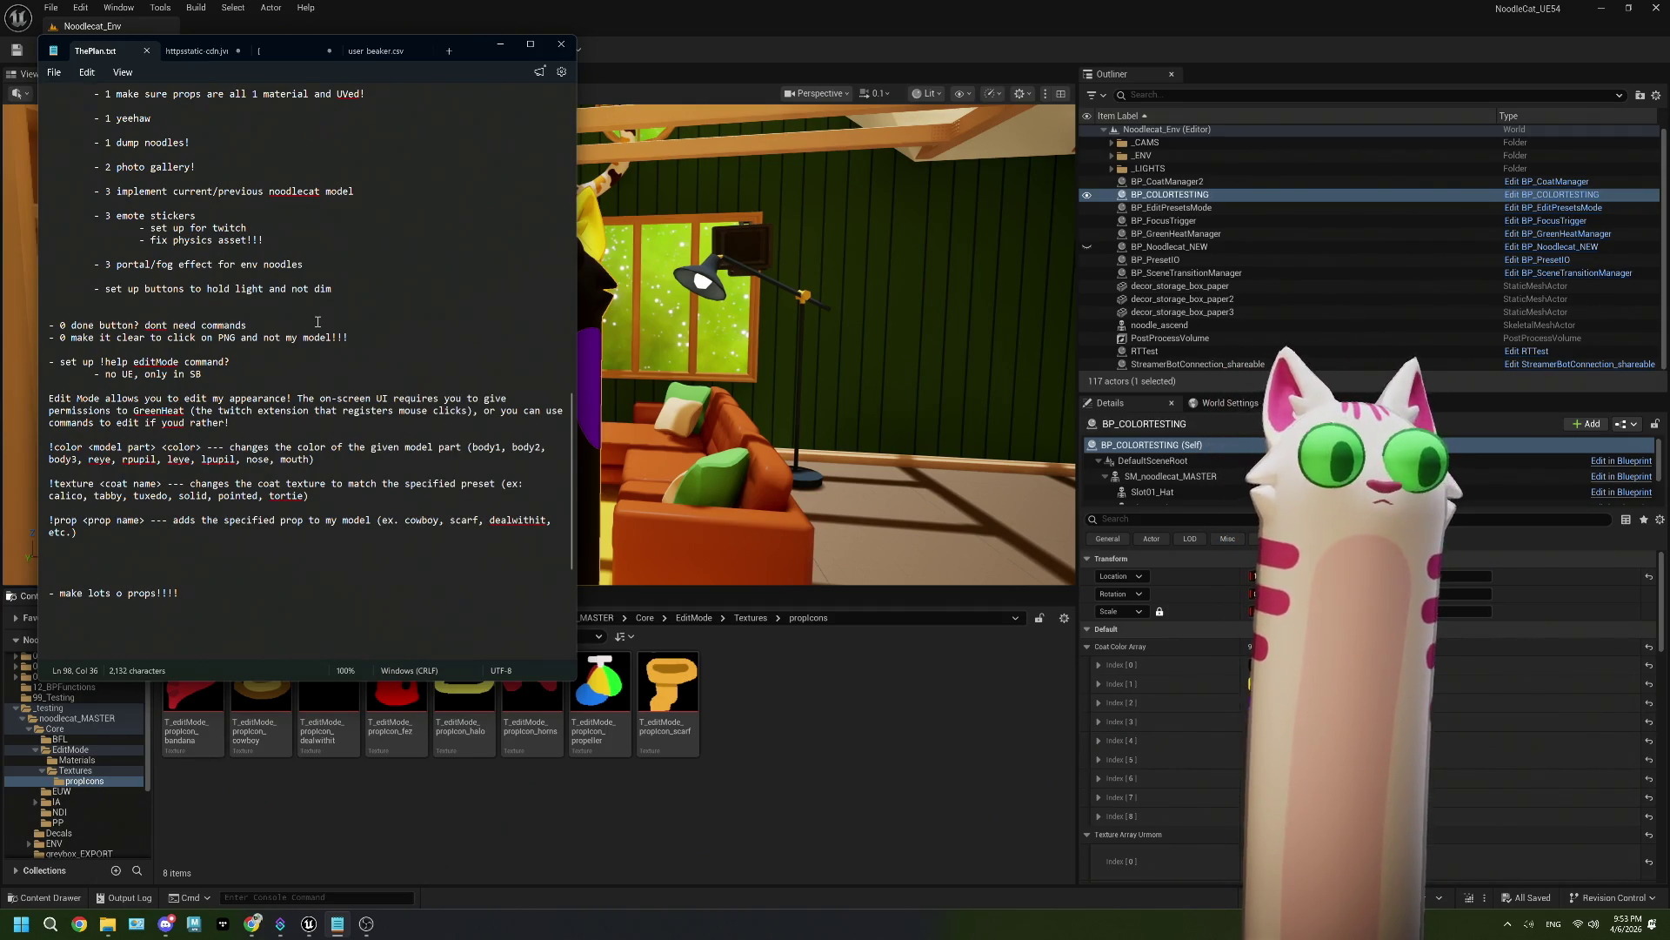
Step: Minimize the ThePlan.txt Notepad window and restore the Twitch page in Chrome
click(365, 796)
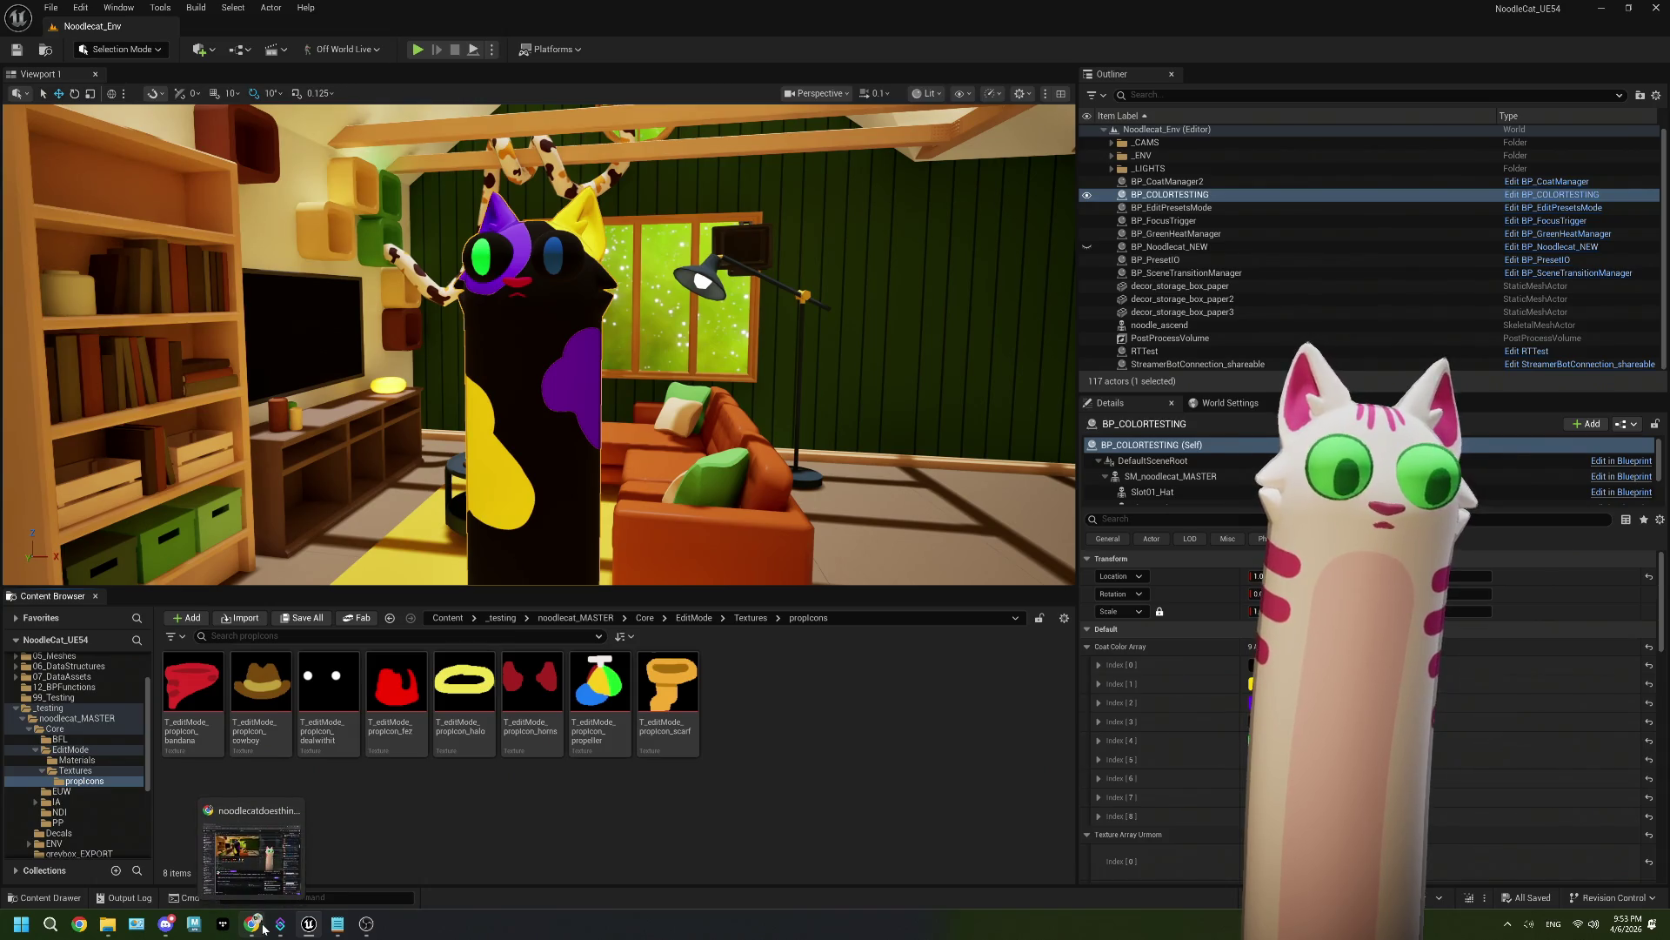
click(261, 926)
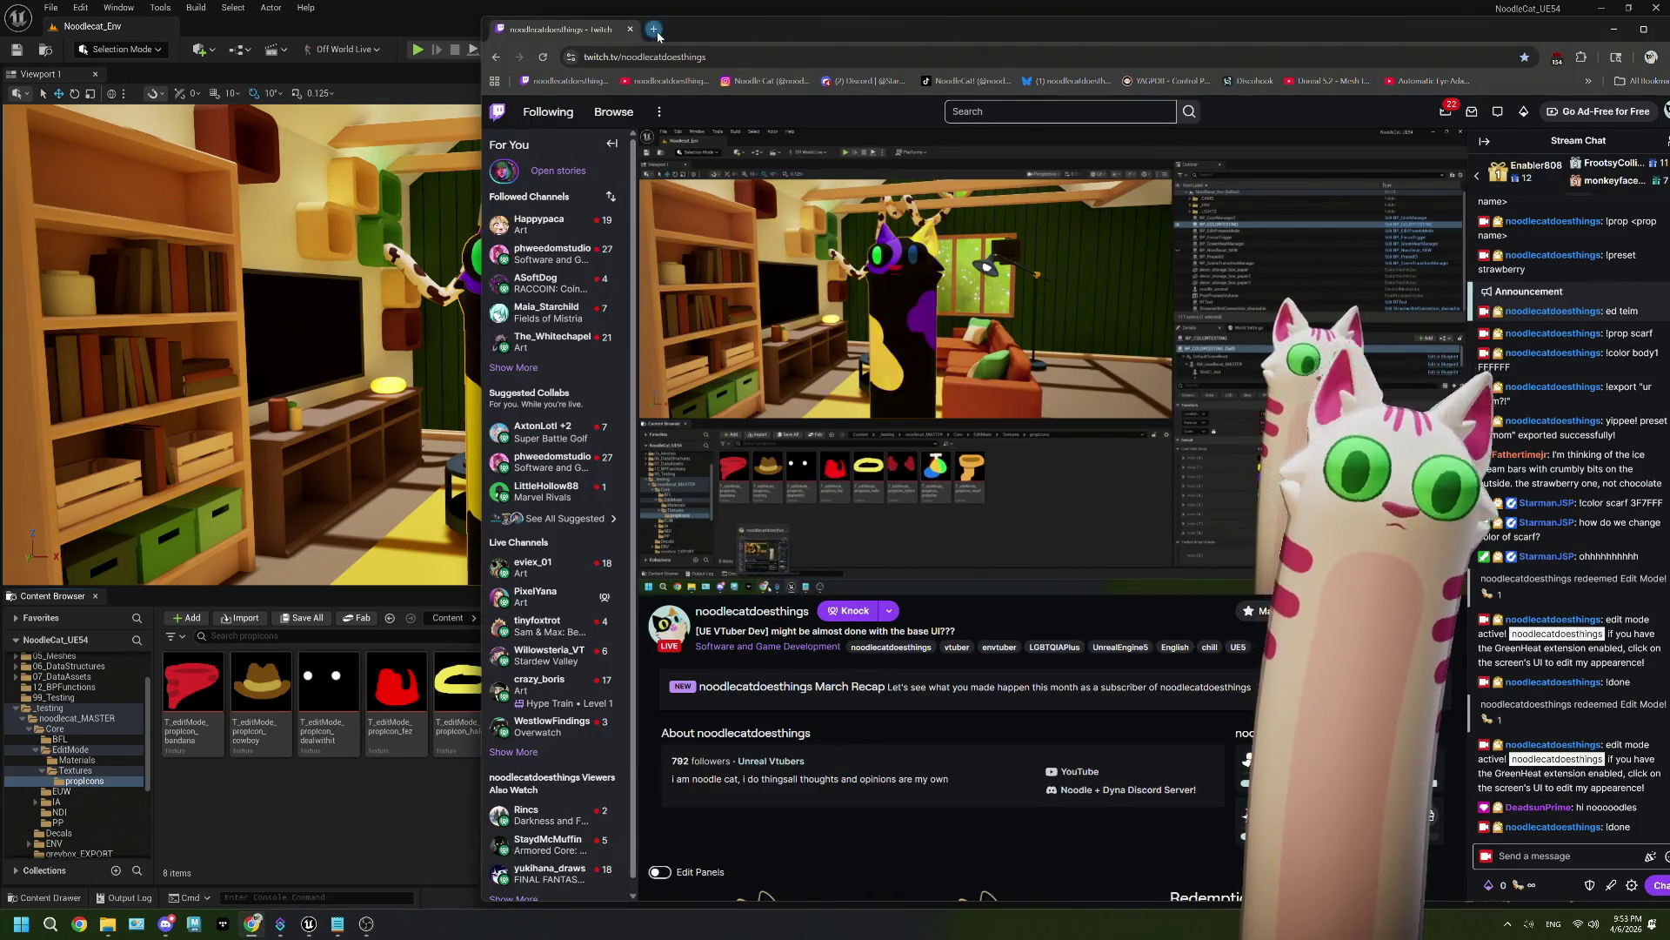
Step: Load photopea.com in a new Chrome tab and move the browser window left
click(654, 31)
text(photopea.com)
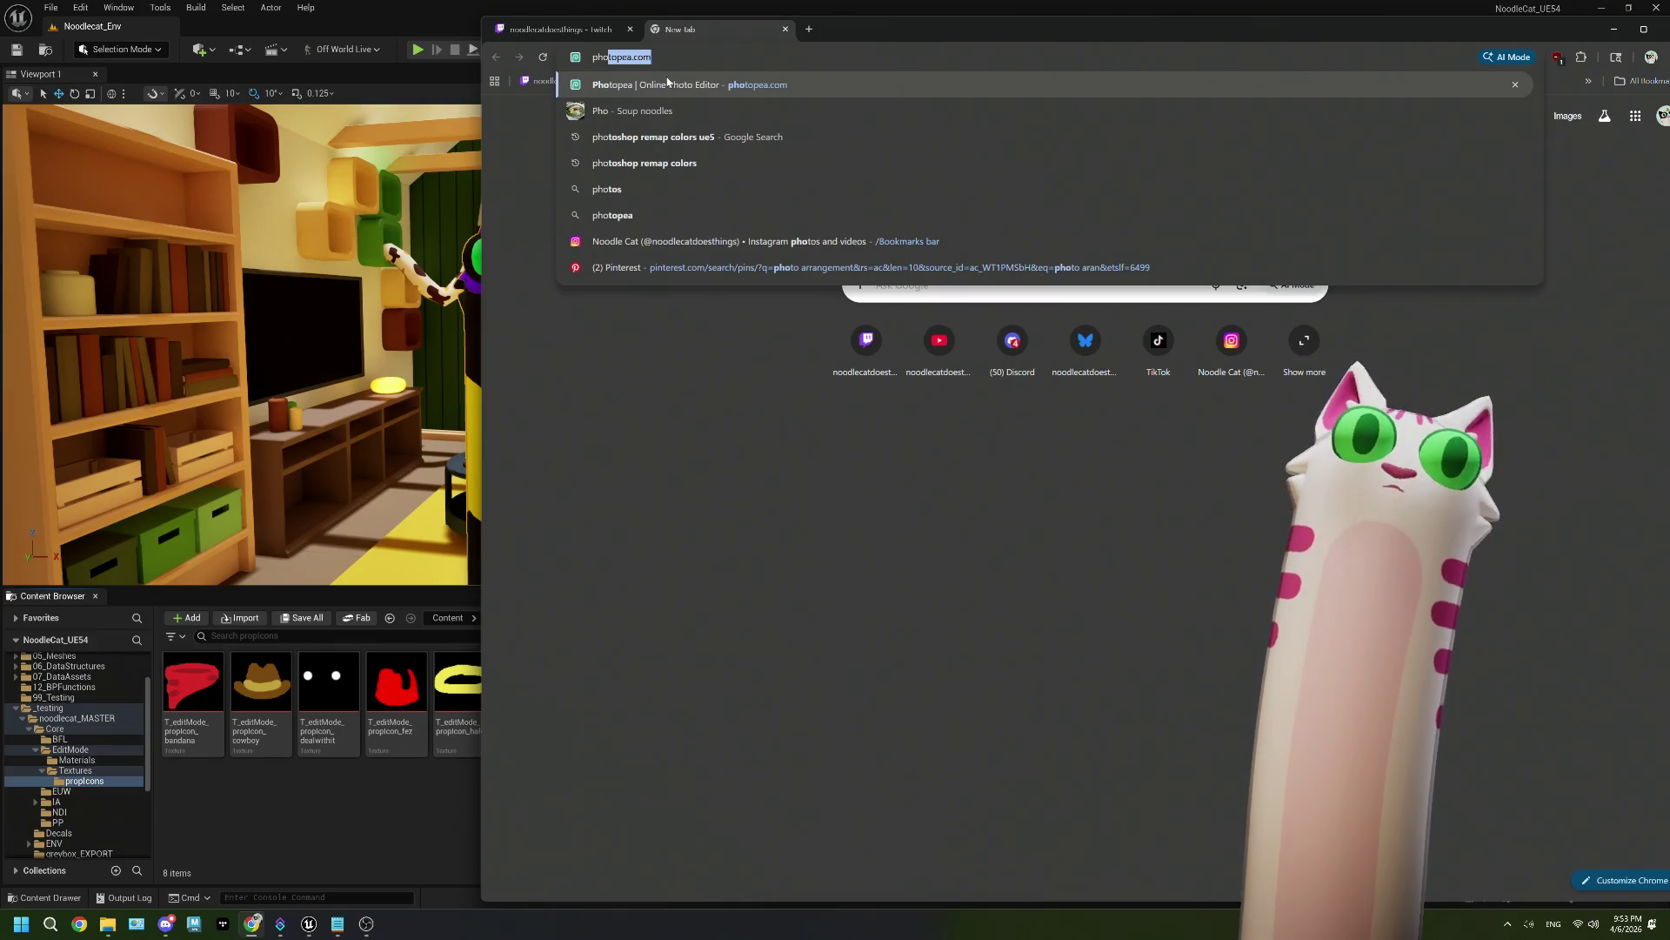
click(667, 87)
drag(879, 23, 472, 26)
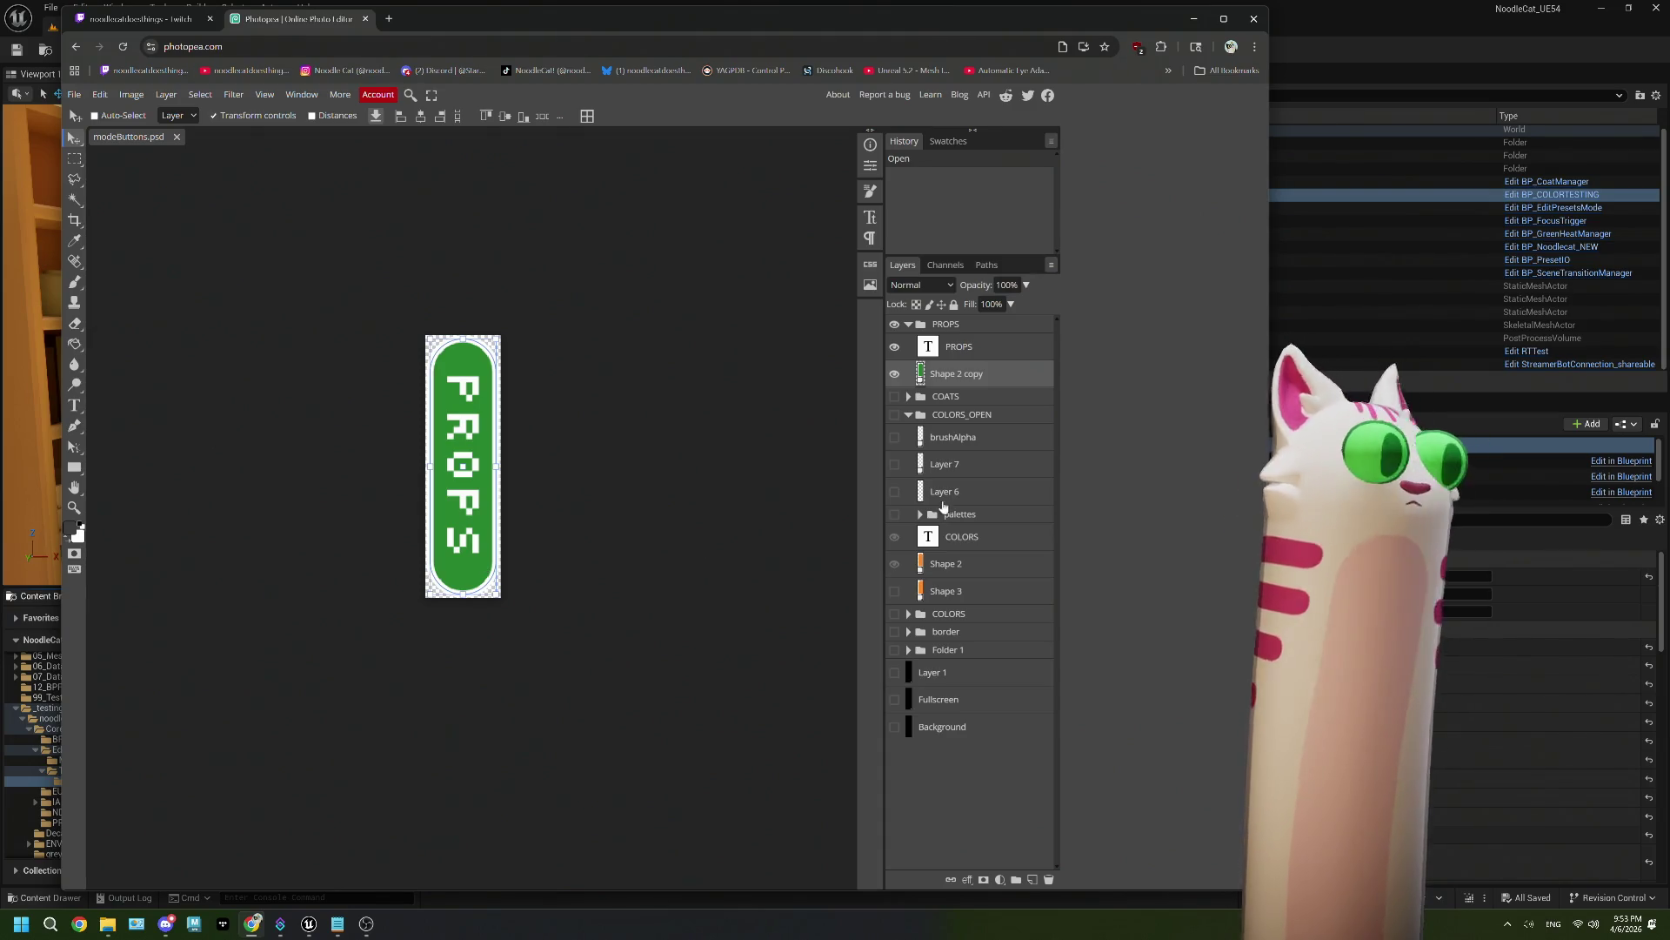
Step: Duplicate the PROPS button group and change the copy's text to DONE
drag(921, 323, 988, 809)
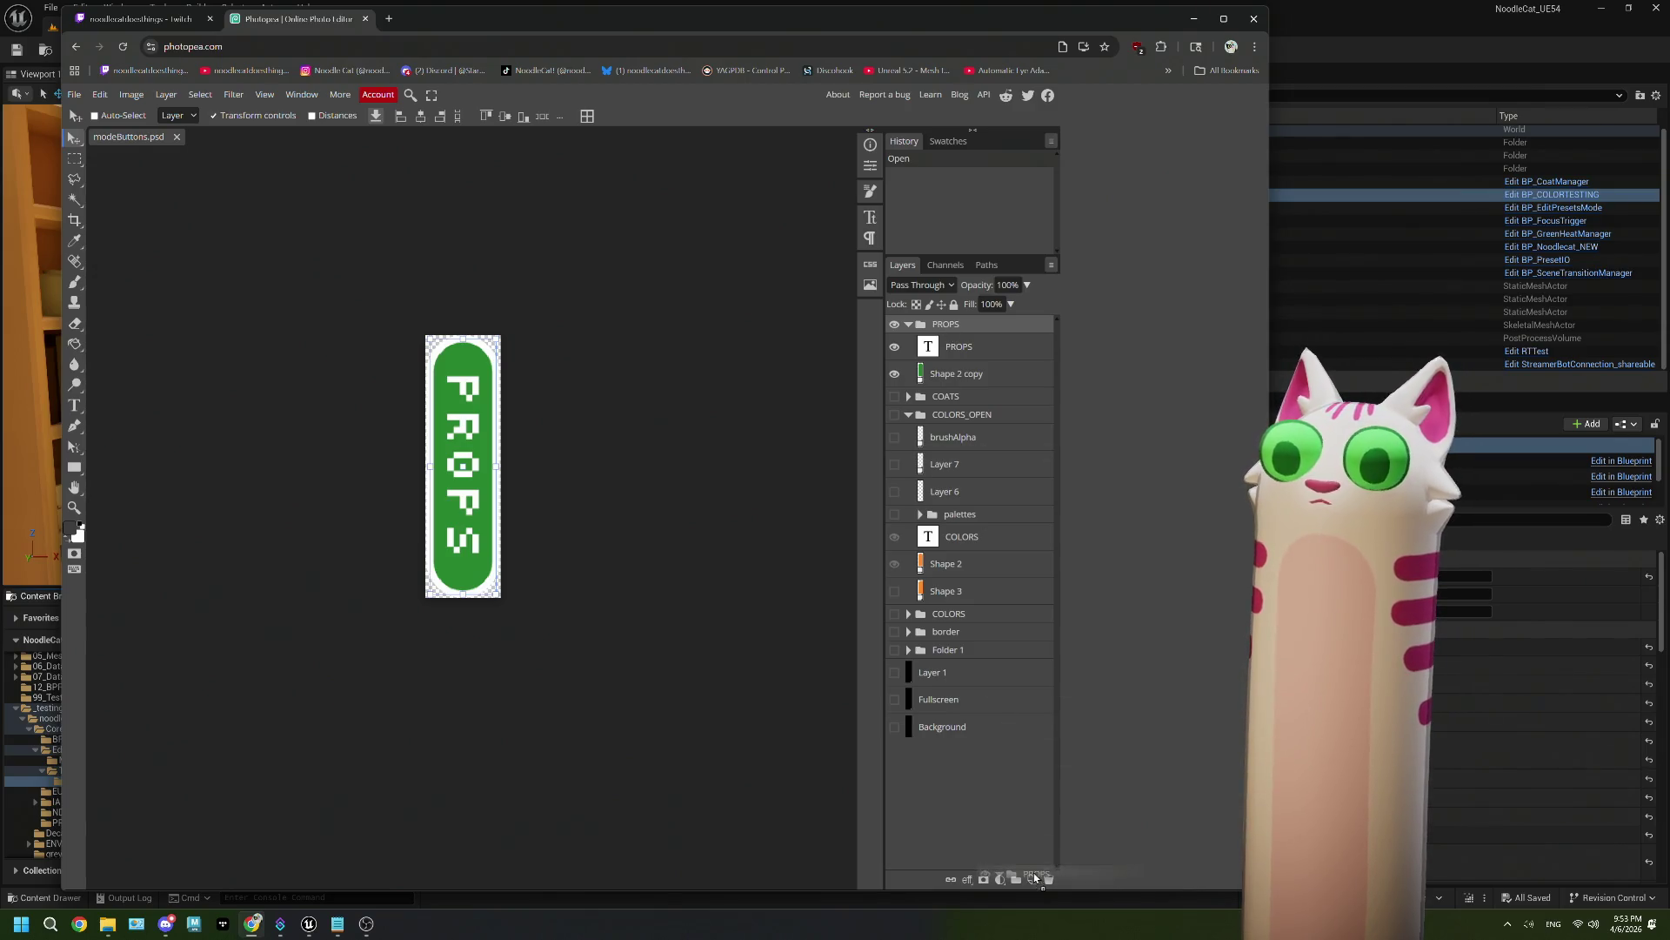
drag(1035, 874, 1035, 875)
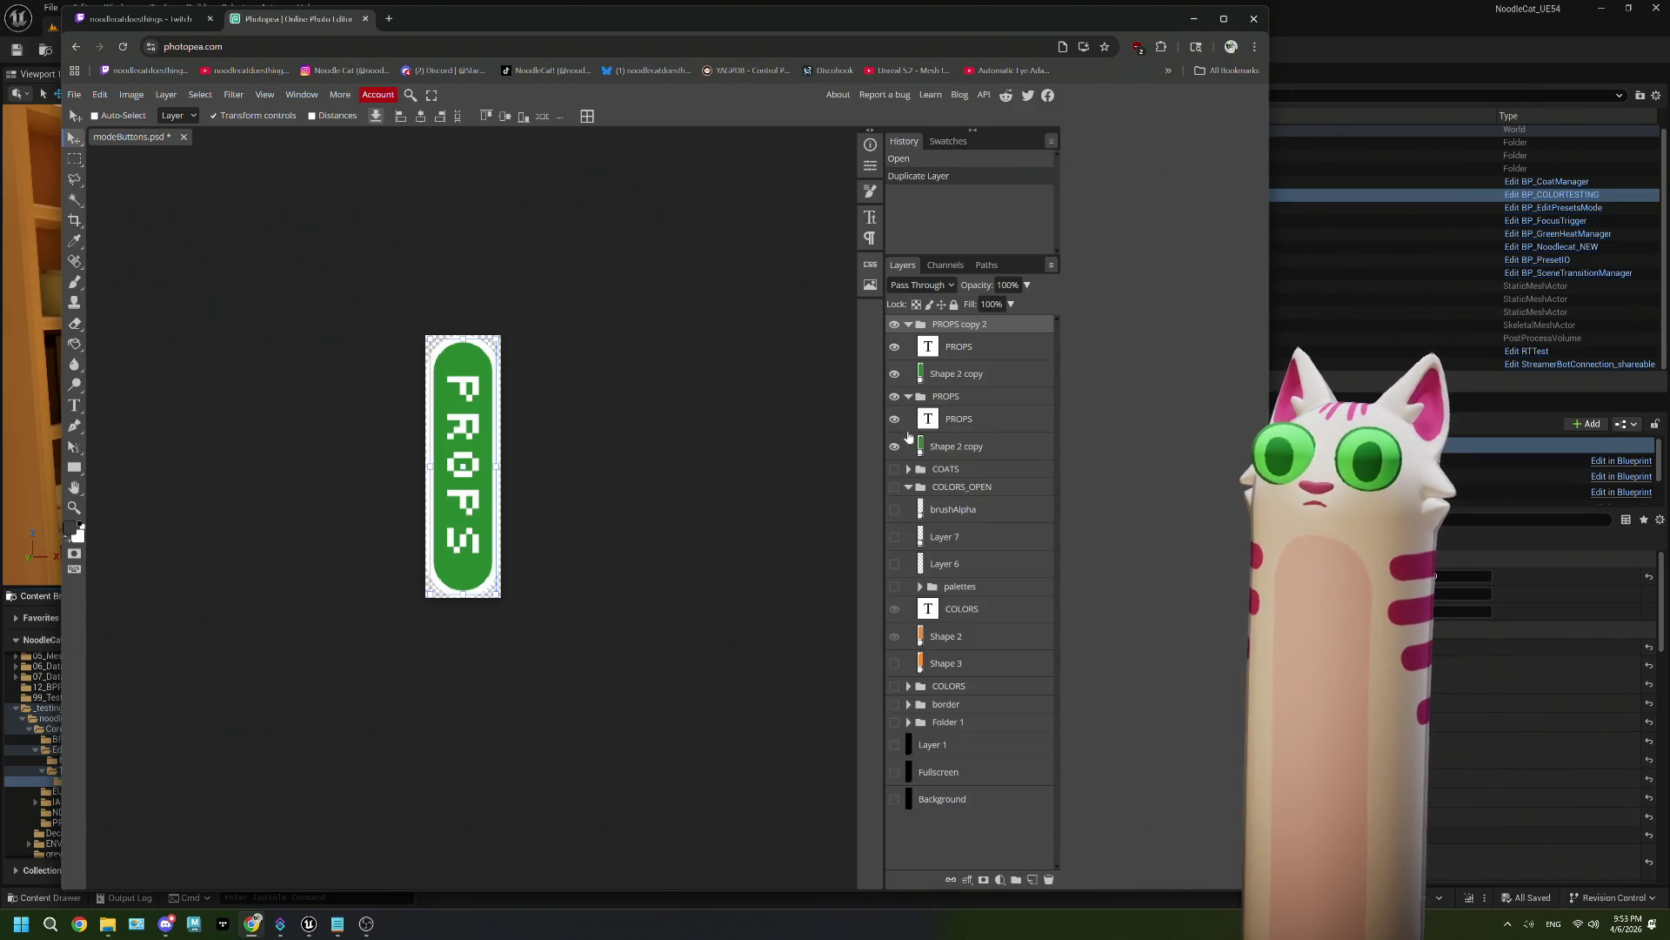
click(947, 349)
key(t)
double_click(468, 441)
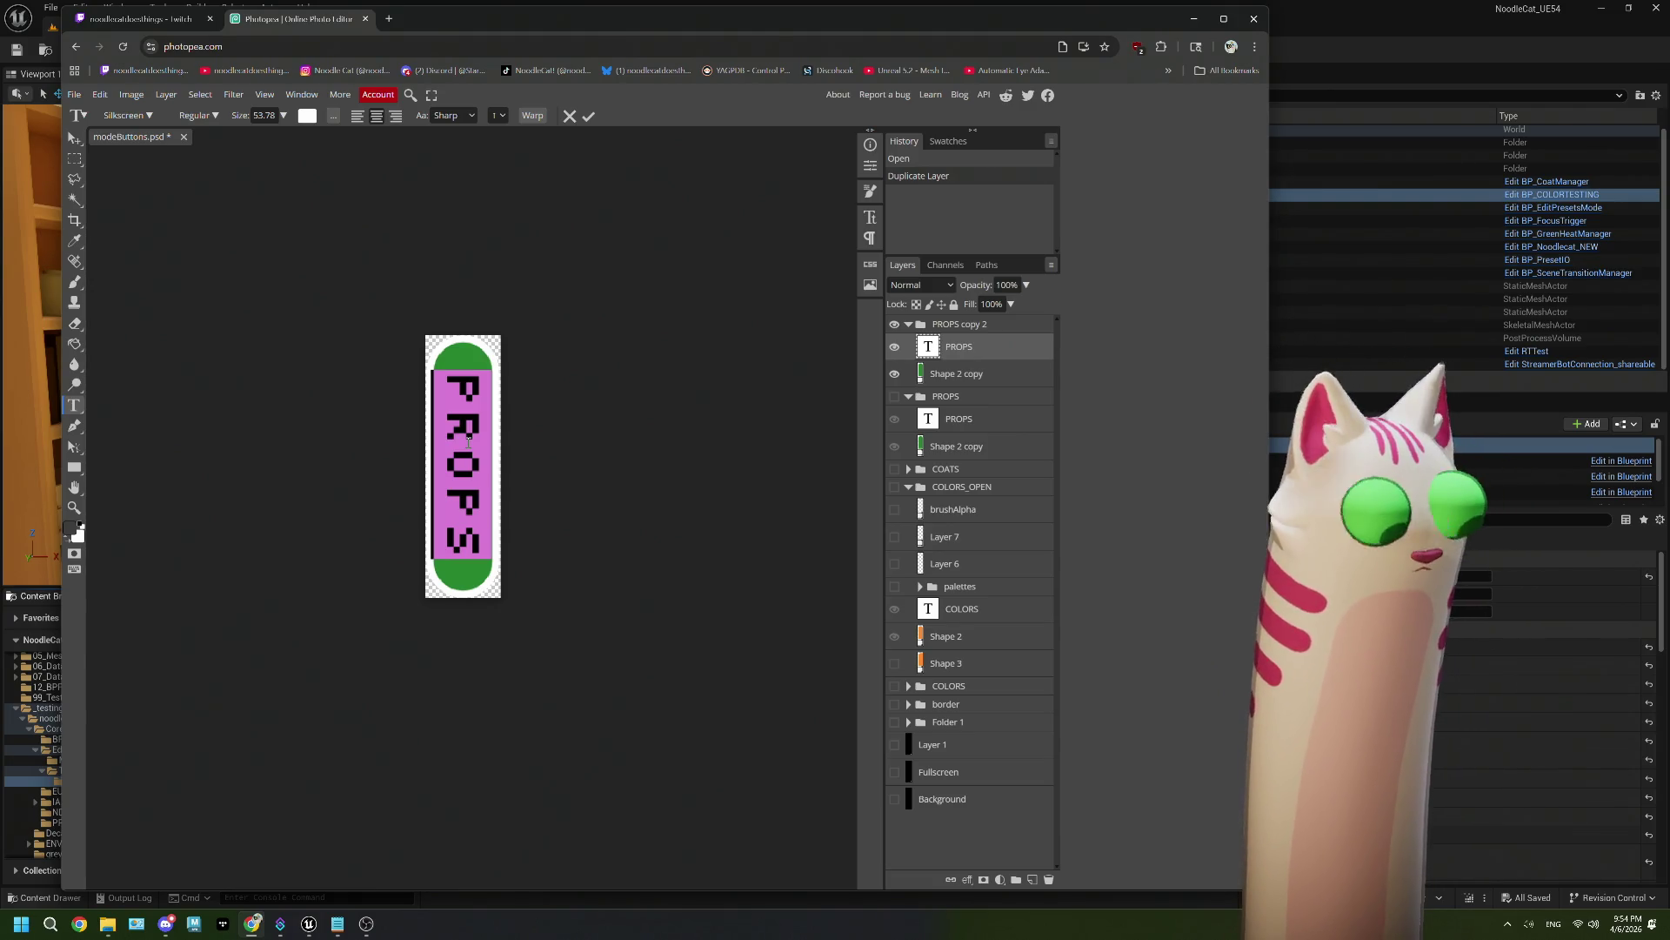
text(DONE)
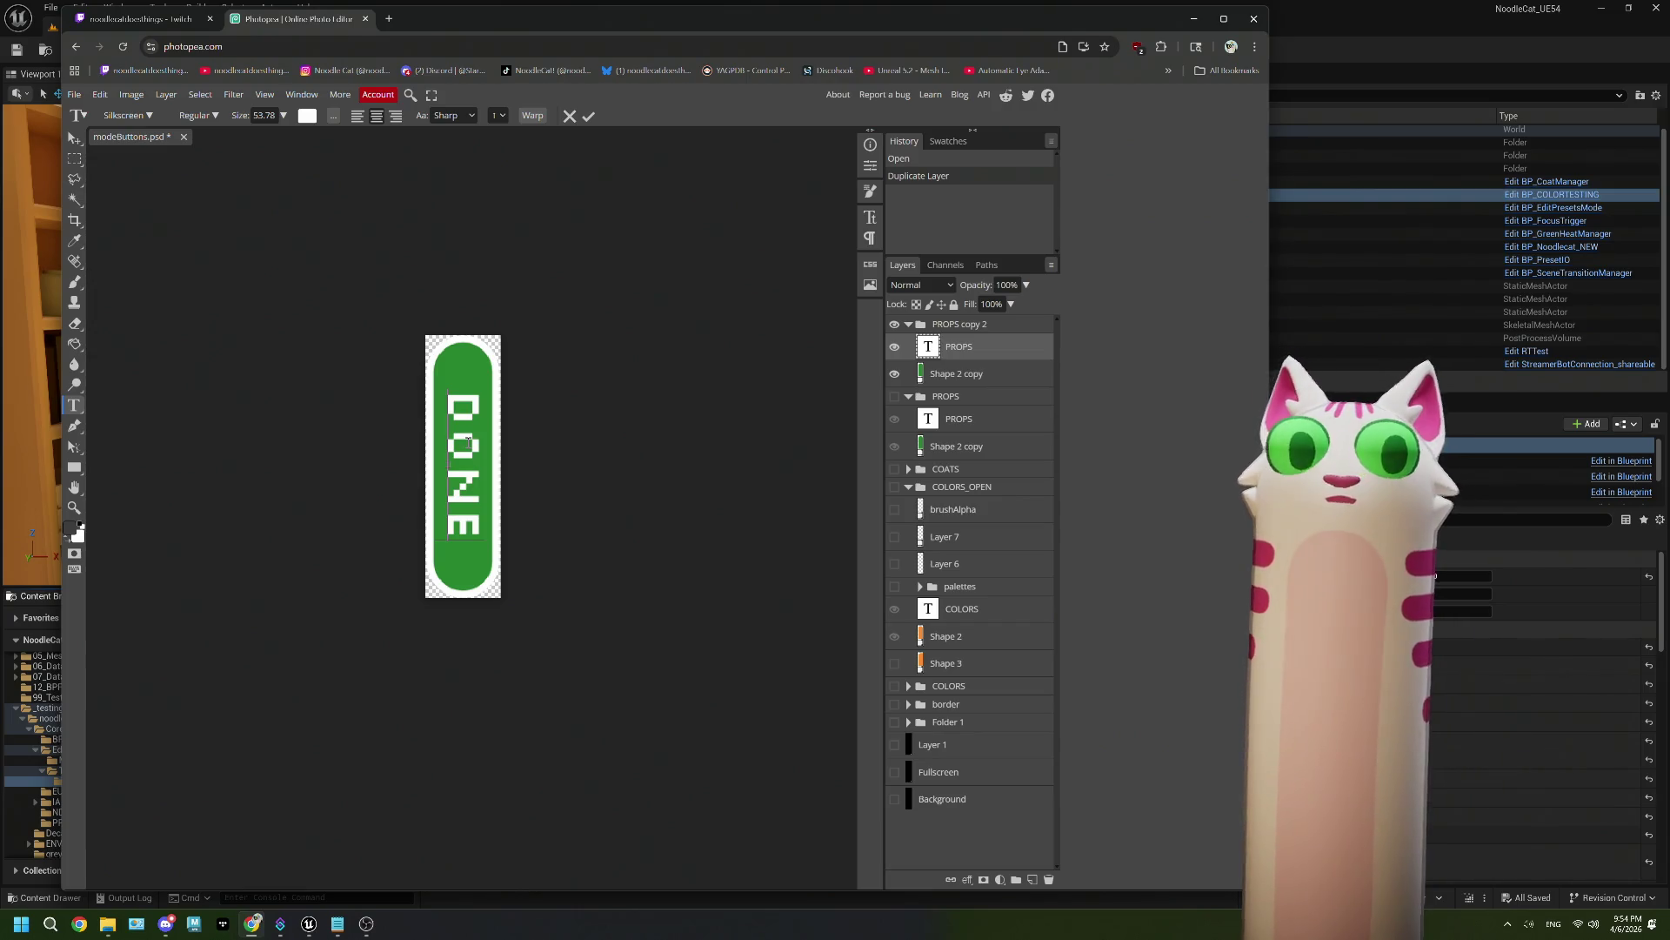
click(957, 357)
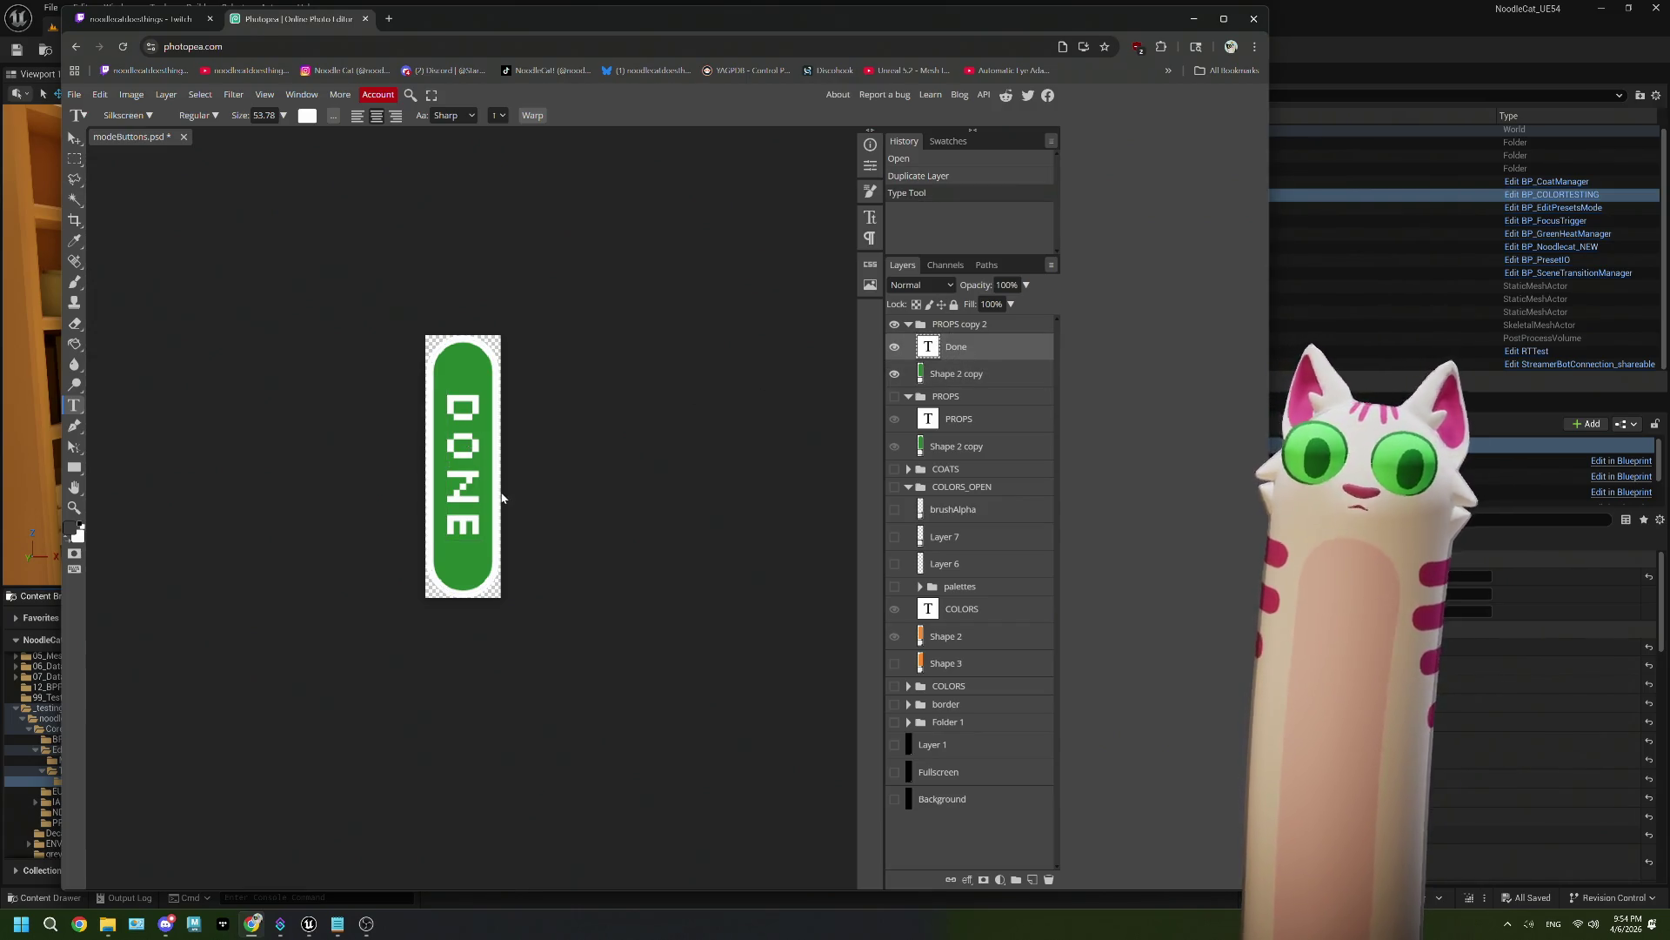
Step: Rotate the DONE text exactly 180° and select the button shape
click(75, 138)
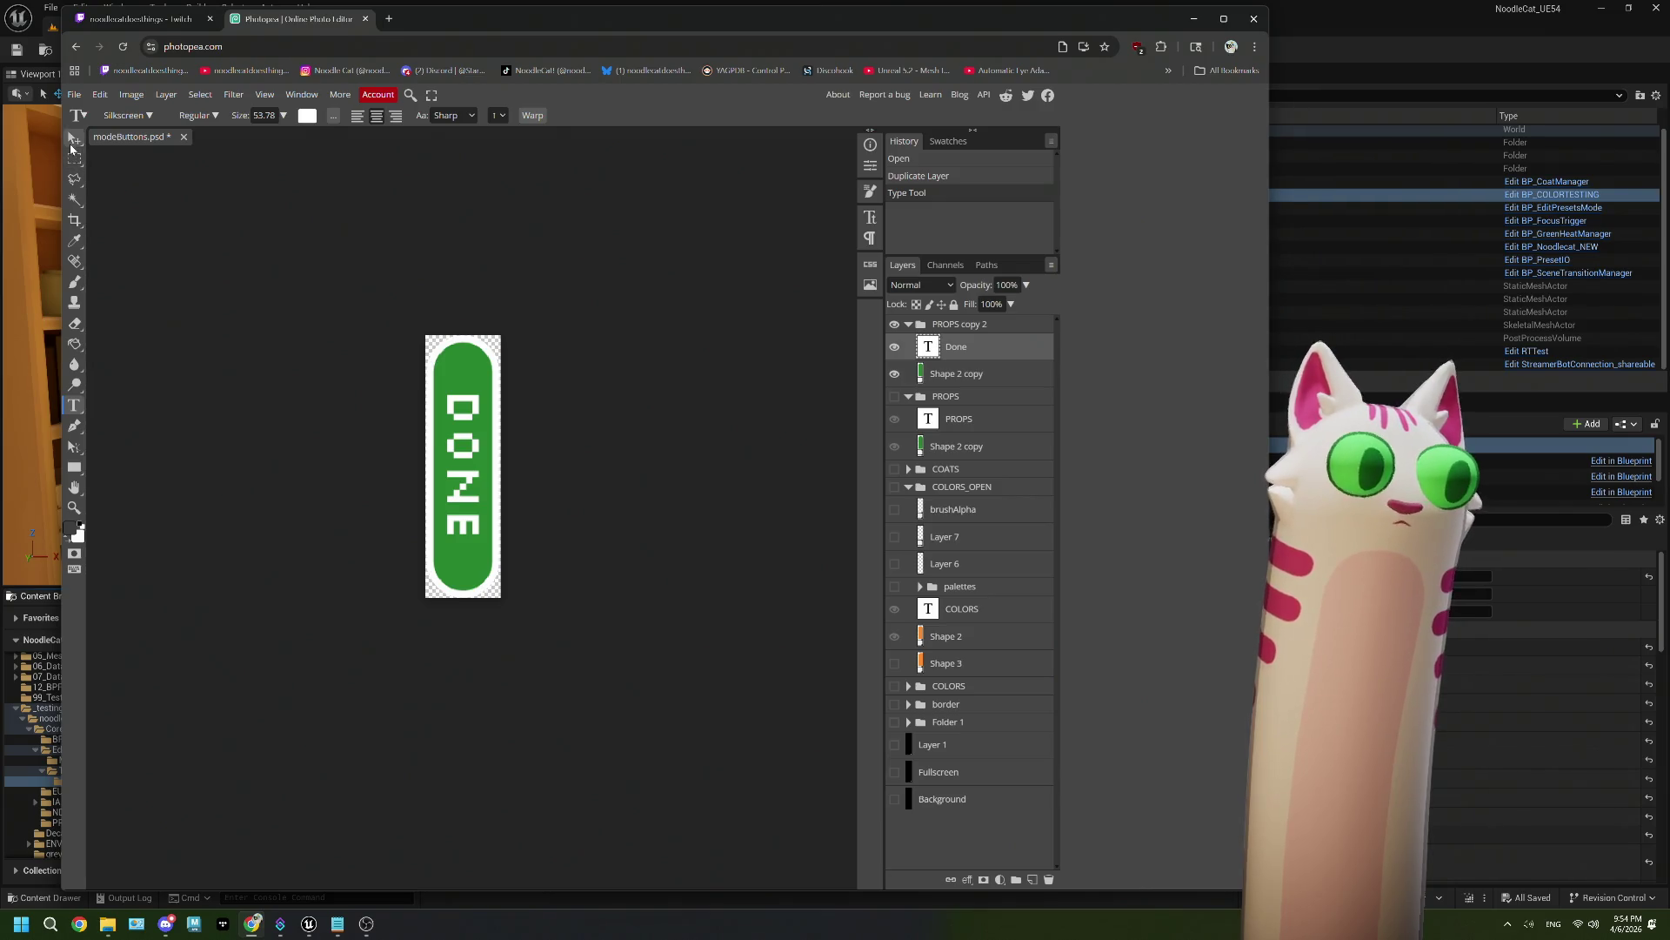
mouse_move(484, 548)
mouse_down()
mouse_move(518, 535)
mouse_move(445, 259)
mouse_up()
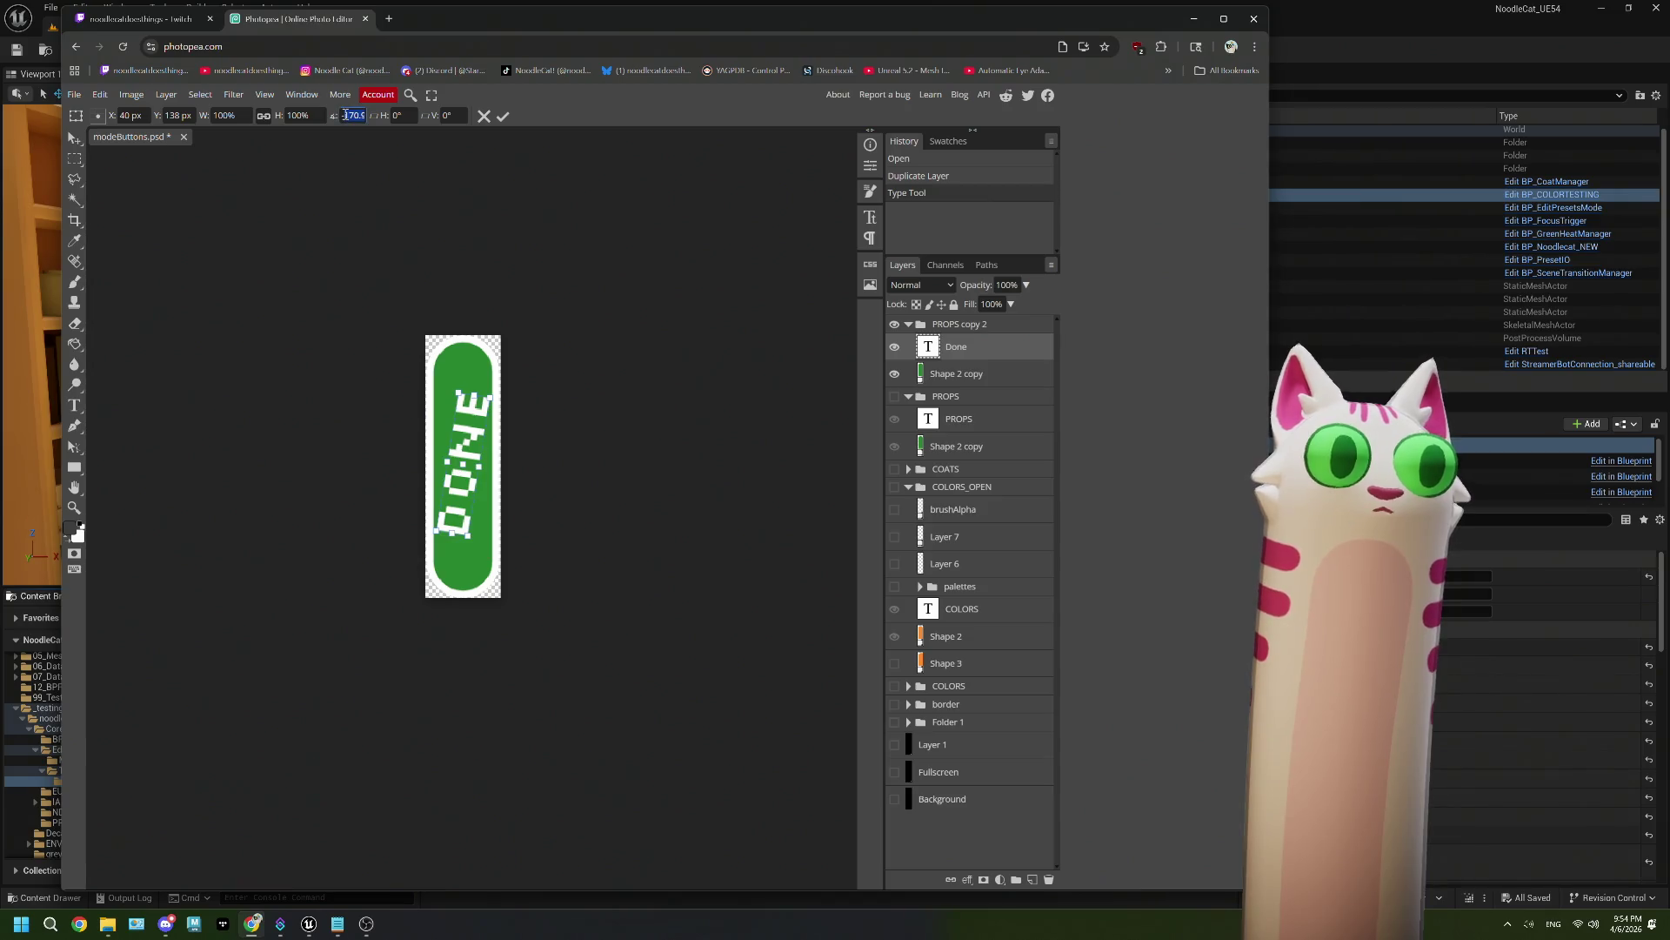
text(0)
key(Tab)
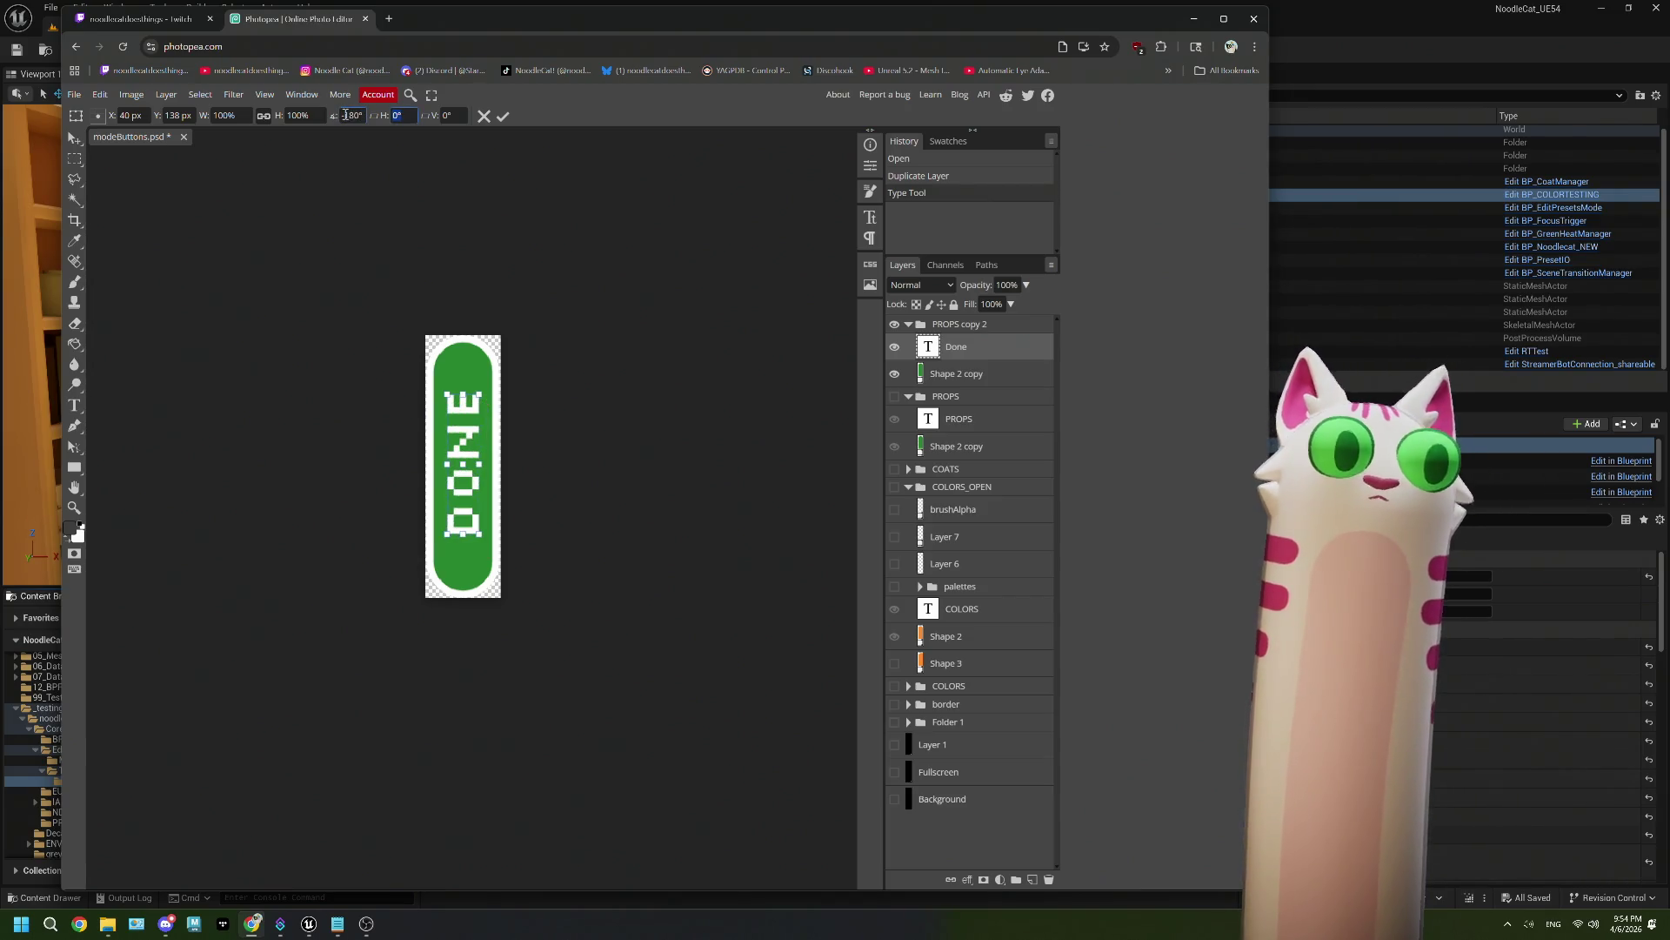
click(919, 381)
Step: Try a light blue colour in the colour picker
click(72, 528)
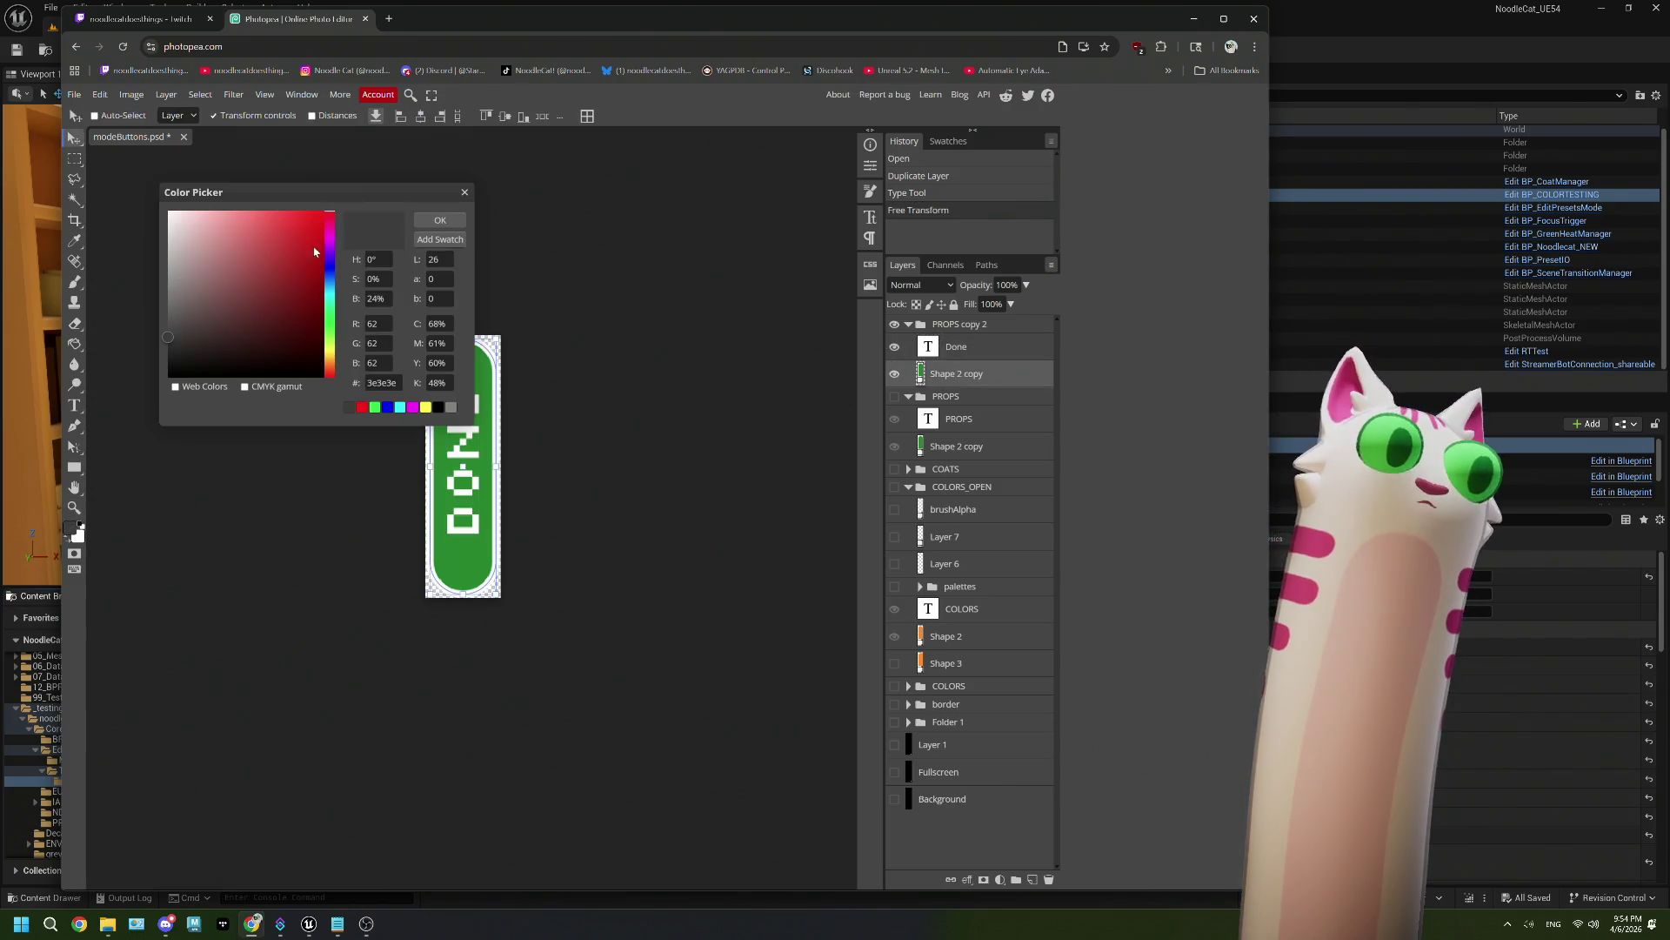
click(329, 286)
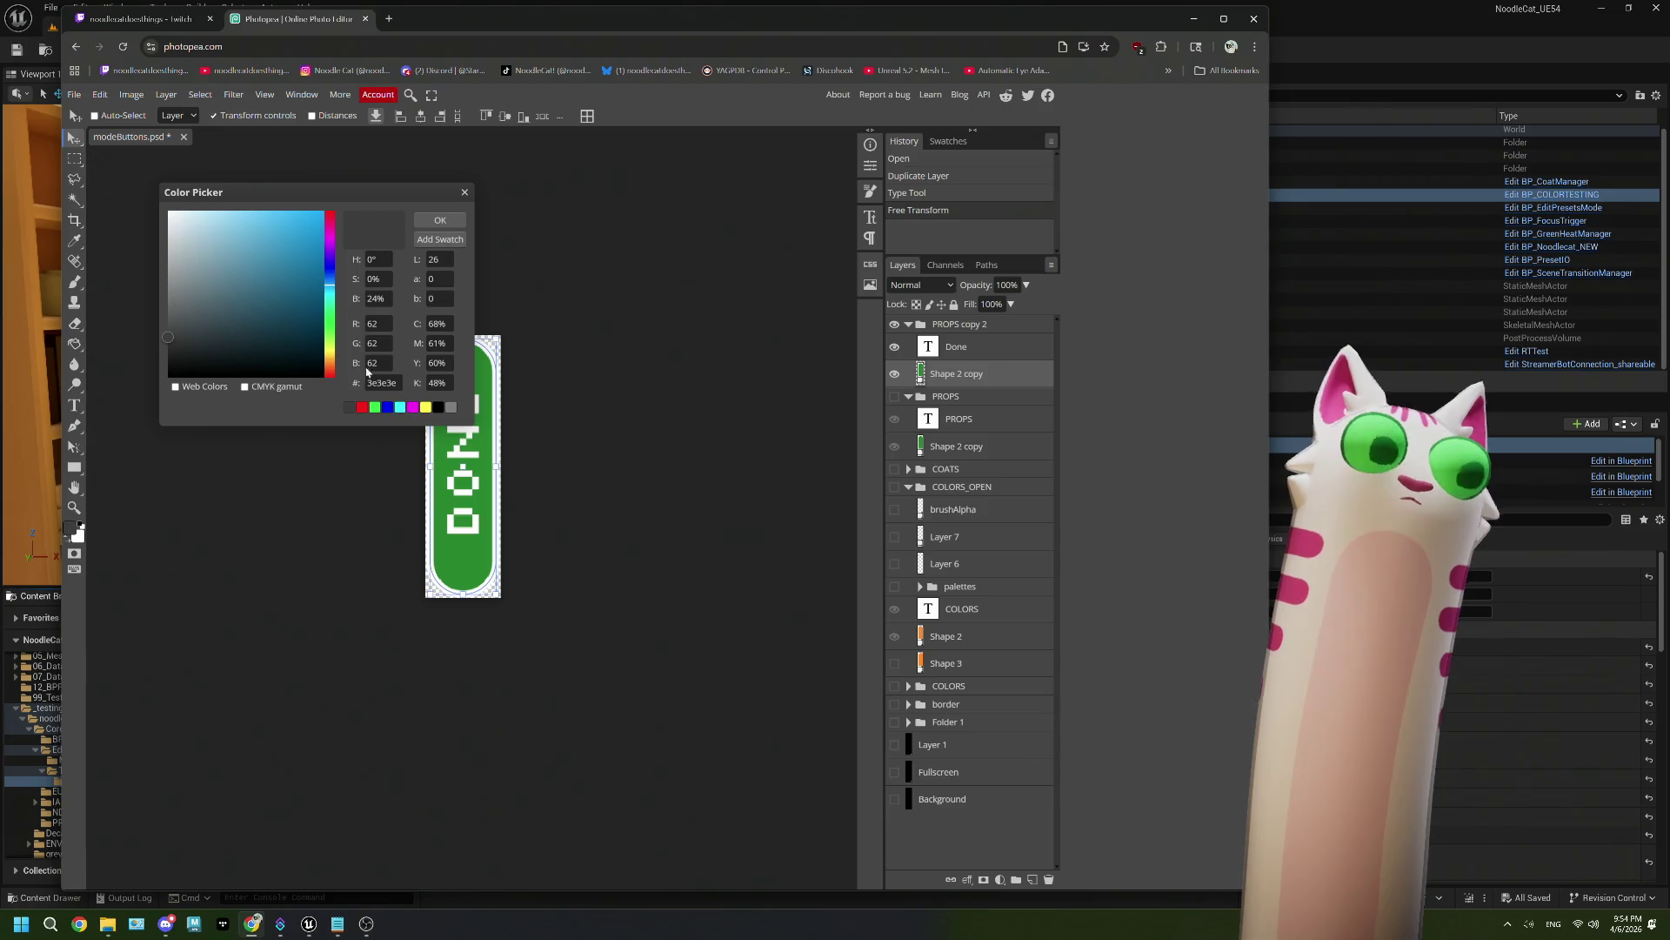
mouse_move(272, 245)
mouse_down()
mouse_move(258, 231)
mouse_move(266, 257)
mouse_up()
click(441, 221)
click(70, 527)
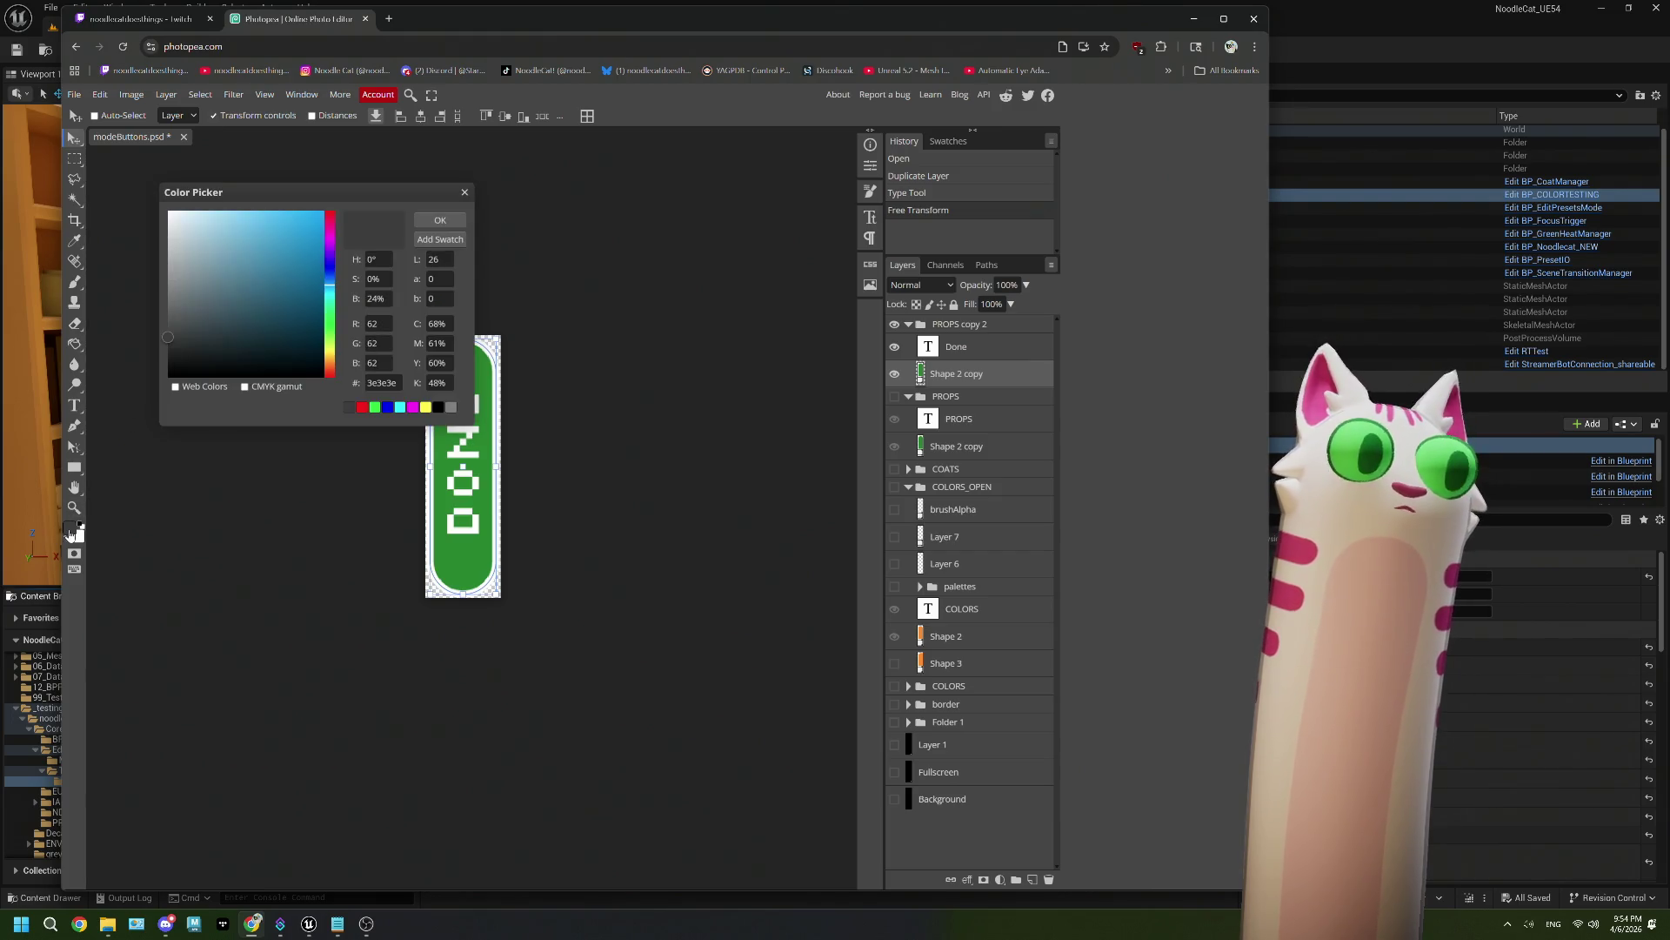
click(439, 221)
Step: Fill the pill shape with teal 40bcbc using the Rectangle tool's Fill swatch
key(u)
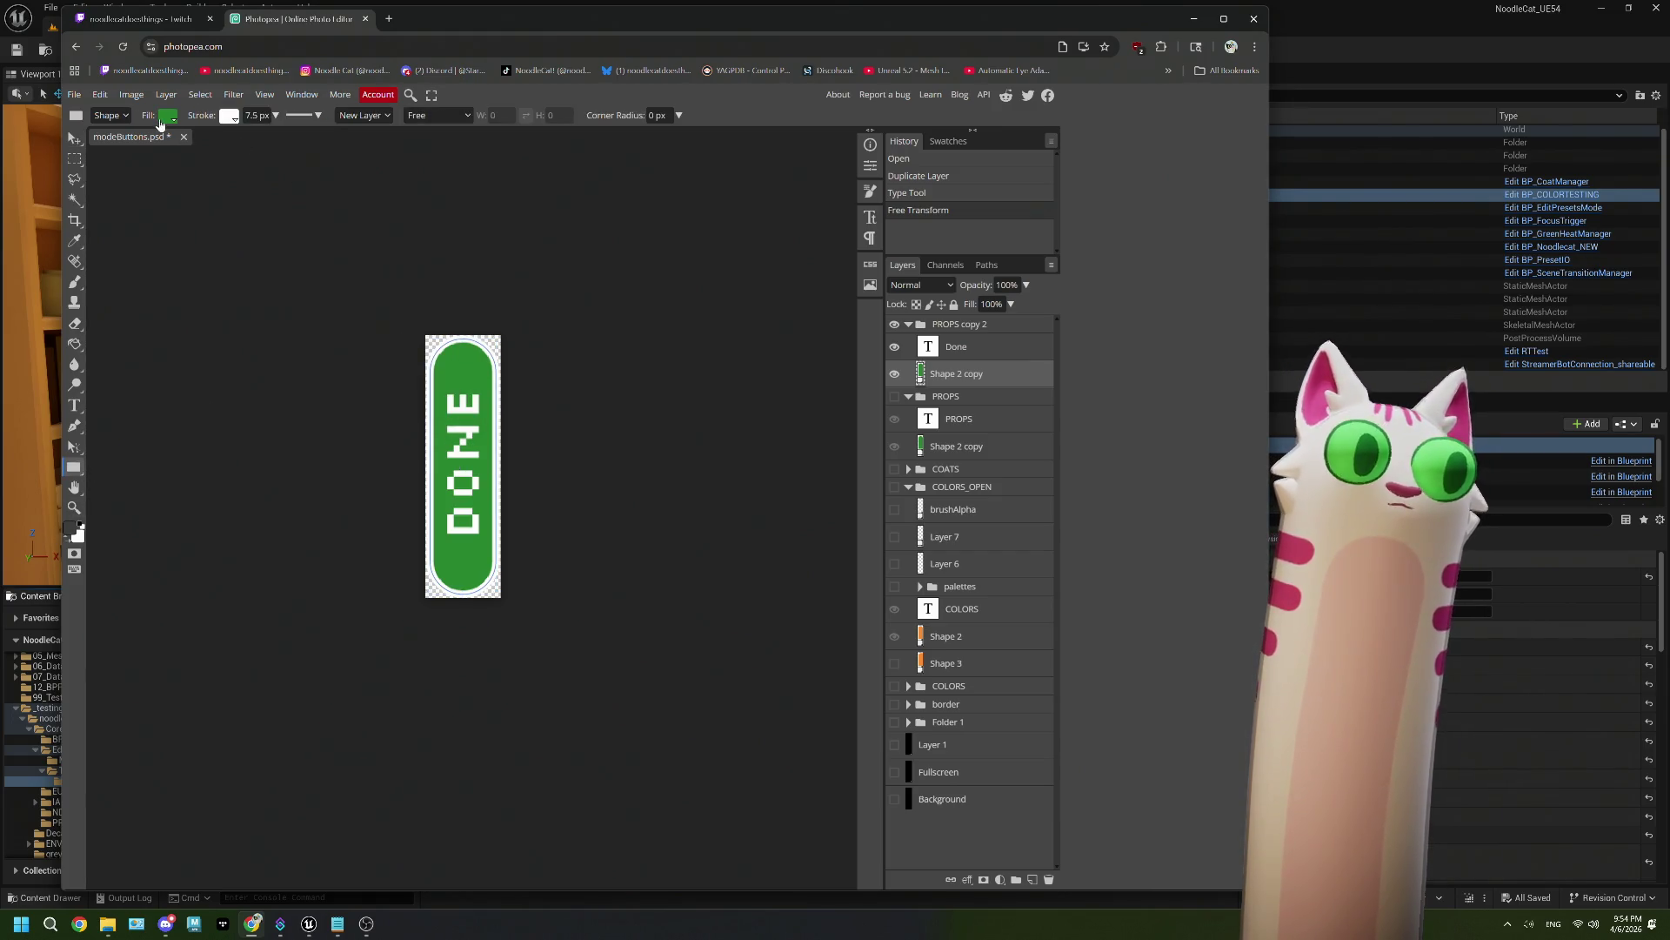
click(161, 117)
click(206, 173)
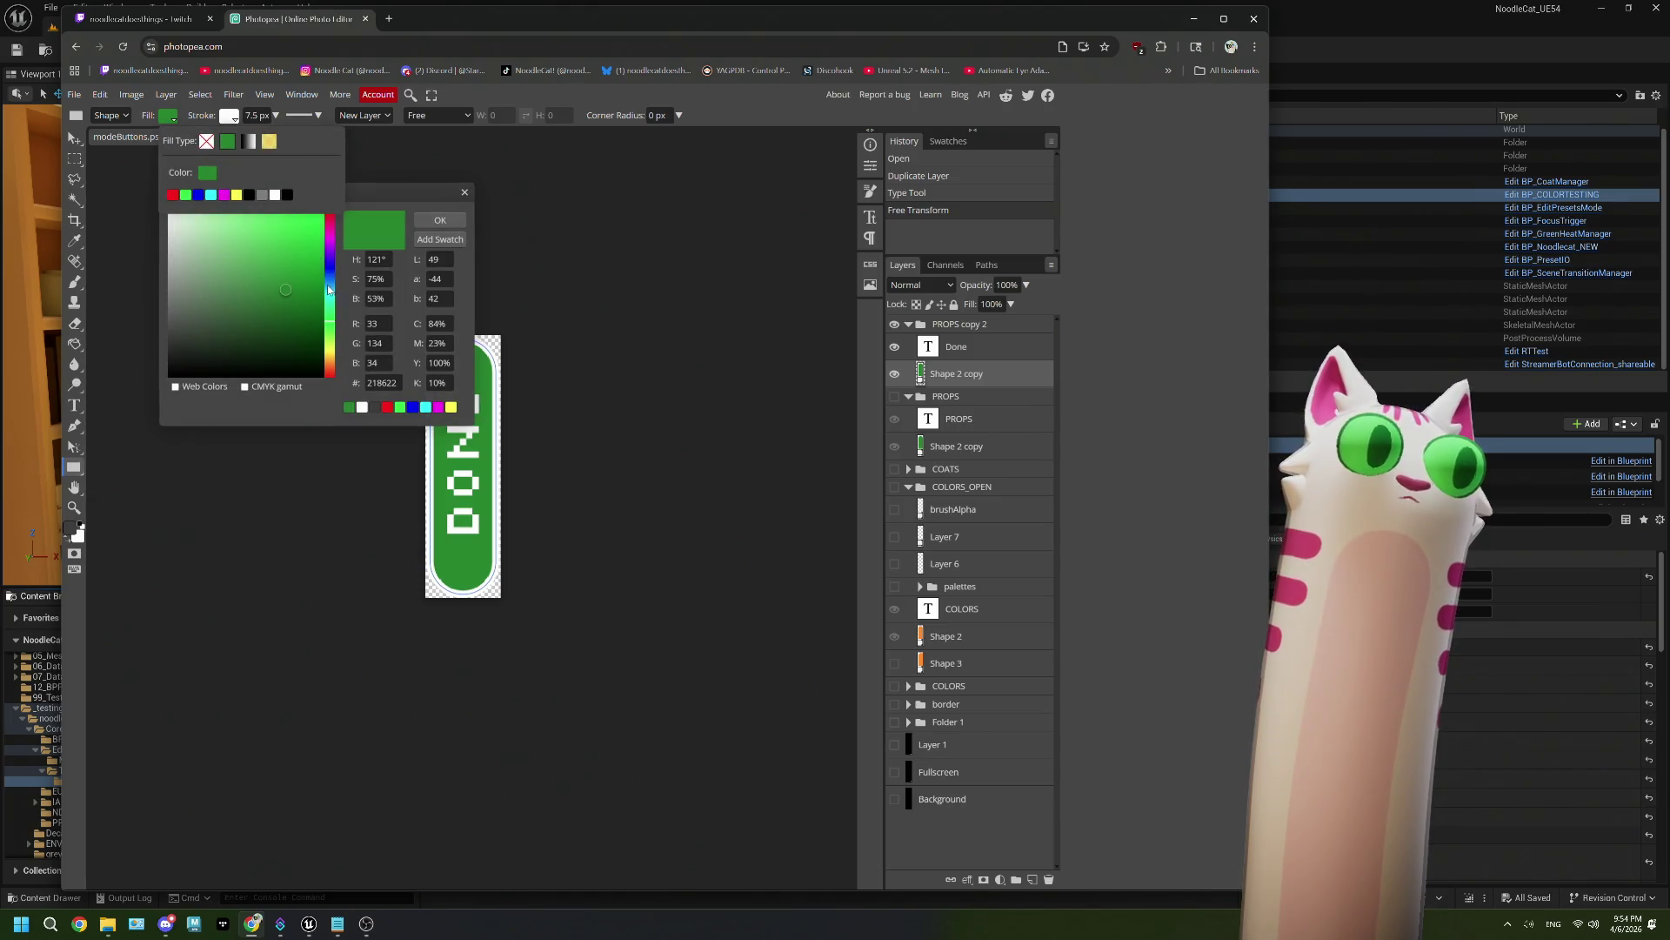
click(427, 408)
mouse_move(317, 242)
mouse_down()
mouse_move(290, 235)
mouse_move(272, 276)
mouse_move(225, 258)
mouse_move(277, 272)
mouse_up()
click(441, 221)
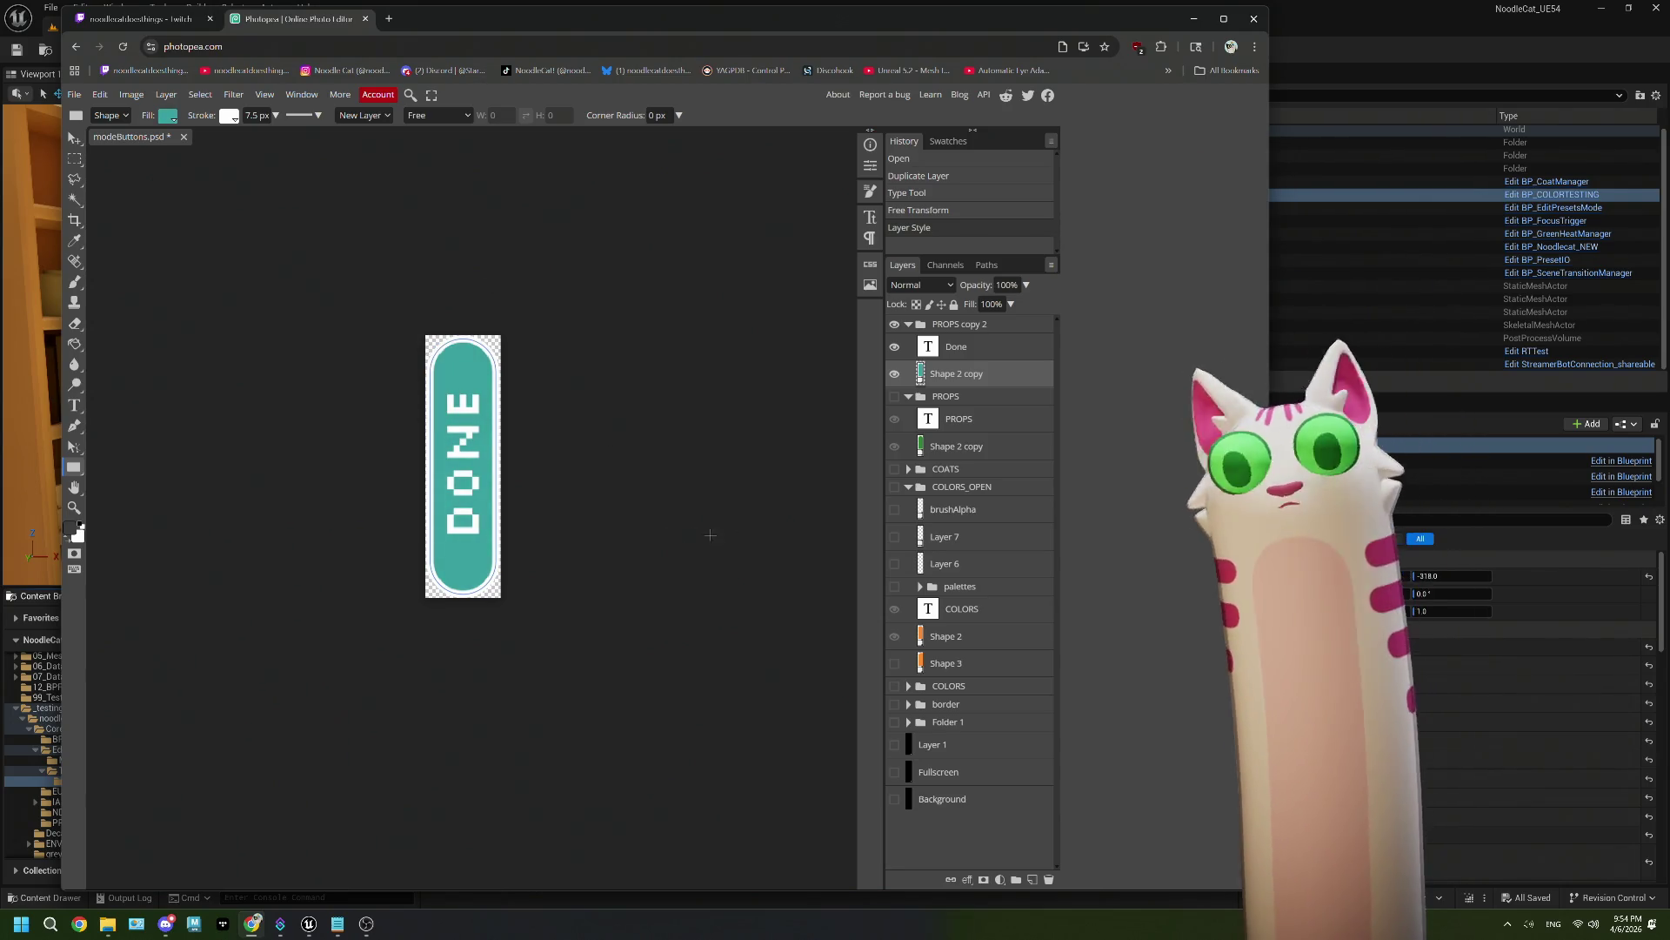
Step: Select the PROPS copy 2 group and save the modeButtons document via File > Save
click(940, 325)
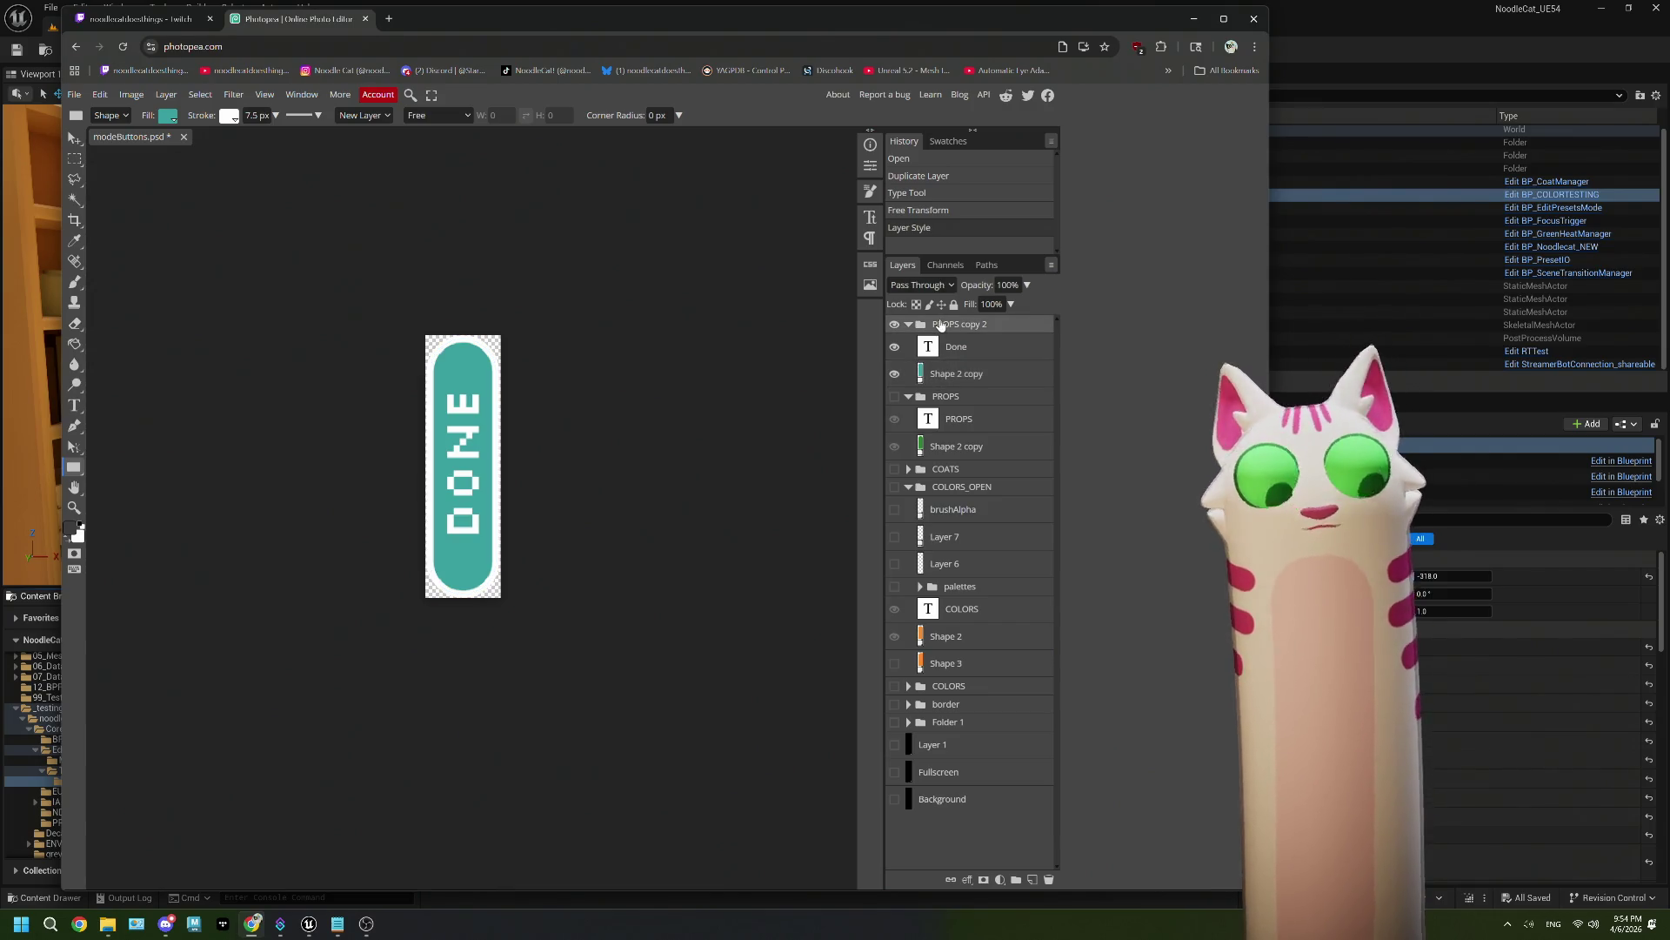
click(74, 94)
click(91, 173)
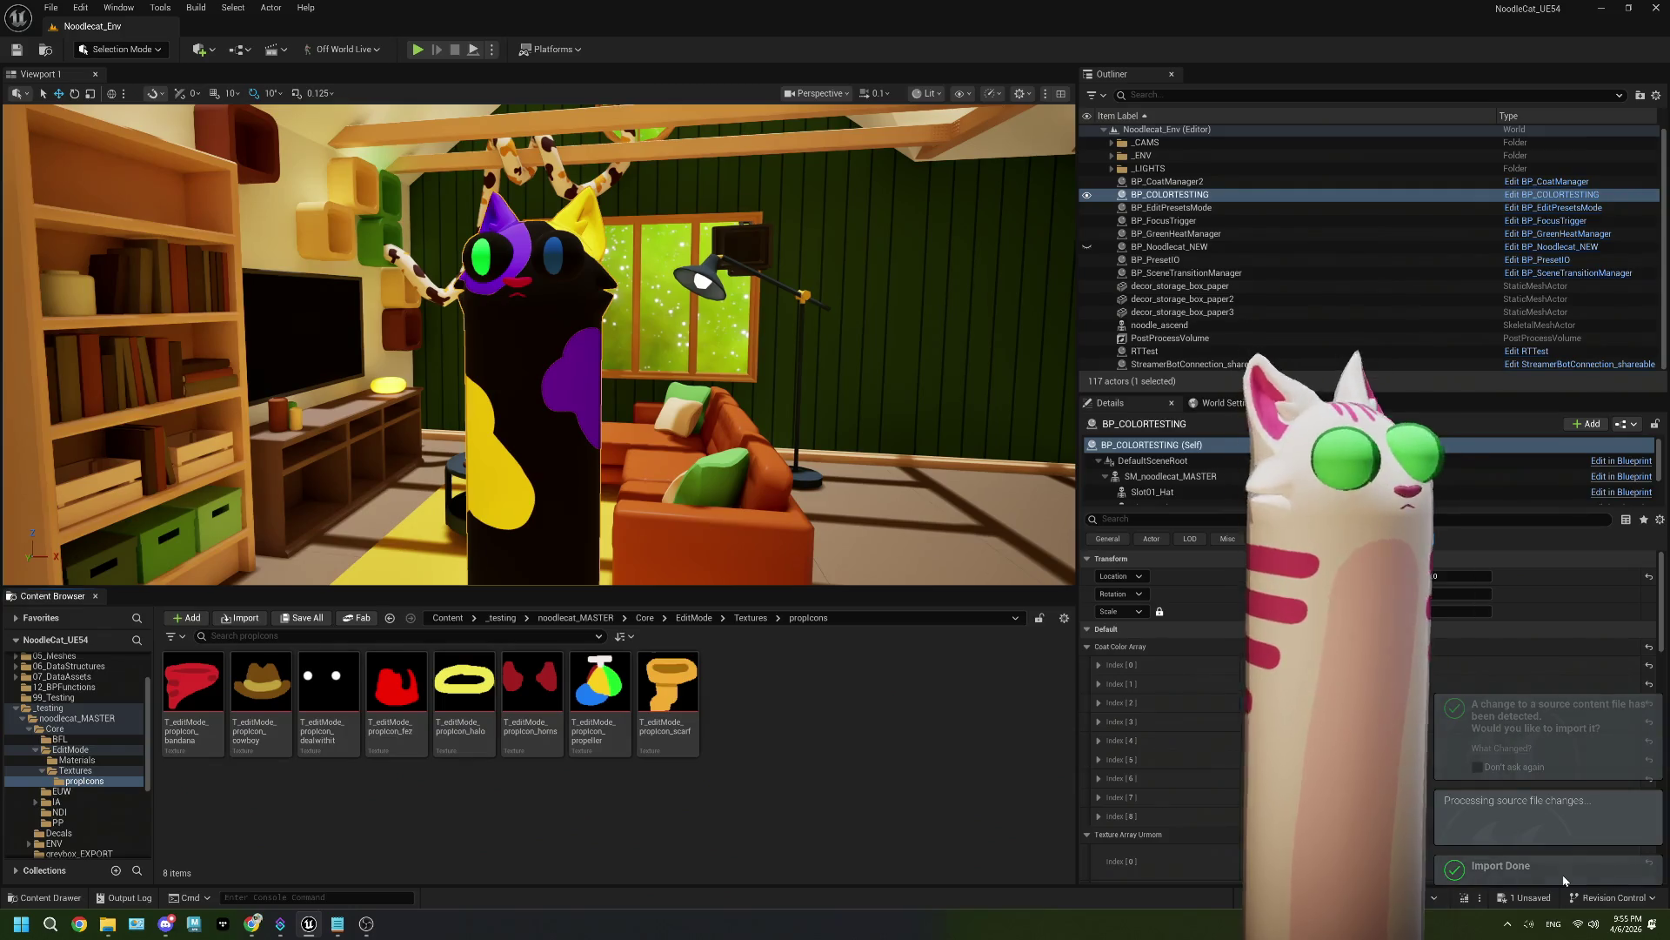
Step: Check the updated T_editButton_Done texture in Textures, then open WBP_EditModeHud from EditMode
click(747, 618)
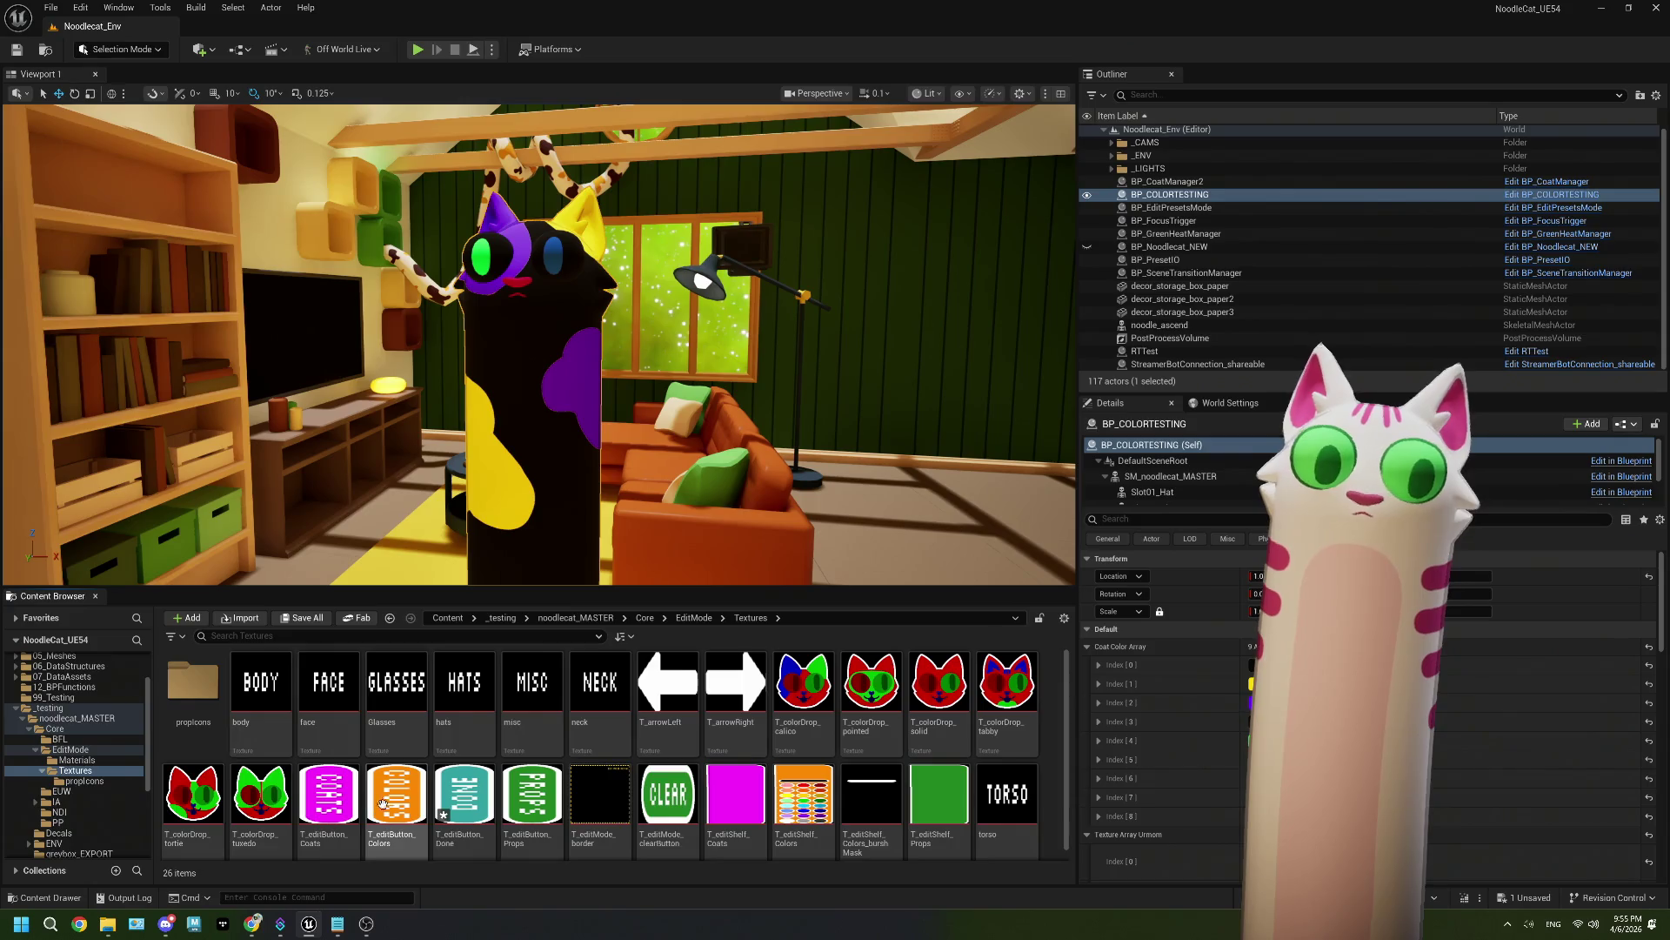
click(487, 783)
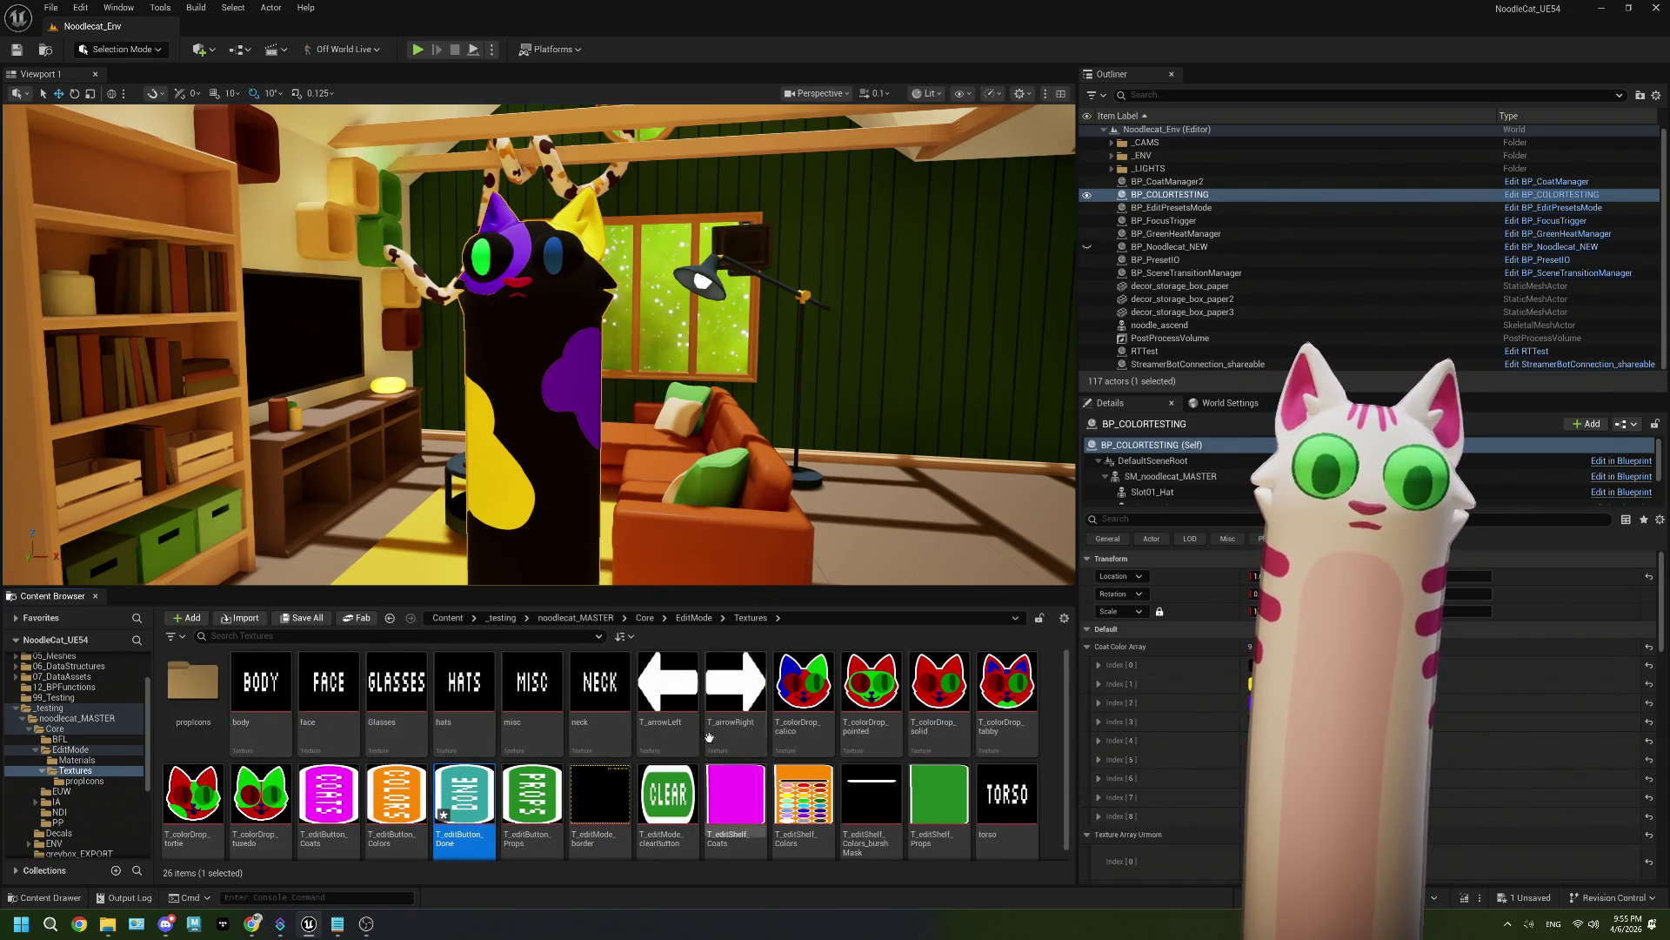
click(705, 619)
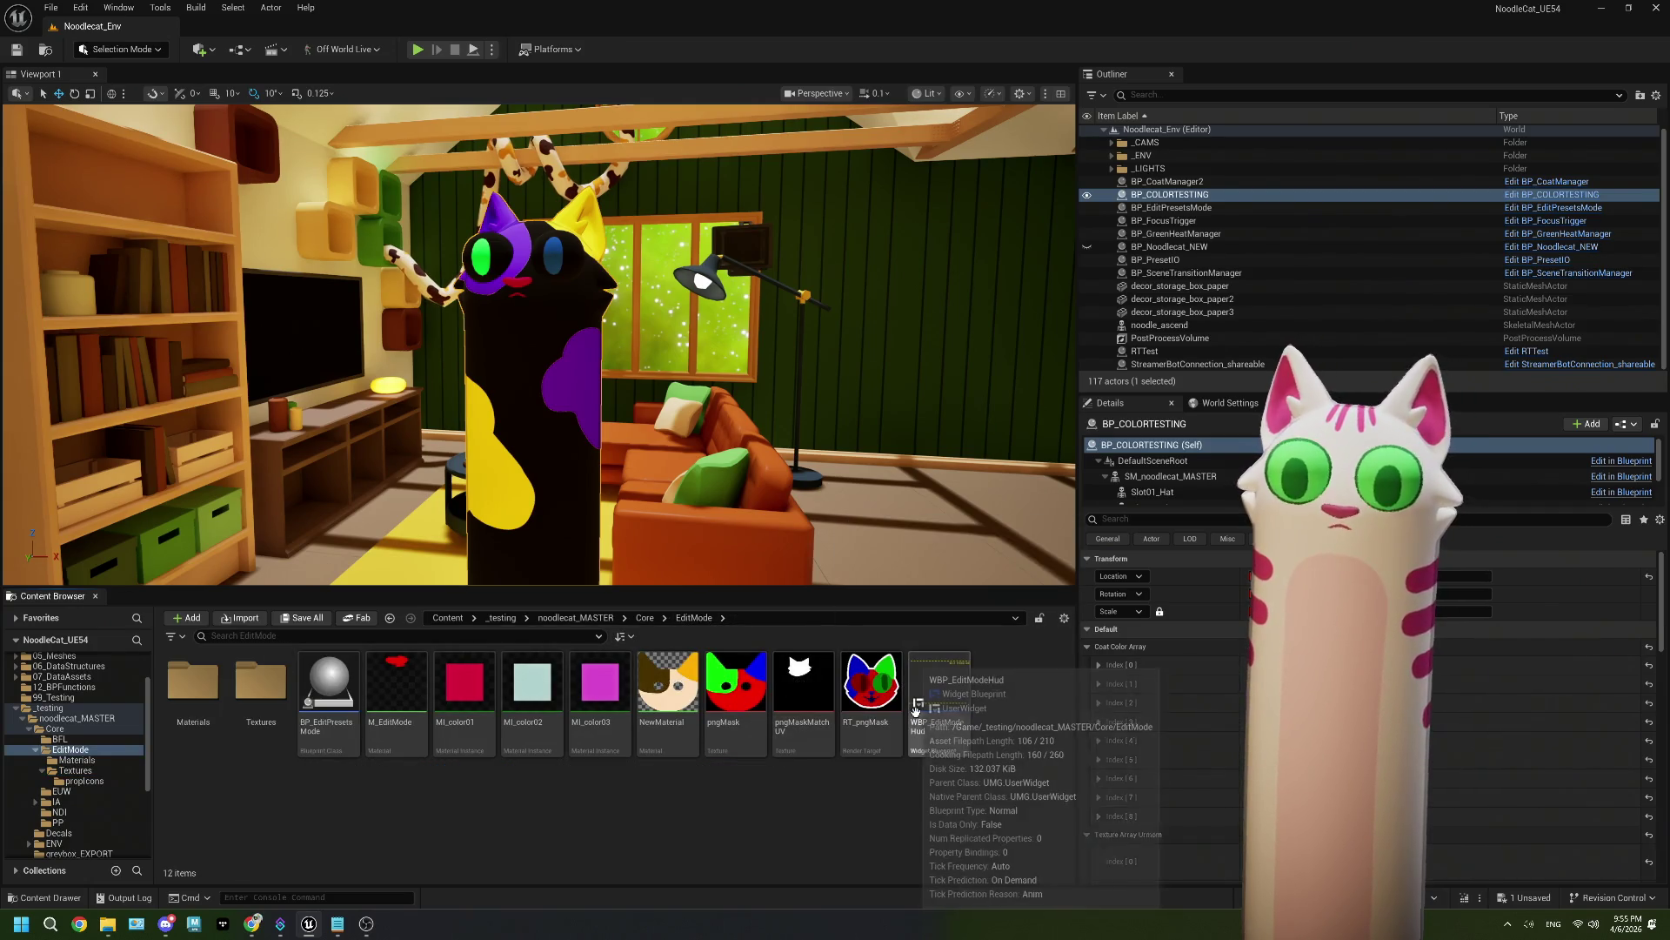
double_click(916, 719)
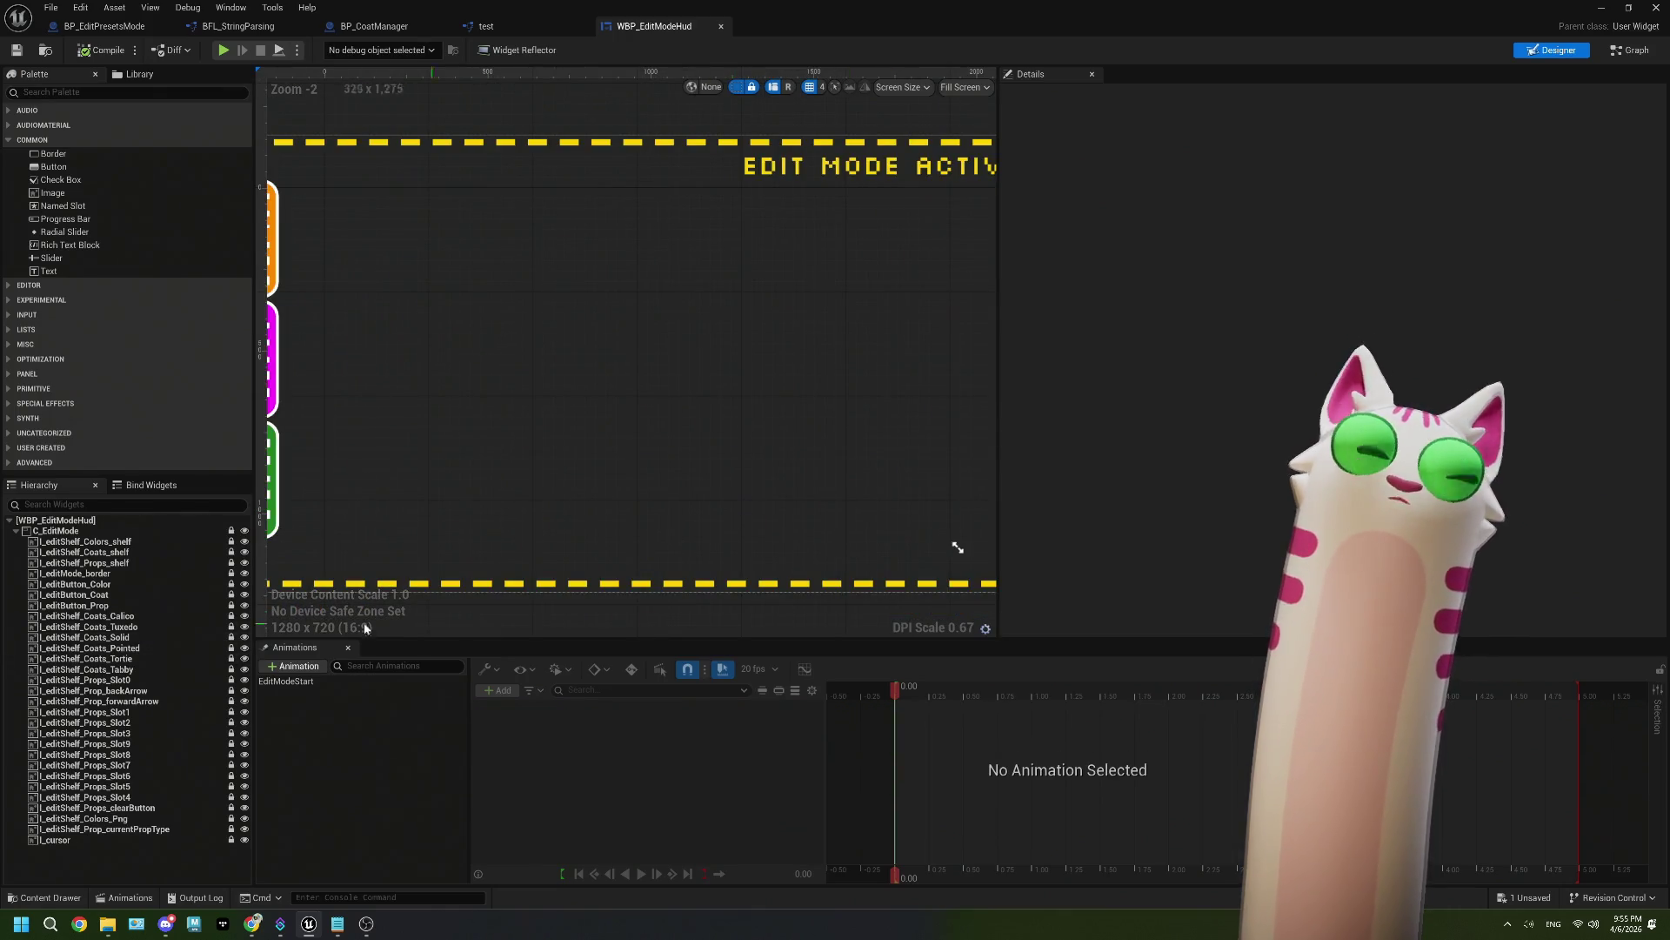
Step: Duplicate the I_editButton_Coat image in the Hierarchy and rename the copy I_editButton_Done
scroll(690, 547, down, 2)
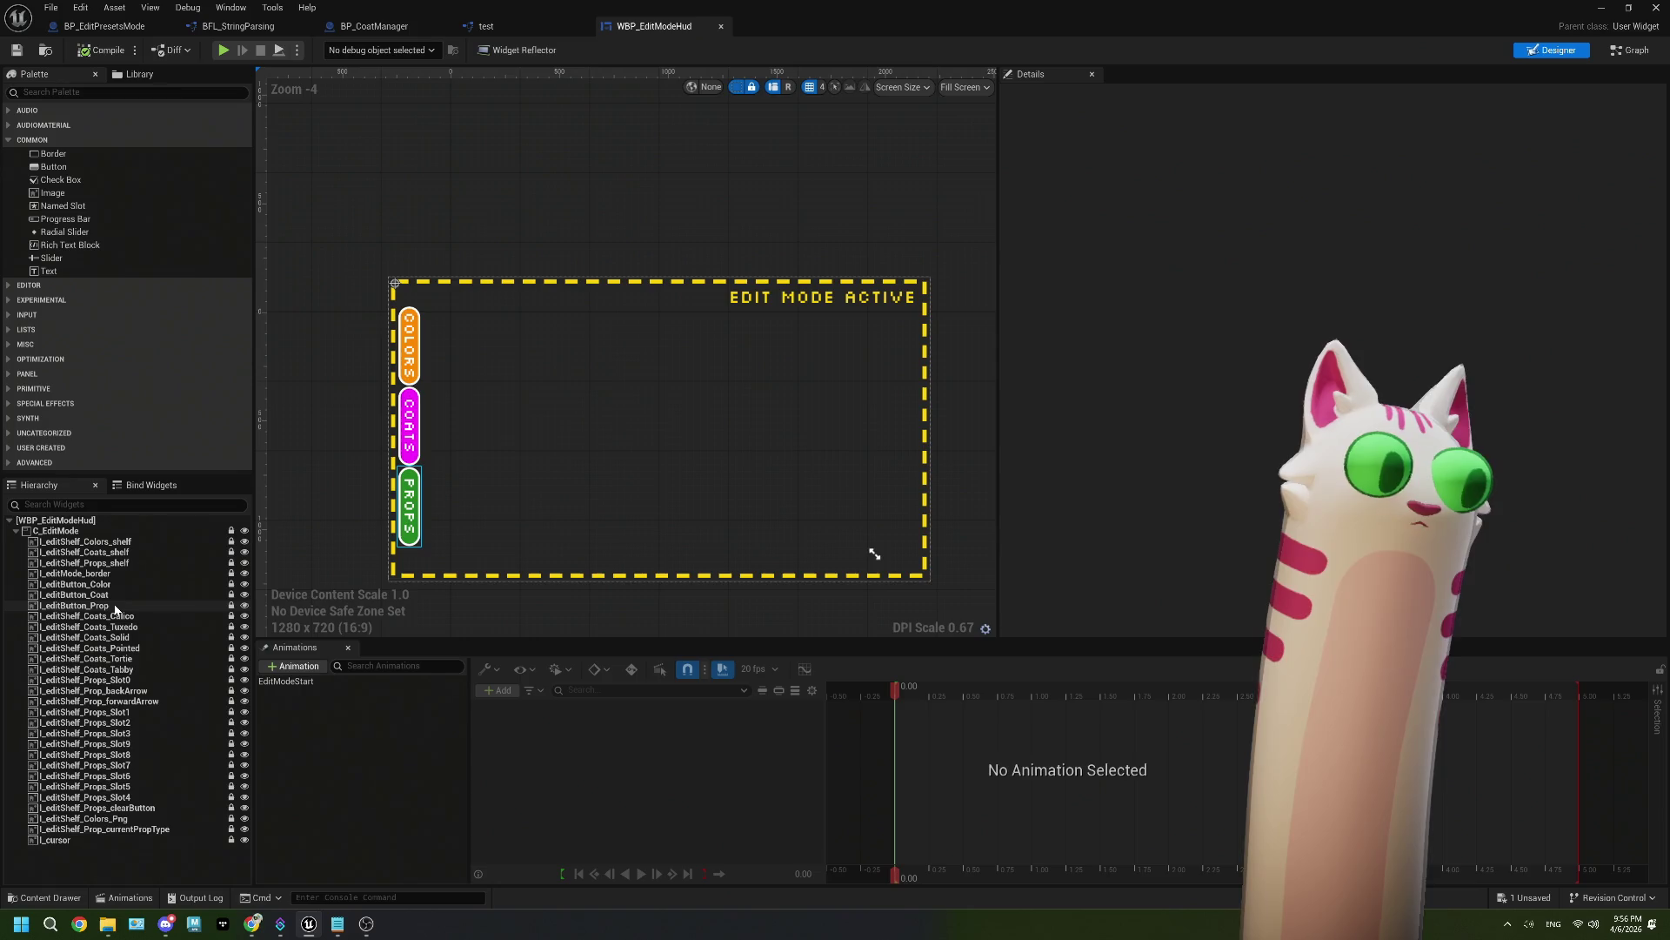
click(113, 596)
right_click(116, 598)
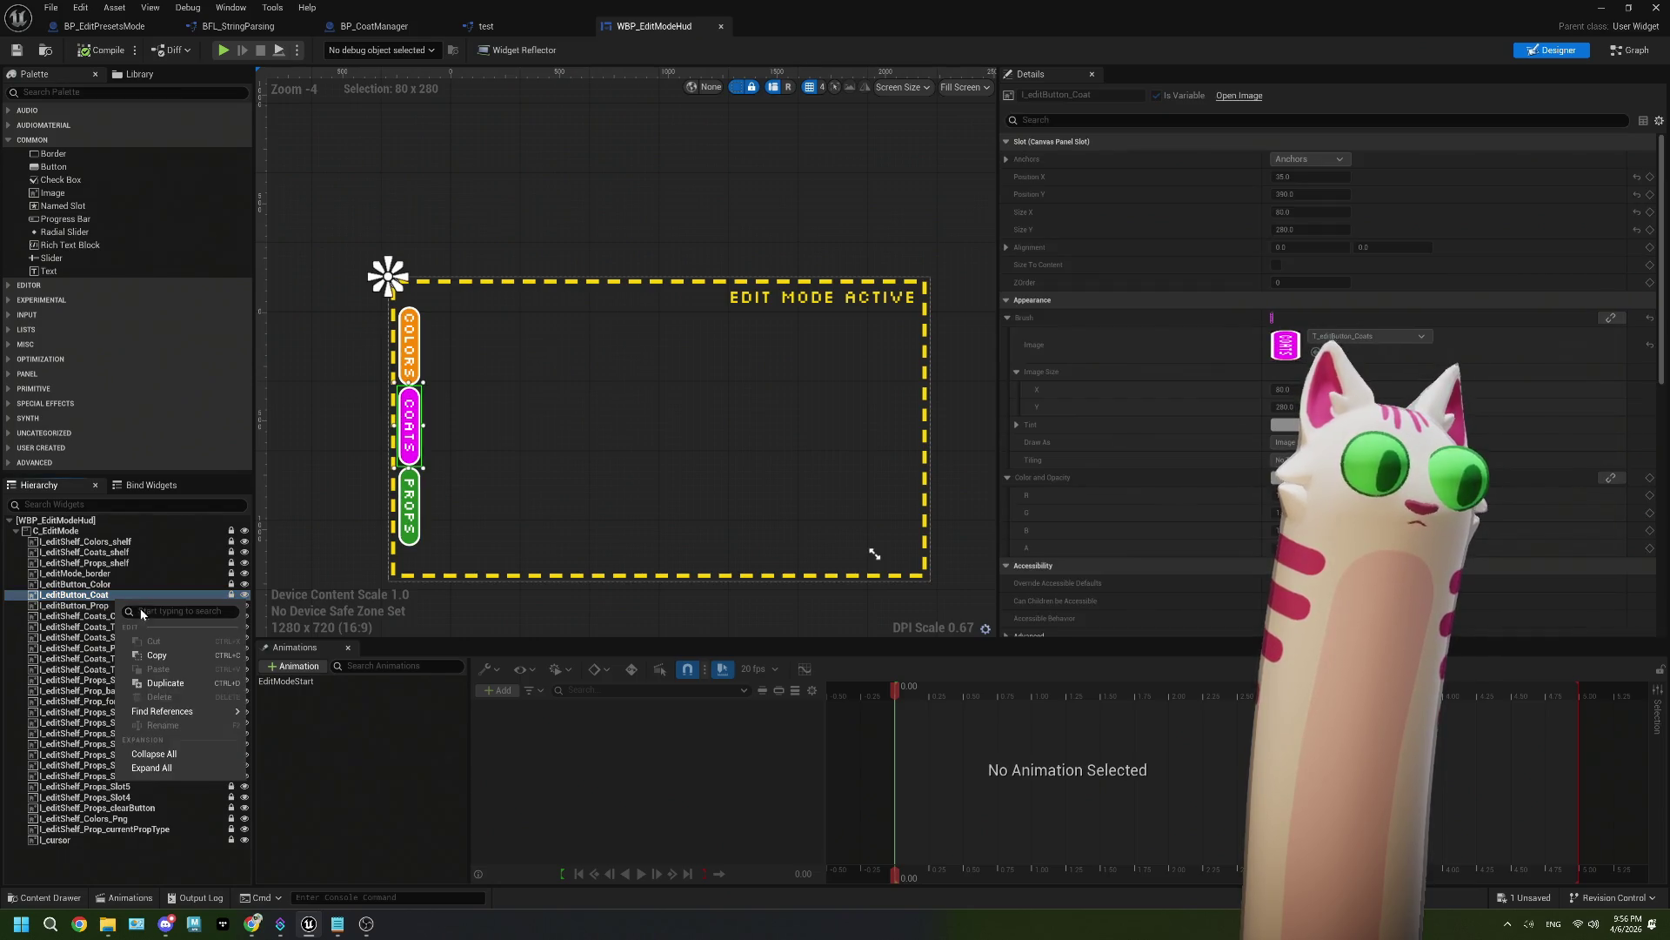
click(188, 684)
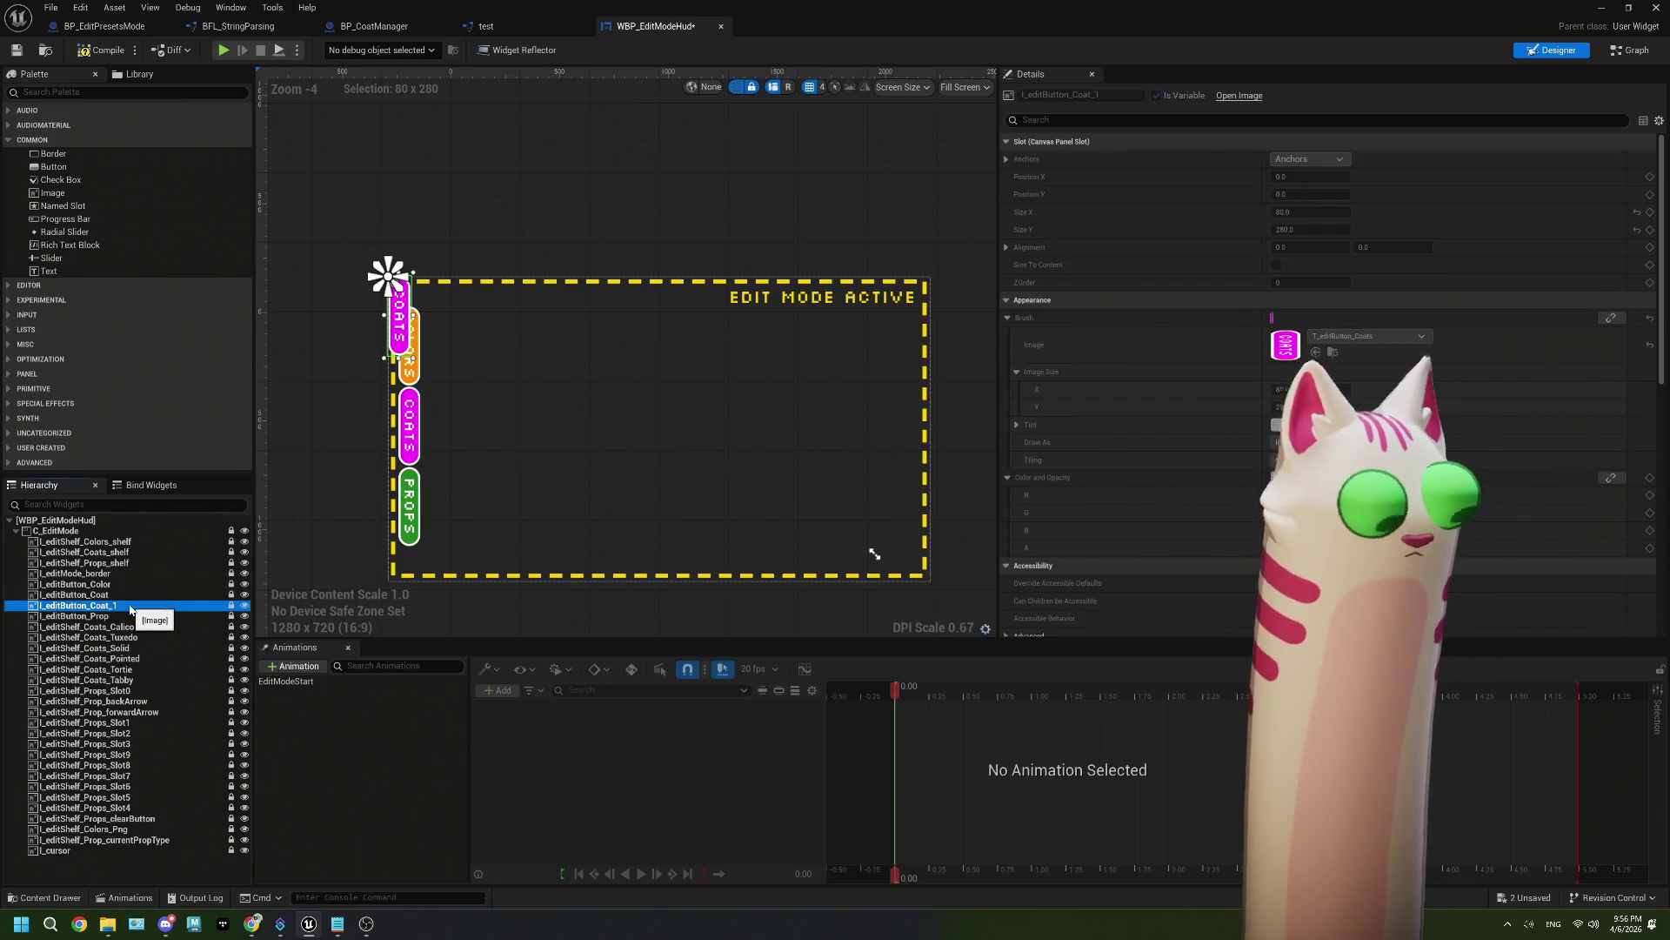
click(105, 606)
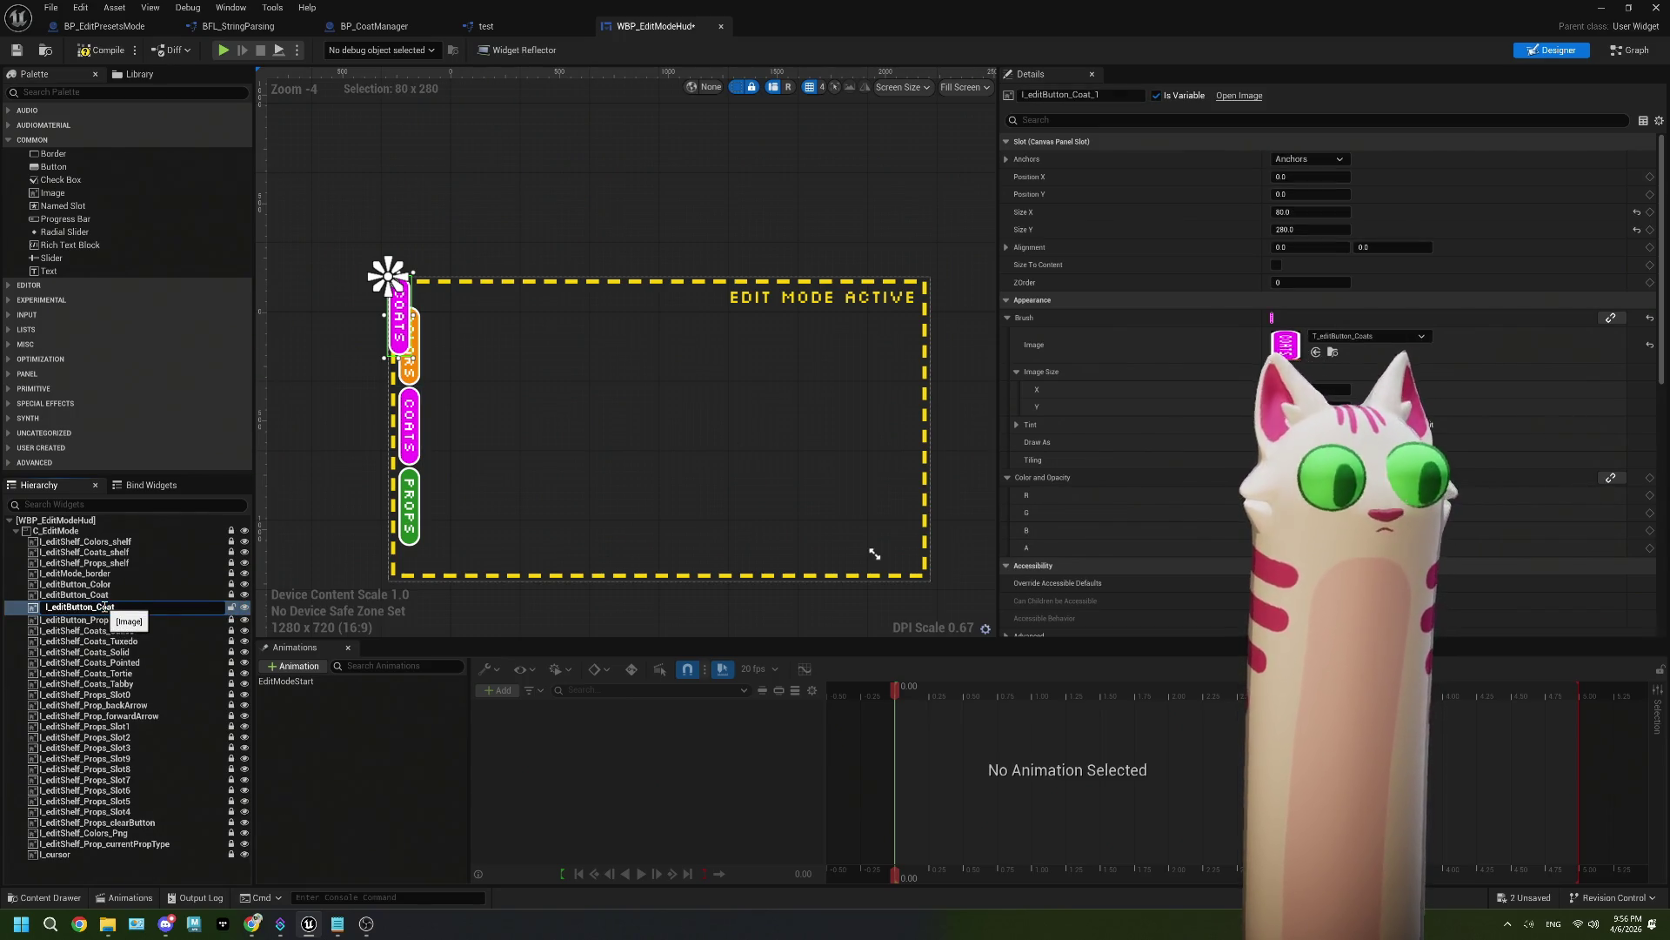
key(BackSpace)
text(Done)
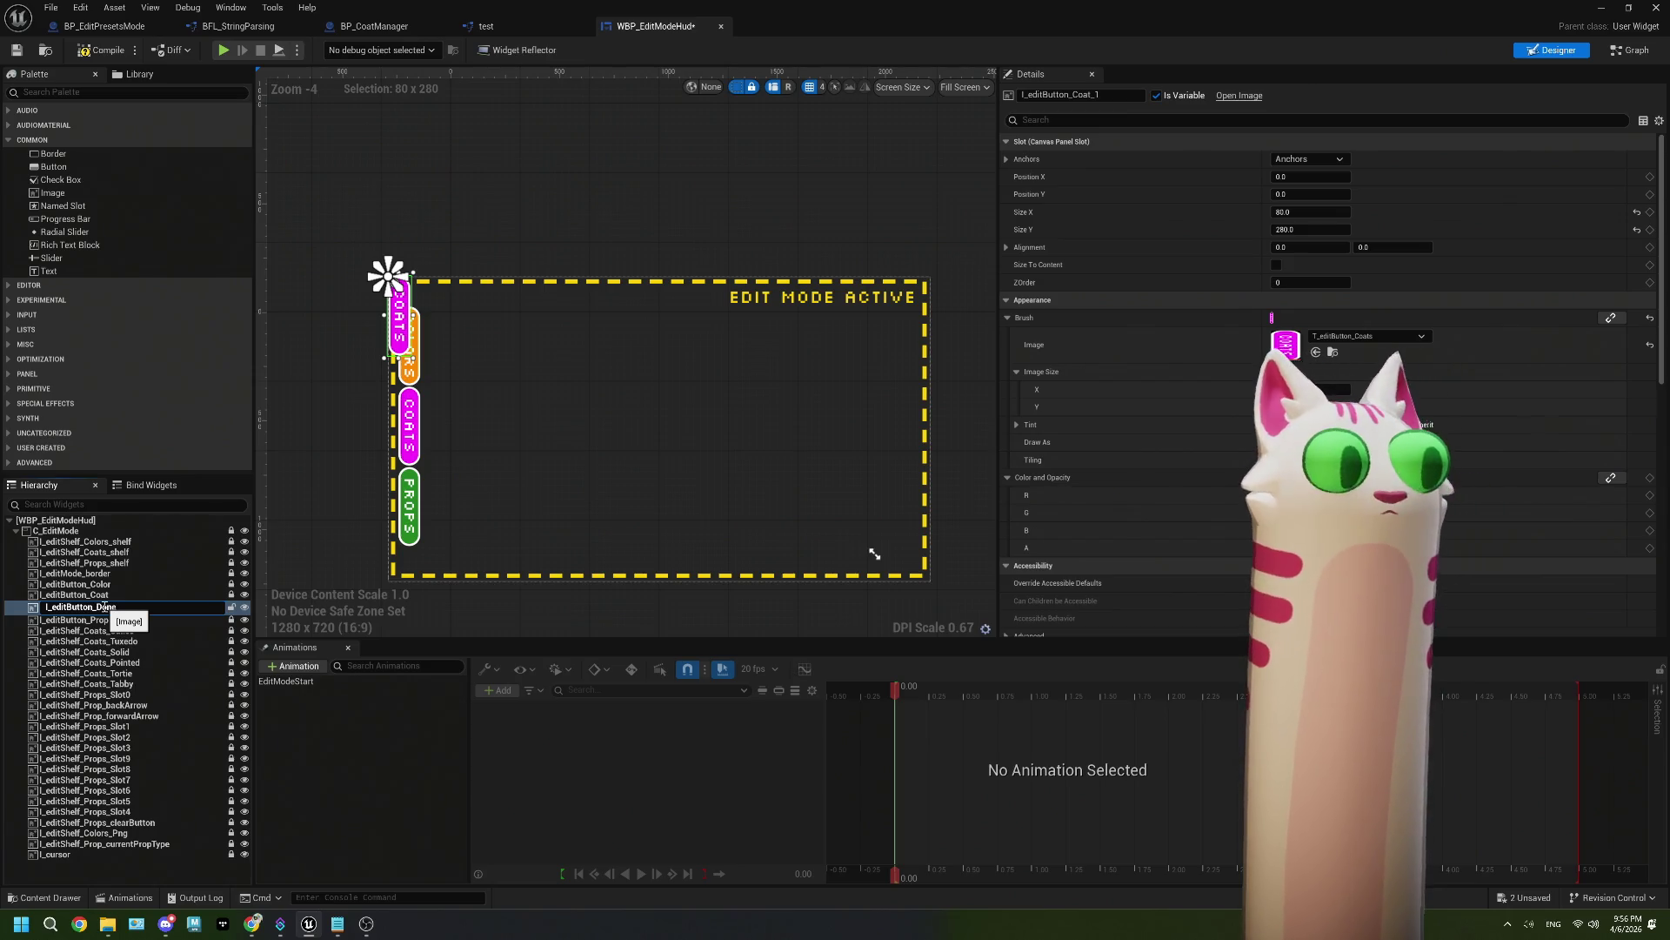
key(Return)
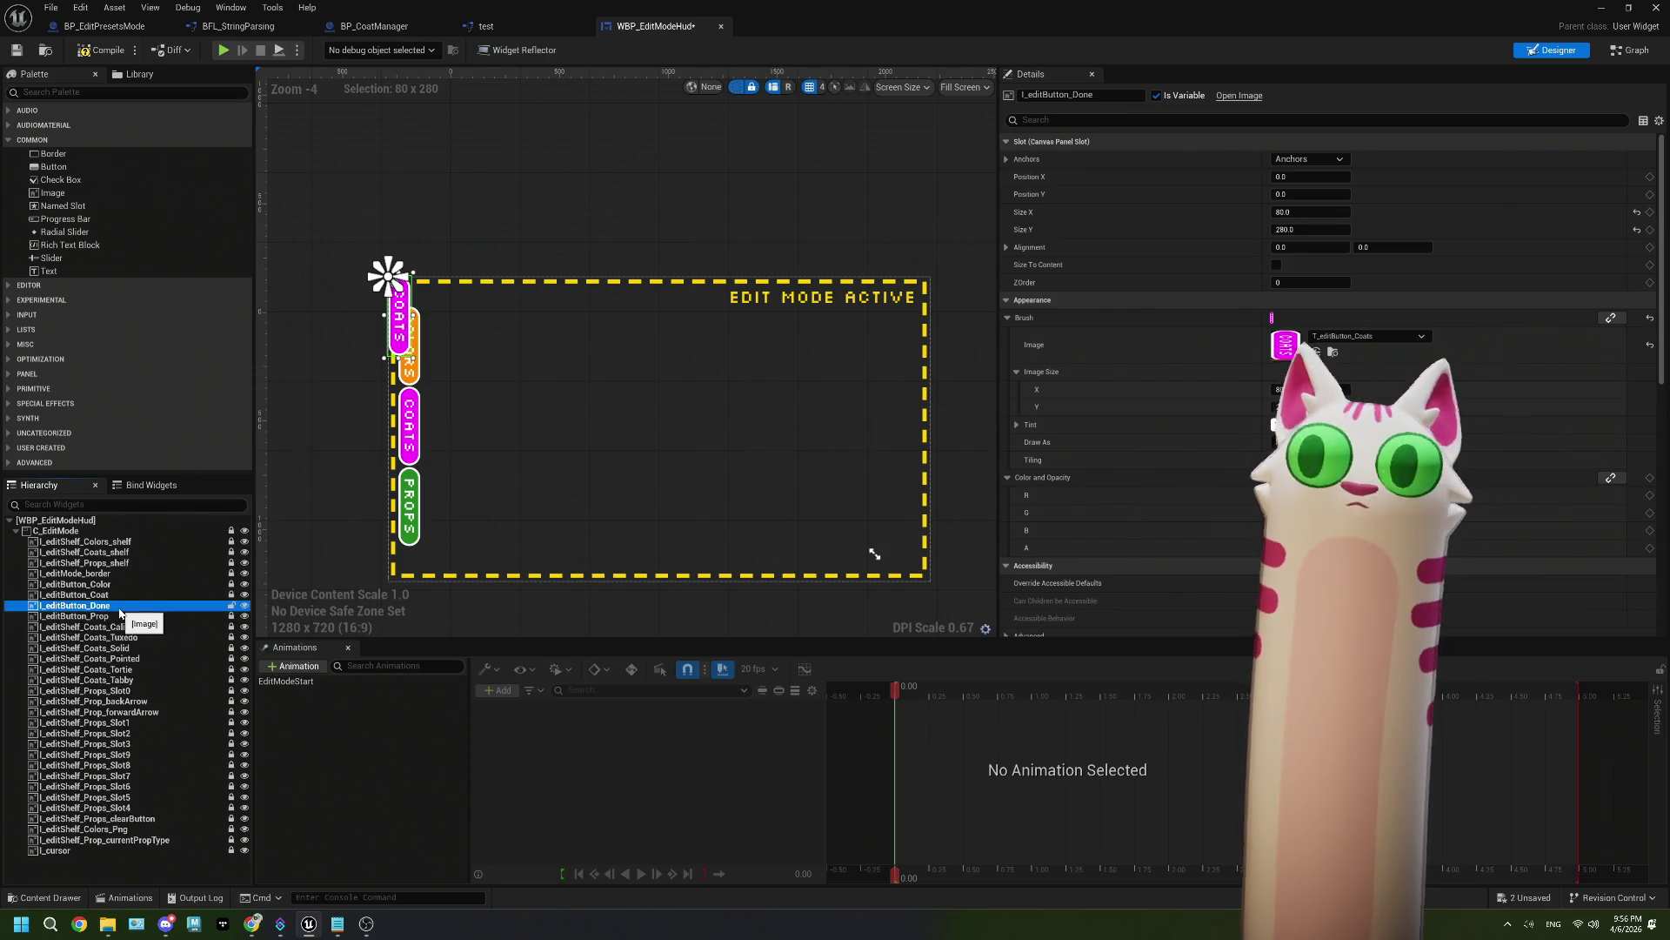
Step: Set I_editButton_Done's brush image to T_editButton_Done and move it into the HUD frame
click(121, 609)
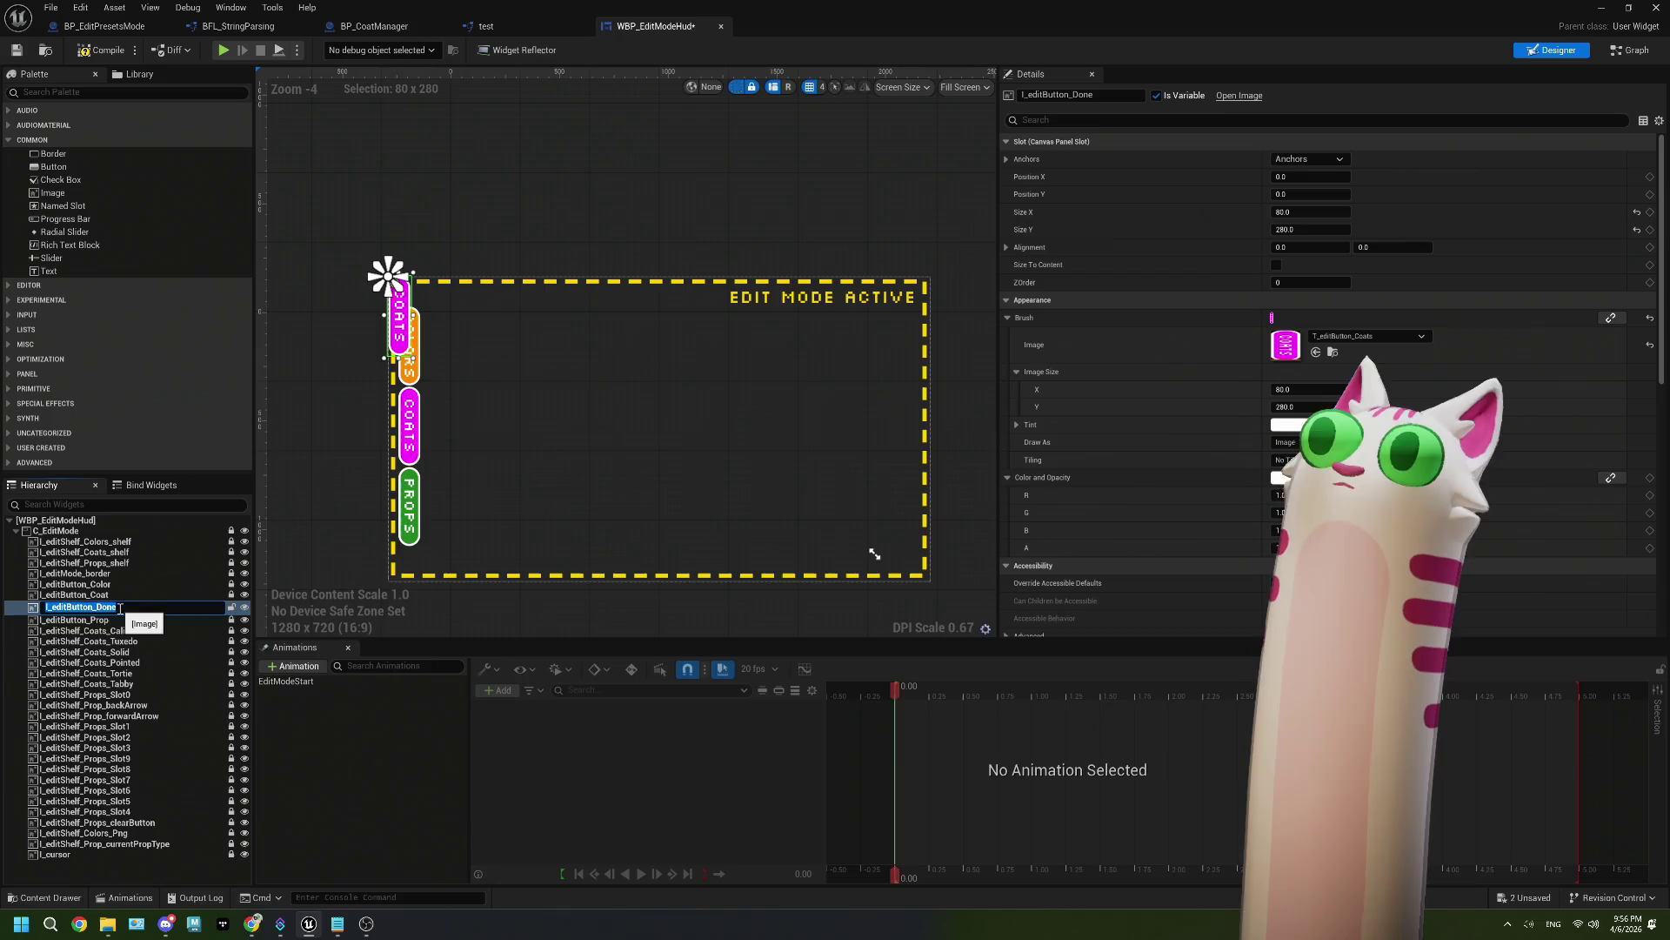
click(1398, 337)
click(1461, 485)
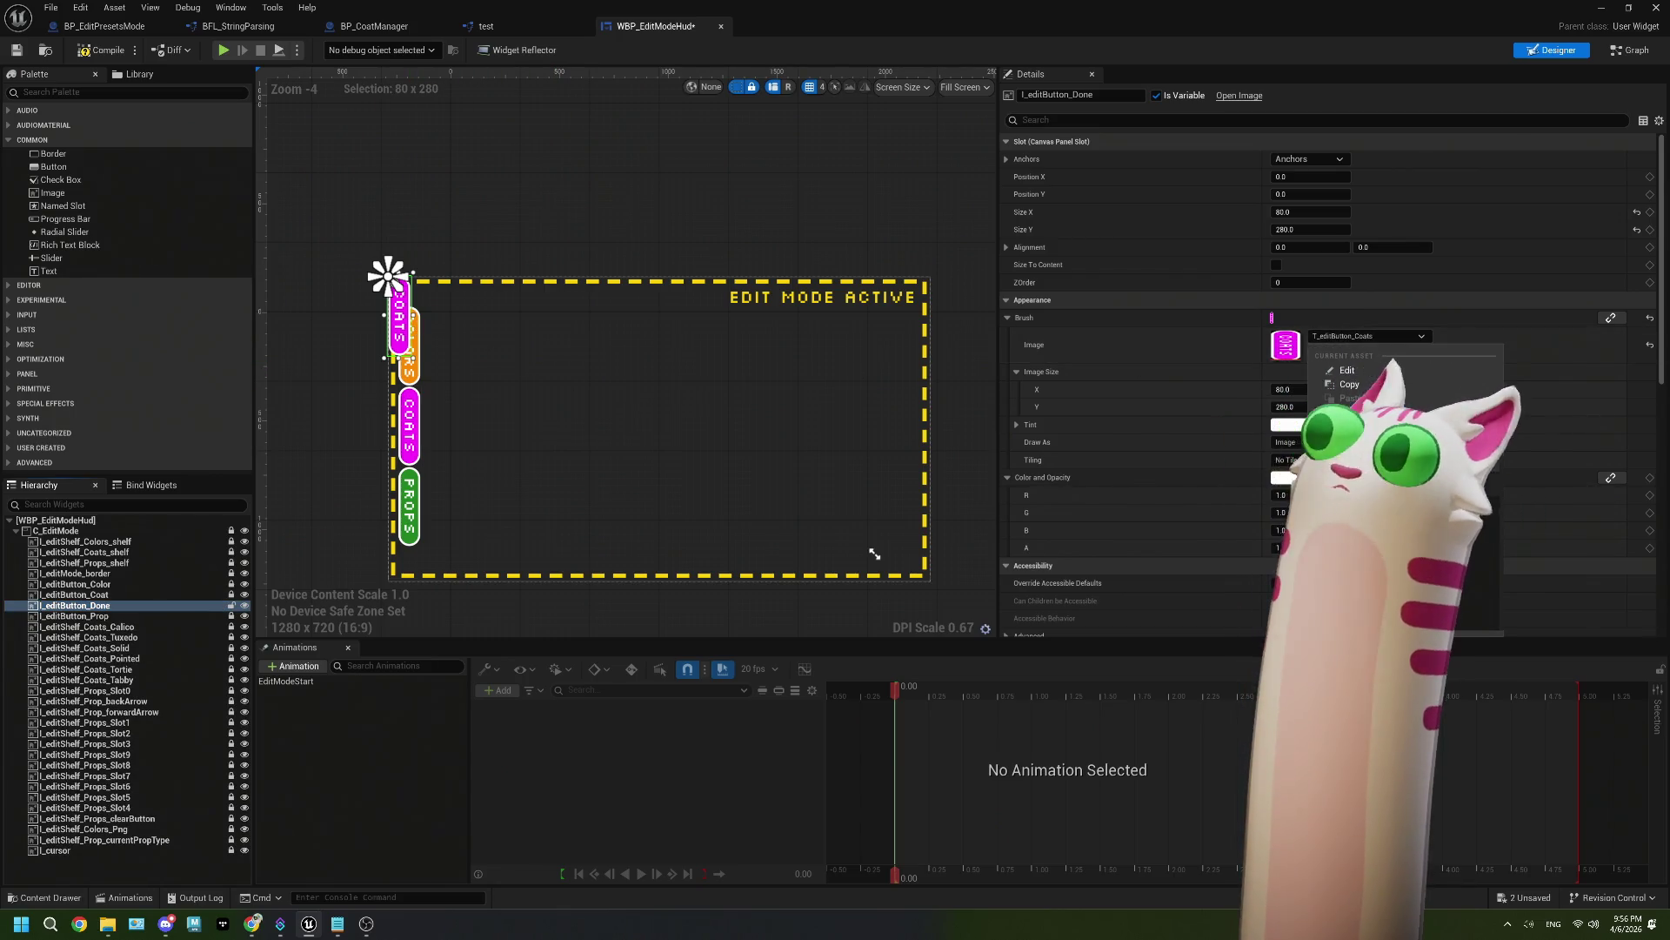
mouse_move(398, 323)
mouse_down()
mouse_move(462, 337)
mouse_move(409, 351)
mouse_up()
Step: Drag the DONE button toward the HUD's right edge, undoing one vertical position change
scroll(409, 351, up, 6)
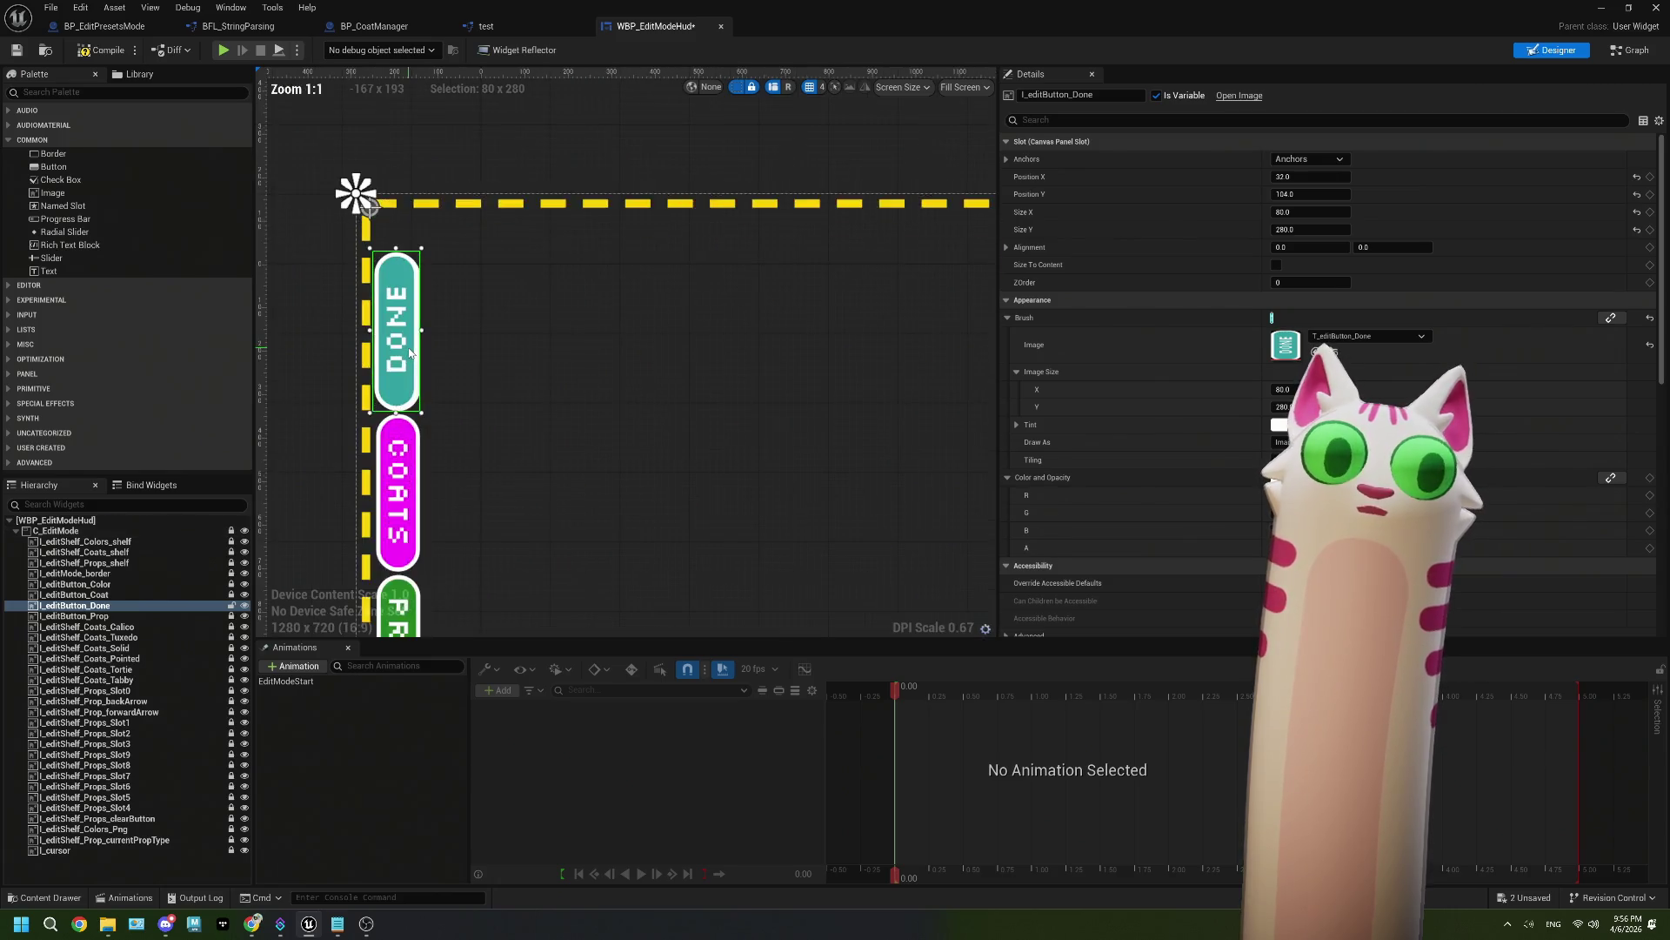
drag(399, 361, 403, 362)
scroll(538, 362, down, 6)
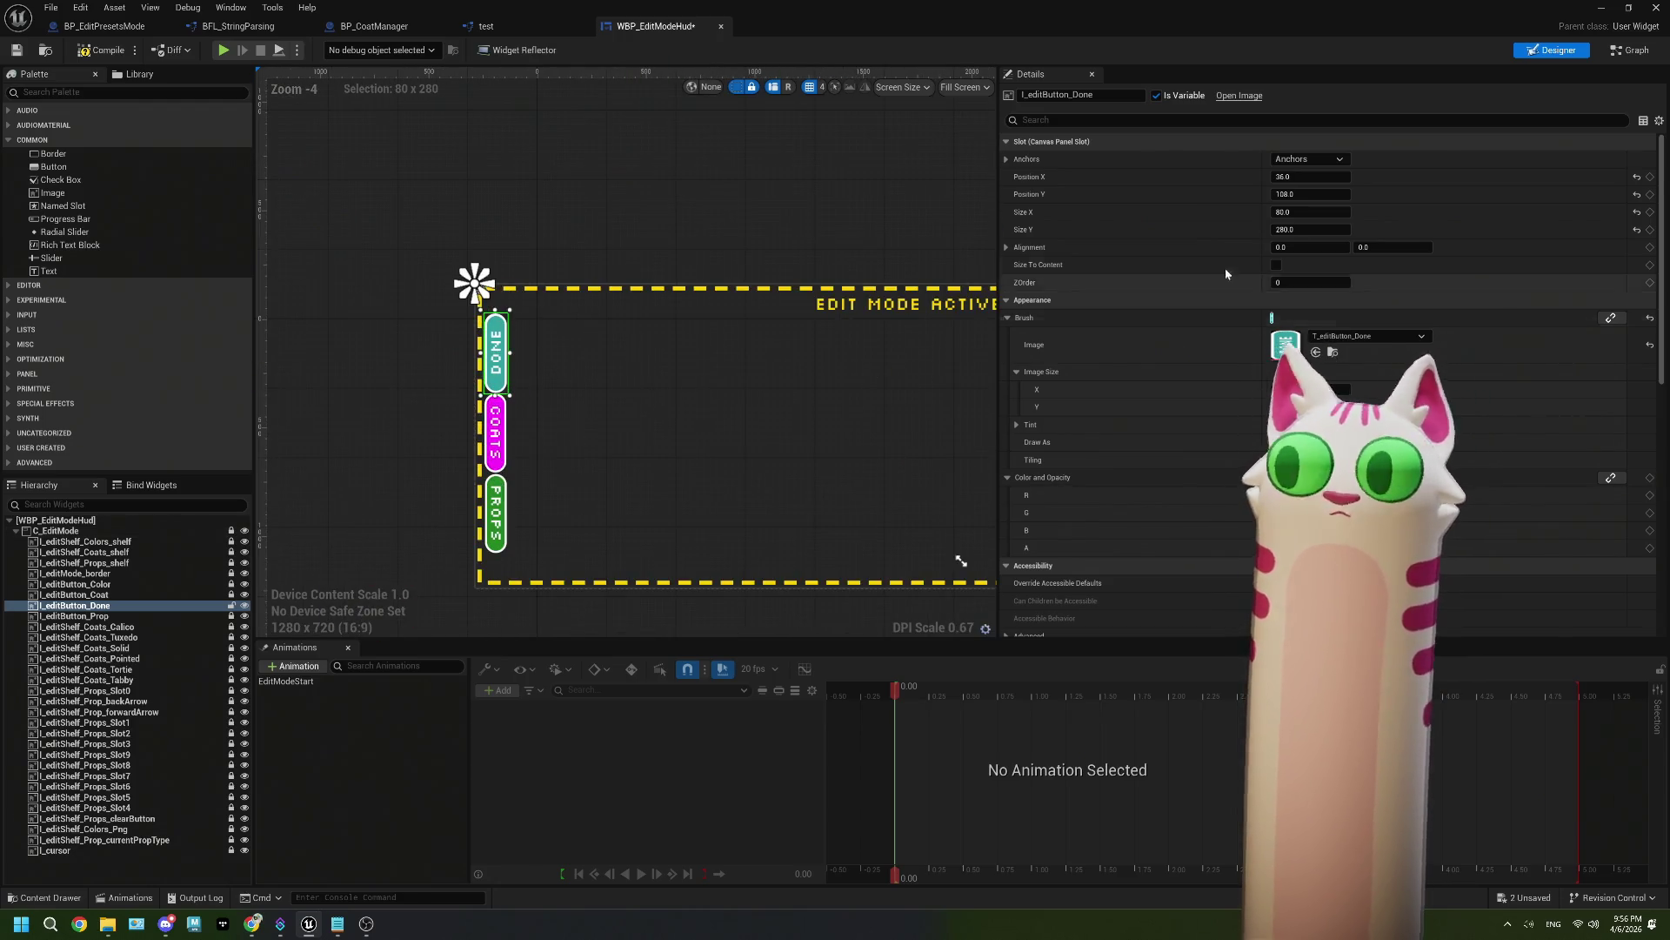
drag(1310, 194, 1479, 176)
key(ctrl+z)
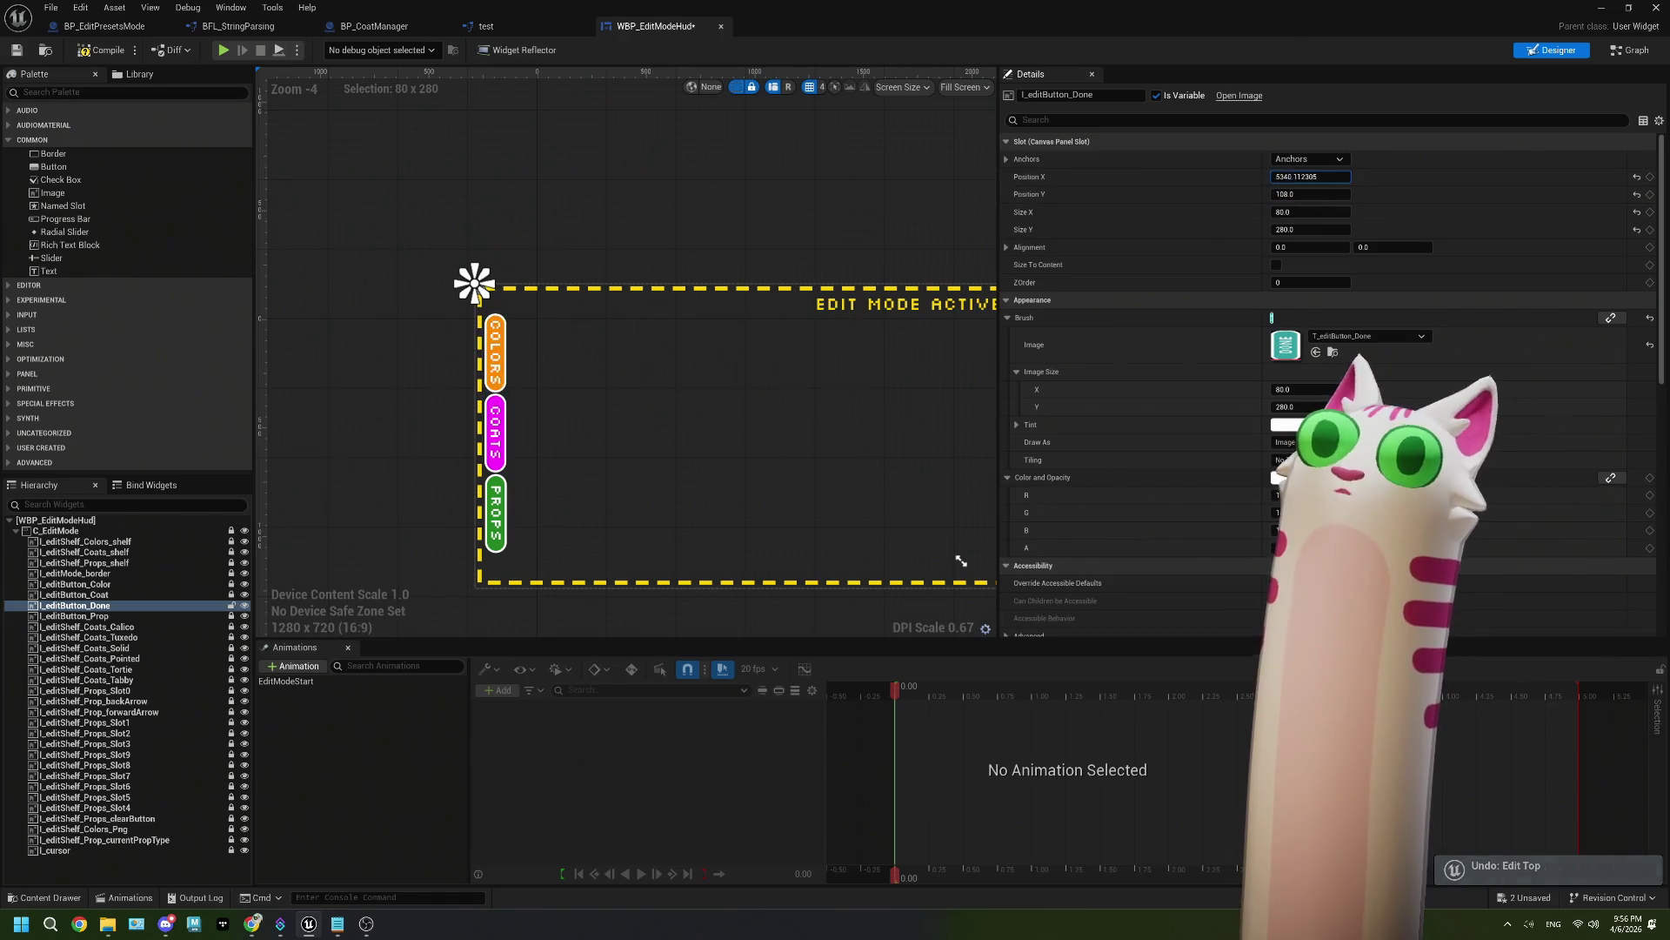
drag(754, 389, 496, 386)
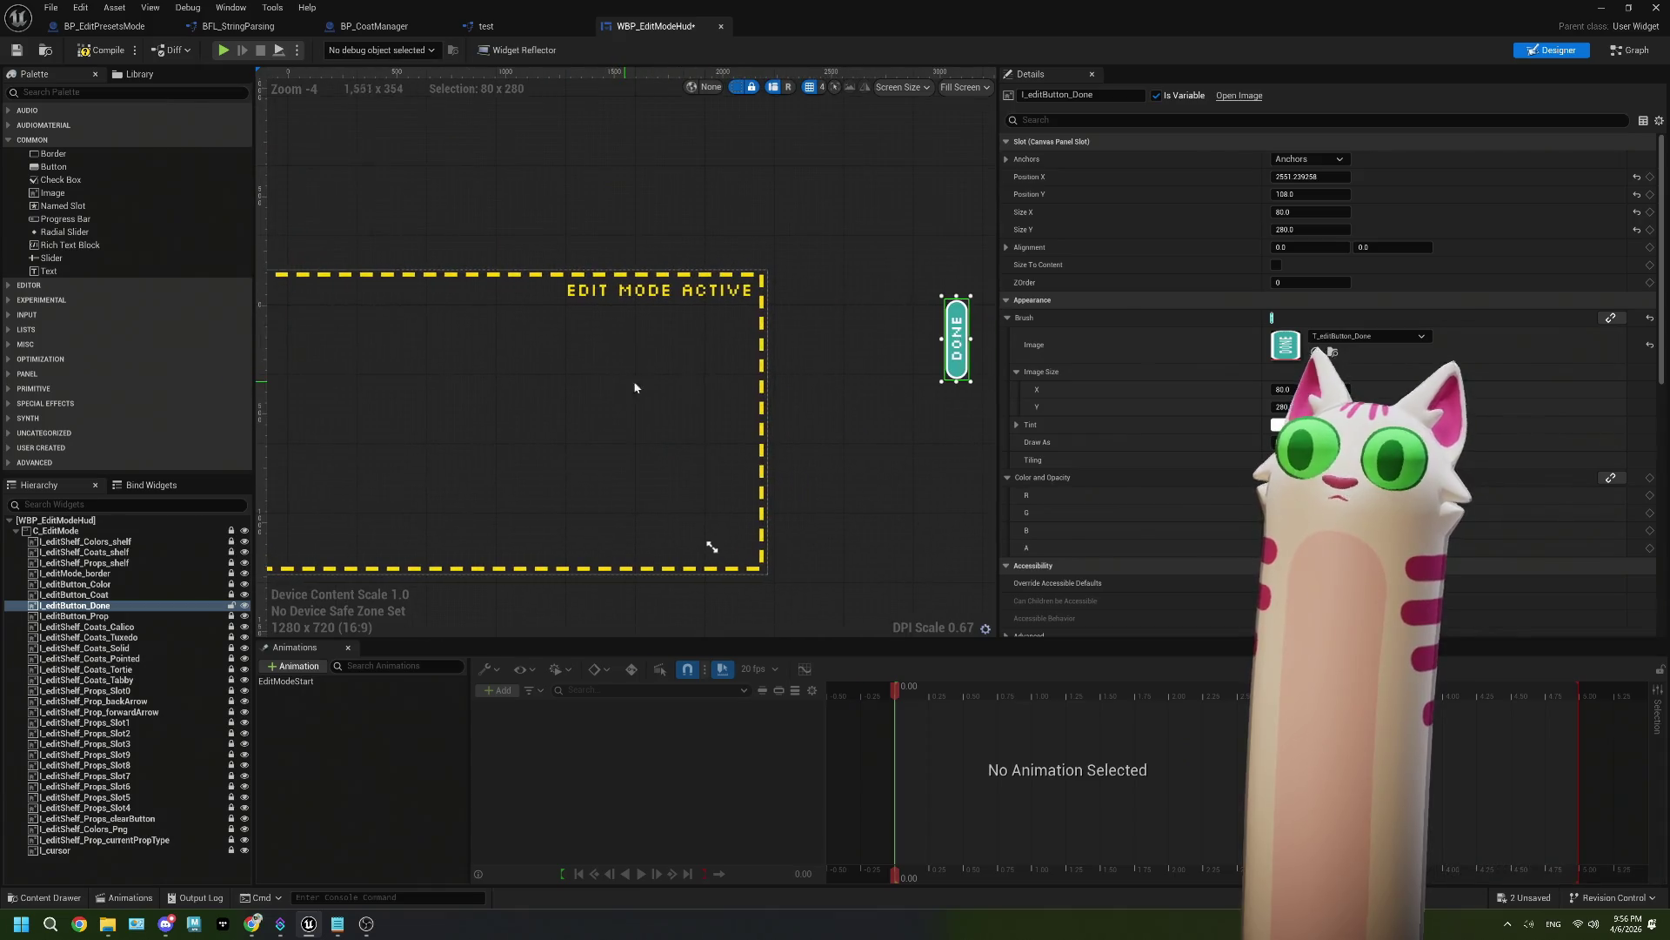
drag(1309, 176, 1264, 177)
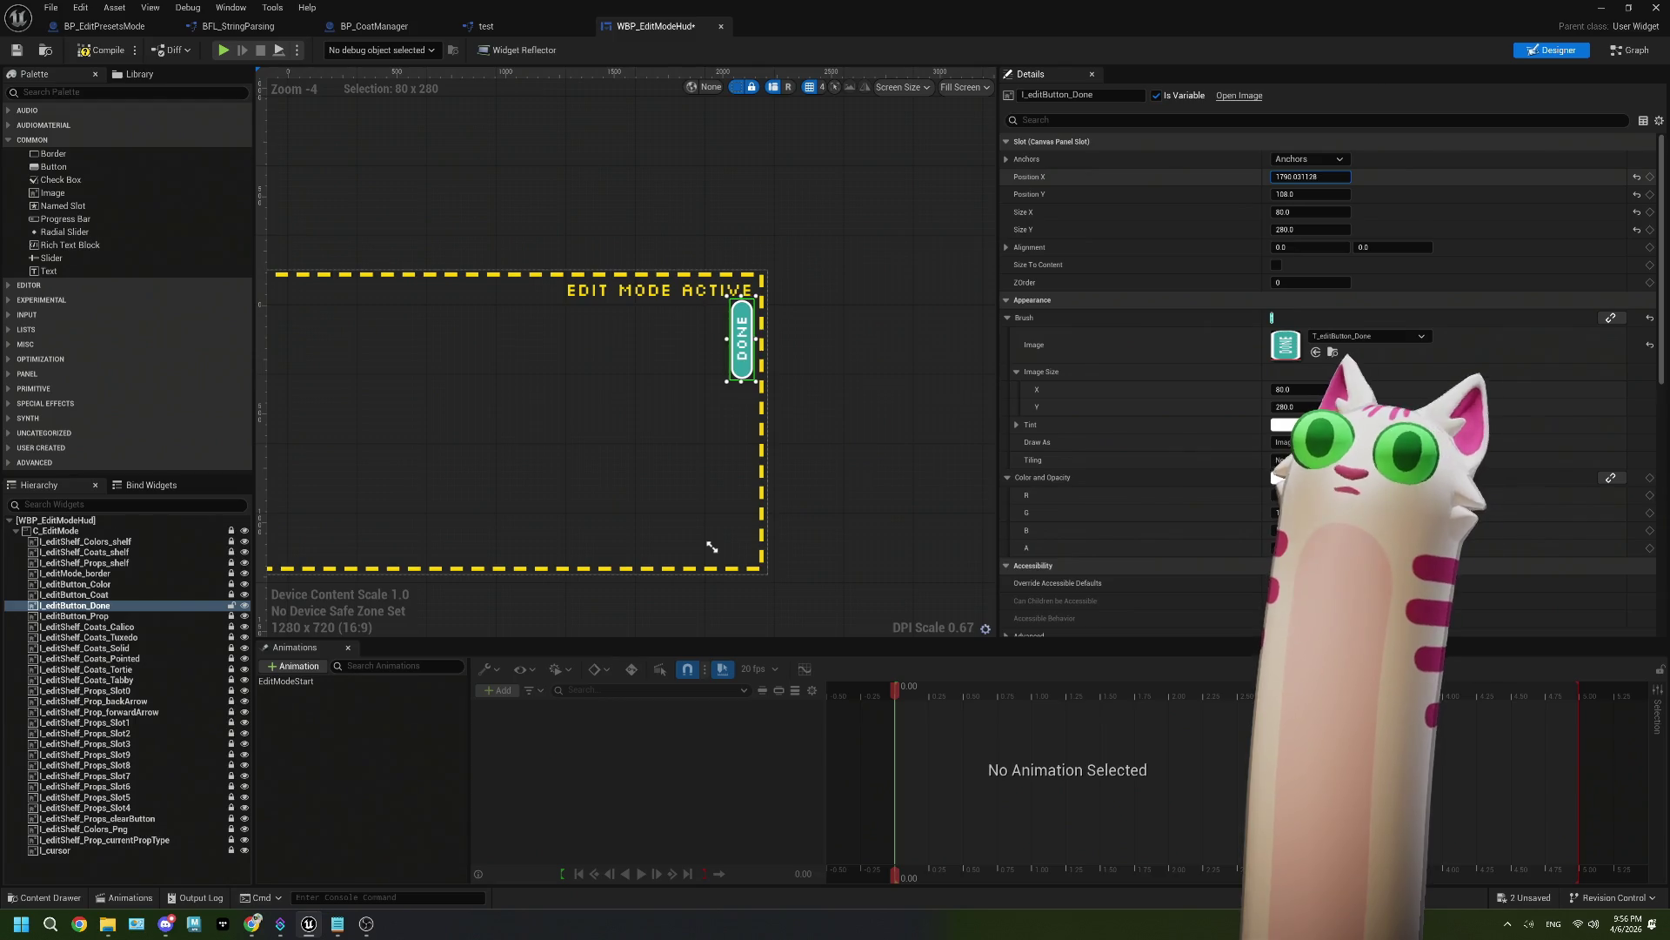
Step: Type an exact horizontal position, placing the DONE button at 1794, 108
click(1323, 178)
text(1790)
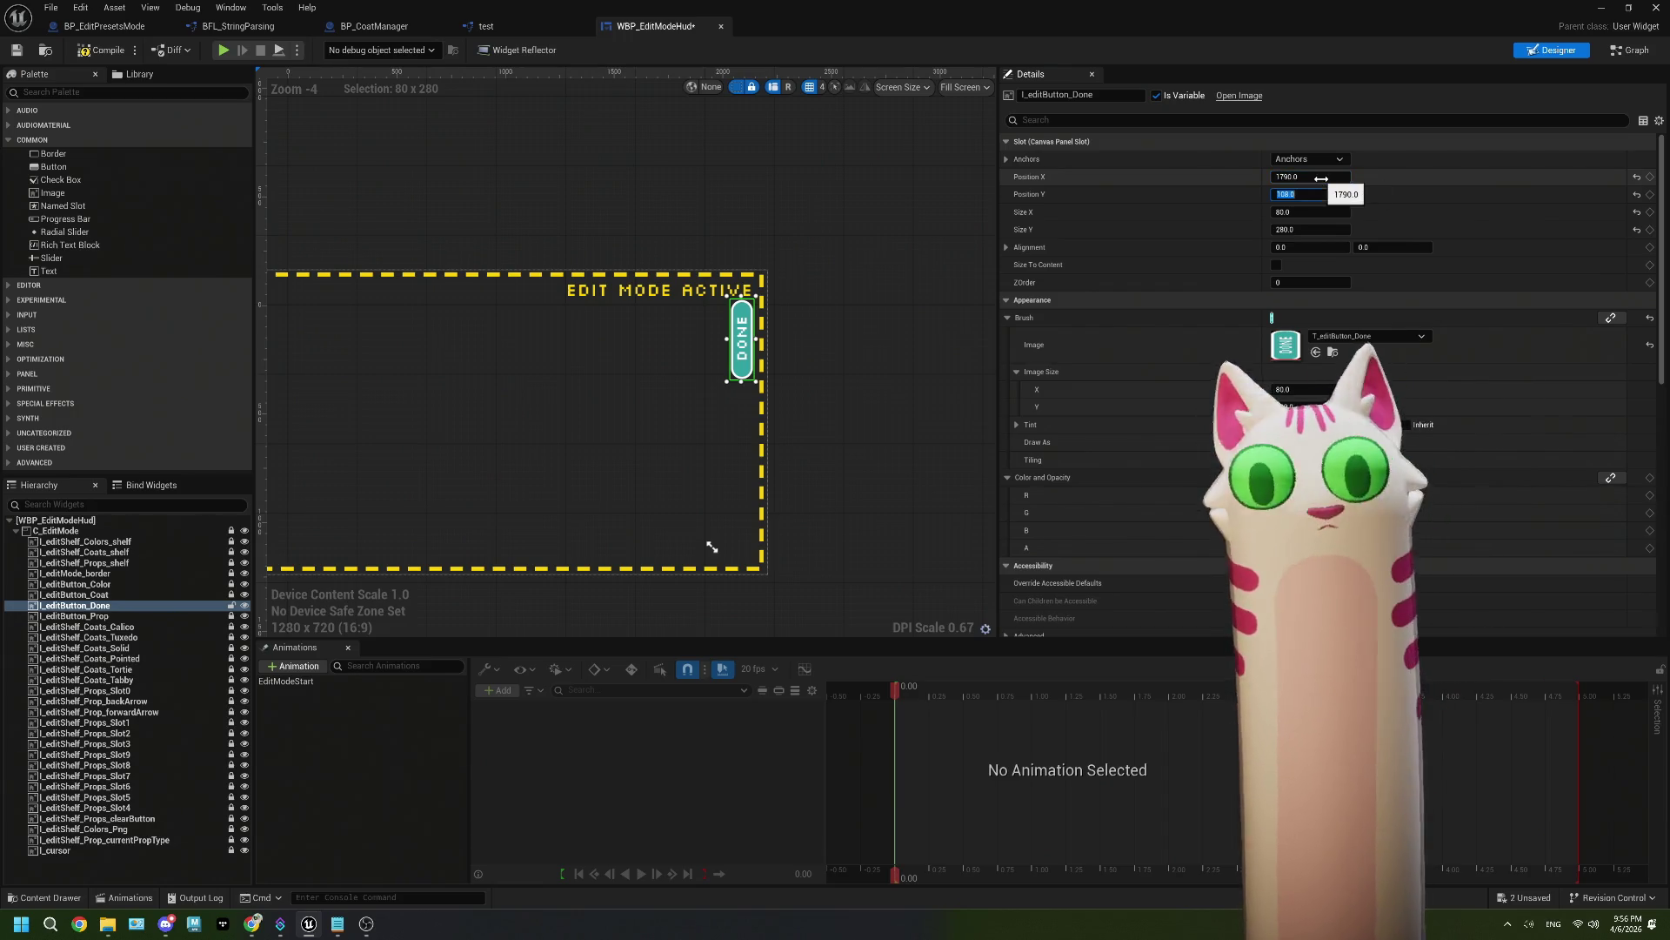
click(882, 328)
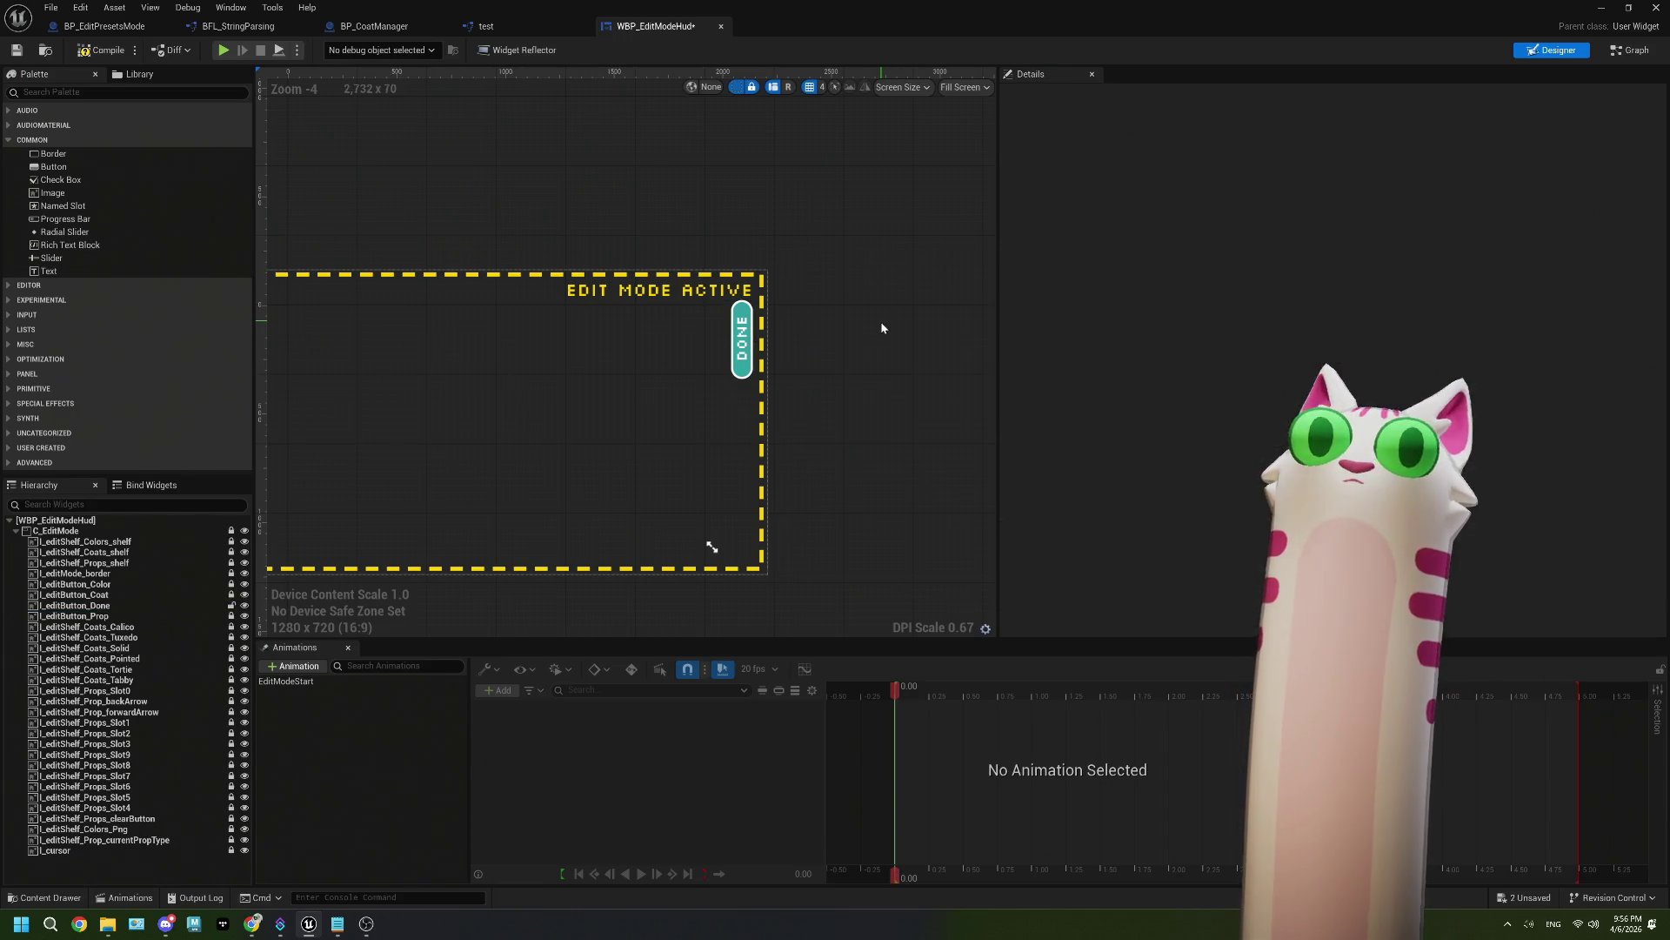
click(731, 364)
click(1315, 175)
text(178)
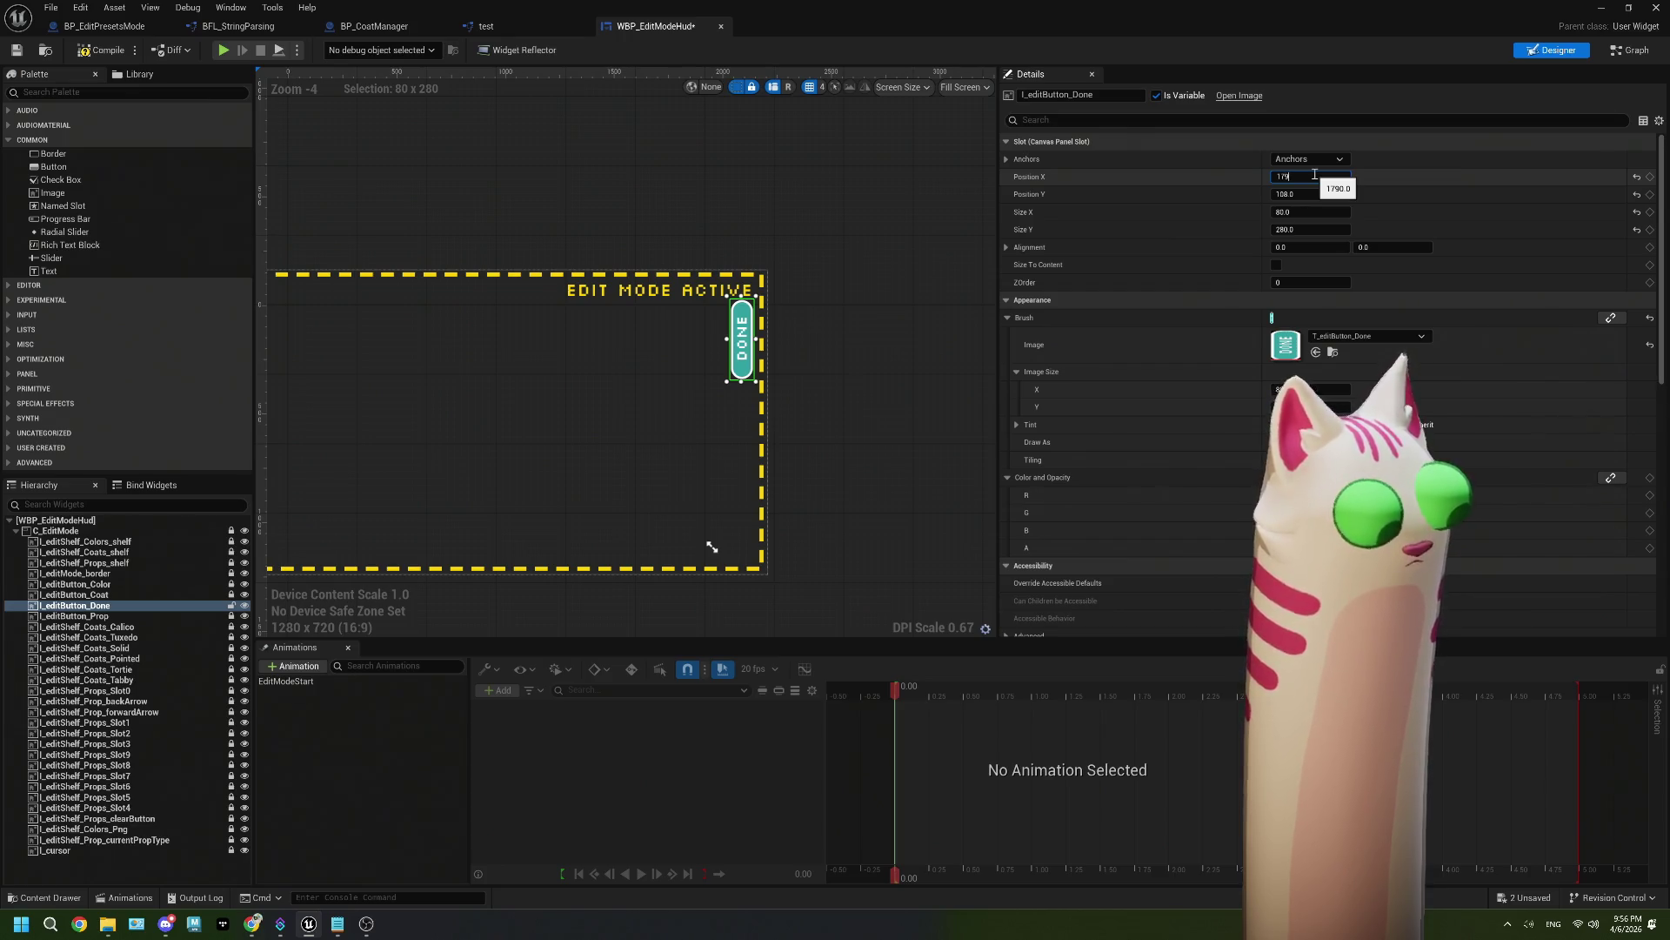
key(Return)
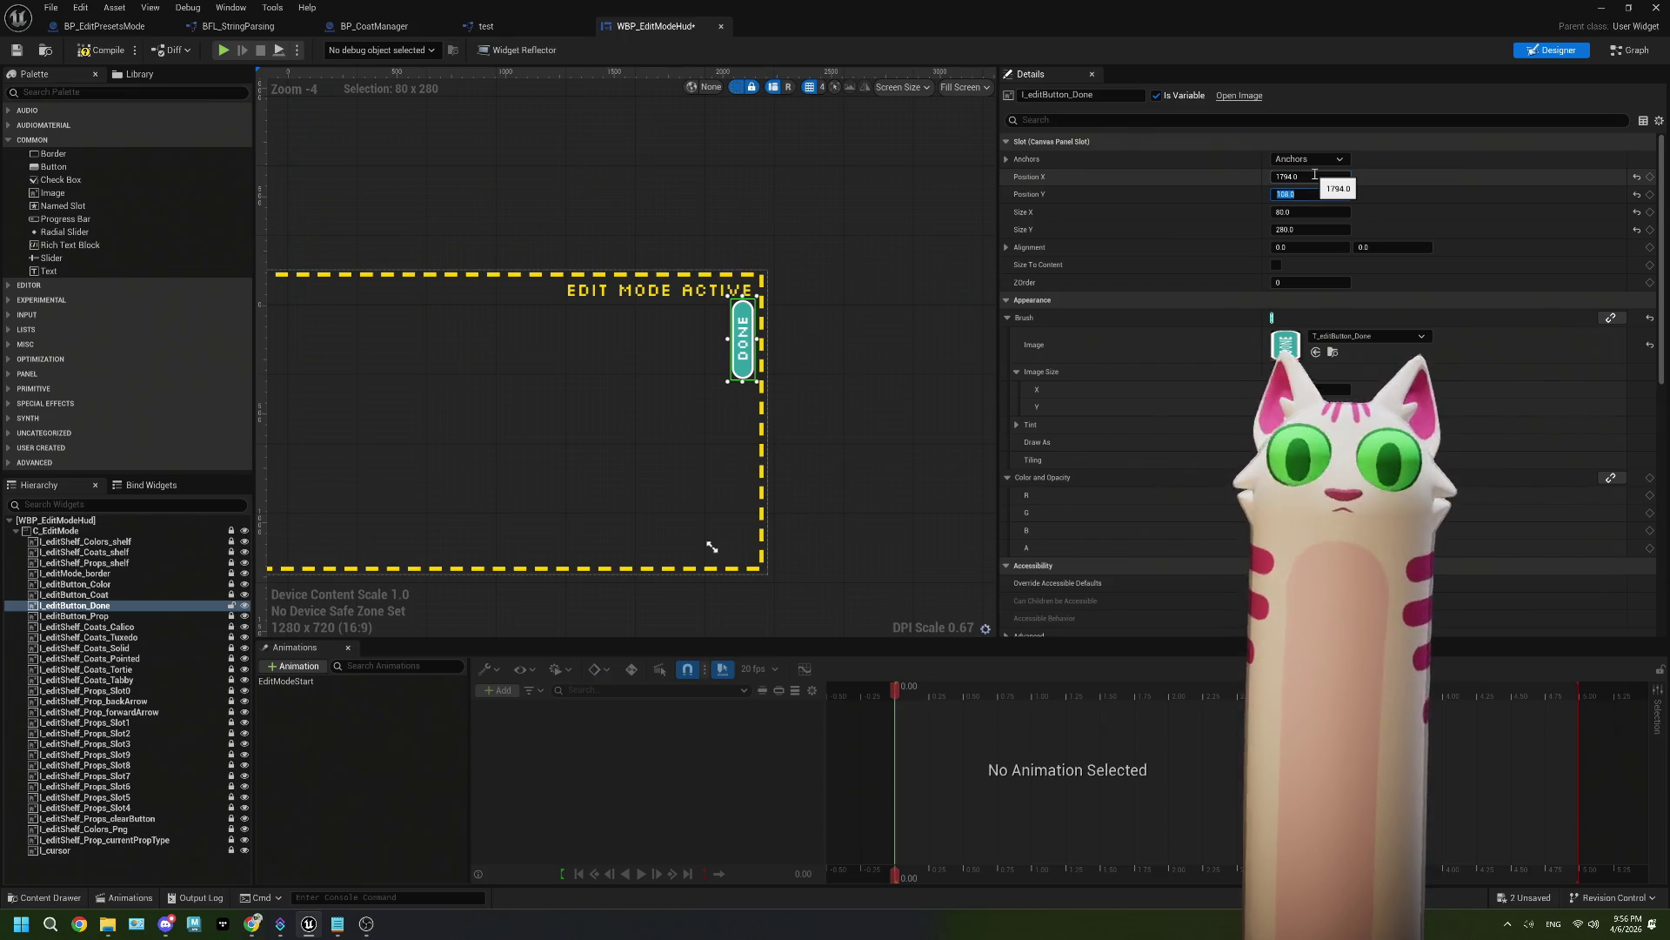
click(799, 423)
scroll(798, 424, down, 2)
scroll(800, 423, up, 1)
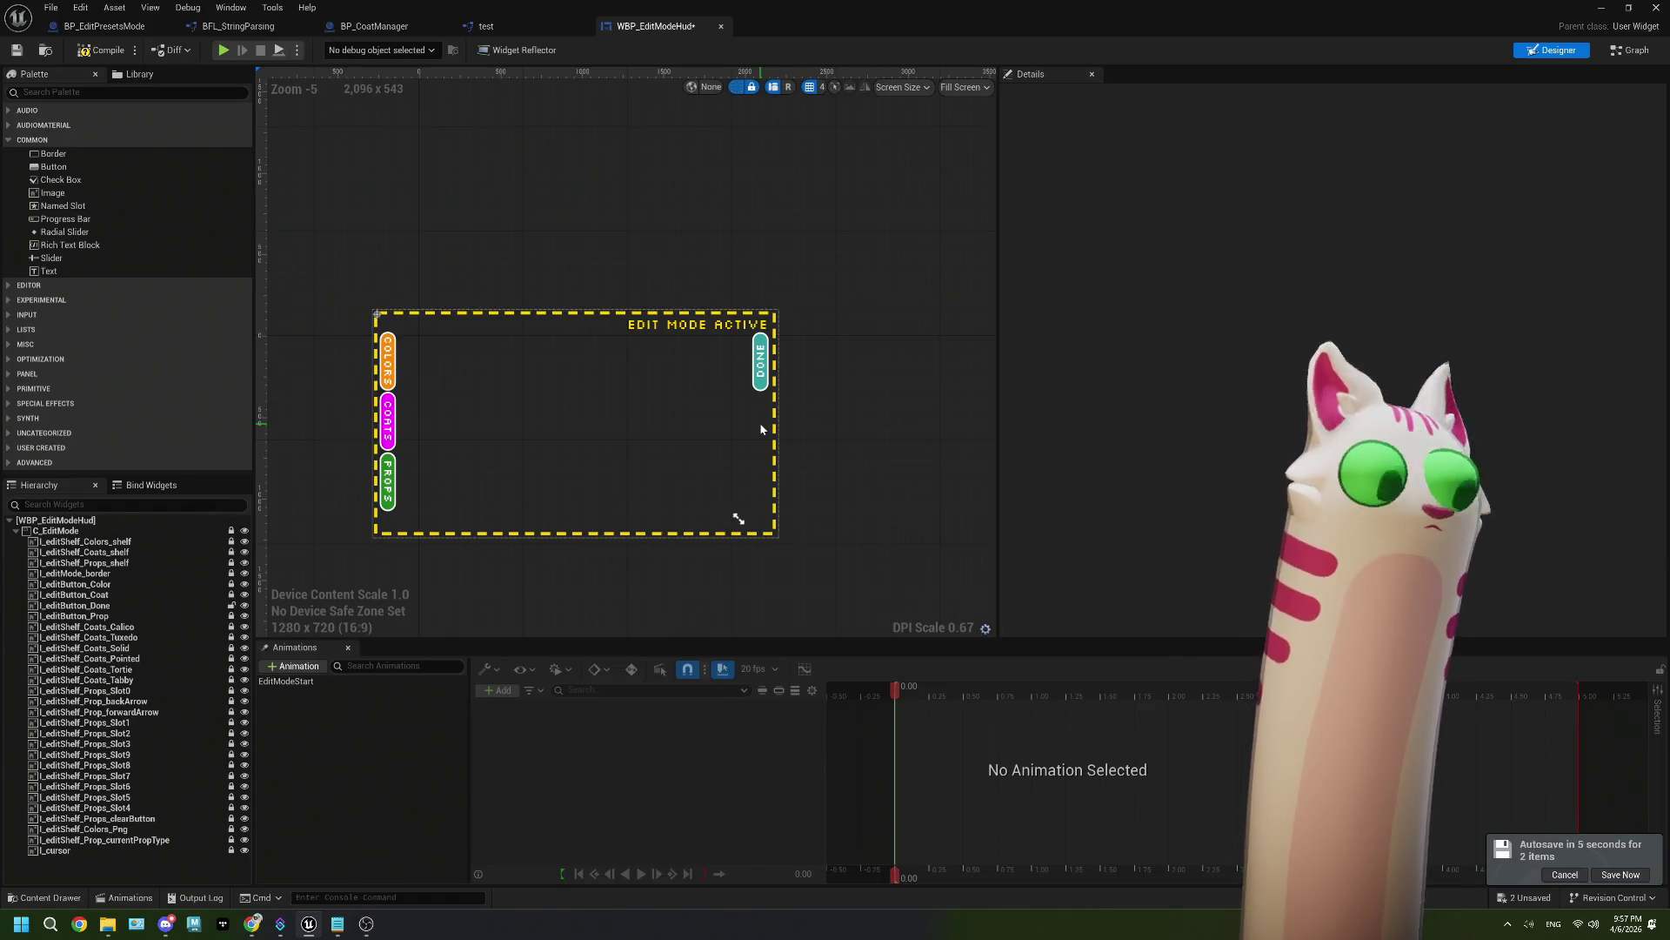
Step: Compile the HUD widget, select I_editButton_Done, and switch to the BP_EditPresetsMode graph
click(86, 47)
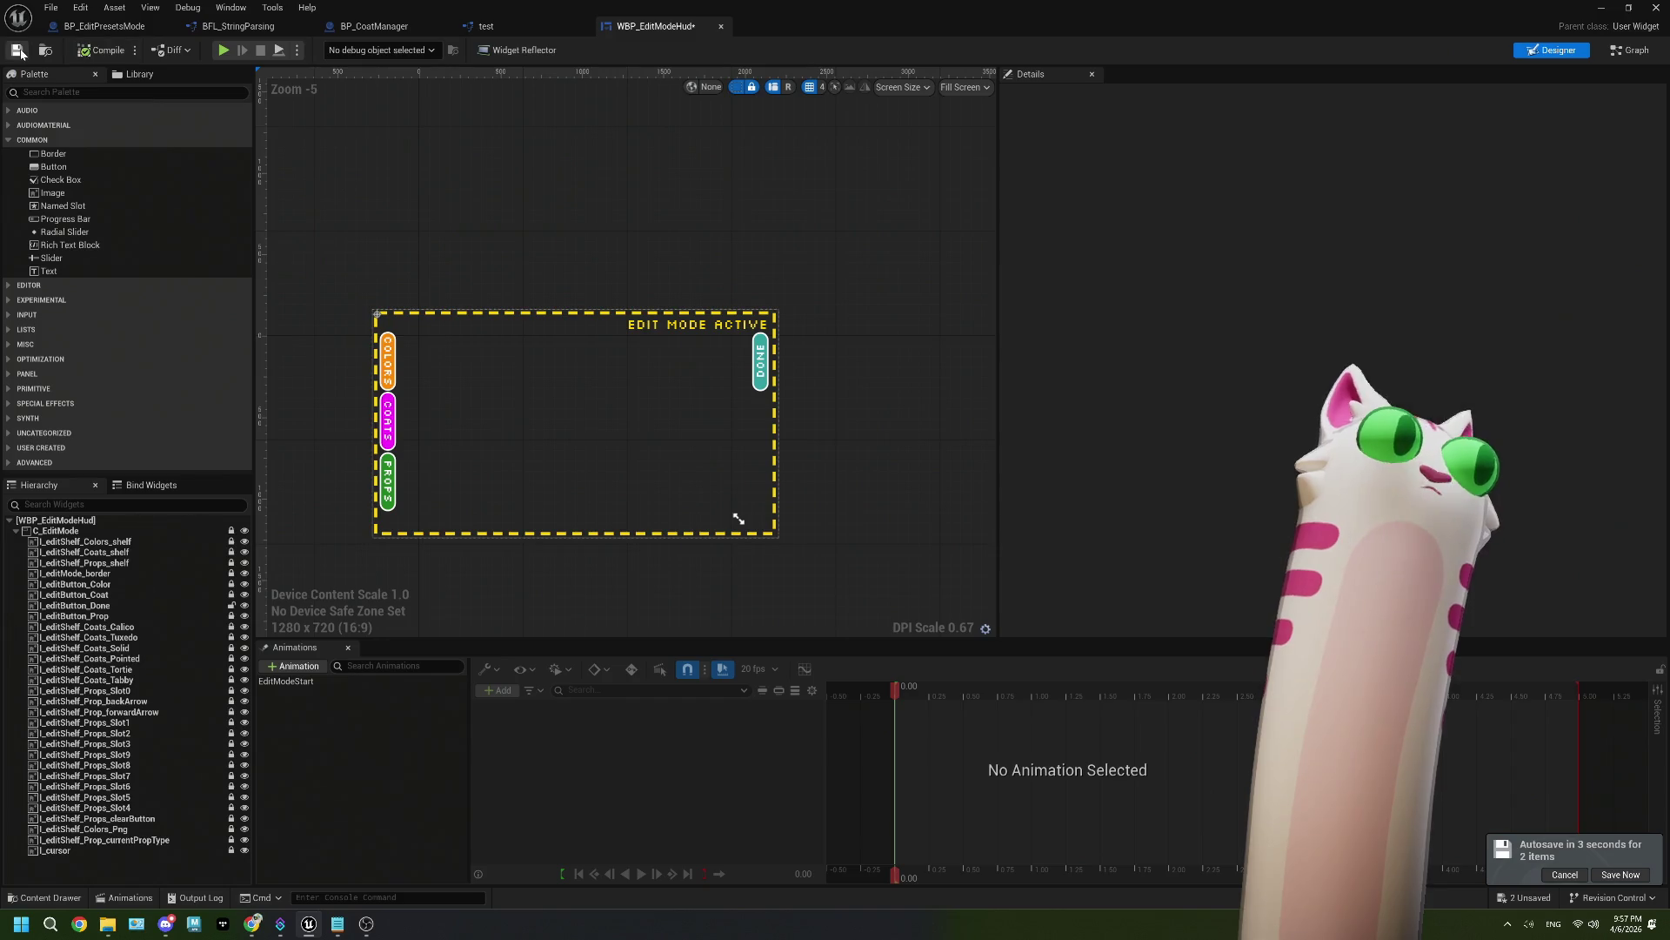
click(122, 607)
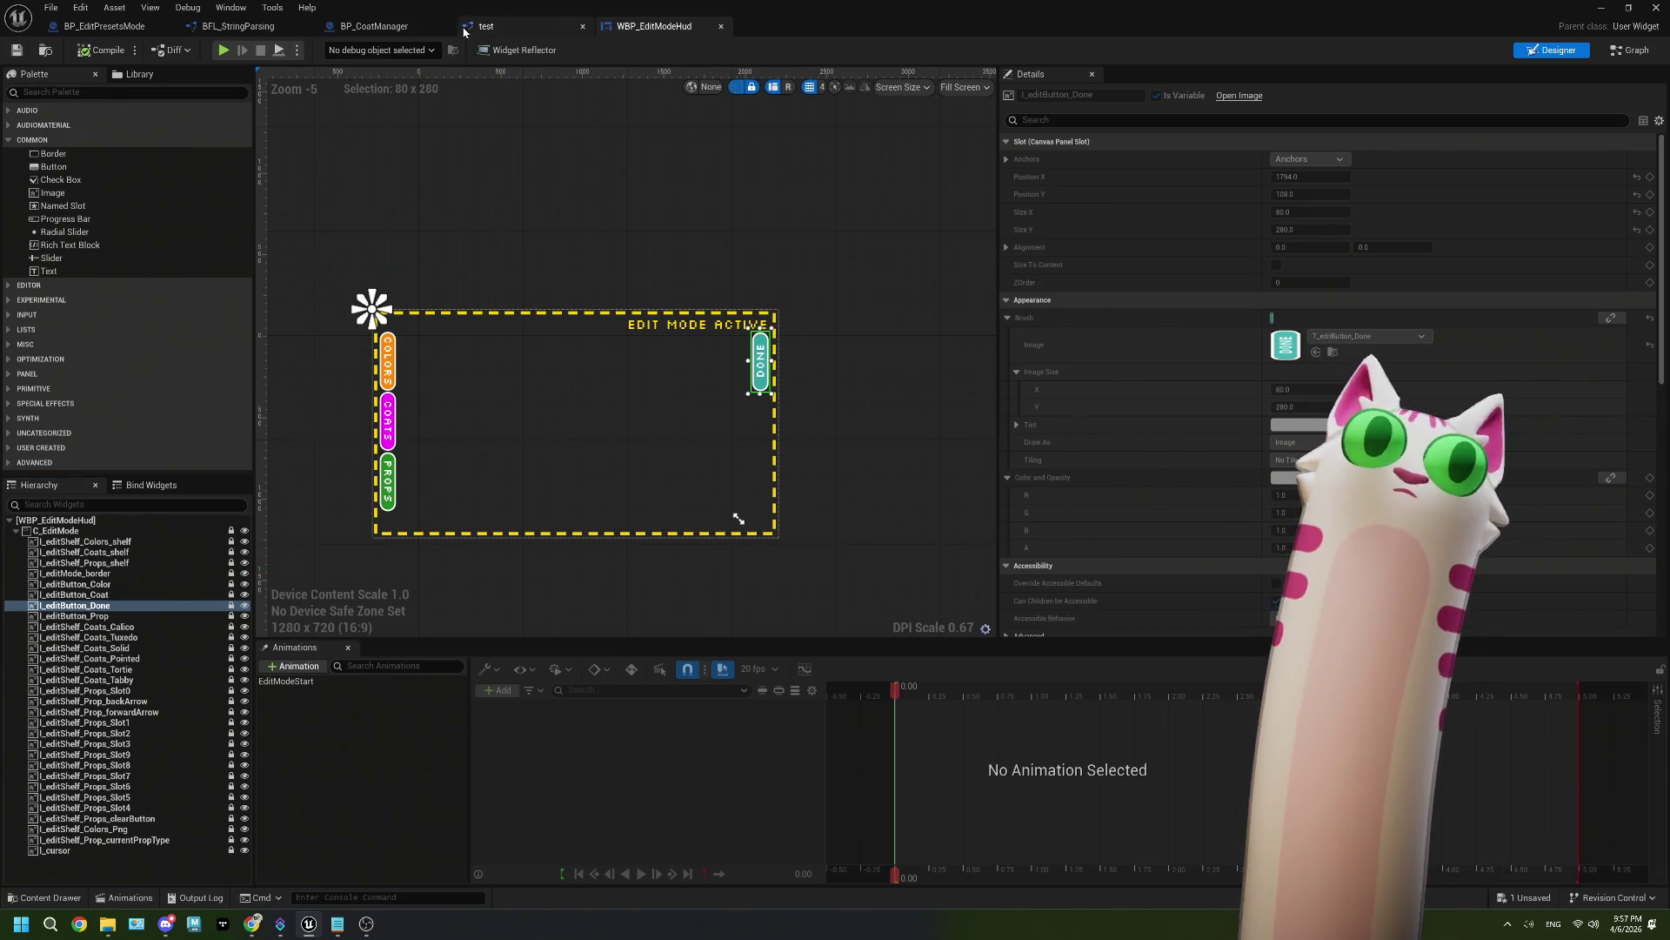
click(98, 27)
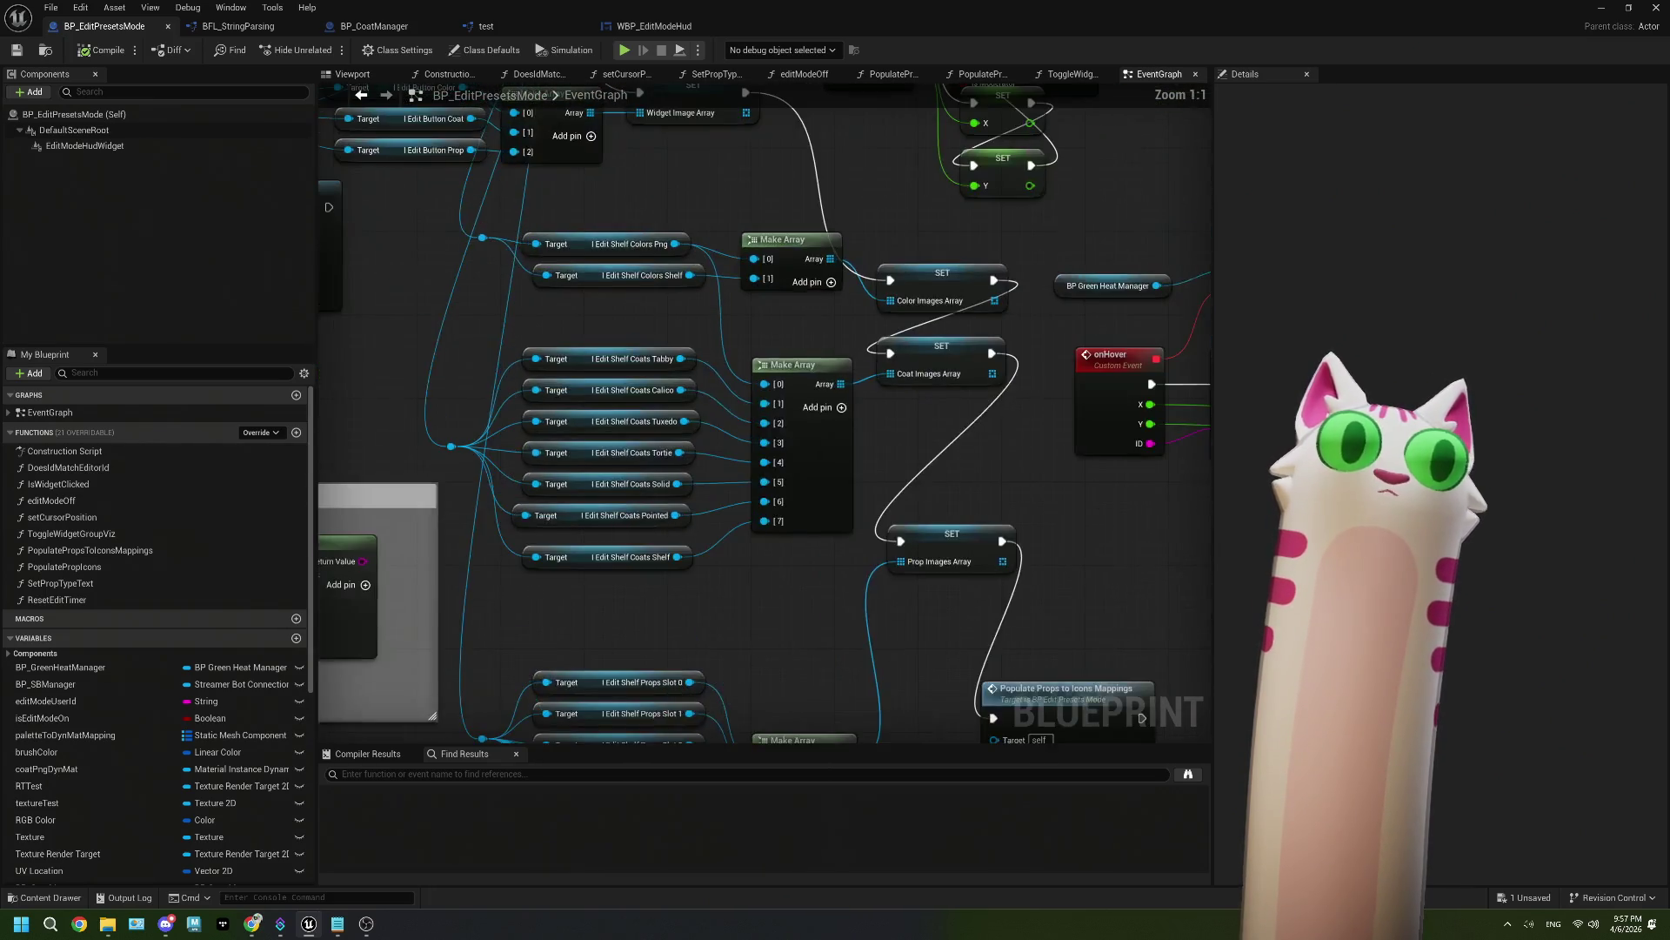
Step: Add a fourth Make Array pin and wire a Get I_editButton_Done getter from the HUD reference into slot [3]
click(662, 259)
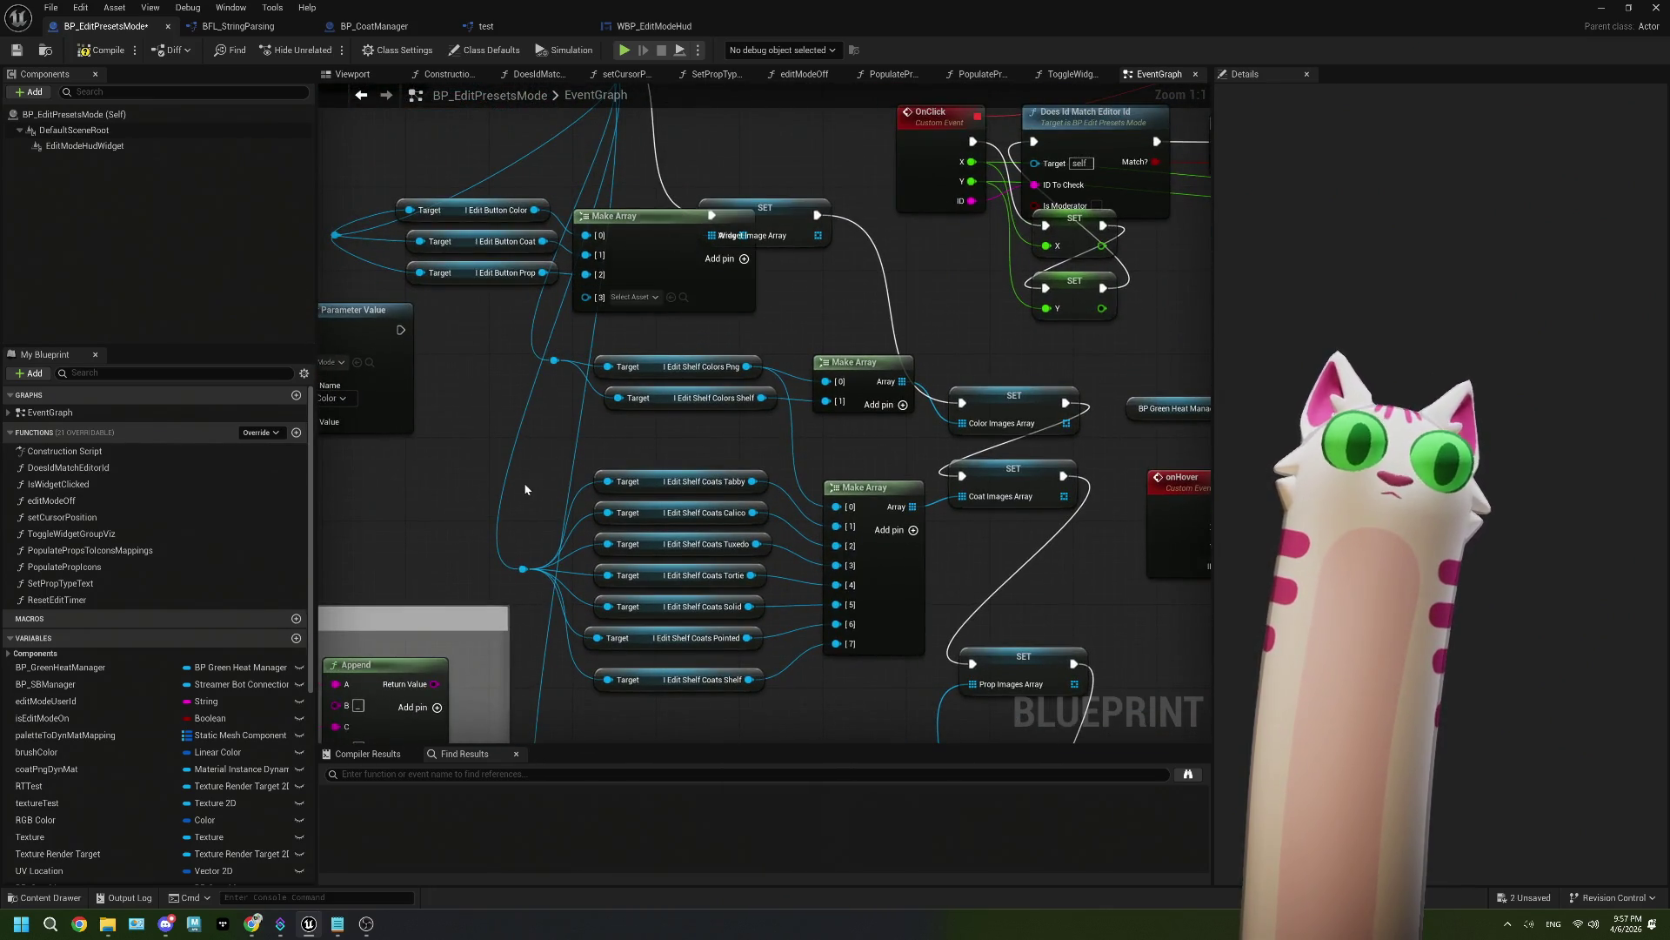
scroll(146, 808, down, 10)
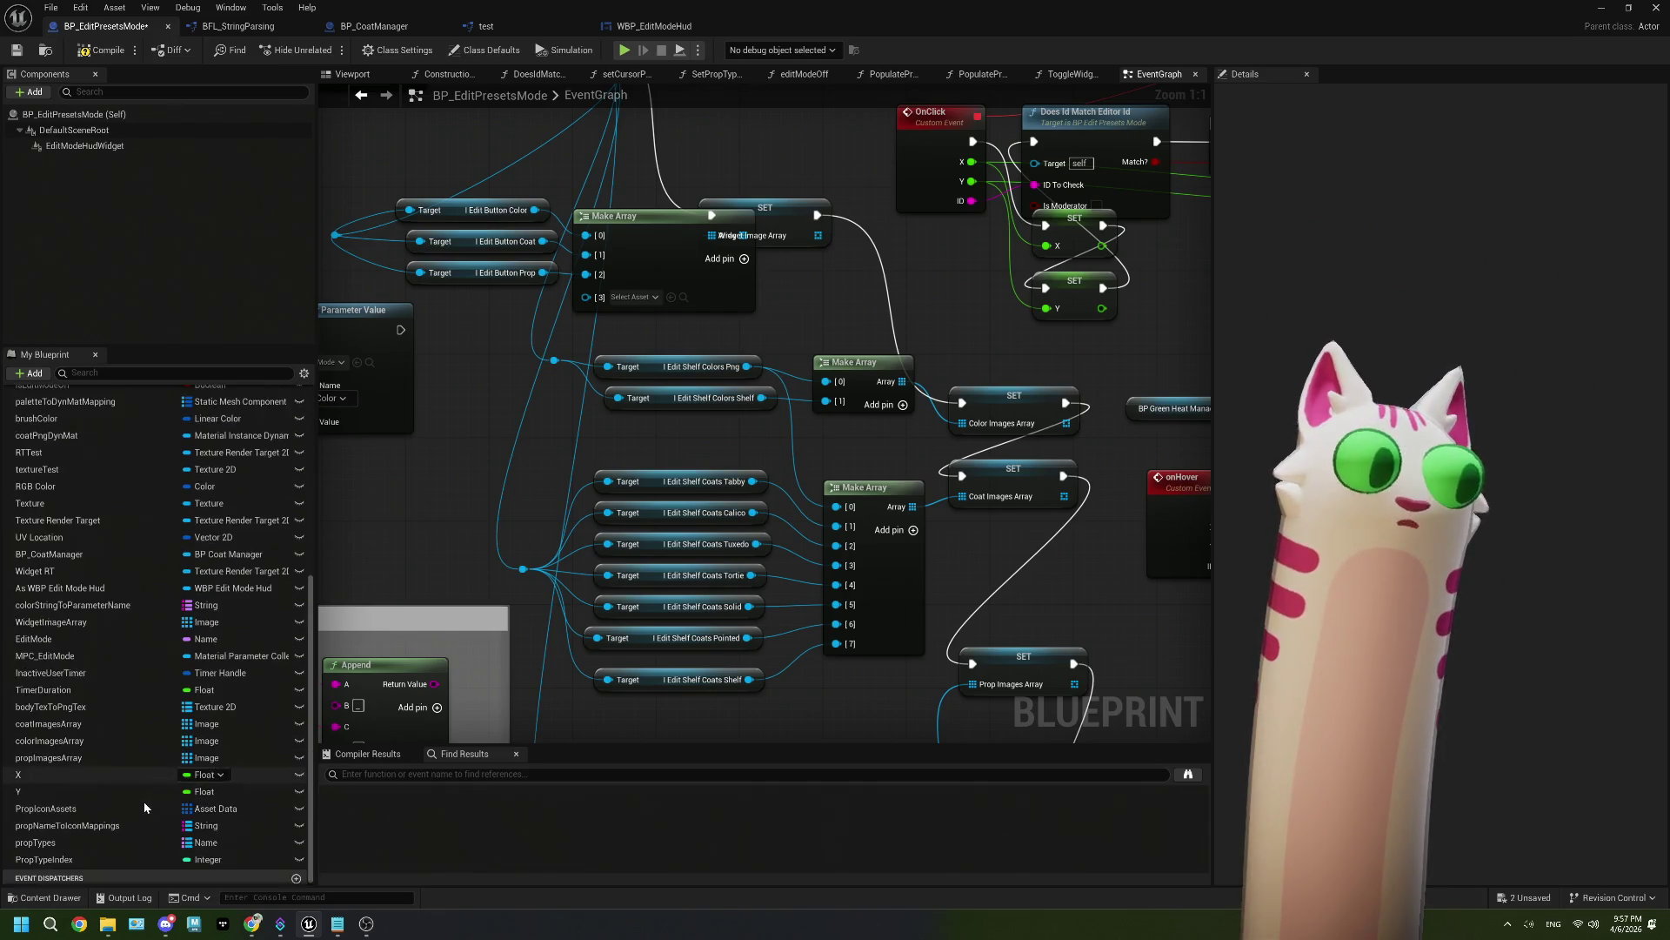
drag(430, 309, 524, 377)
text(done)
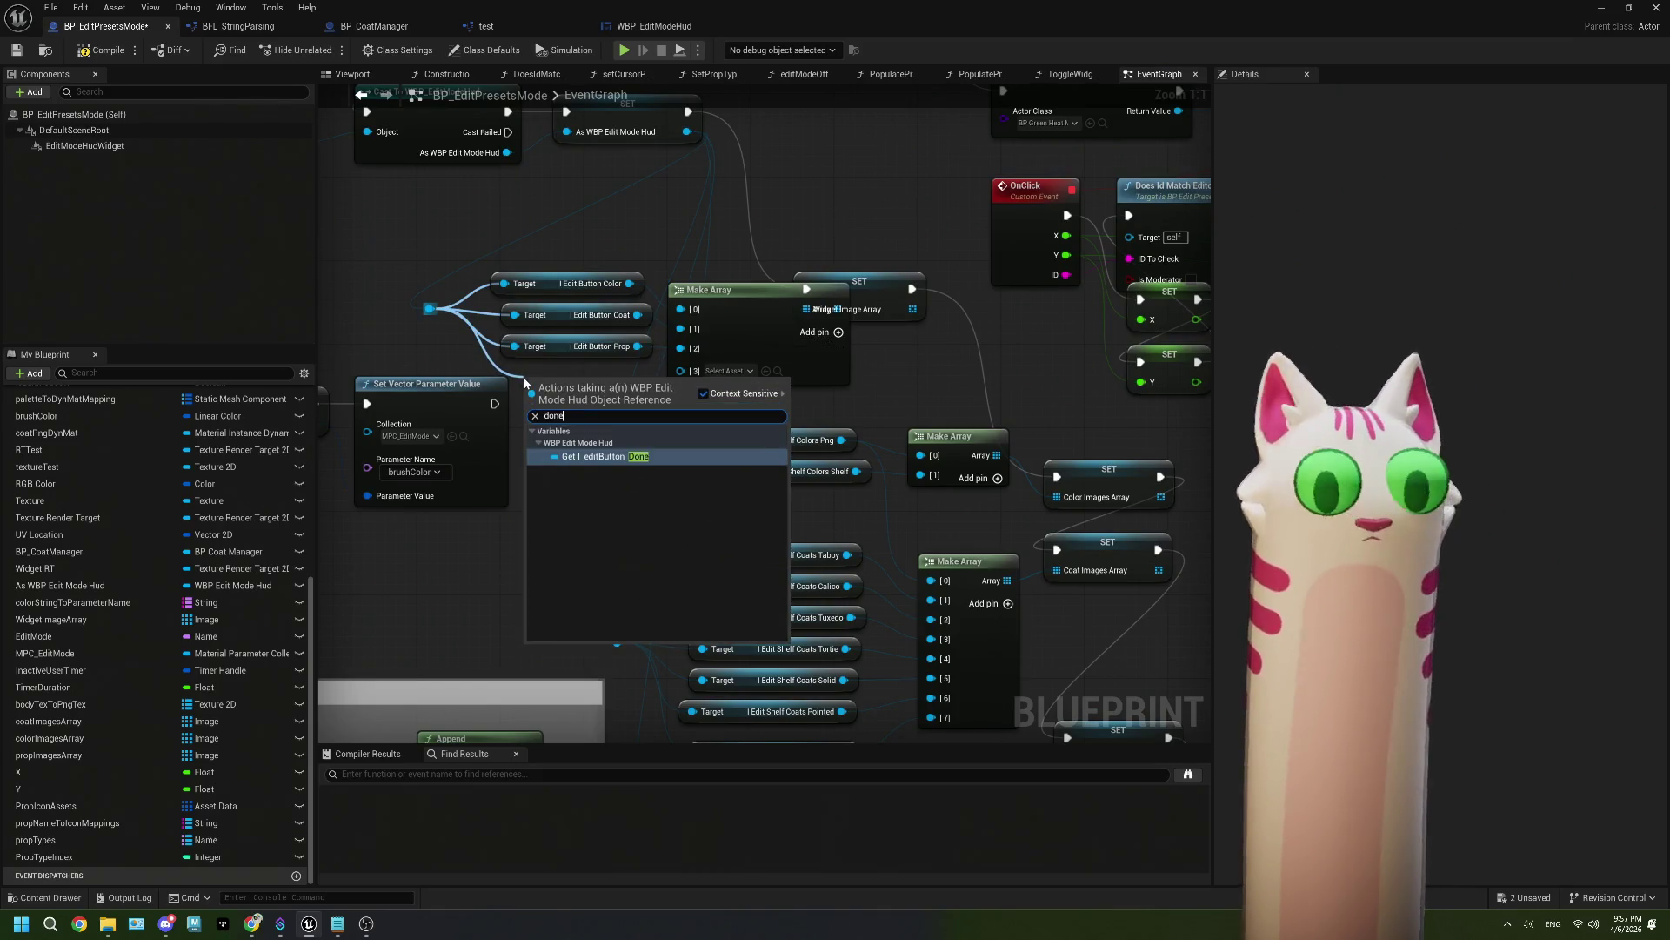
key(Return)
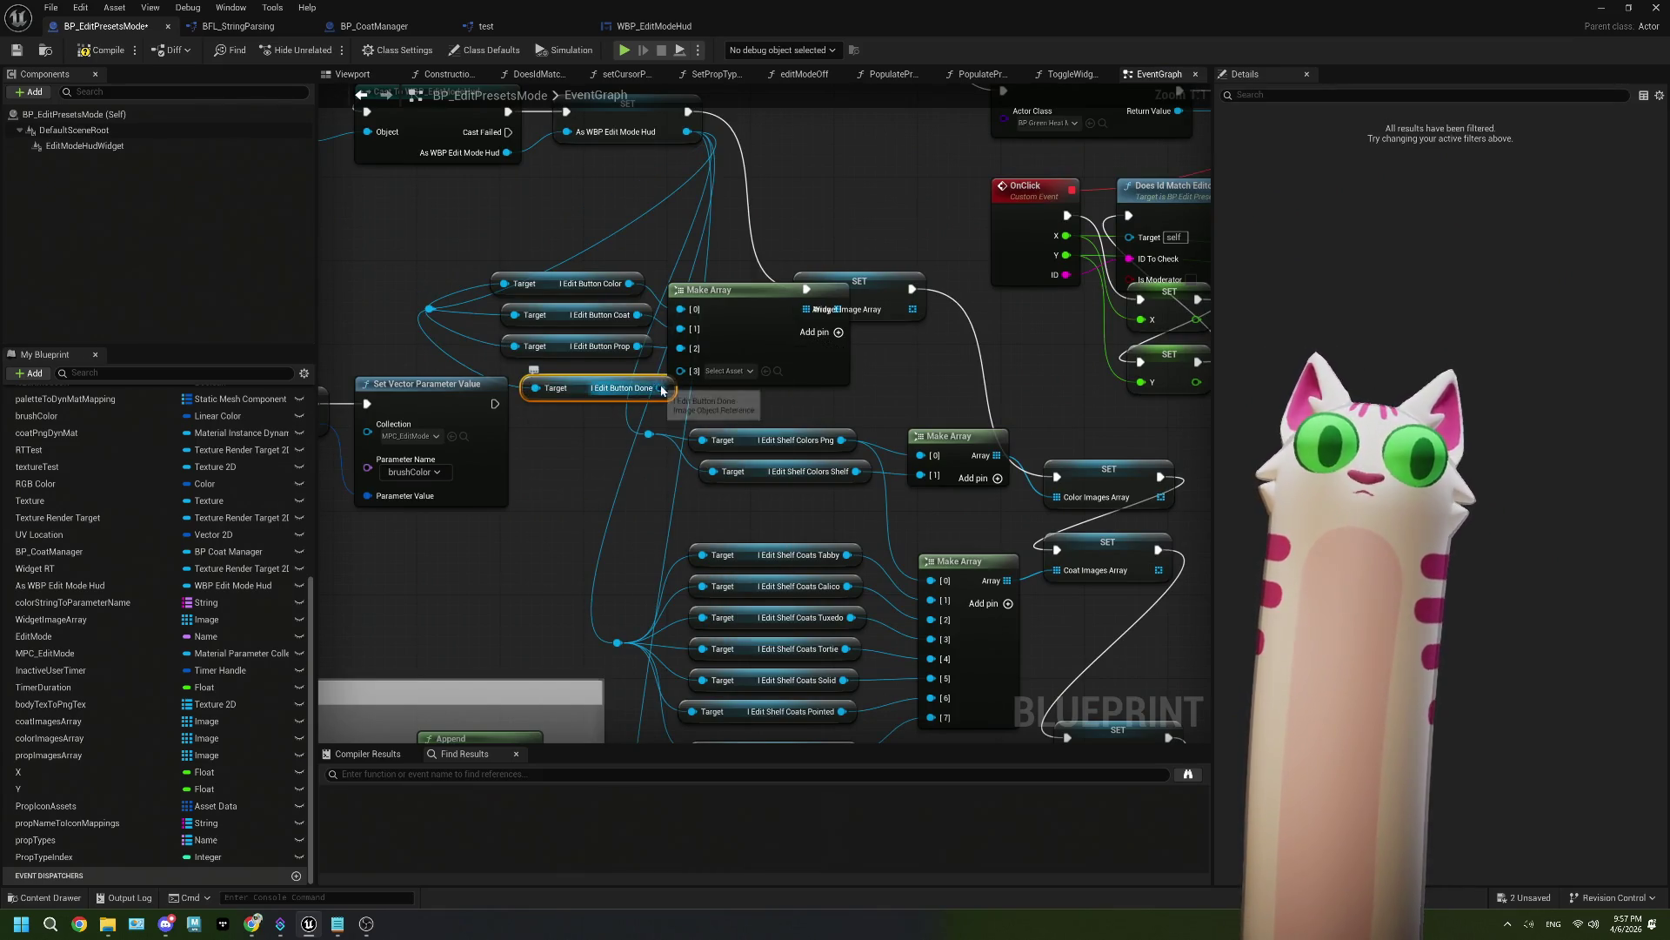
drag(660, 388, 681, 369)
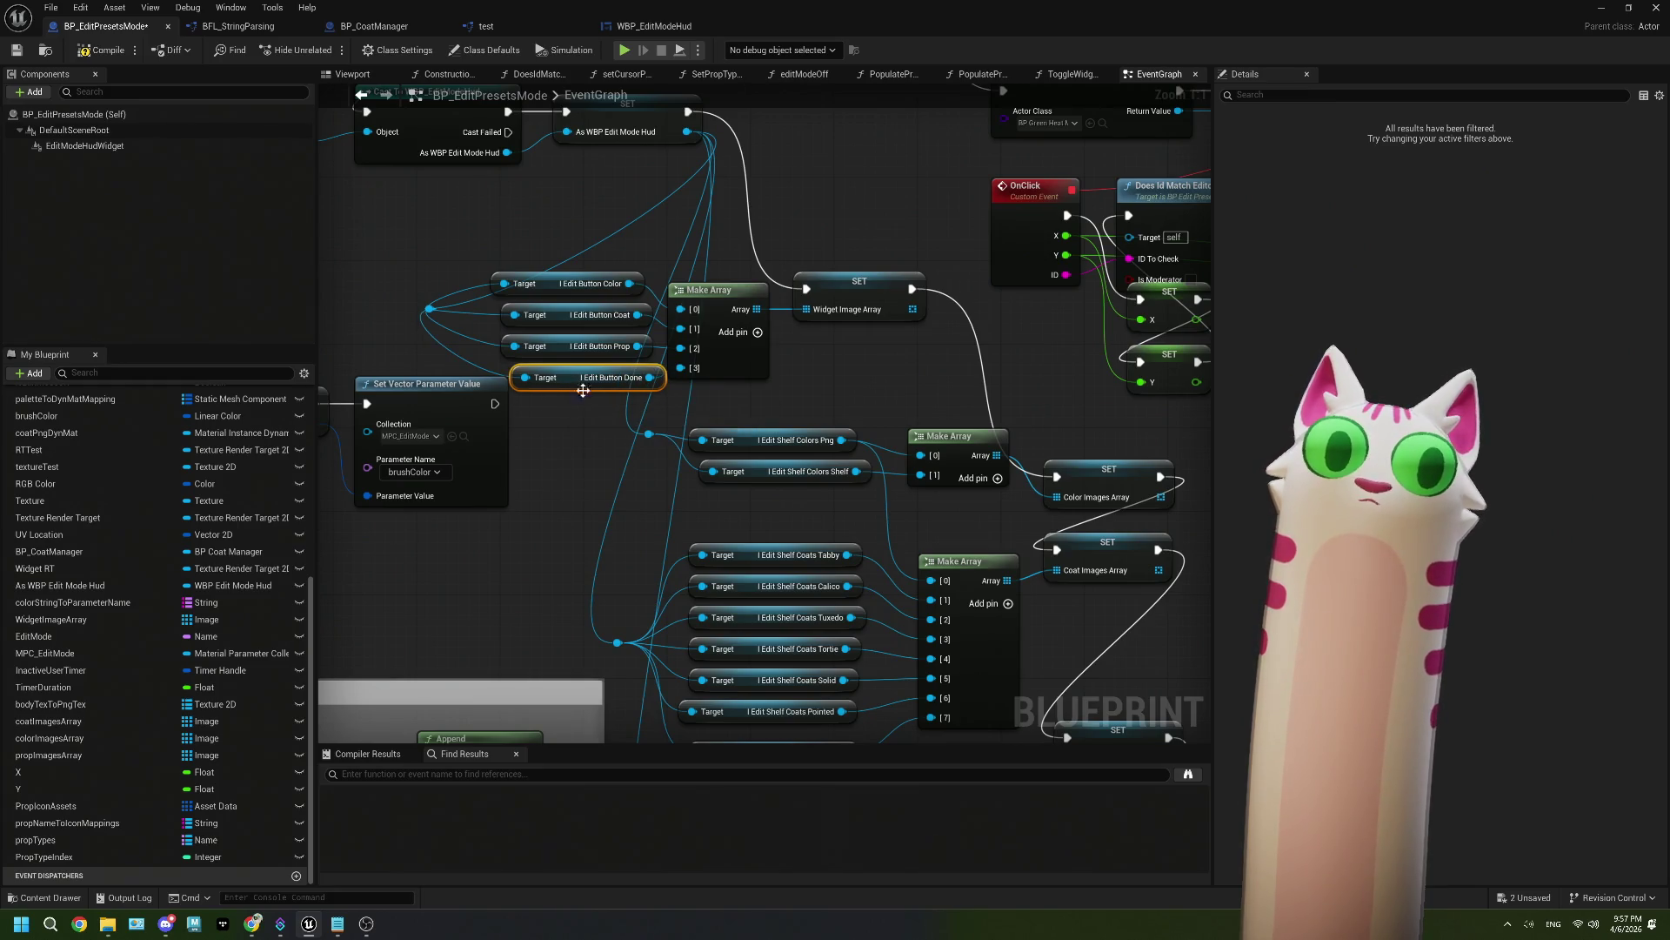
scroll(869, 522, down, 5)
mouse_move(869, 522)
mouse_down()
mouse_move(781, 550)
mouse_move(880, 610)
mouse_move(753, 548)
mouse_up()
scroll(753, 548, up, 3)
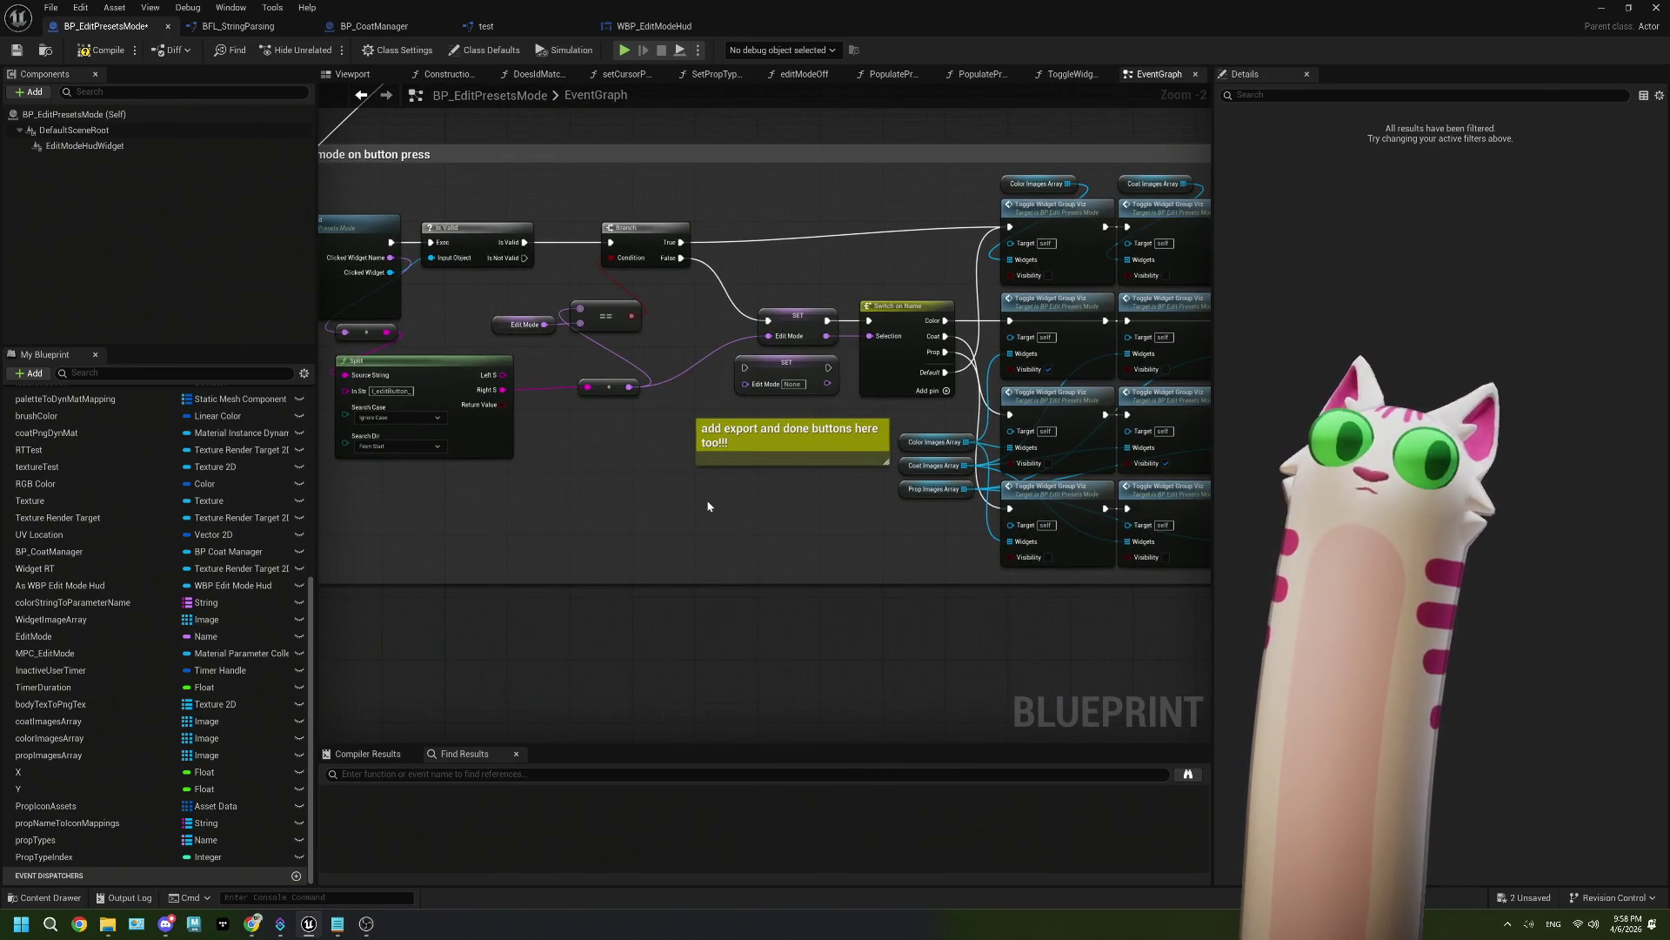
Step: Move the Branch, Edit Mode and == nodes right within the No Mode Selected comment
drag(711, 506, 929, 512)
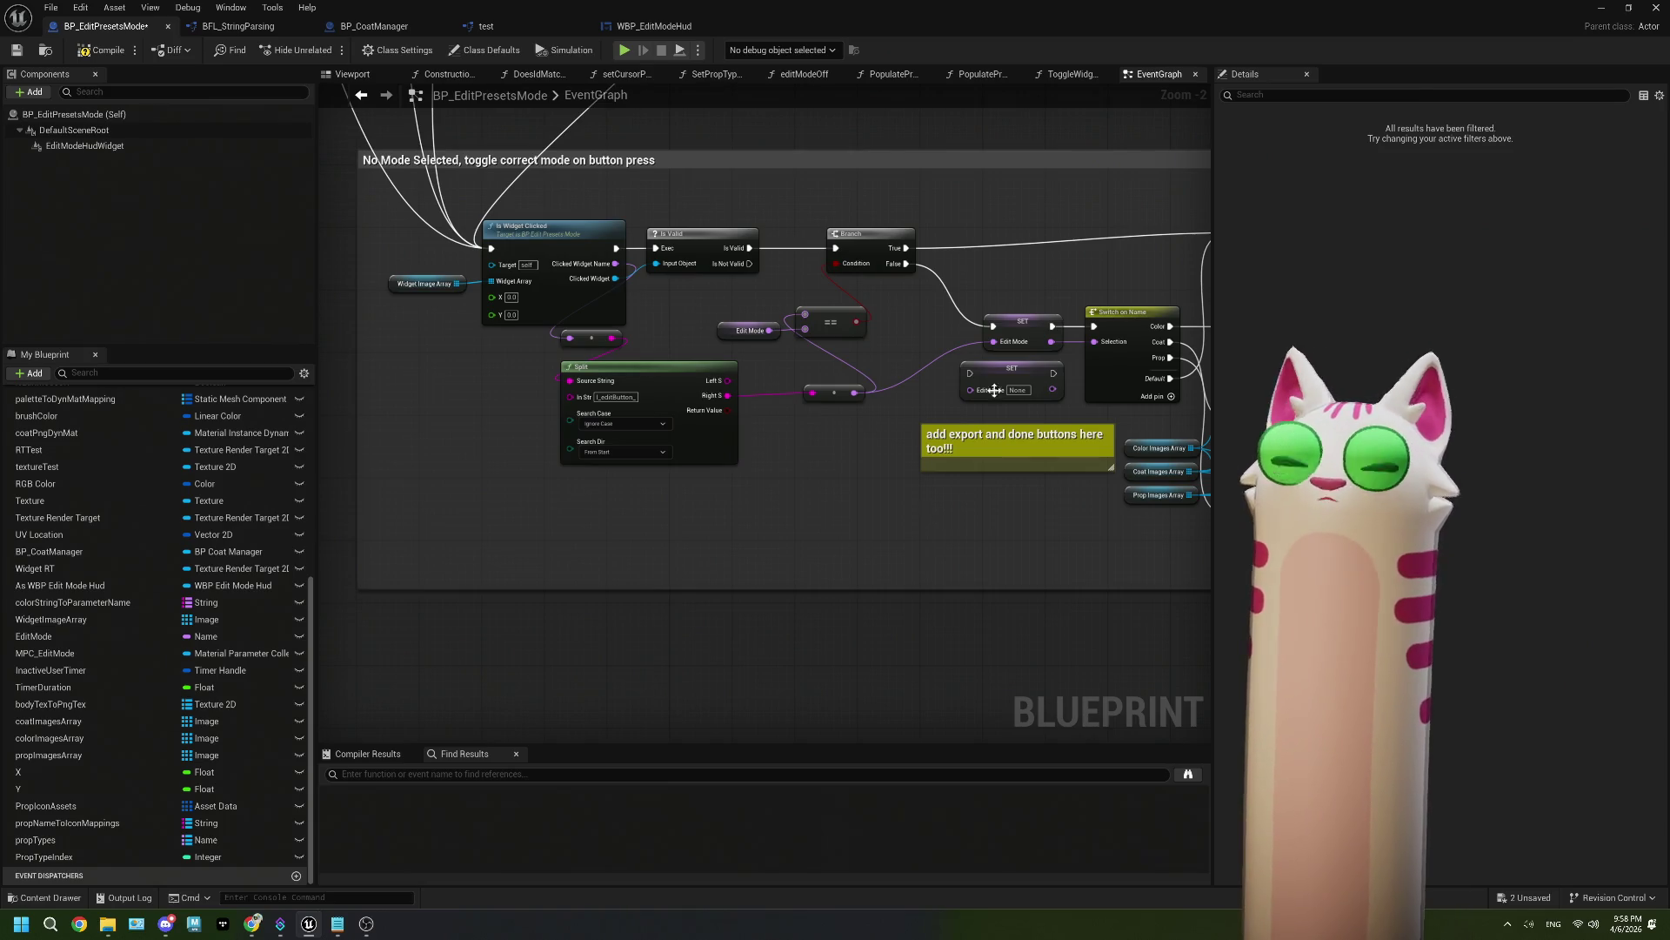
drag(965, 339, 884, 322)
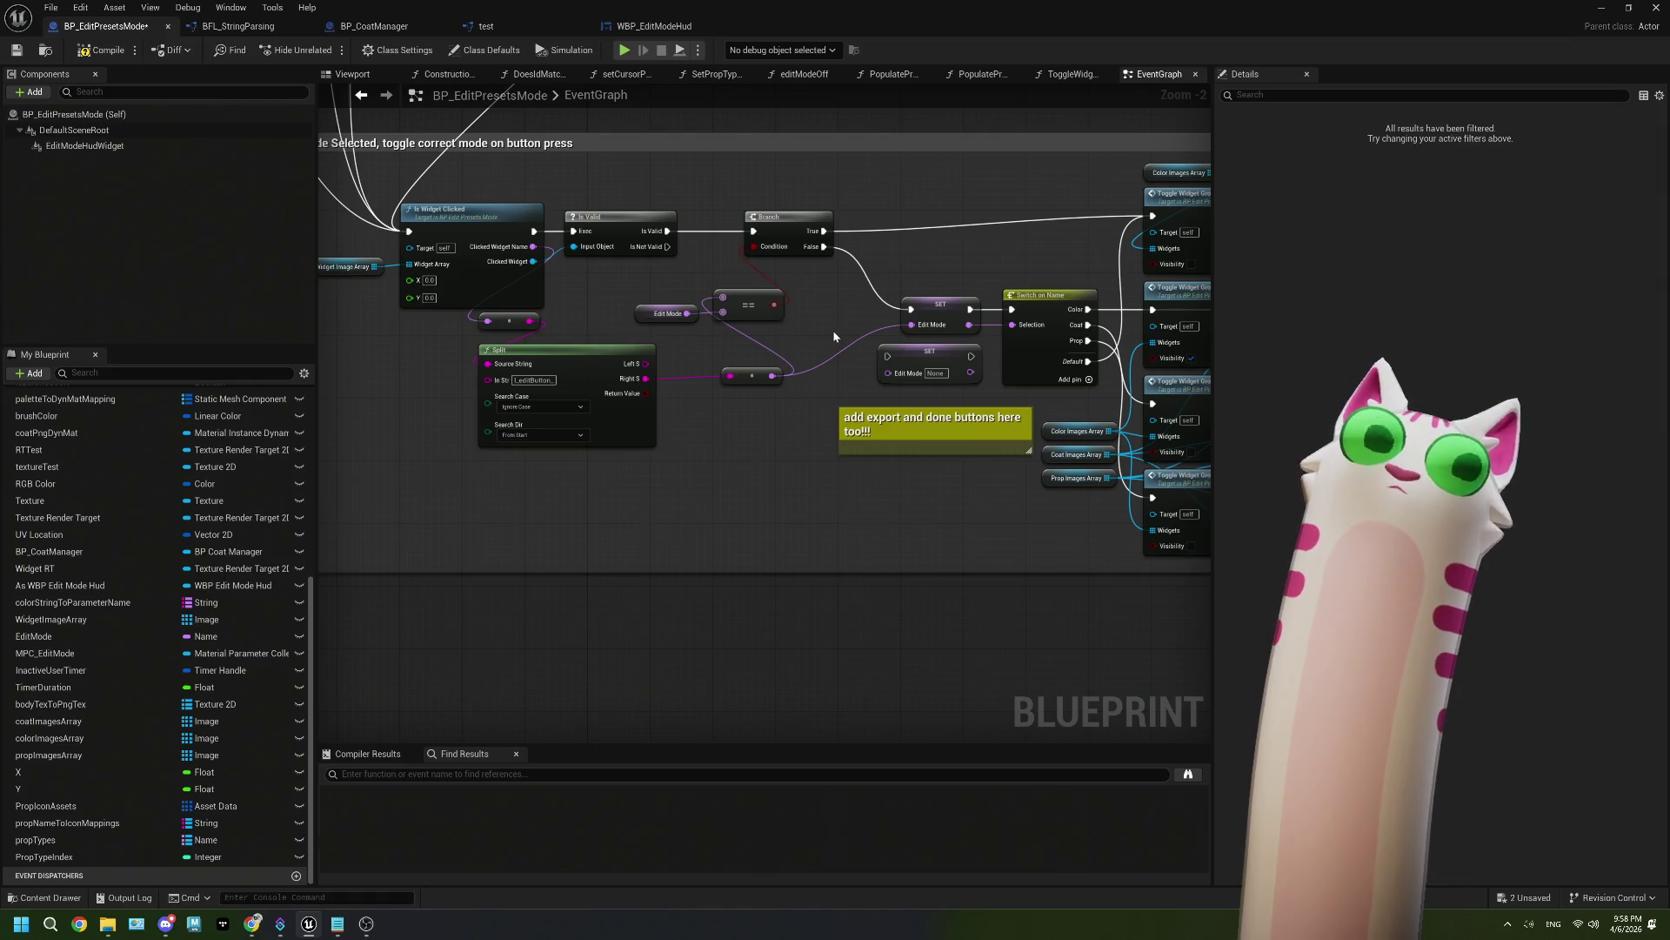
drag(790, 226, 831, 231)
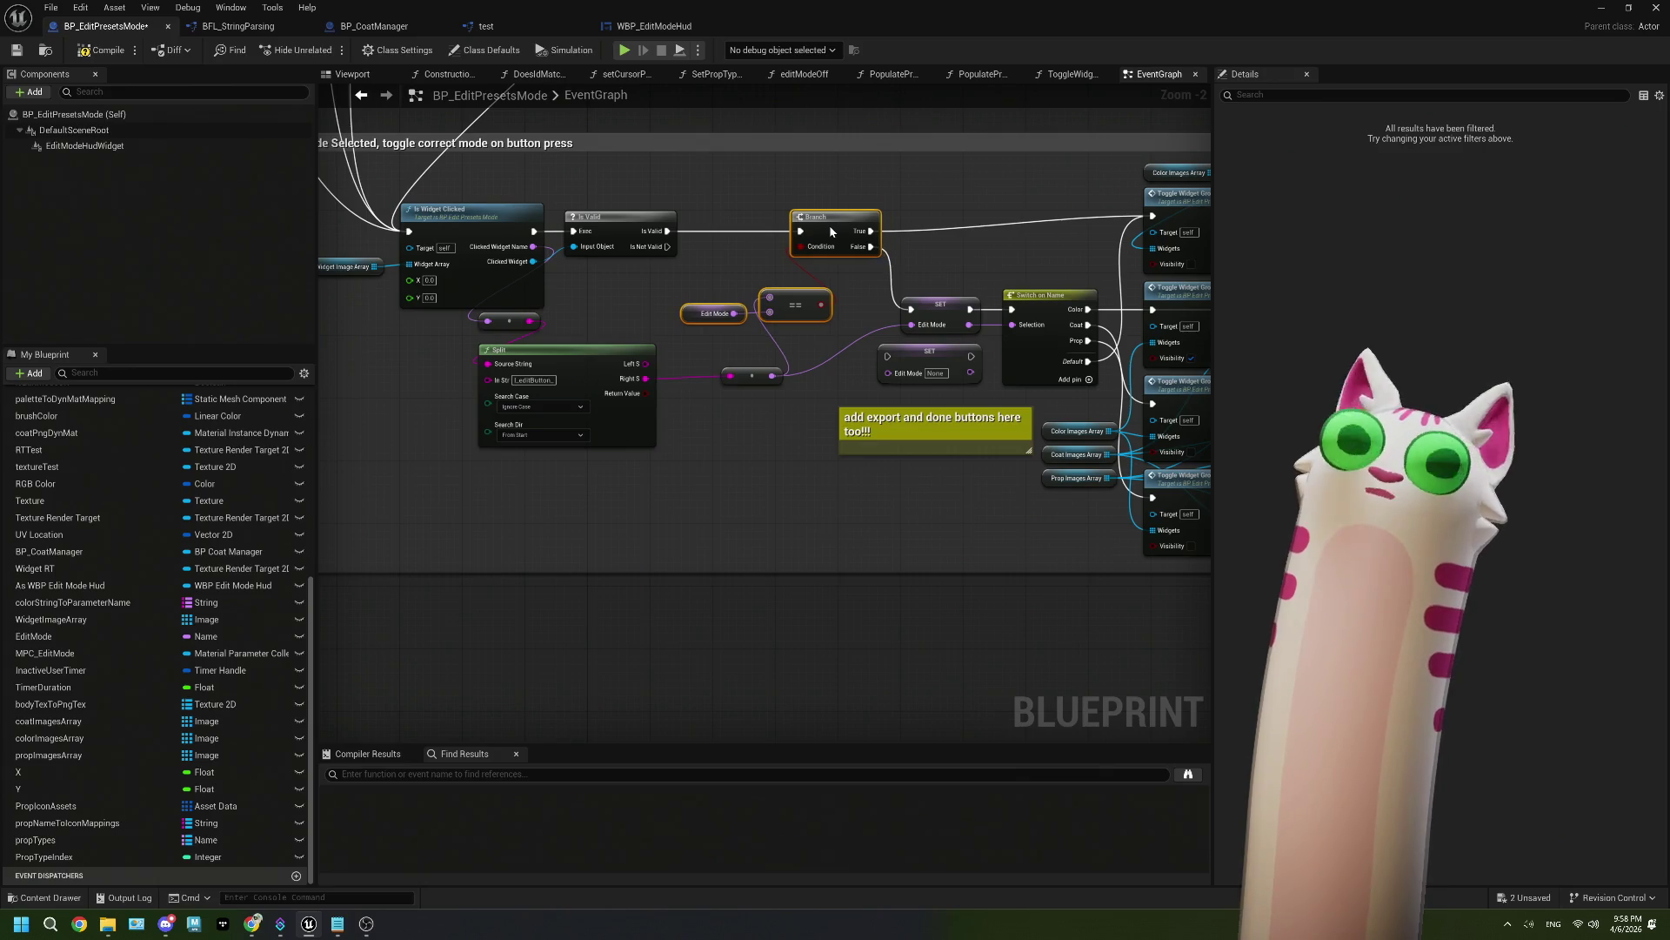
click(762, 315)
scroll(762, 315, up, 2)
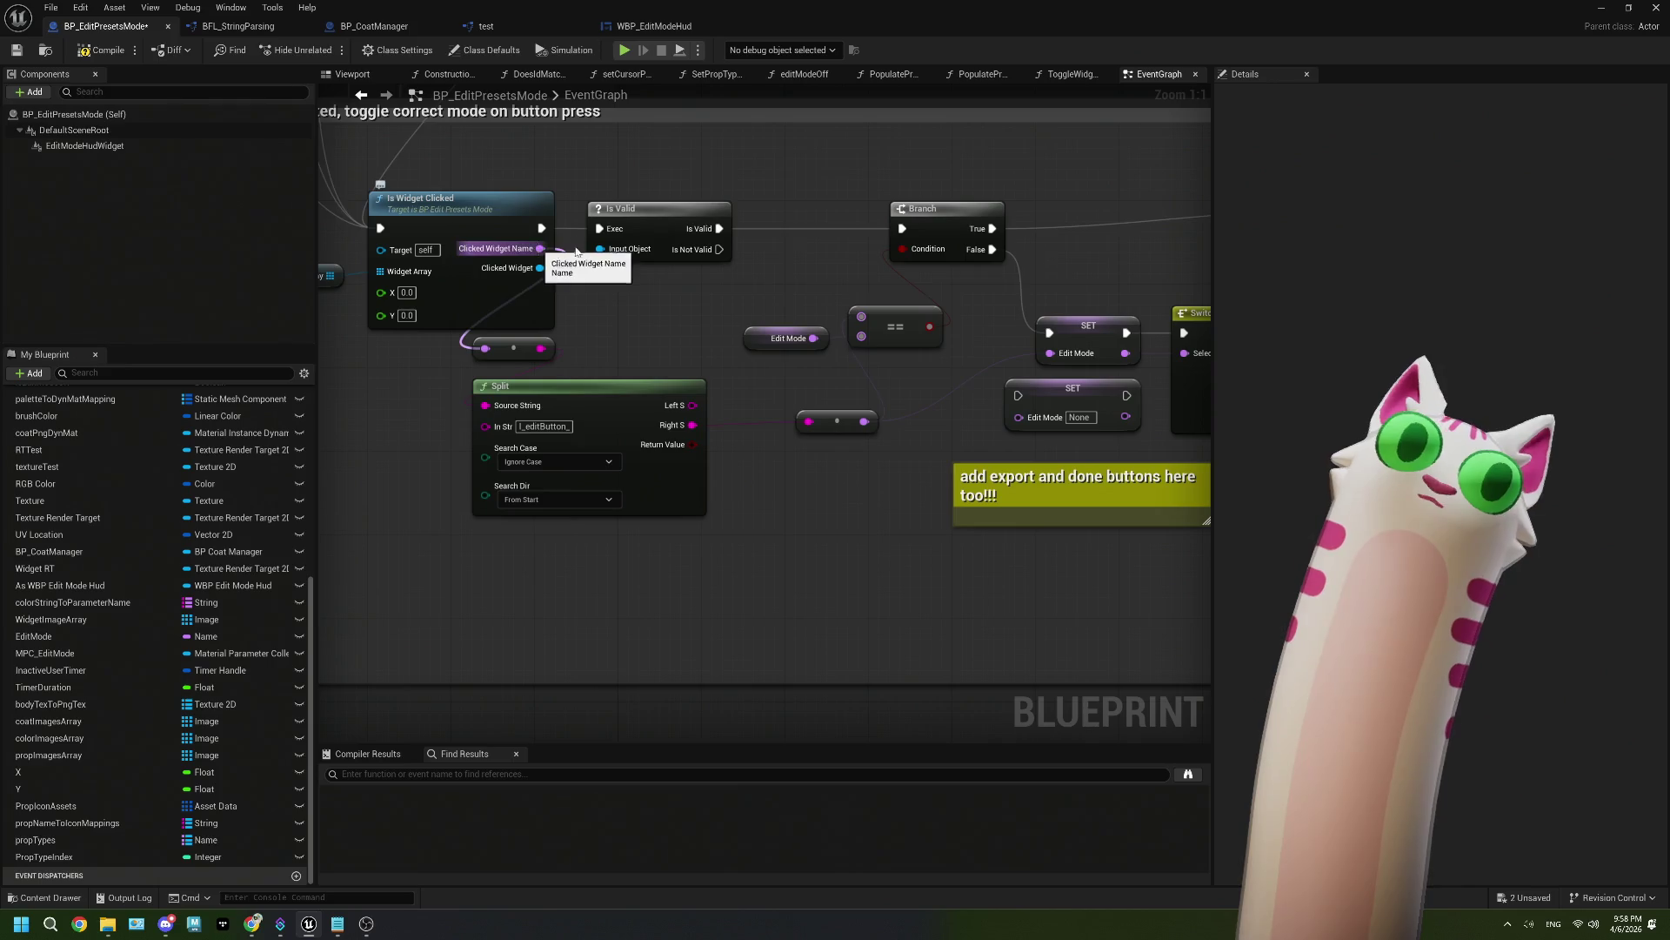
Step: Insert a Switch on Name after Is Valid, with Default to Branch and Clicked Widget Name as Selection
drag(719, 228, 775, 233)
text(switch on name)
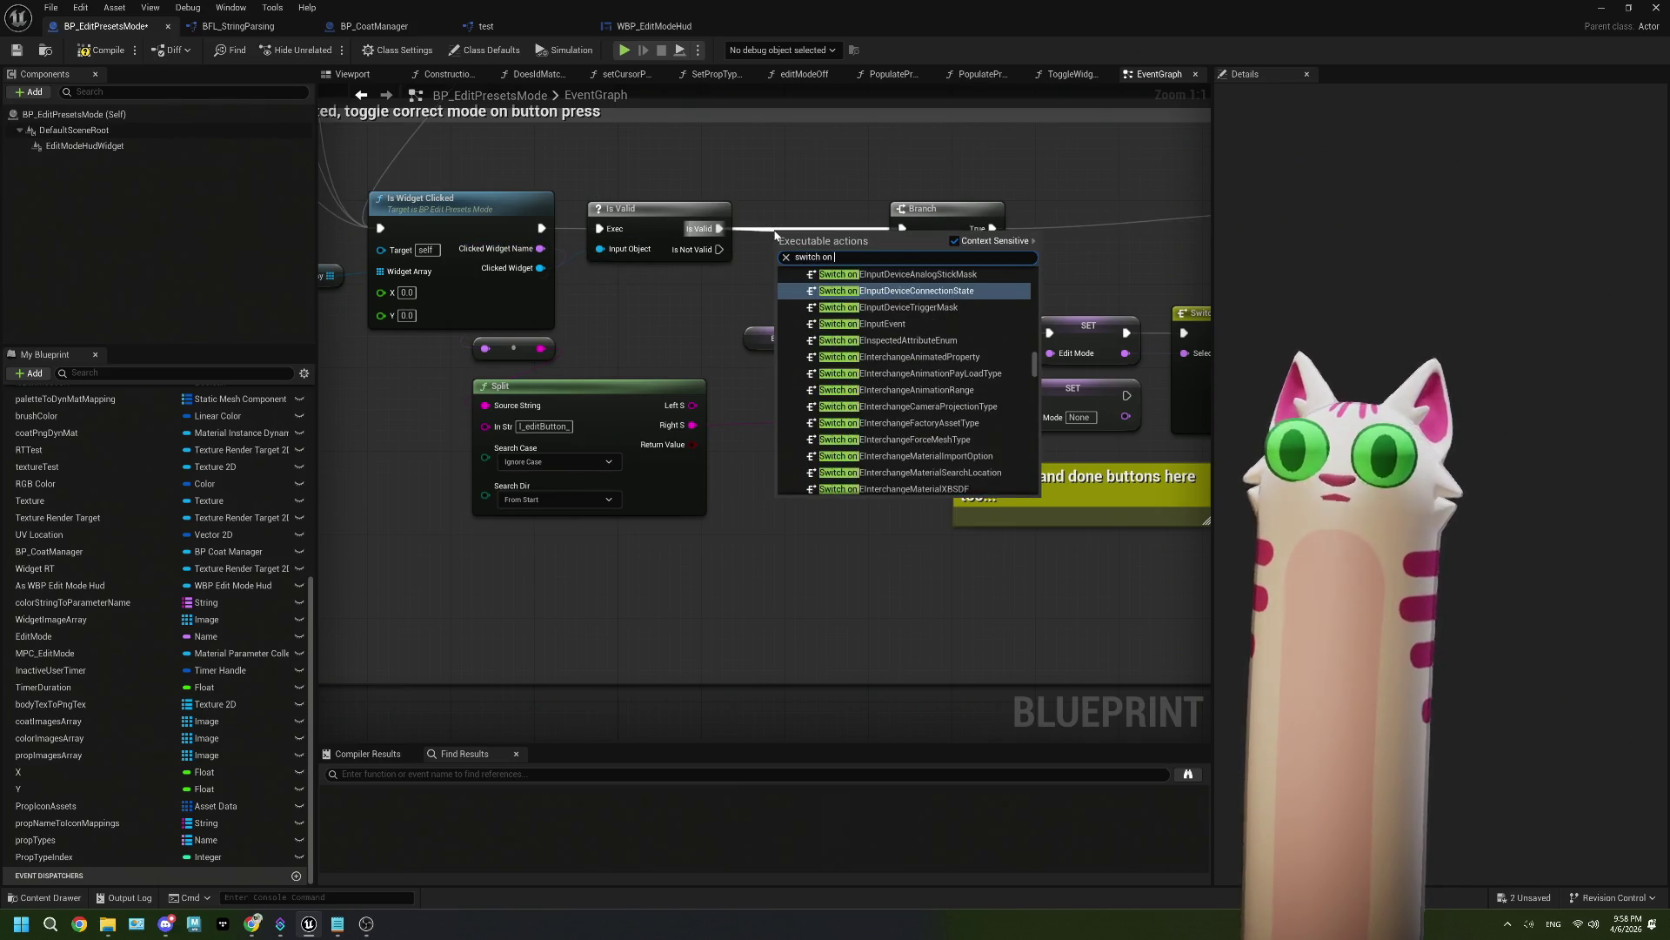
key(Return)
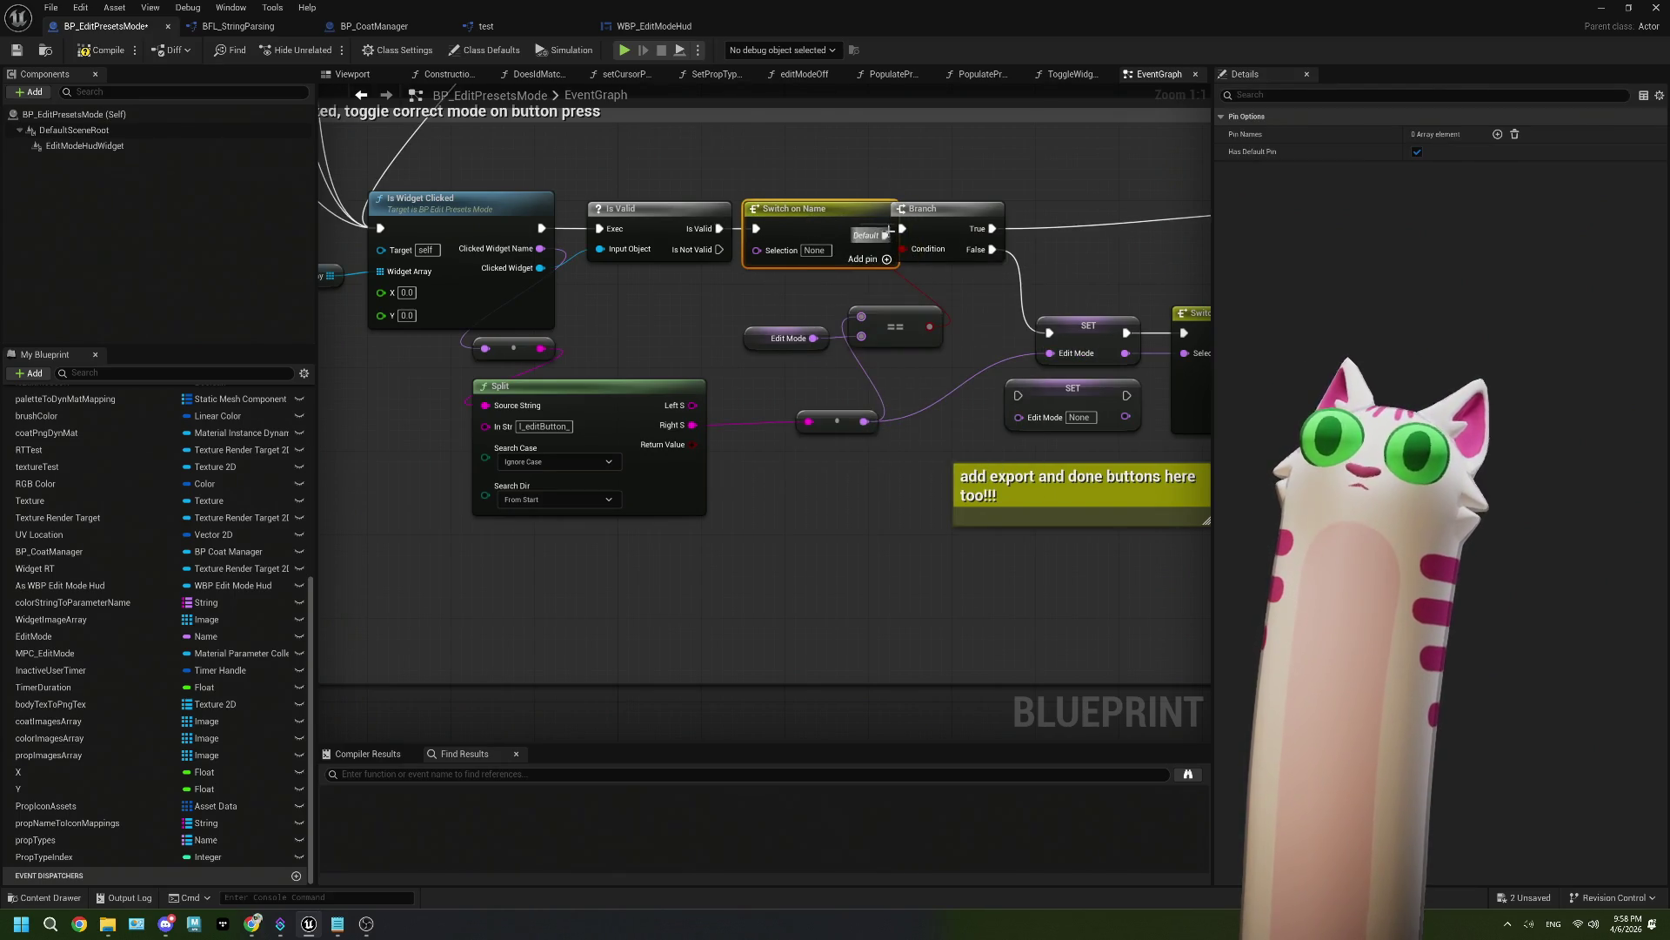
mouse_move(919, 226)
mouse_down()
mouse_move(948, 226)
mouse_move(914, 231)
mouse_move(935, 228)
mouse_up()
drag(964, 216, 964, 226)
scroll(870, 213, down, 3)
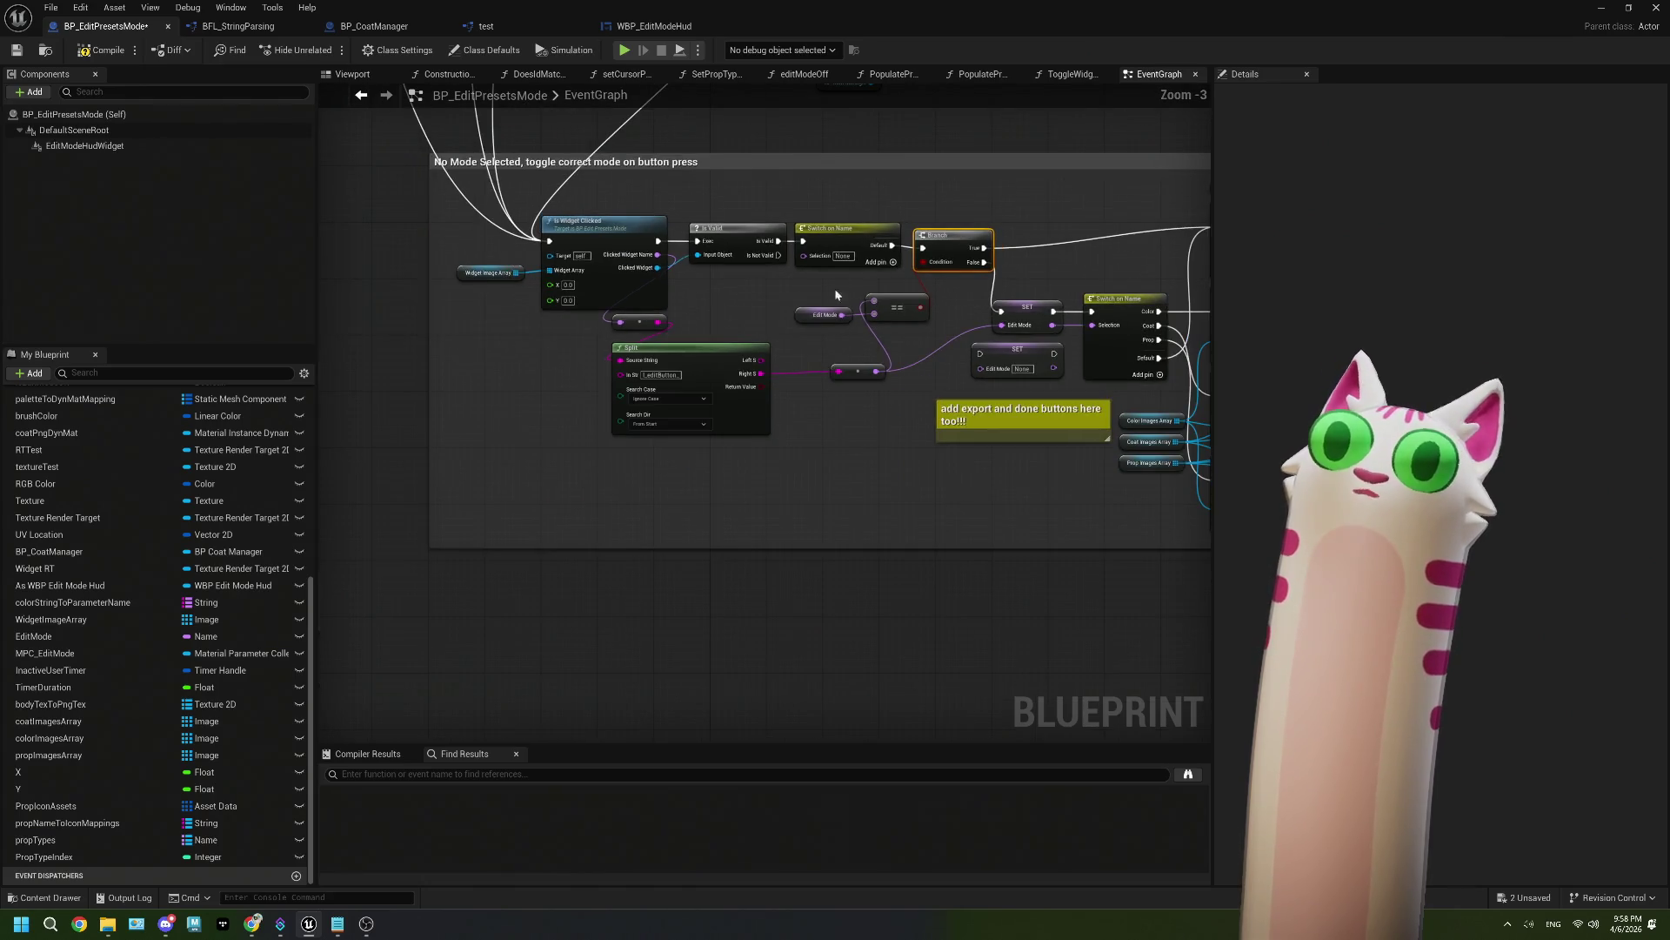
scroll(636, 251, up, 3)
drag(617, 234, 833, 236)
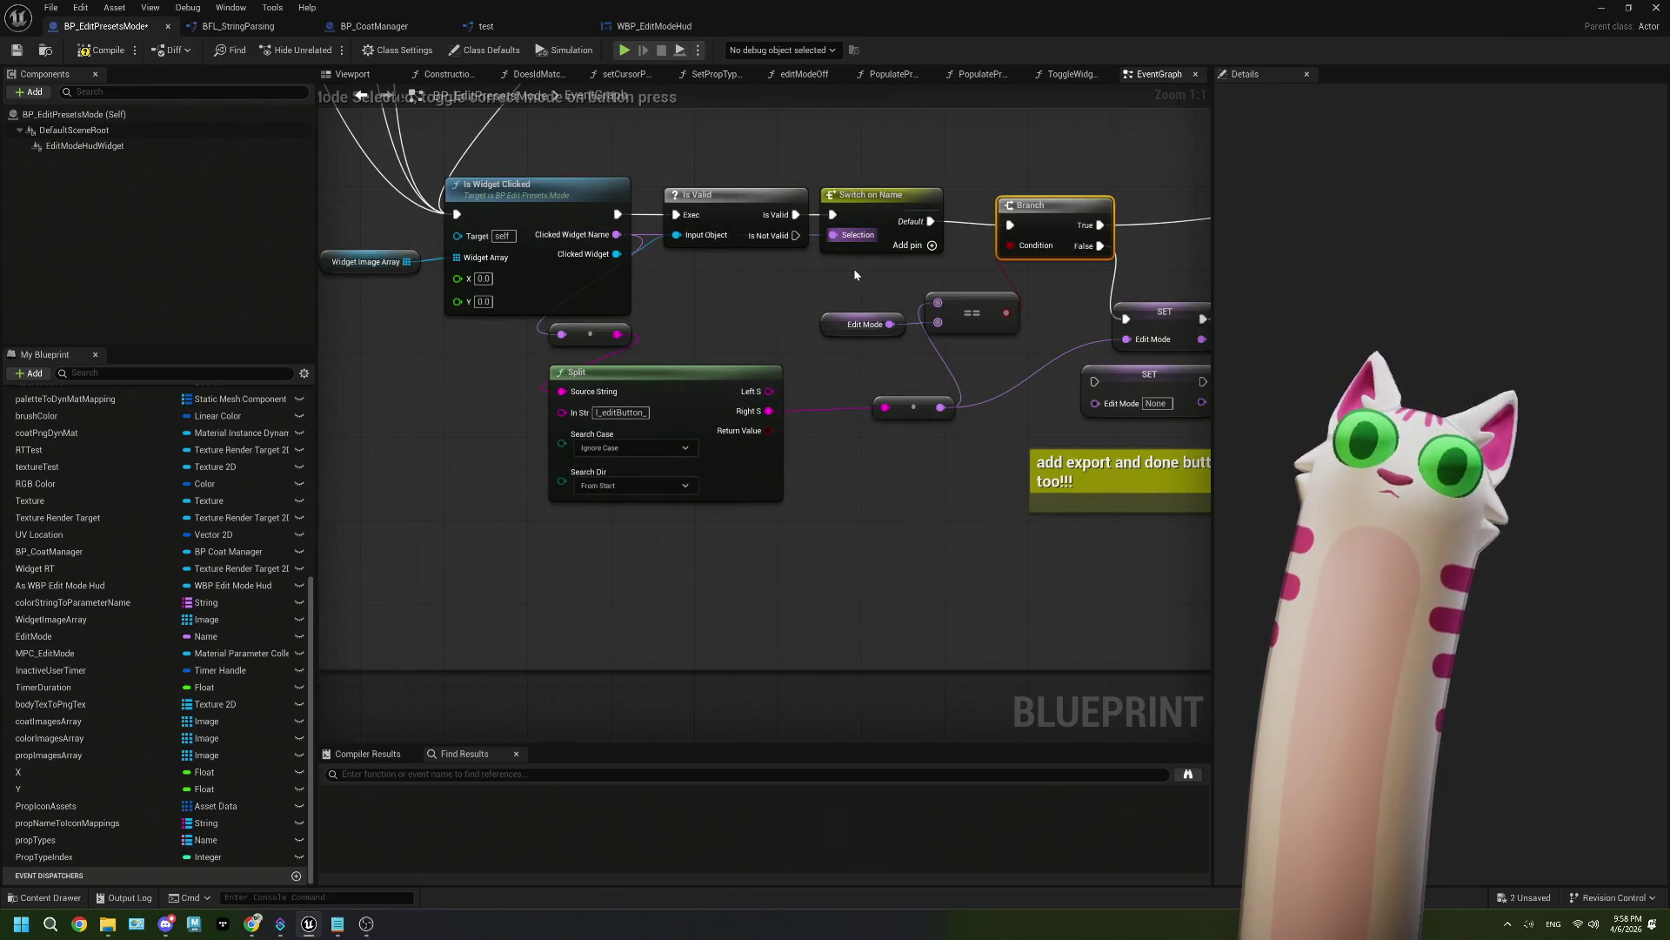
Step: Shift the Edit Mode comparison, Toggle Widget and array getter nodes further right for room
scroll(854, 271, down, 2)
mouse_move(927, 290)
mouse_down()
mouse_move(785, 271)
mouse_move(822, 213)
mouse_up()
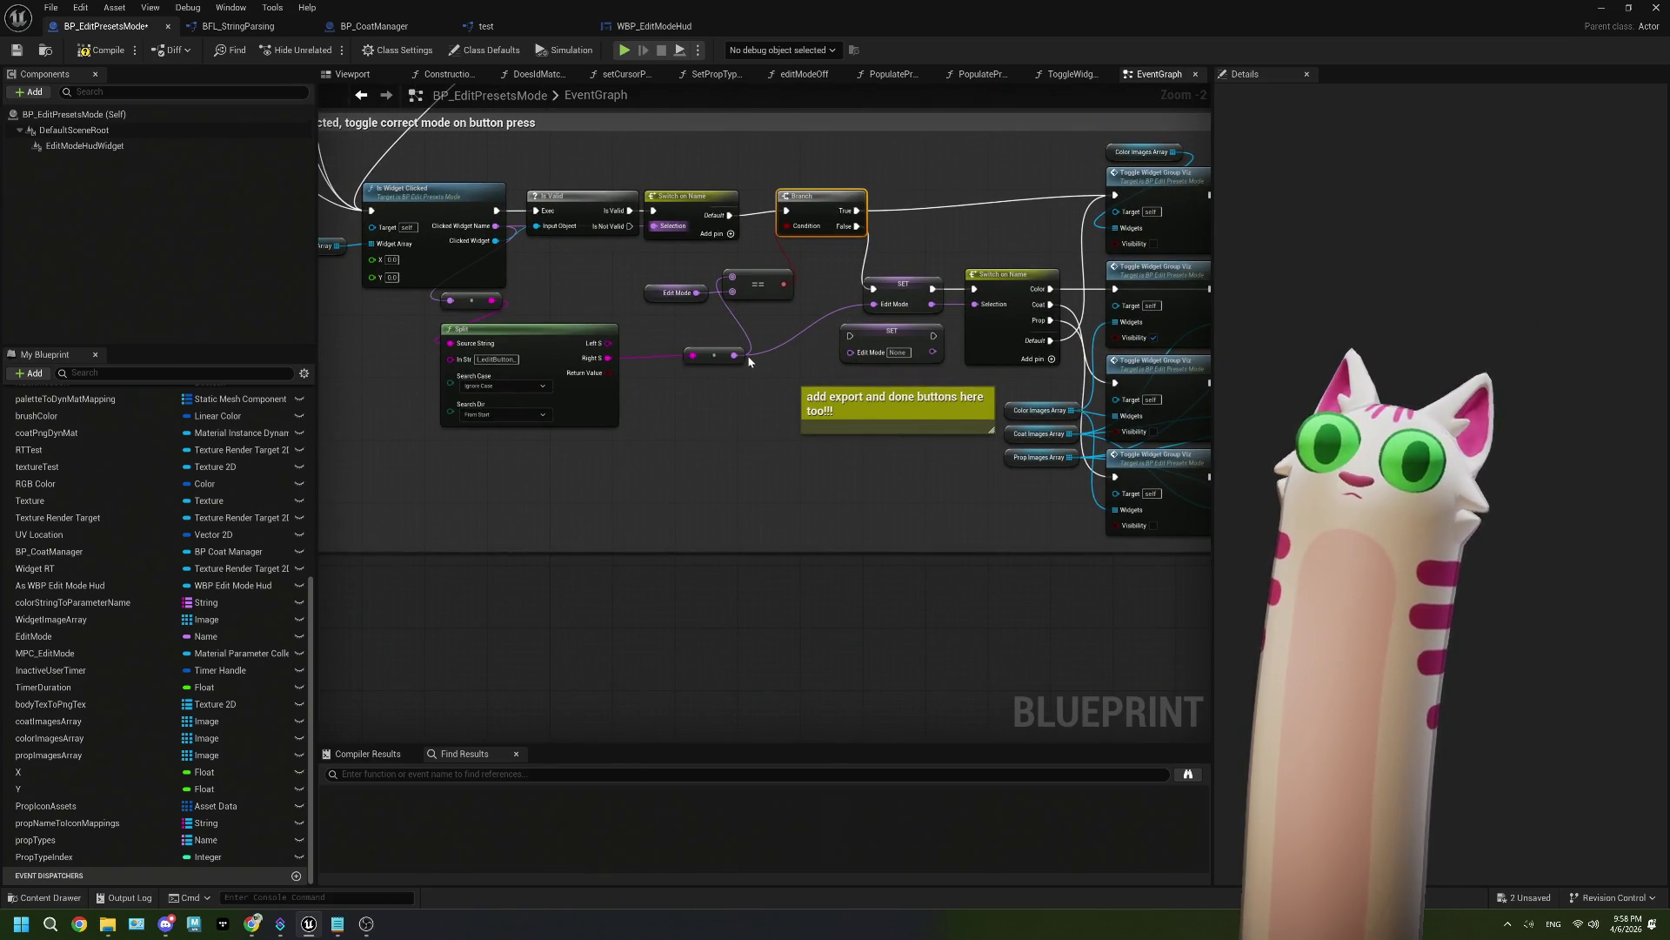
mouse_move(697, 282)
mouse_down()
mouse_move(787, 298)
mouse_move(609, 270)
mouse_move(600, 233)
mouse_up()
scroll(787, 297, down, 3)
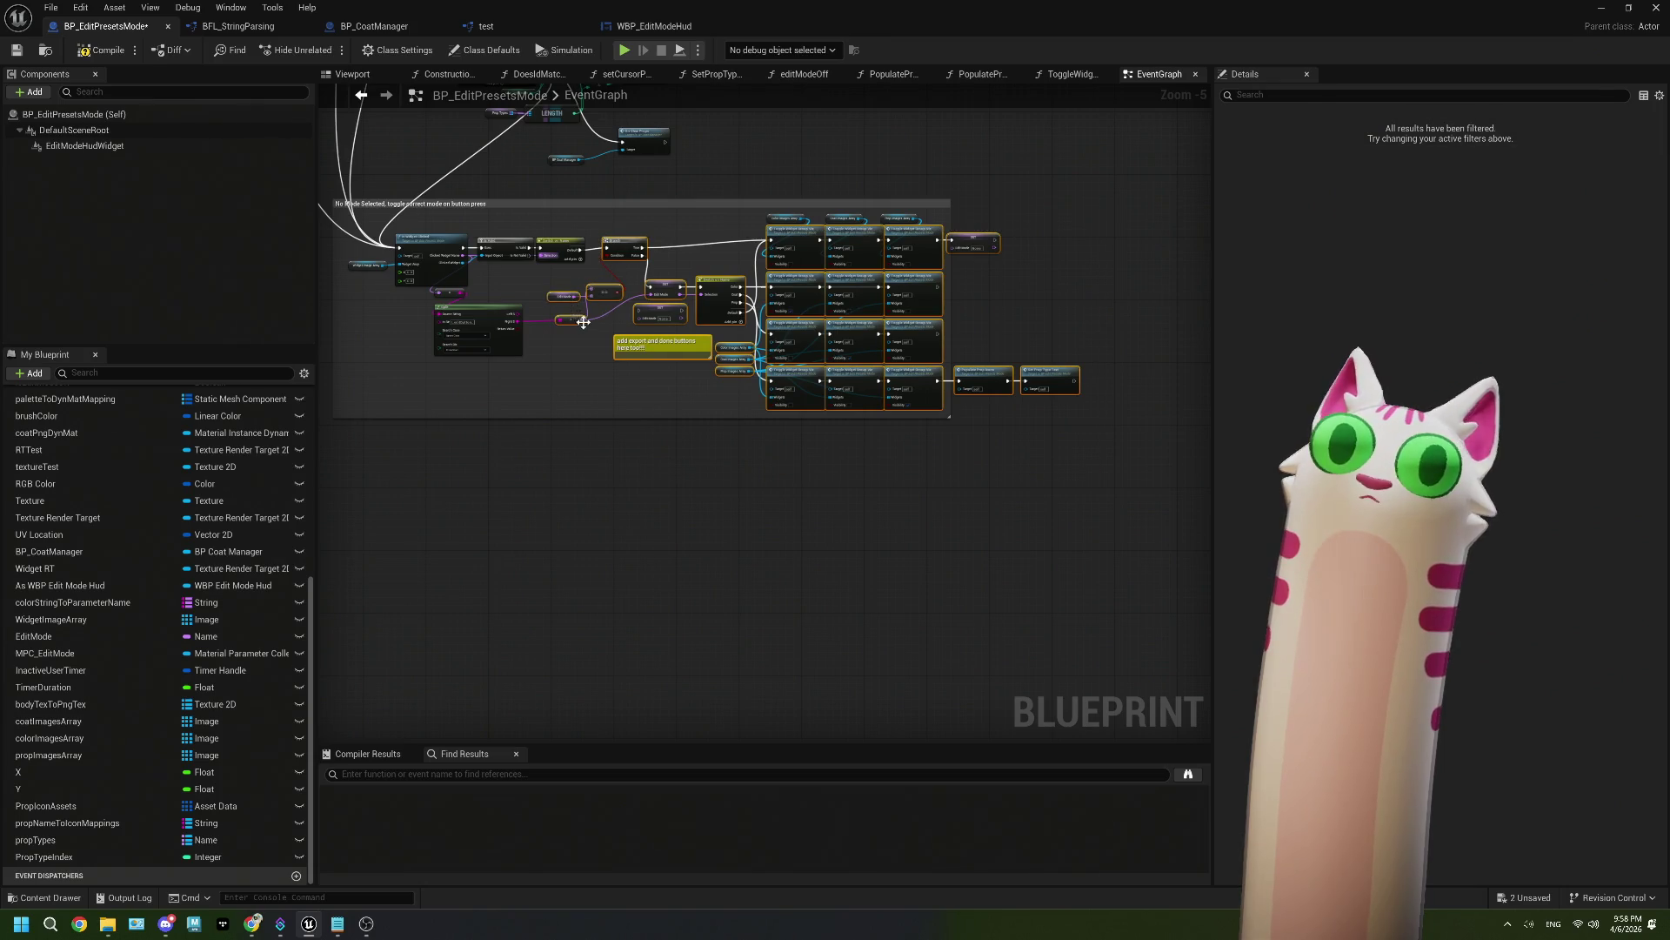
drag(605, 296, 759, 301)
drag(765, 209, 1043, 223)
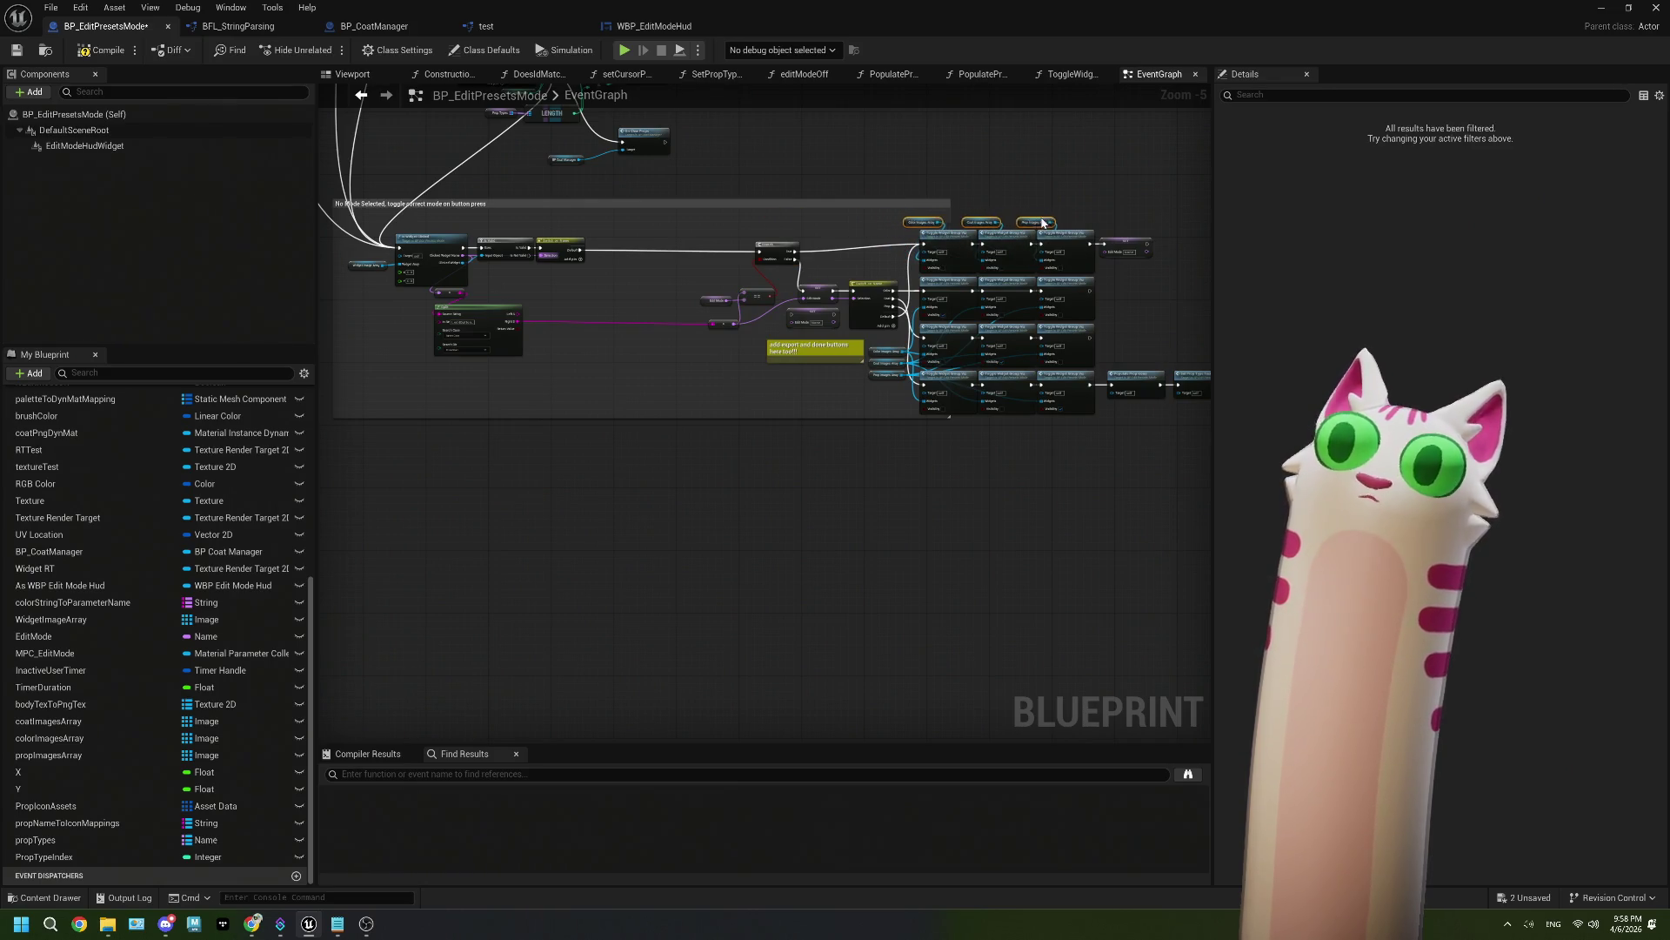
Step: Add a case pin to Switch on Name and rename it I_editButton_Done
click(742, 444)
scroll(741, 444, up, 6)
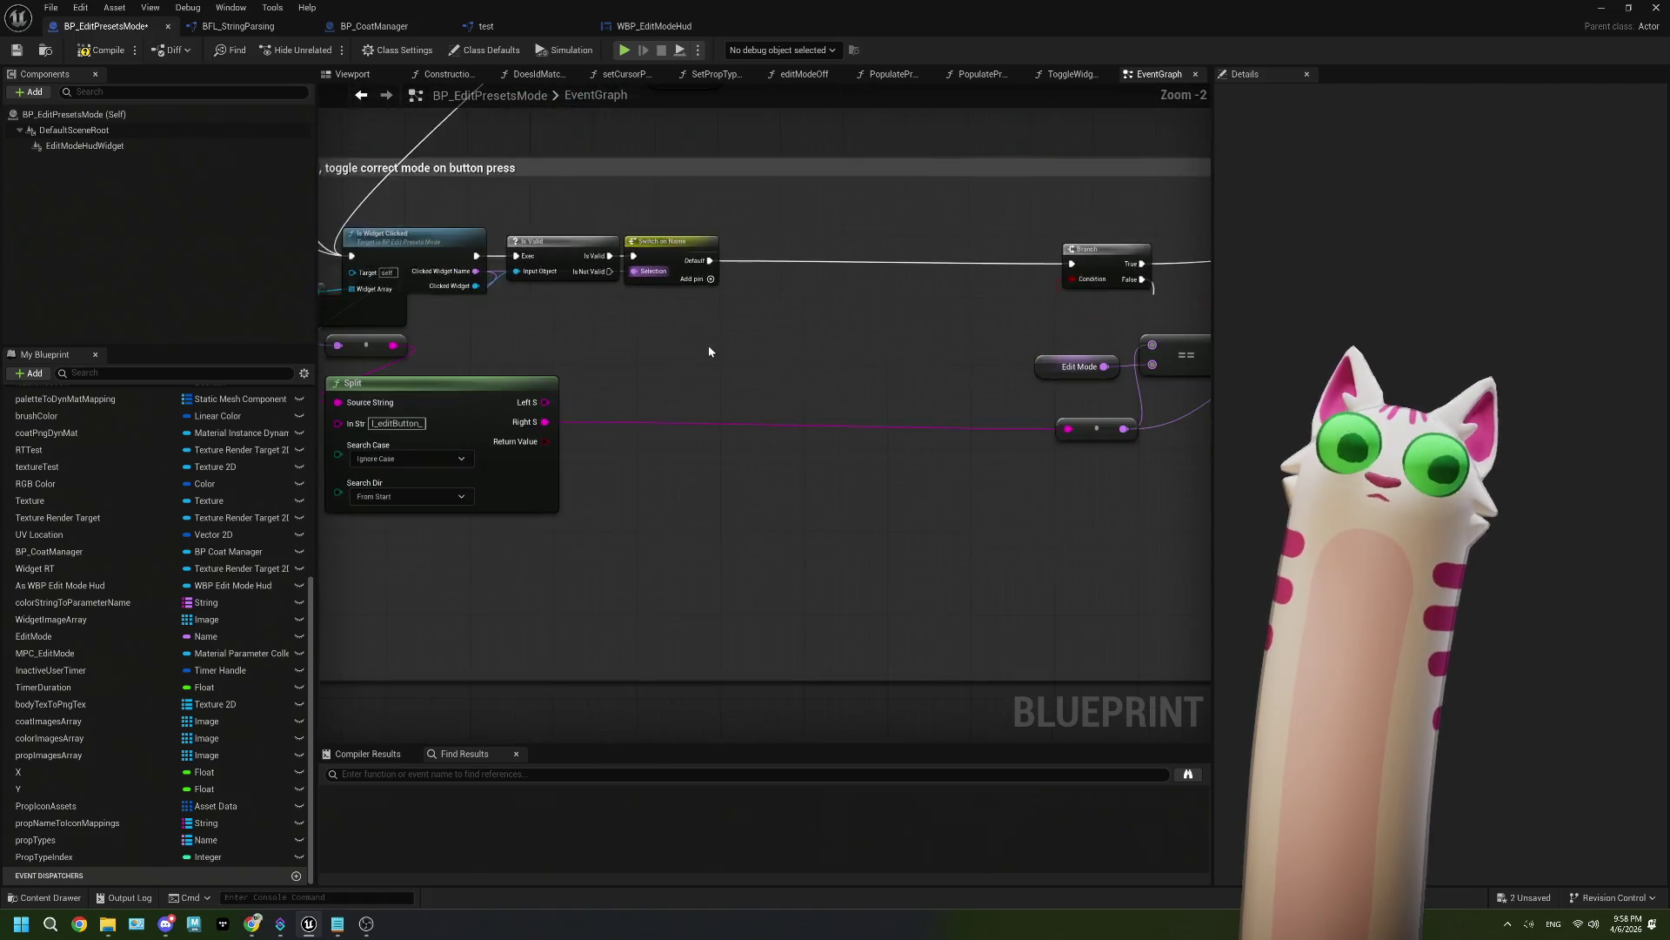
click(735, 324)
click(683, 303)
click(1441, 153)
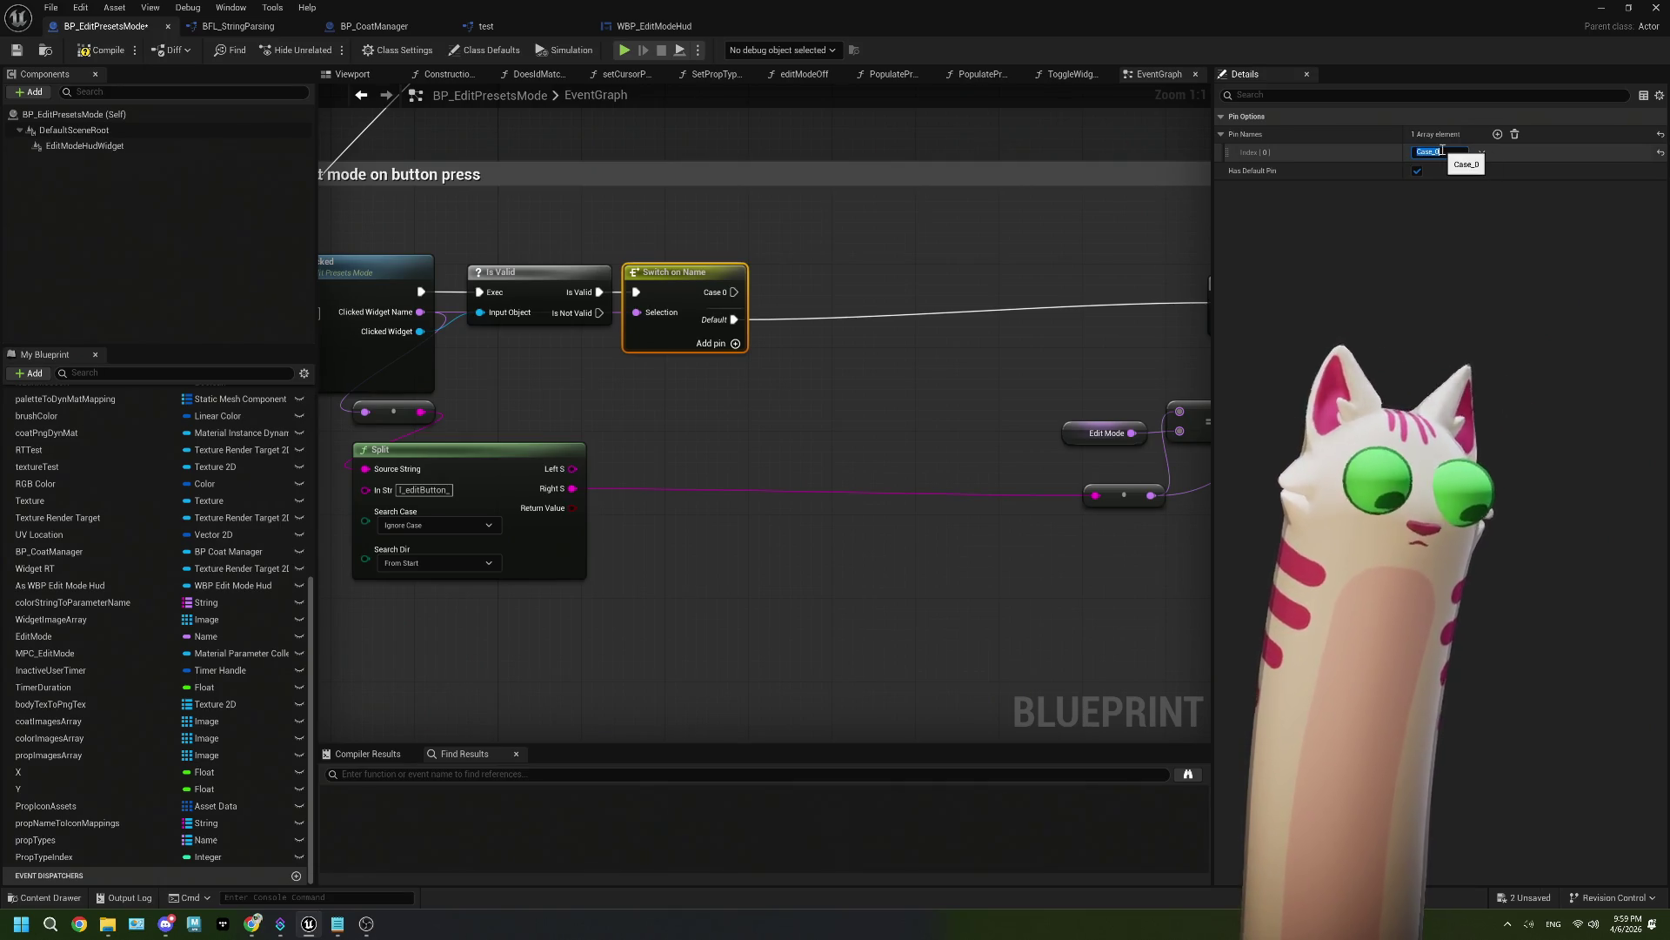
text(l_)
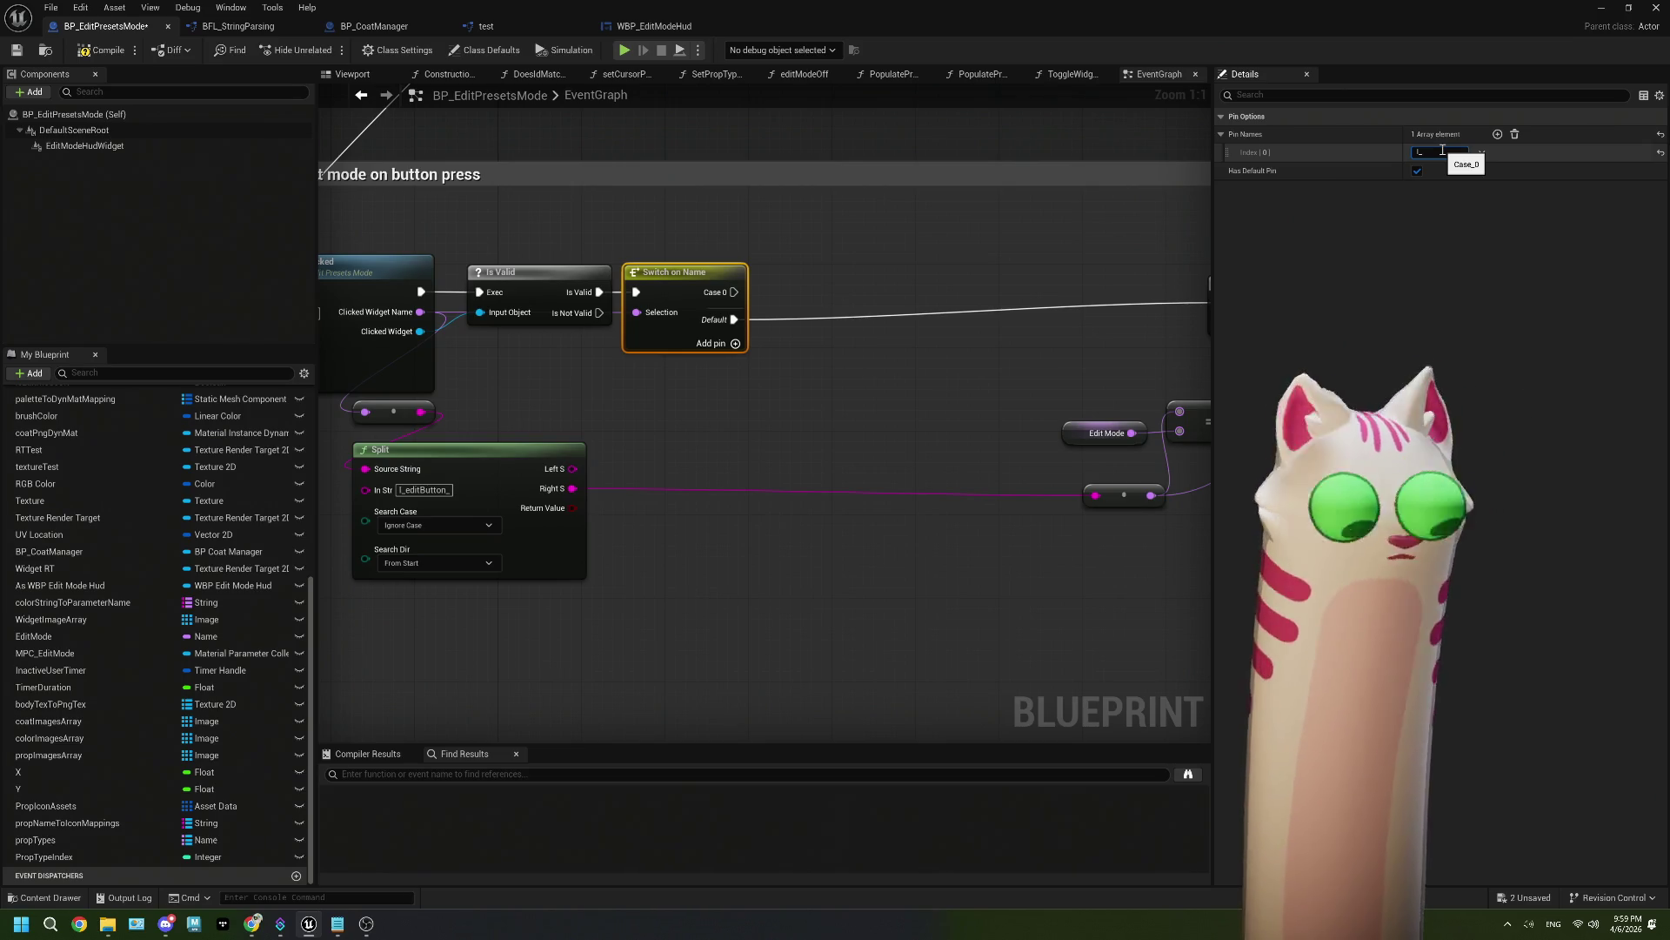
key(BackSpace)
key(BackSpace)
key(BackSpace)
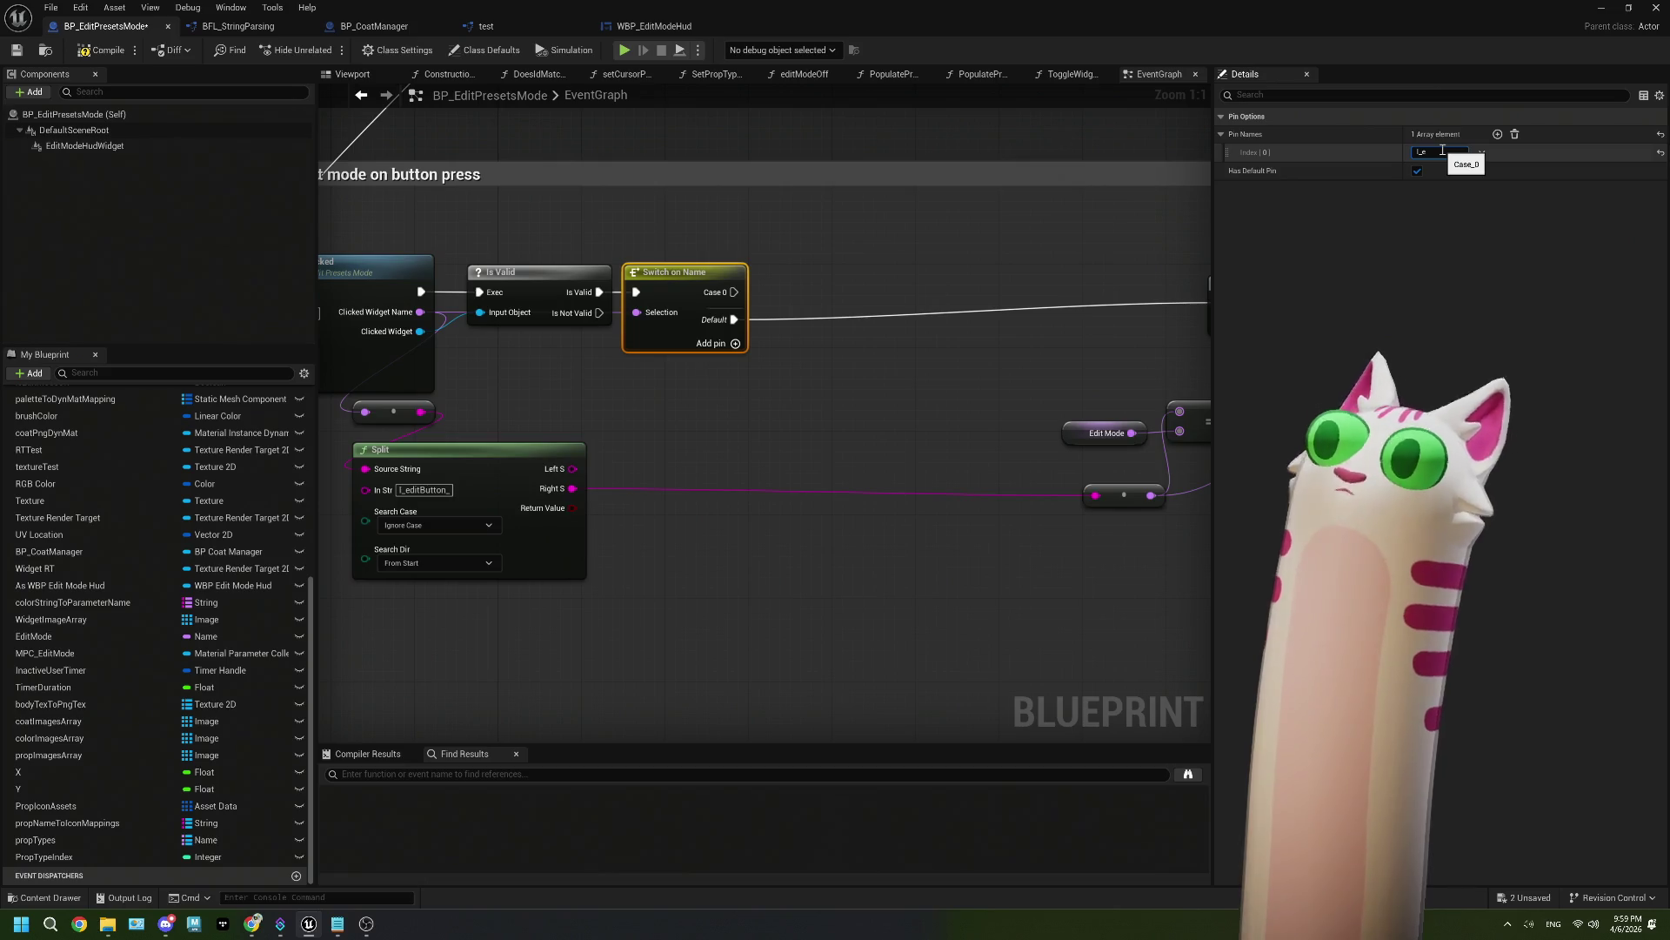
text(ditButton_Mod)
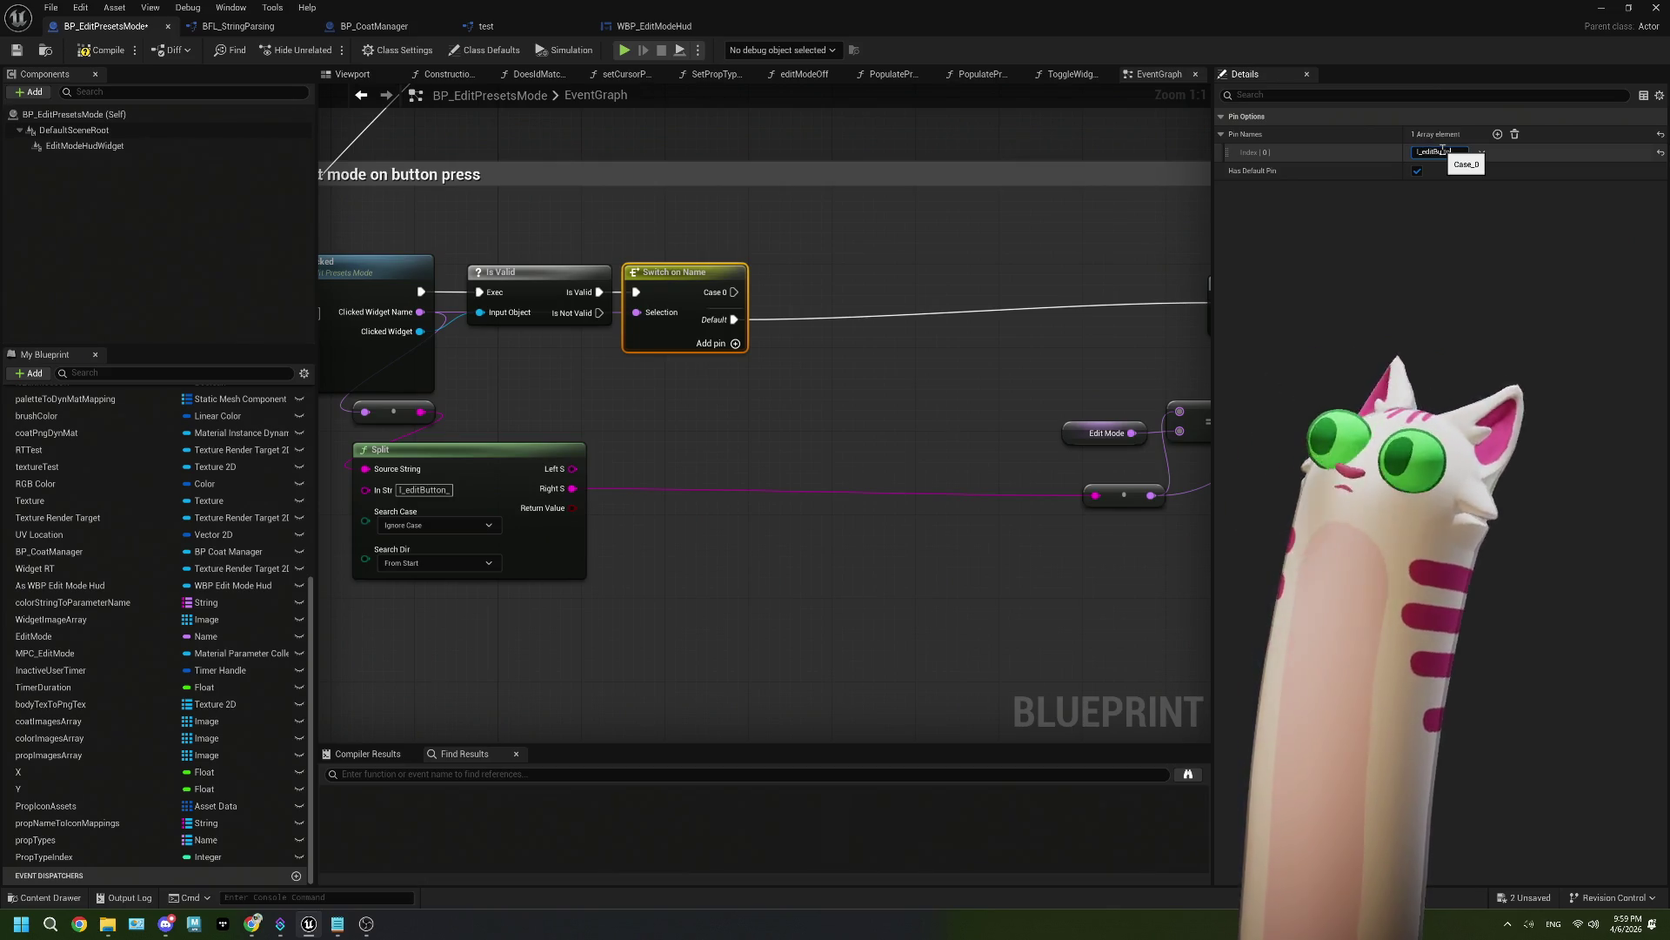
key(BackSpace)
key(BackSpace)
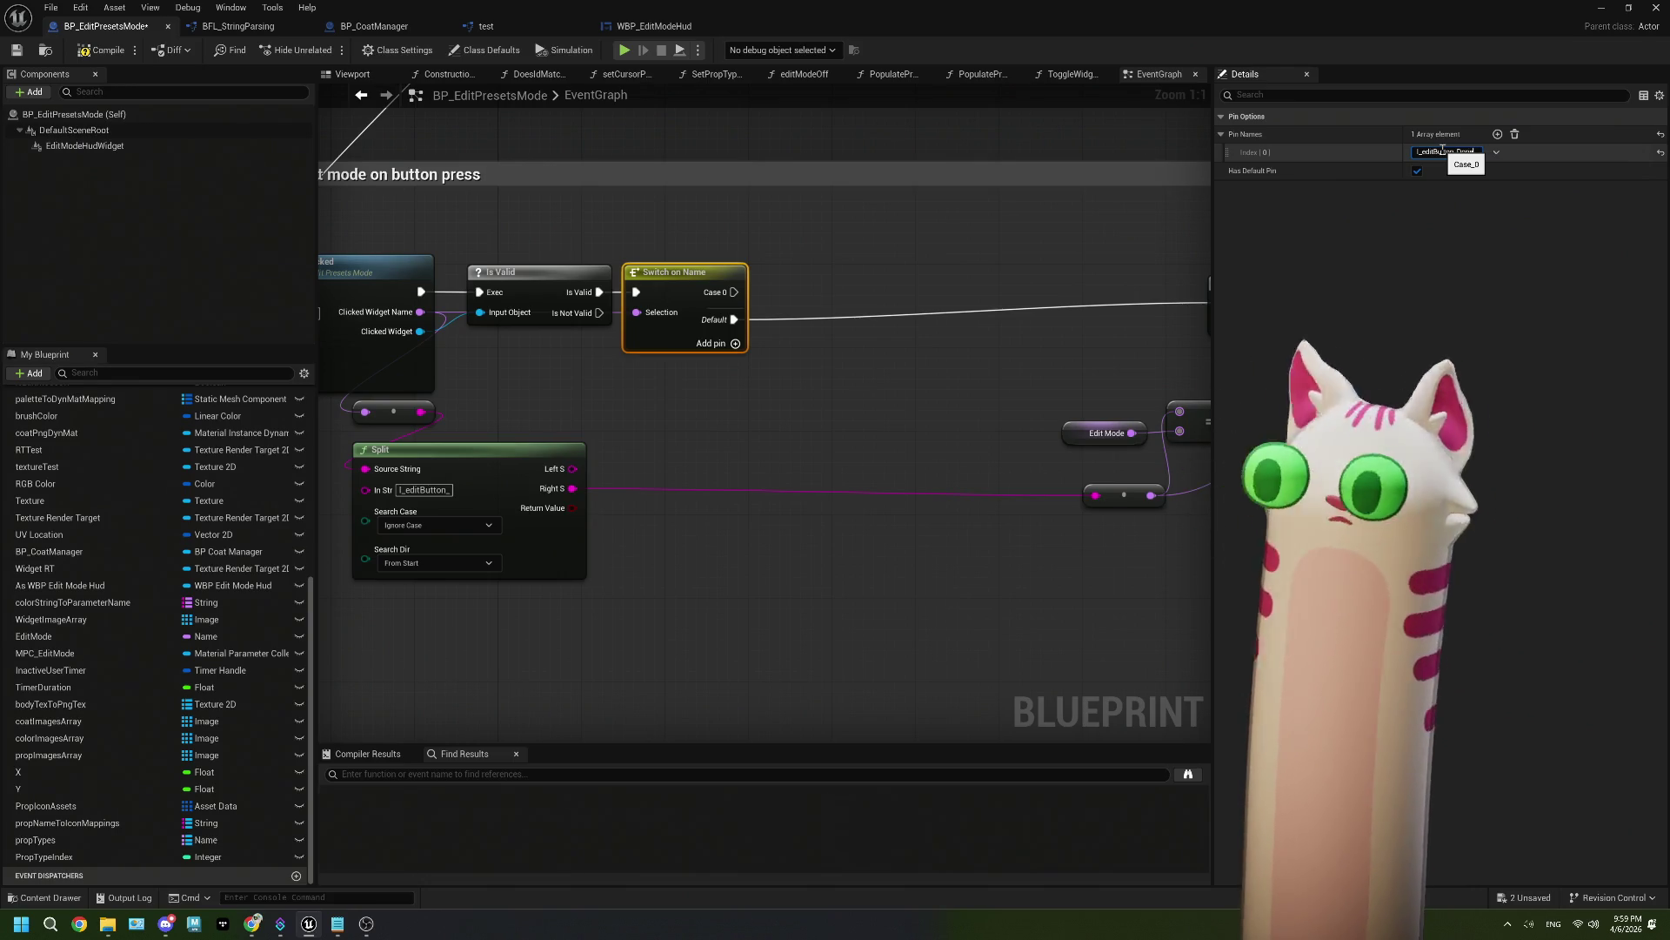
text(one)
click(705, 140)
Step: Confirm the DONE widget's exact name, then remove the extra Case_0 pin from the switch
click(654, 26)
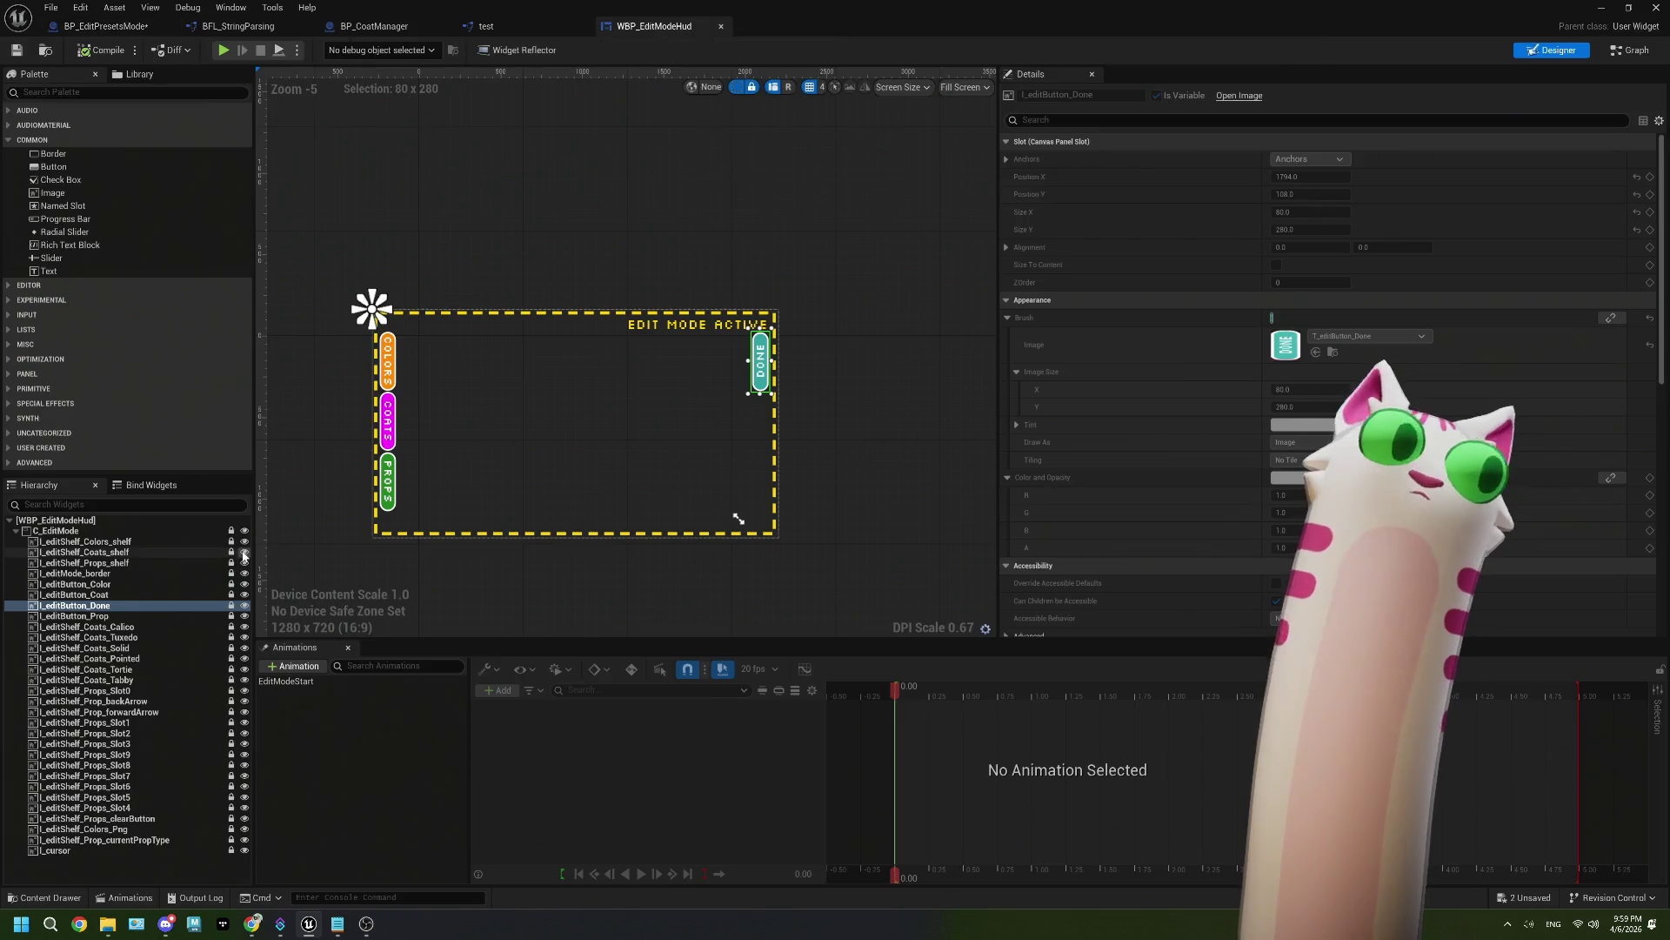
click(104, 26)
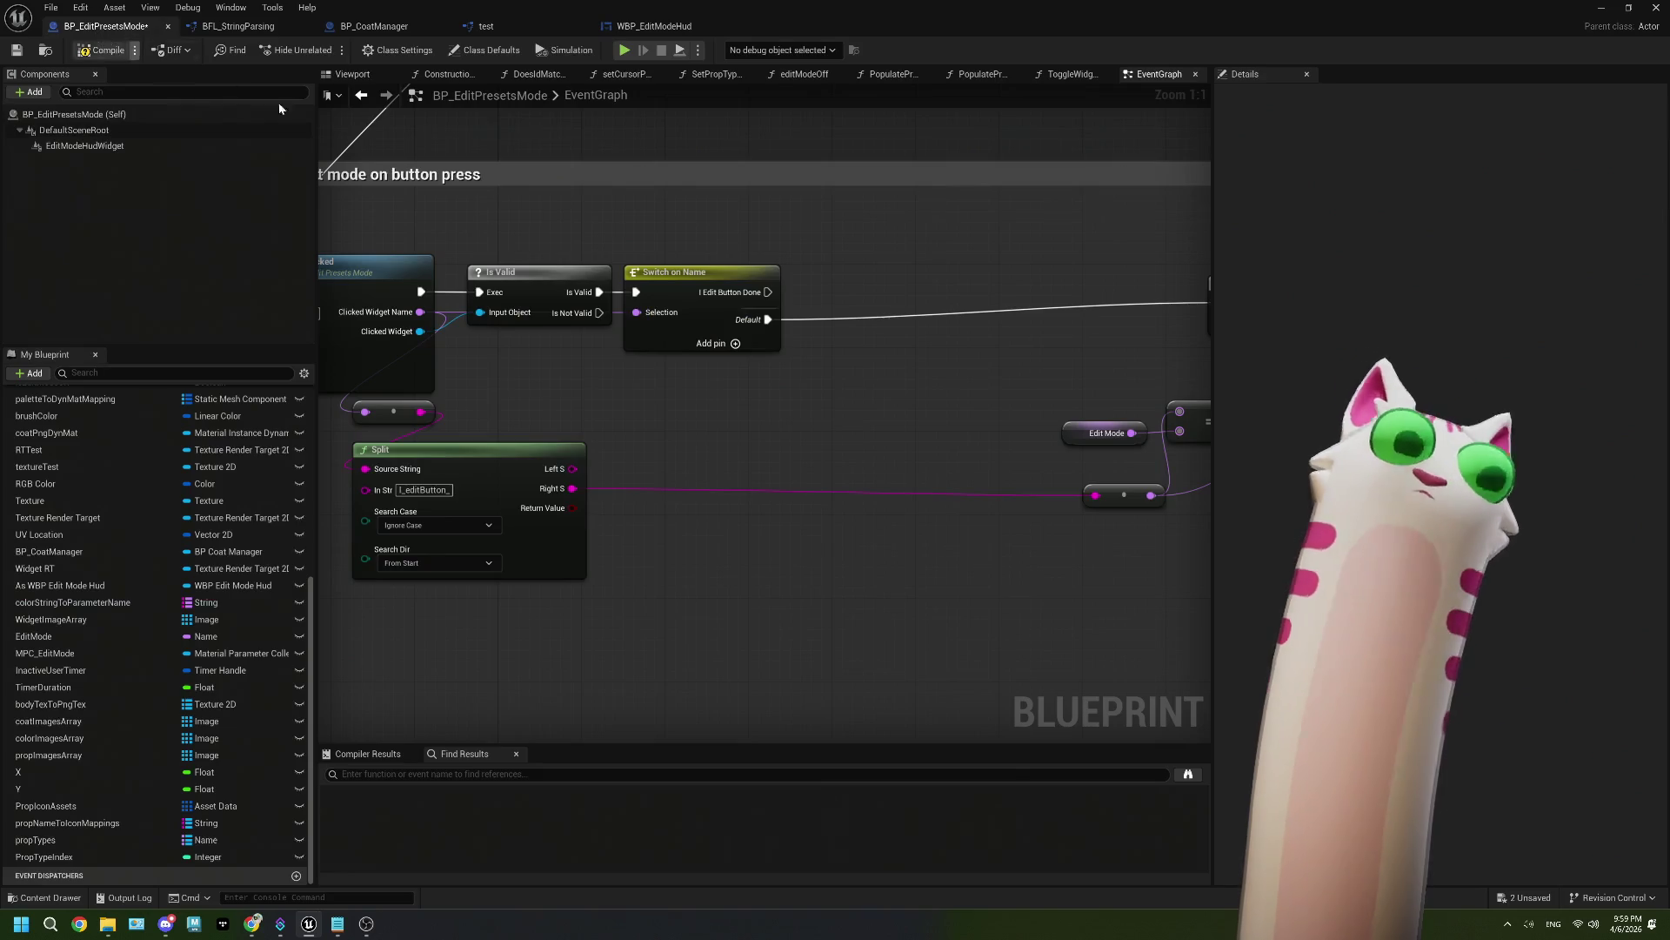
click(764, 346)
click(757, 366)
click(1481, 171)
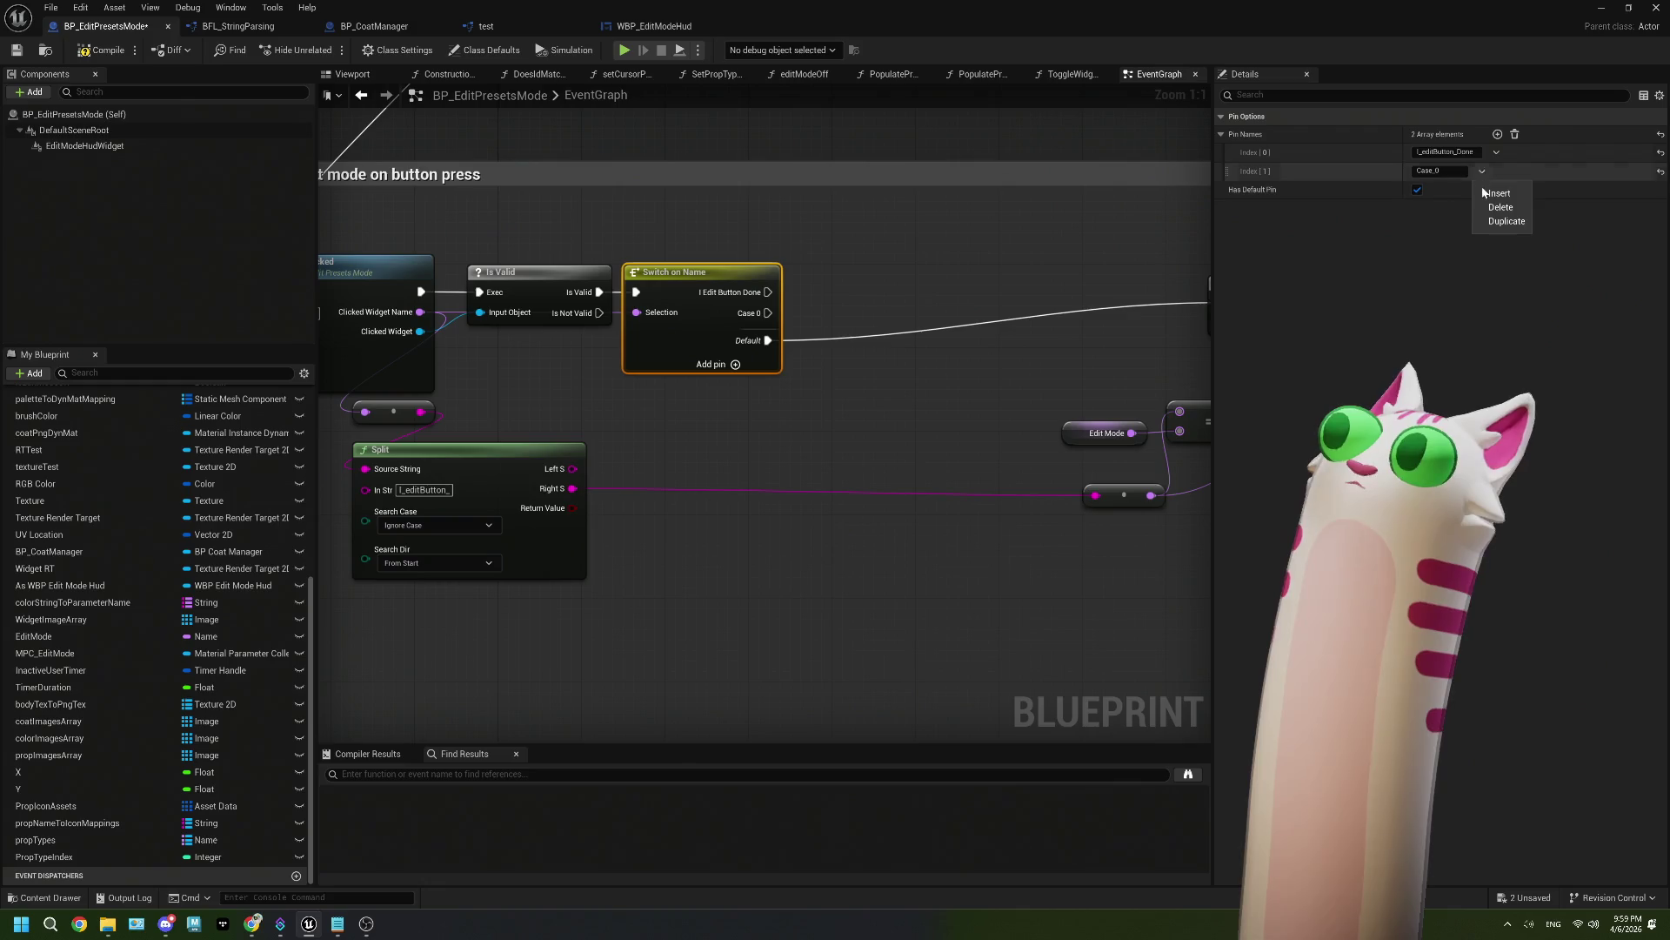
click(1495, 202)
click(974, 416)
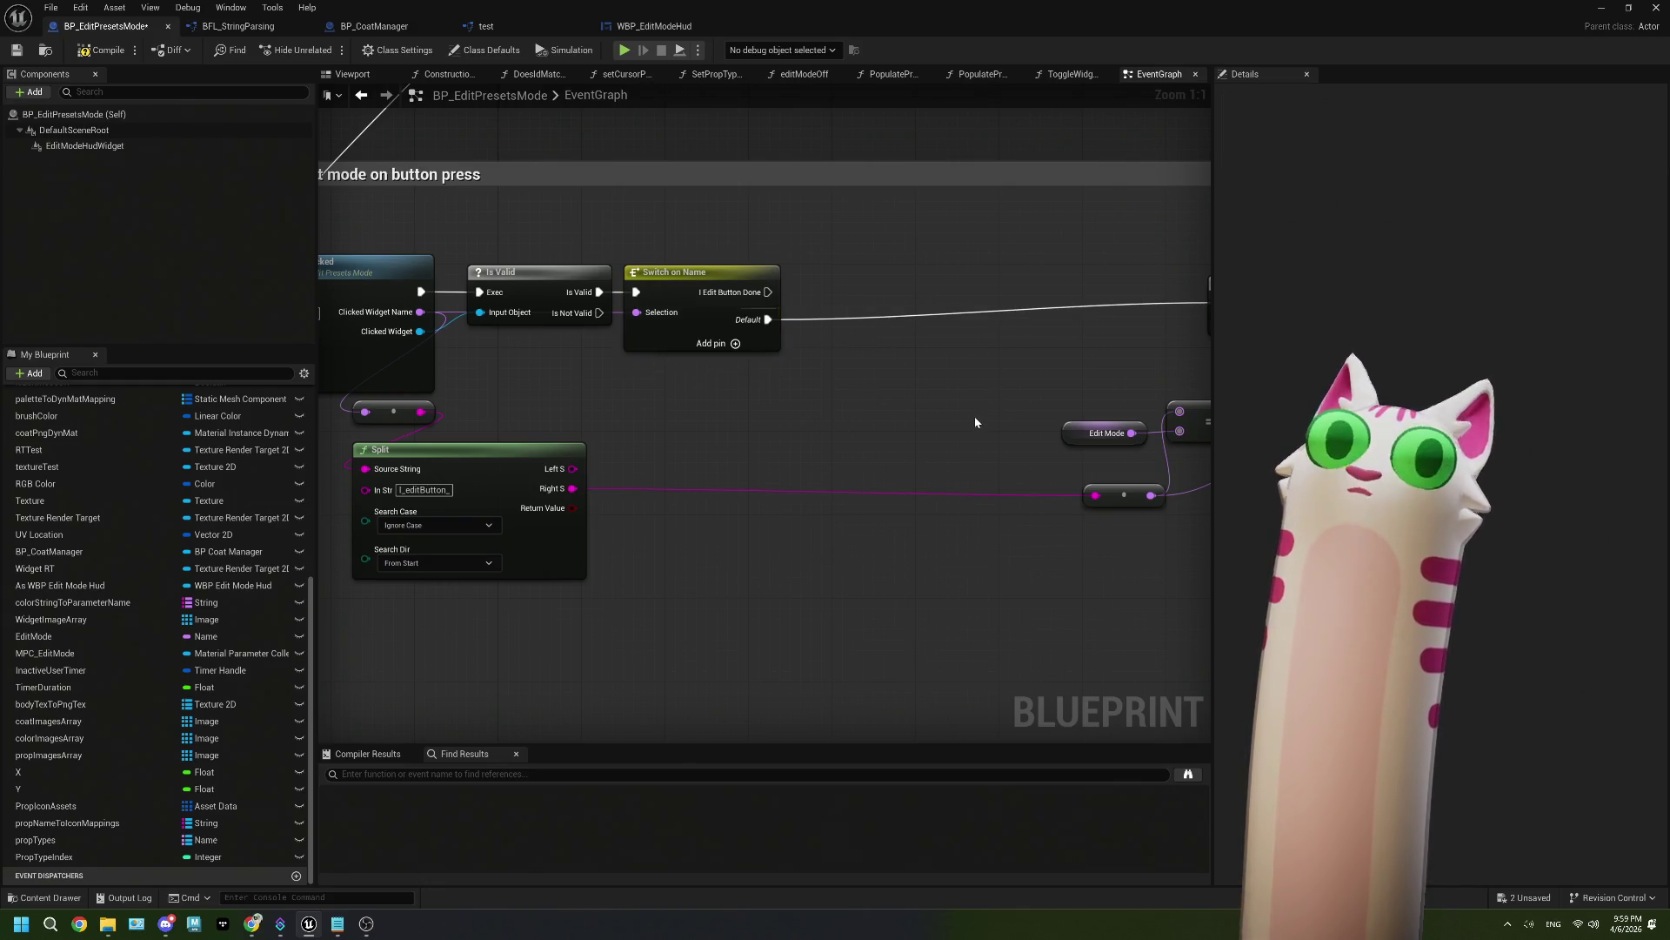
scroll(781, 475, down, 1)
Step: Find and select the onEditModeDone event with its Does Id Match Editor Id check
scroll(781, 481, down, 1)
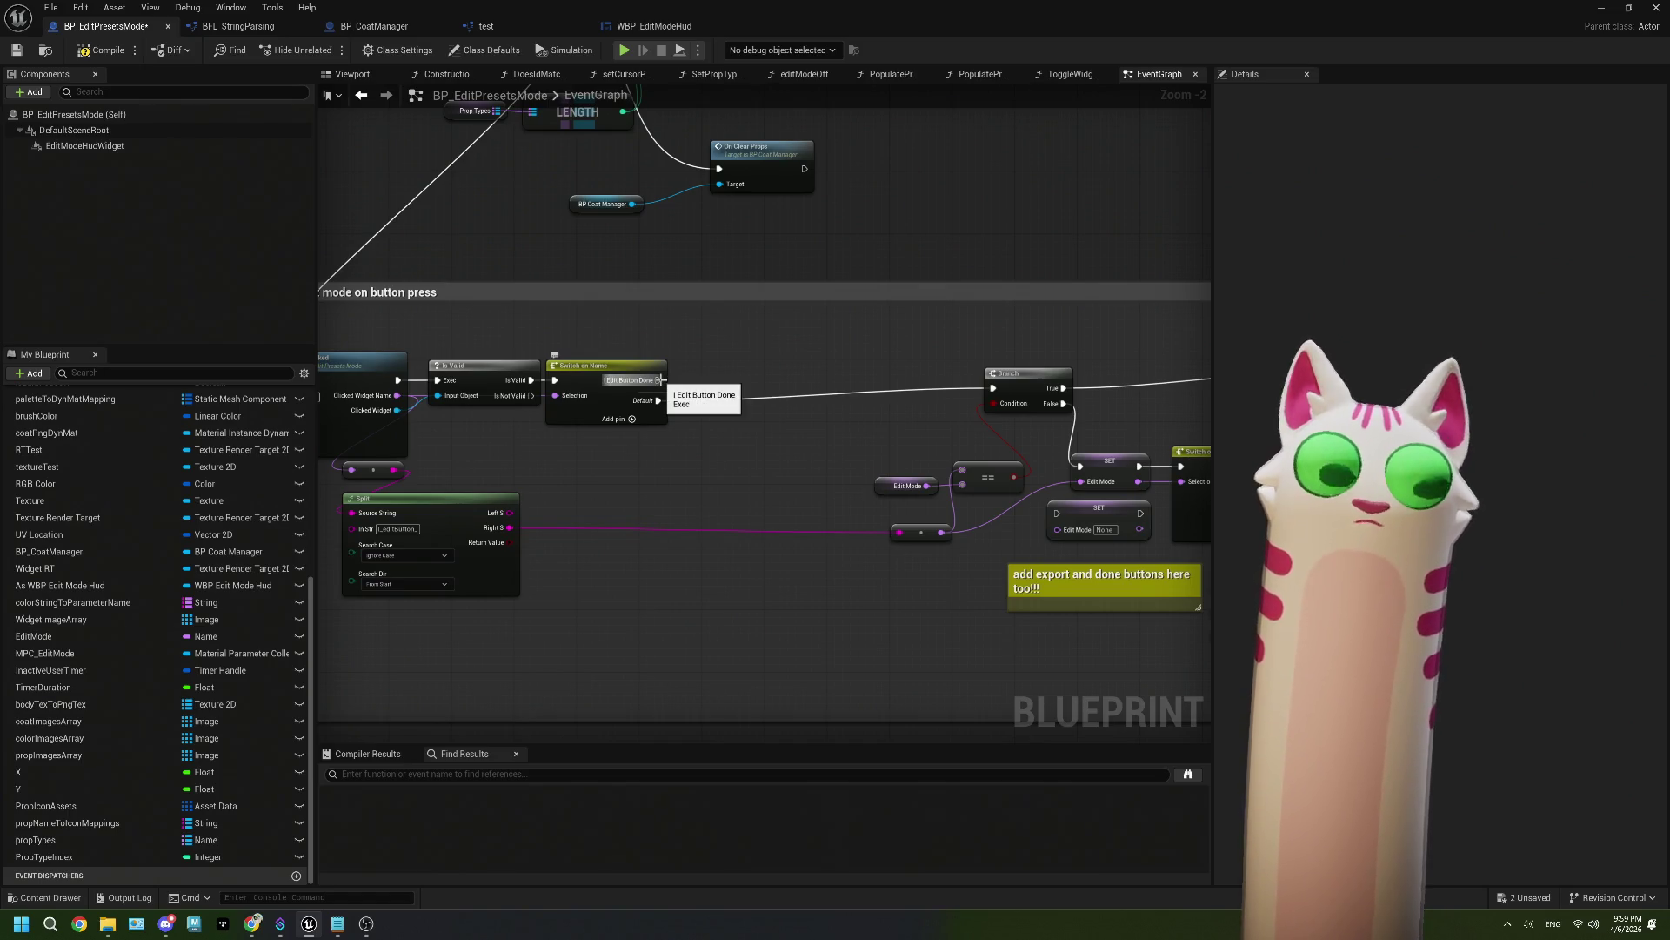
scroll(658, 379, down, 3)
scroll(659, 379, up, 2)
scroll(653, 305, down, 4)
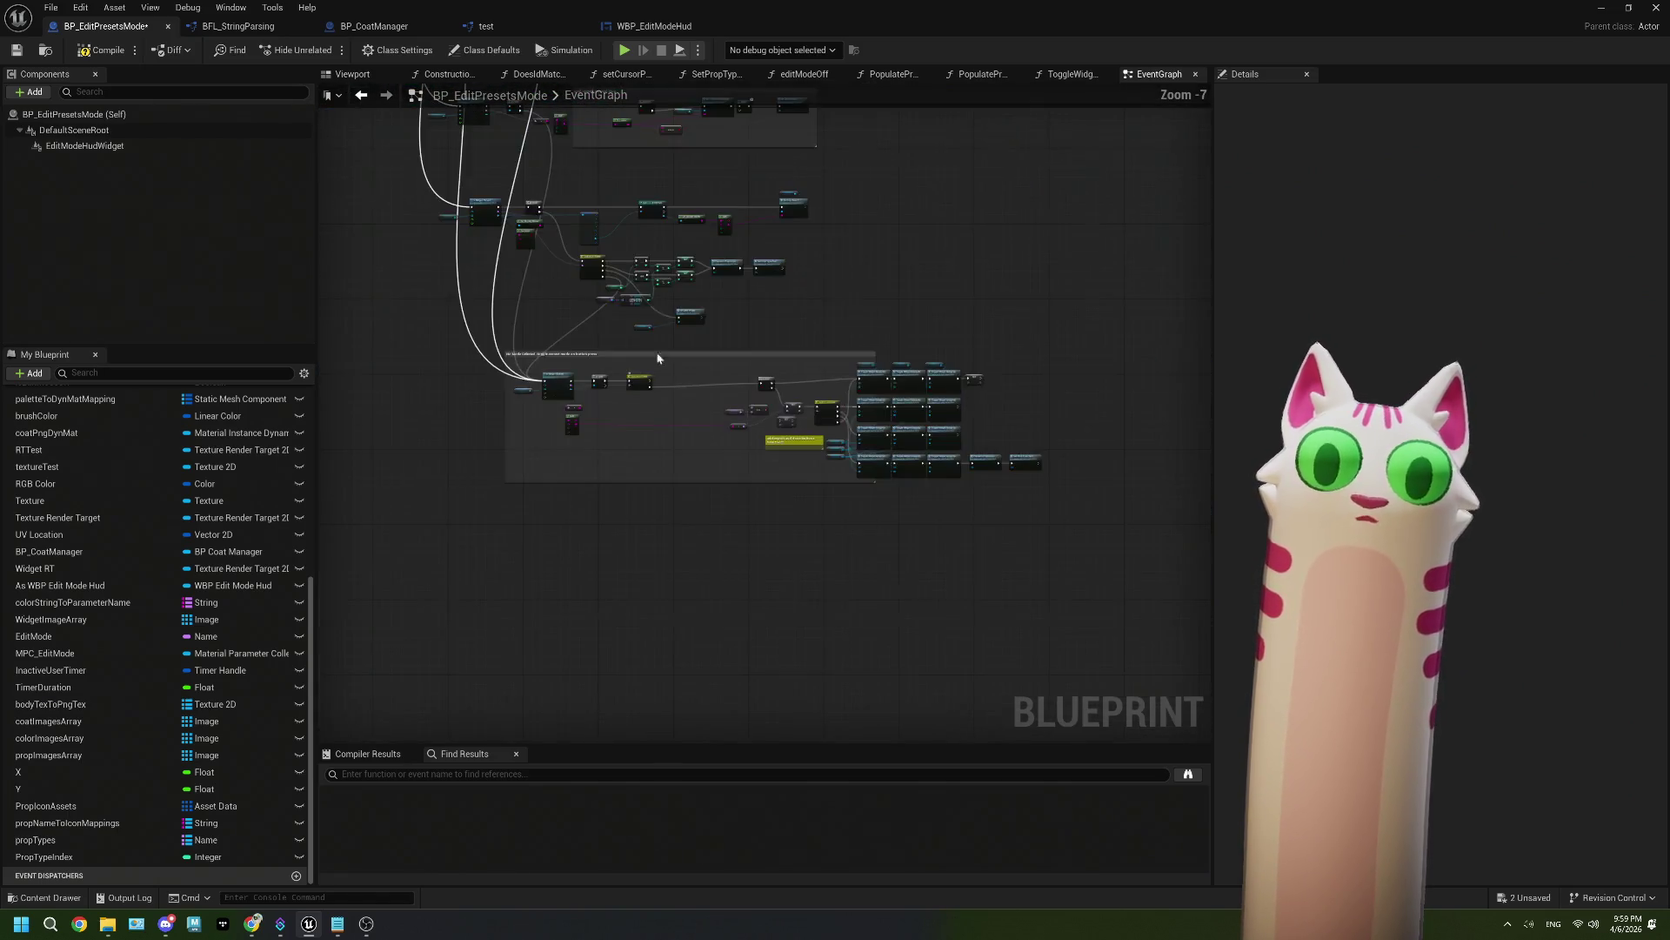
scroll(648, 235, up, 3)
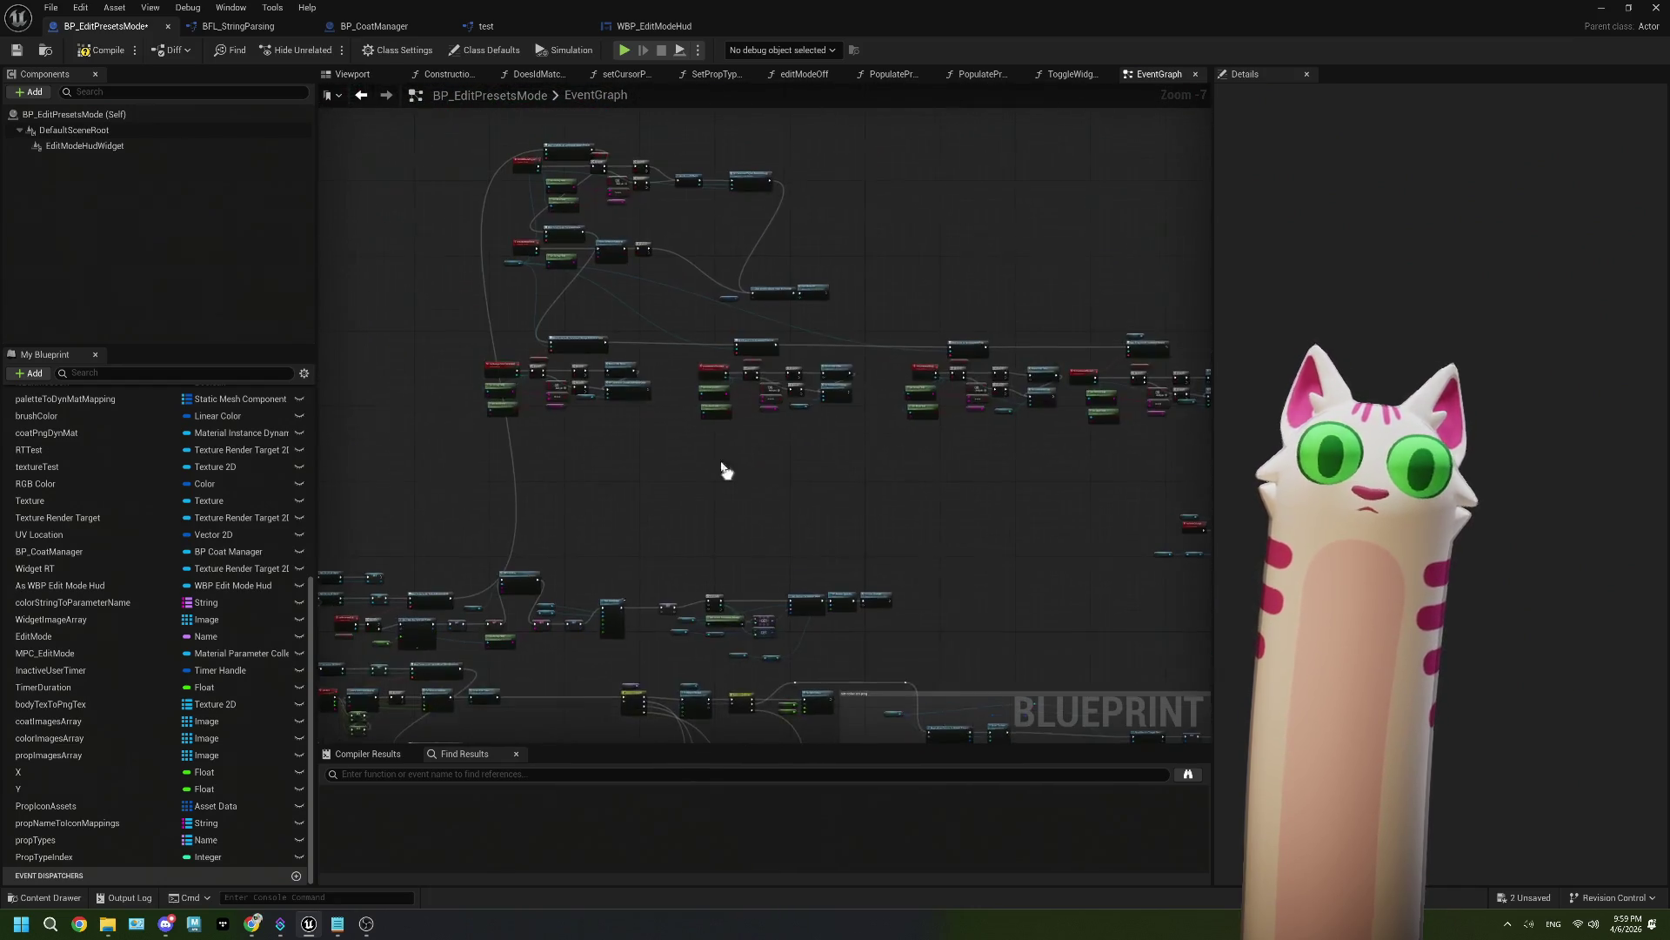
scroll(596, 259, up, 2)
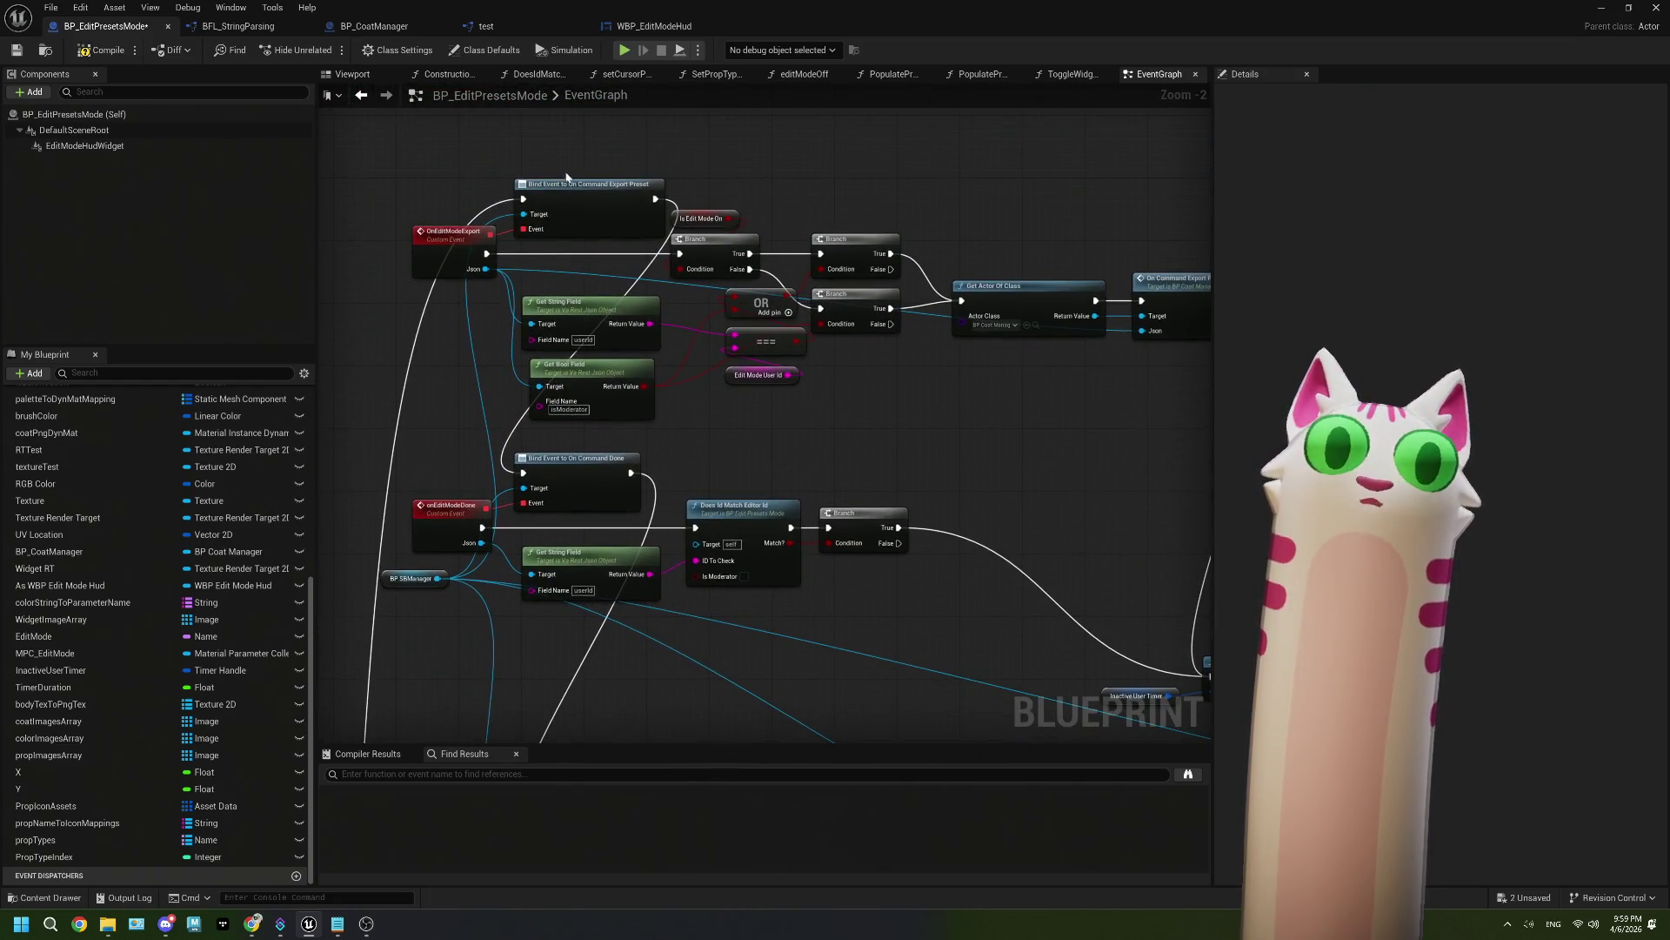
drag(627, 482, 624, 348)
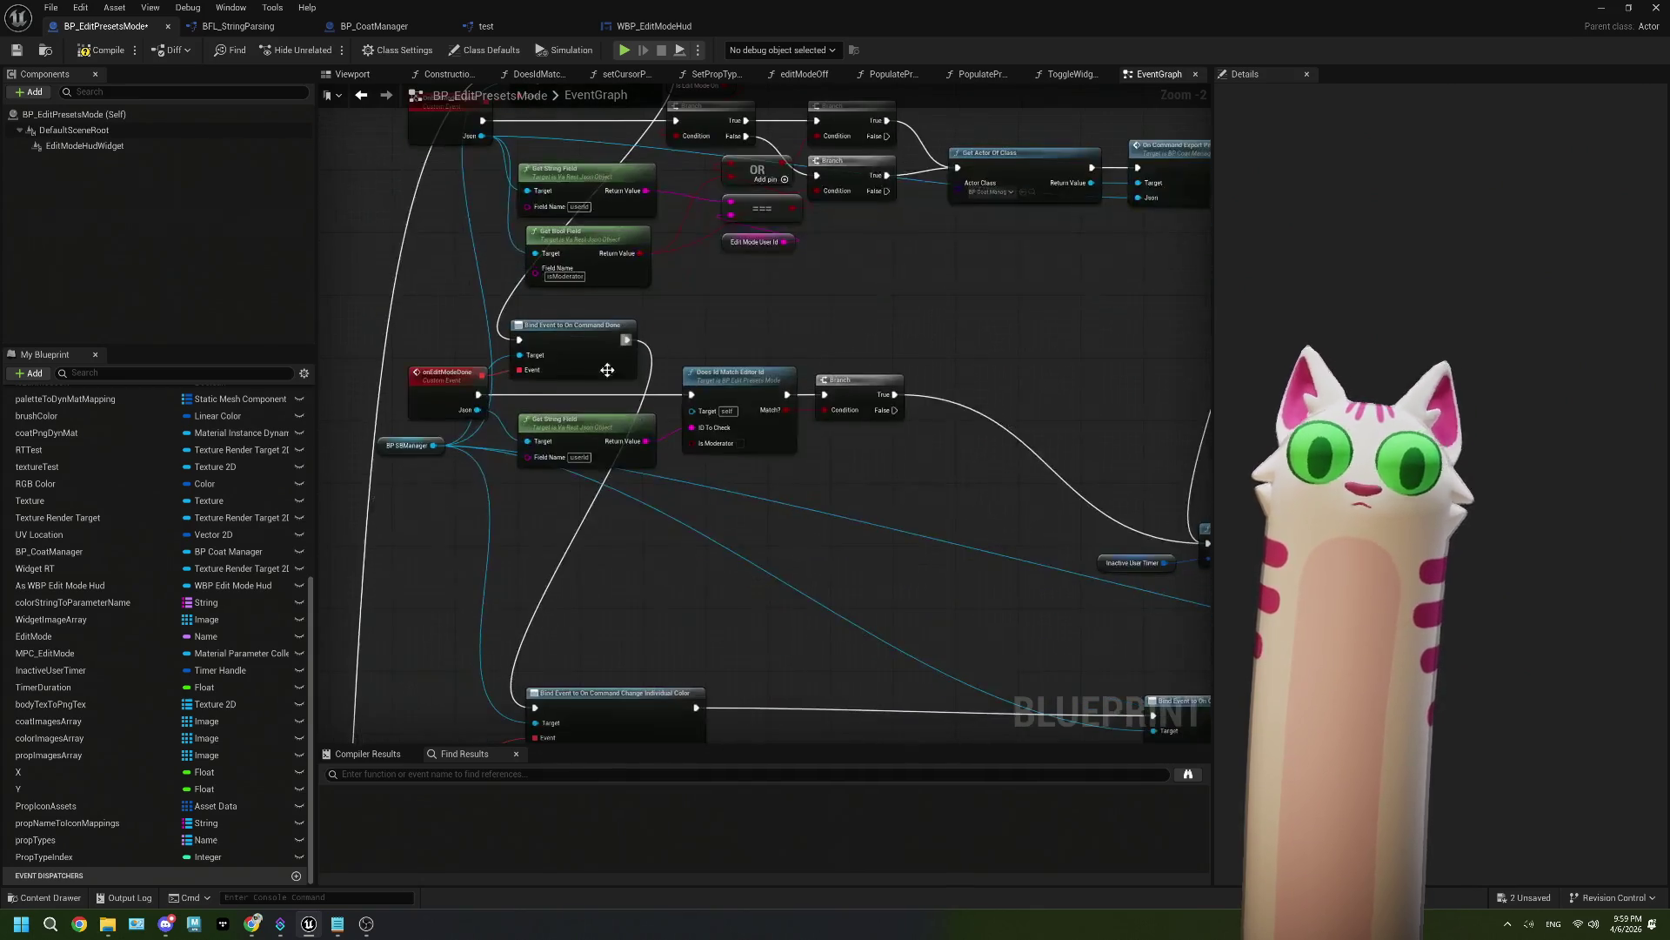
click(452, 391)
scroll(685, 574, up, 2)
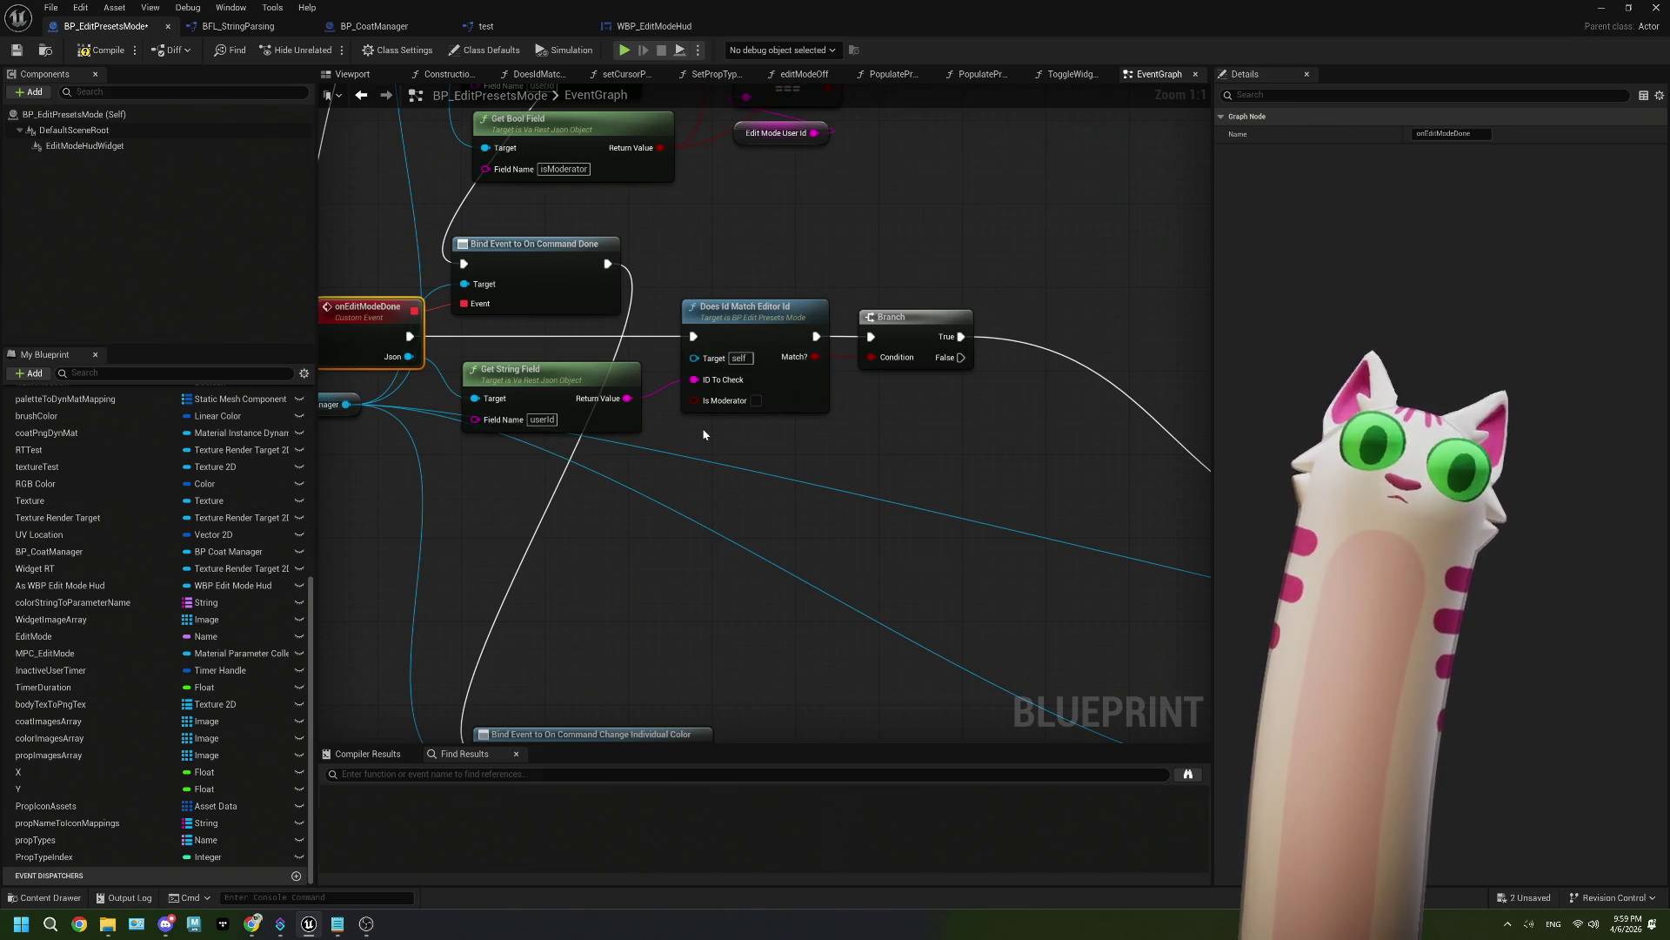
drag(733, 405, 699, 399)
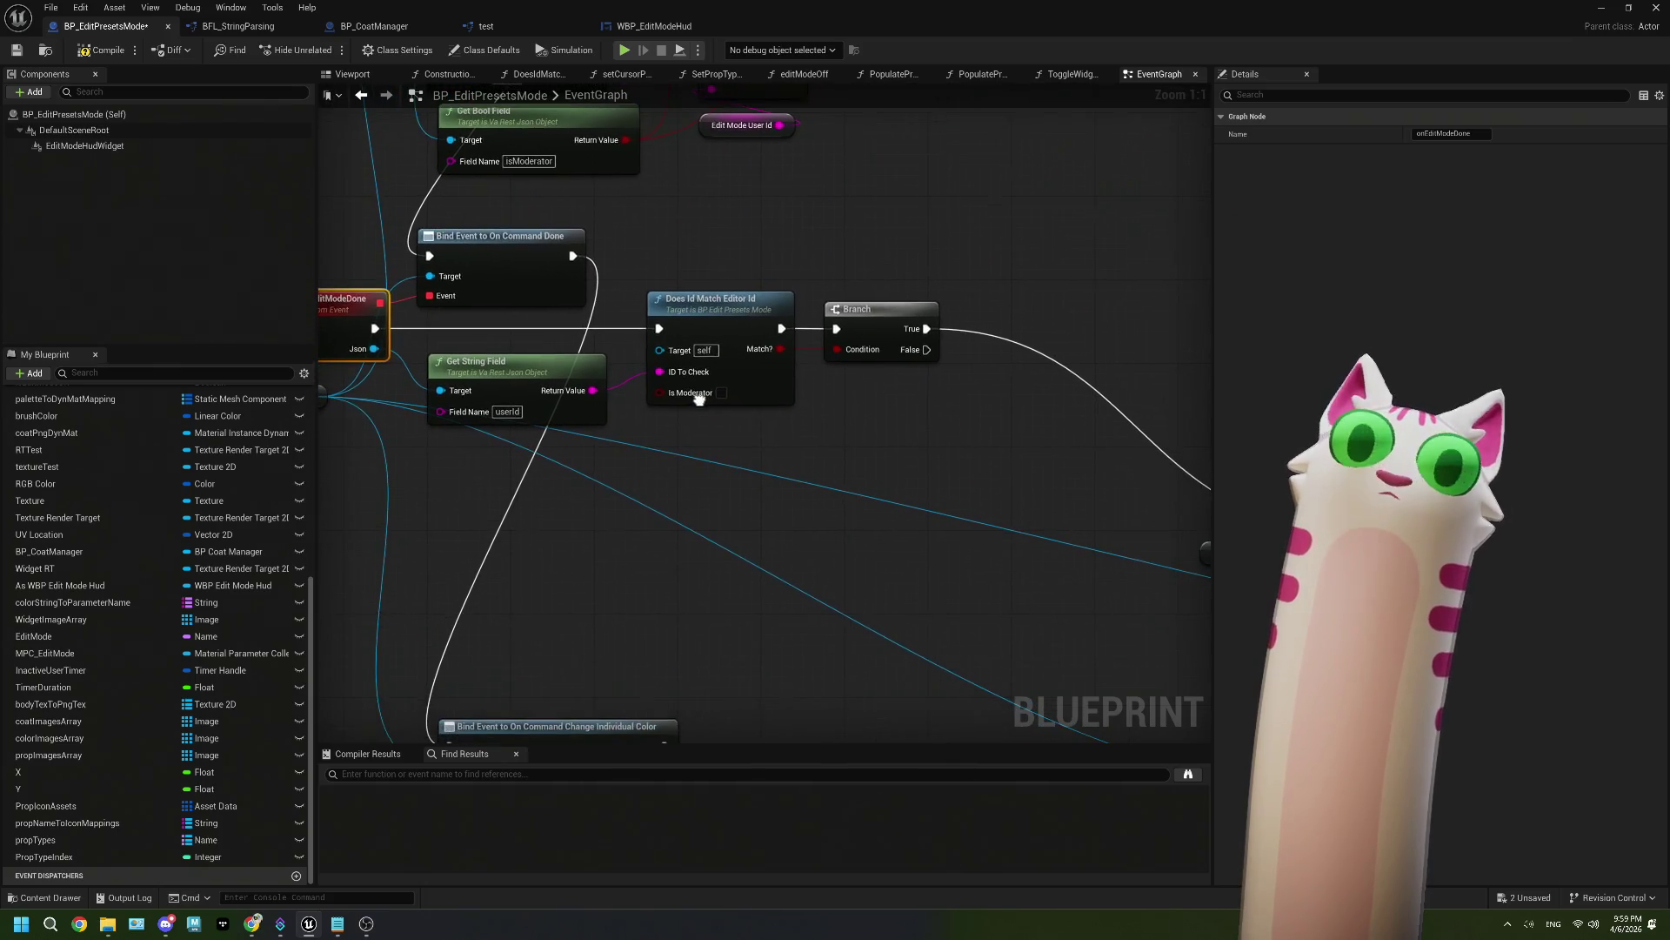
Step: Nudge the onEditModeDone, BP SBManager and Get String Field nodes slightly left
mouse_move(616, 489)
mouse_down()
mouse_move(720, 484)
mouse_move(591, 430)
mouse_up()
scroll(720, 484, down, 2)
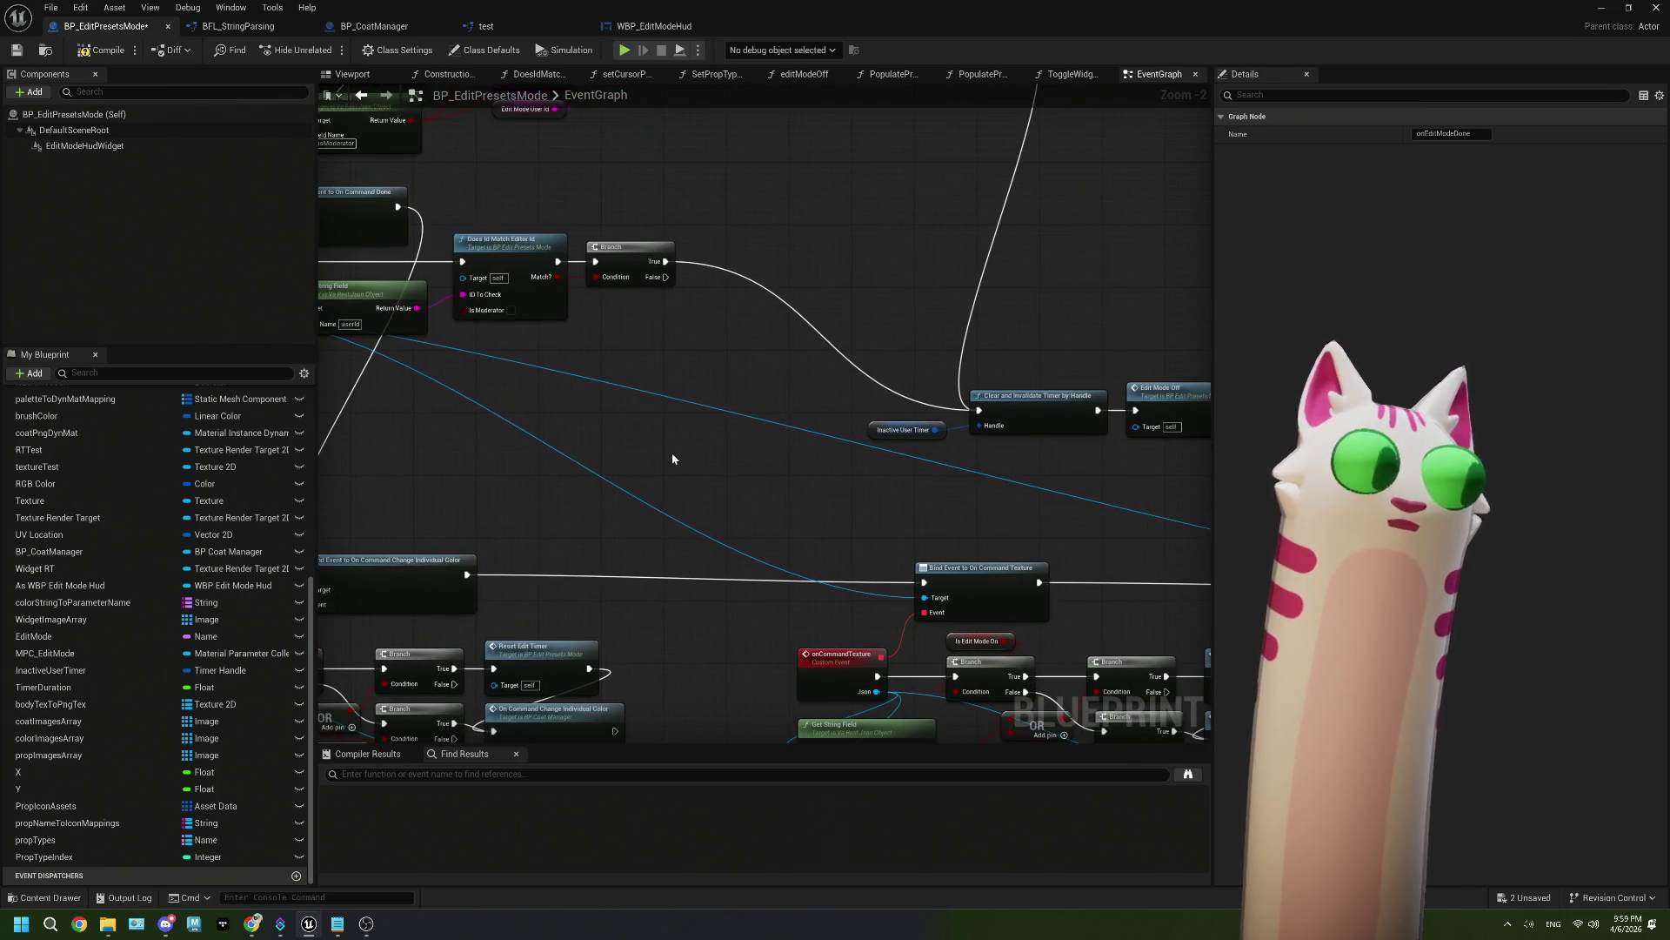
scroll(672, 449, up, 2)
mouse_move(604, 376)
mouse_down()
mouse_move(776, 444)
mouse_move(755, 452)
mouse_move(863, 445)
mouse_up()
mouse_move(755, 477)
mouse_down()
mouse_move(661, 392)
mouse_move(448, 295)
mouse_up()
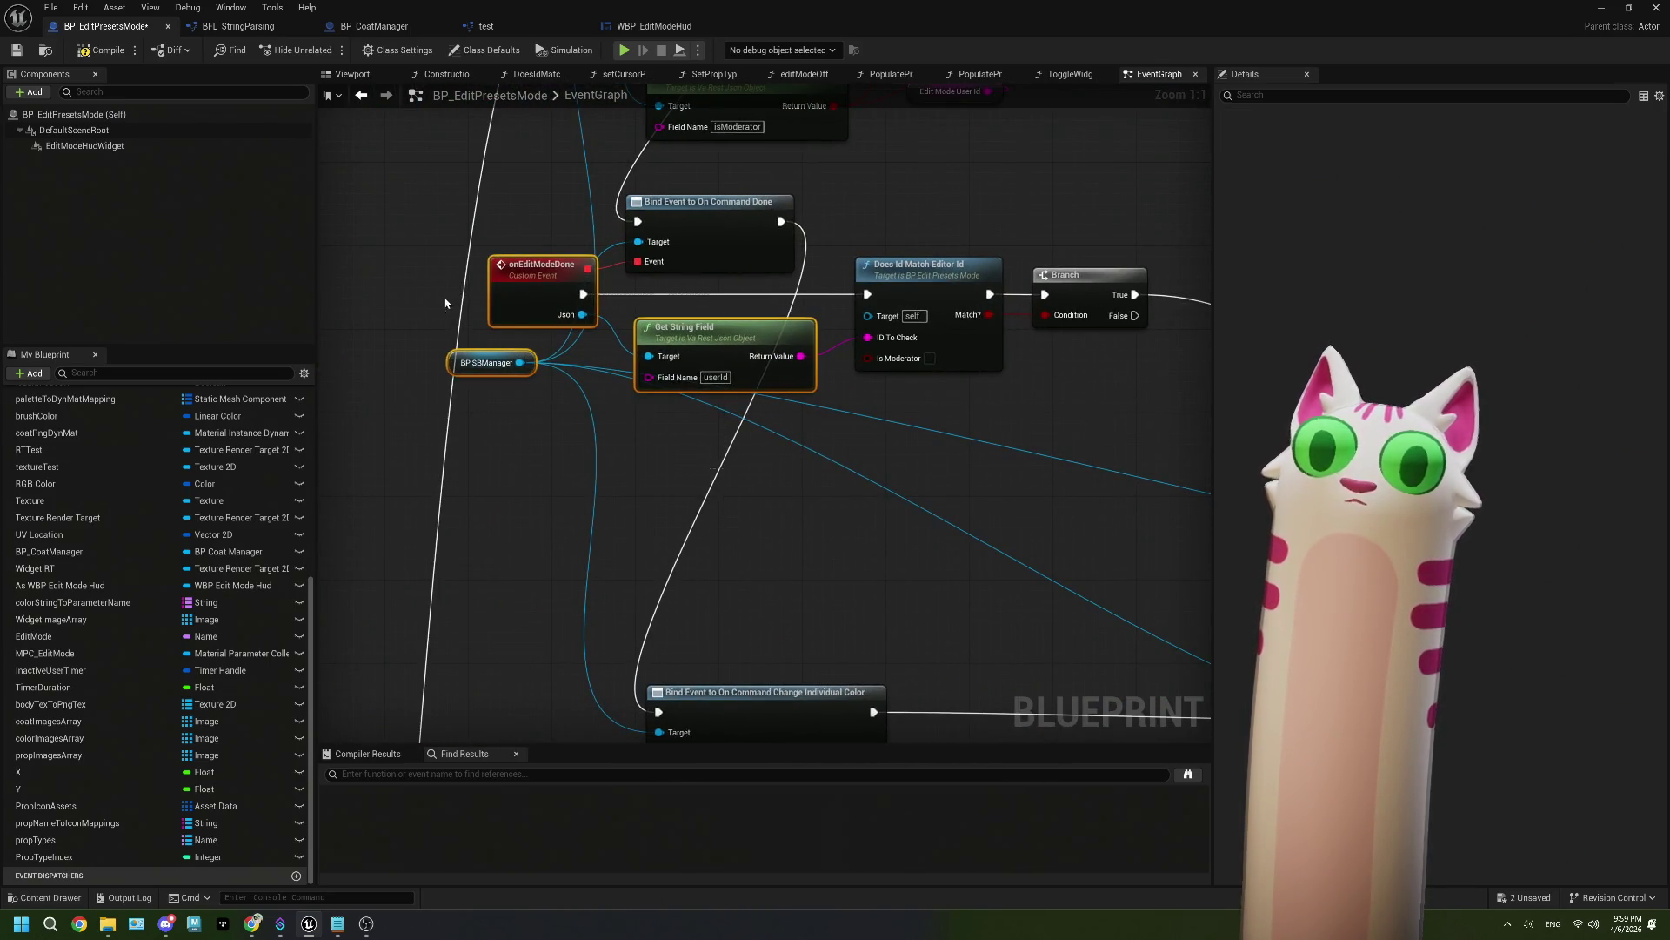
mouse_move(716, 344)
mouse_down()
mouse_move(663, 344)
mouse_move(715, 346)
mouse_up()
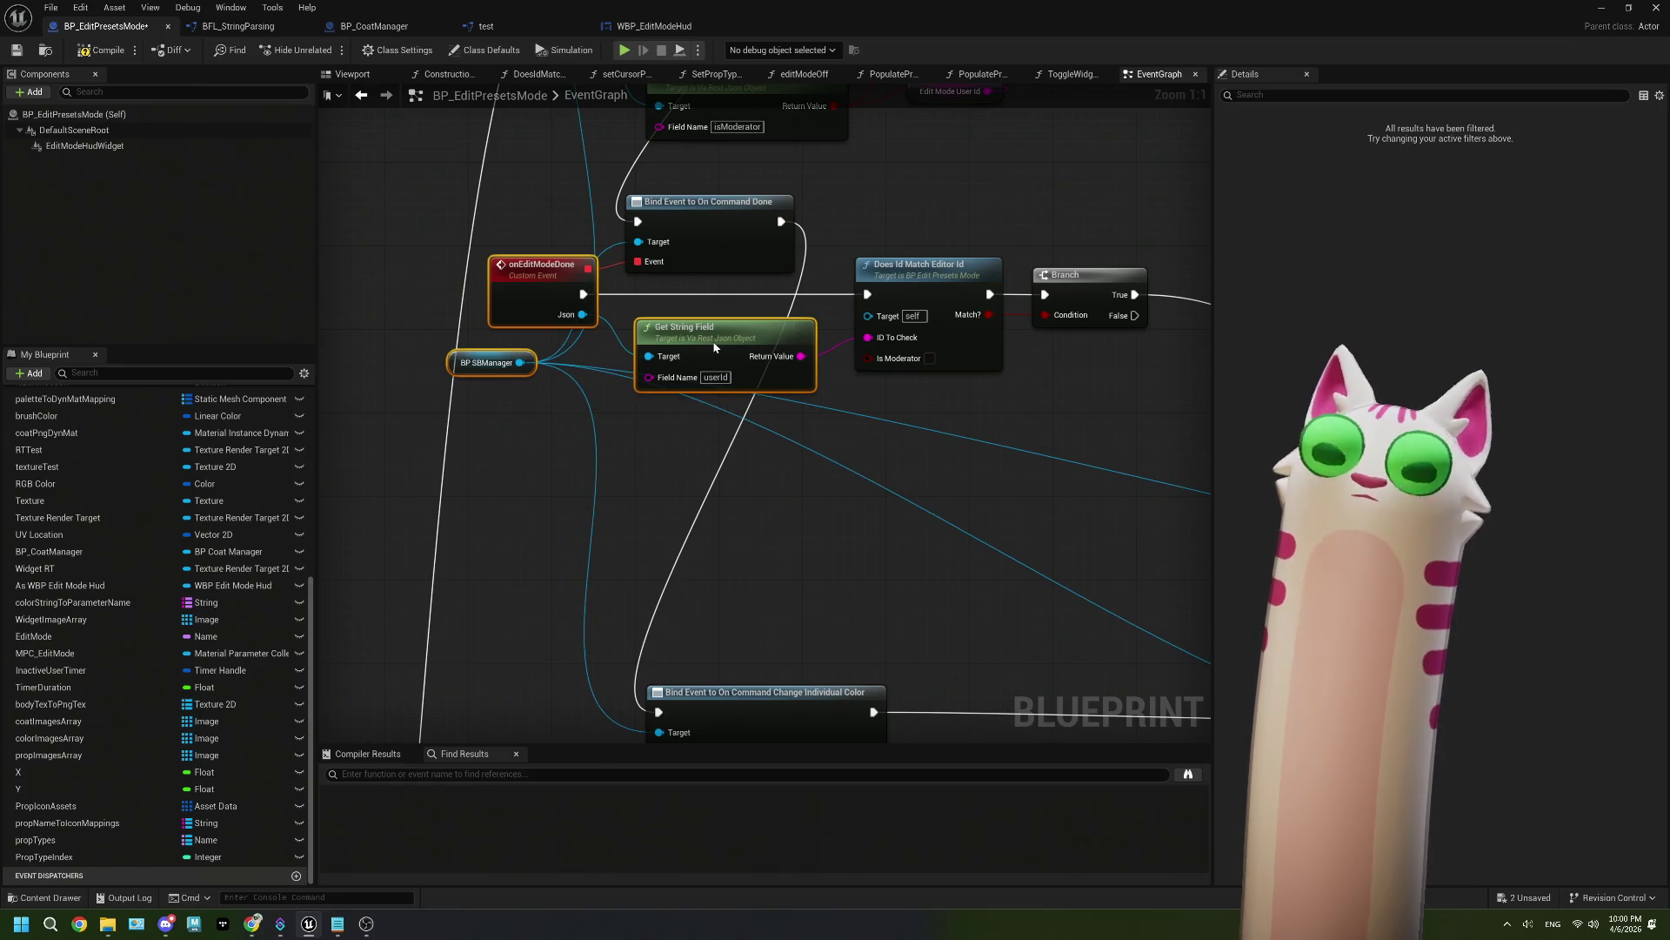
scroll(914, 429, down, 2)
Step: Review the Does Id Match, Branch, timer and Edit Mode Off nodes below the switch
drag(914, 429, 746, 428)
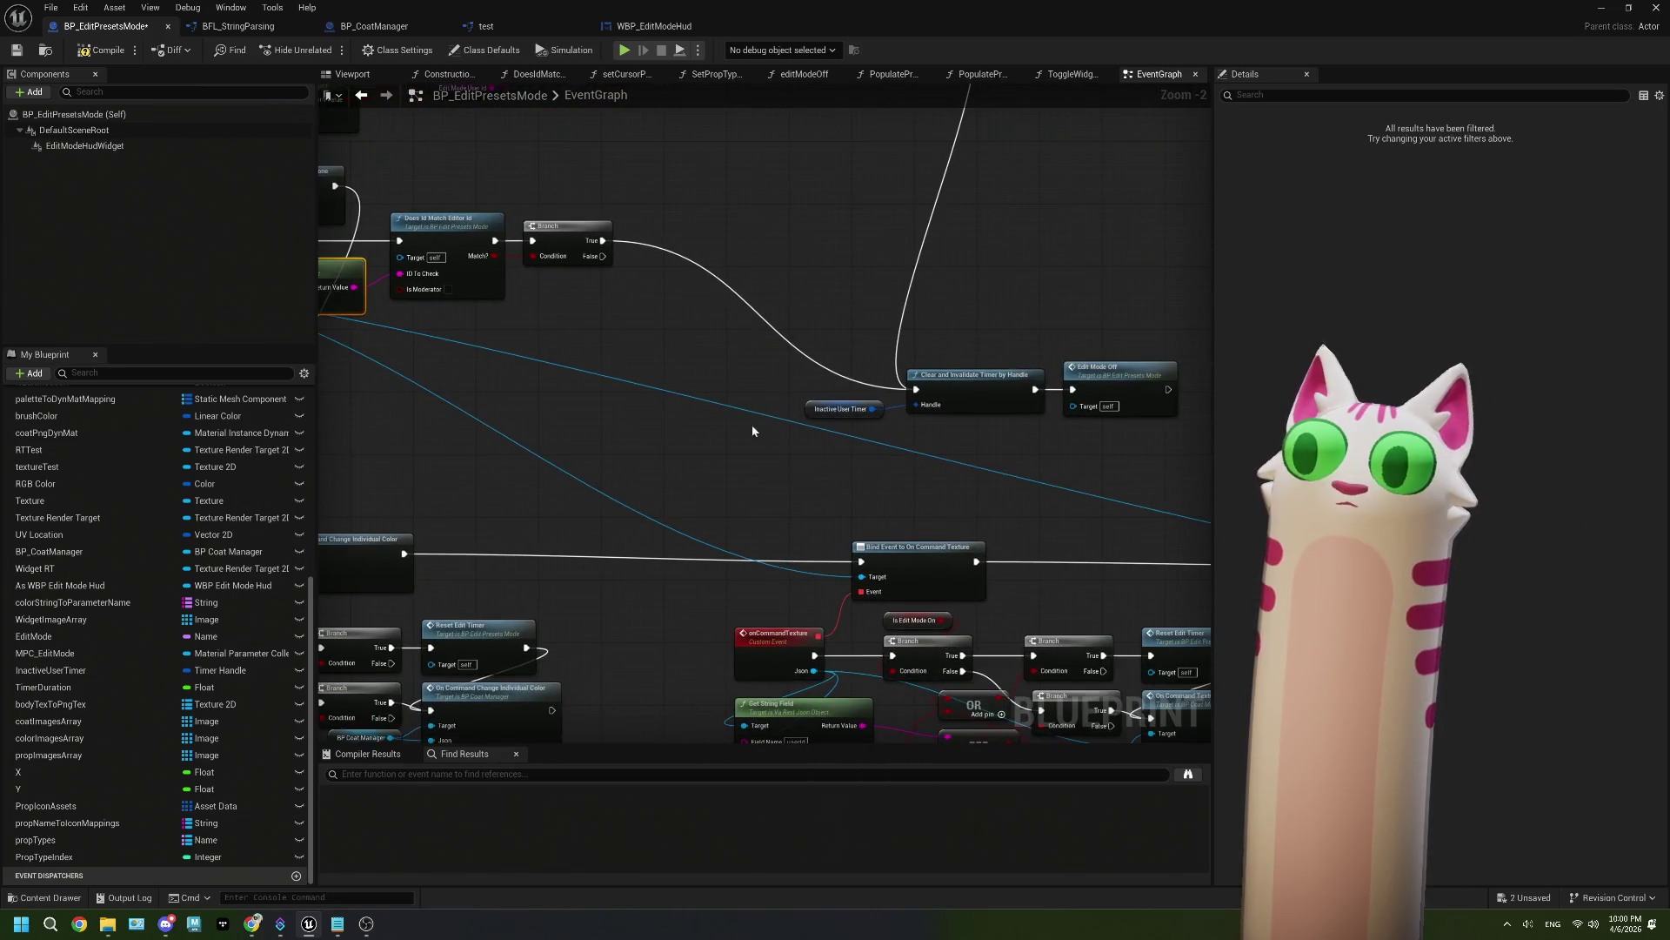
scroll(746, 428, down, 1)
drag(1131, 470, 861, 370)
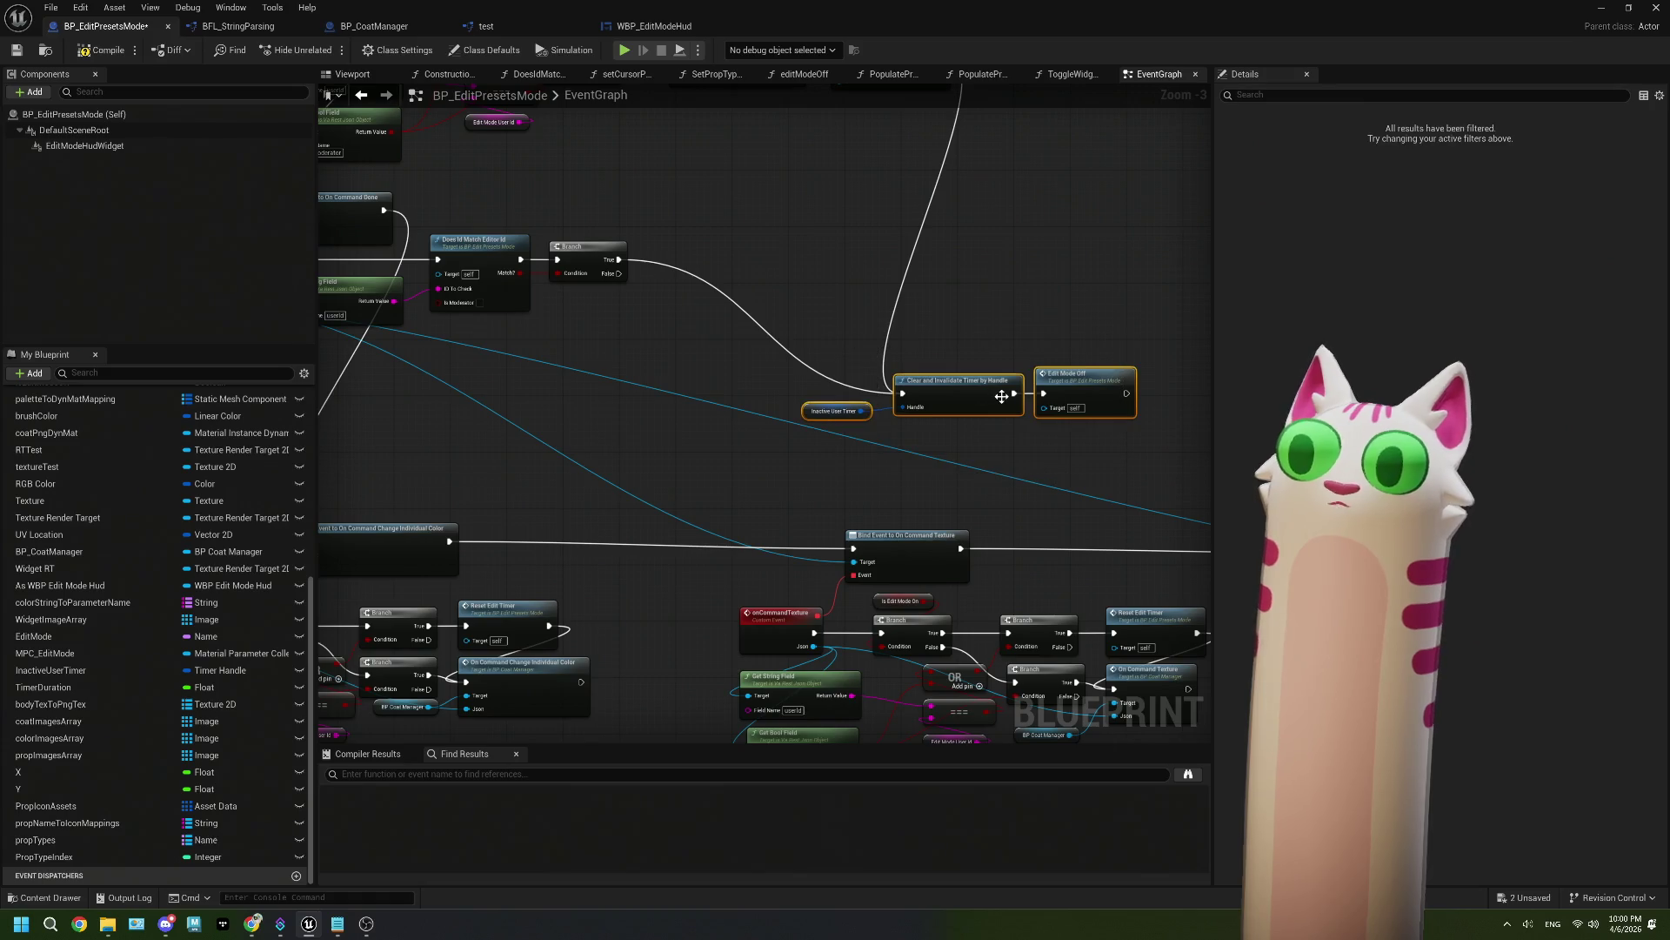
mouse_move(757, 409)
mouse_down()
mouse_move(870, 414)
mouse_move(1027, 462)
mouse_up()
scroll(778, 405, up, 1)
scroll(634, 407, down, 1)
mouse_move(633, 407)
mouse_down()
mouse_move(713, 516)
mouse_move(672, 468)
mouse_move(675, 505)
mouse_up()
drag(720, 446, 548, 414)
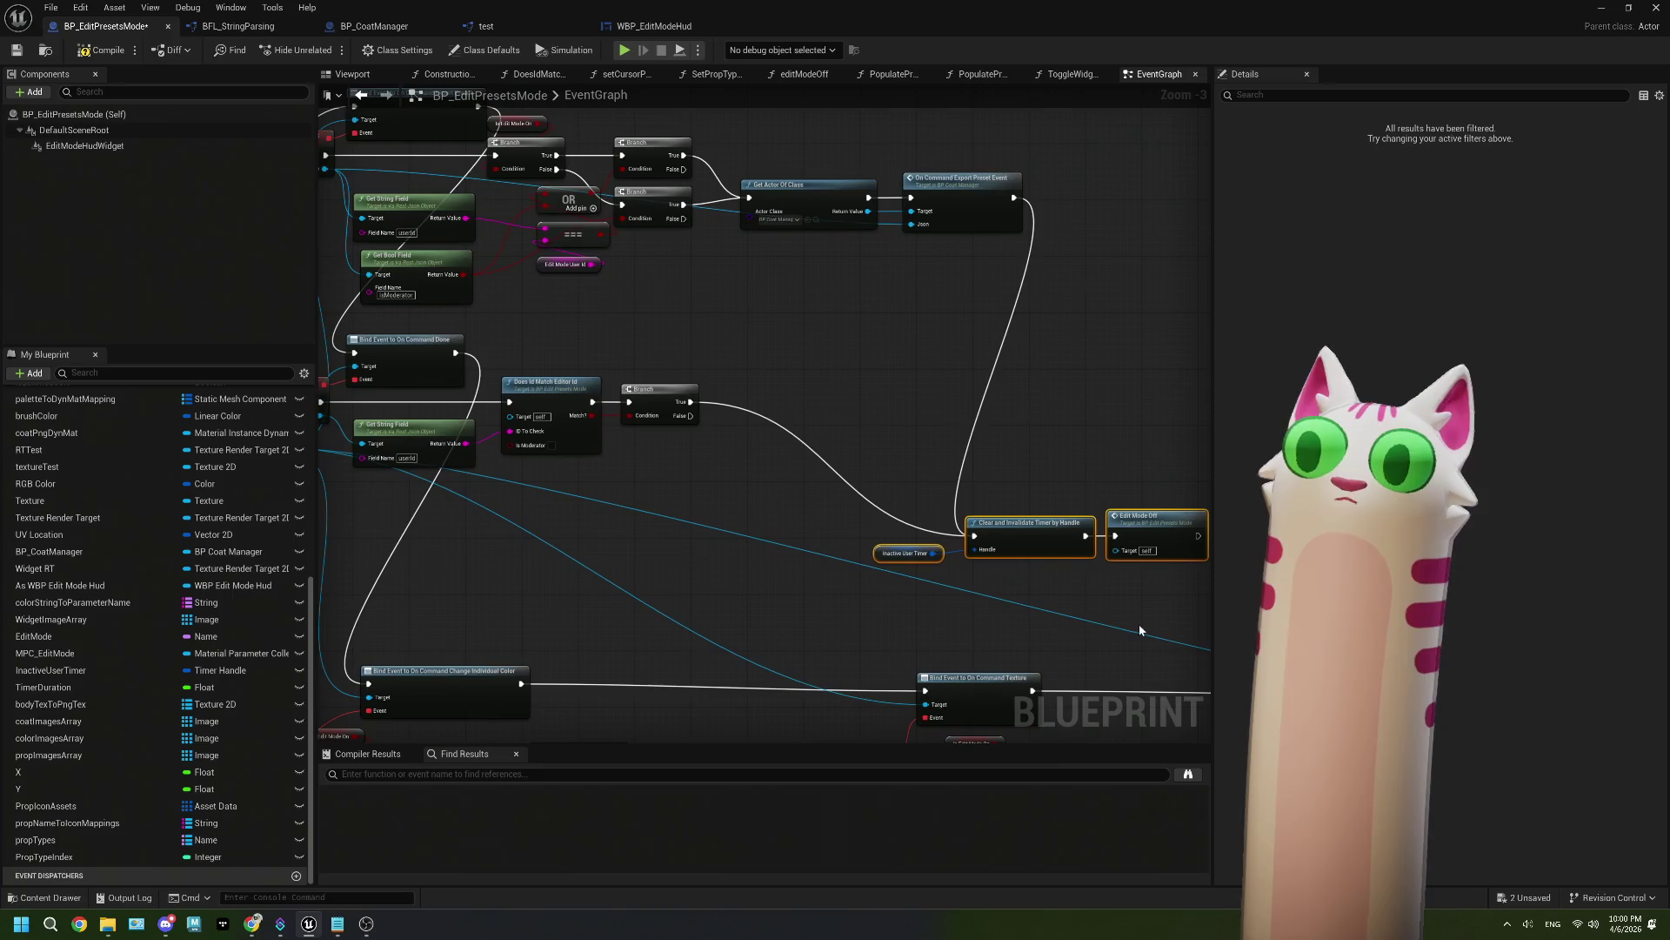
mouse_move(1160, 621)
mouse_down()
mouse_move(679, 443)
mouse_move(472, 417)
mouse_move(508, 398)
mouse_move(500, 376)
mouse_up()
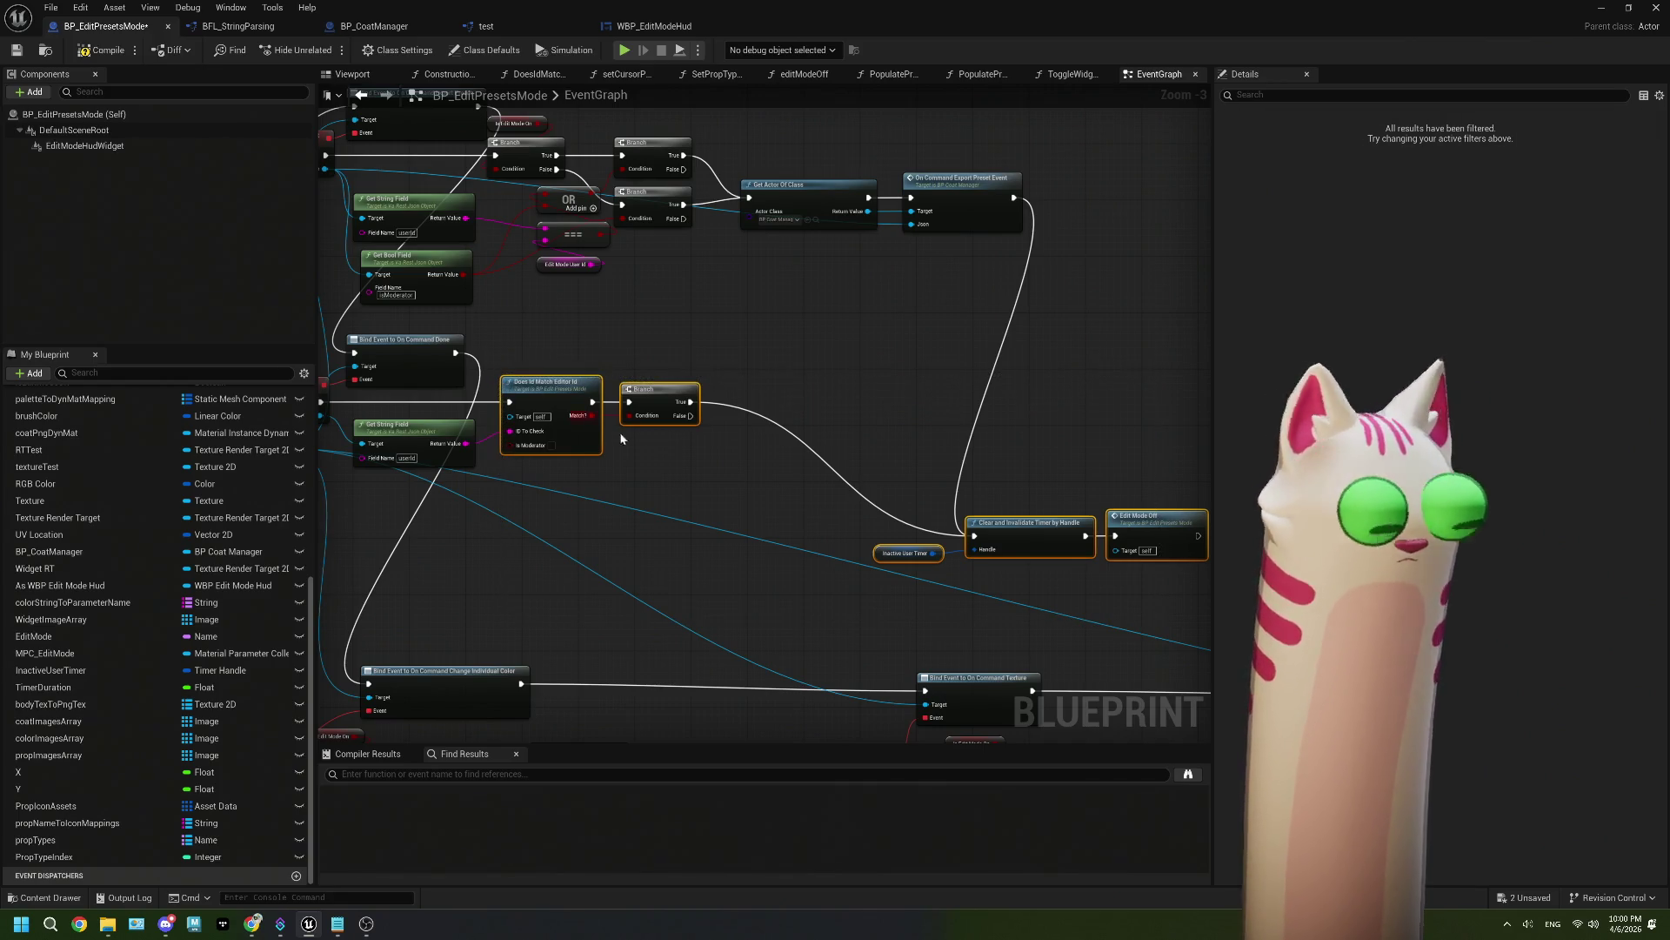
scroll(626, 439, down, 5)
scroll(727, 557, up, 3)
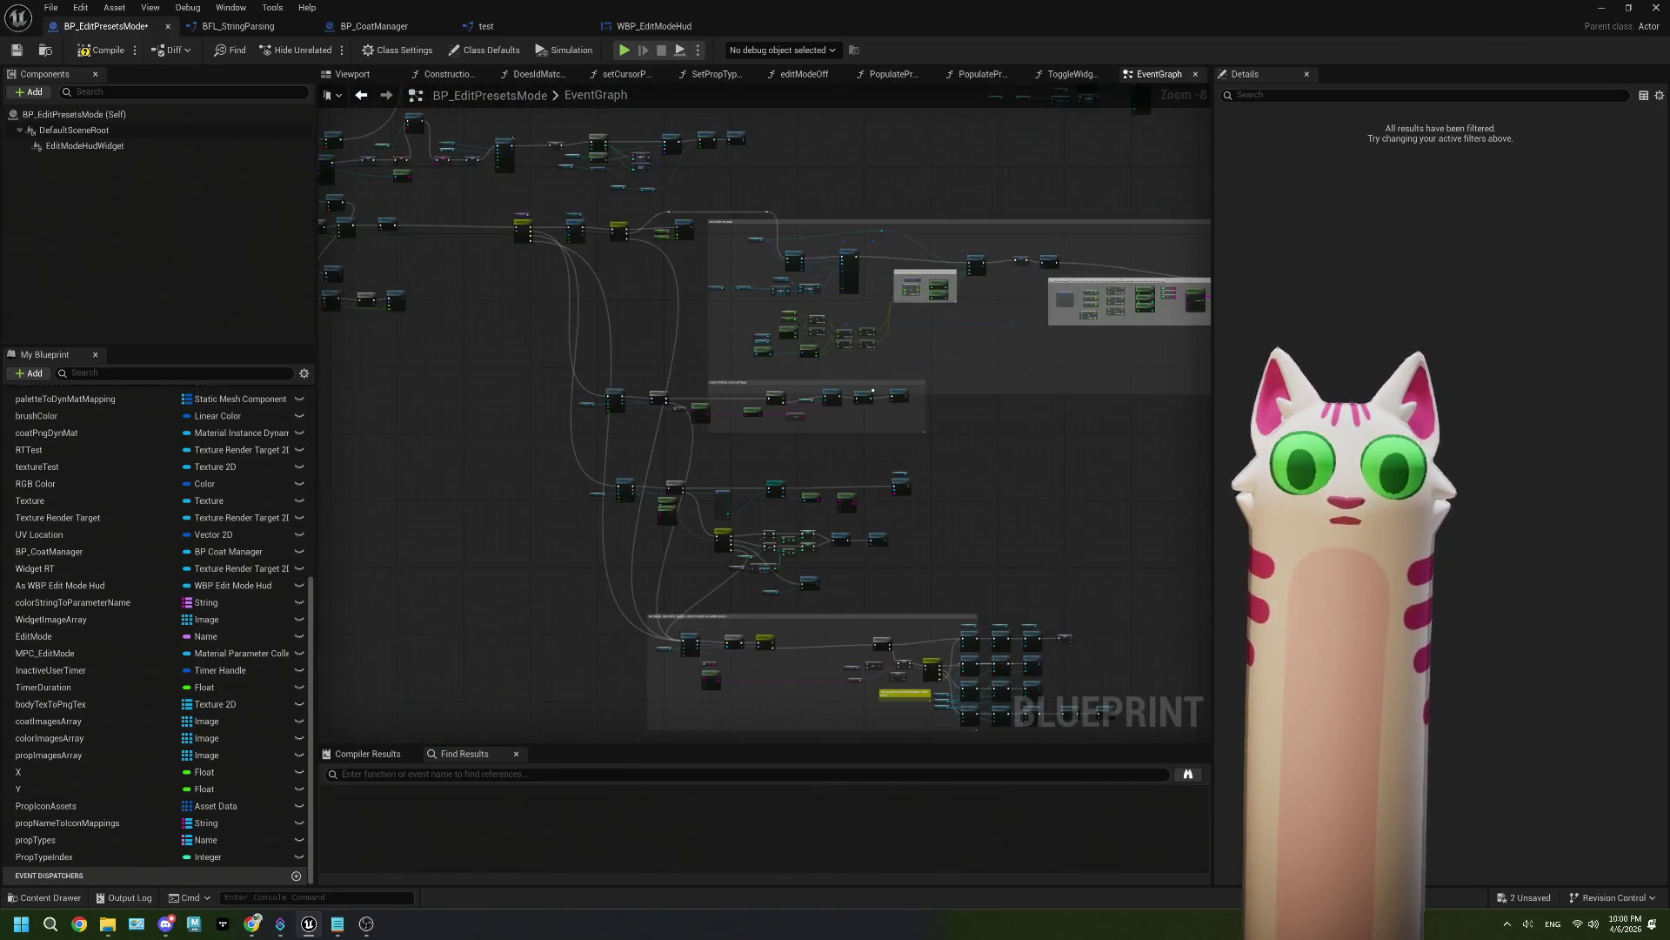
scroll(823, 602, up, 5)
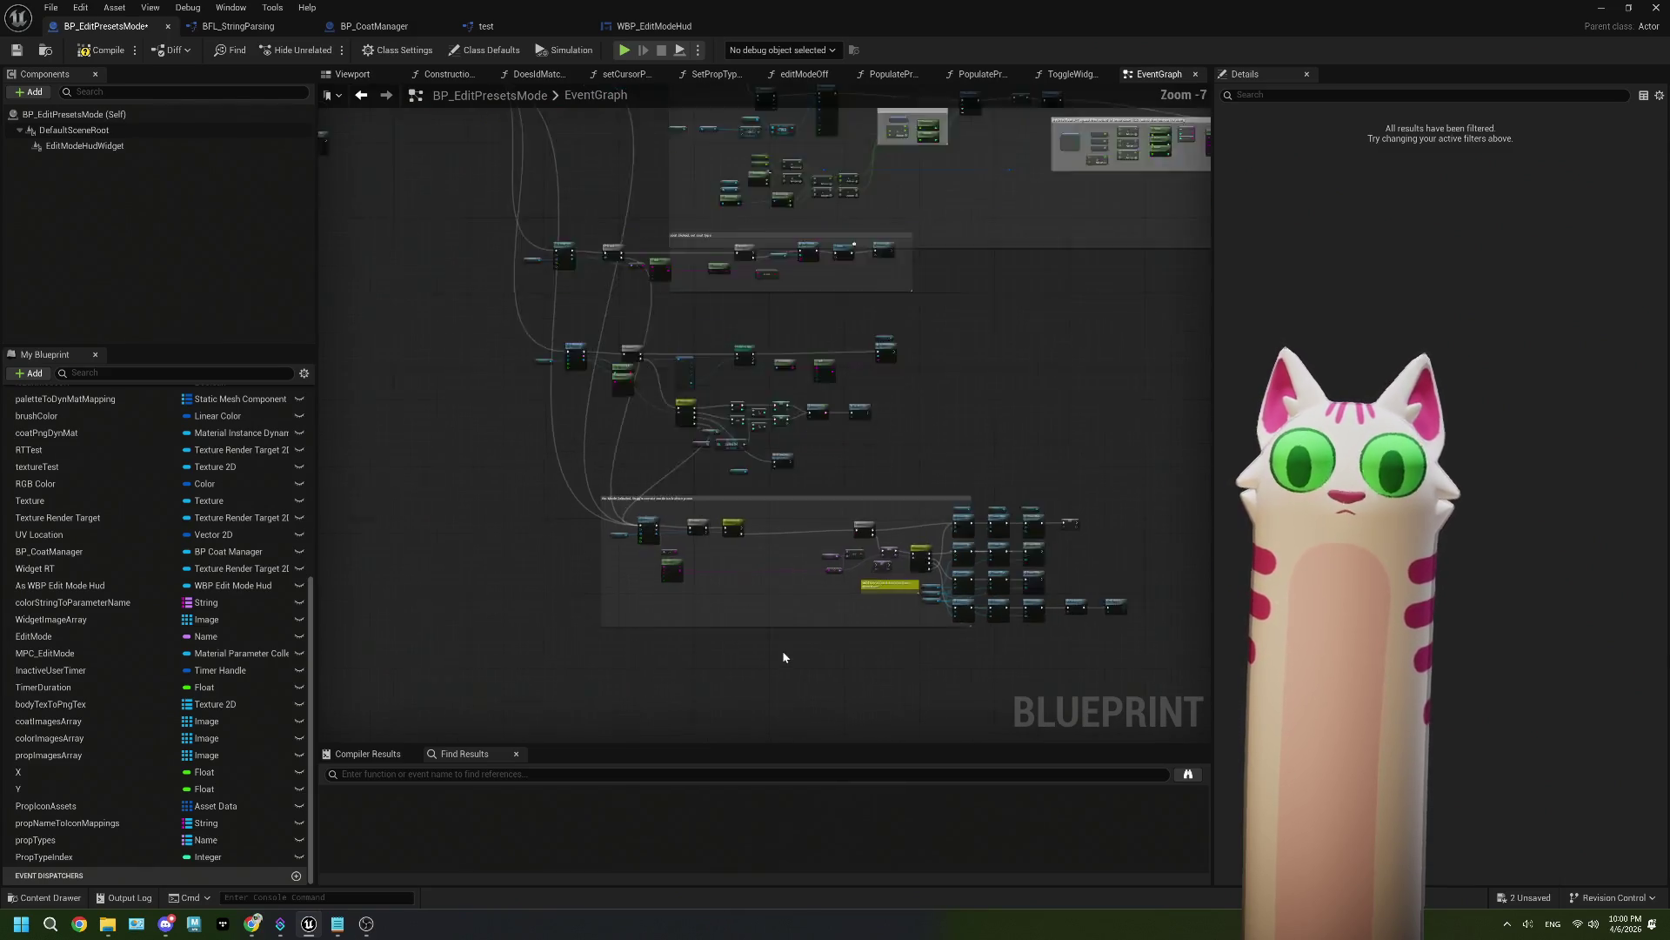
click(681, 615)
Step: Delete the Does Id Match and Branch nodes from the Done handler
mouse_move(682, 616)
mouse_down()
mouse_move(625, 597)
mouse_move(805, 604)
mouse_up()
drag(653, 669, 469, 517)
mouse_move(564, 540)
mouse_down()
mouse_move(719, 639)
mouse_move(796, 644)
mouse_up()
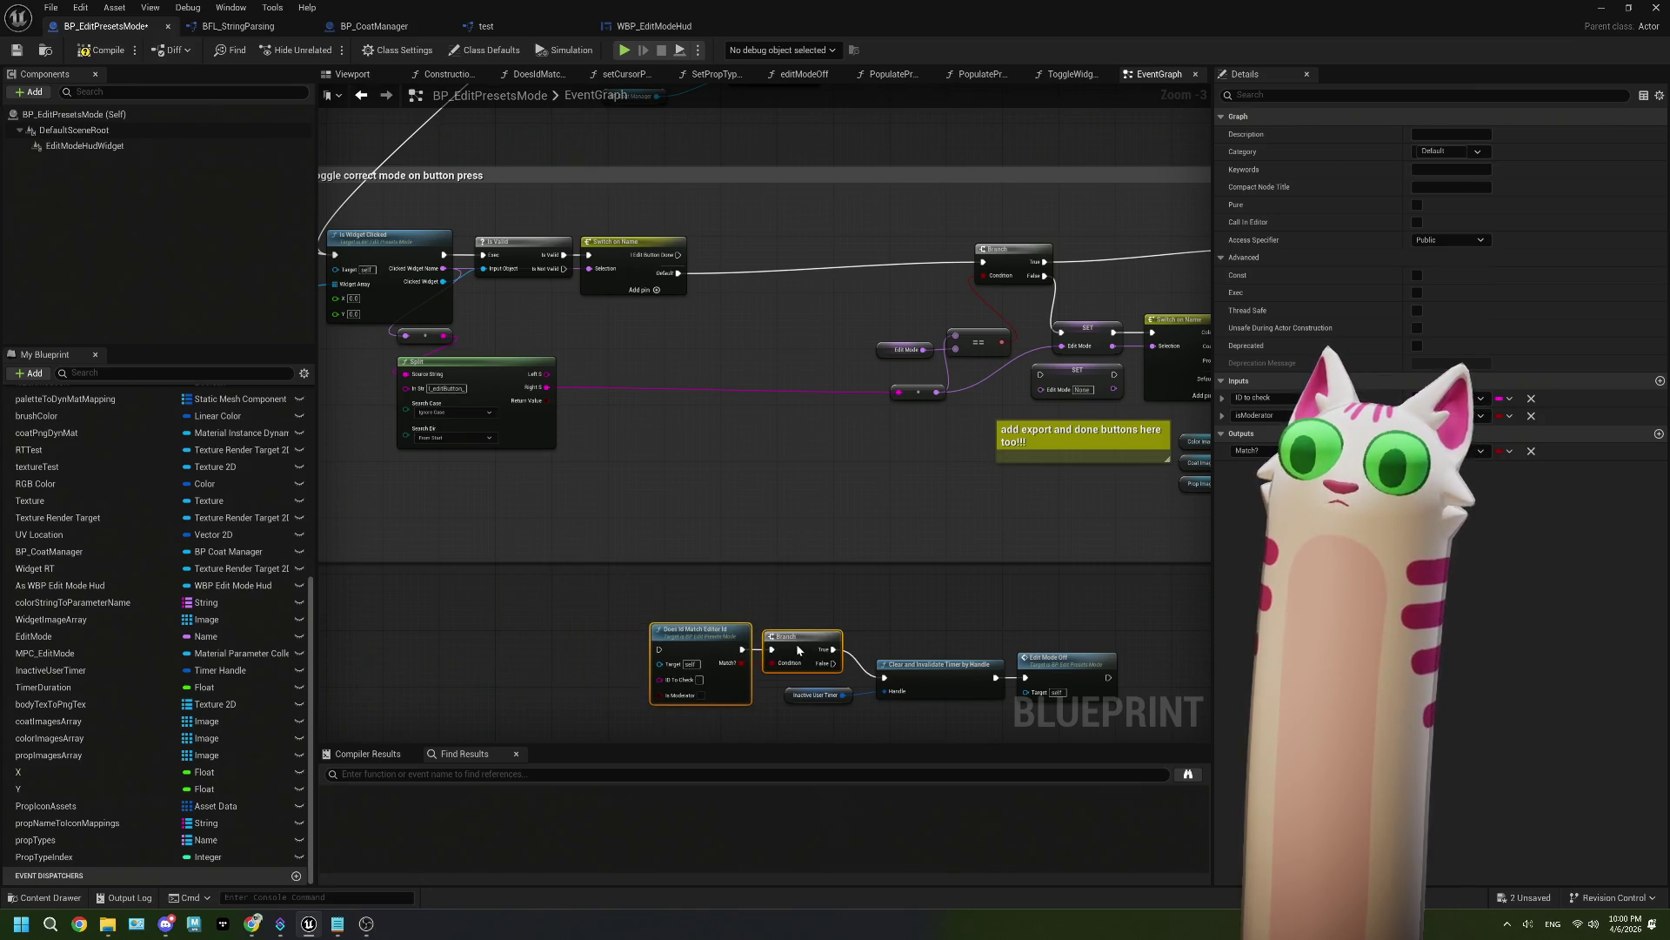
scroll(796, 644, down, 3)
drag(685, 515, 815, 572)
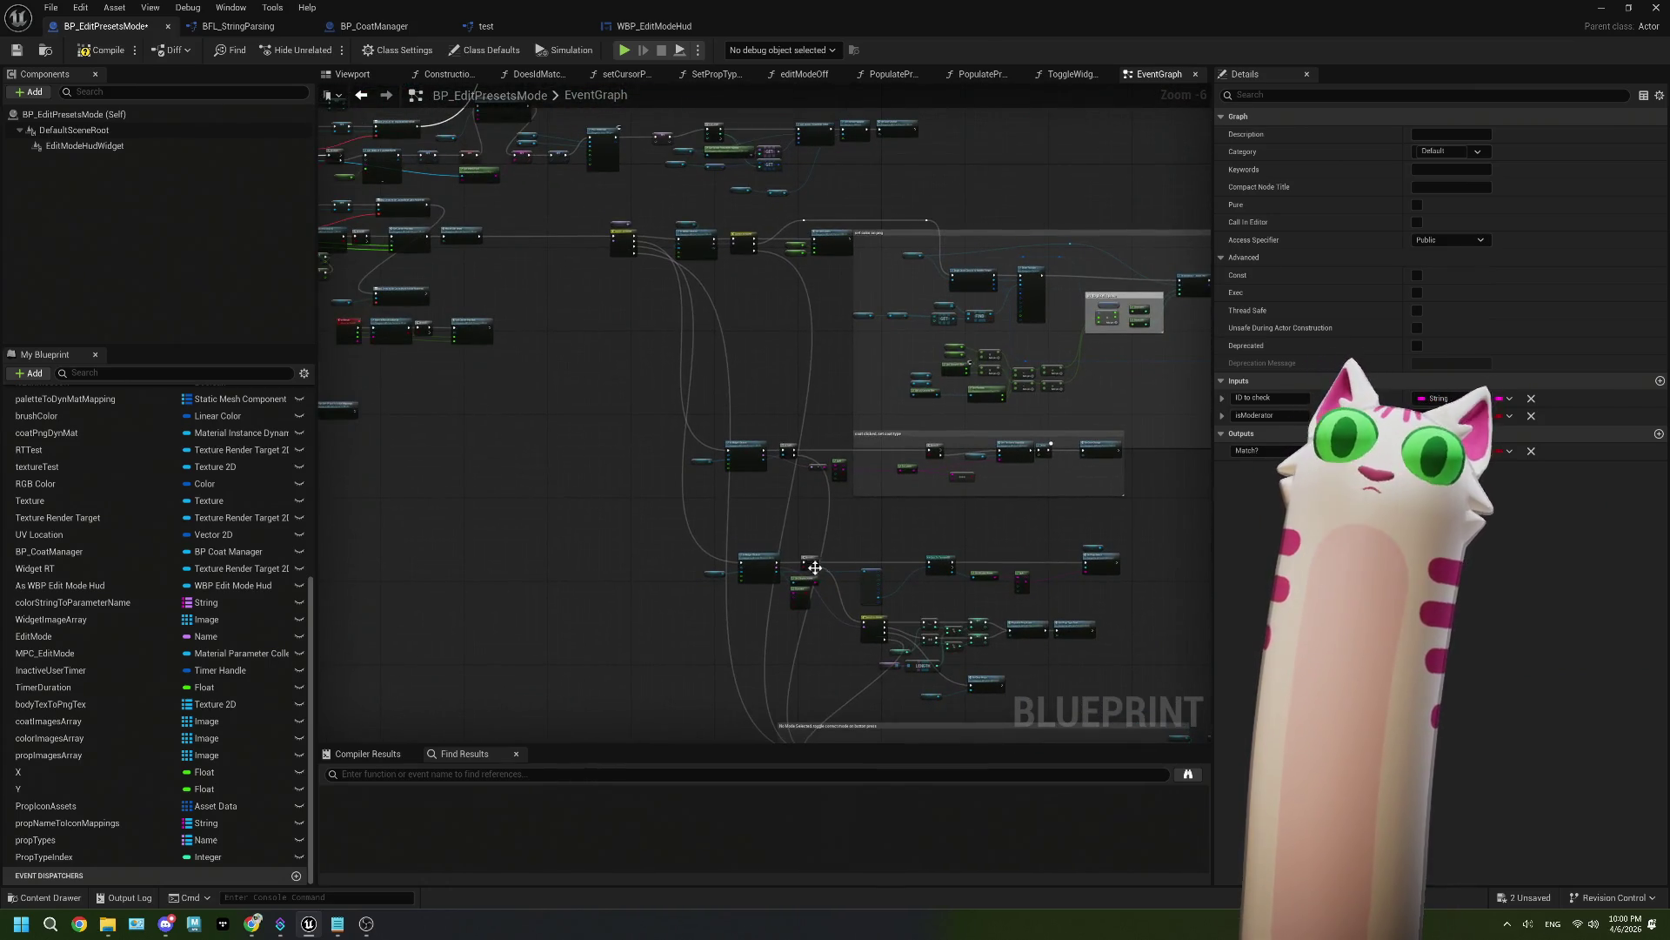
scroll(445, 264, up, 4)
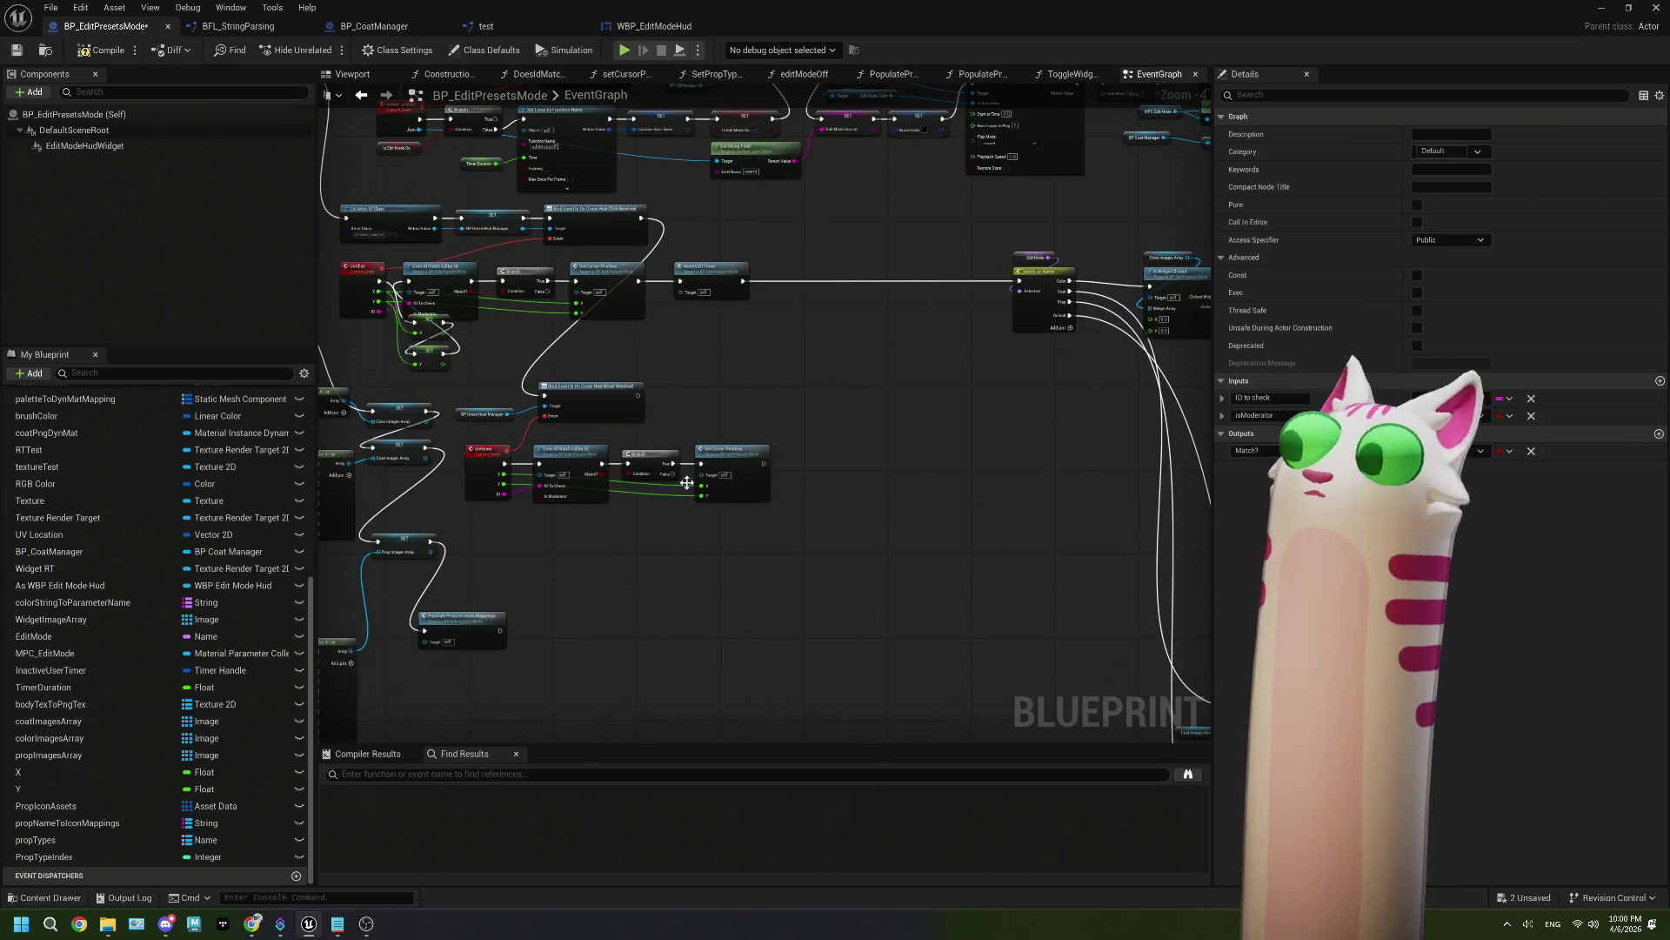
scroll(790, 601, up, 1)
drag(790, 601, 170, 385)
scroll(788, 600, up, 3)
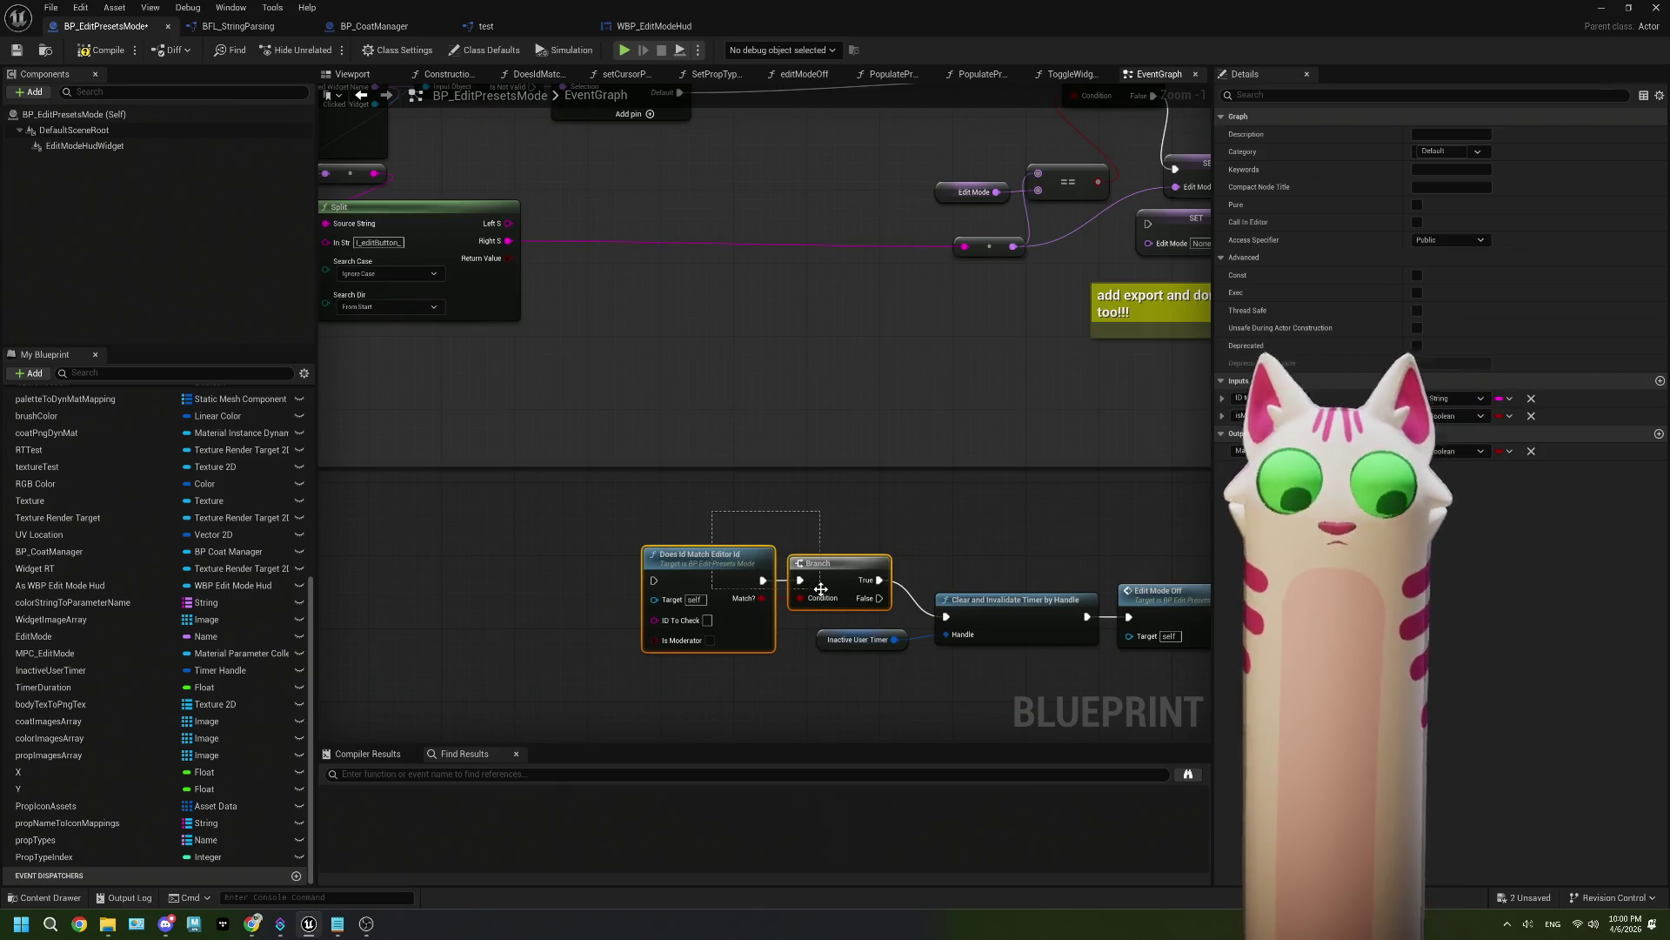
drag(820, 589, 832, 597)
key(Delete)
Step: Wire Edit Button Done directly to Clear and Invalidate Timer and lower the timer nodes
scroll(781, 604, down, 2)
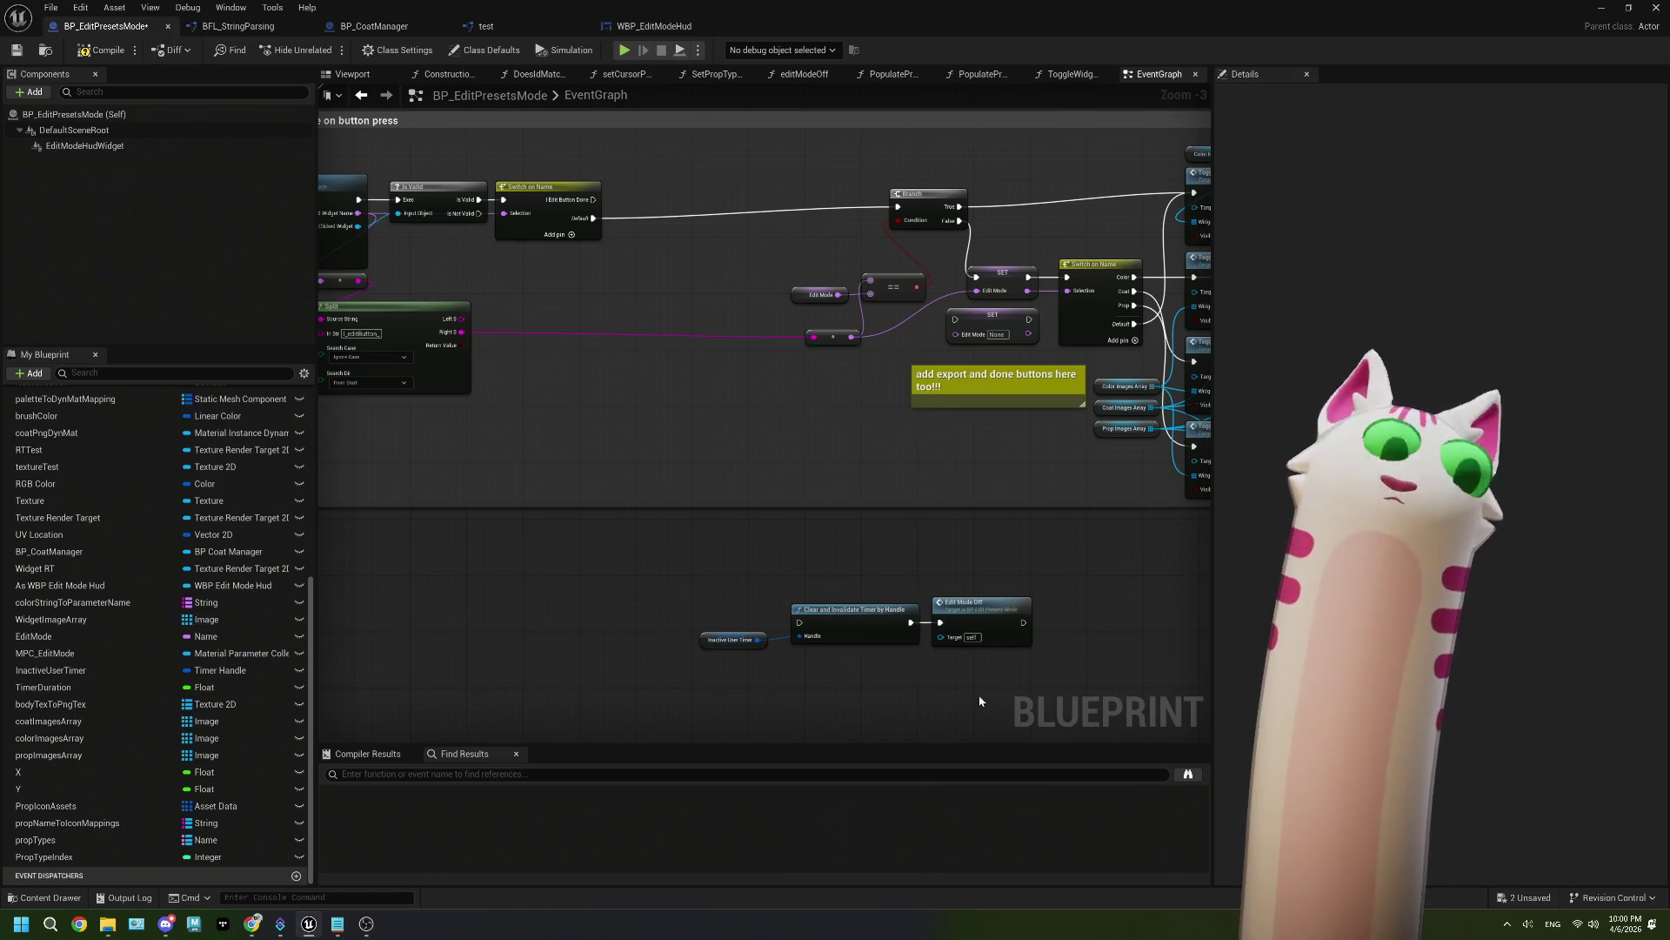
drag(663, 224, 870, 646)
drag(761, 687, 1110, 613)
mouse_move(895, 597)
mouse_down()
mouse_move(887, 667)
mouse_move(856, 646)
mouse_move(796, 268)
mouse_move(774, 537)
mouse_move(847, 546)
mouse_move(755, 552)
mouse_move(768, 546)
mouse_up()
click(772, 649)
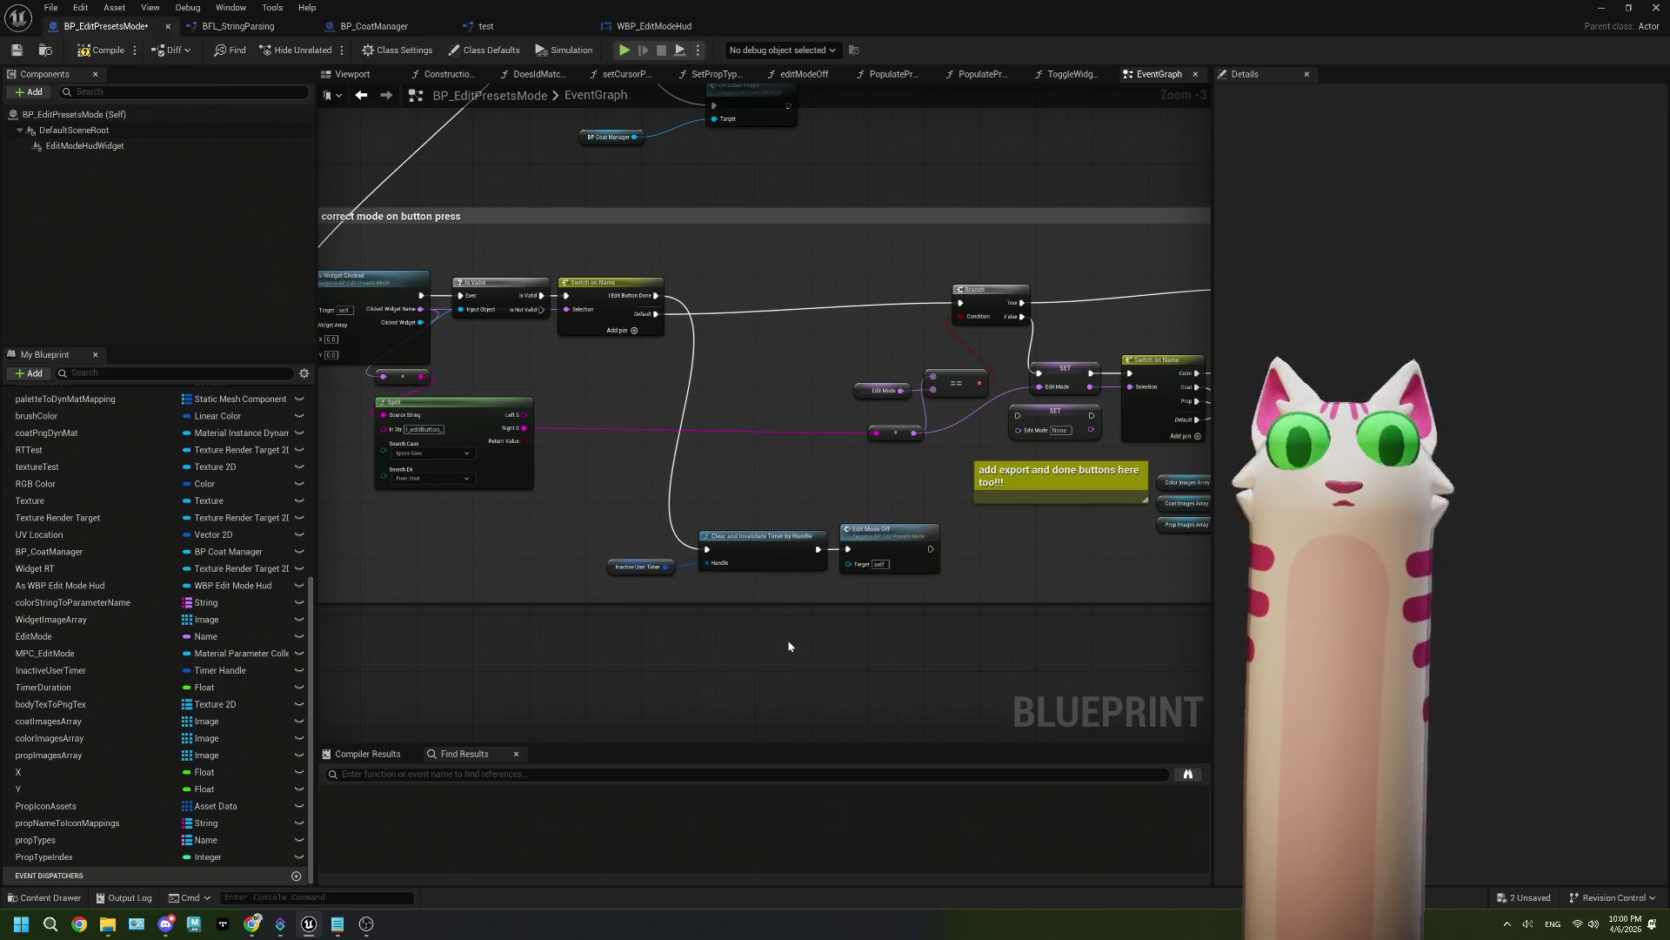
Step: Compile and save the blueprint, minimize it, and start playing the level
click(100, 50)
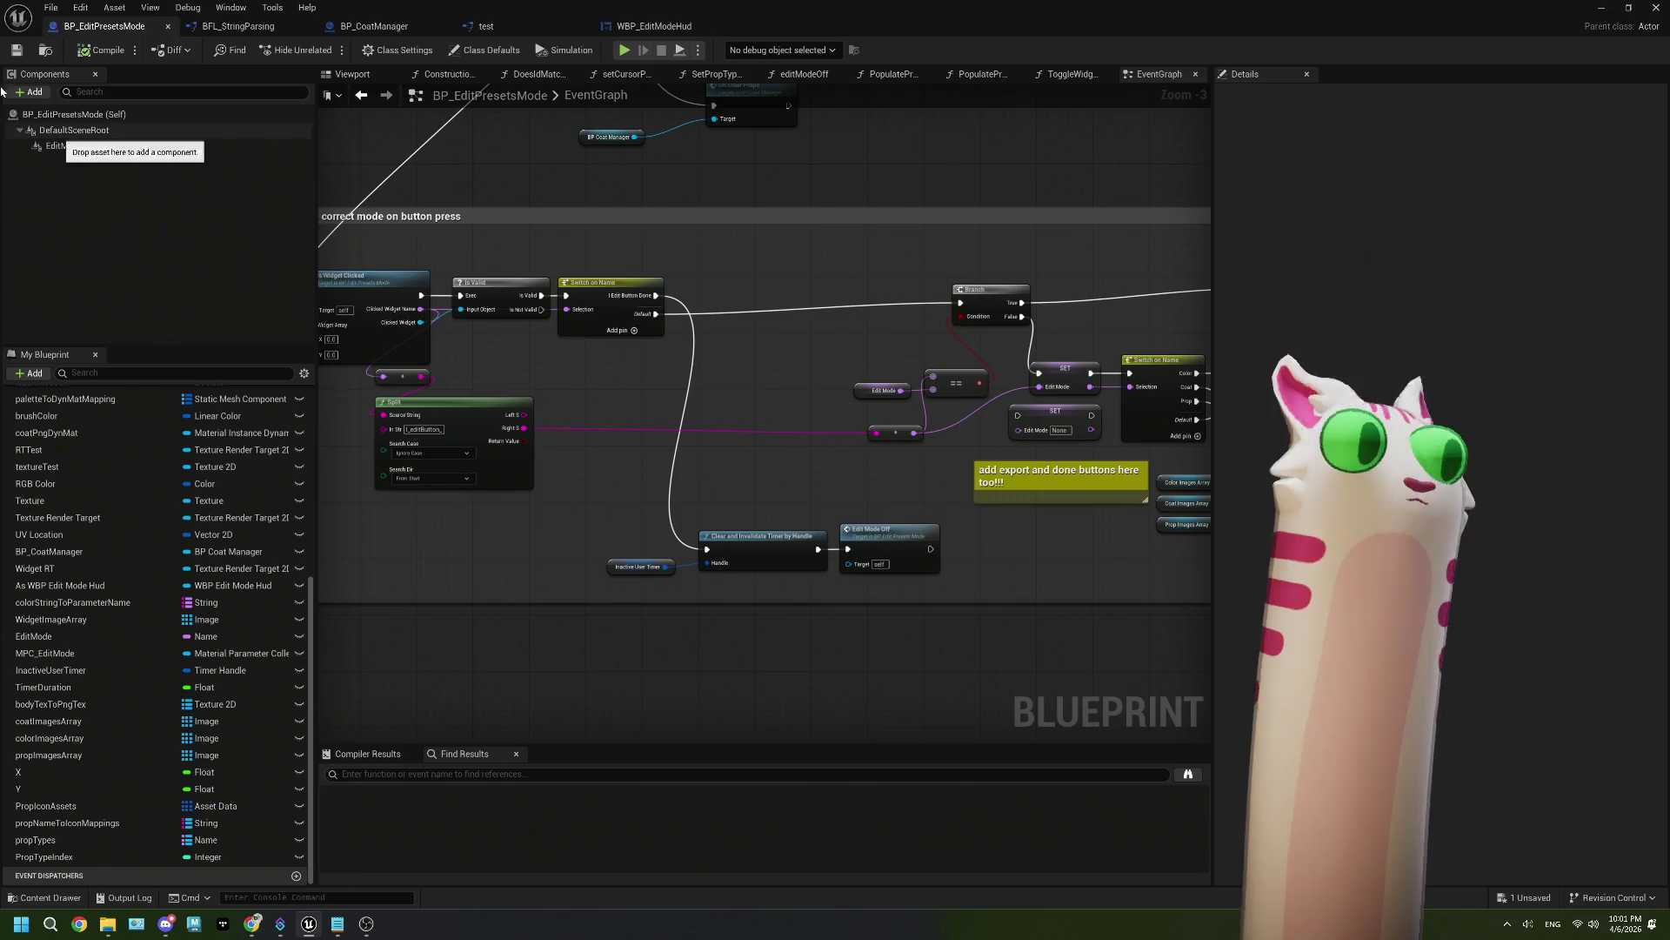
click(1601, 7)
click(419, 50)
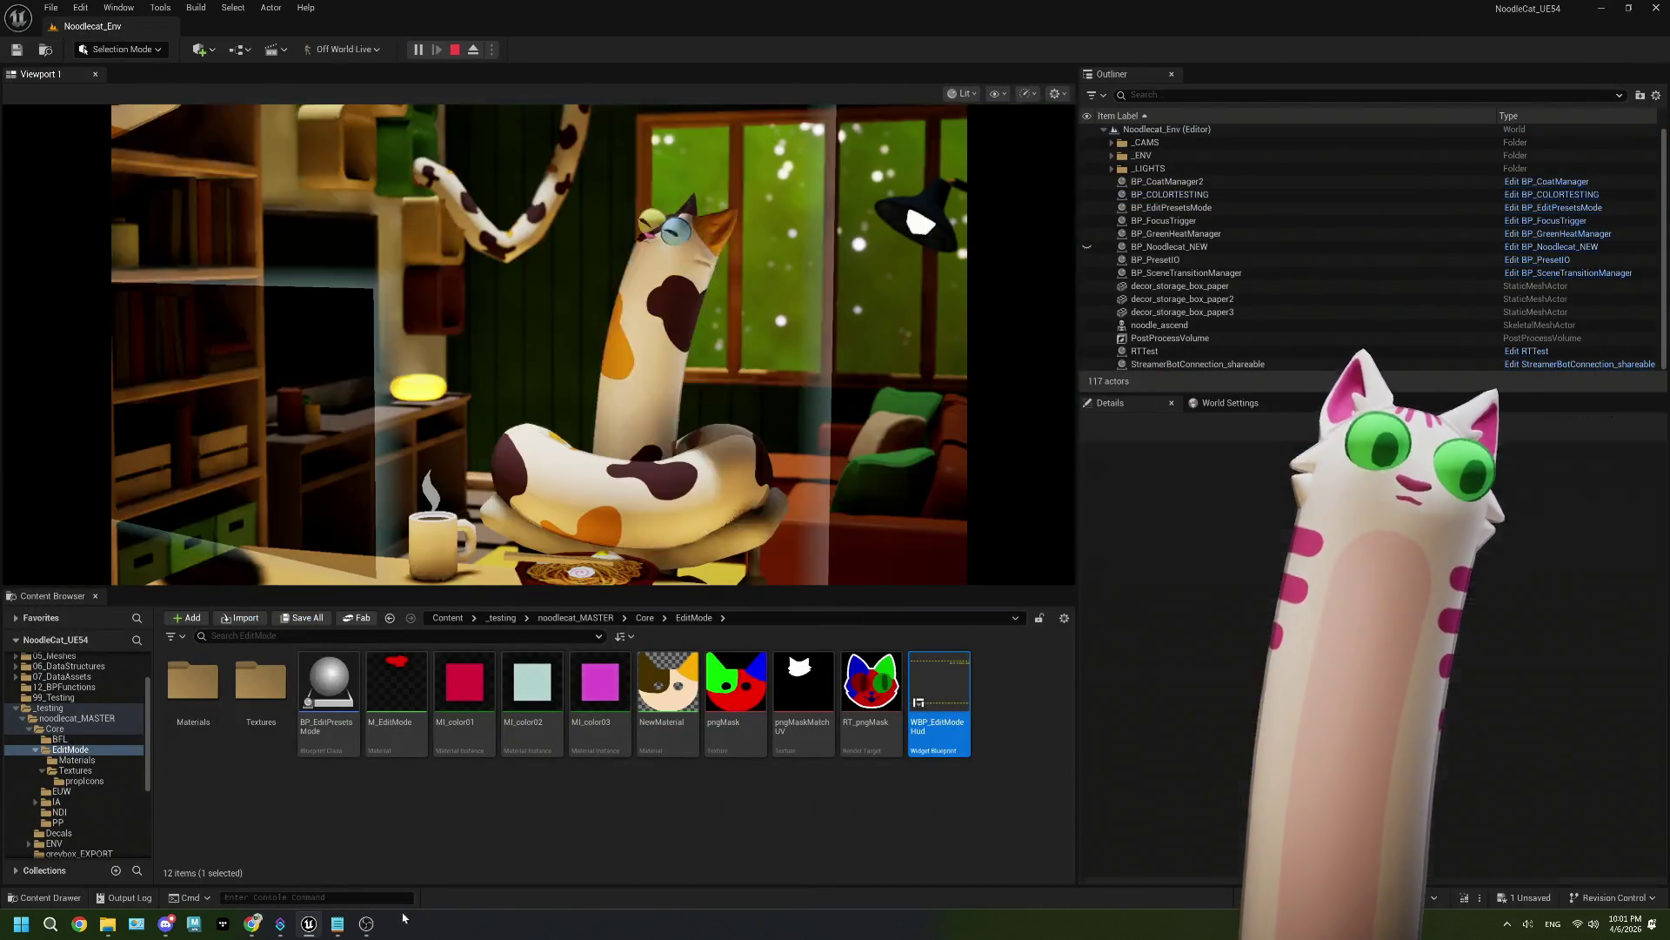
Step: Bring the level editor and OBS forward, then show Chrome's Twitch channel tab shifted right
click(309, 924)
click(235, 857)
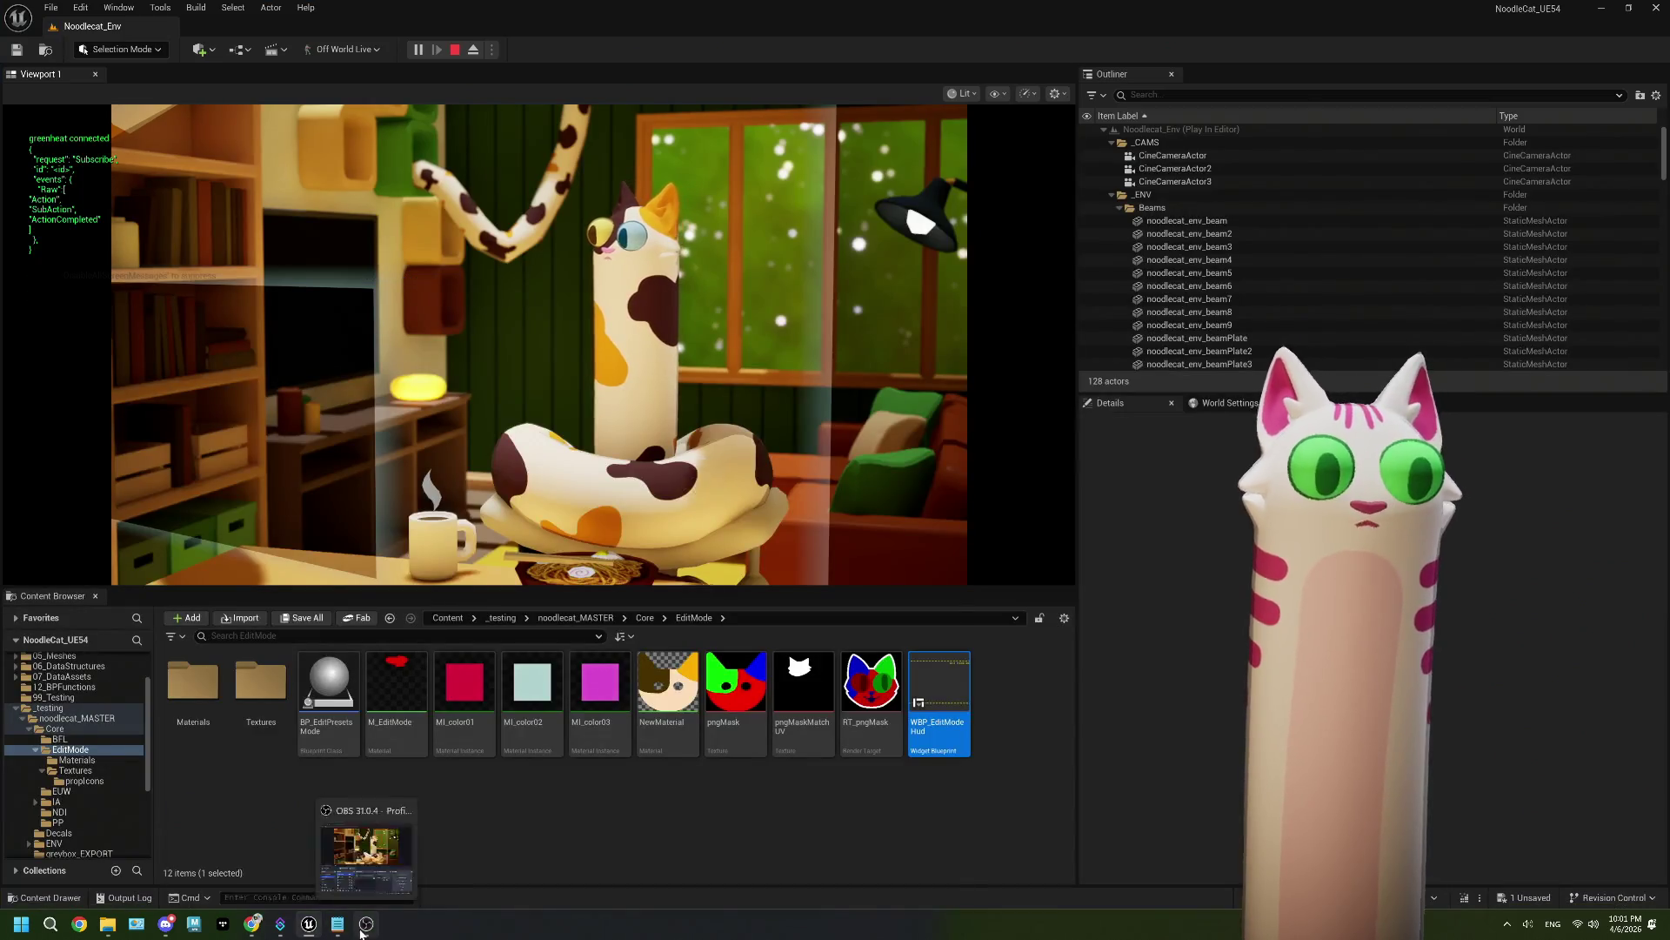
click(366, 924)
drag(714, 414, 404, 236)
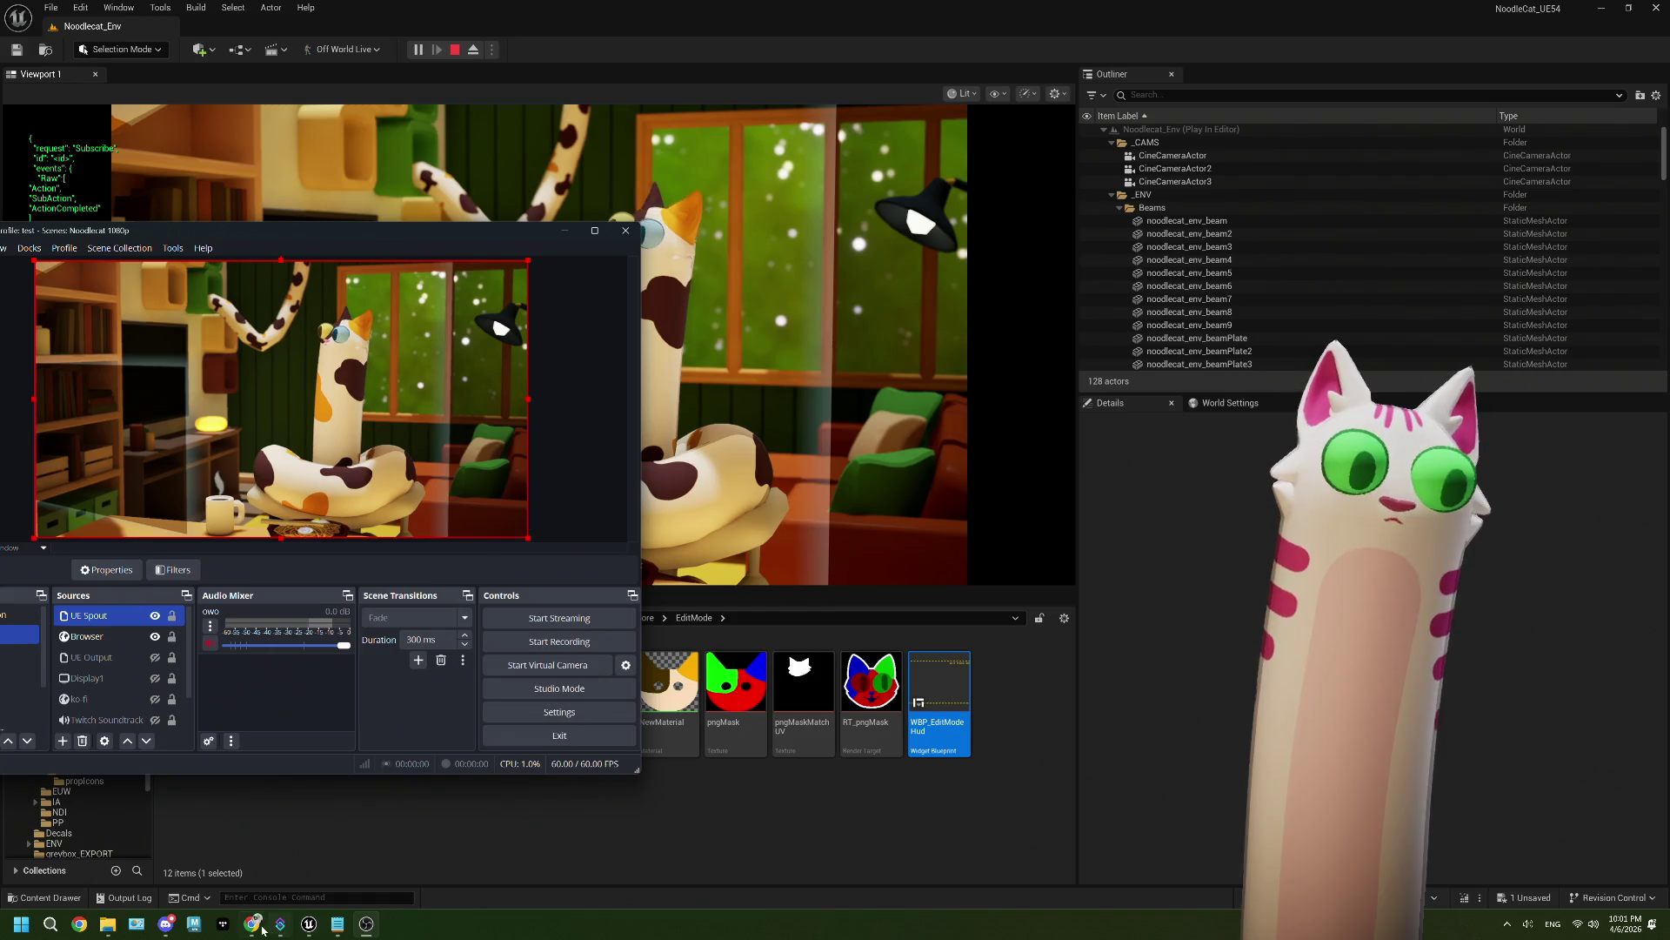
click(257, 928)
click(192, 22)
mouse_move(496, 19)
mouse_down()
mouse_move(830, 55)
mouse_move(875, 28)
mouse_move(992, 29)
mouse_move(905, 34)
mouse_up()
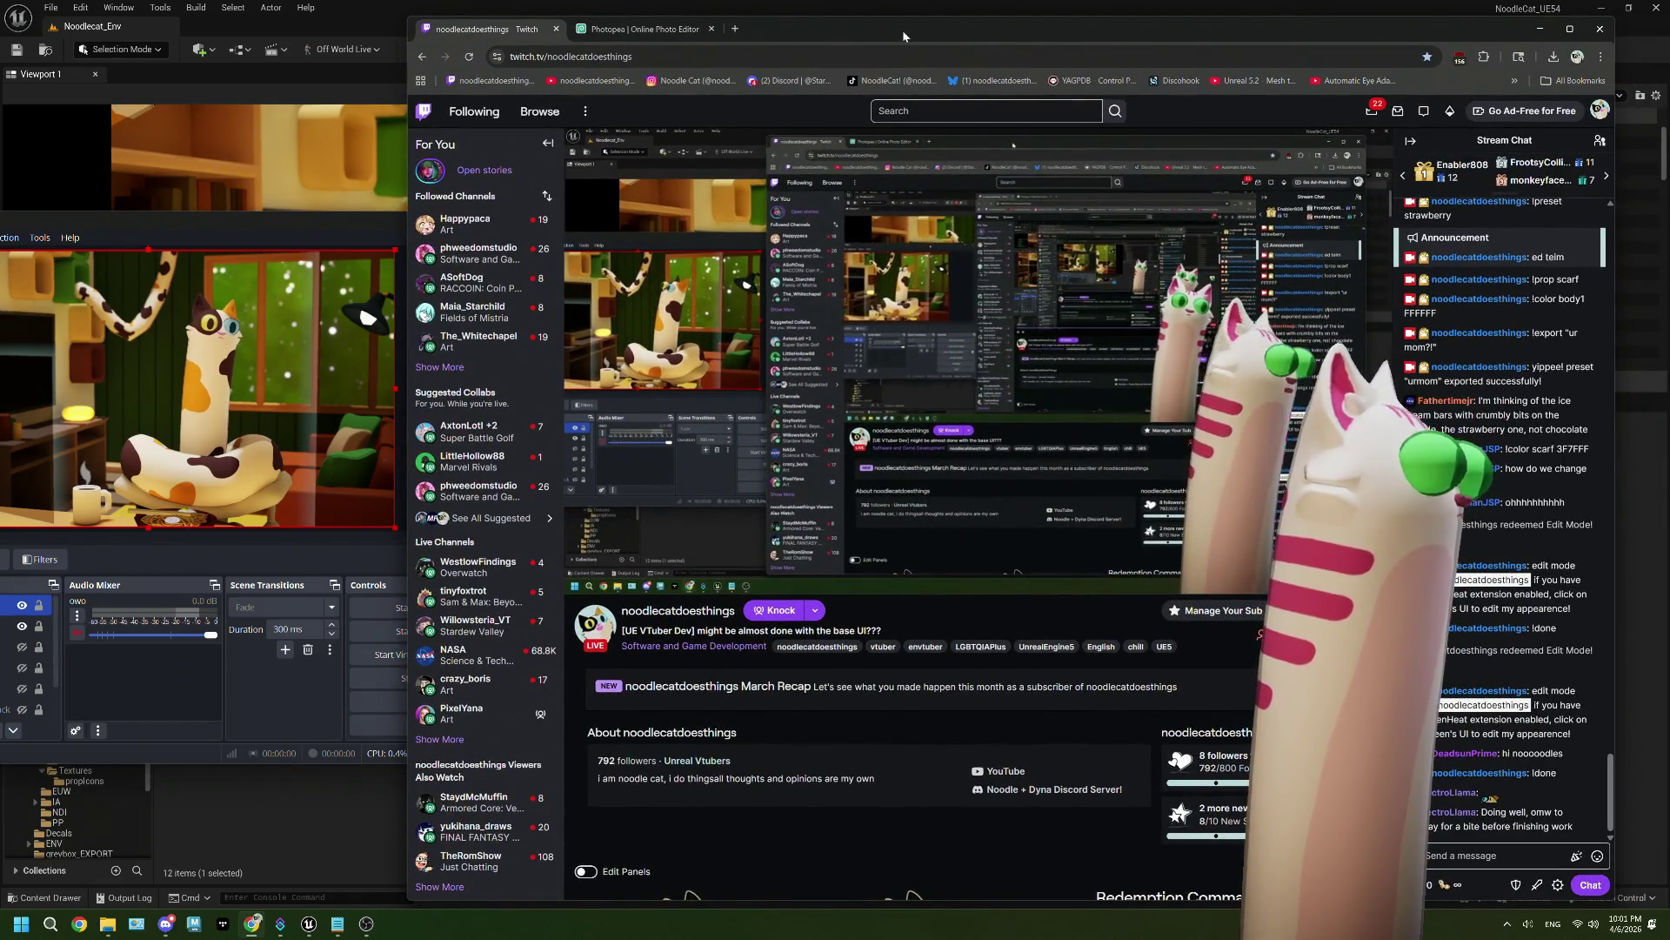
Step: Redeem the Edit Model channel reward to trigger edit mode
click(1444, 884)
click(1491, 781)
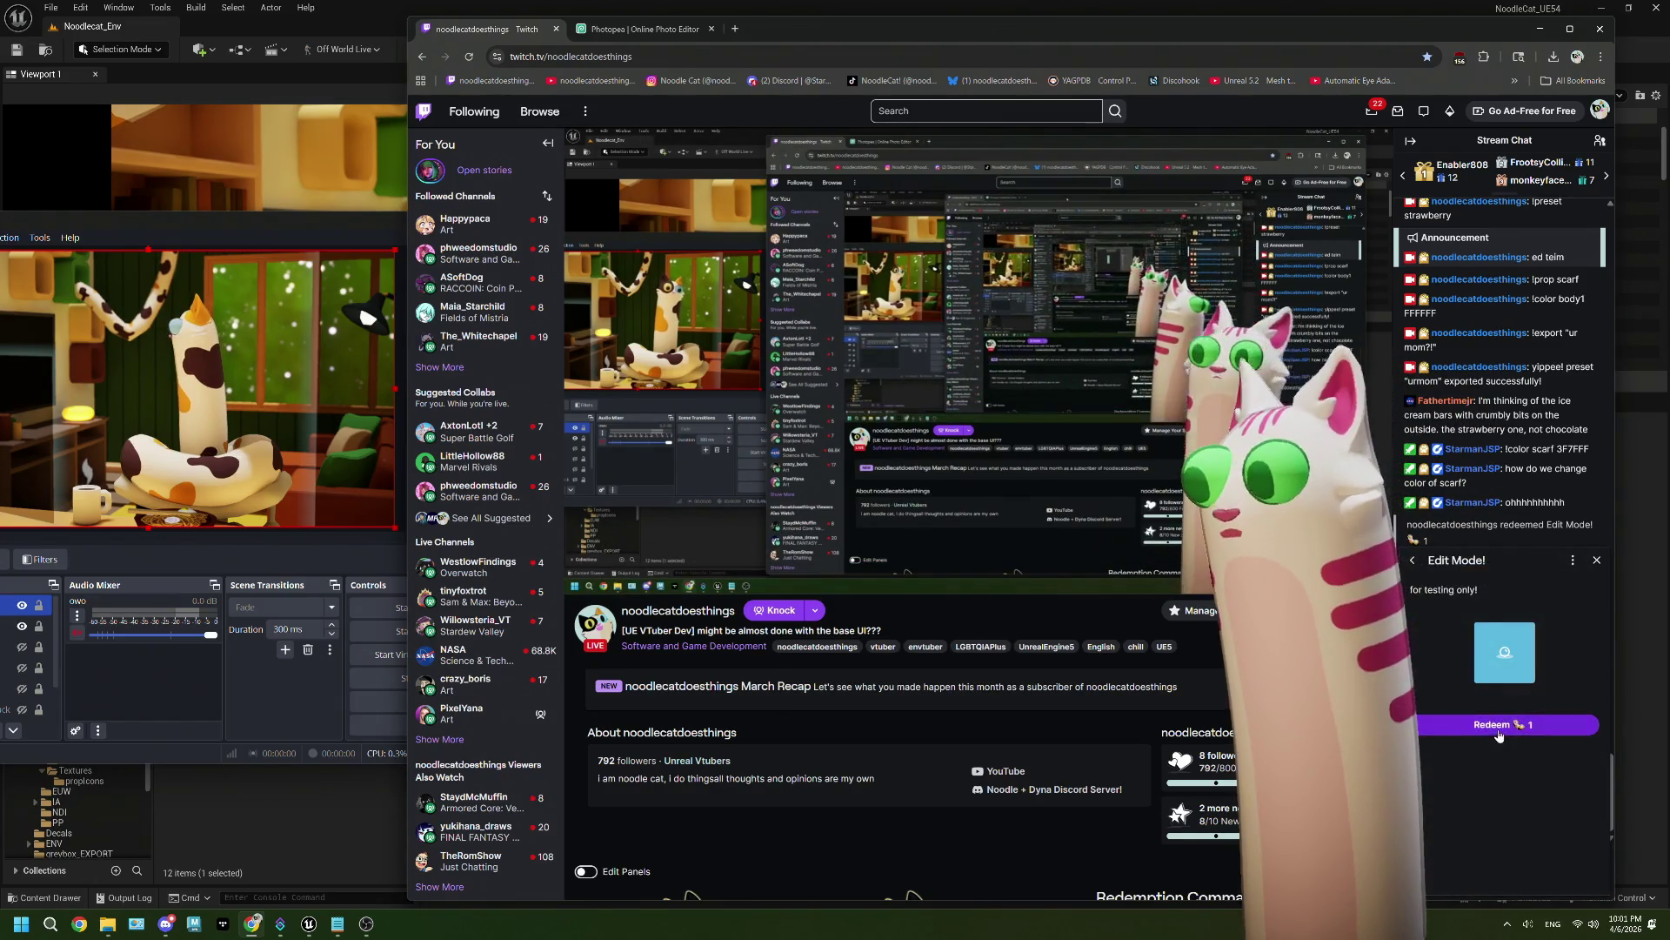
click(1491, 727)
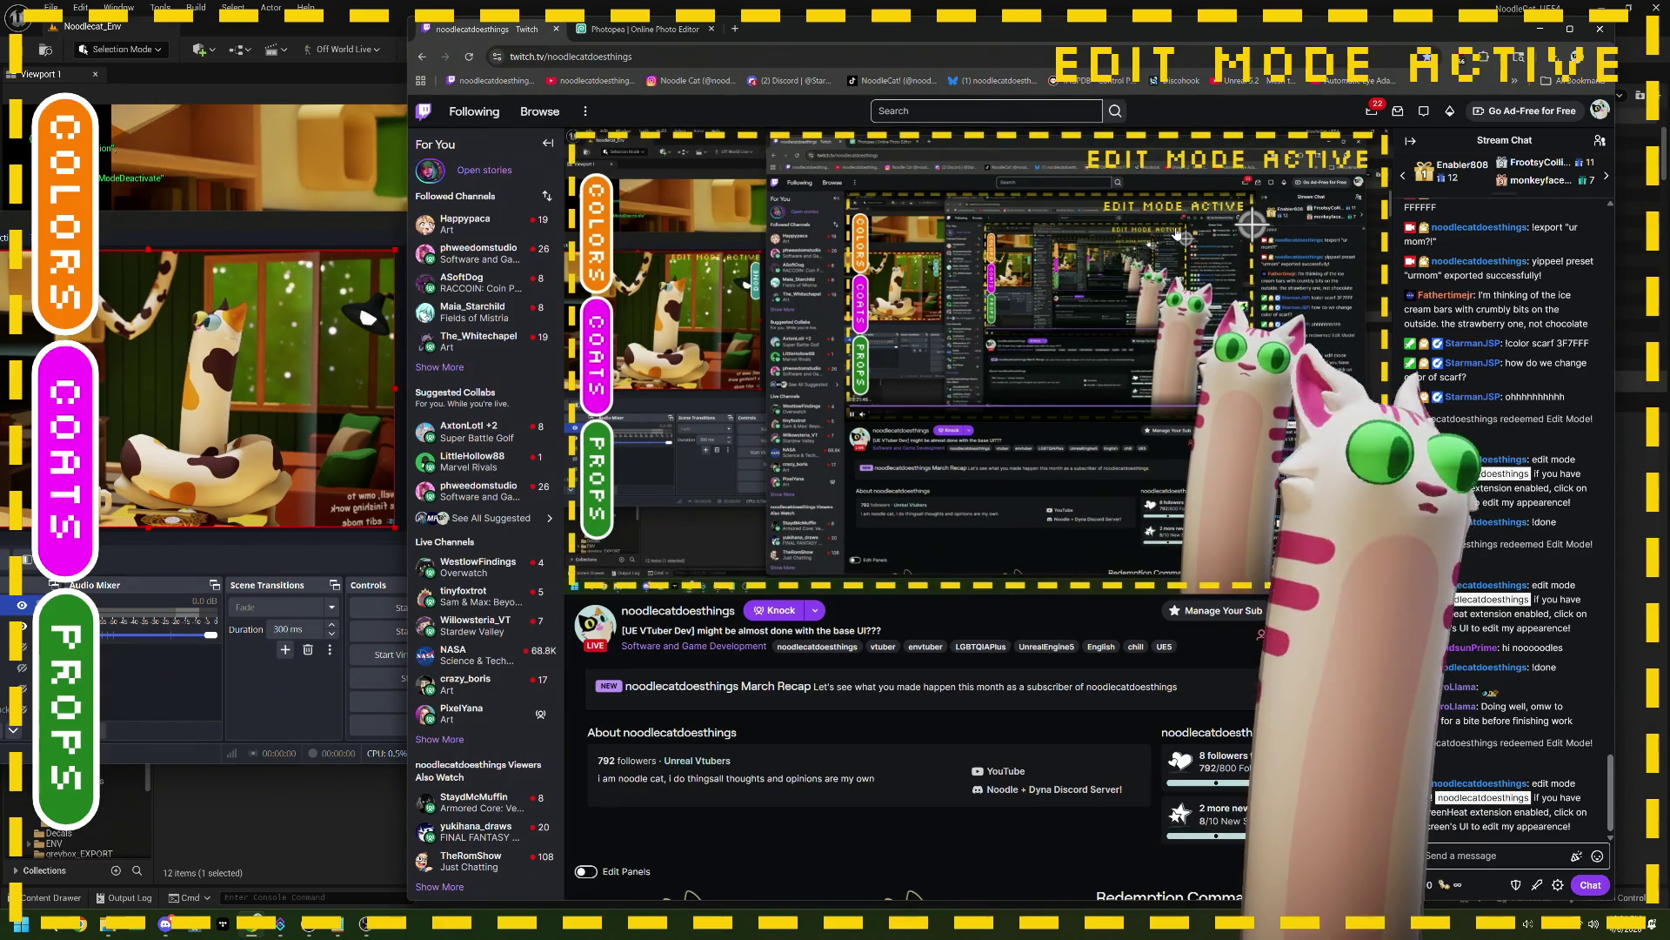
Step: Send '!done' in chat to end edit mode, then check the editor and return
click(1472, 853)
text(!done)
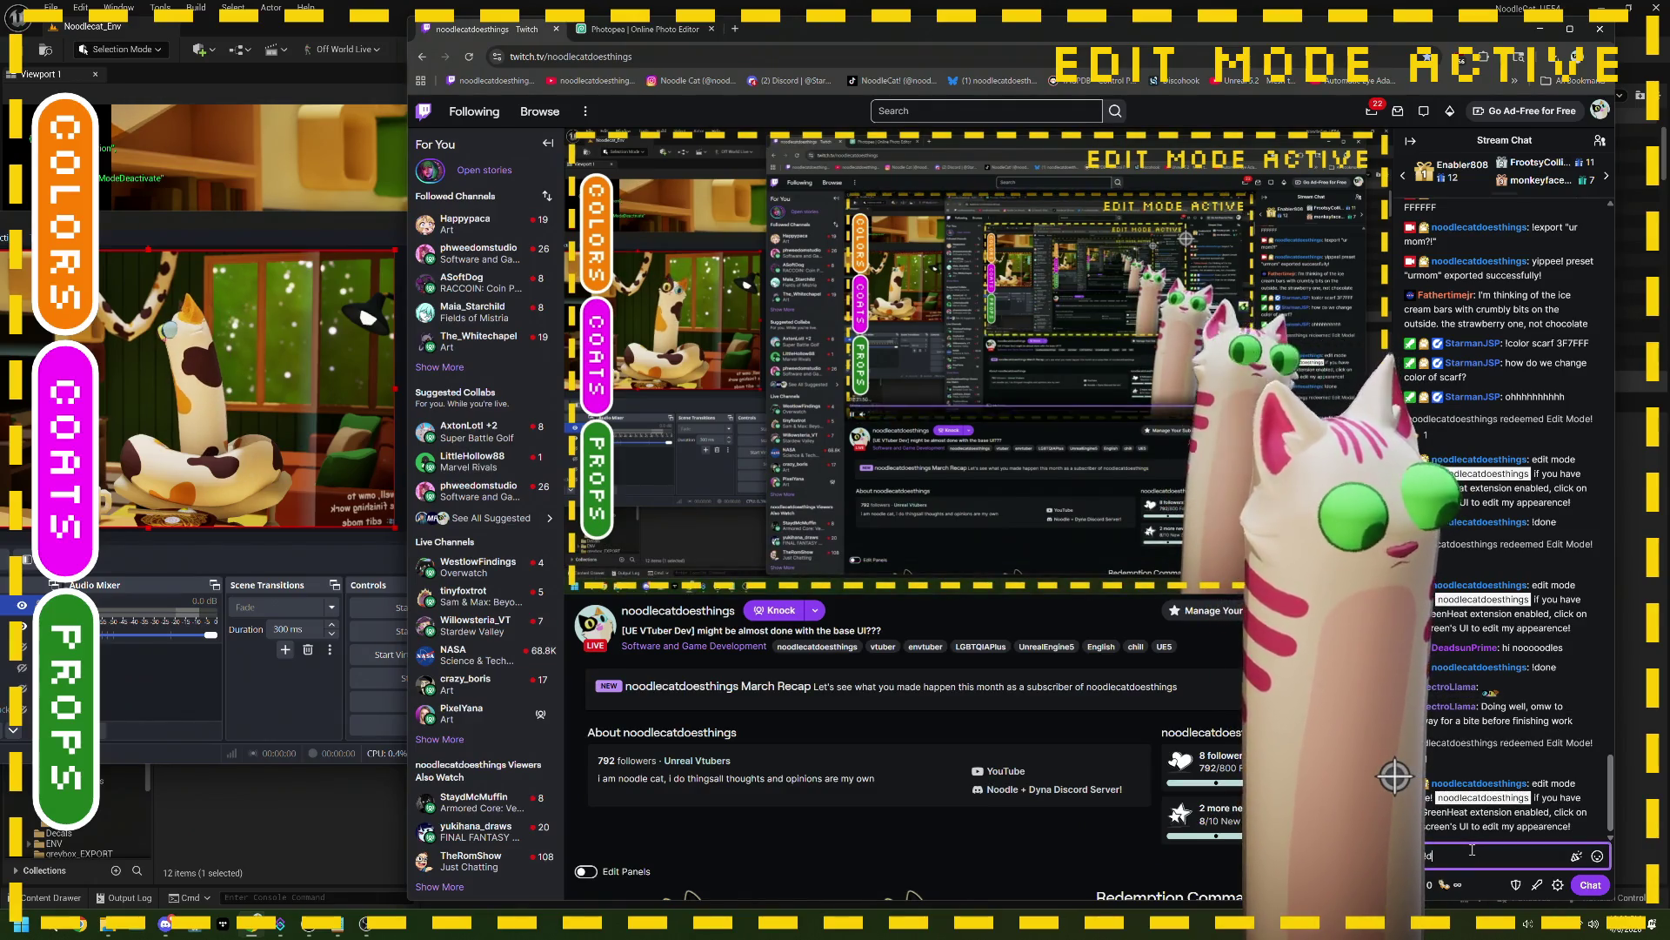
key(Return)
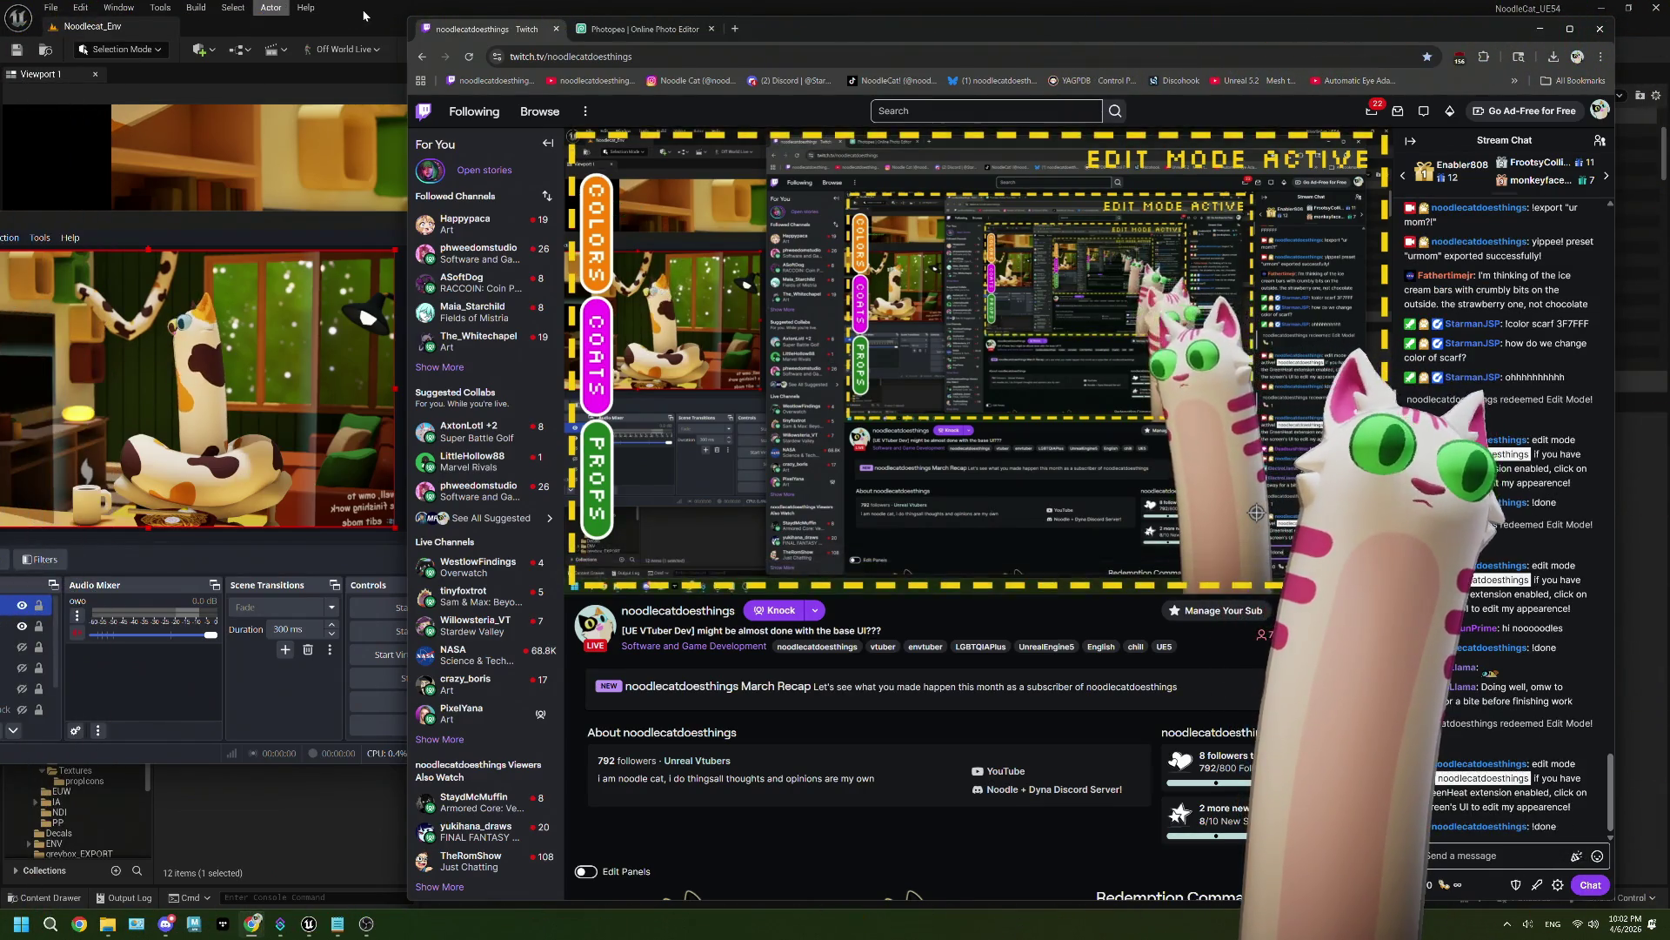
key(alt+Tab)
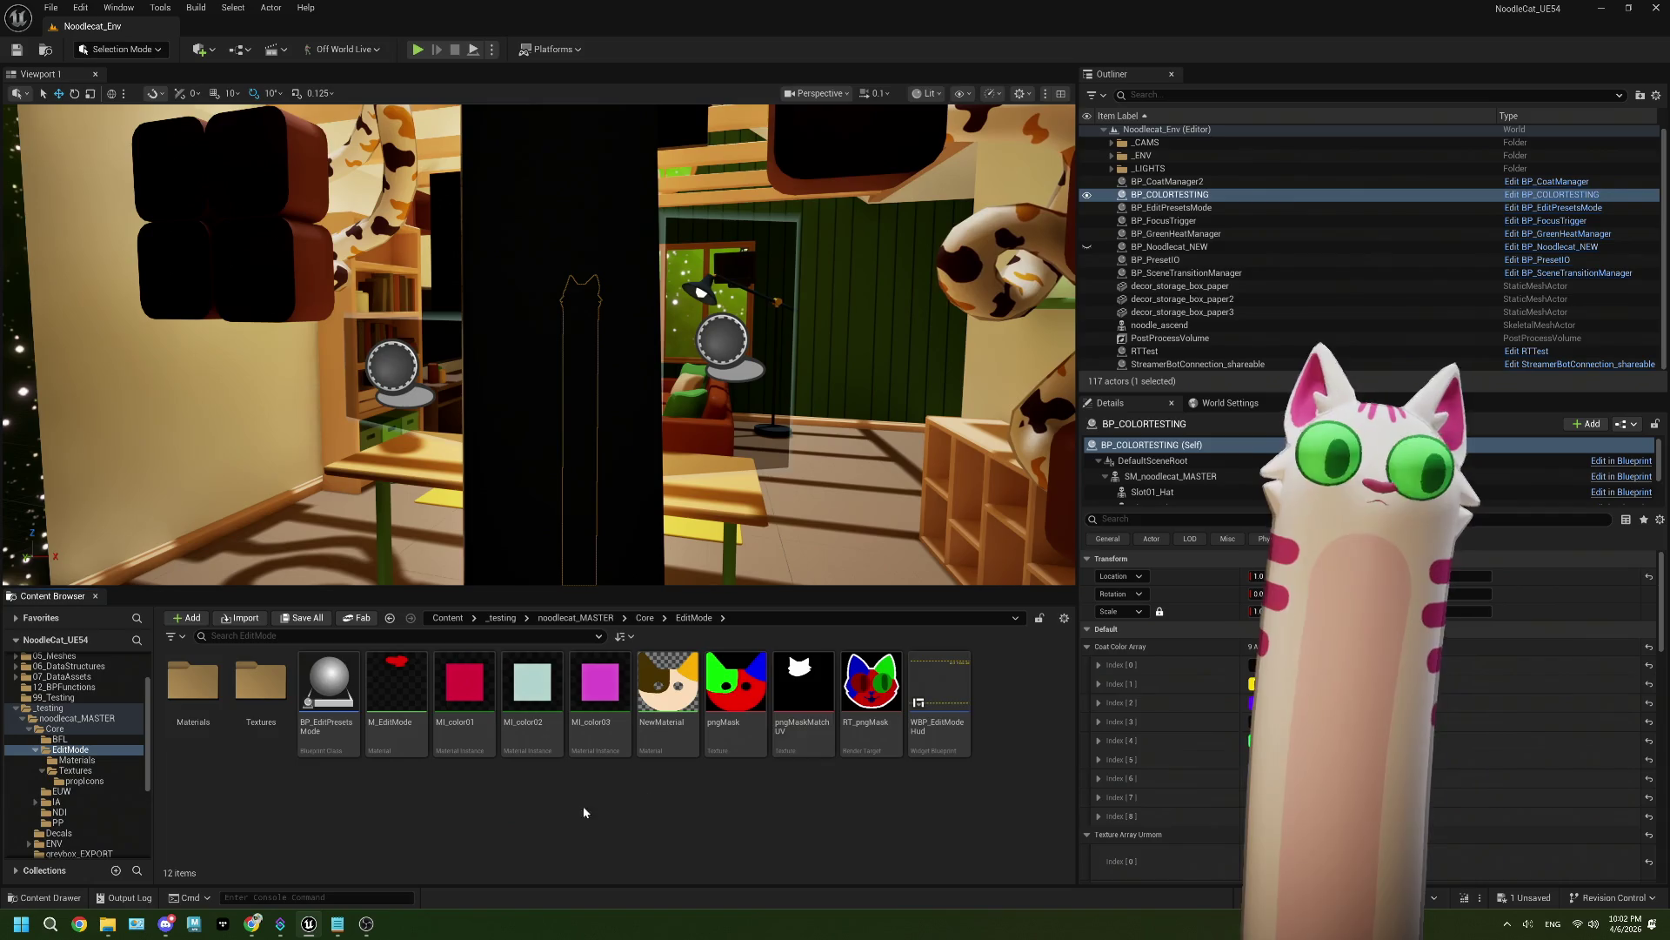
click(266, 925)
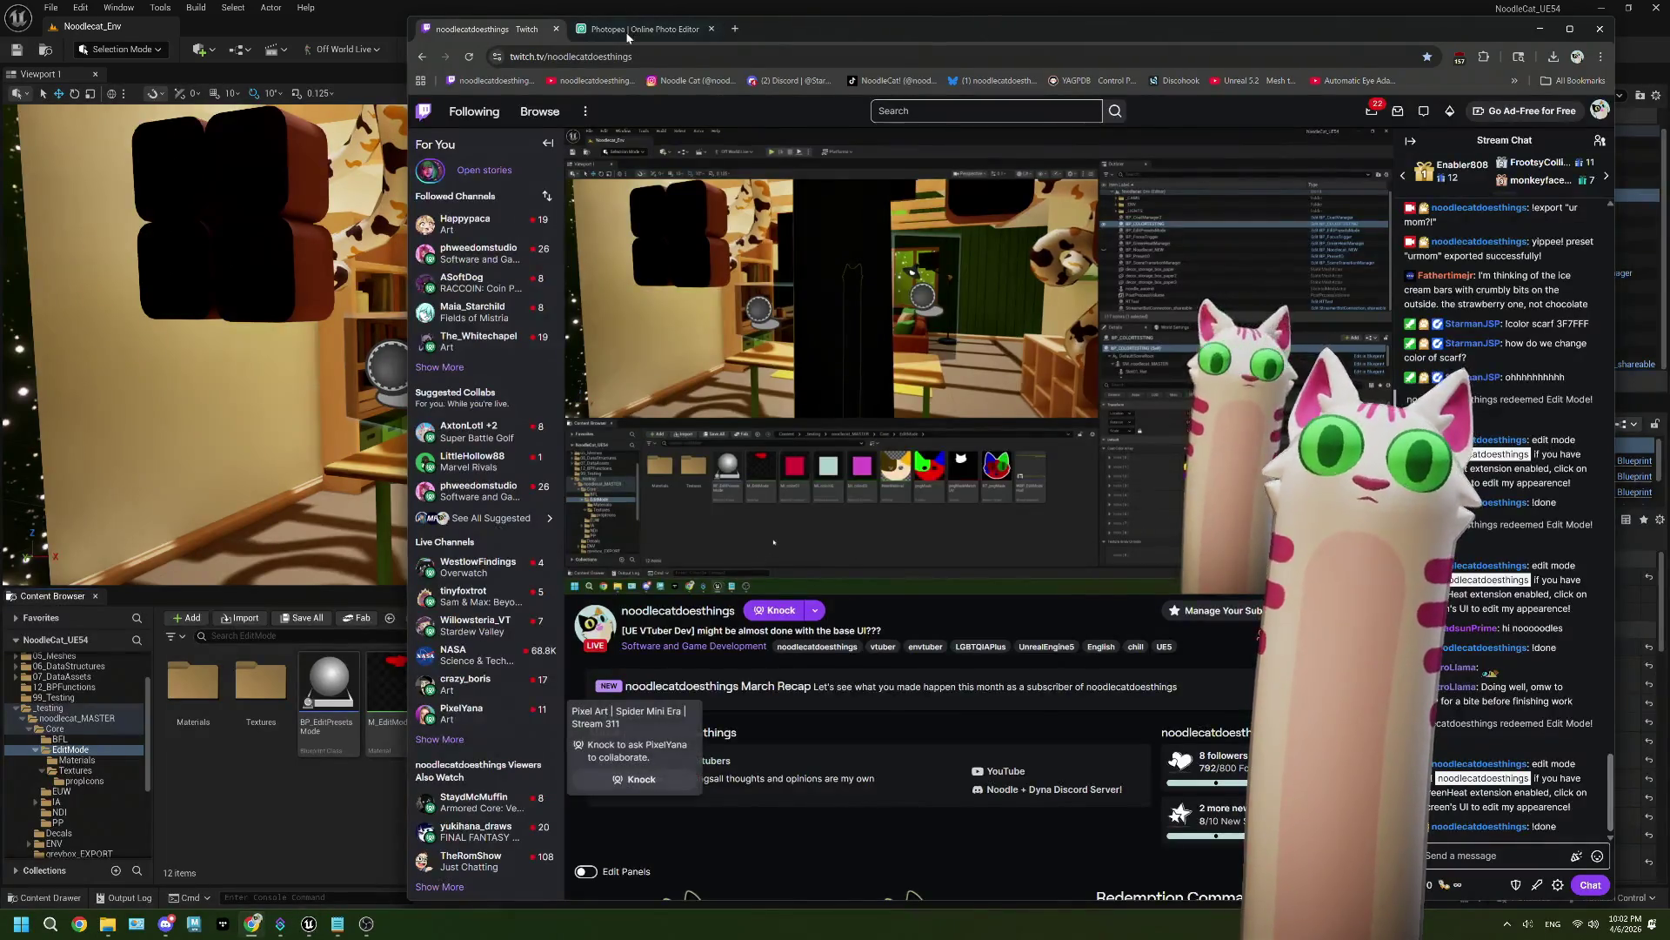
Step: In Photopea, dismiss the ad-blocker notice and duplicate the DONE button group
click(625, 31)
drag(796, 26, 425, 21)
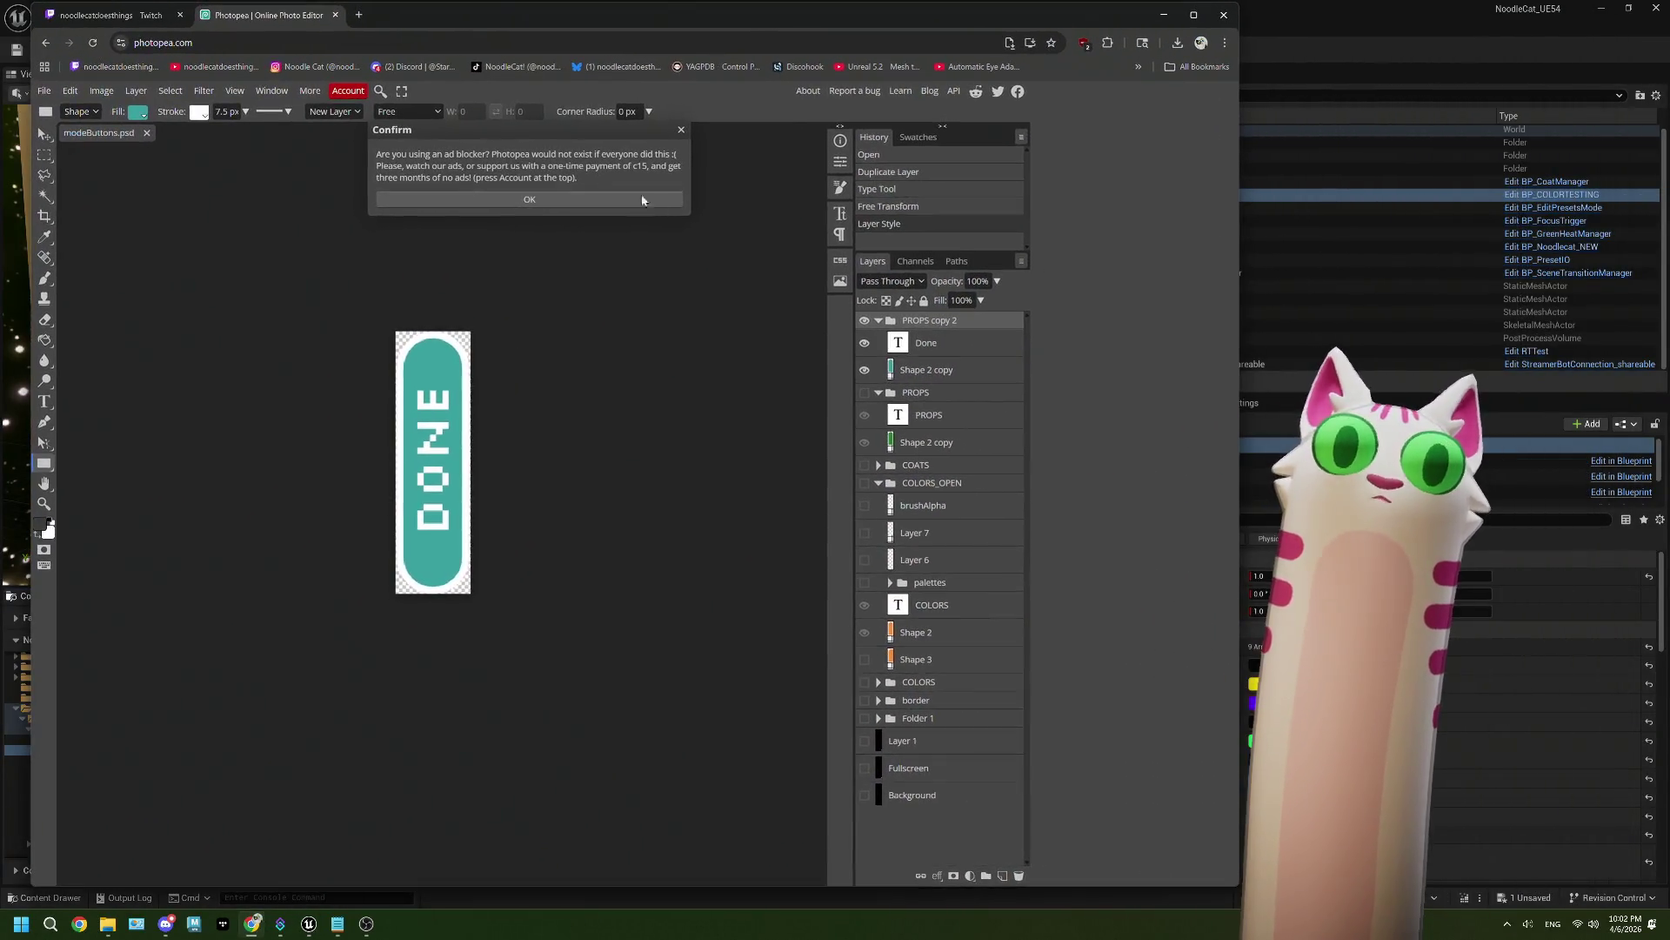
click(681, 131)
drag(942, 321, 1002, 876)
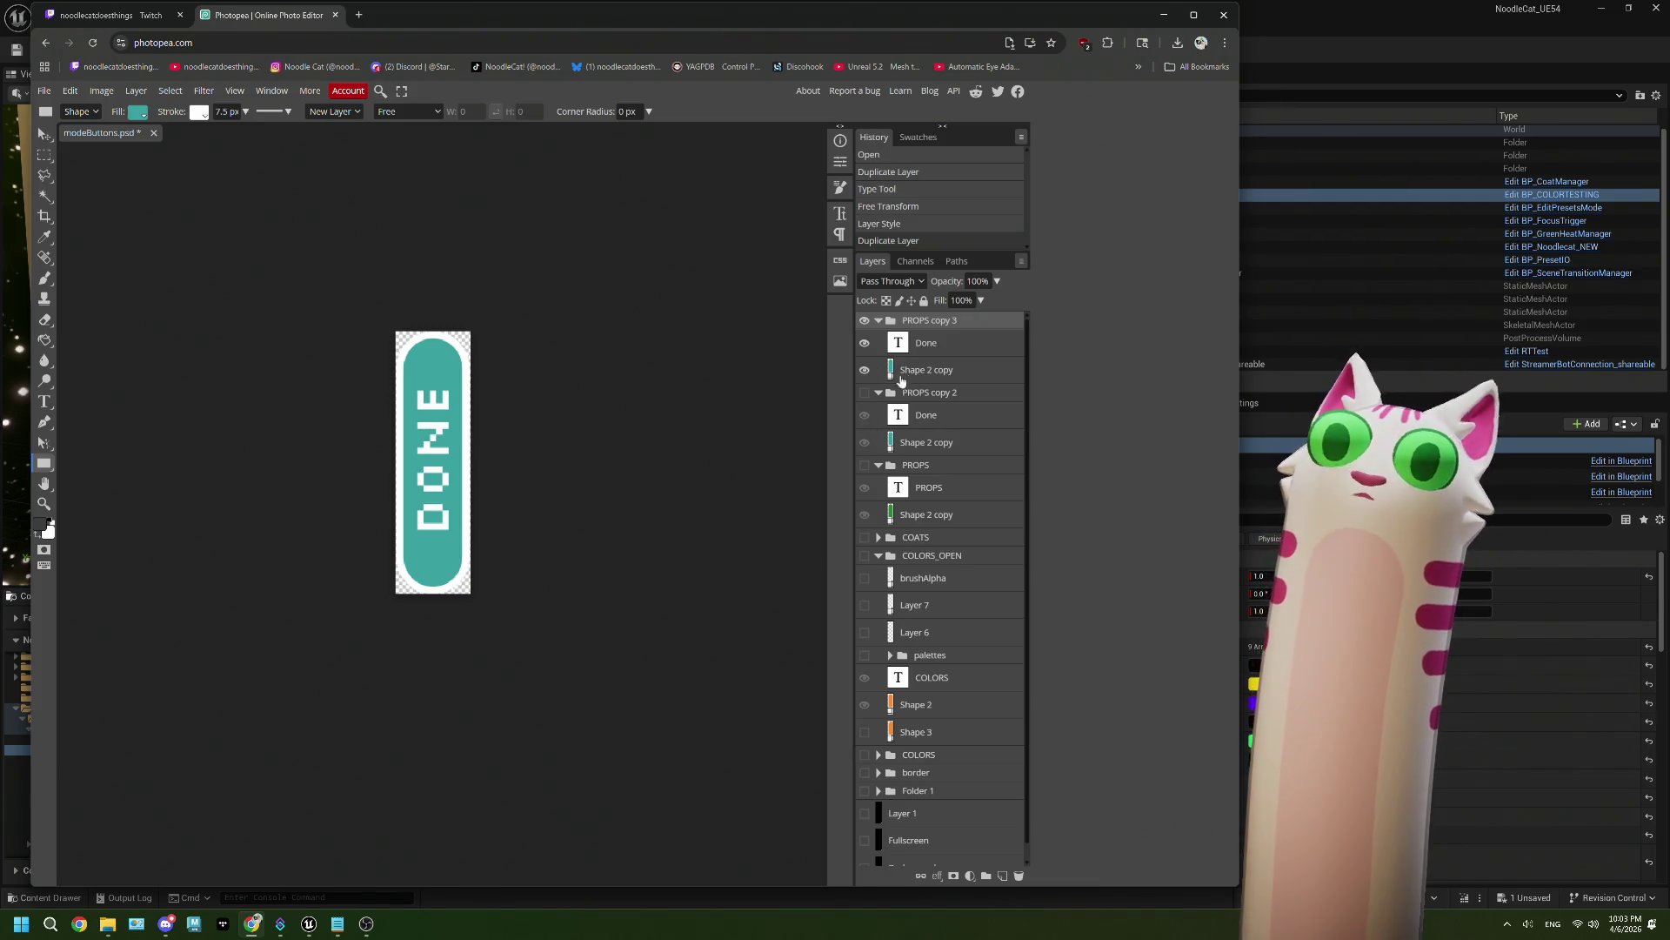
Step: Change the copy's Done label to EXPORT and select its button shape
click(924, 345)
click(52, 403)
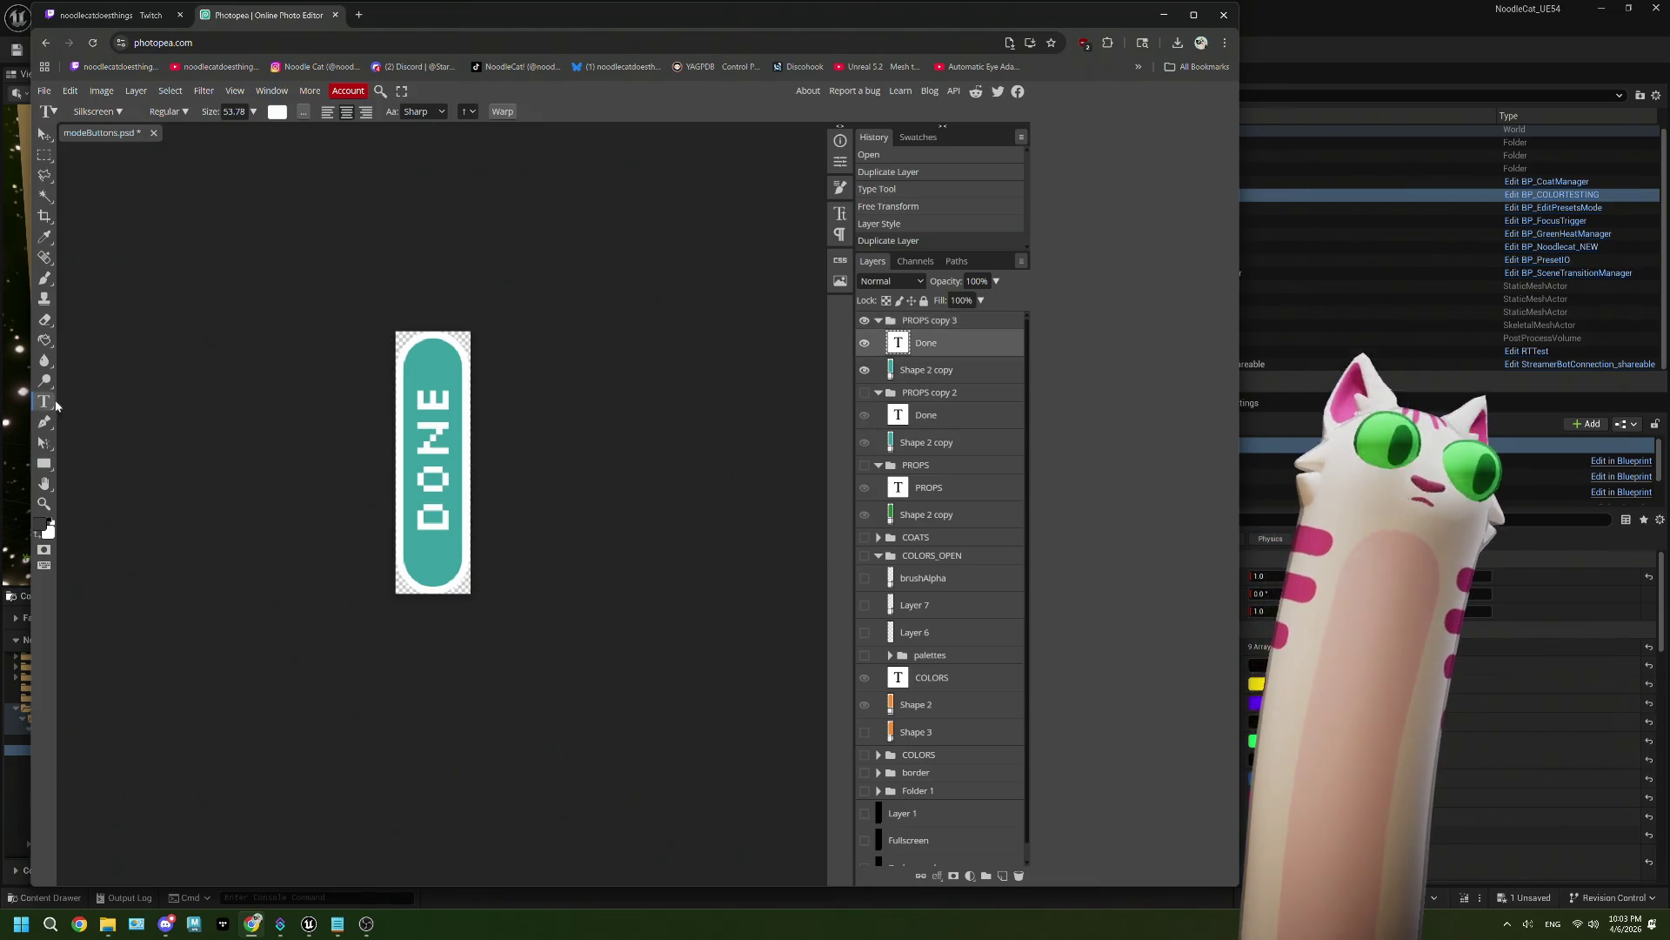
double_click(440, 452)
text(EXP)
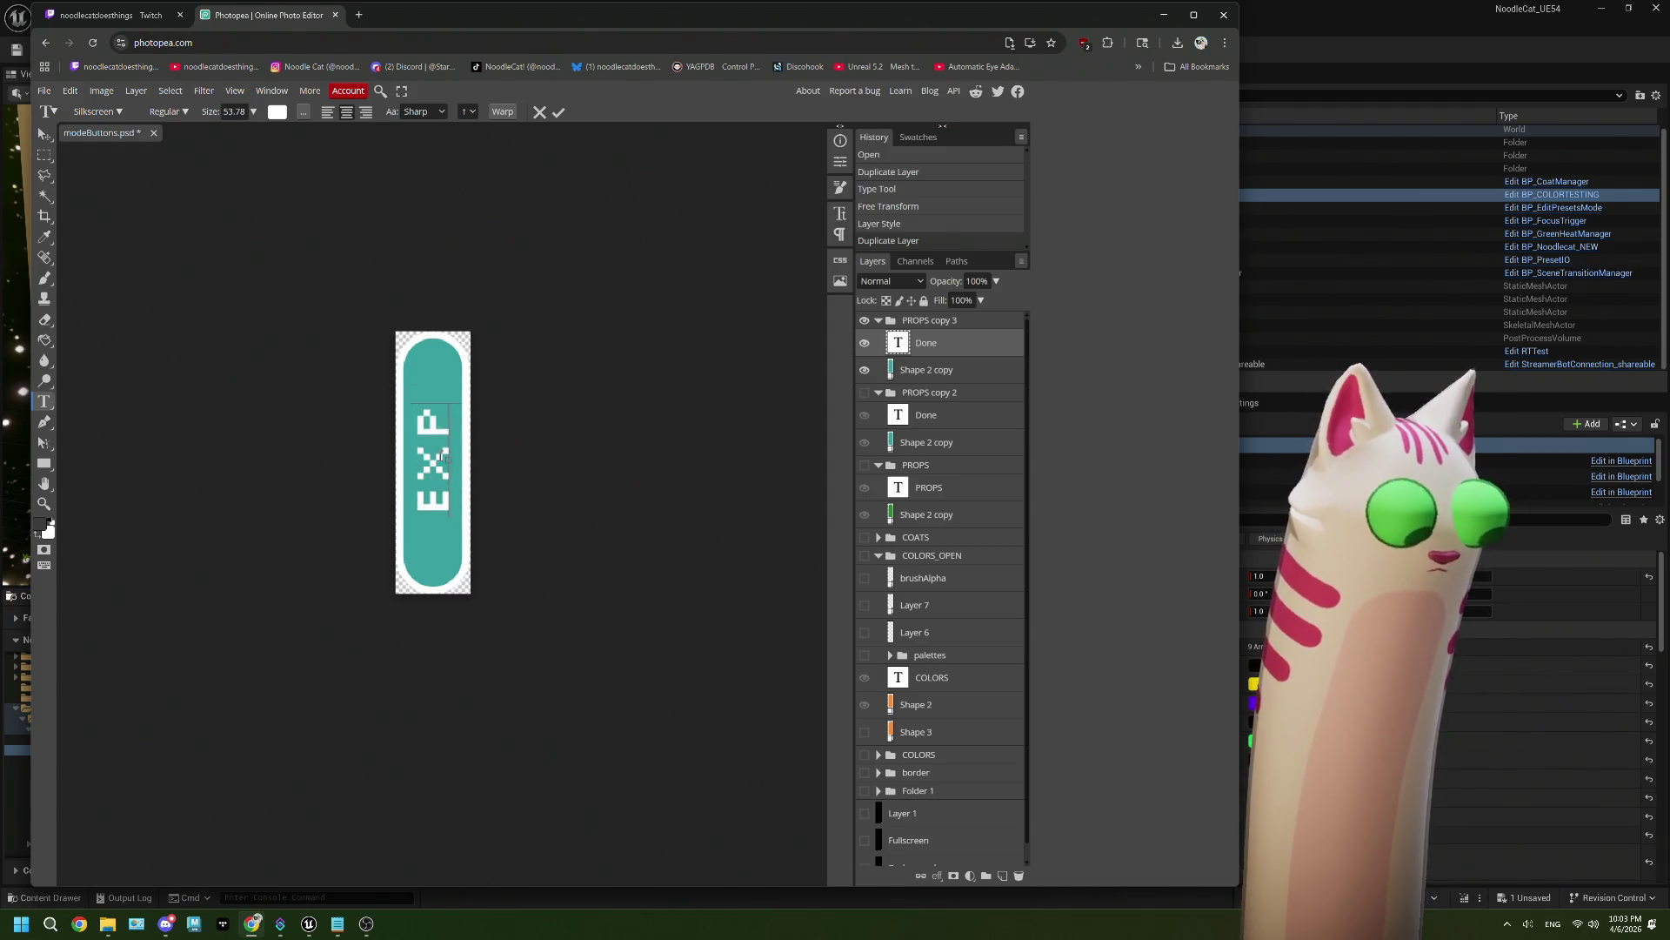
text(ORT)
click(894, 376)
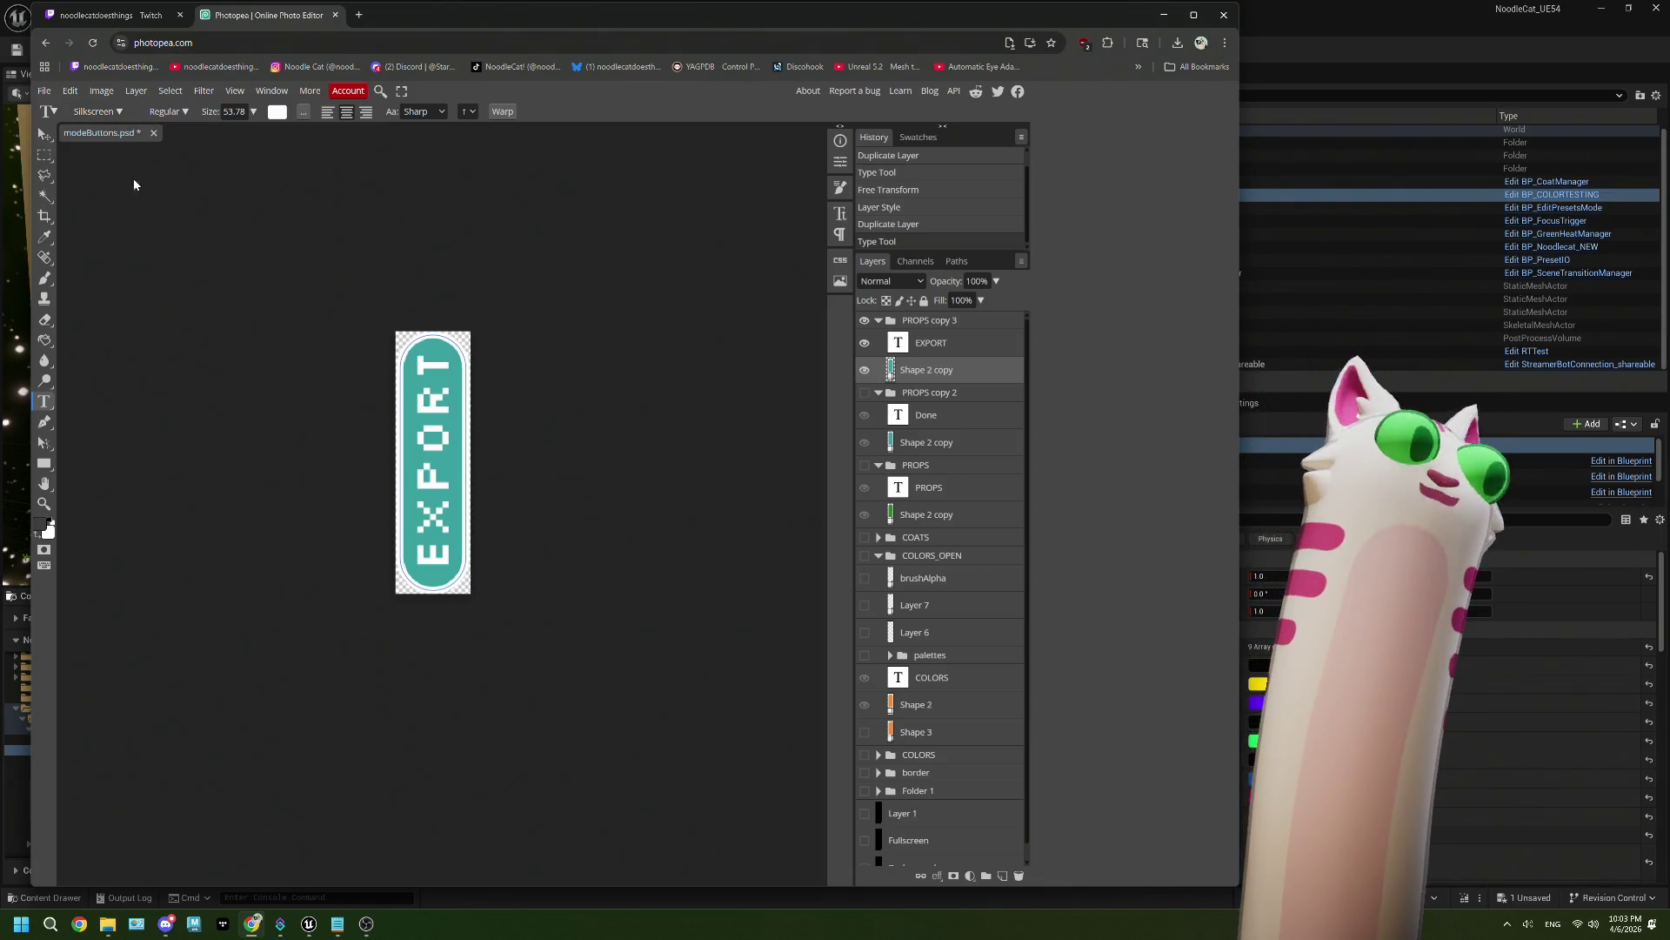
click(43, 467)
Step: Change the Shape 2 copy pill's fill colour from teal to magenta in Photopea
click(137, 111)
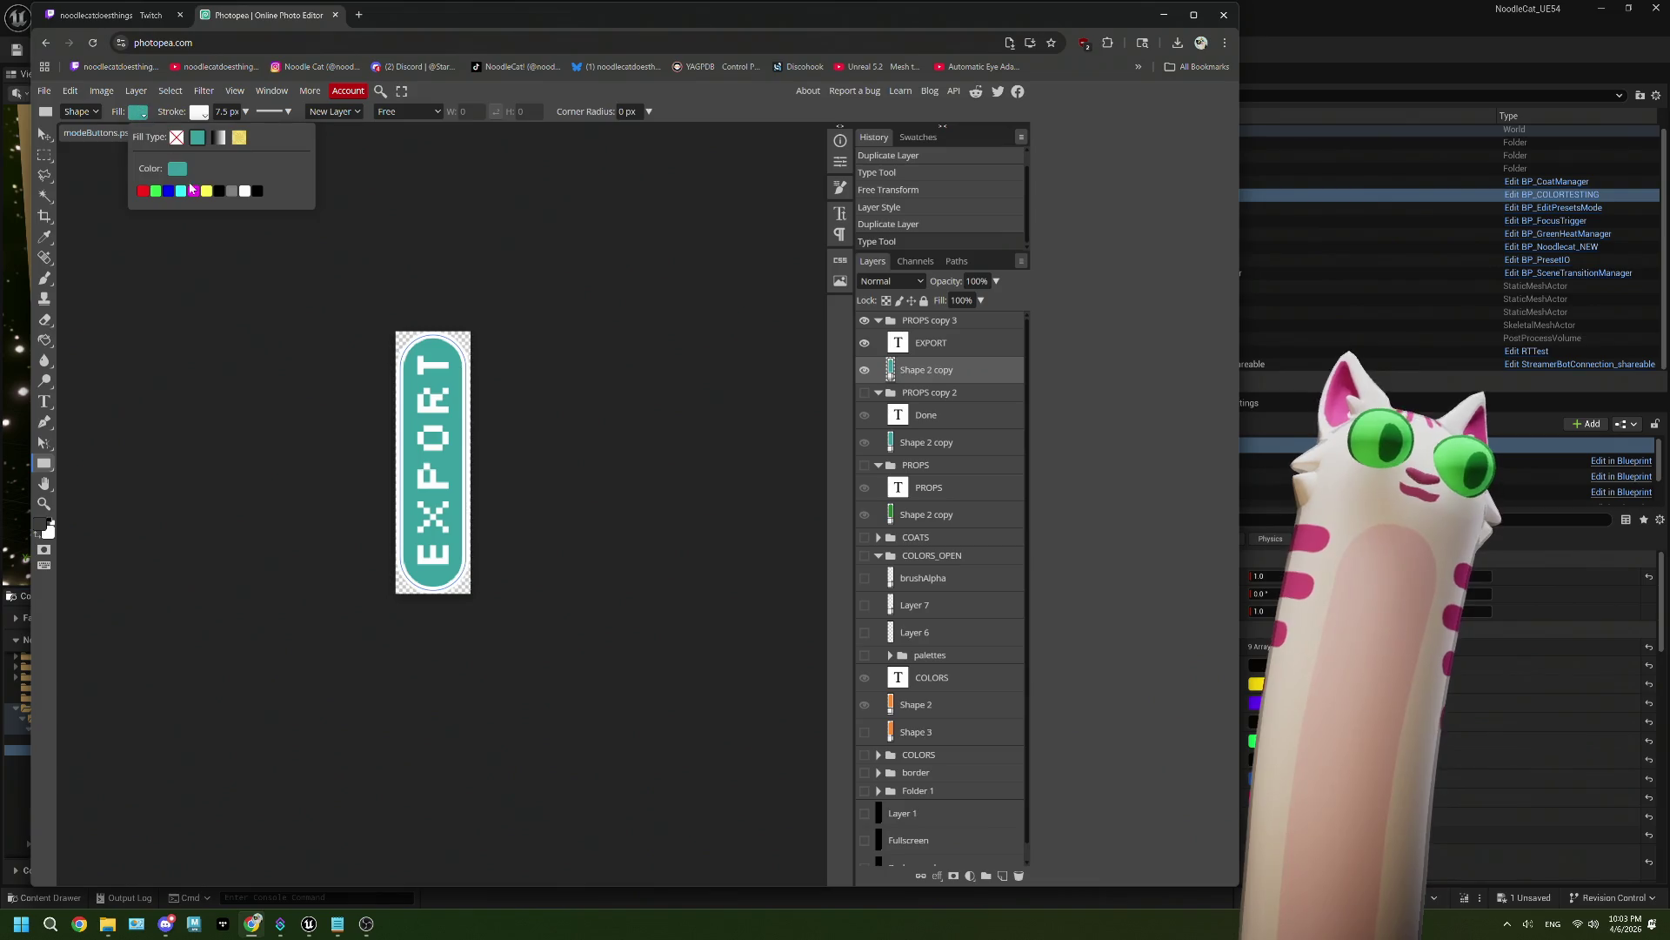
click(178, 171)
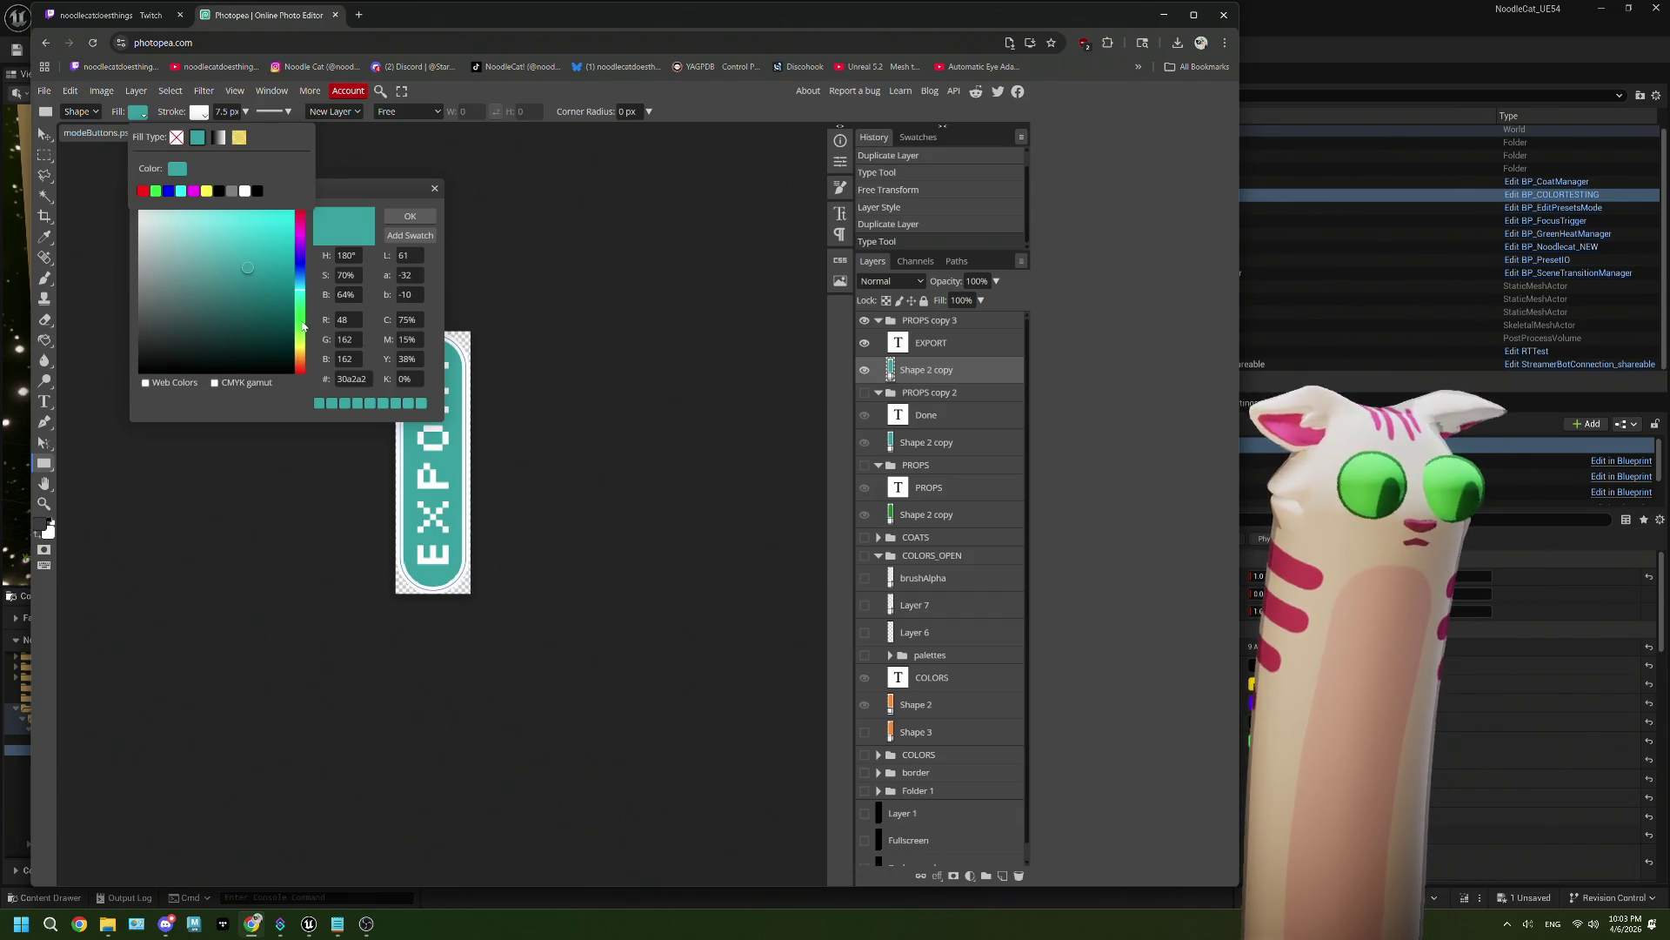
drag(304, 326, 298, 219)
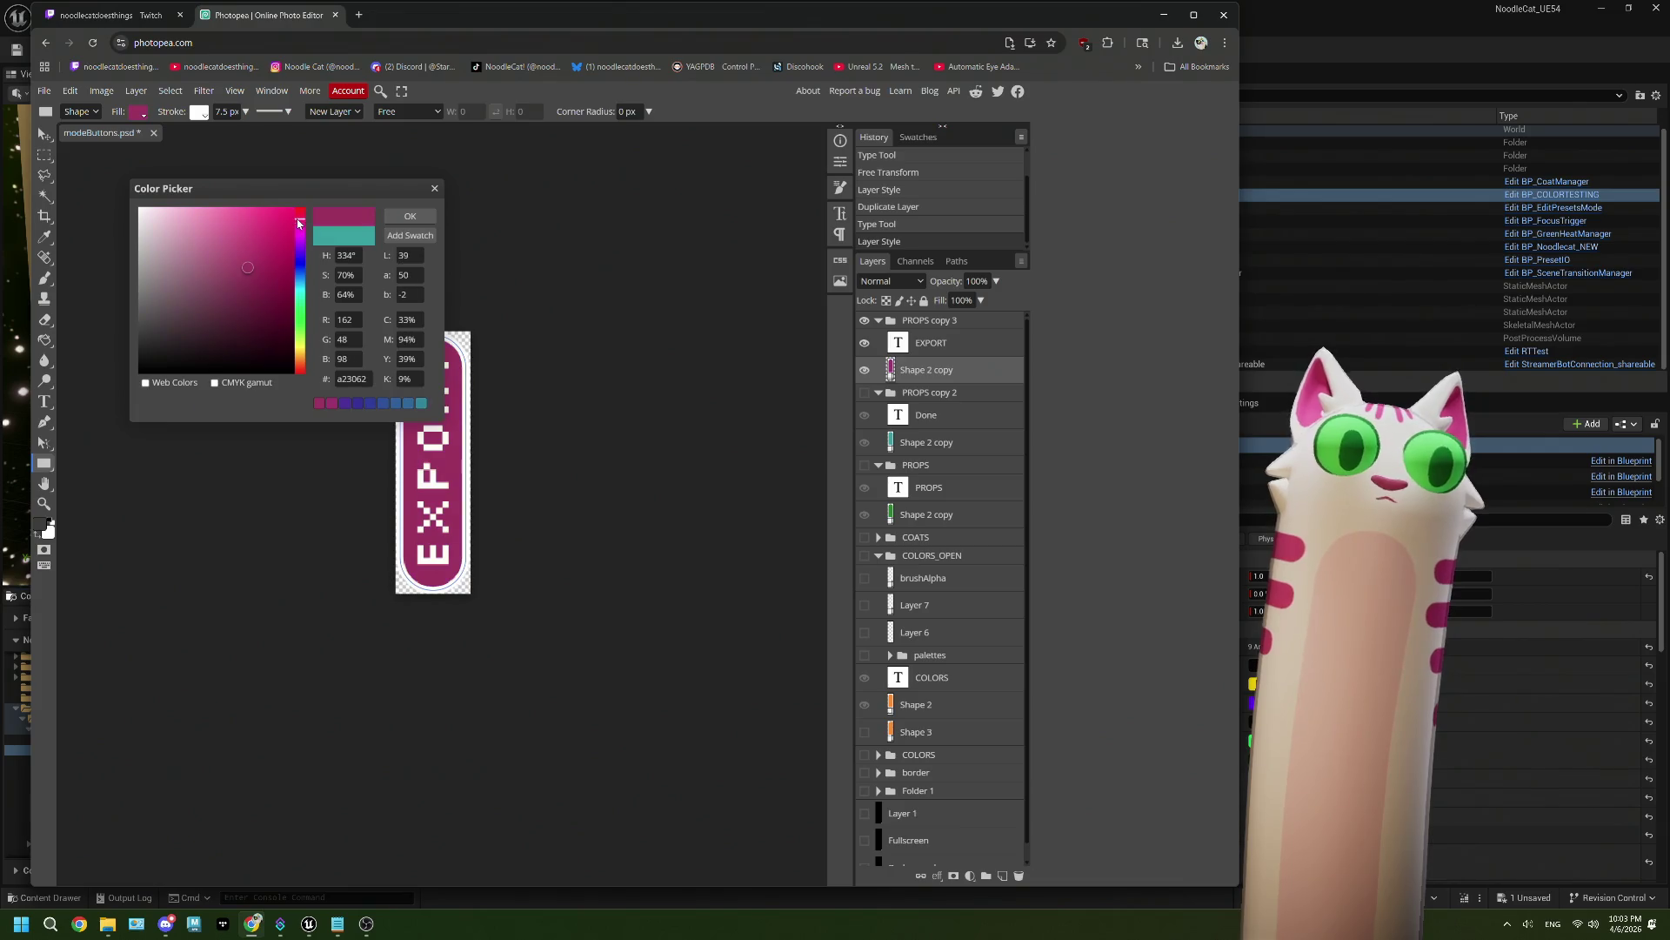
click(421, 215)
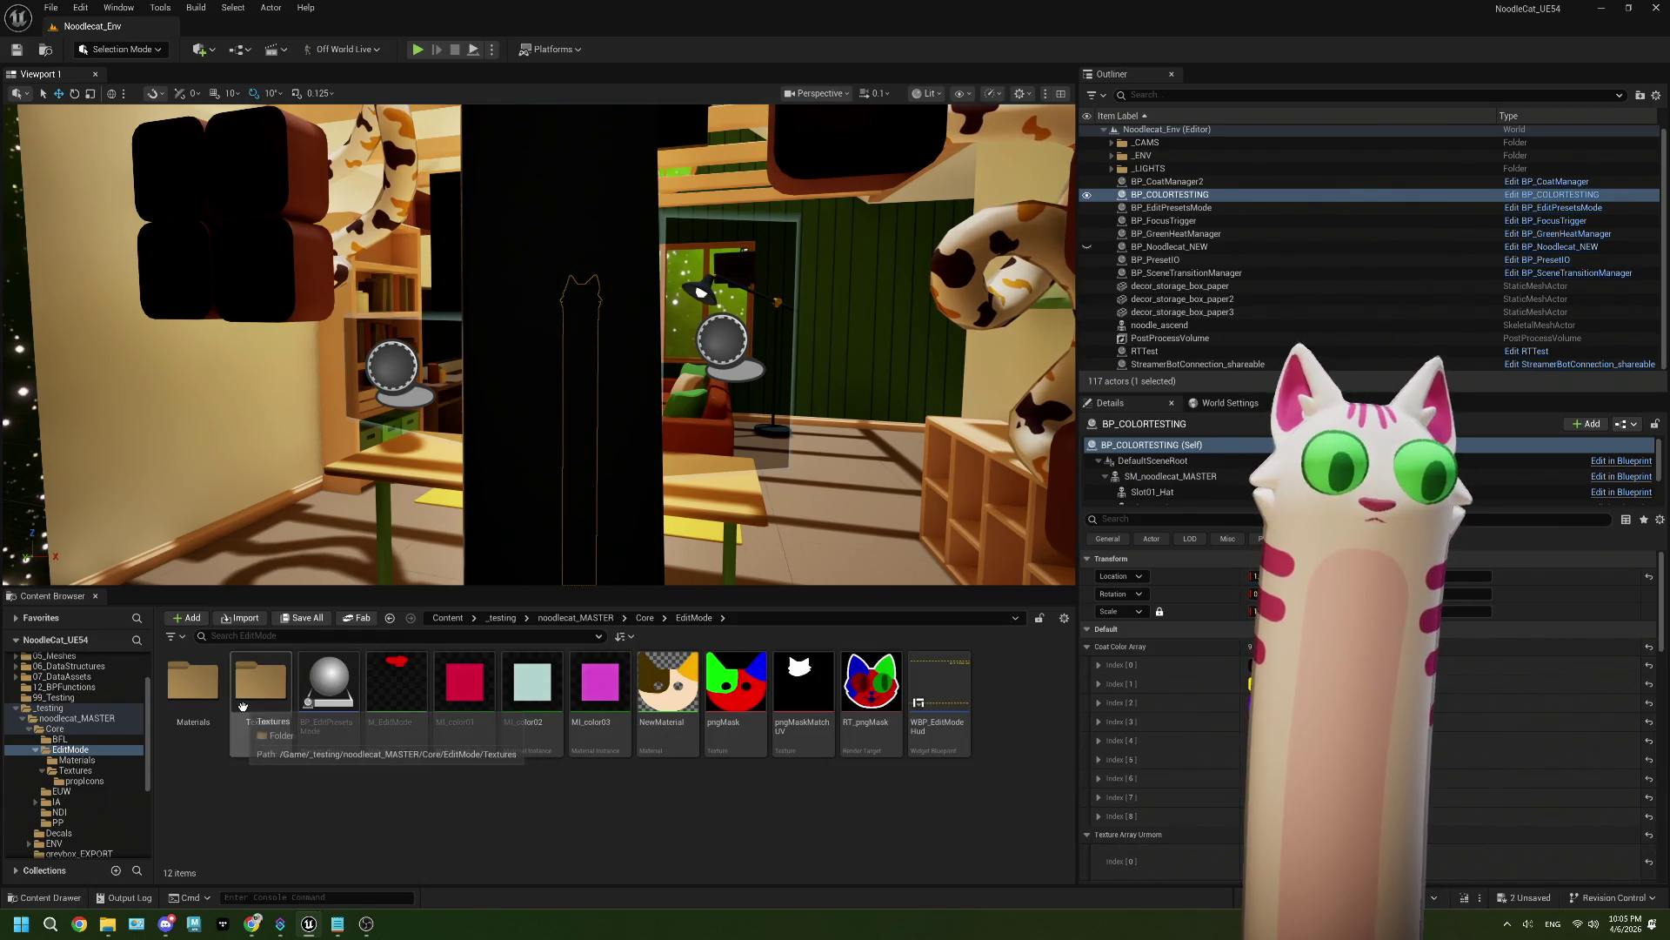
Step: Check the imported T_editButton_Export texture, then open the WBP_EditModeHud widget blueprint
double_click(243, 705)
click(531, 794)
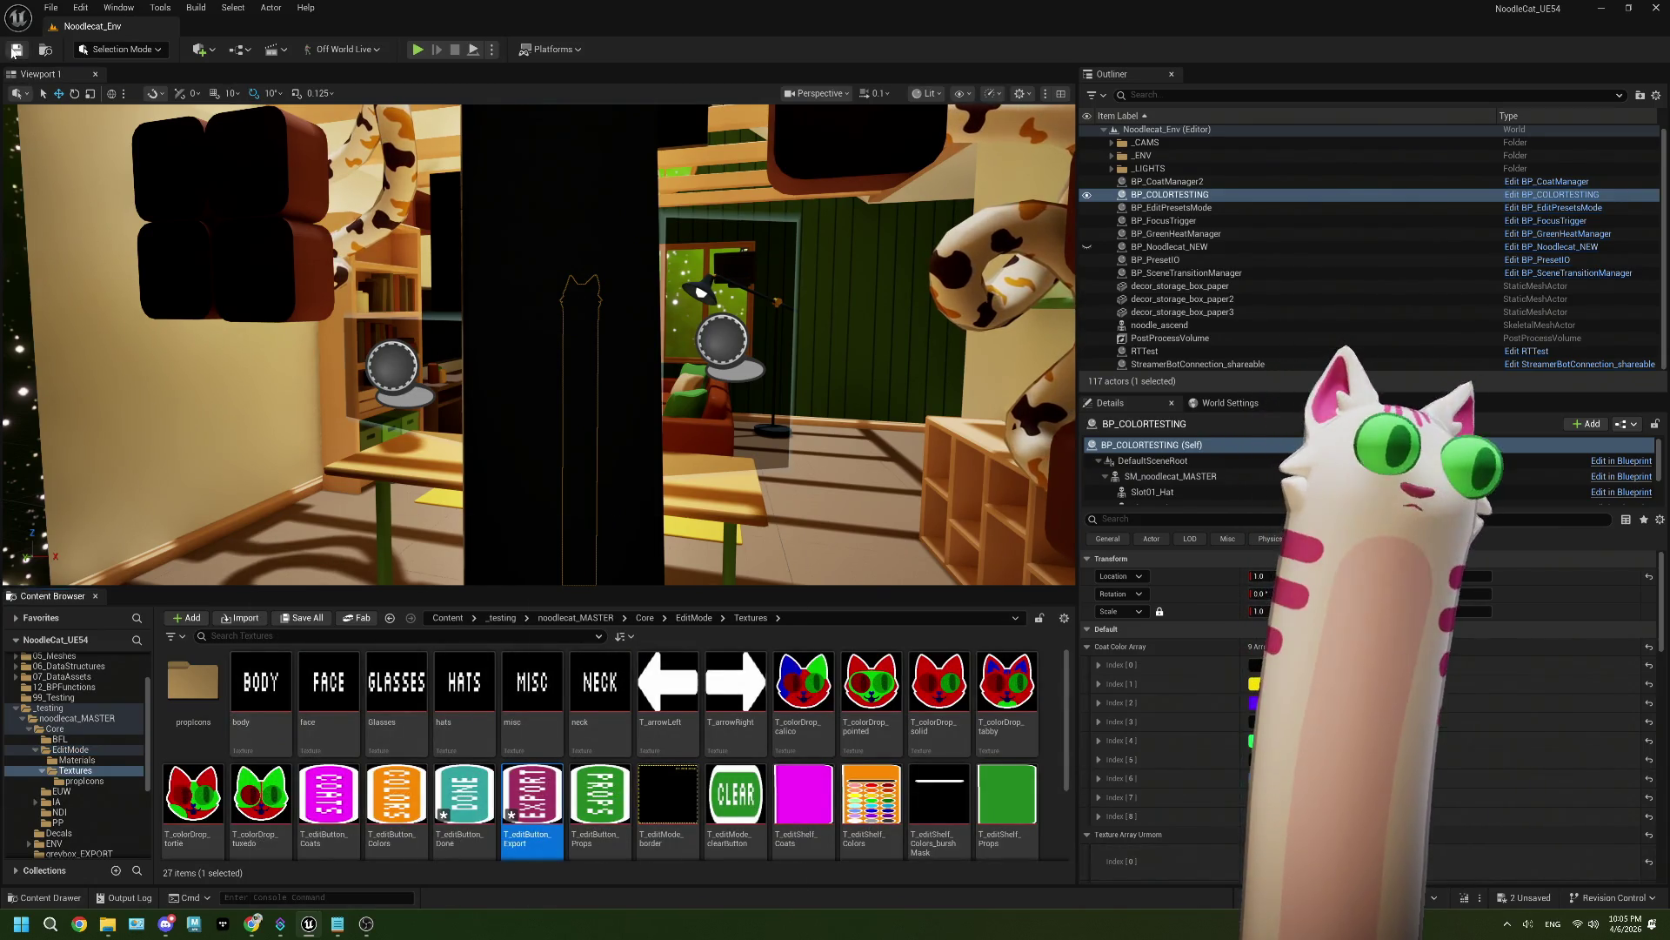
click(709, 618)
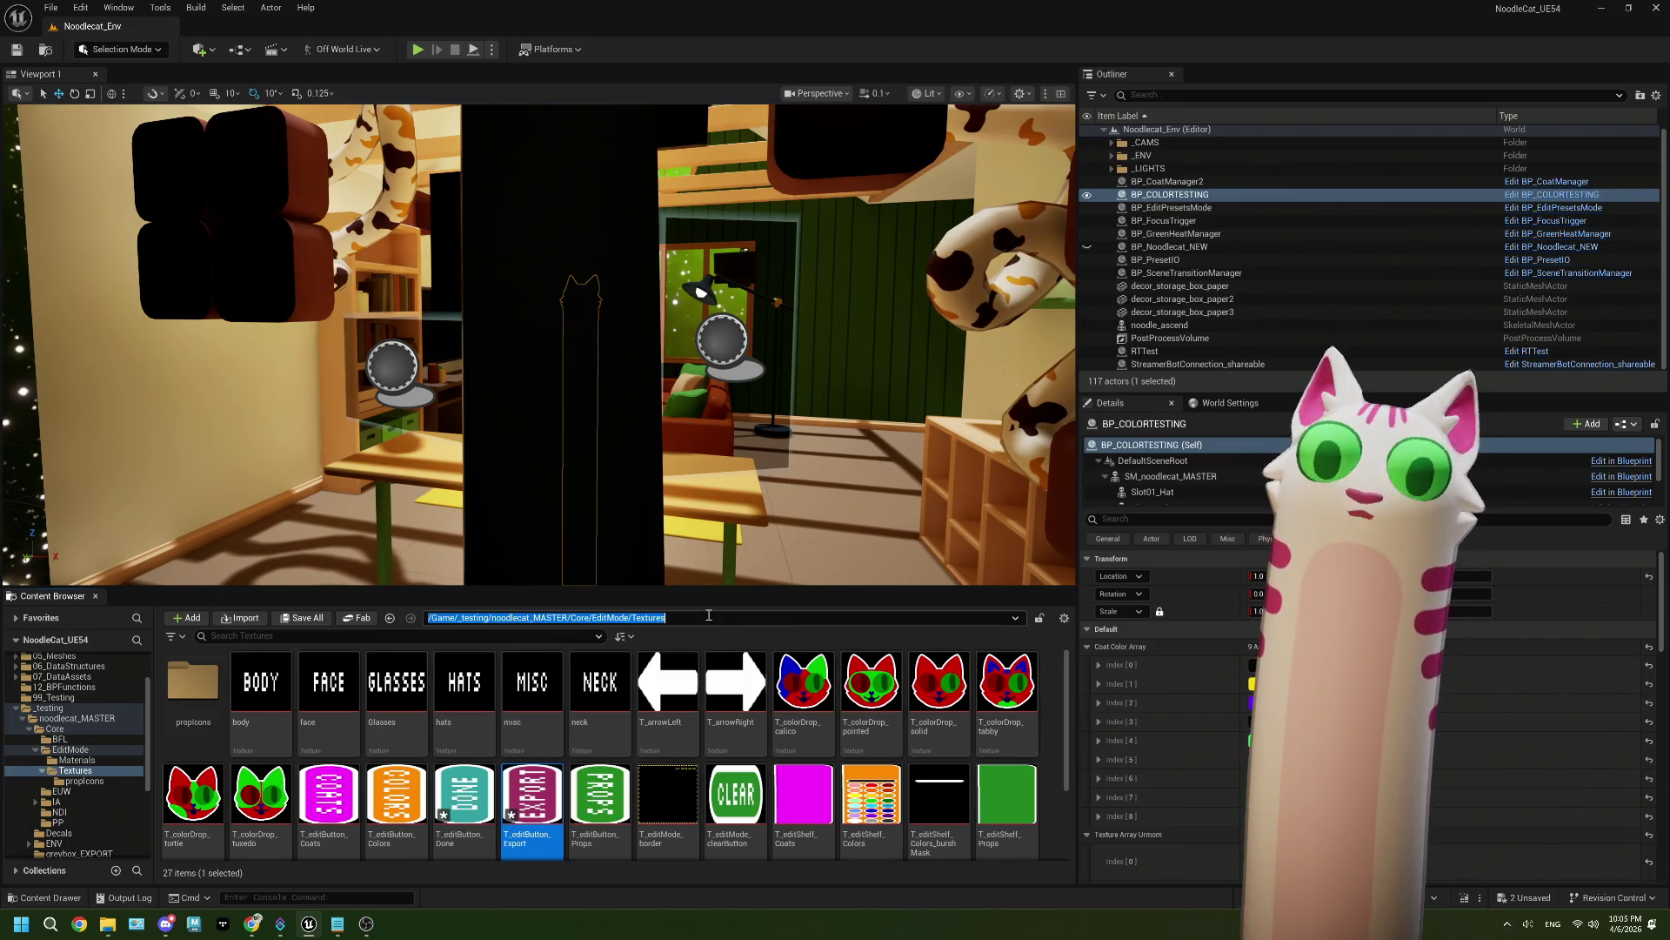
key(Escape)
click(693, 617)
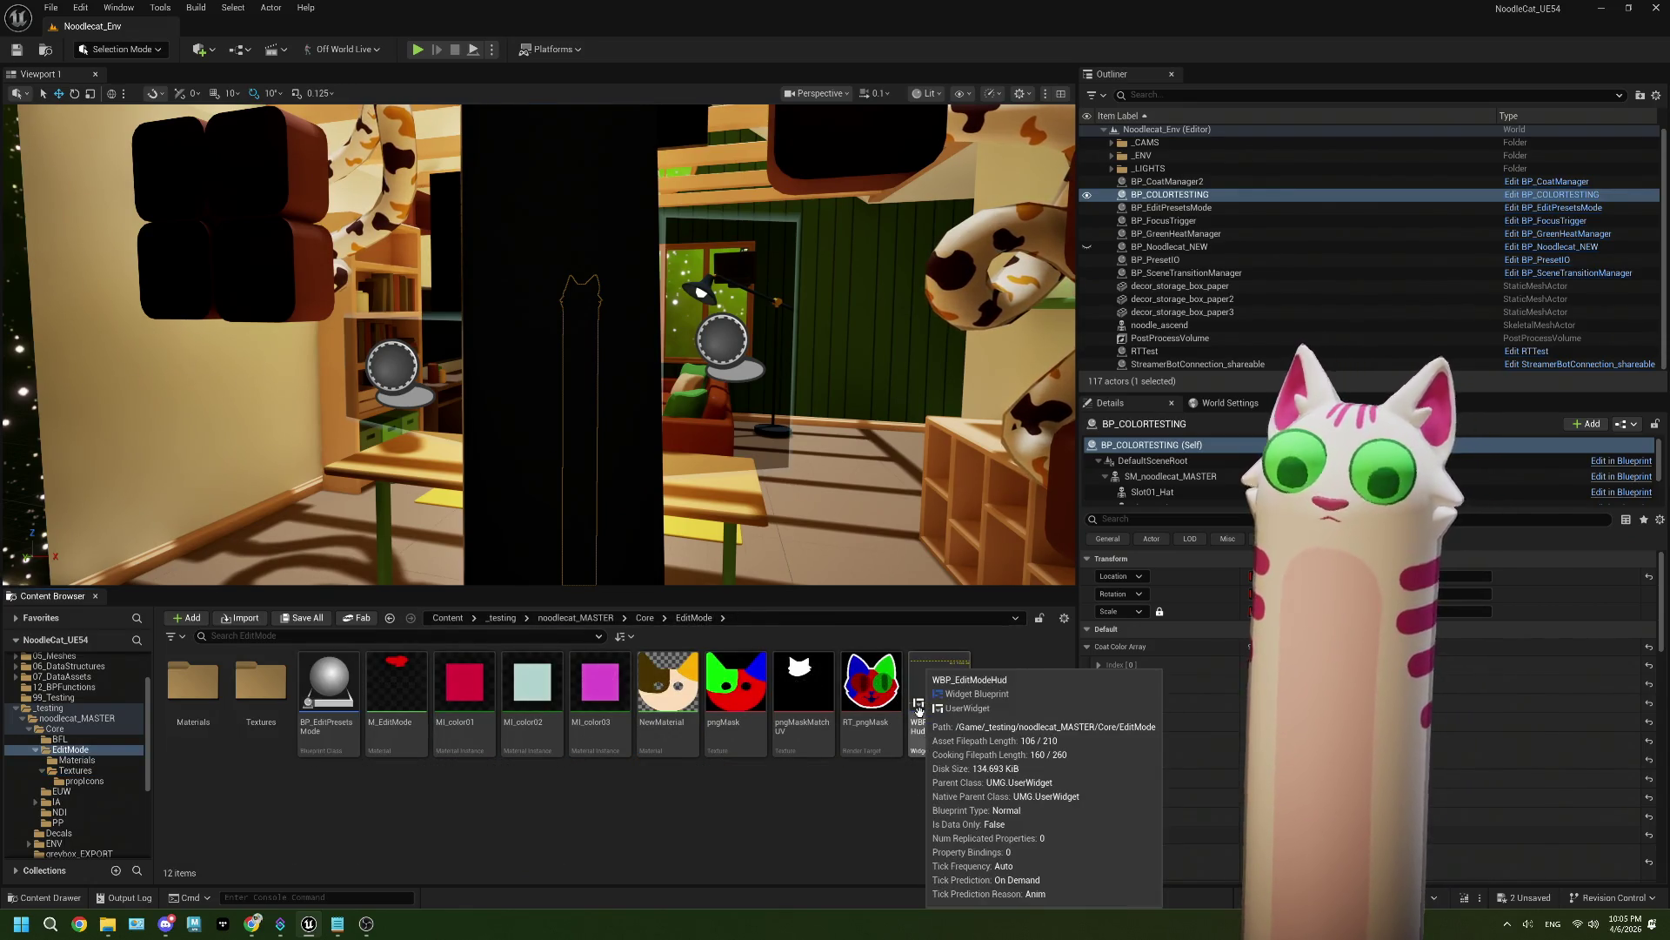
double_click(918, 710)
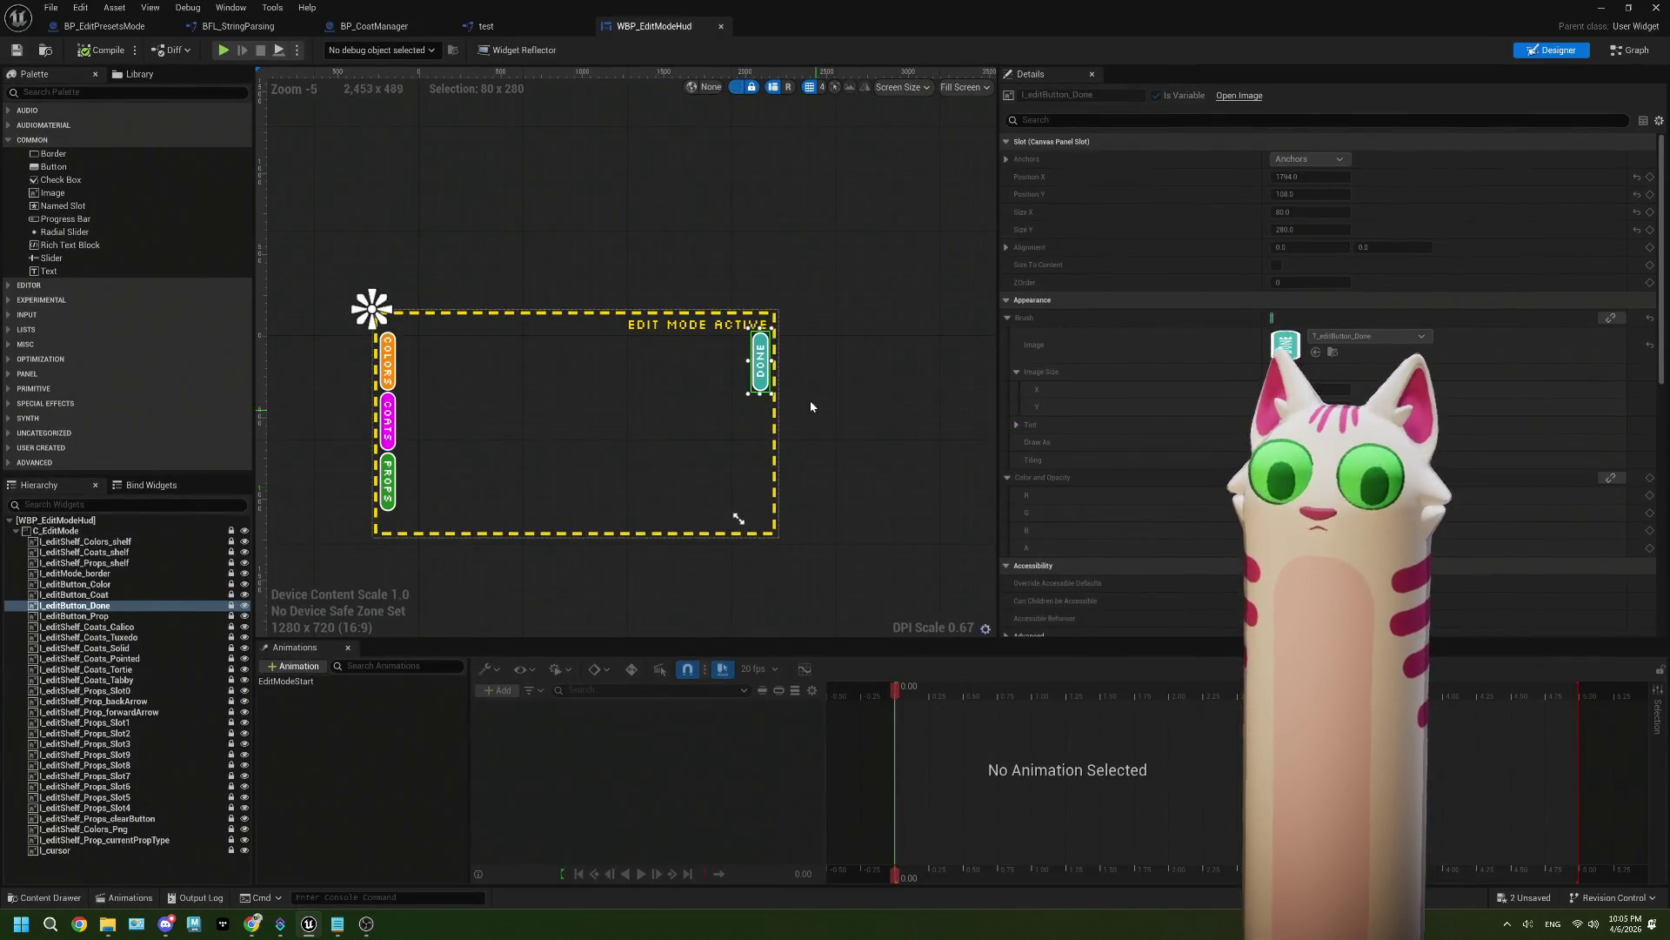
Step: Duplicate the I_editButton_Done image and rename the copy I_editButton_Export
scroll(816, 414, up, 4)
right_click(109, 609)
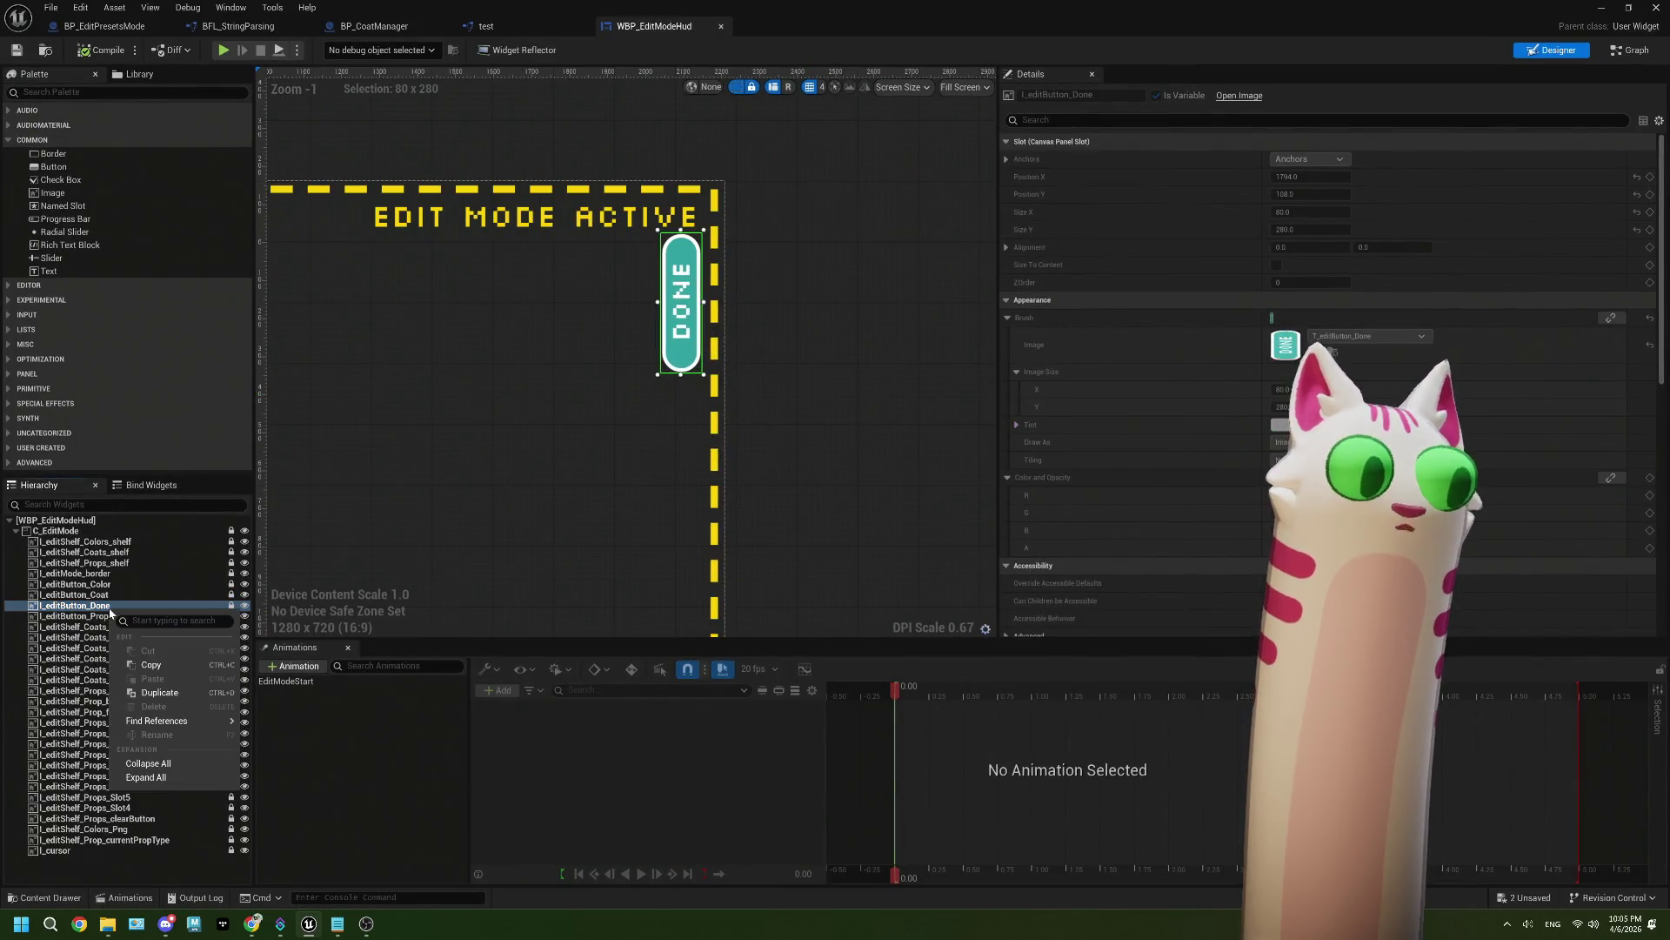
click(159, 692)
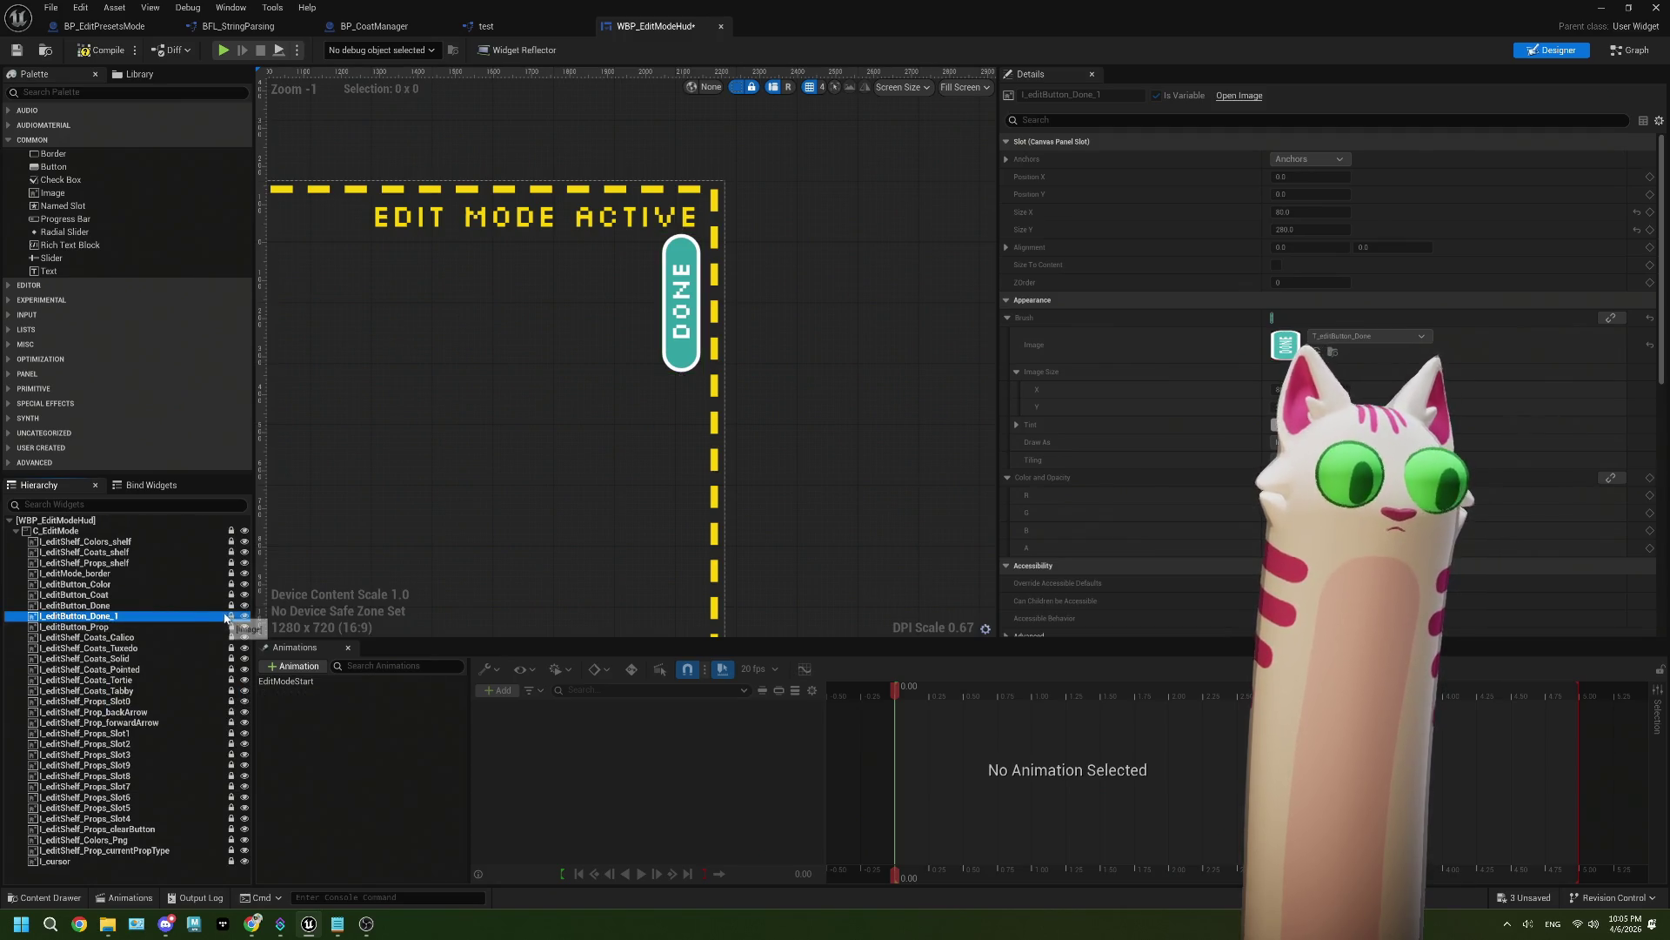
click(1115, 93)
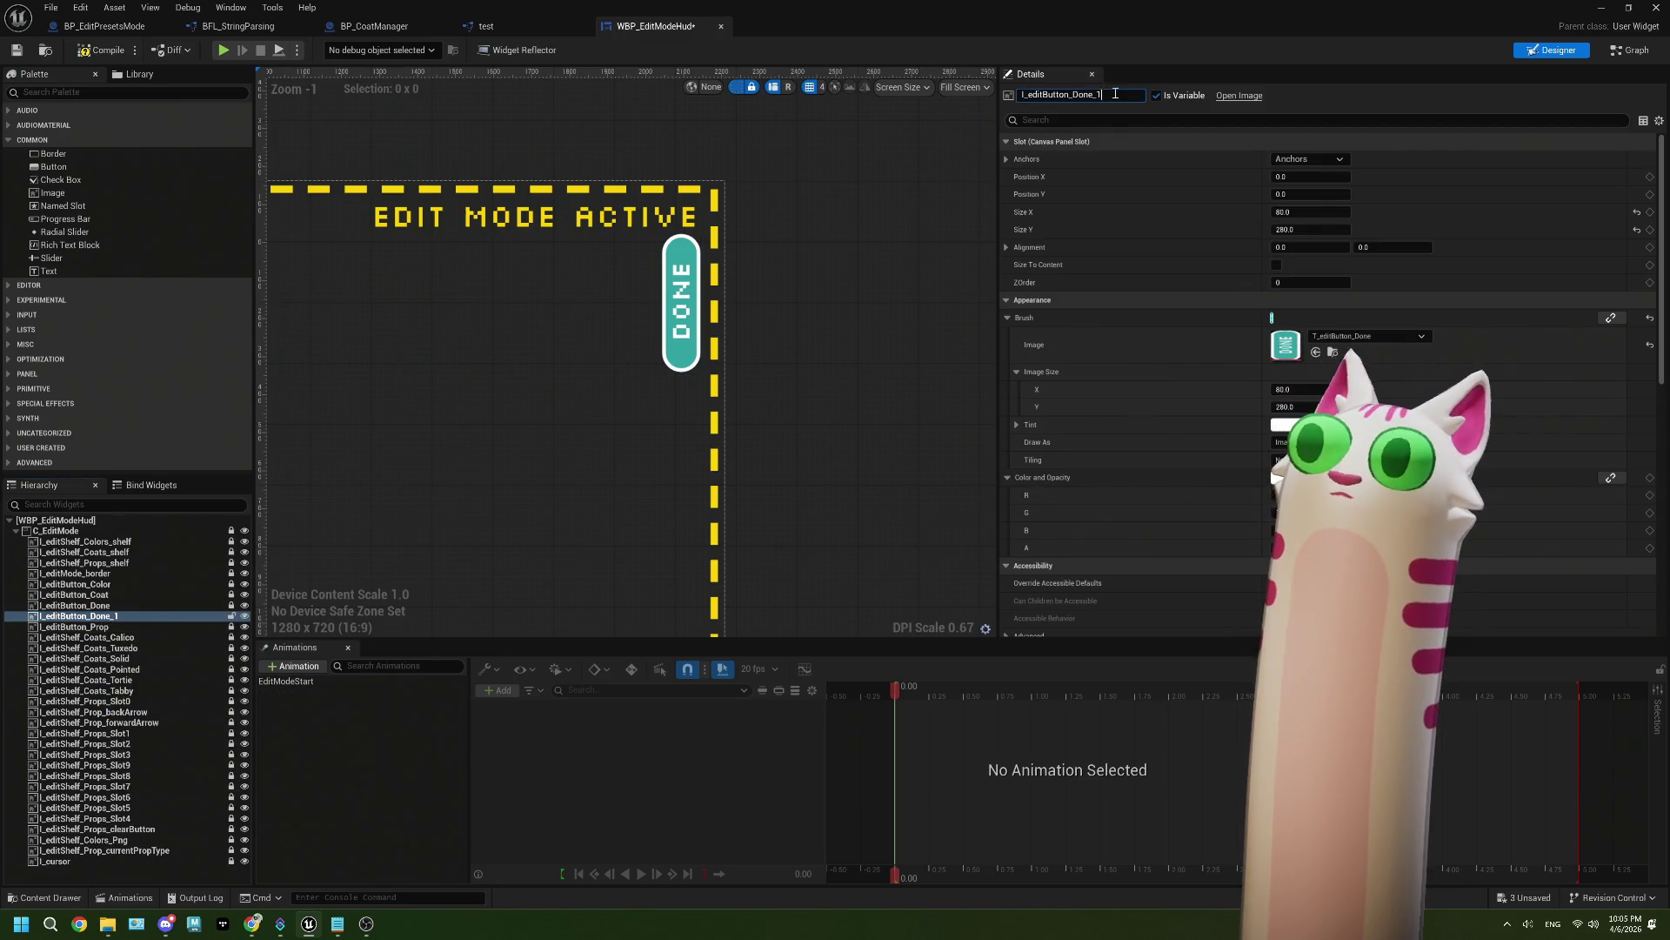
key(BackSpace)
key(BackSpace)
key(BackSpace)
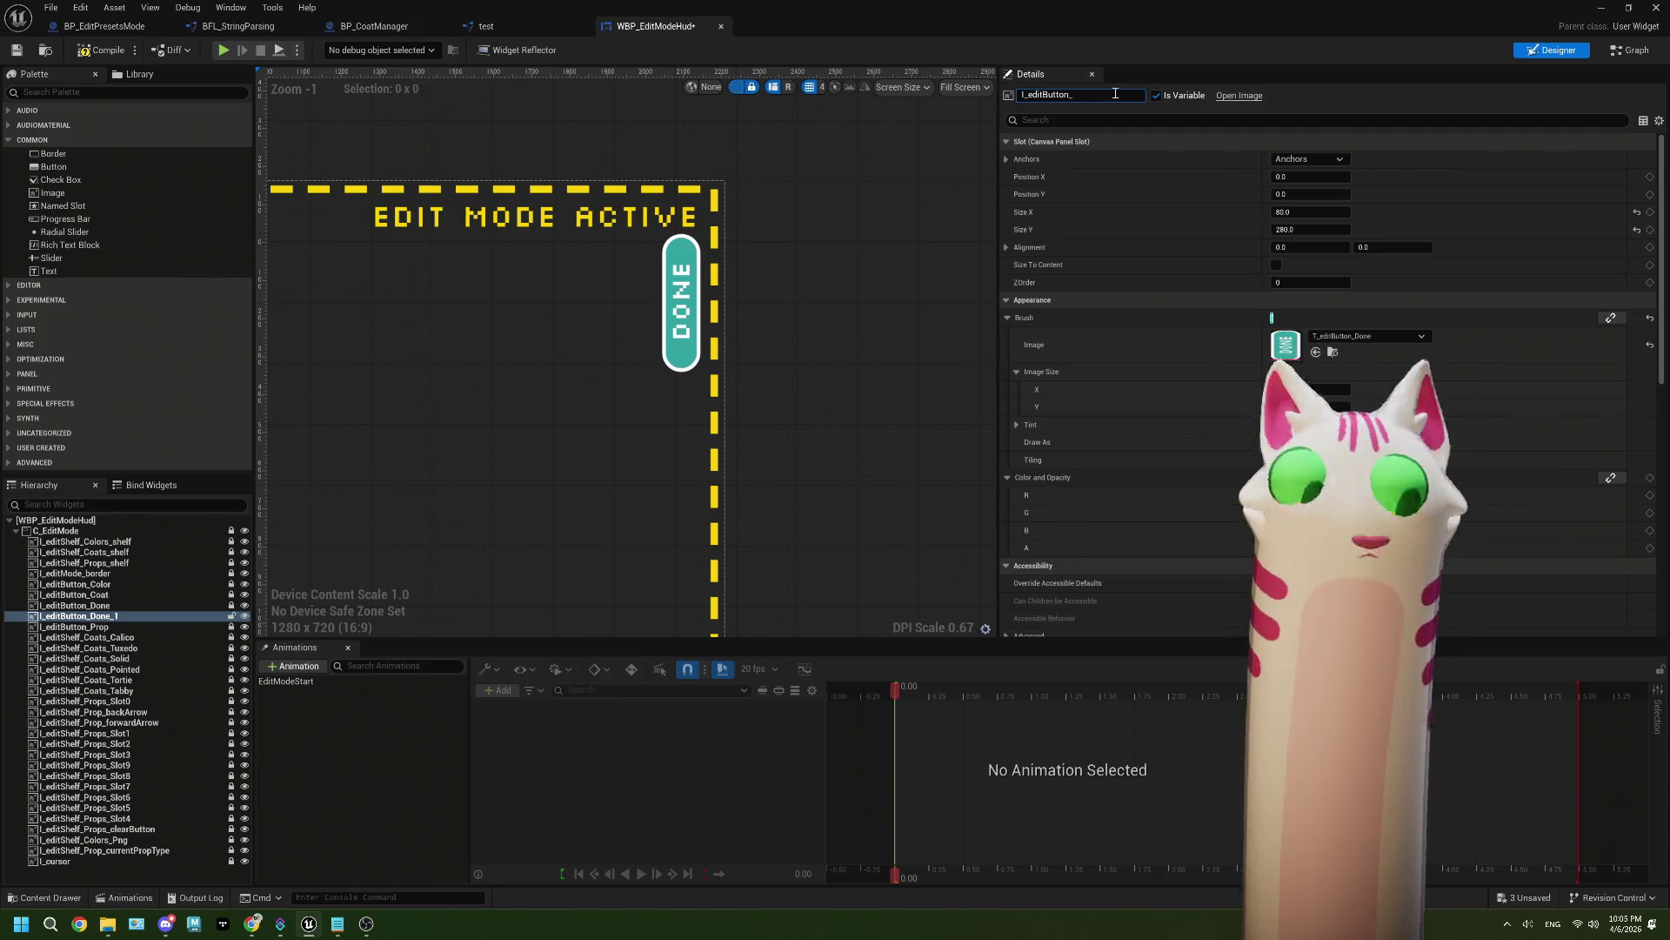
text(Export)
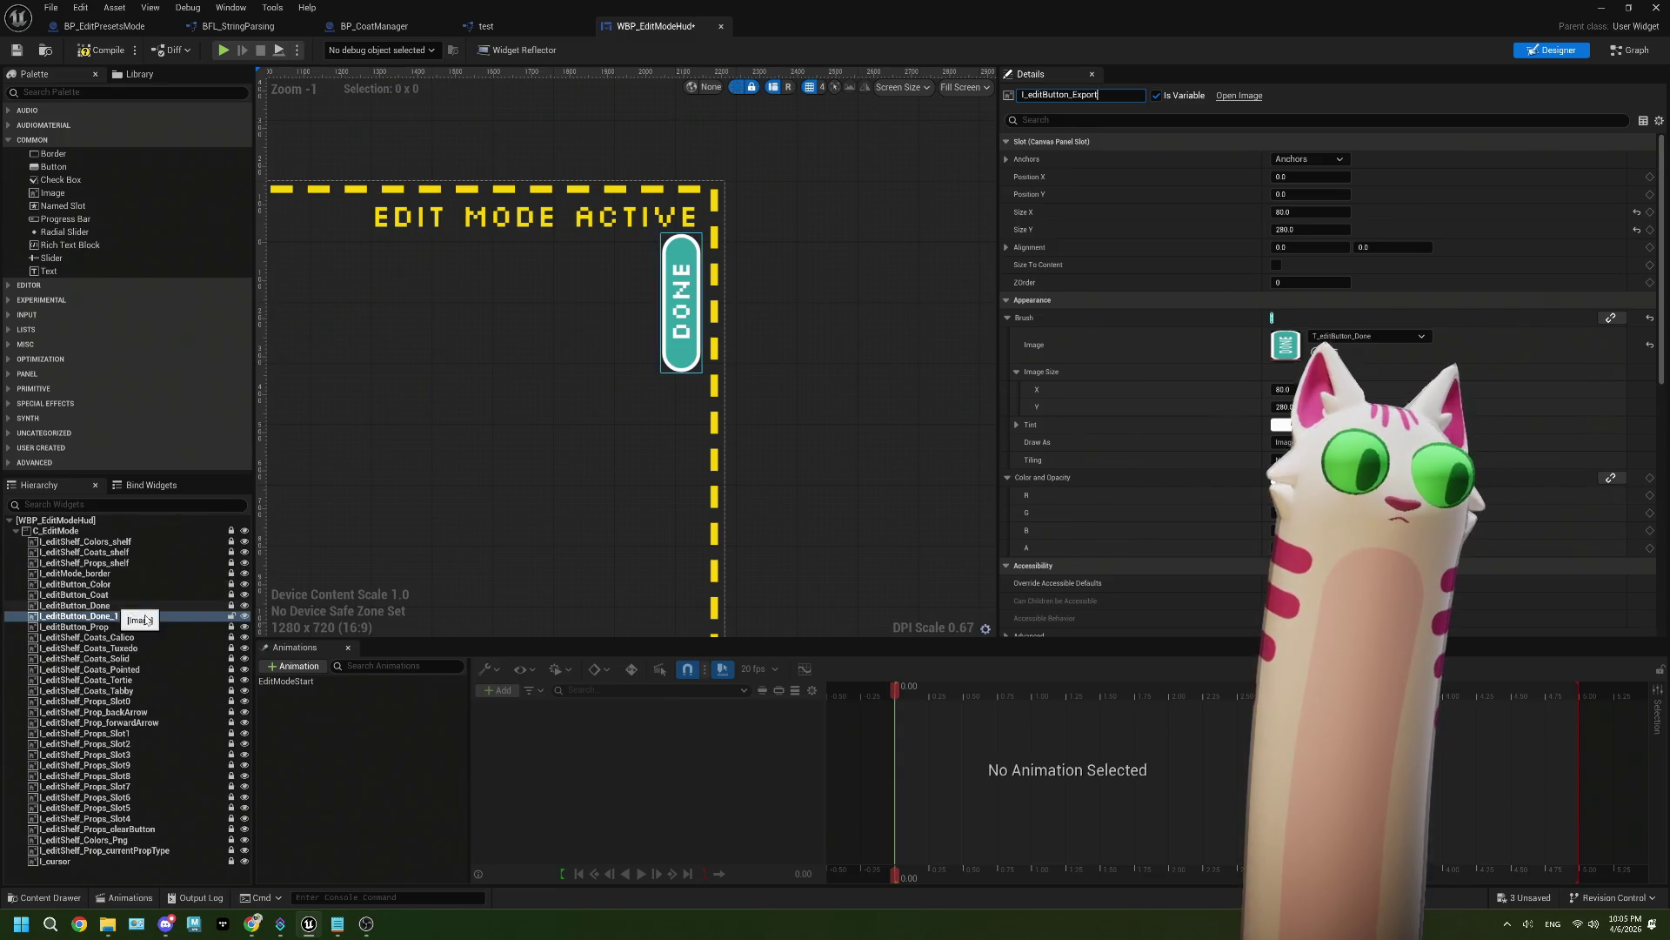
key(Return)
scroll(453, 514, down, 5)
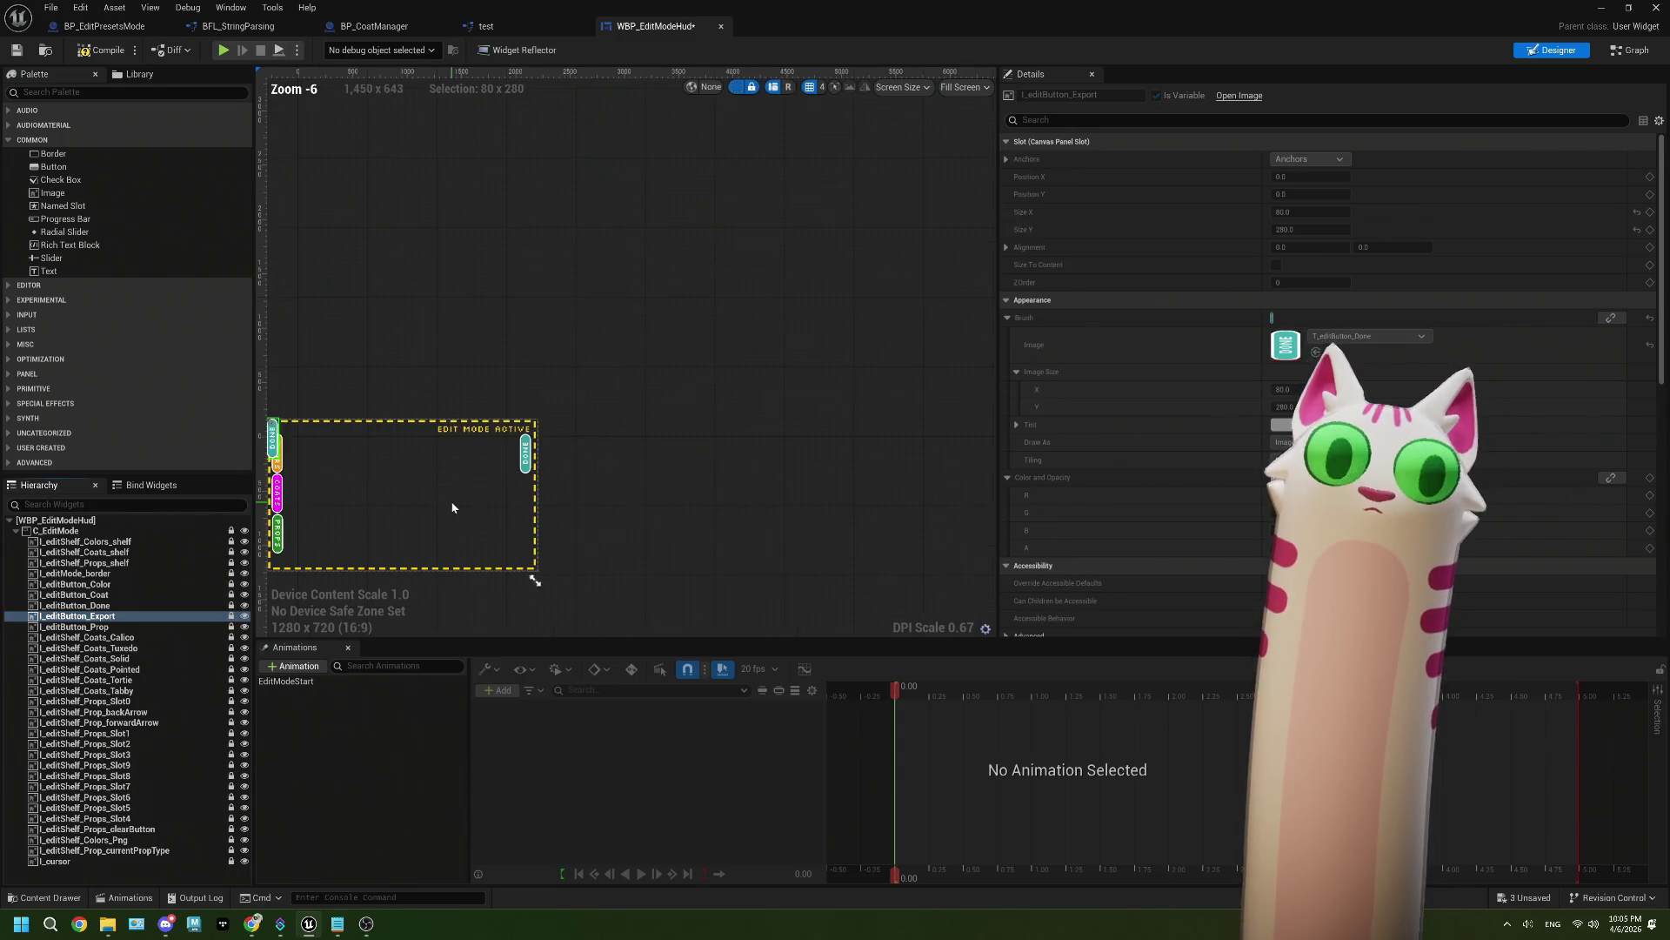
Step: Move I_editButton_Export to the right side of the HUD at Position X 1794
scroll(435, 487, up, 1)
drag(607, 485, 825, 469)
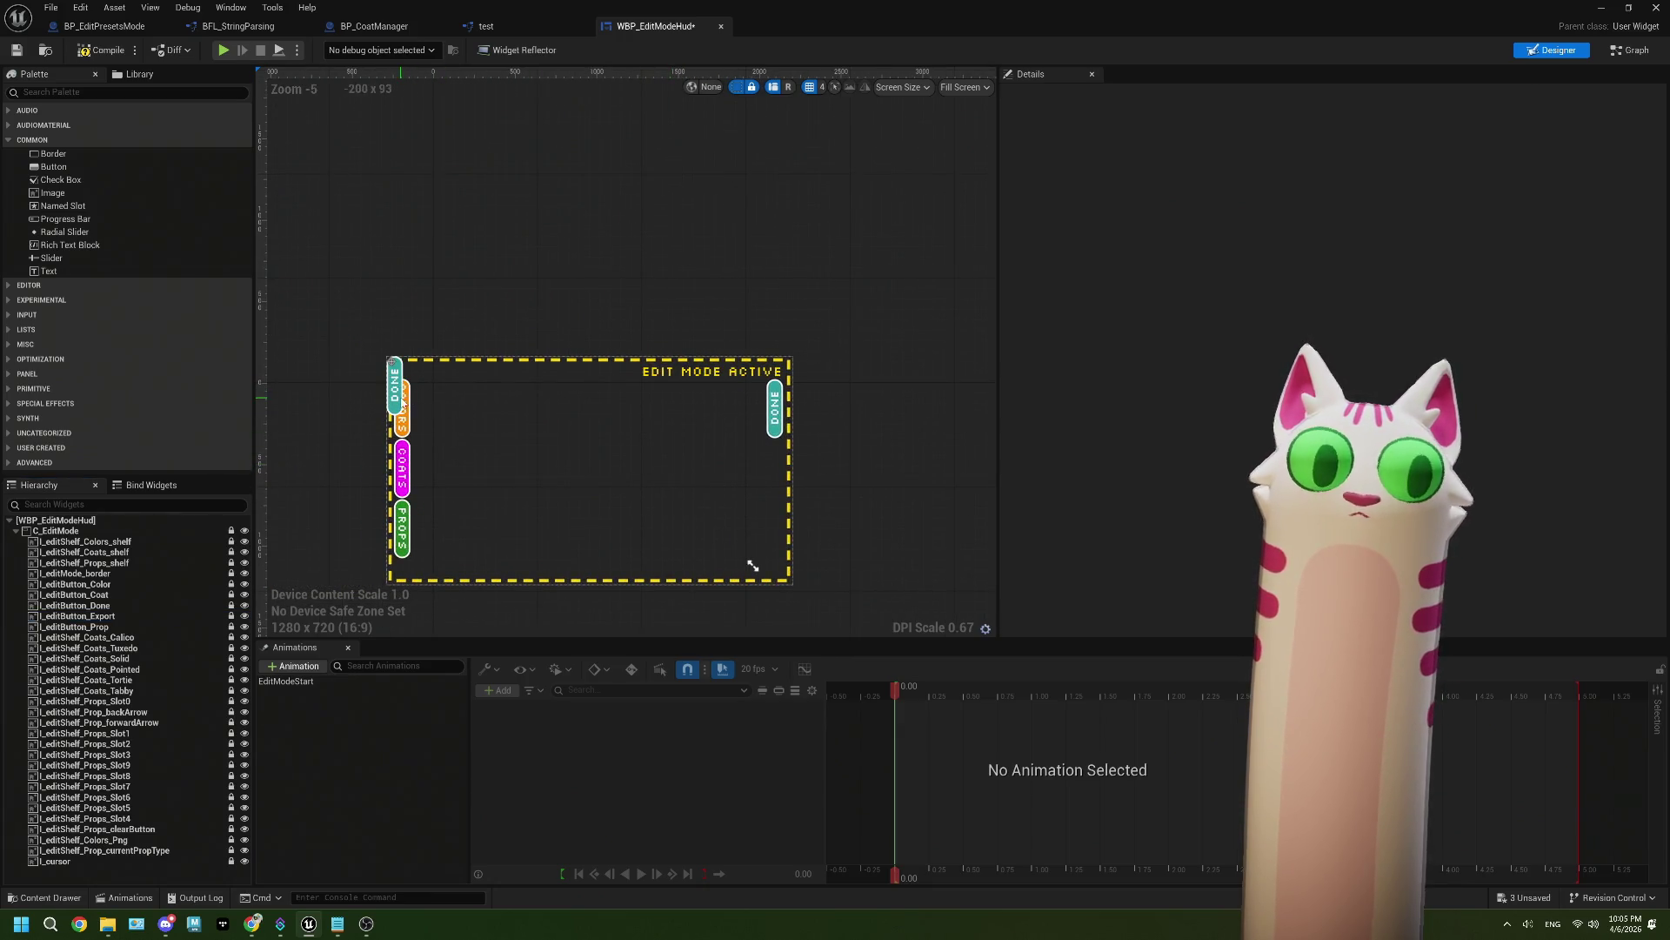
click(156, 616)
mouse_move(402, 400)
mouse_down()
mouse_move(729, 418)
mouse_move(773, 425)
mouse_move(785, 446)
mouse_up()
scroll(785, 445, up, 4)
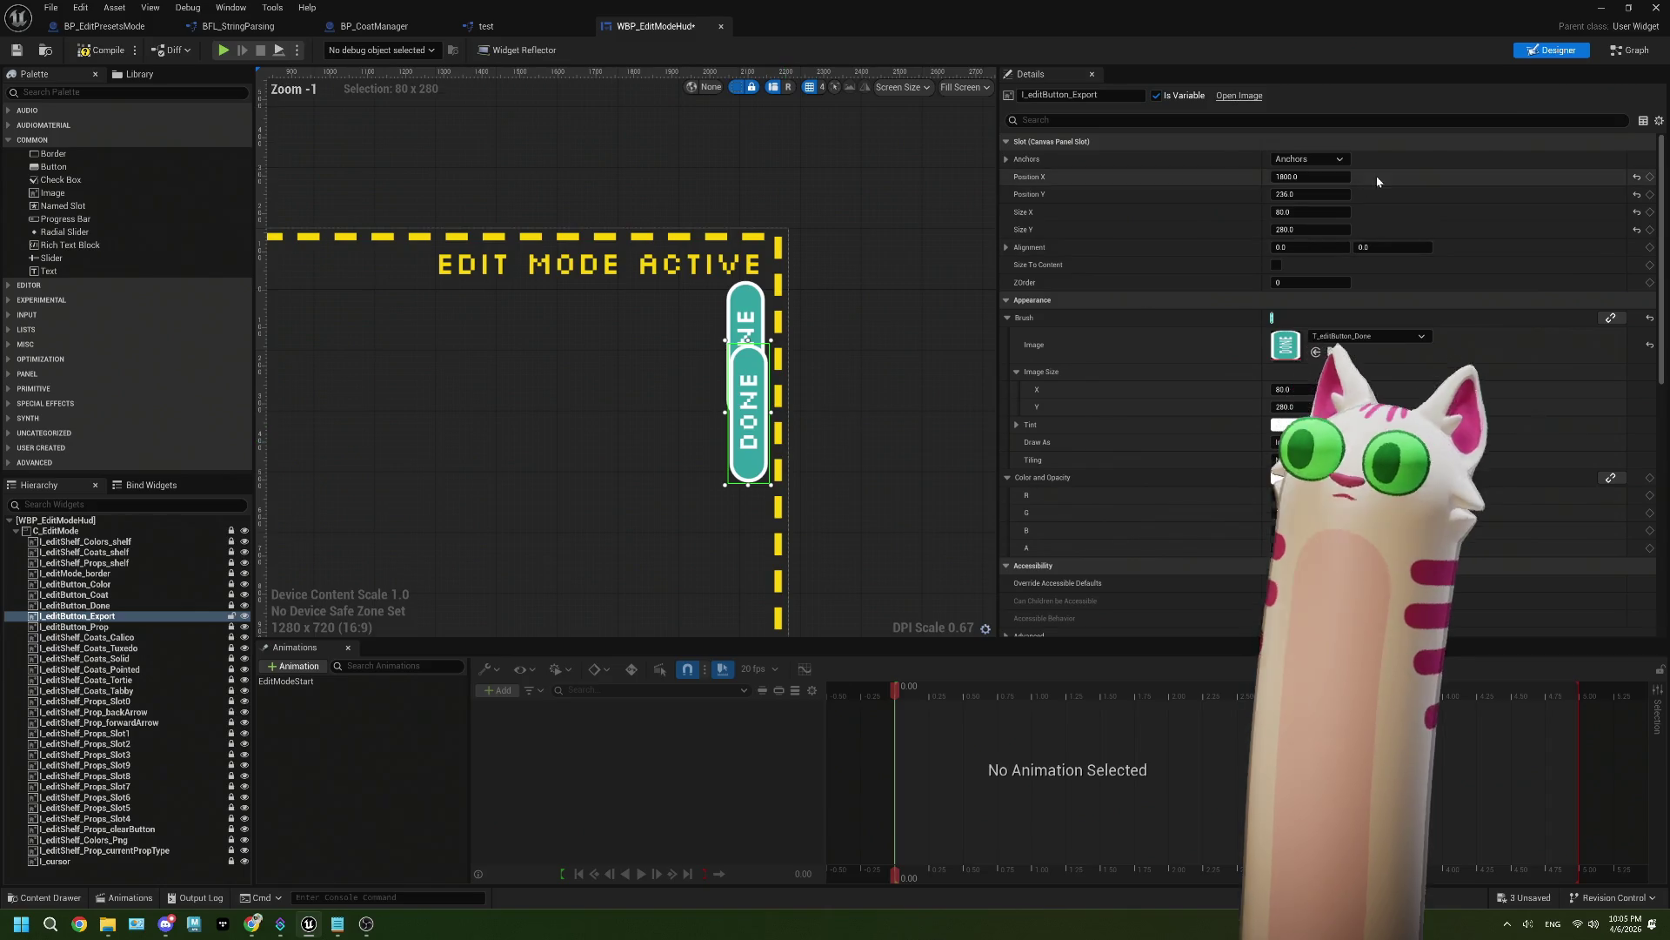
click(1318, 178)
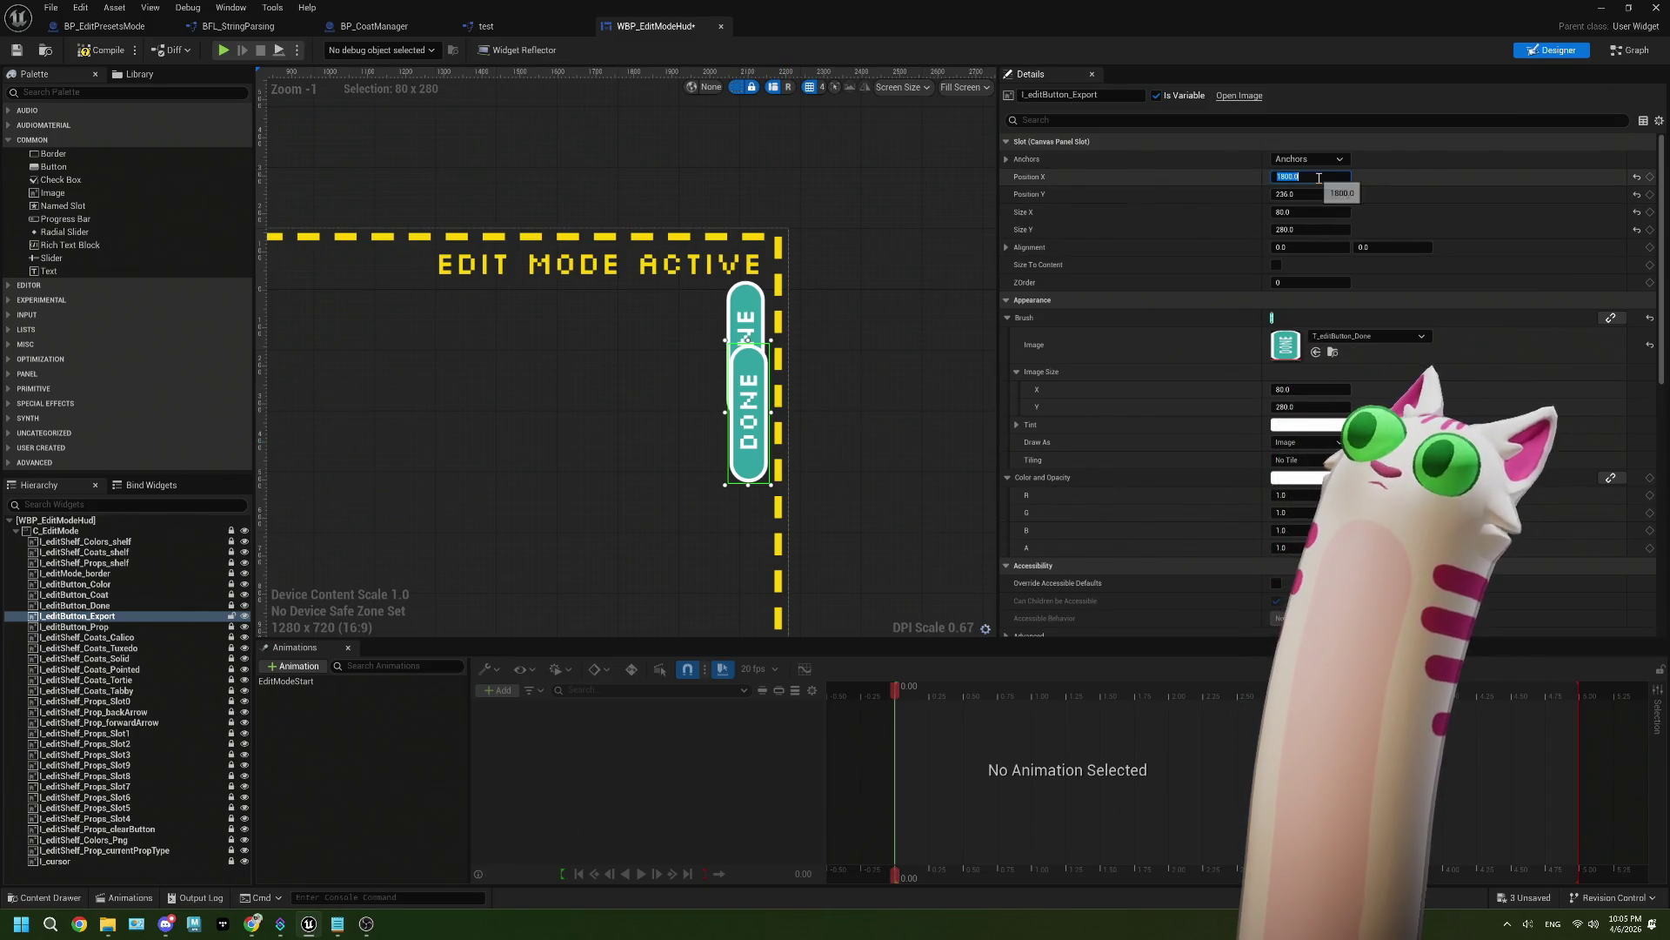
text(1794)
key(Tab)
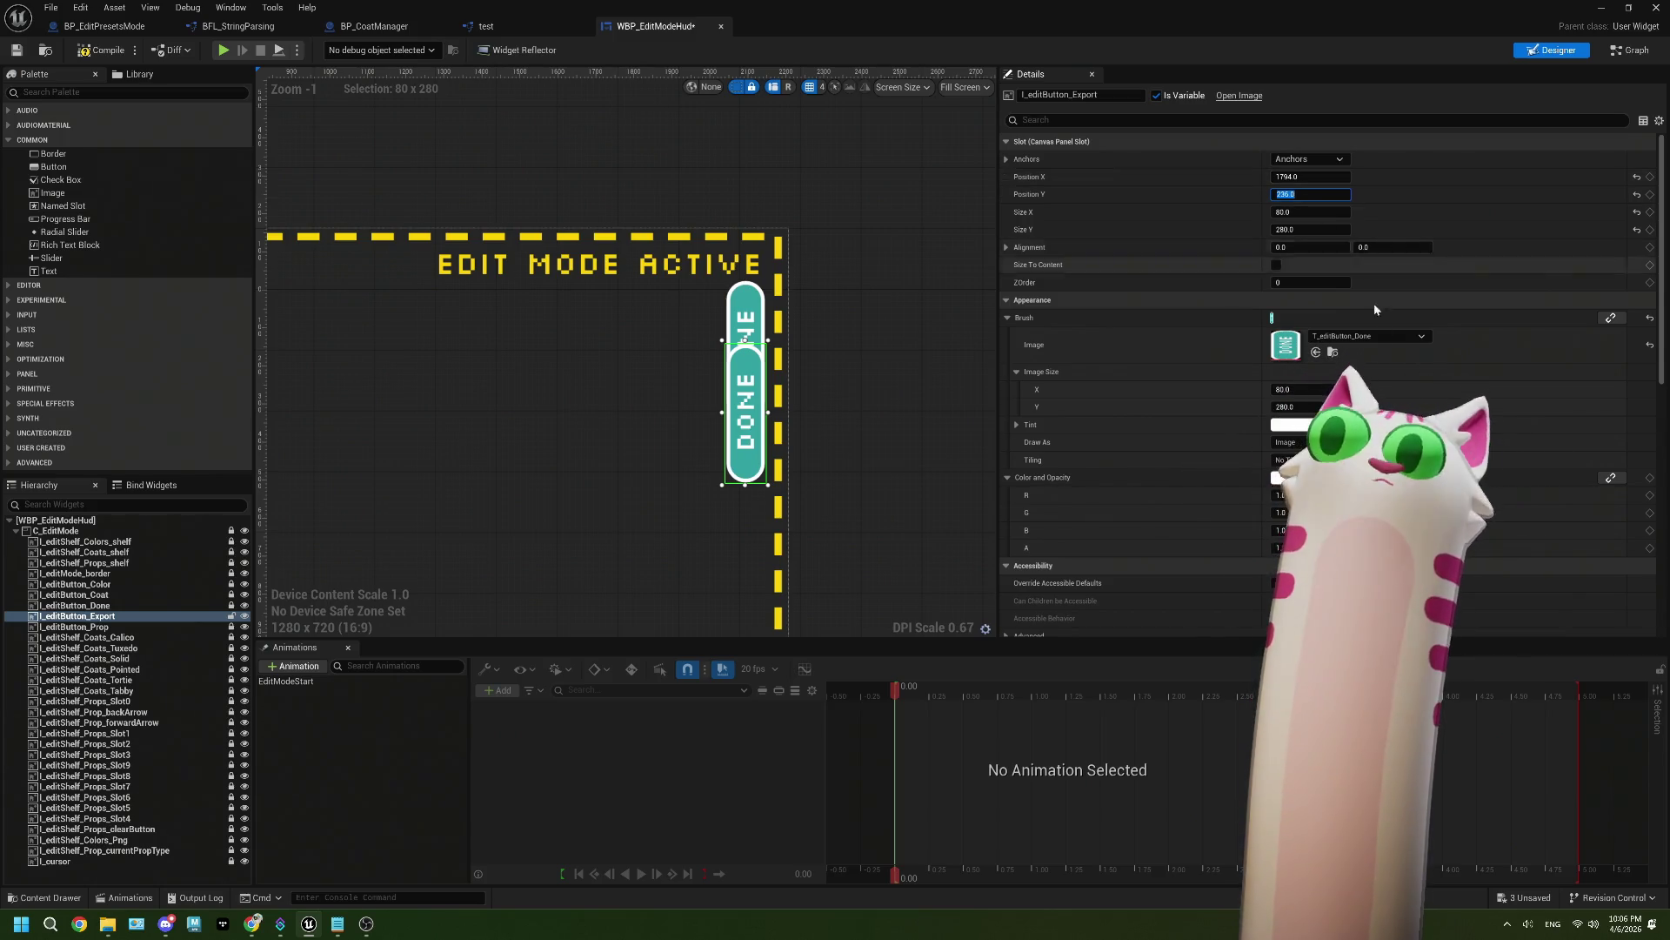
Step: Set its Brush Image to T_editButton_Export and lower it below DONE (Position Y about 387)
click(1383, 336)
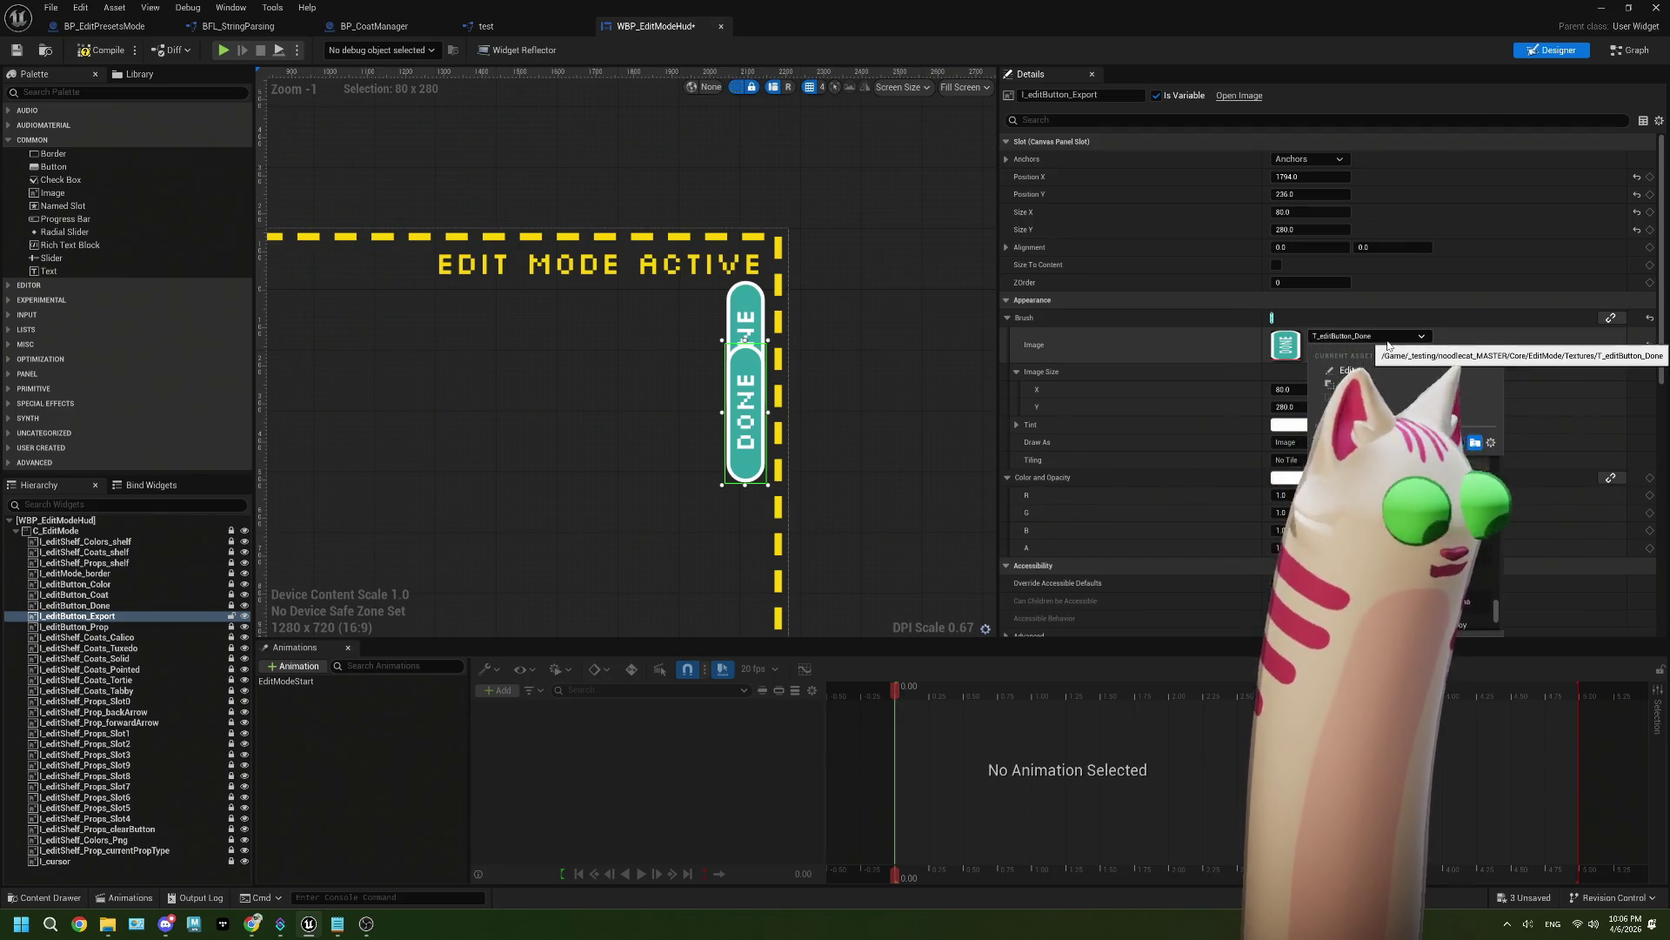
click(1375, 522)
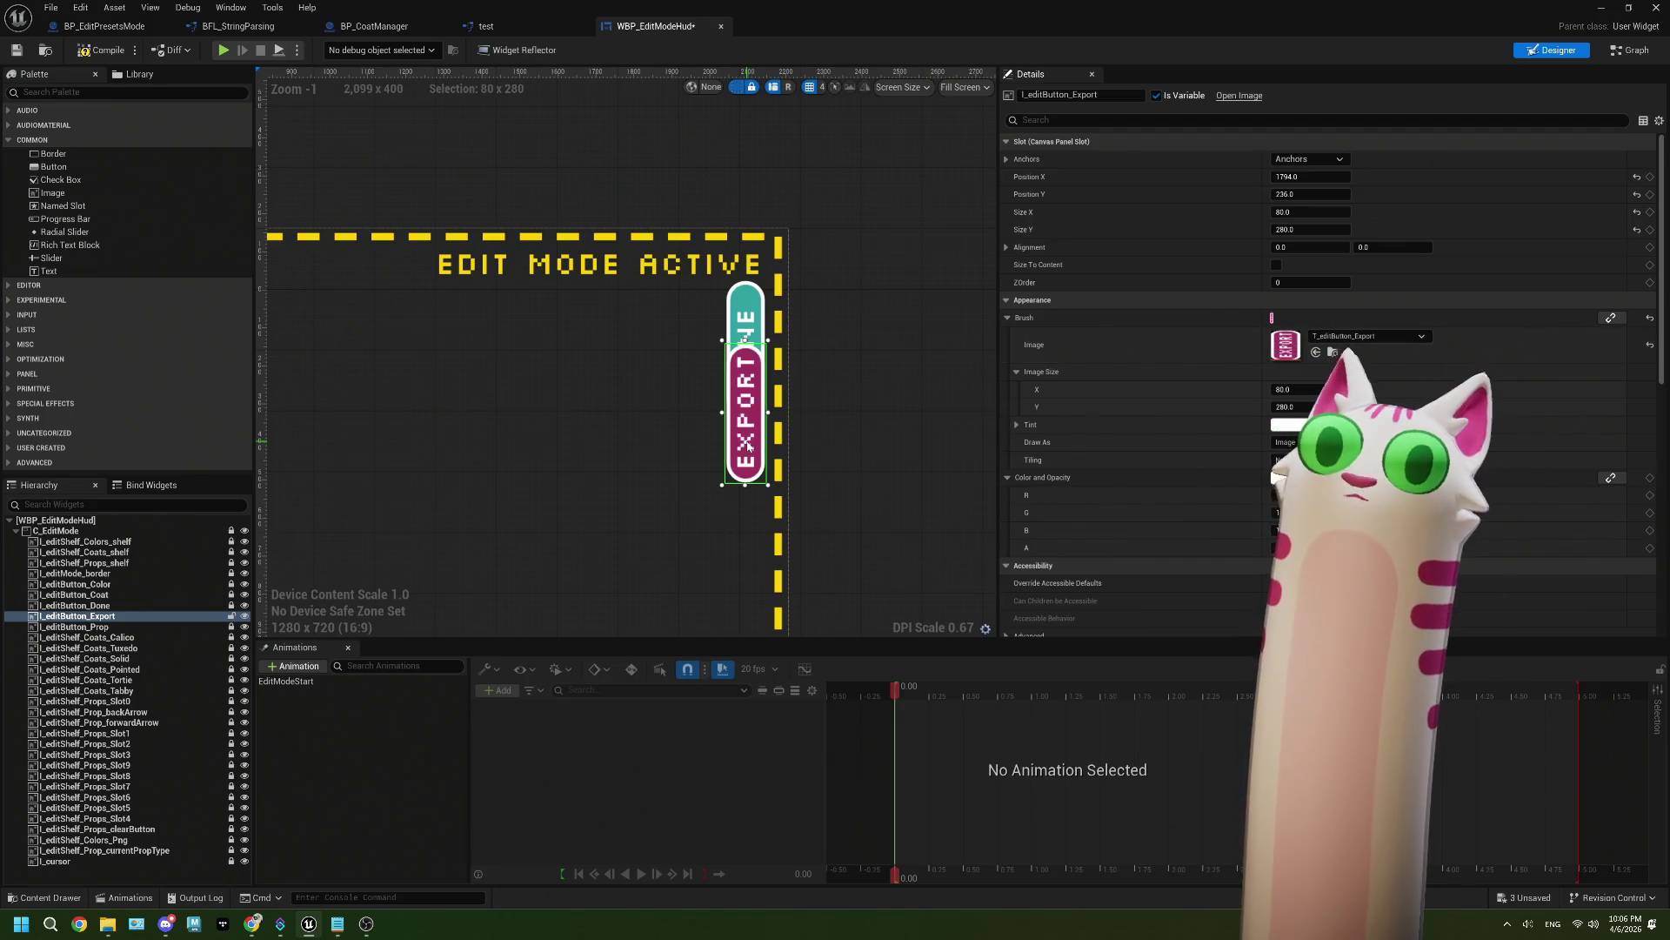
drag(1301, 192, 1380, 192)
Step: Compile and save the WBP_EditModeHud widget blueprint
click(899, 333)
scroll(852, 382, down, 3)
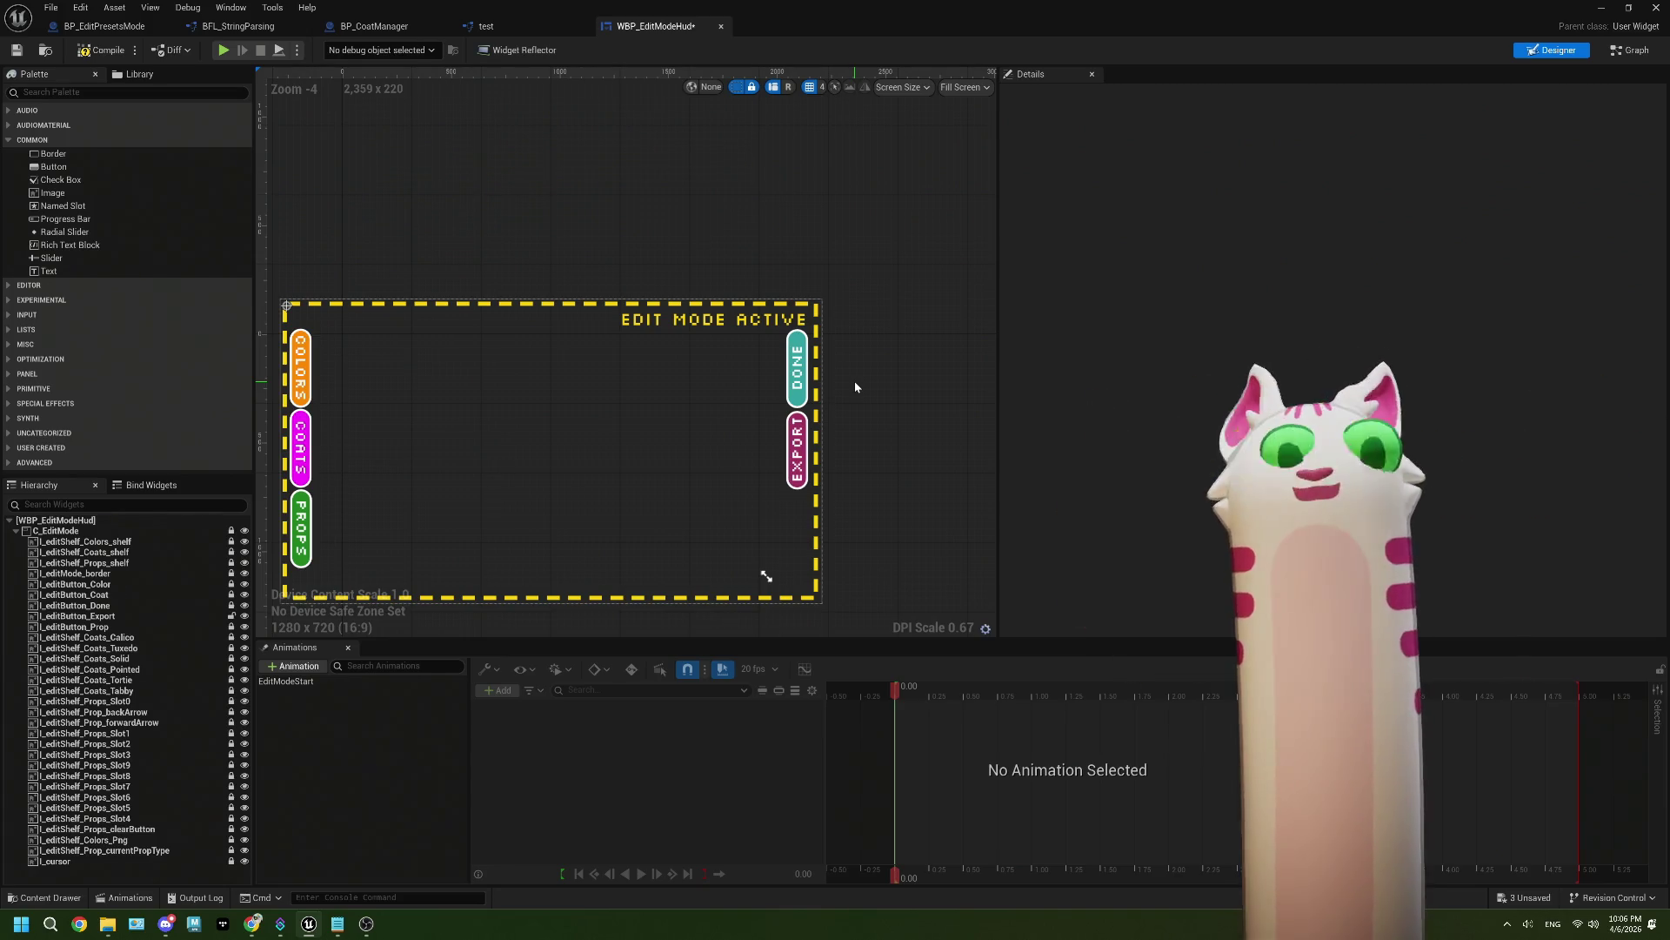
click(99, 52)
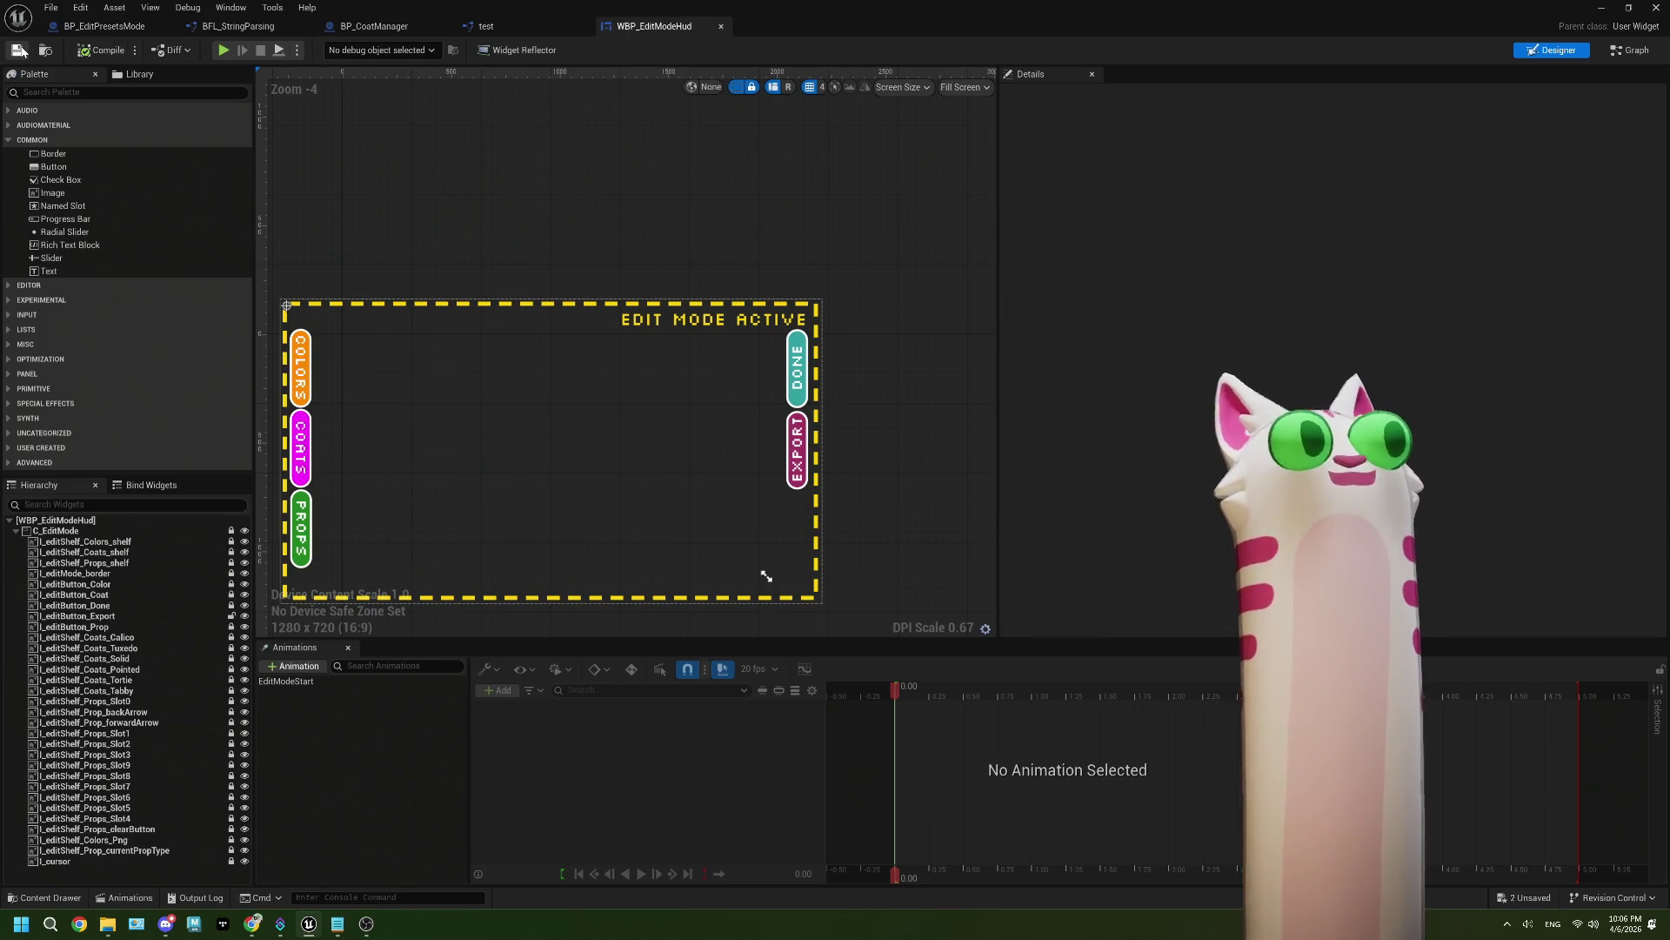
click(19, 51)
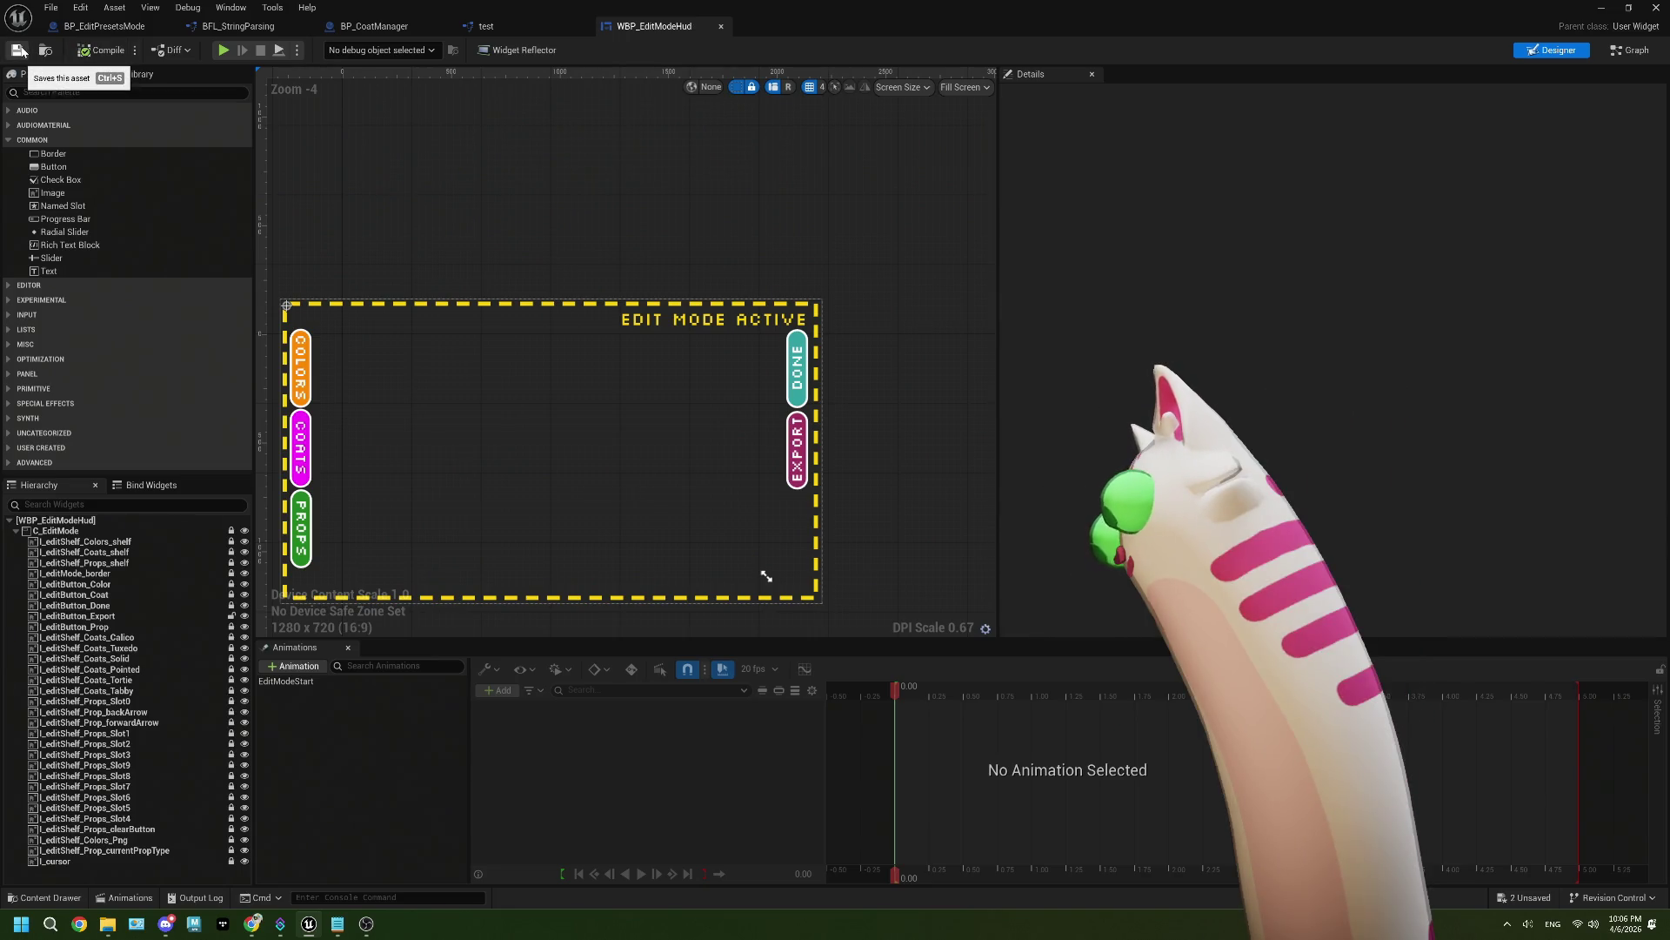
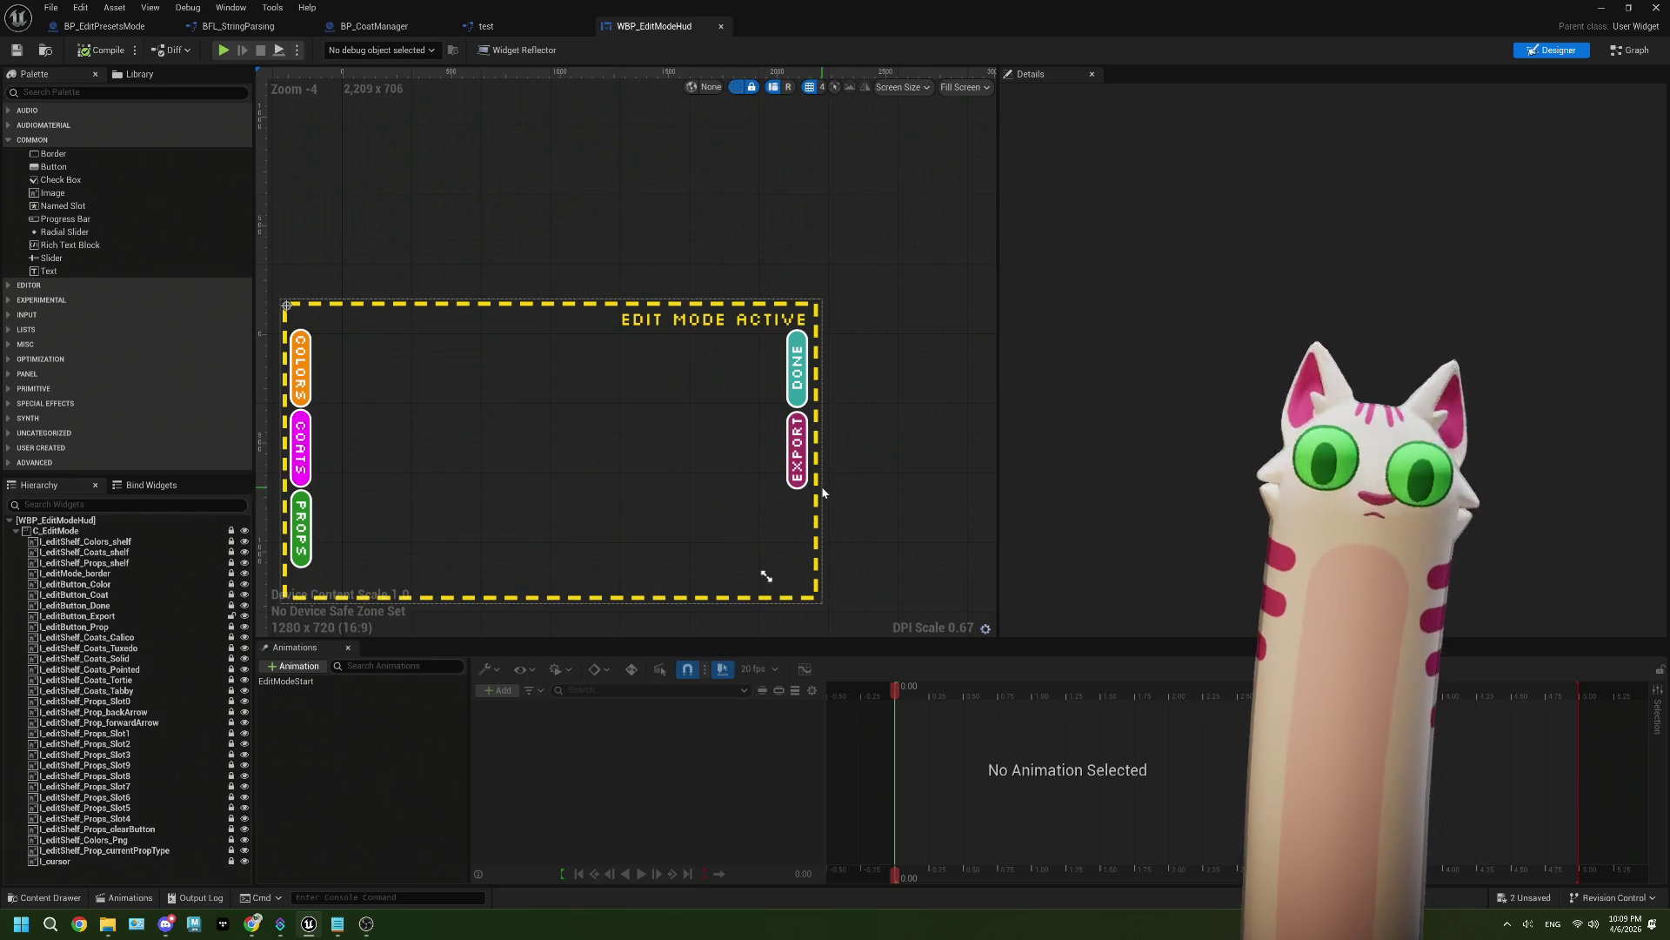
Step: Inspect the EXPORT button image's Details on the HUD, then switch to the BP_EditPresetsMode graph
scroll(822, 492, up, 5)
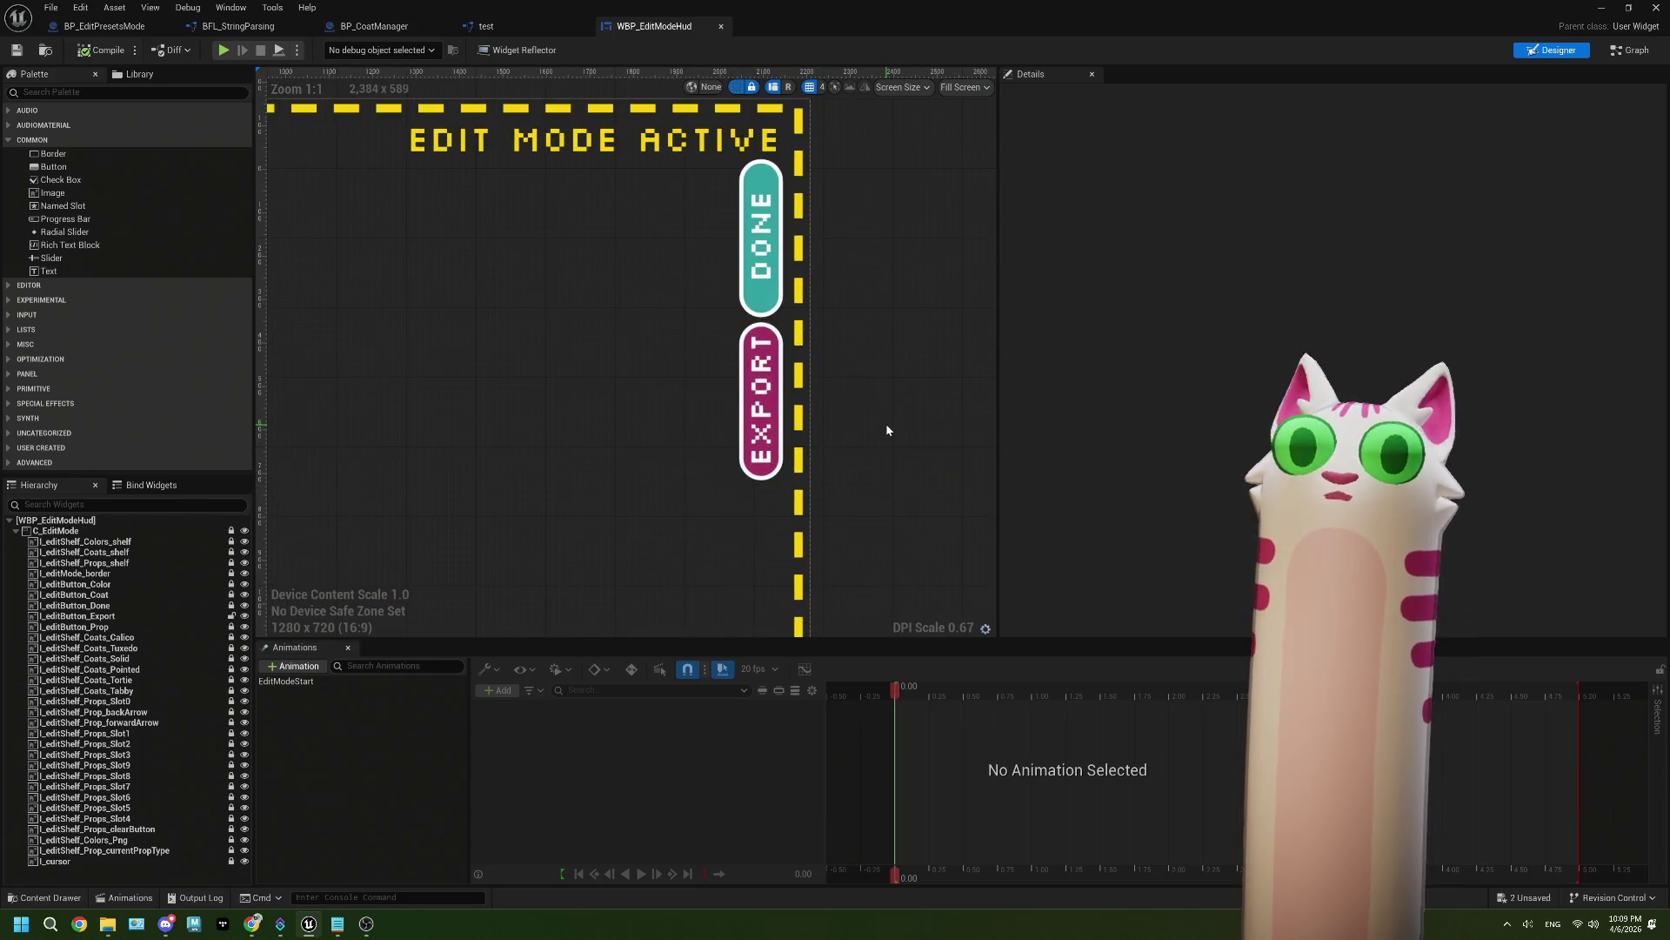
scroll(843, 436, down, 5)
scroll(827, 470, up, 2)
scroll(827, 435, up, 4)
scroll(797, 401, down, 1)
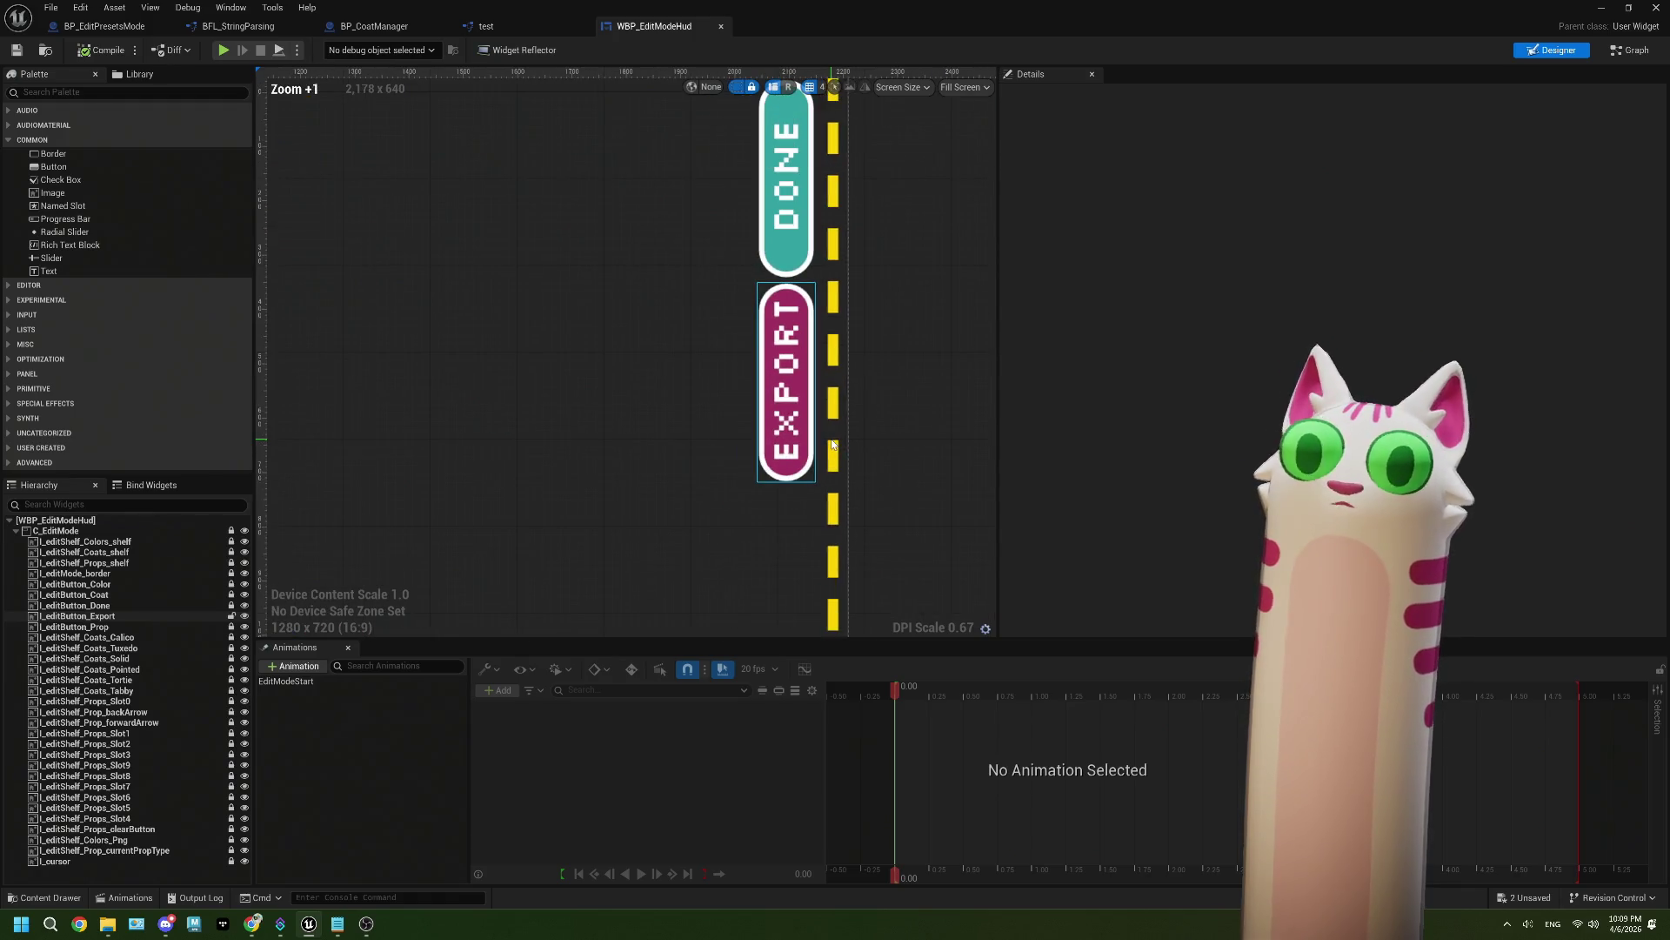
click(797, 402)
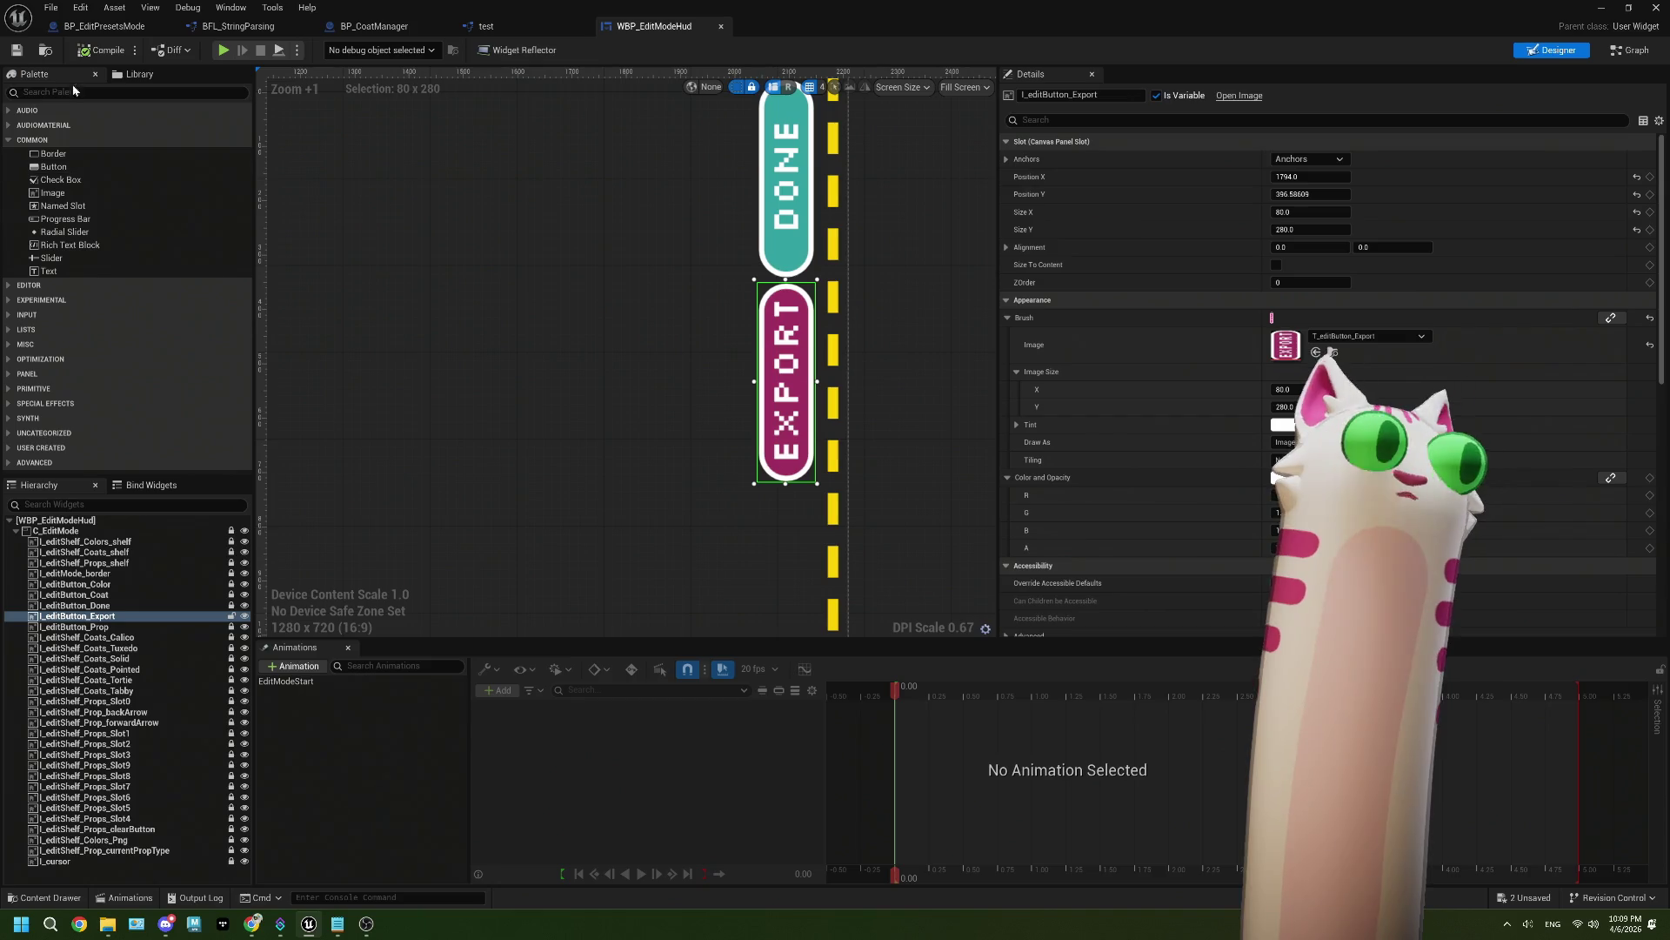
click(101, 28)
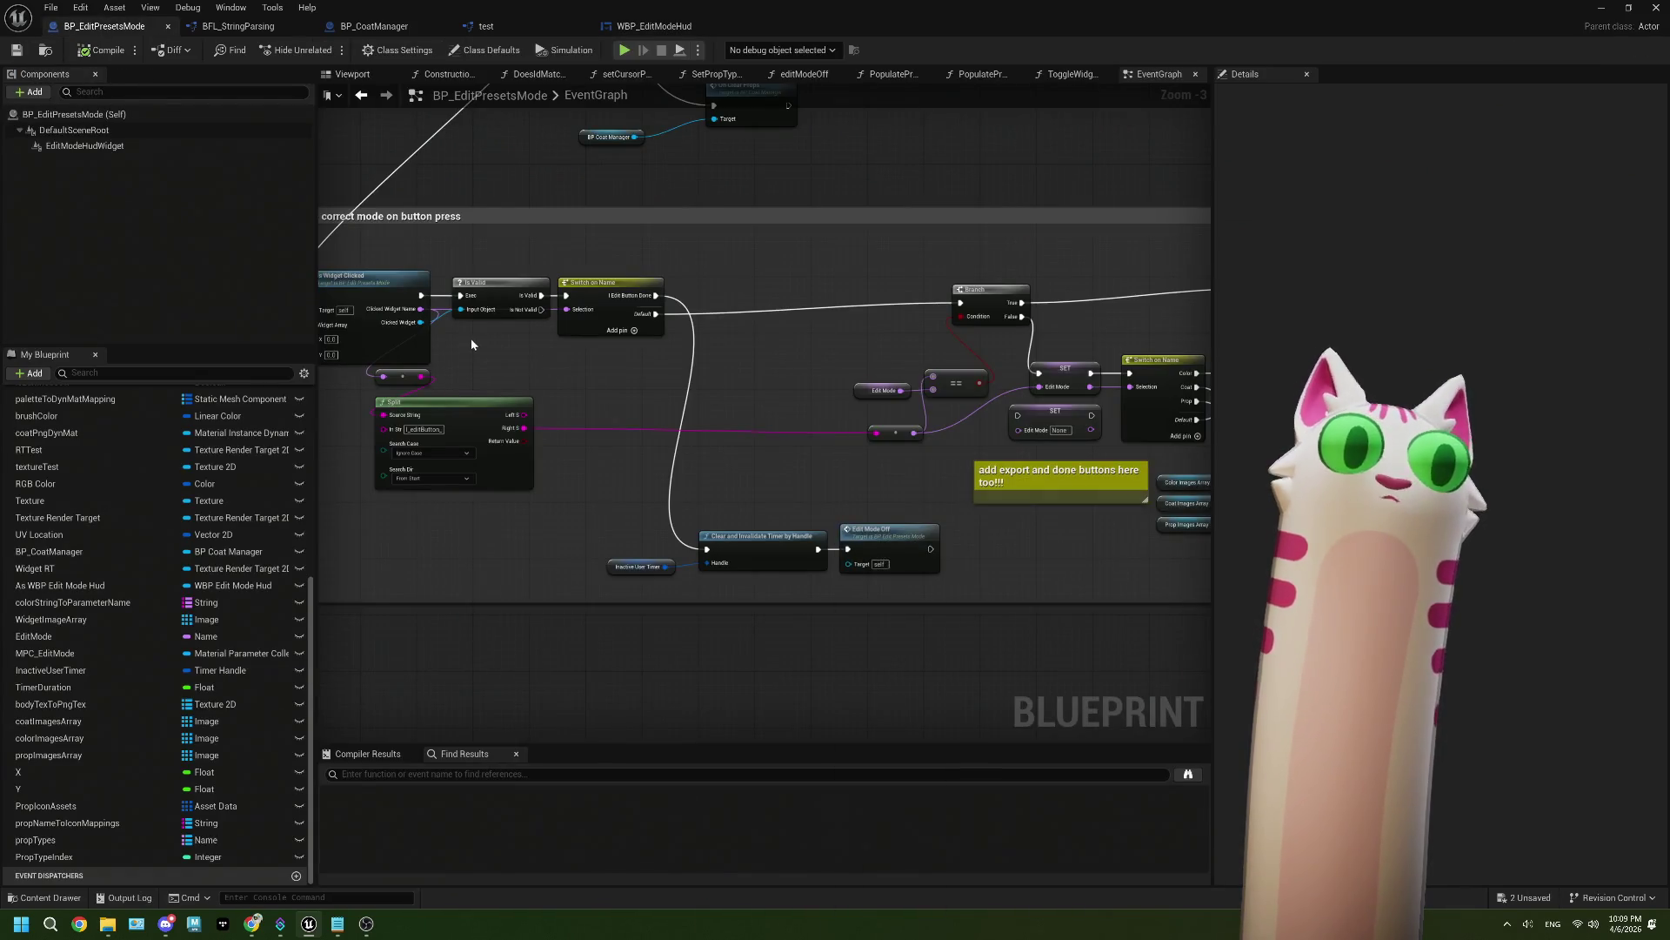
Step: Add a Get I_editButton_Export node from the HUD reference and wire it to Make Array pin [4]
scroll(471, 337, down, 5)
scroll(609, 358, up, 5)
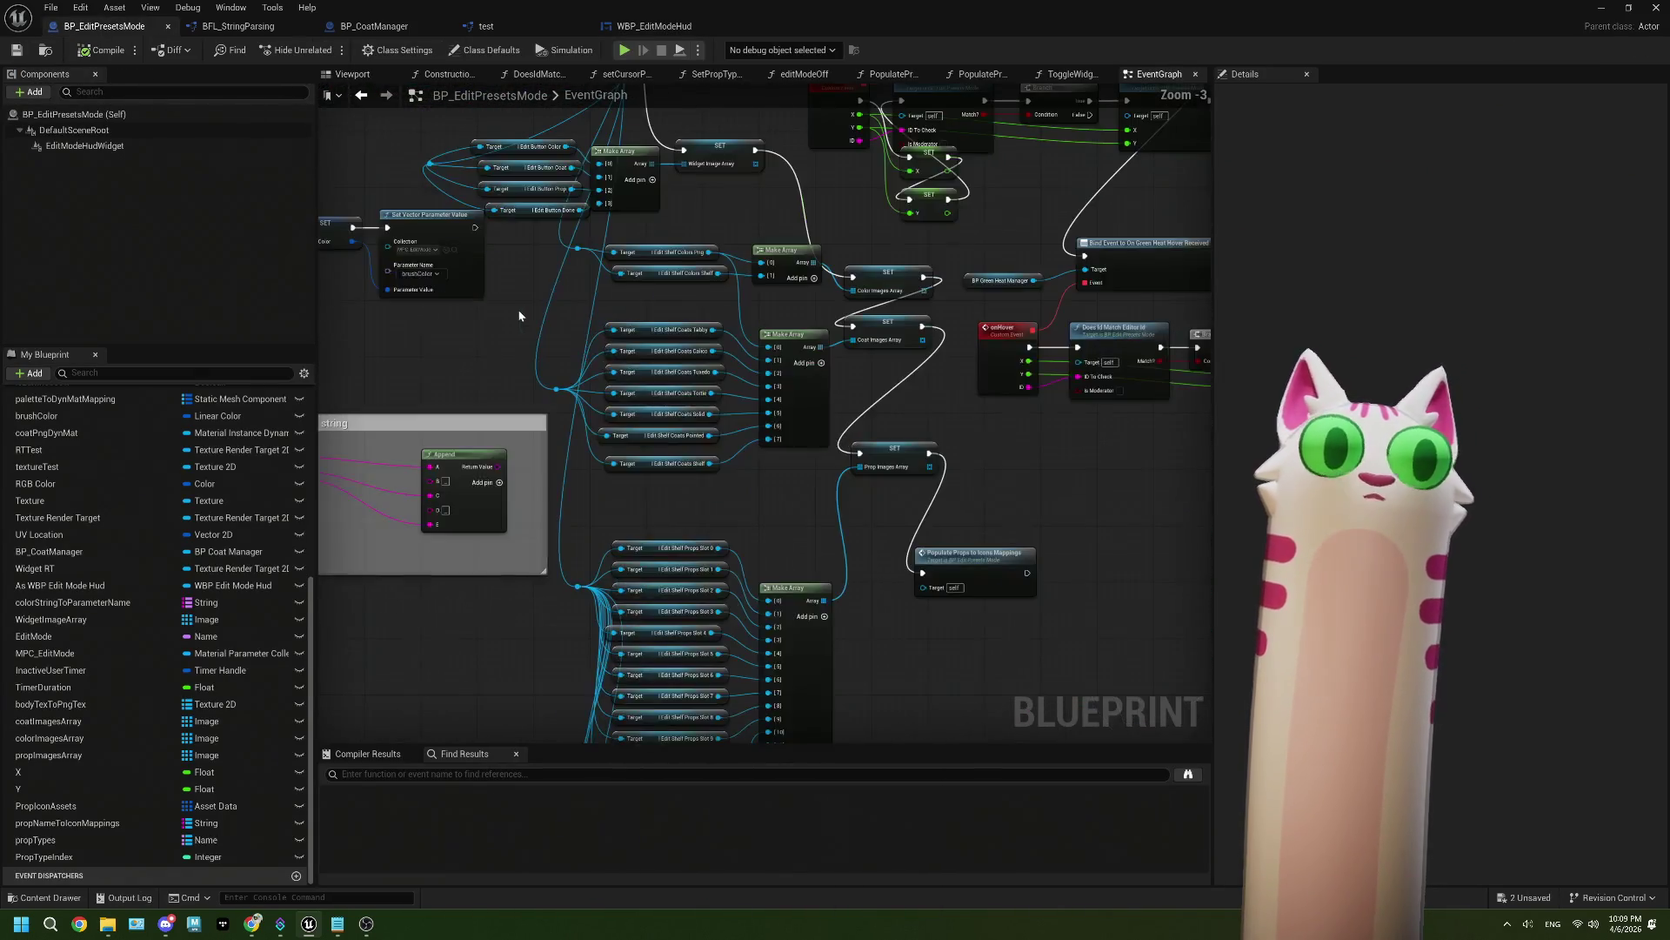
scroll(641, 282, up, 2)
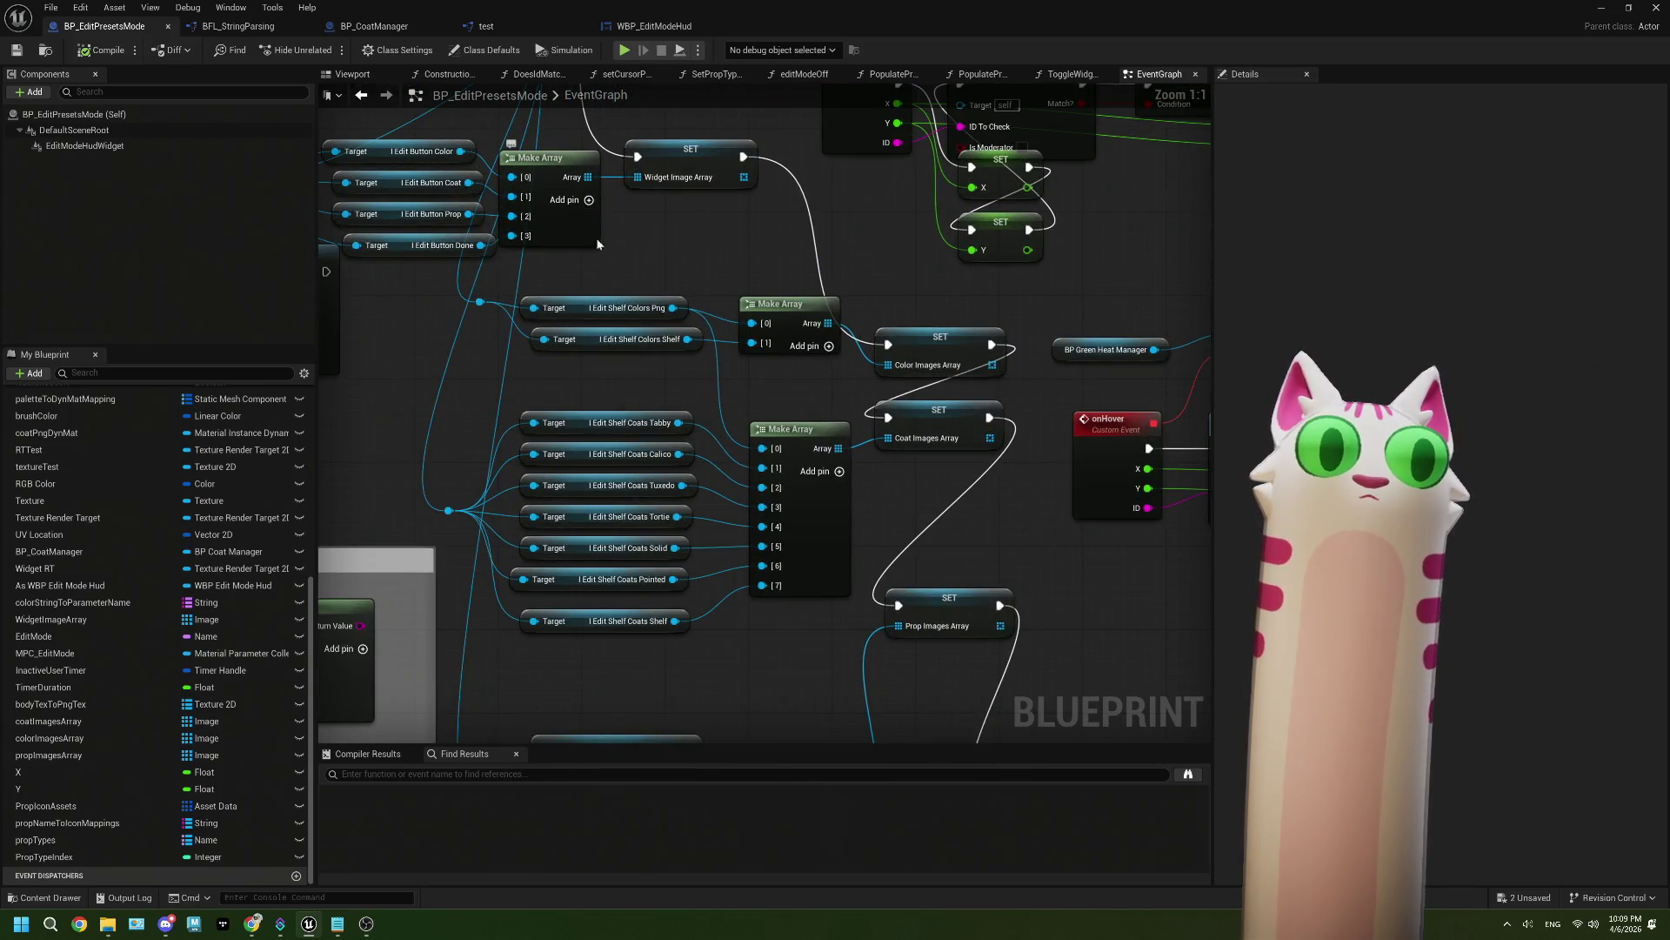
right_click(604, 288)
drag(604, 288, 754, 297)
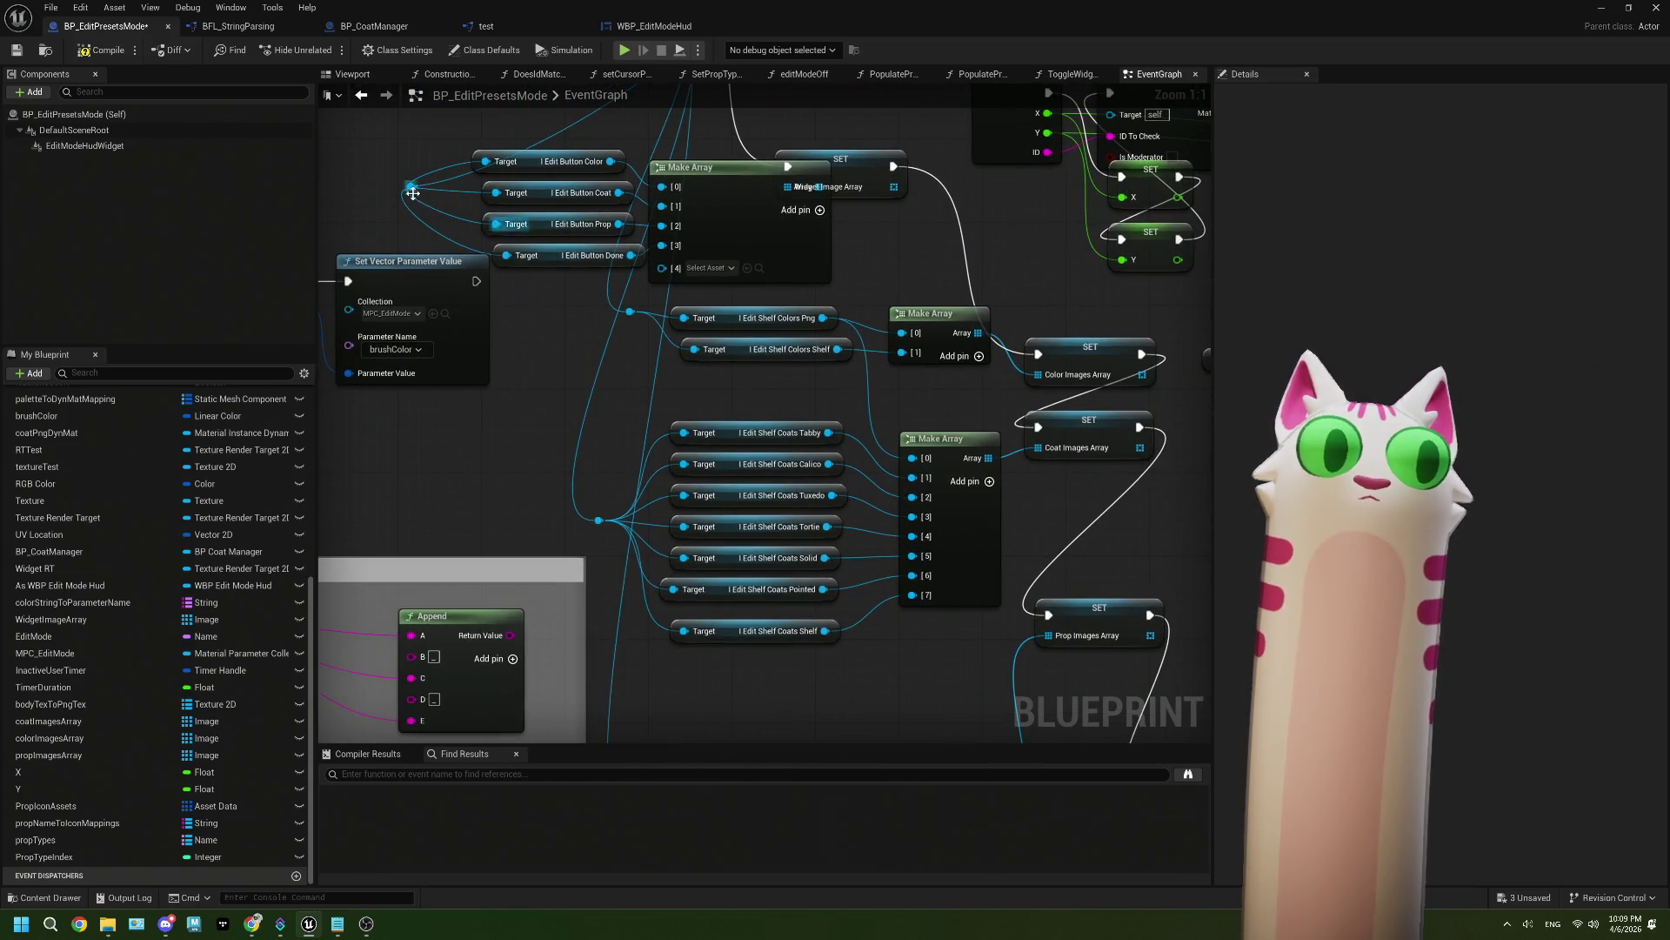
drag(476, 281, 524, 326)
text(export)
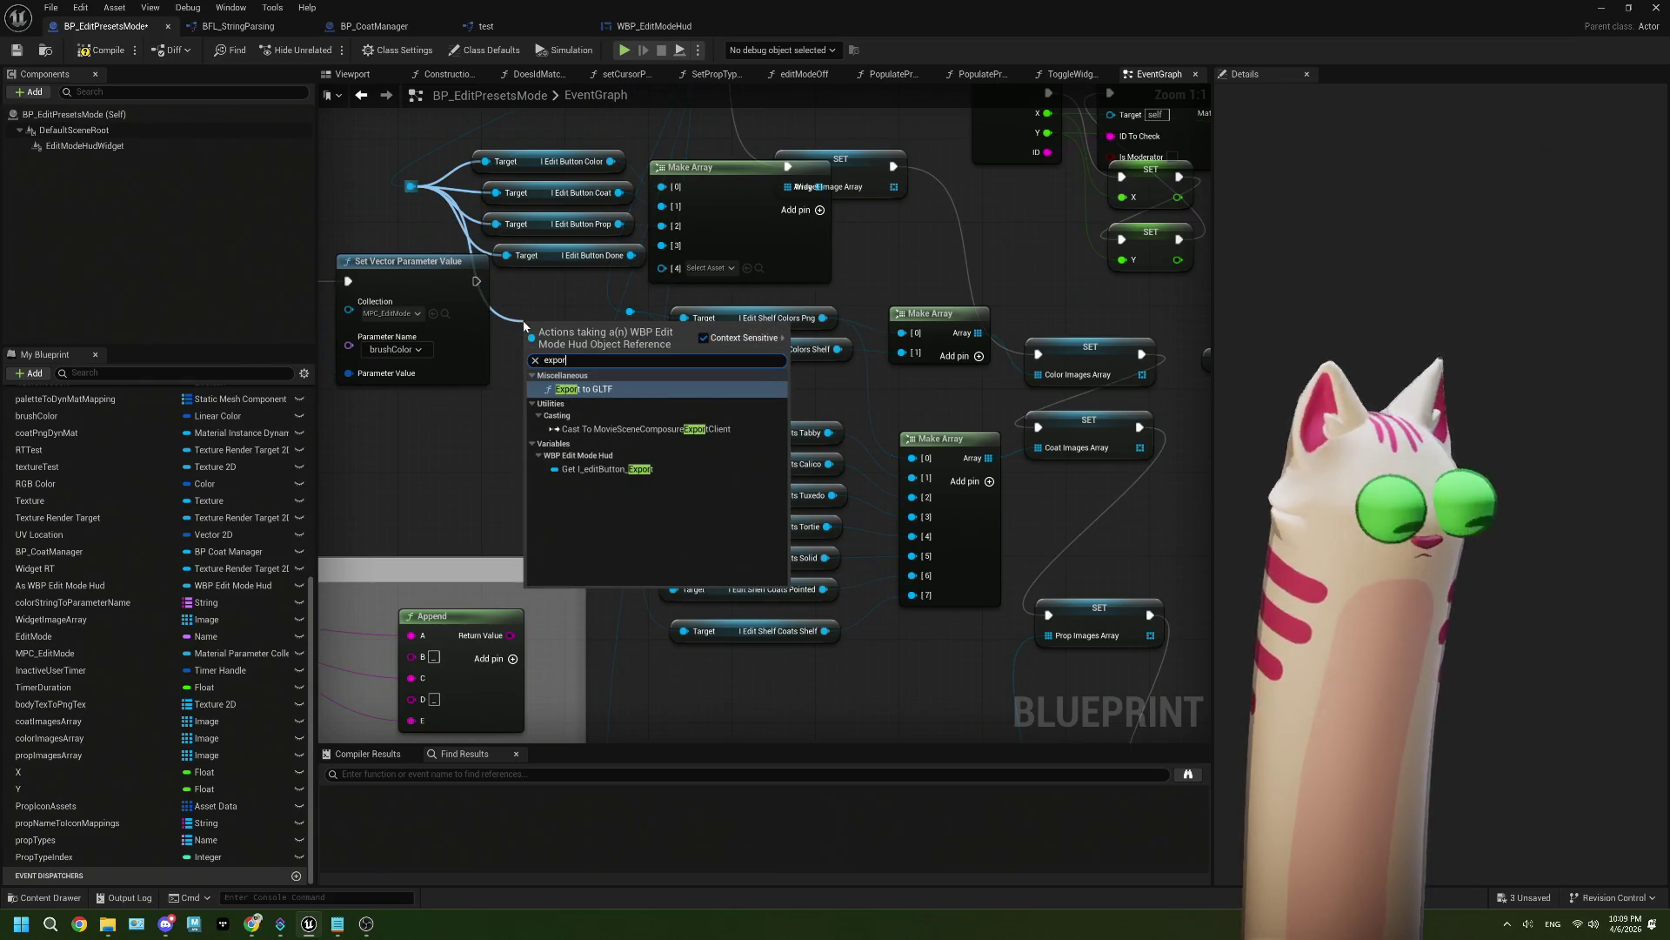
click(607, 469)
drag(667, 328, 661, 266)
drag(612, 317, 579, 287)
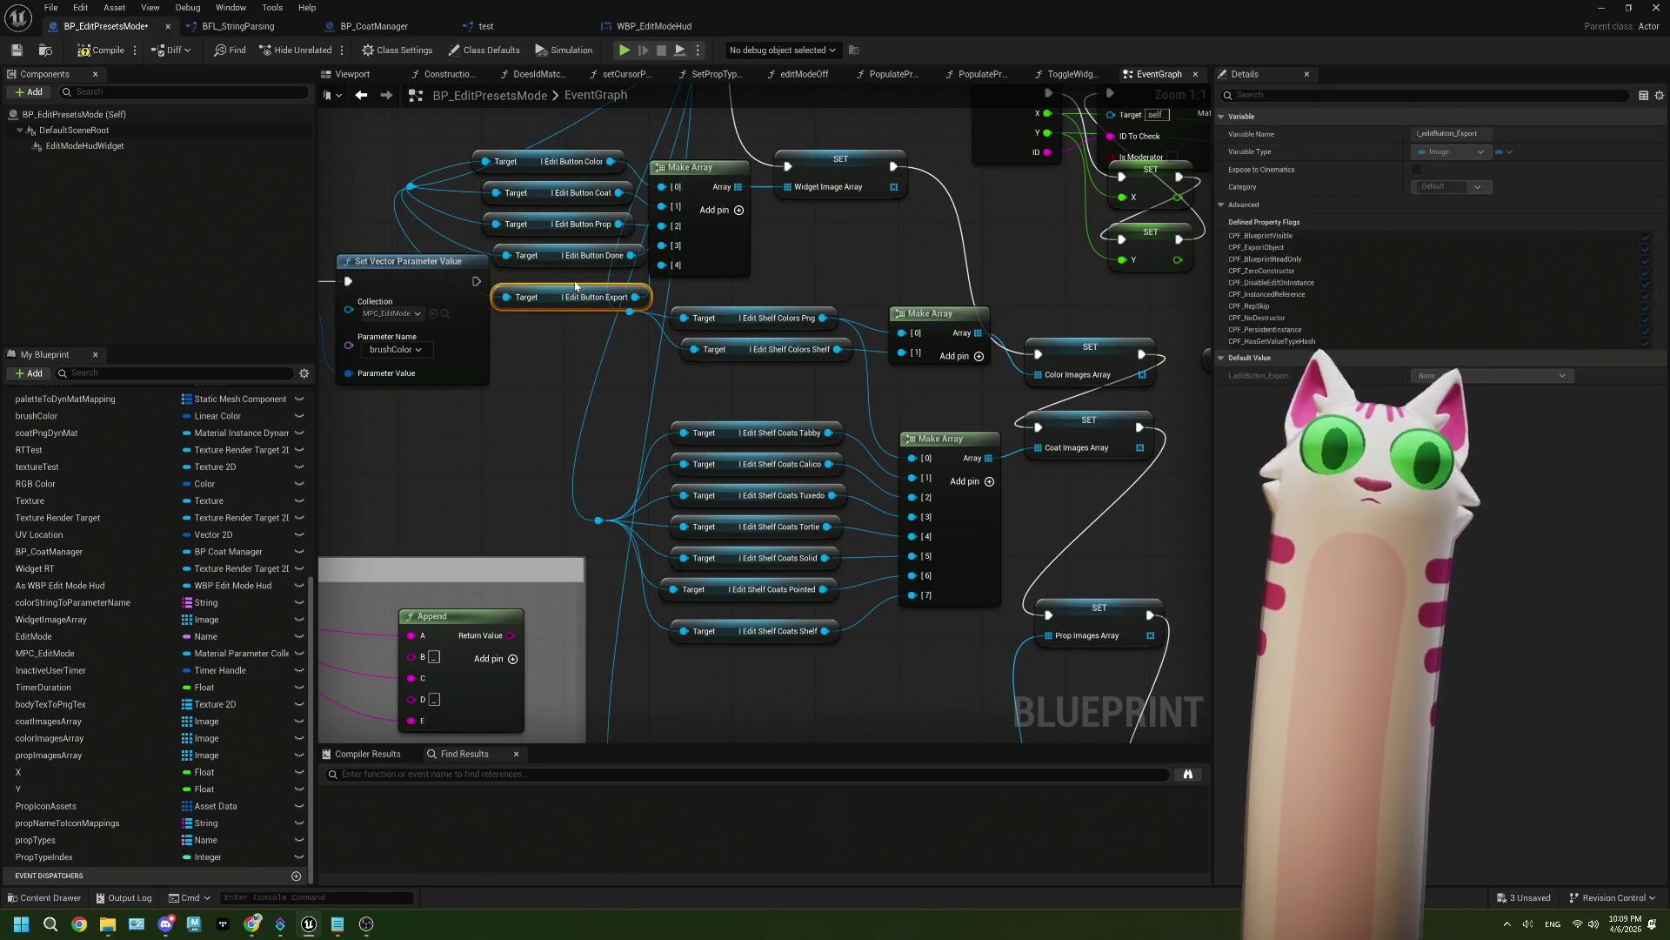
Step: Rearrange the button getter nodes and move the reroute knot above them
scroll(633, 409, down, 1)
scroll(632, 404, down, 5)
mouse_move(503, 344)
mouse_down()
mouse_move(766, 417)
mouse_move(771, 394)
mouse_move(711, 409)
mouse_up()
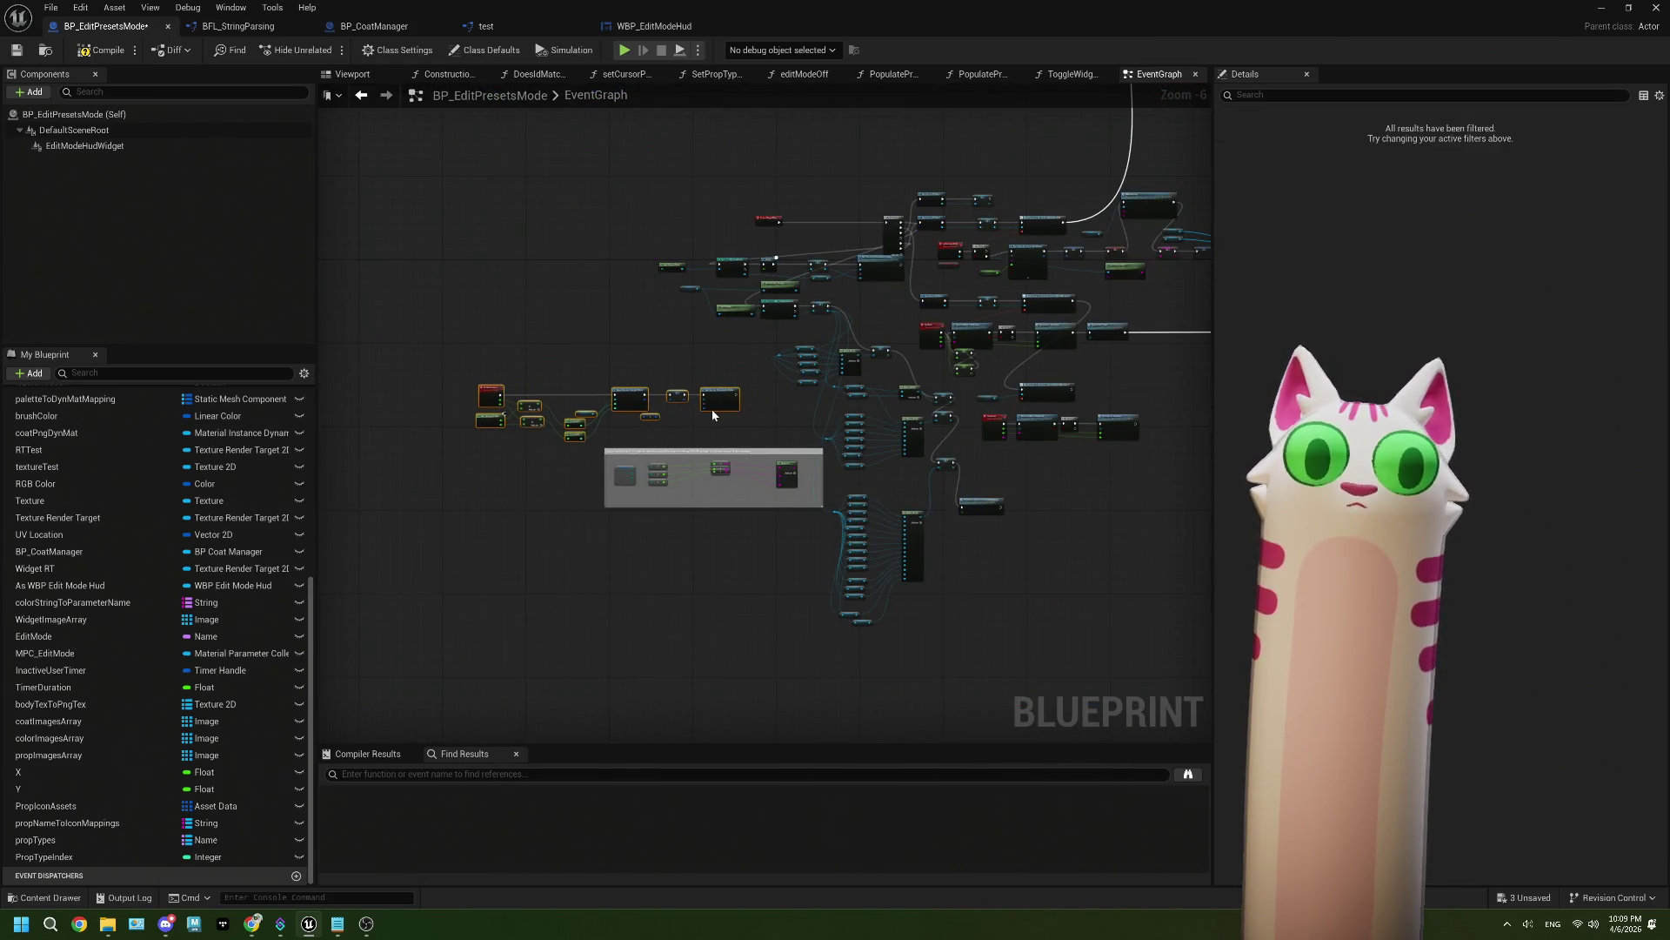
click(831, 423)
scroll(832, 424, up, 4)
scroll(832, 423, up, 1)
mouse_move(580, 317)
mouse_down()
mouse_move(664, 463)
mouse_move(602, 428)
mouse_move(594, 446)
mouse_up()
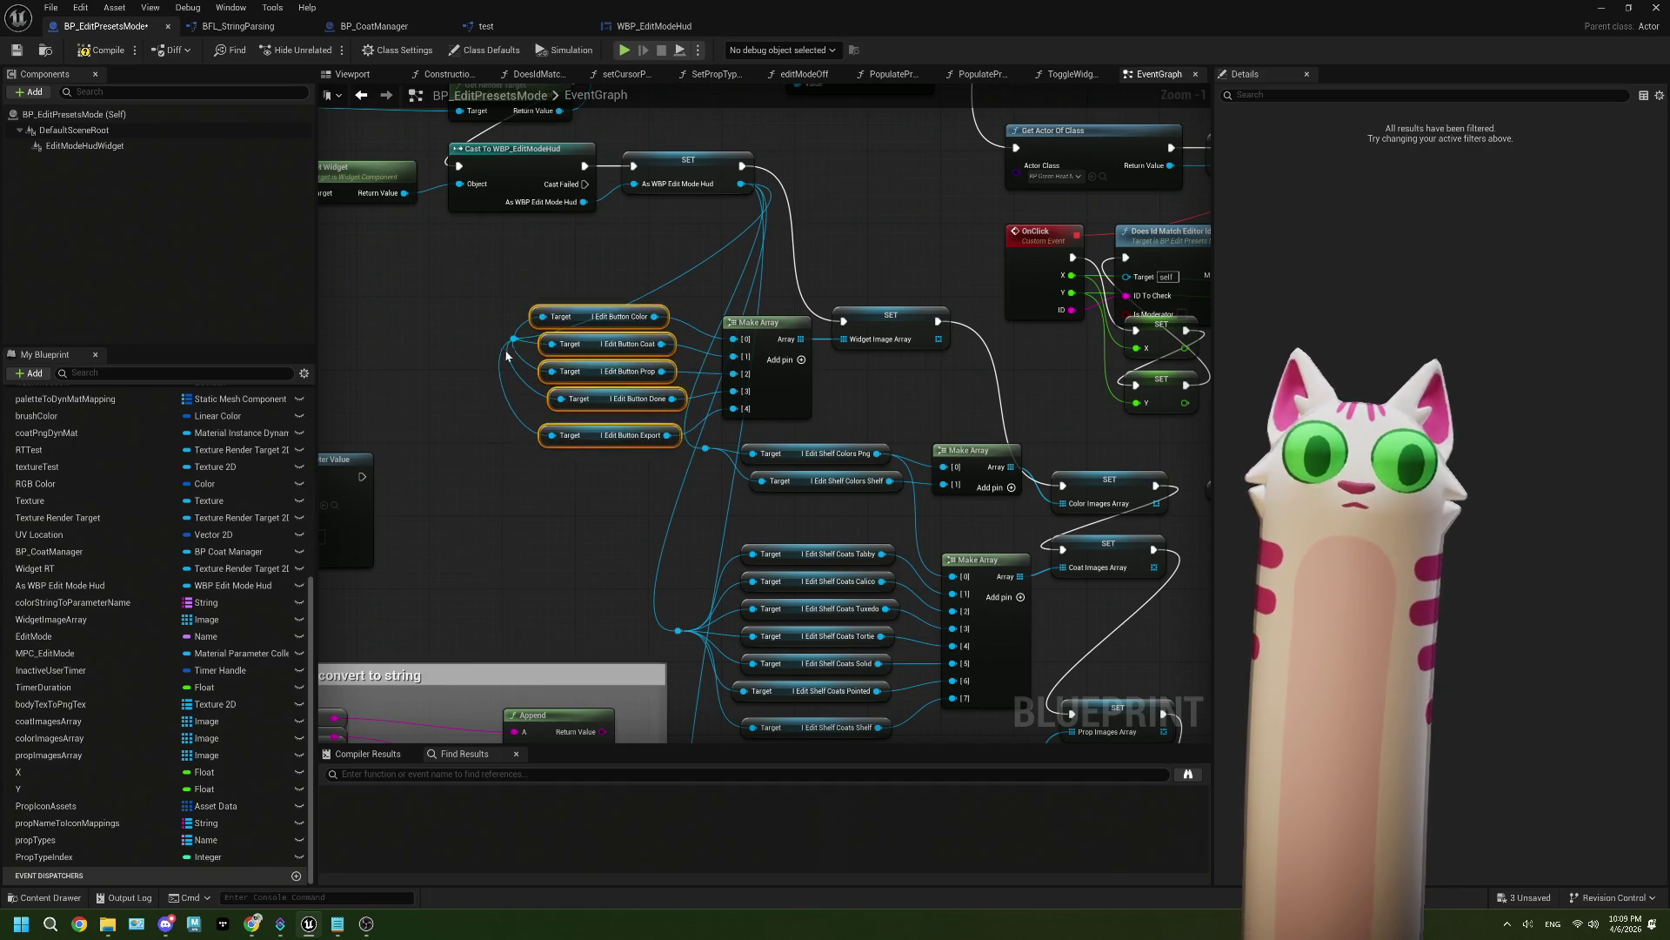
click(518, 341)
drag(525, 350, 515, 304)
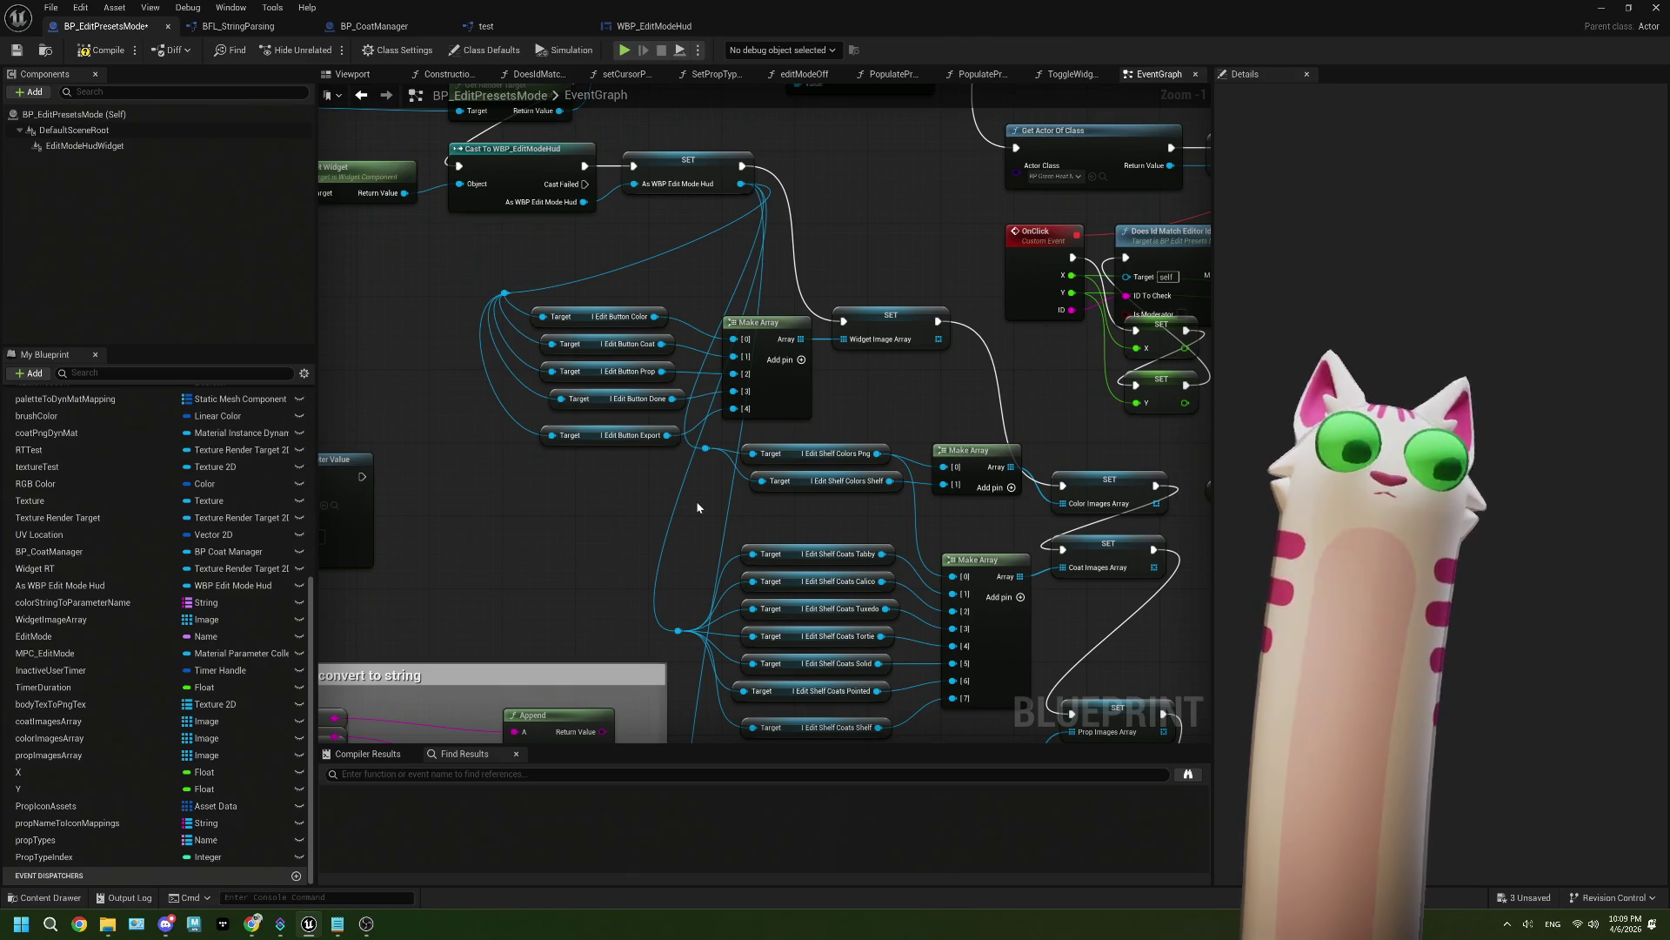
Step: Add a new case pin to the Switch on Name node
scroll(691, 498, down, 1)
mouse_move(727, 452)
mouse_down()
mouse_move(682, 373)
mouse_move(783, 455)
mouse_move(820, 454)
mouse_up()
scroll(709, 417, down, 2)
scroll(764, 455, up, 5)
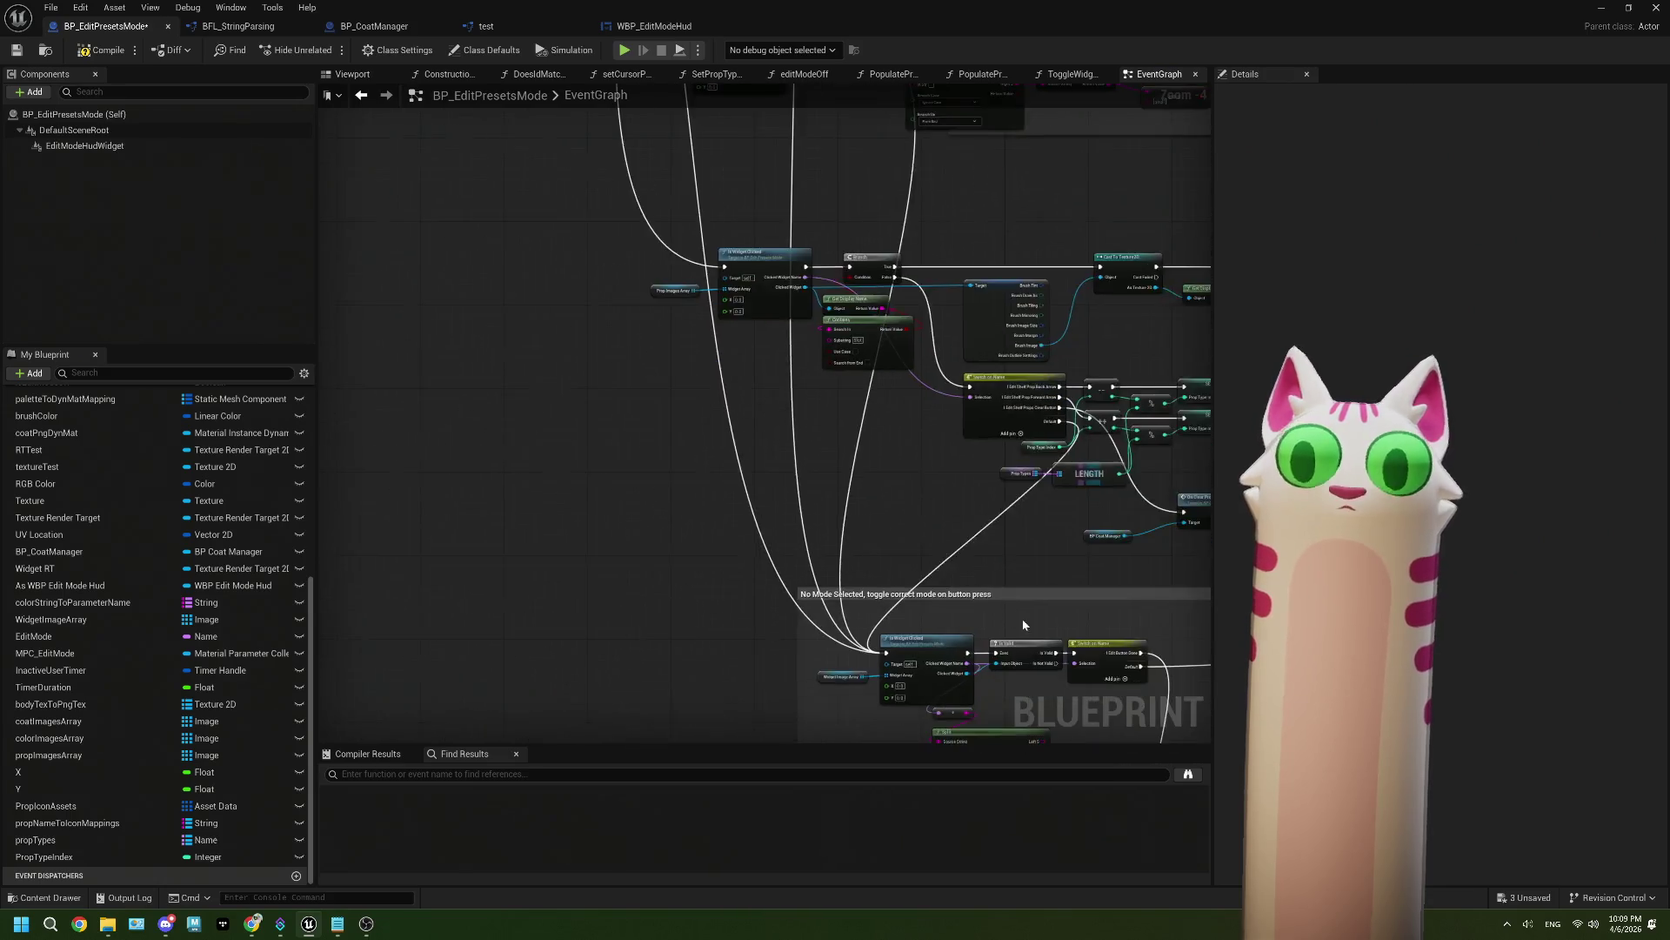
click(855, 521)
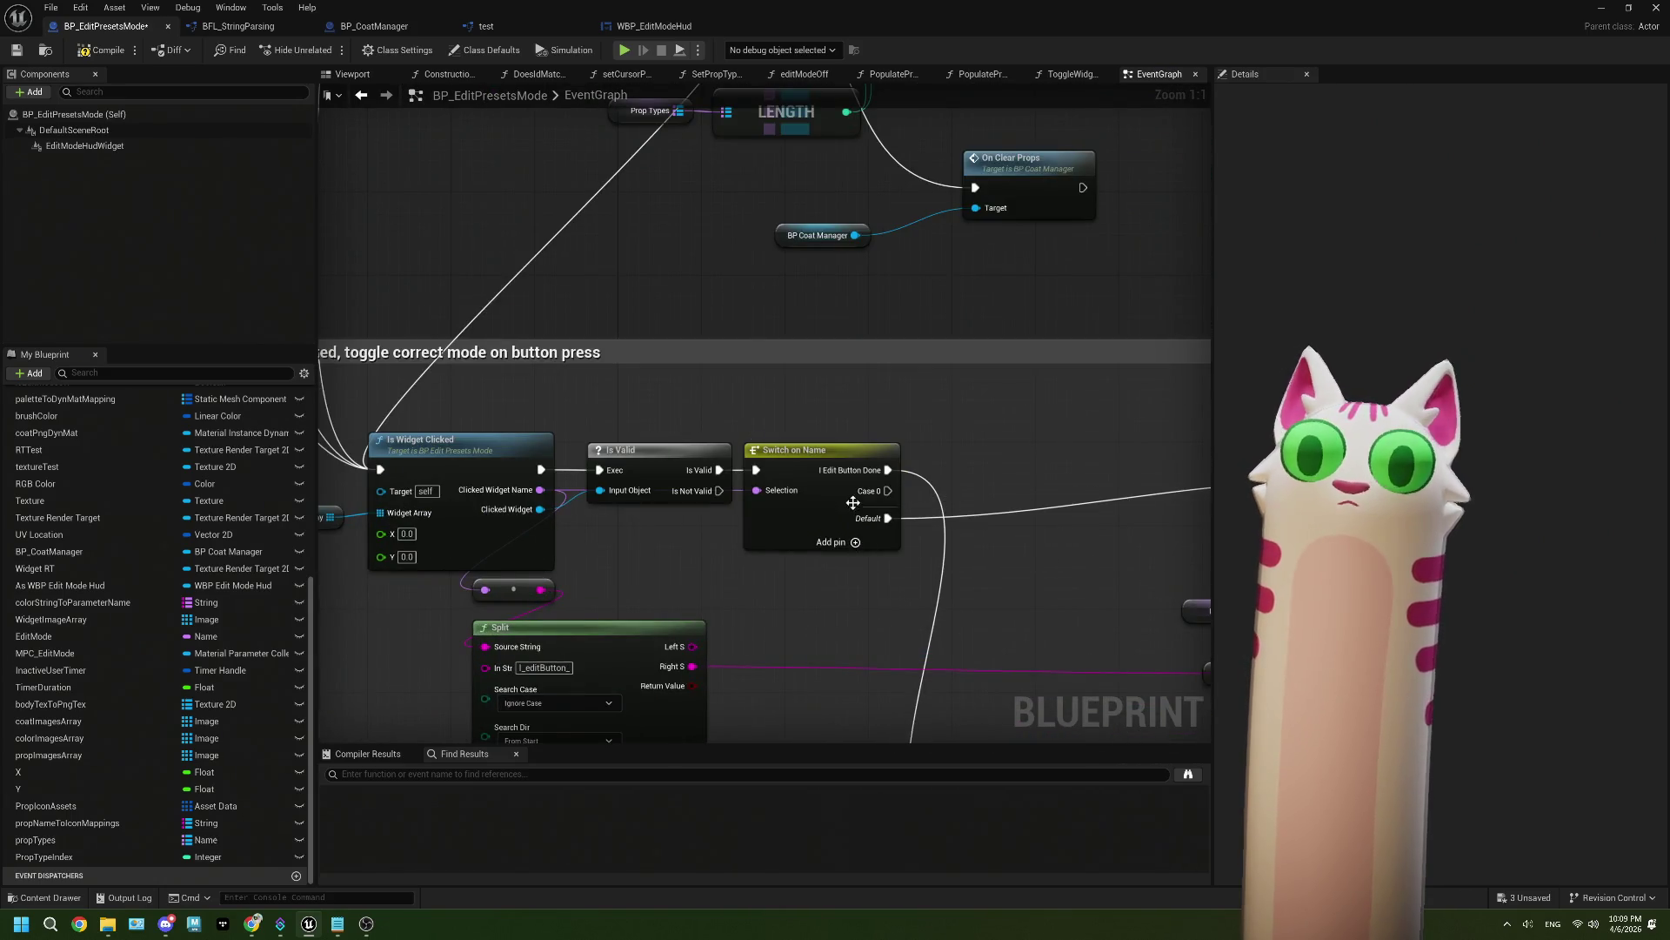
Step: Rename the Switch on Name's second case pin to I_editButton_Export
click(861, 500)
click(1439, 170)
text(I_editButton_Coats)
key(BackSpace)
key(BackSpace)
key(BackSpace)
text(Export)
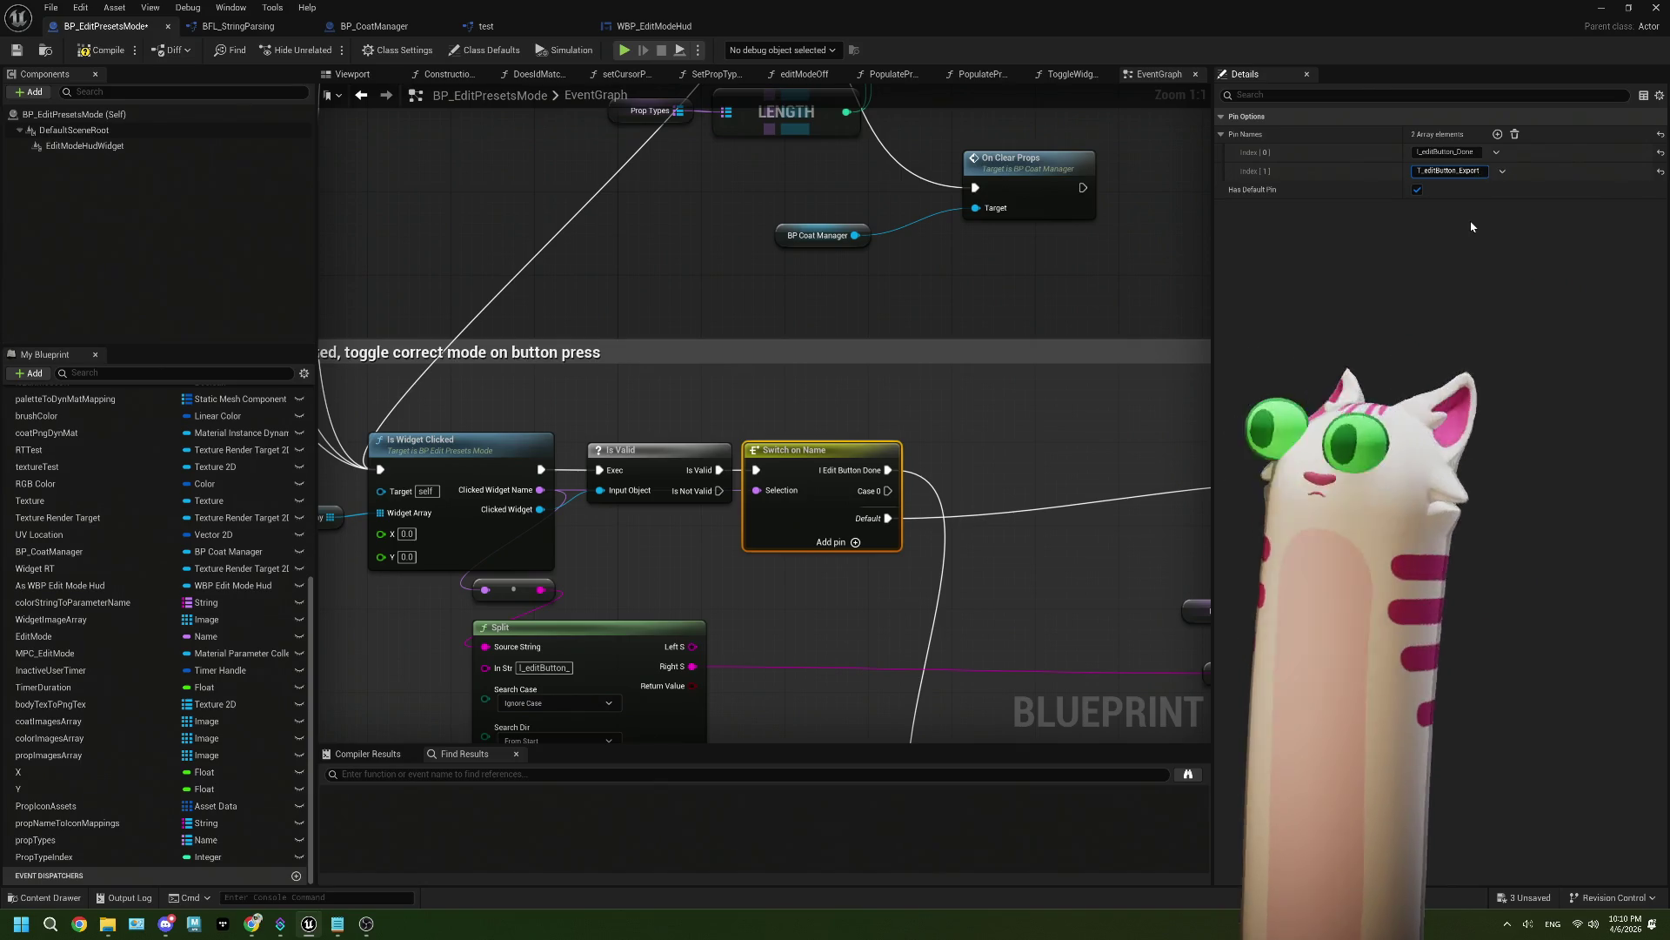
click(997, 410)
scroll(997, 410, down, 2)
scroll(957, 539, up, 2)
Step: Recheck the second case pin name, undoing a stray edit and confirming I_editButton_Export
click(696, 356)
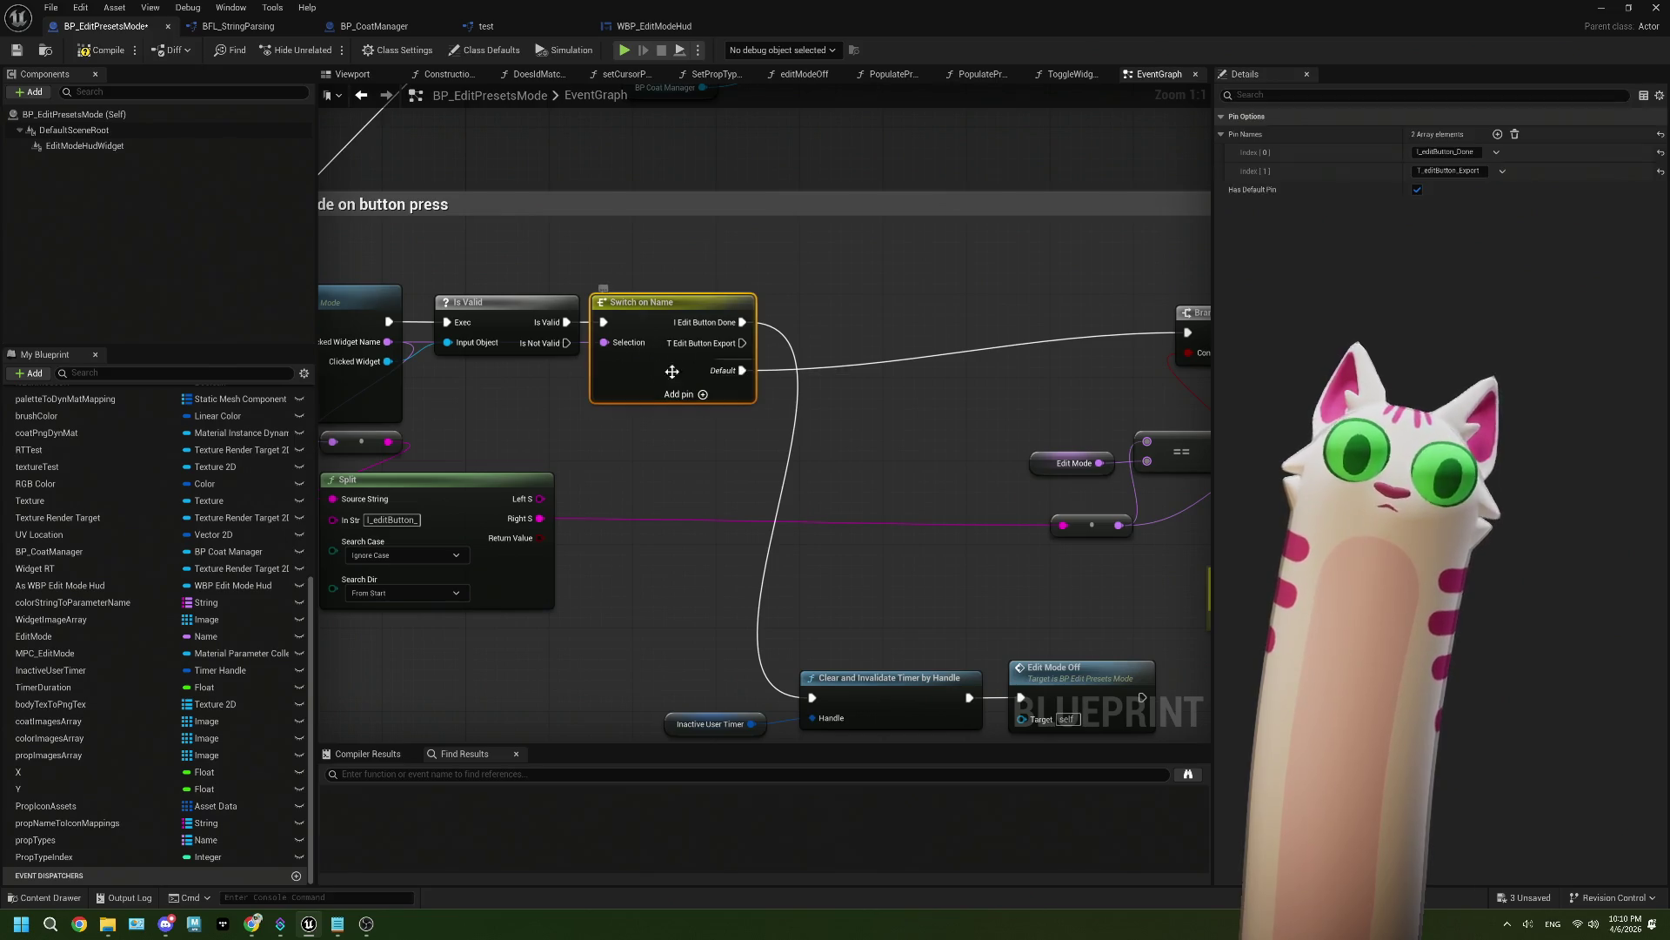
click(1427, 172)
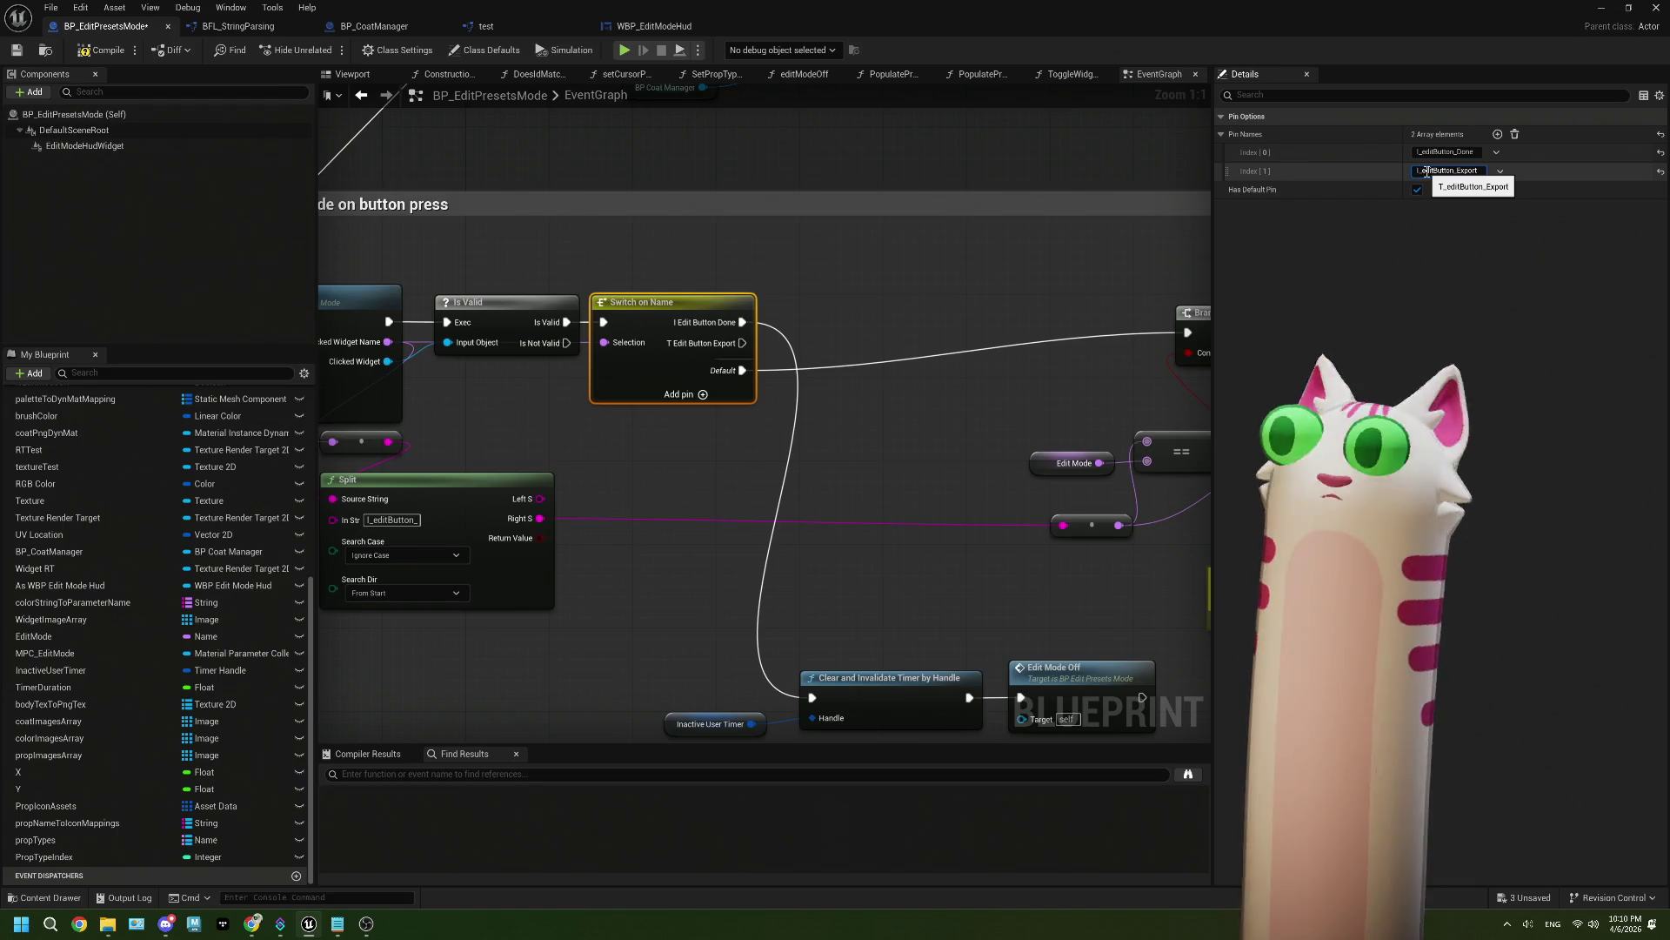
click(852, 380)
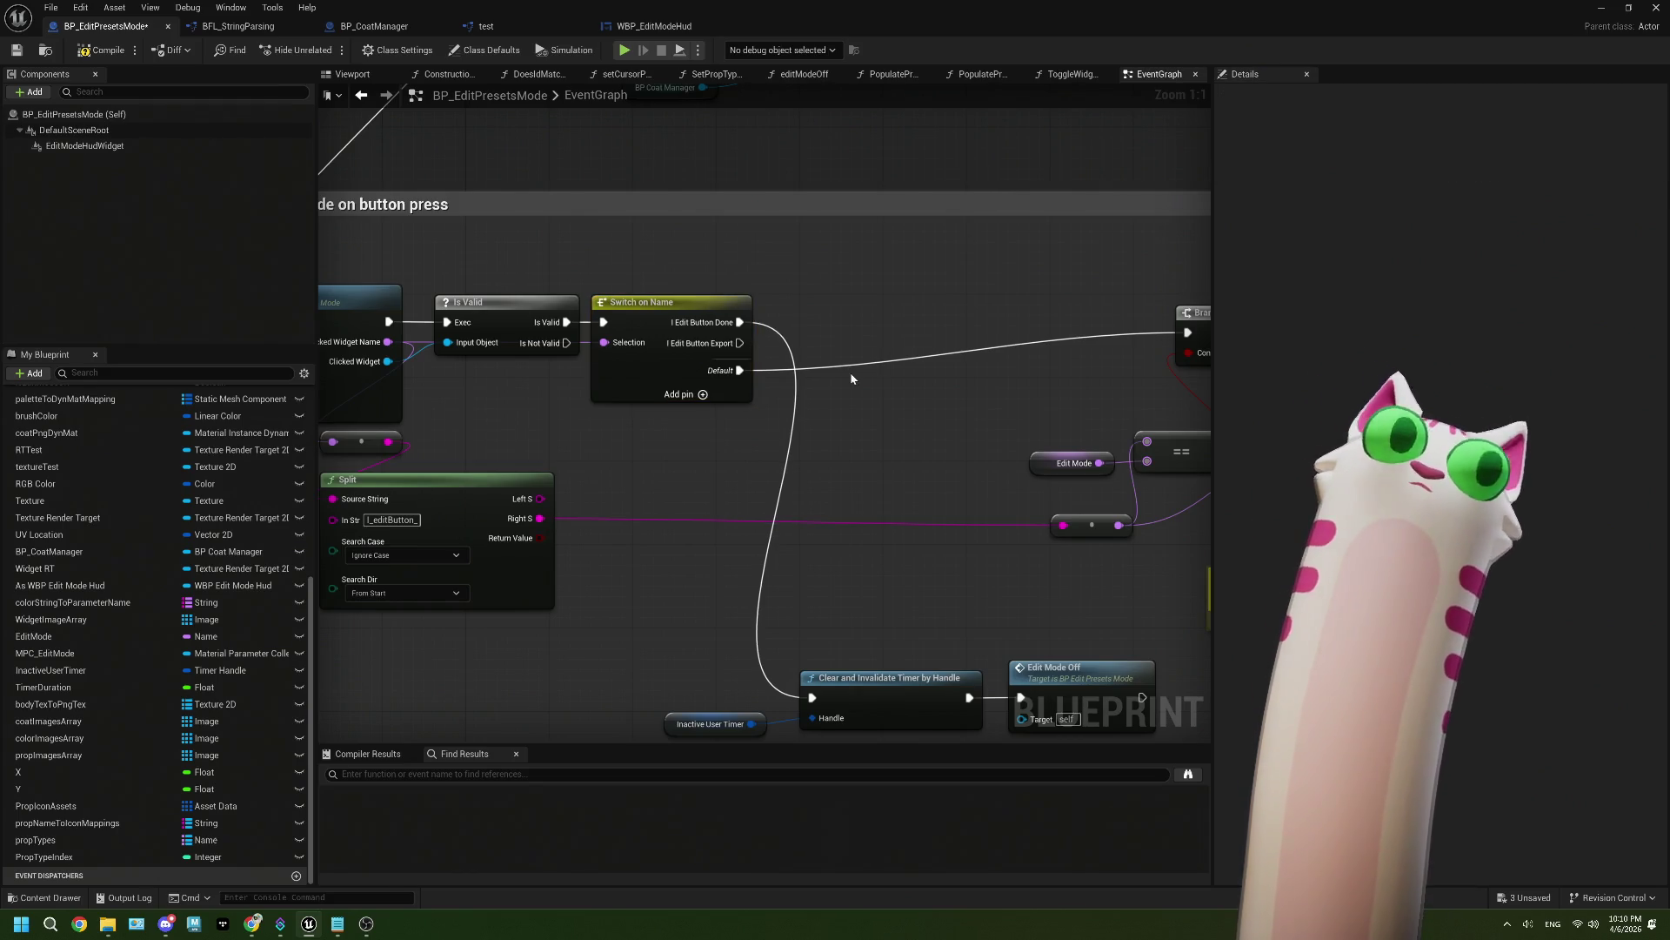
key(ctrl+z)
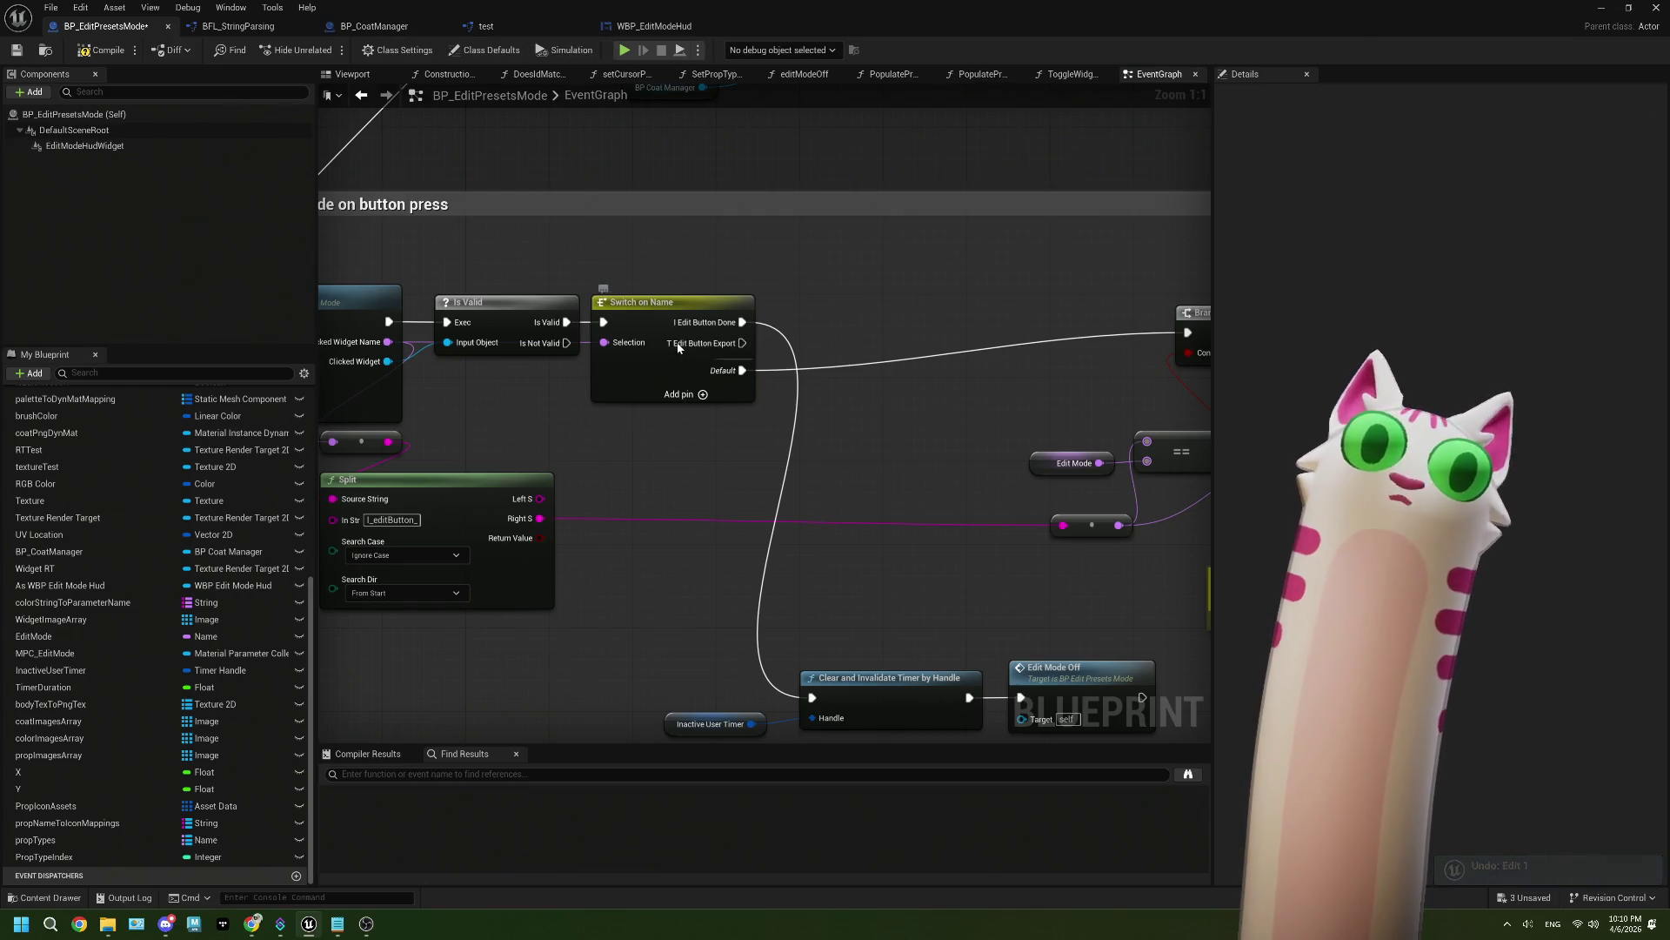
click(684, 372)
click(1437, 170)
click(1052, 472)
Step: Move the timer-clearing and Edit Mode Off nodes up beside the Switch
drag(957, 475, 881, 379)
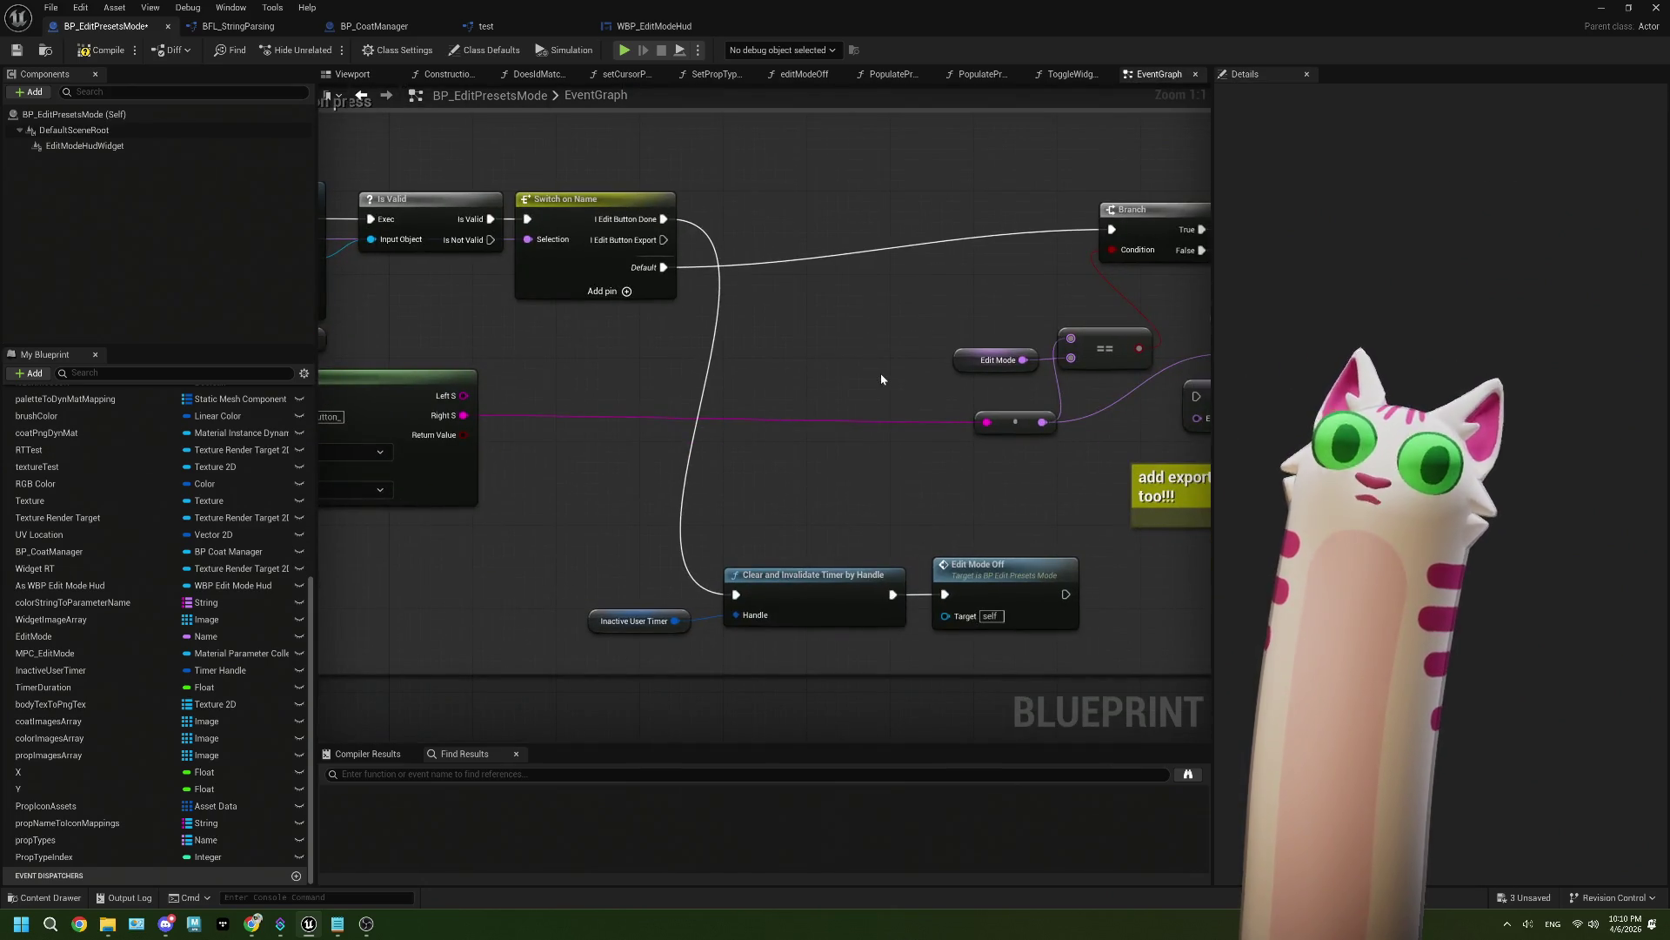
drag(1000, 656, 609, 609)
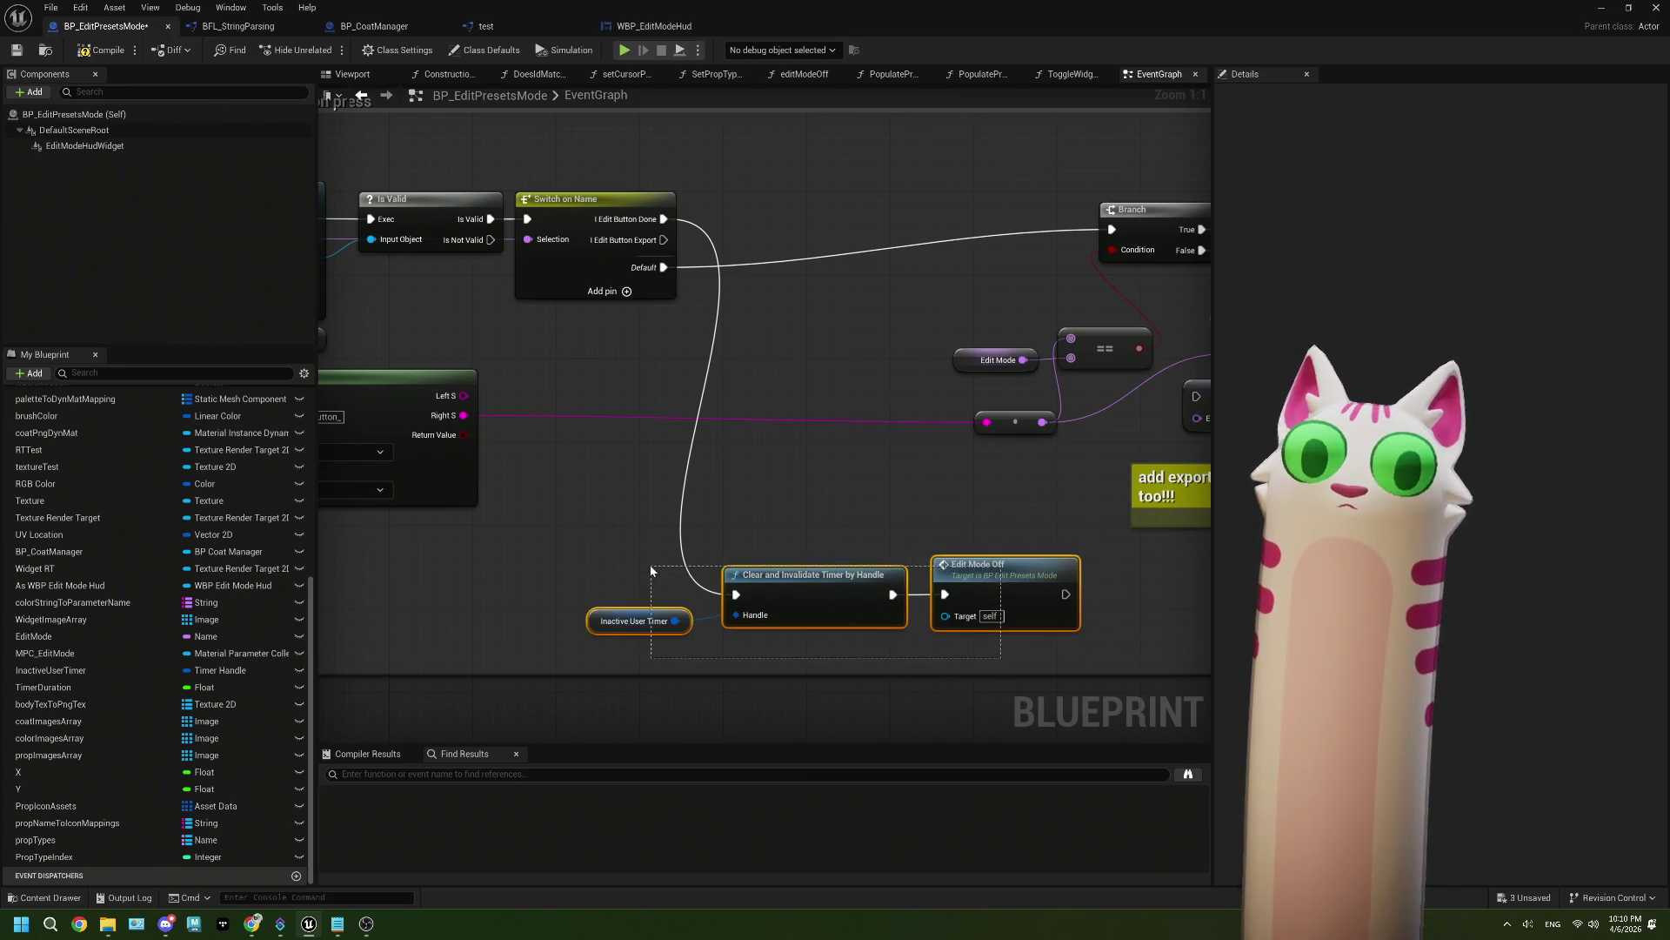
mouse_move(834, 596)
mouse_down()
mouse_move(907, 182)
mouse_move(867, 143)
mouse_move(816, 140)
mouse_up()
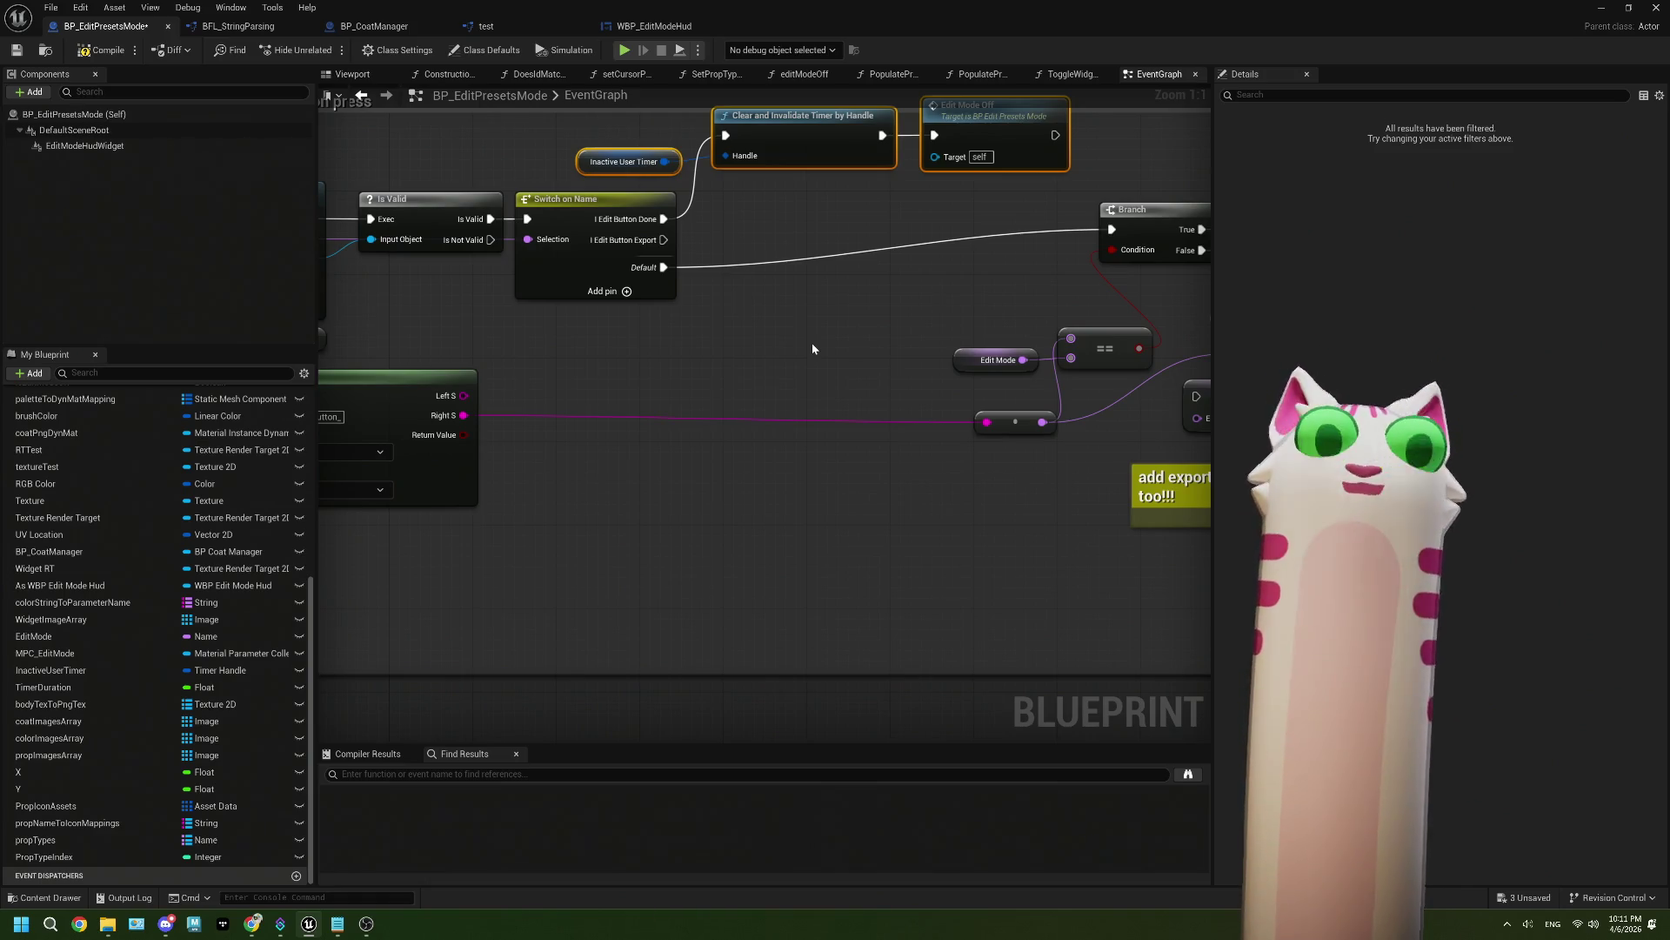
scroll(813, 349, down, 1)
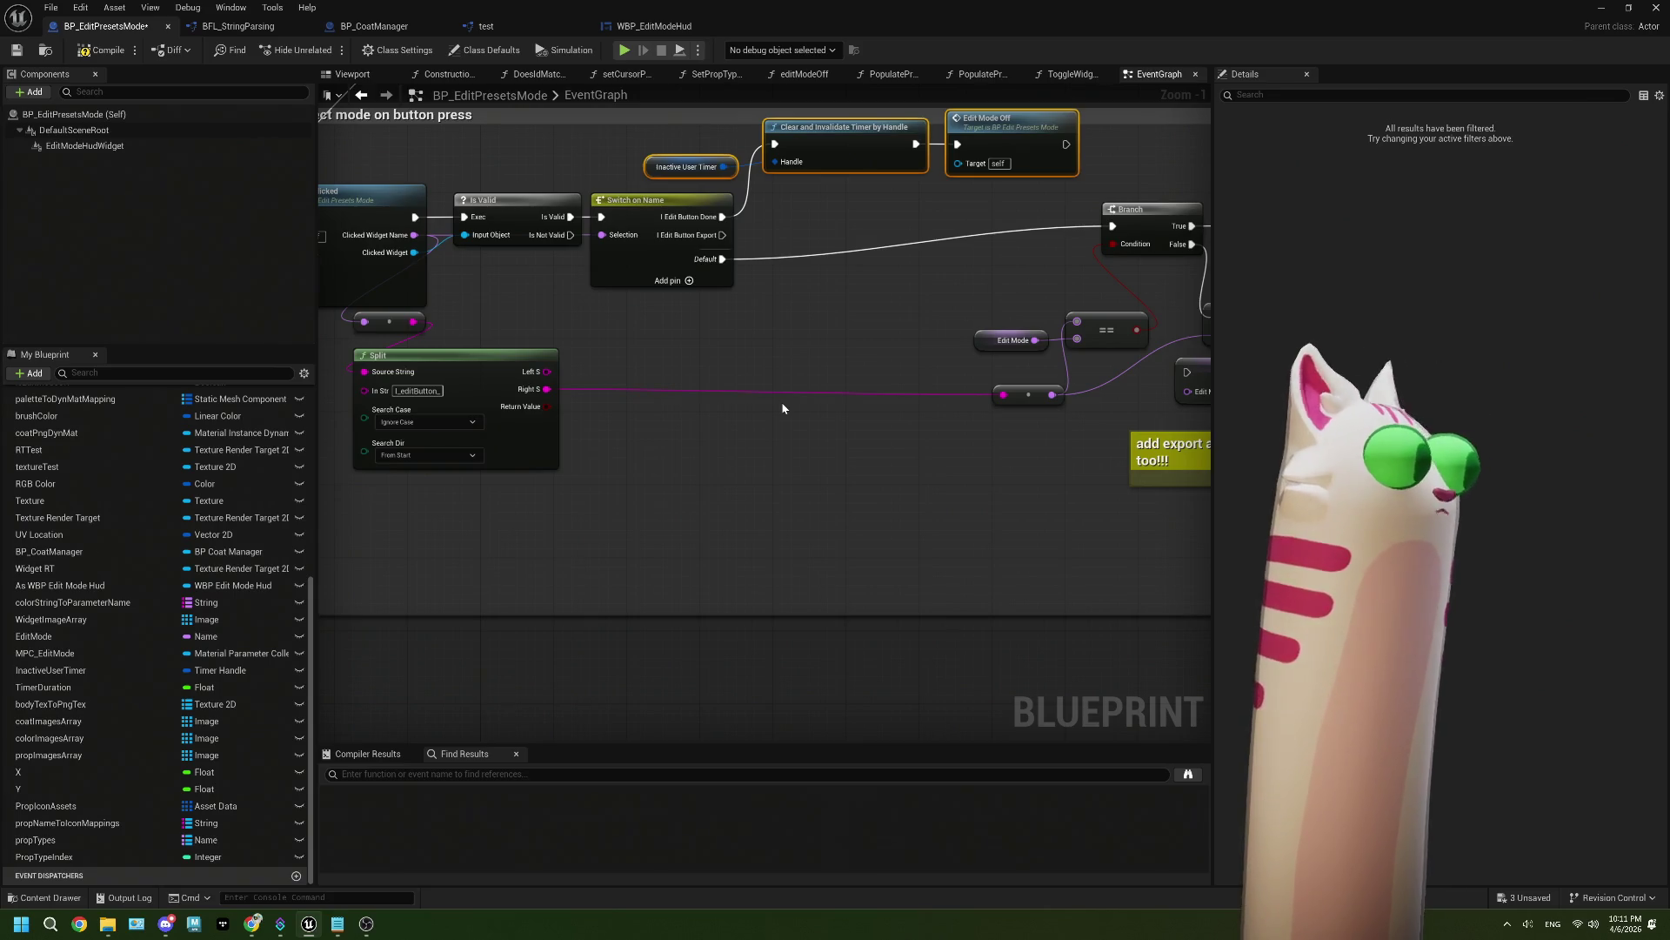
mouse_move(759, 430)
mouse_down()
mouse_move(752, 492)
mouse_move(696, 517)
mouse_up()
scroll(753, 492, up, 1)
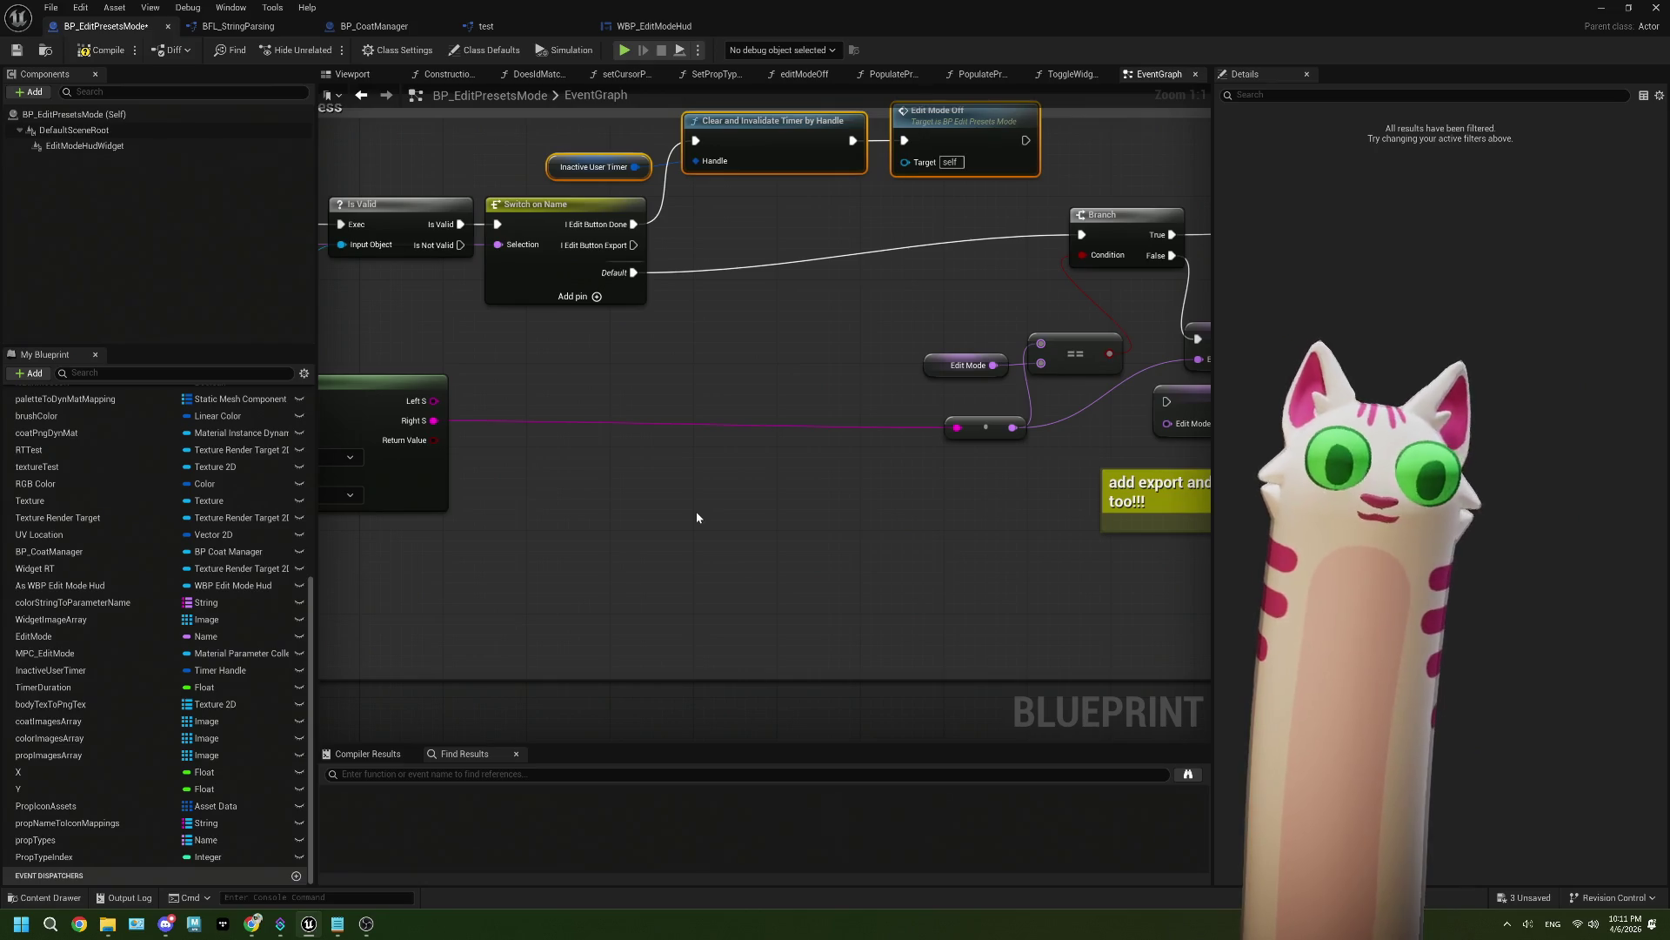
drag(712, 352, 688, 391)
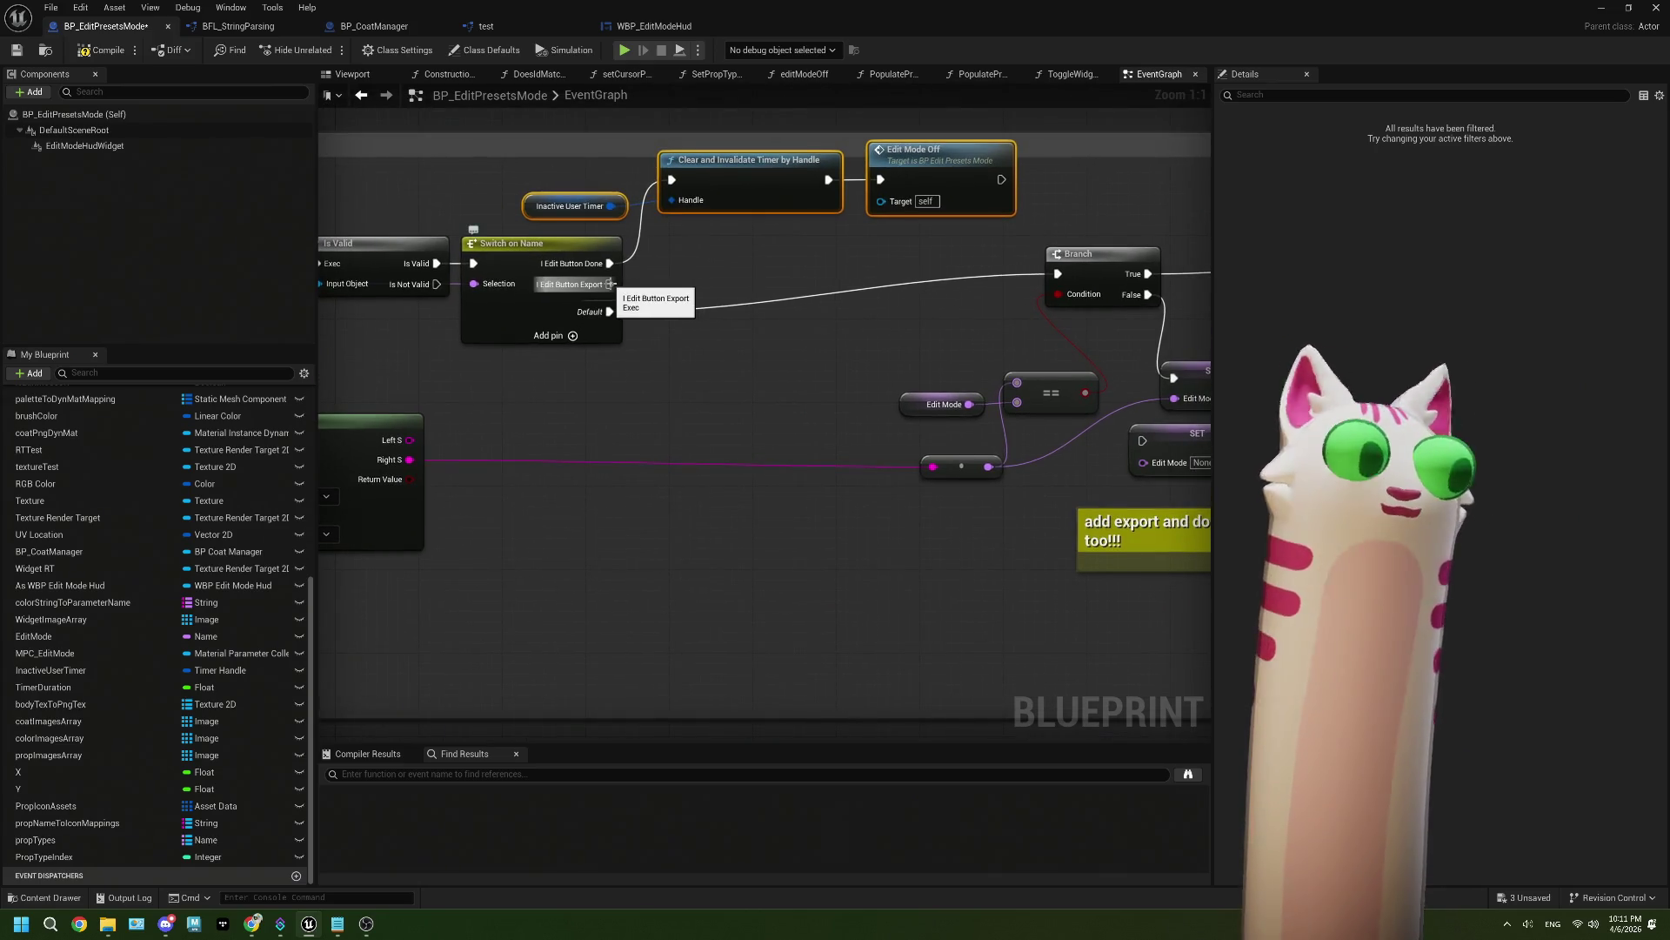
drag(611, 285, 579, 520)
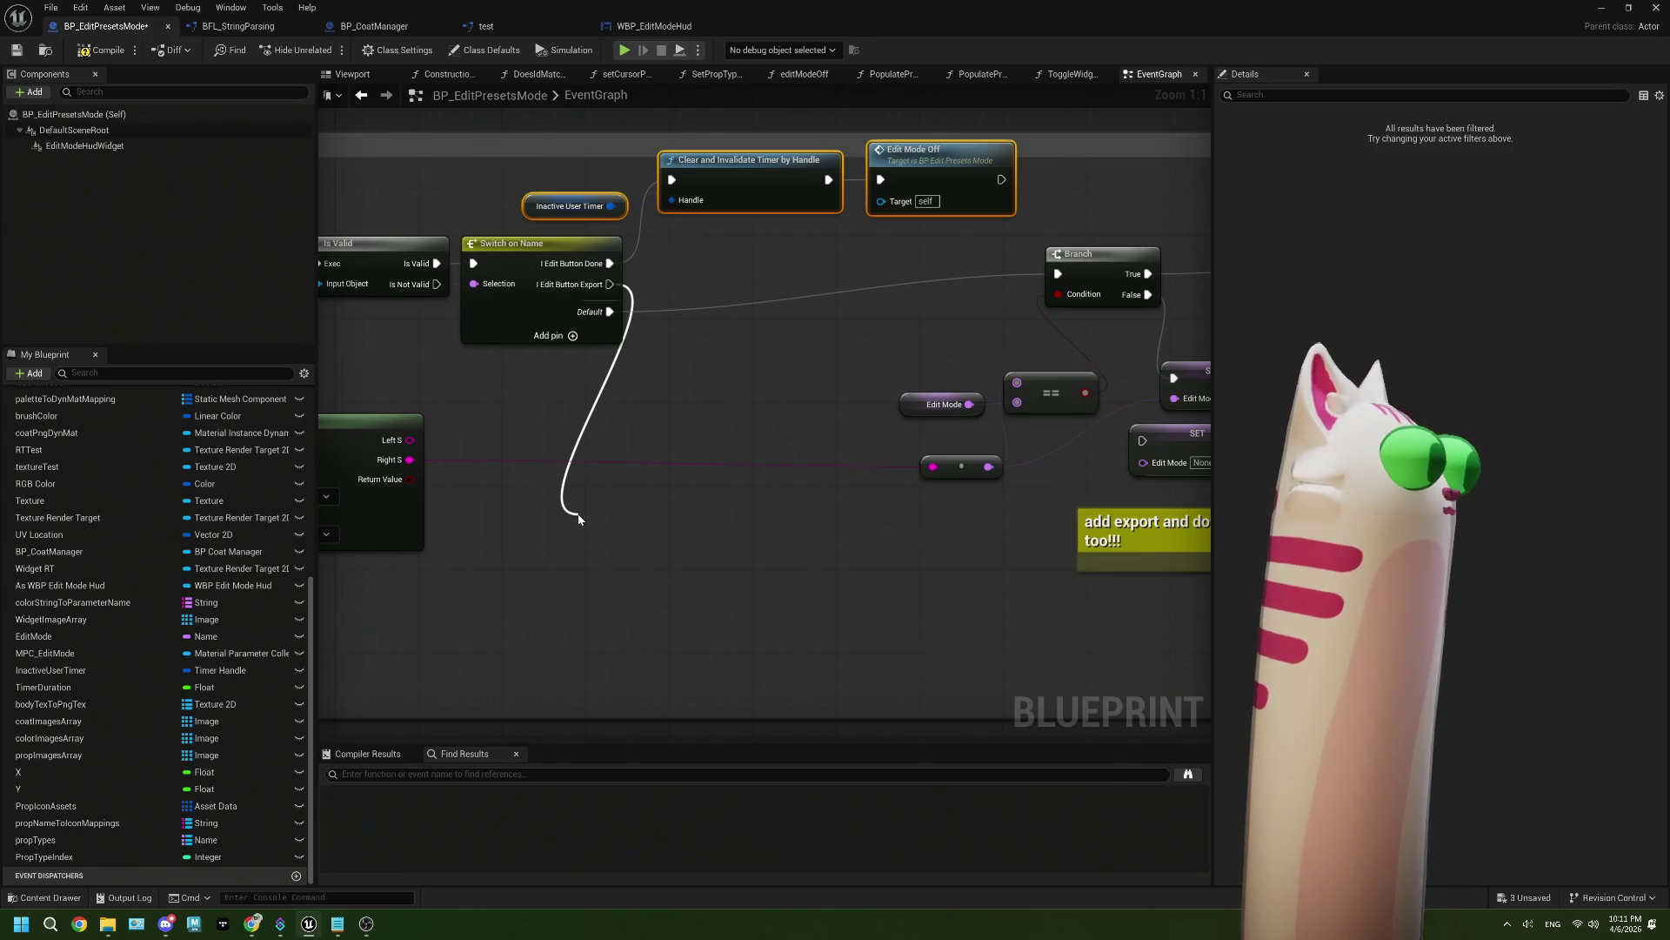
click(644, 445)
click(644, 445)
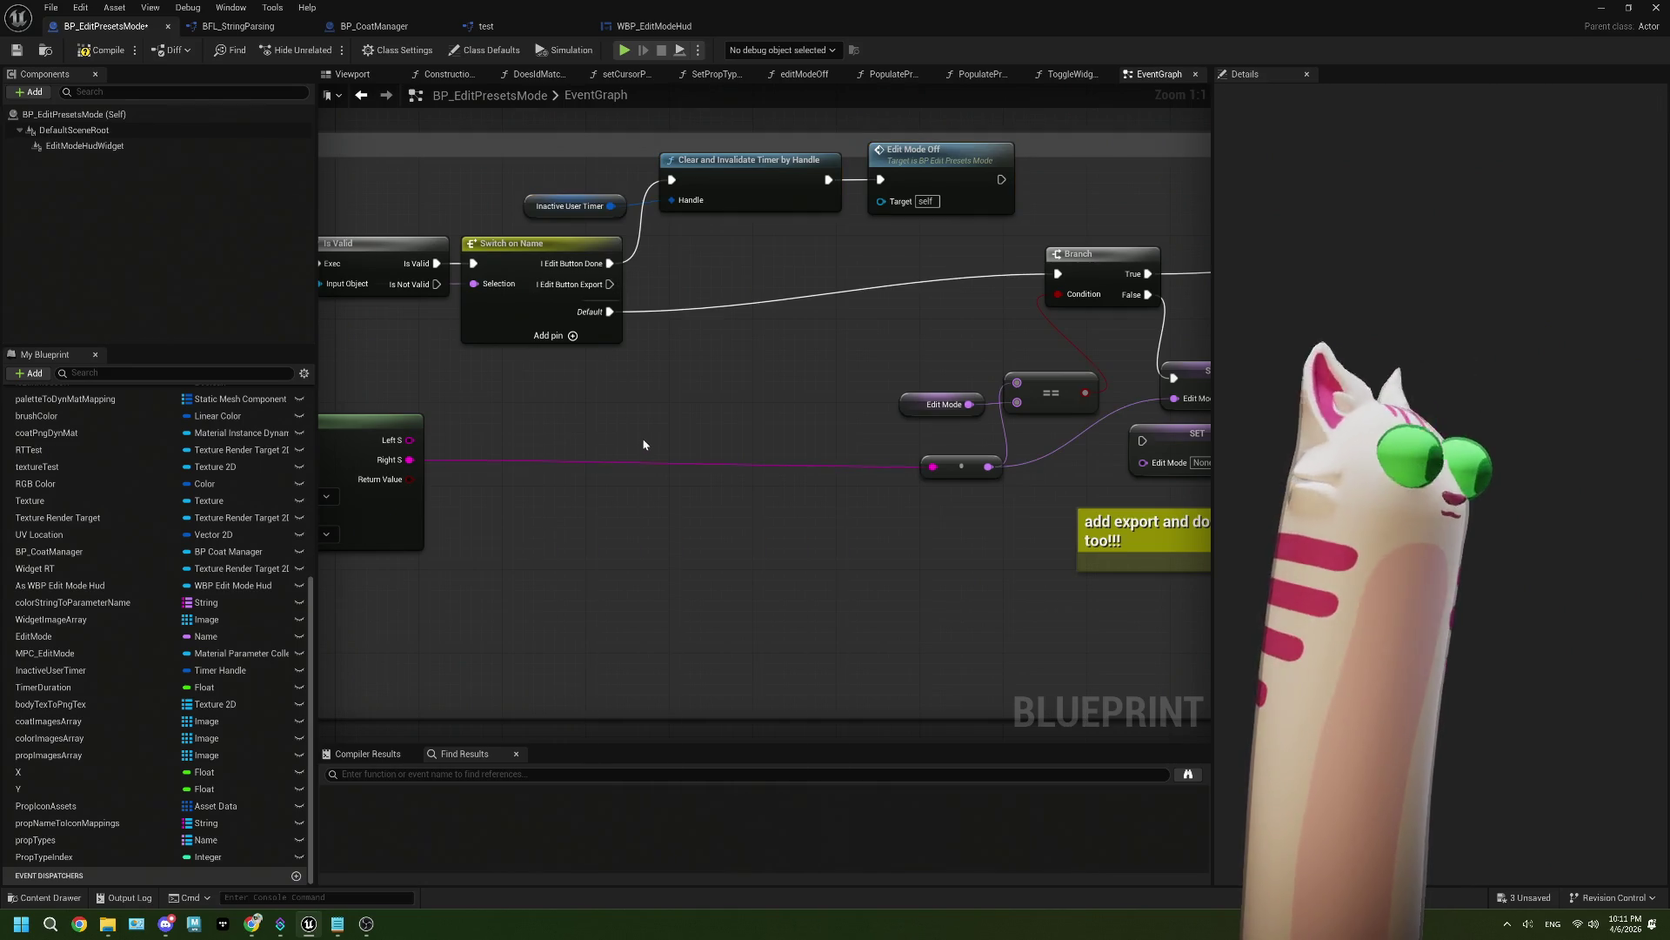
mouse_move(657, 463)
mouse_down()
mouse_move(640, 459)
mouse_move(672, 403)
mouse_move(869, 305)
mouse_move(569, 211)
mouse_move(574, 231)
mouse_up()
drag(678, 243, 710, 254)
click(664, 472)
mouse_move(663, 473)
mouse_down()
mouse_move(708, 415)
mouse_move(669, 396)
mouse_up()
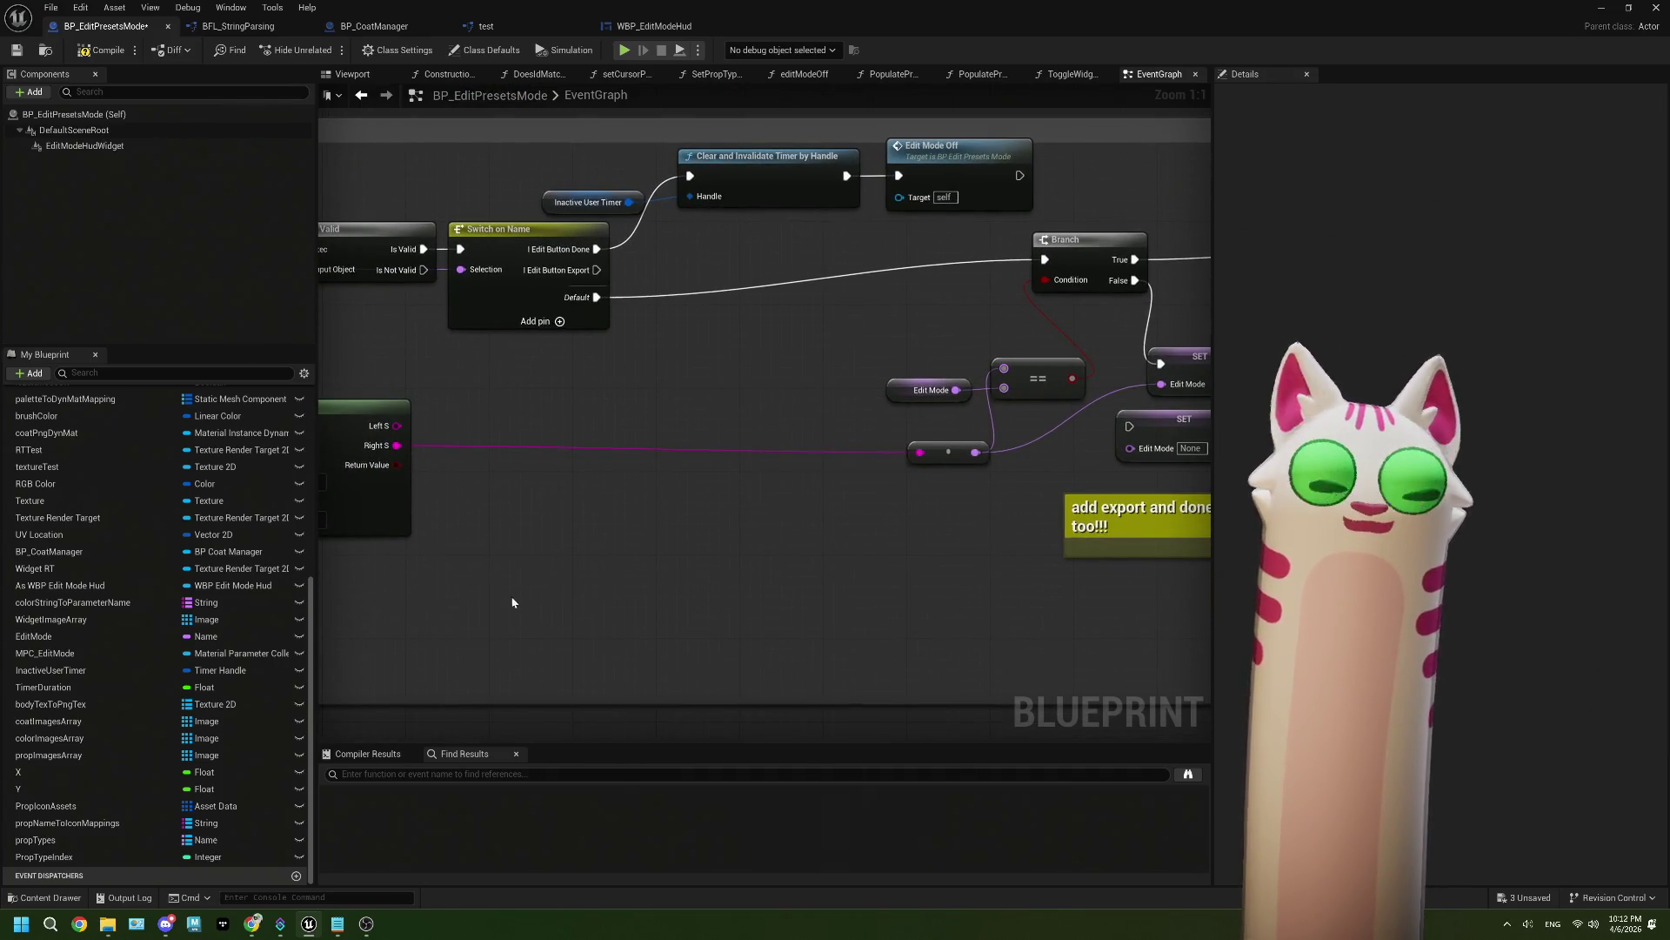
Step: Place a Get BP SBManager node in the Edit Presets event graph
drag(510, 592, 524, 583)
right_click(507, 593)
text(s)
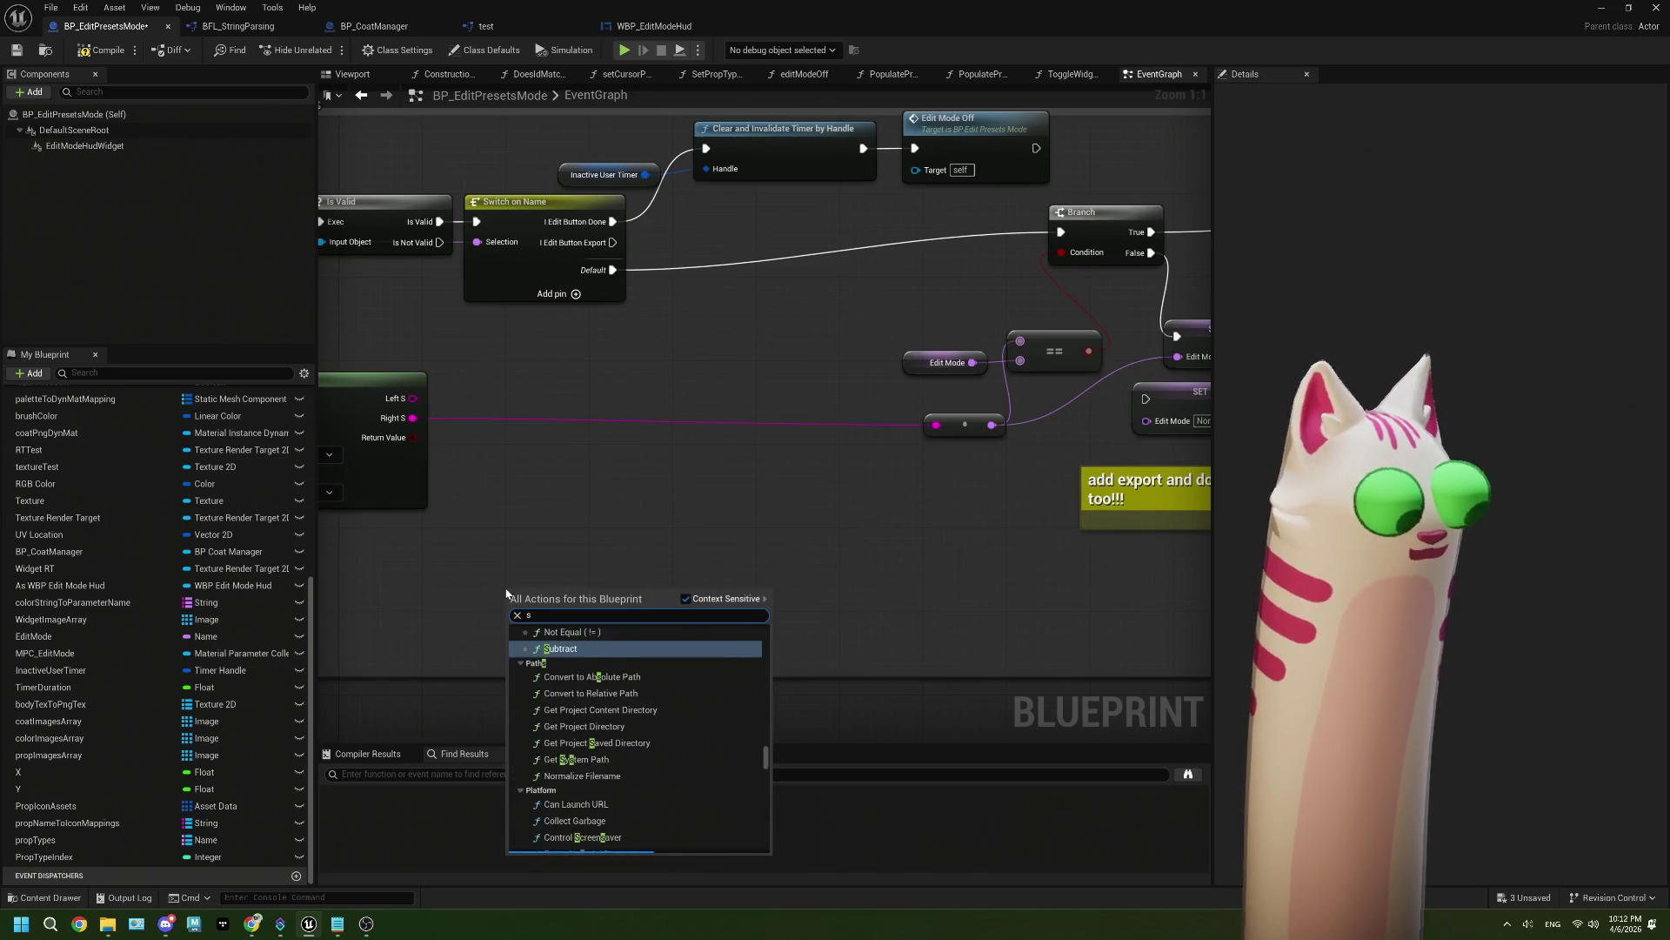
text(treamer)
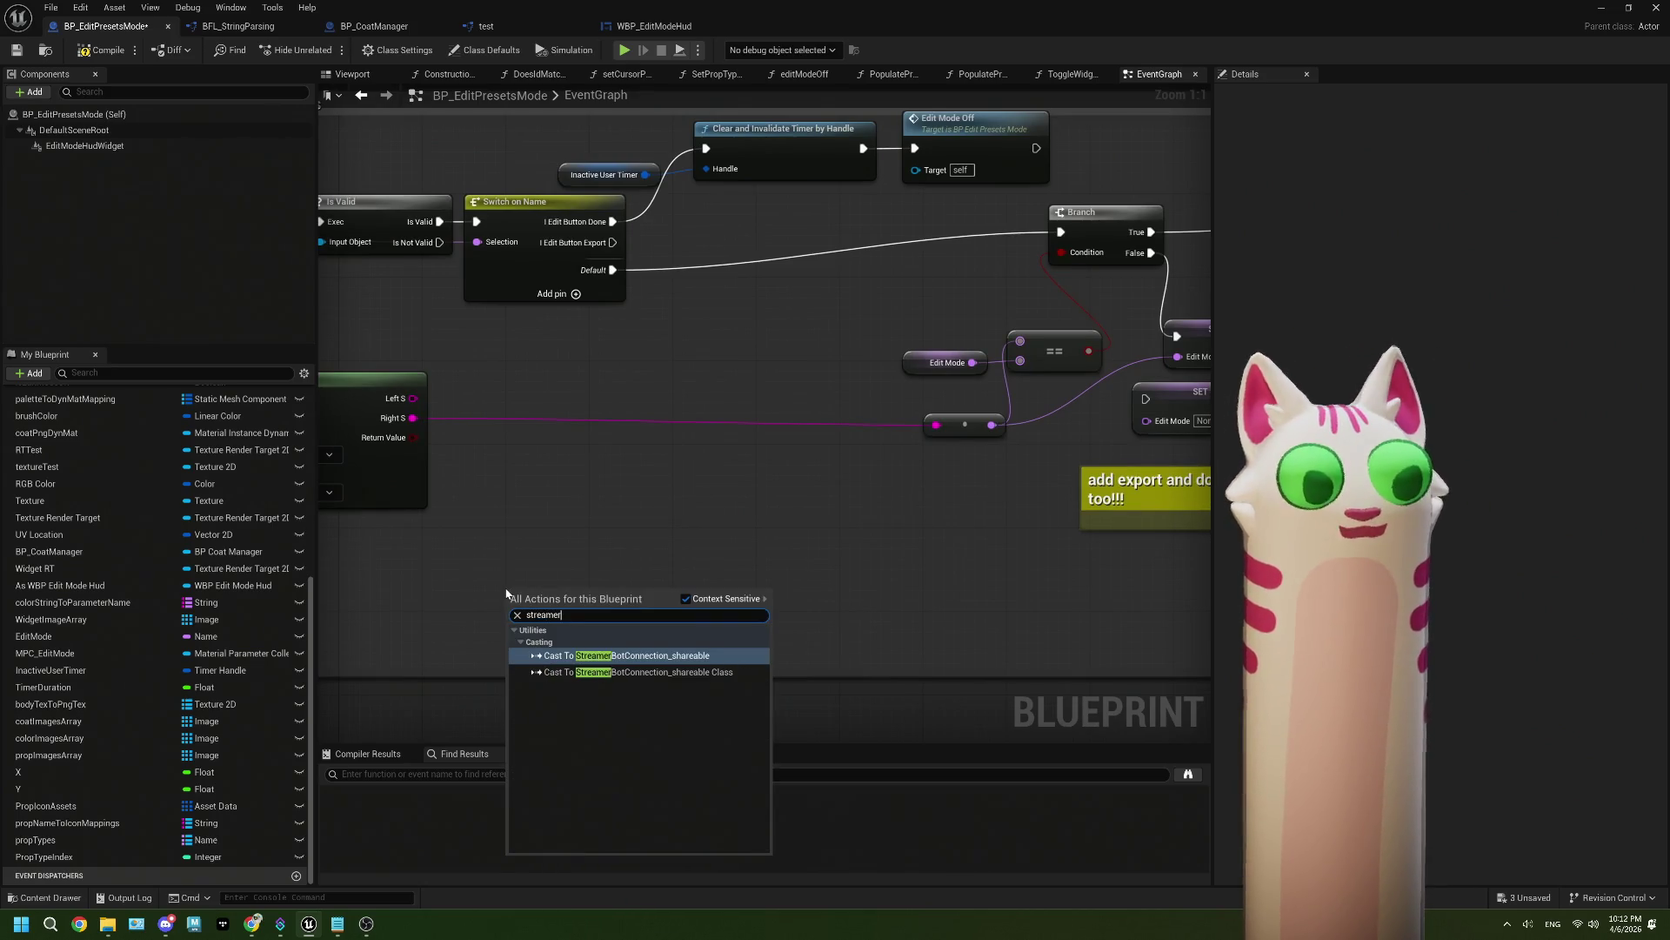
key(BackSpace)
key(BackSpace)
key(BackSpace)
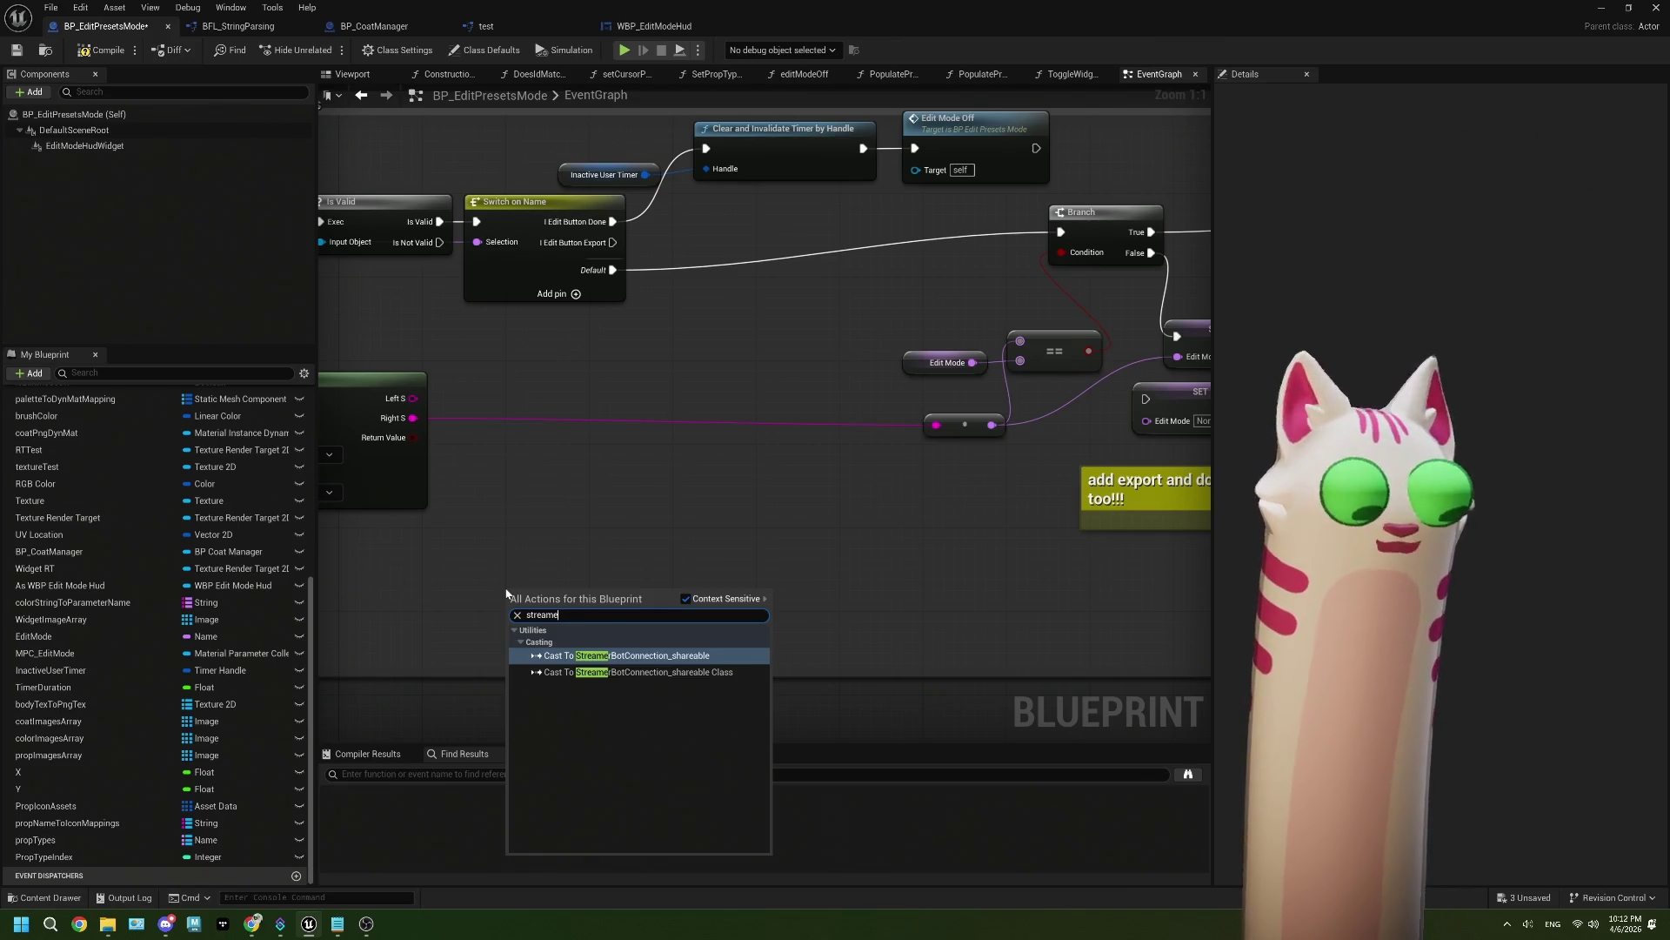
key(BackSpace)
key(BackSpace)
key(BackSpace)
text(b man)
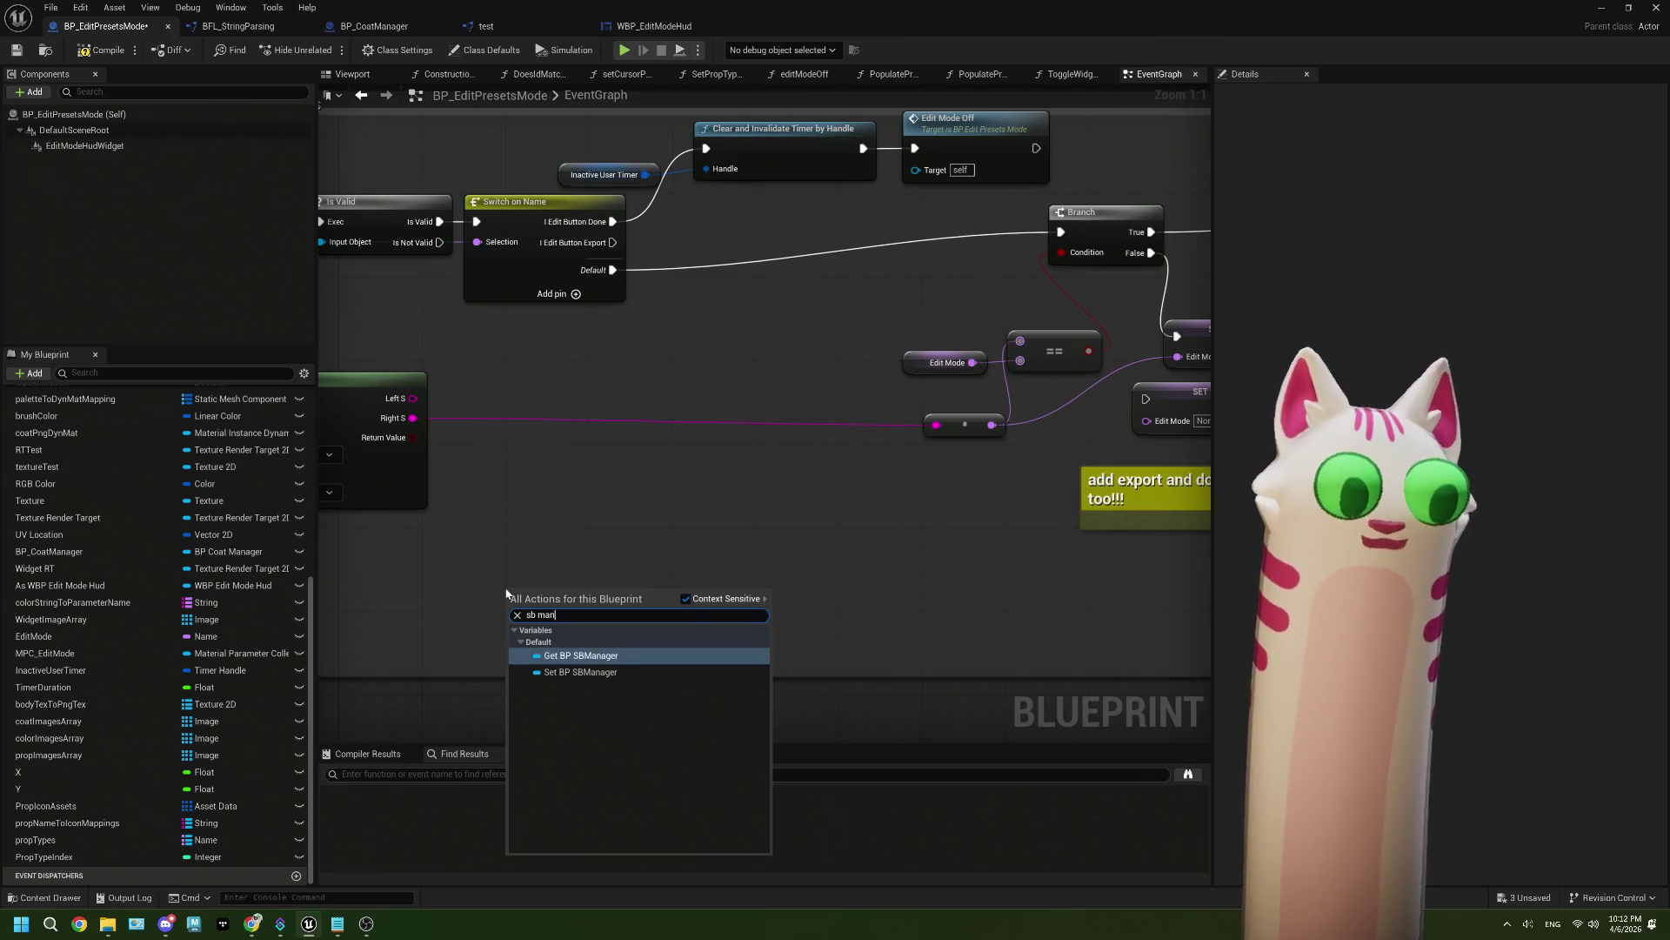
click(592, 658)
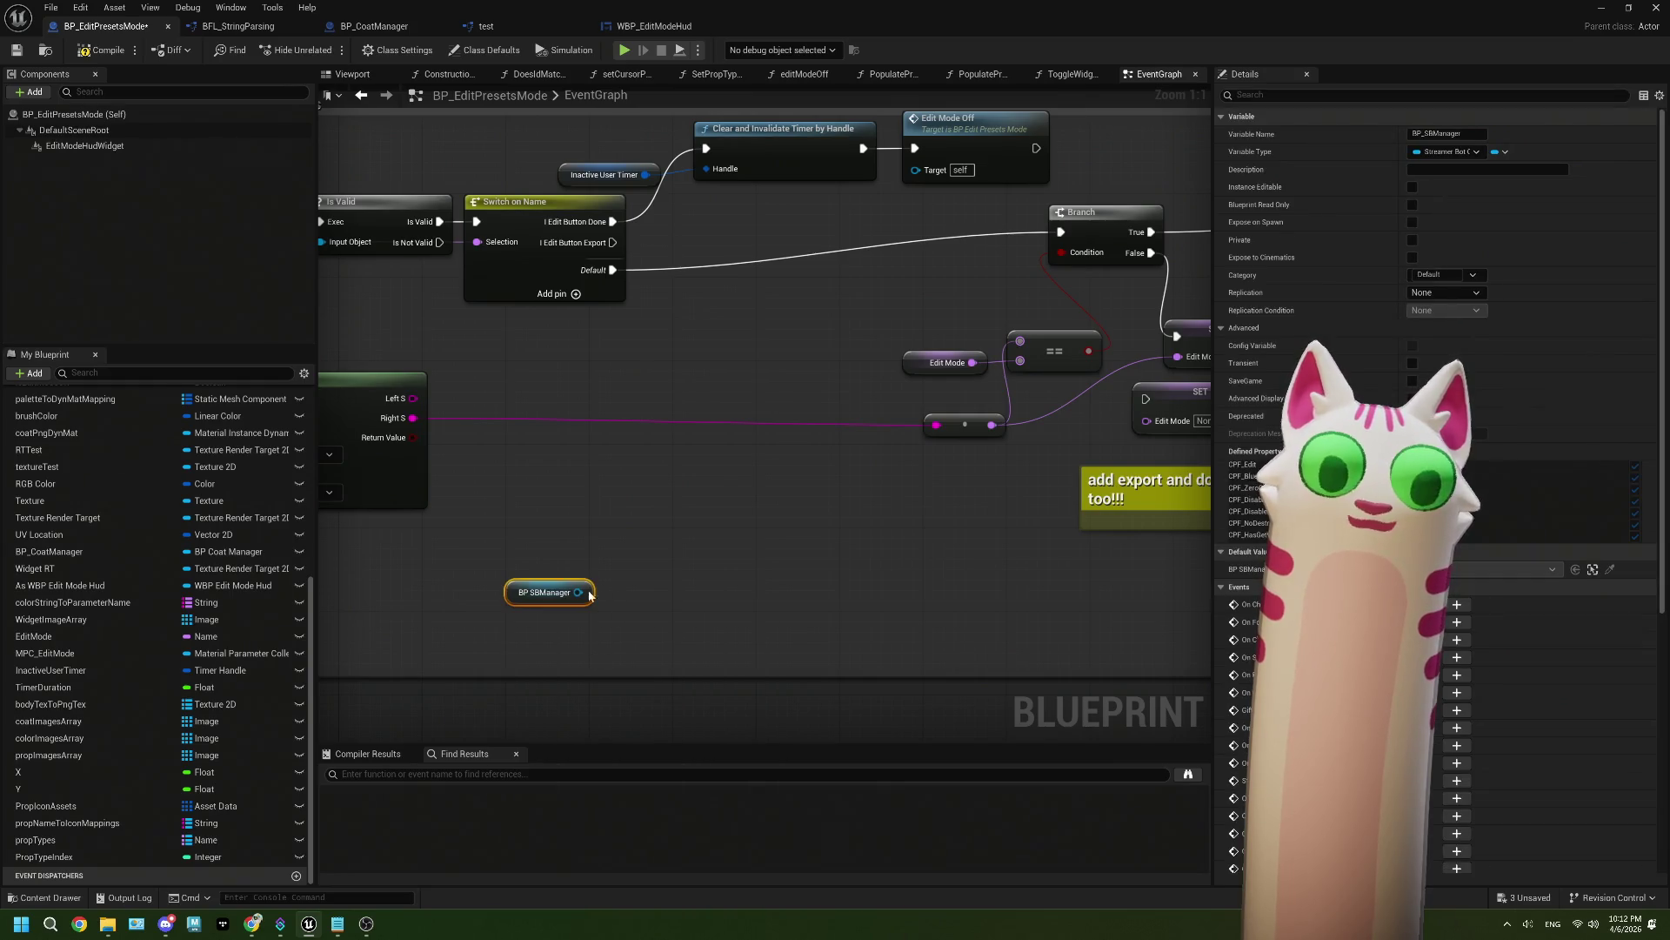
Step: Add an SBDo Action call wired to the BP SBManager reference
drag(578, 592, 637, 577)
text(doa)
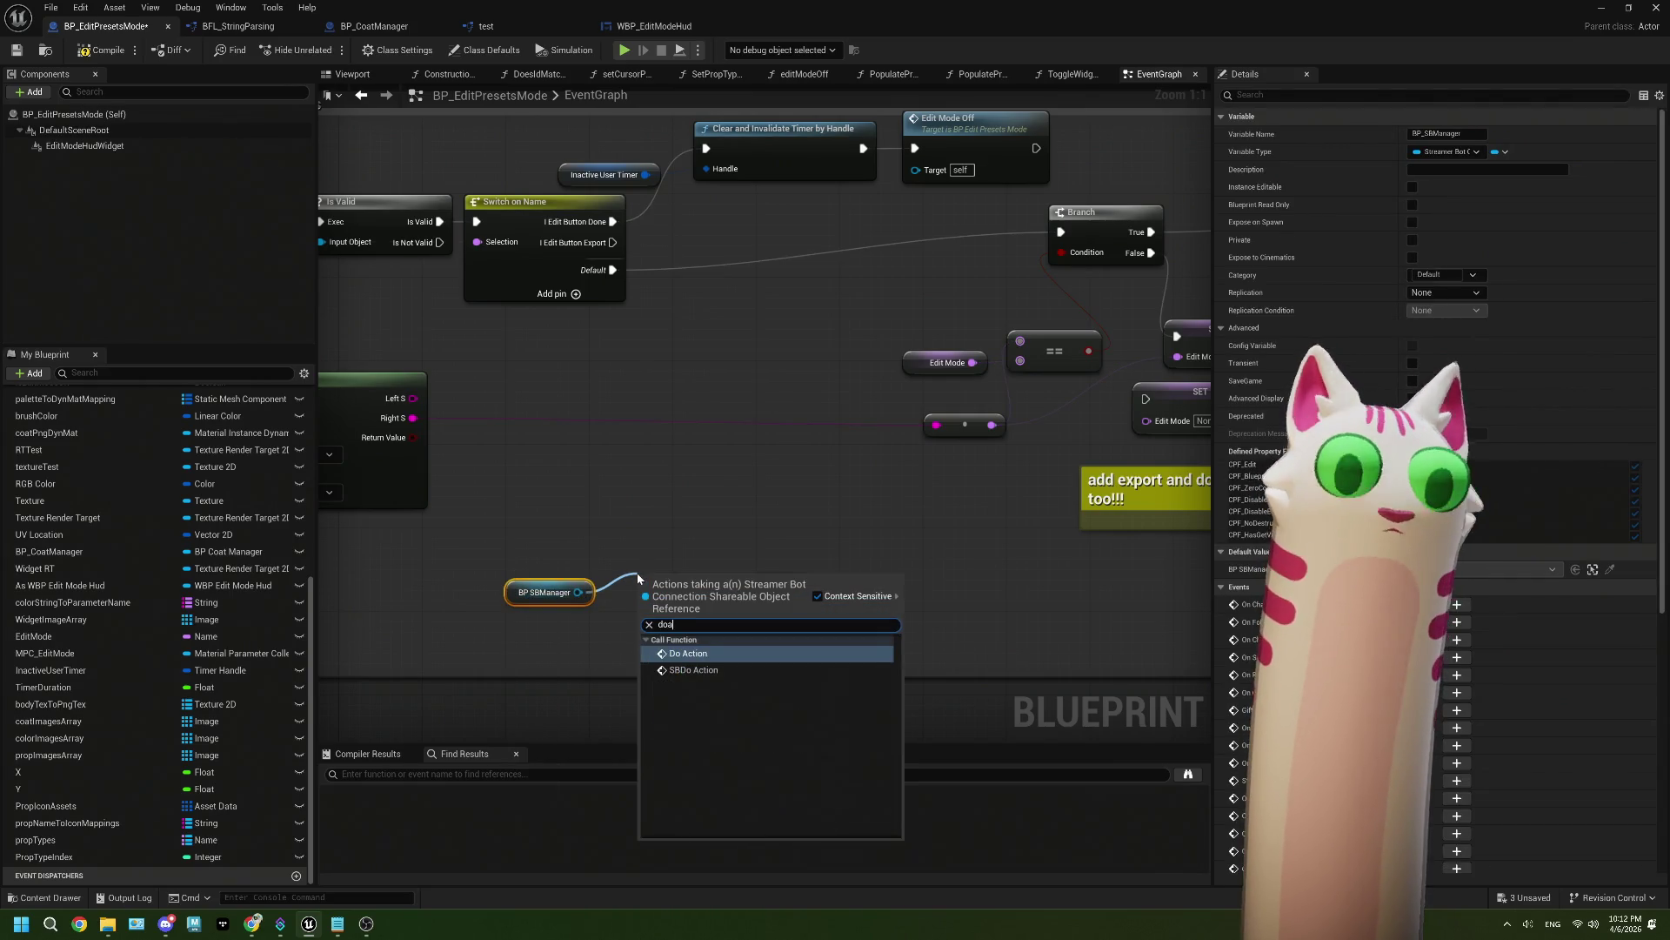
click(693, 670)
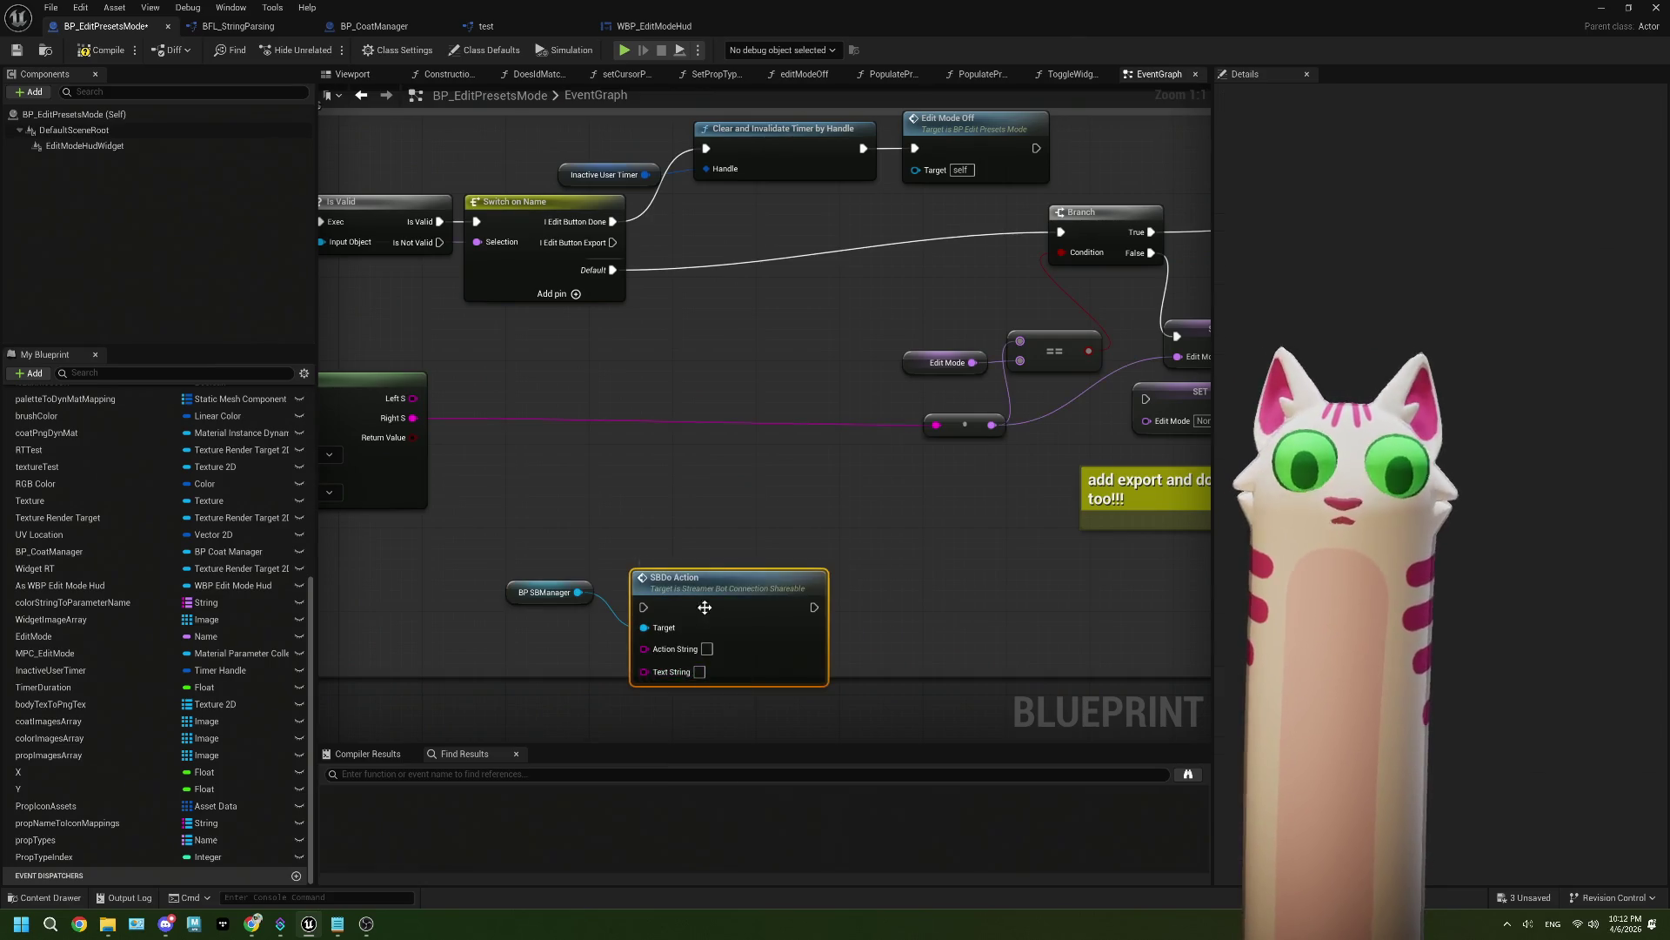
drag(718, 601, 718, 561)
Step: Check BFL_StringParsing, then minimize the blueprint editor to show the Noodlecat_Env level
click(247, 27)
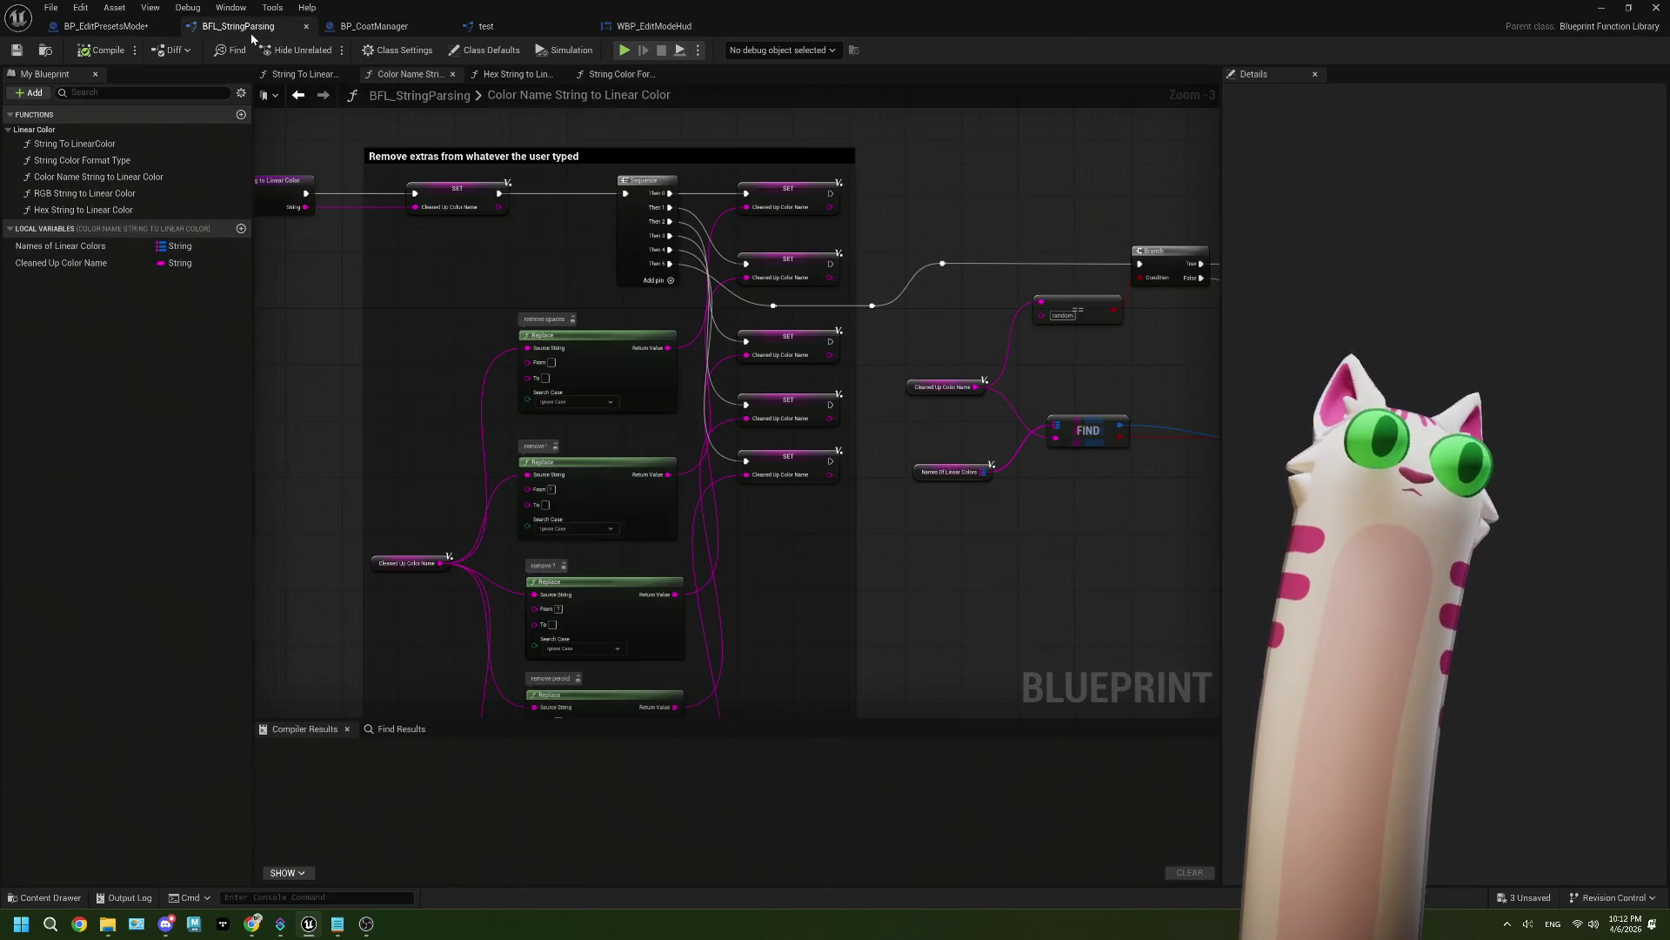
click(102, 26)
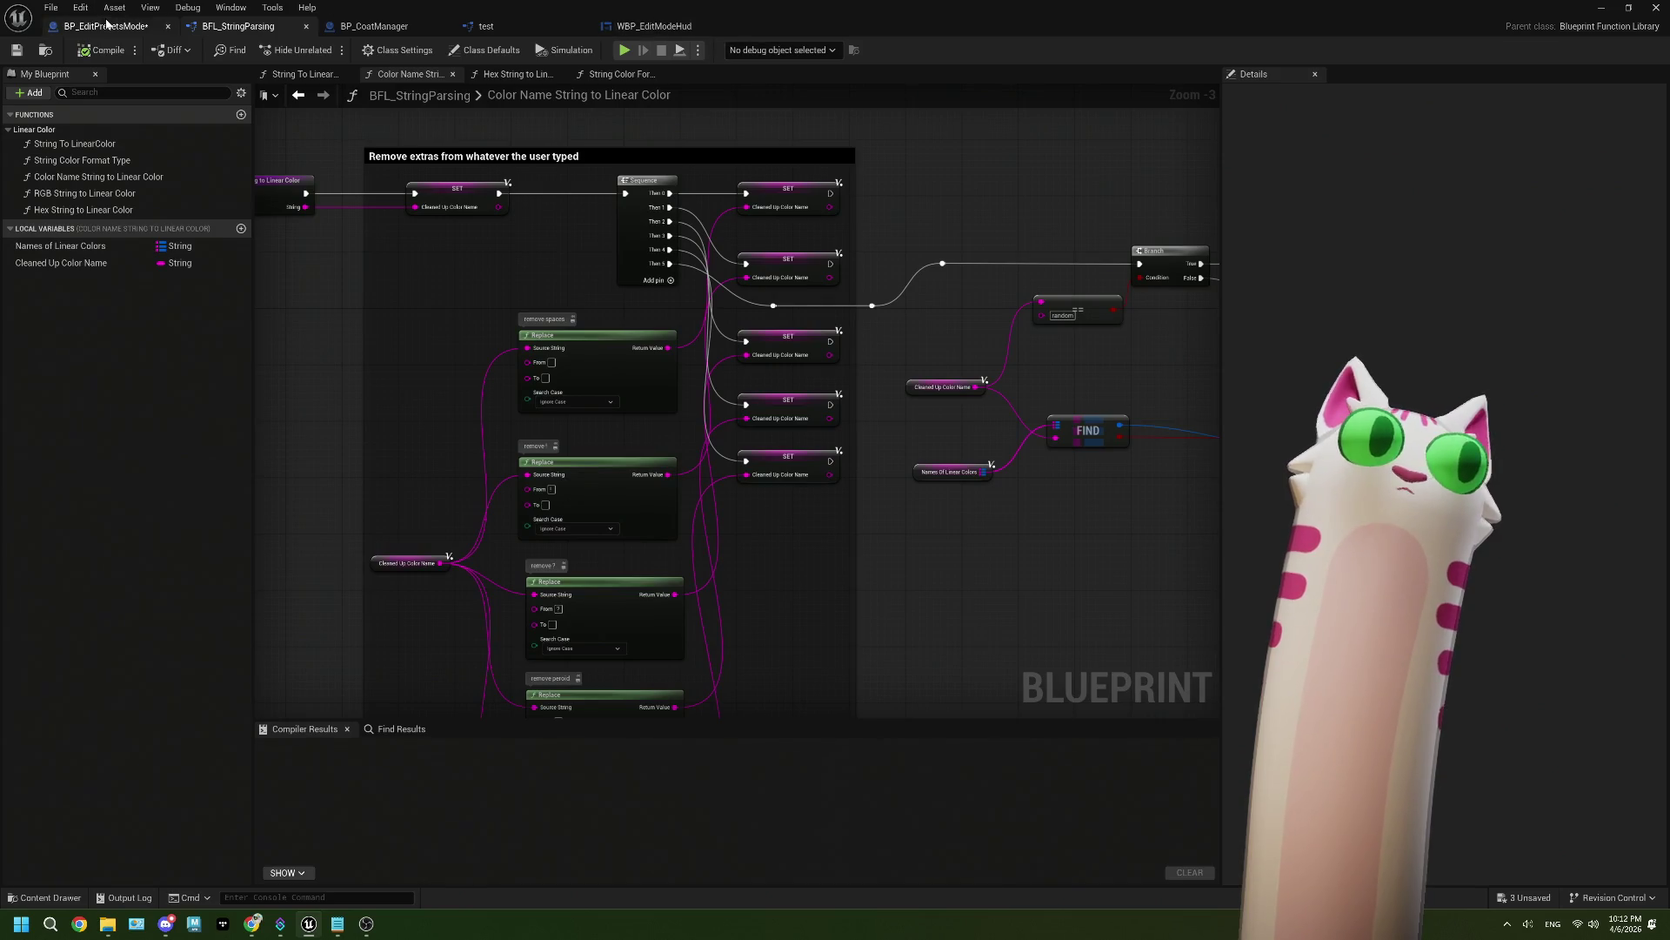
click(553, 593)
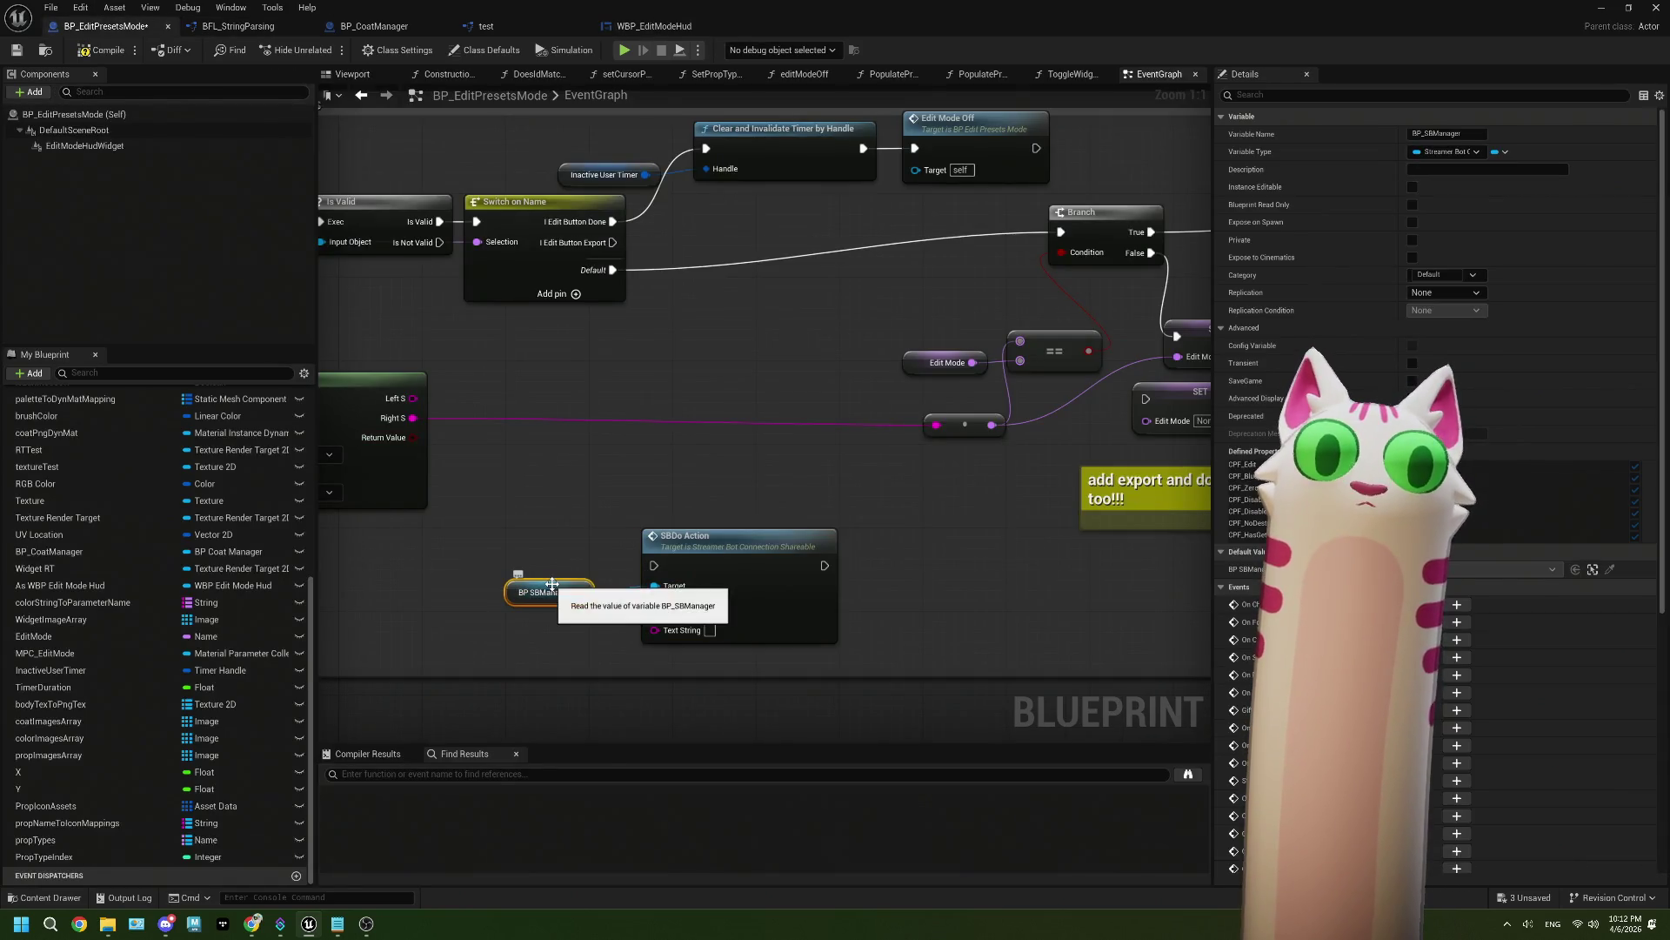
click(1602, 10)
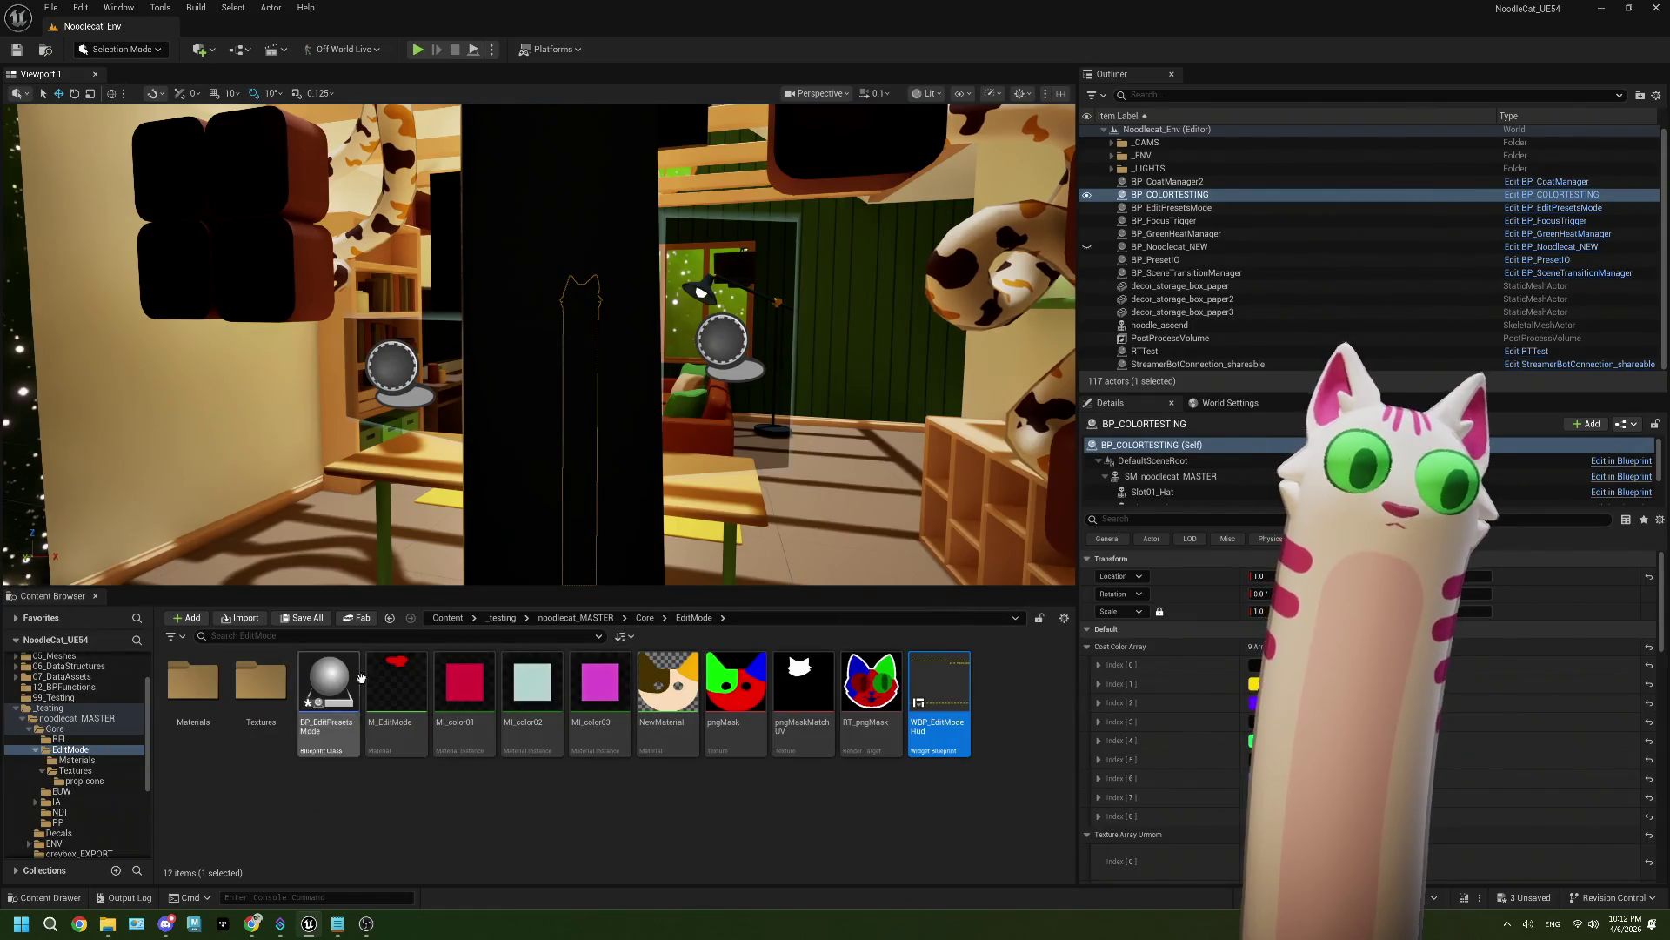
Step: Frame the room in the viewport and open StreamerBotConnection_shareable from the Core folder
scroll(598, 750, down, 3)
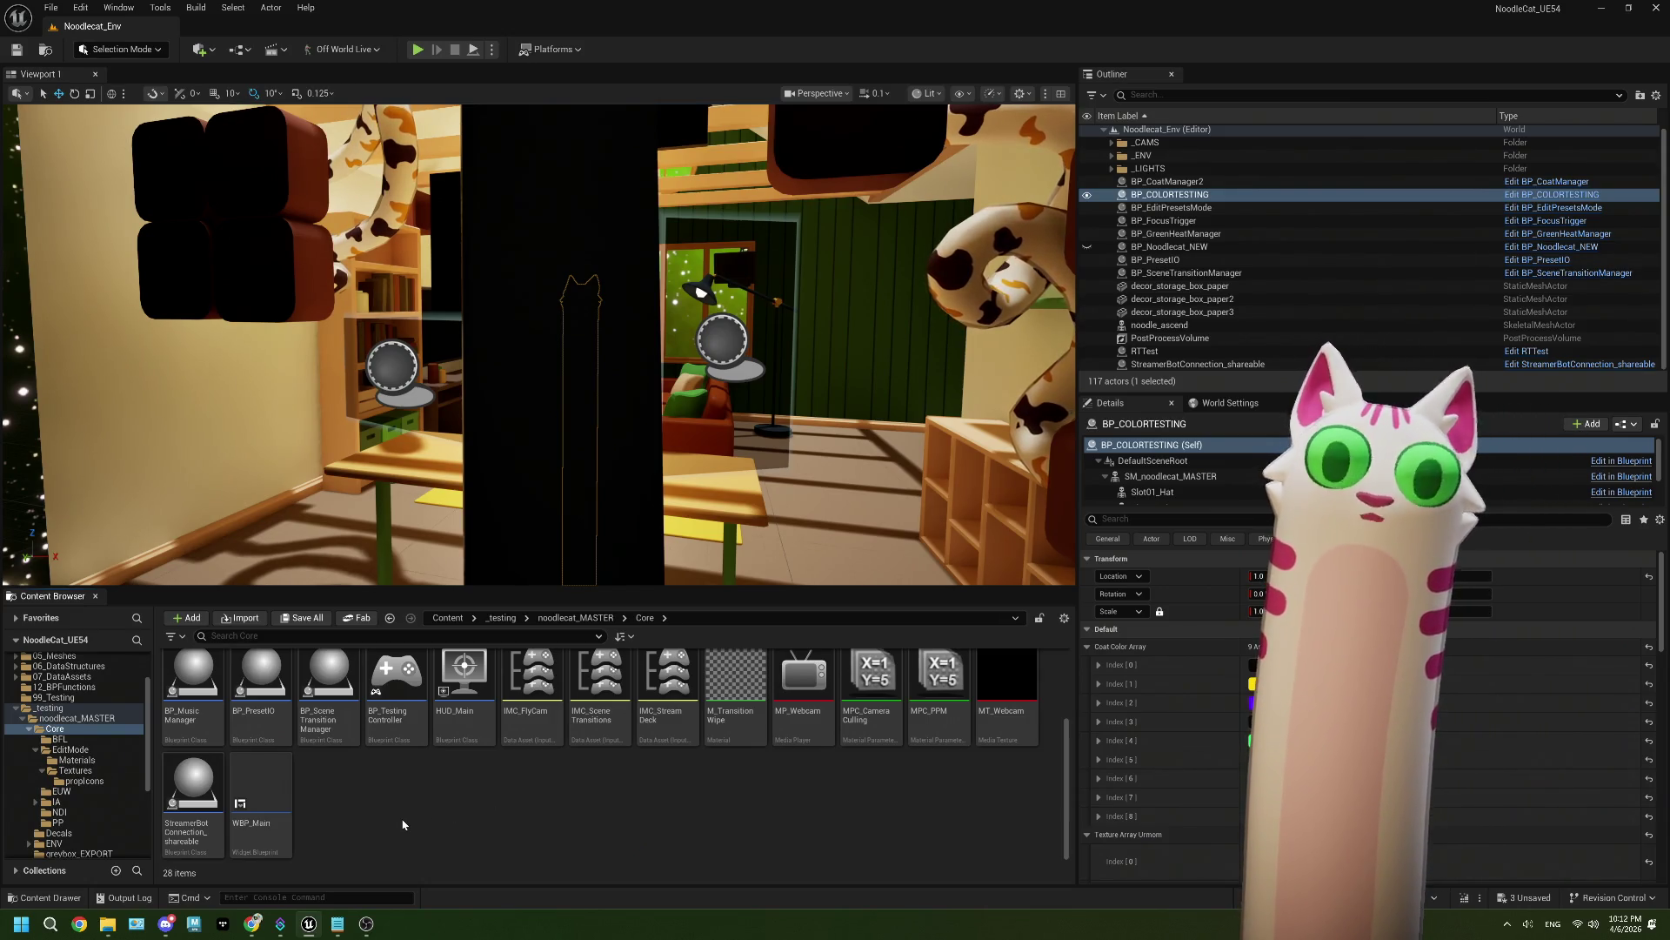
drag(546, 449, 517, 507)
double_click(193, 787)
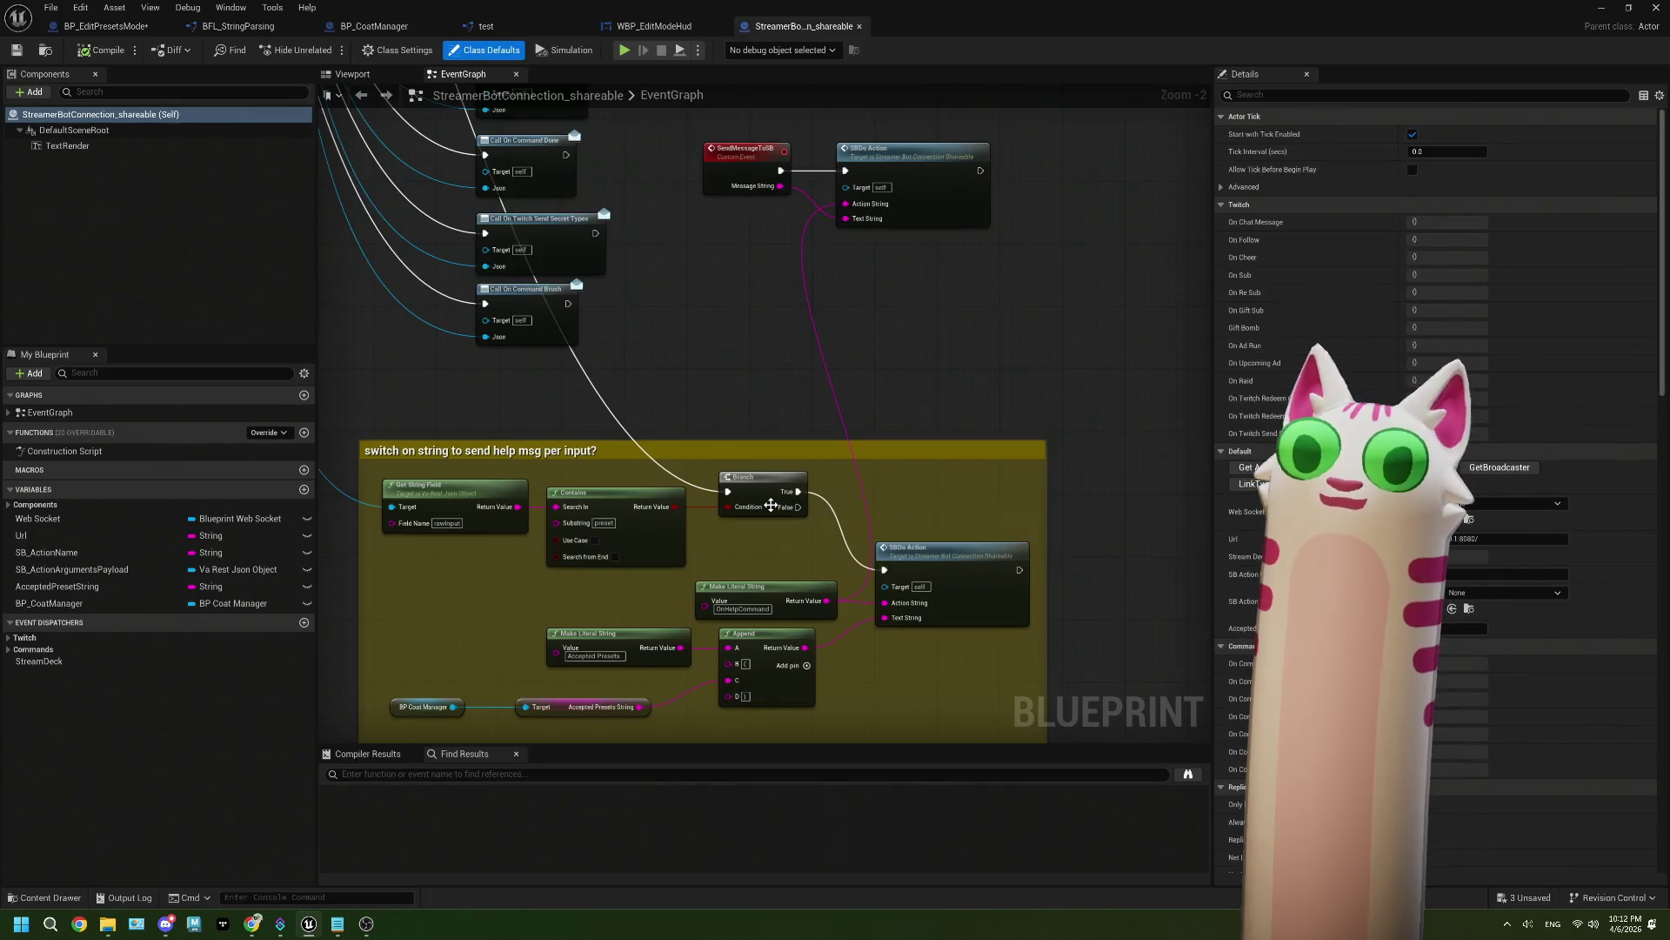
Step: Inspect the SendMessageToSB and SBDo Action nodes in StreamerBotConnection_shareable
scroll(791, 487, up, 3)
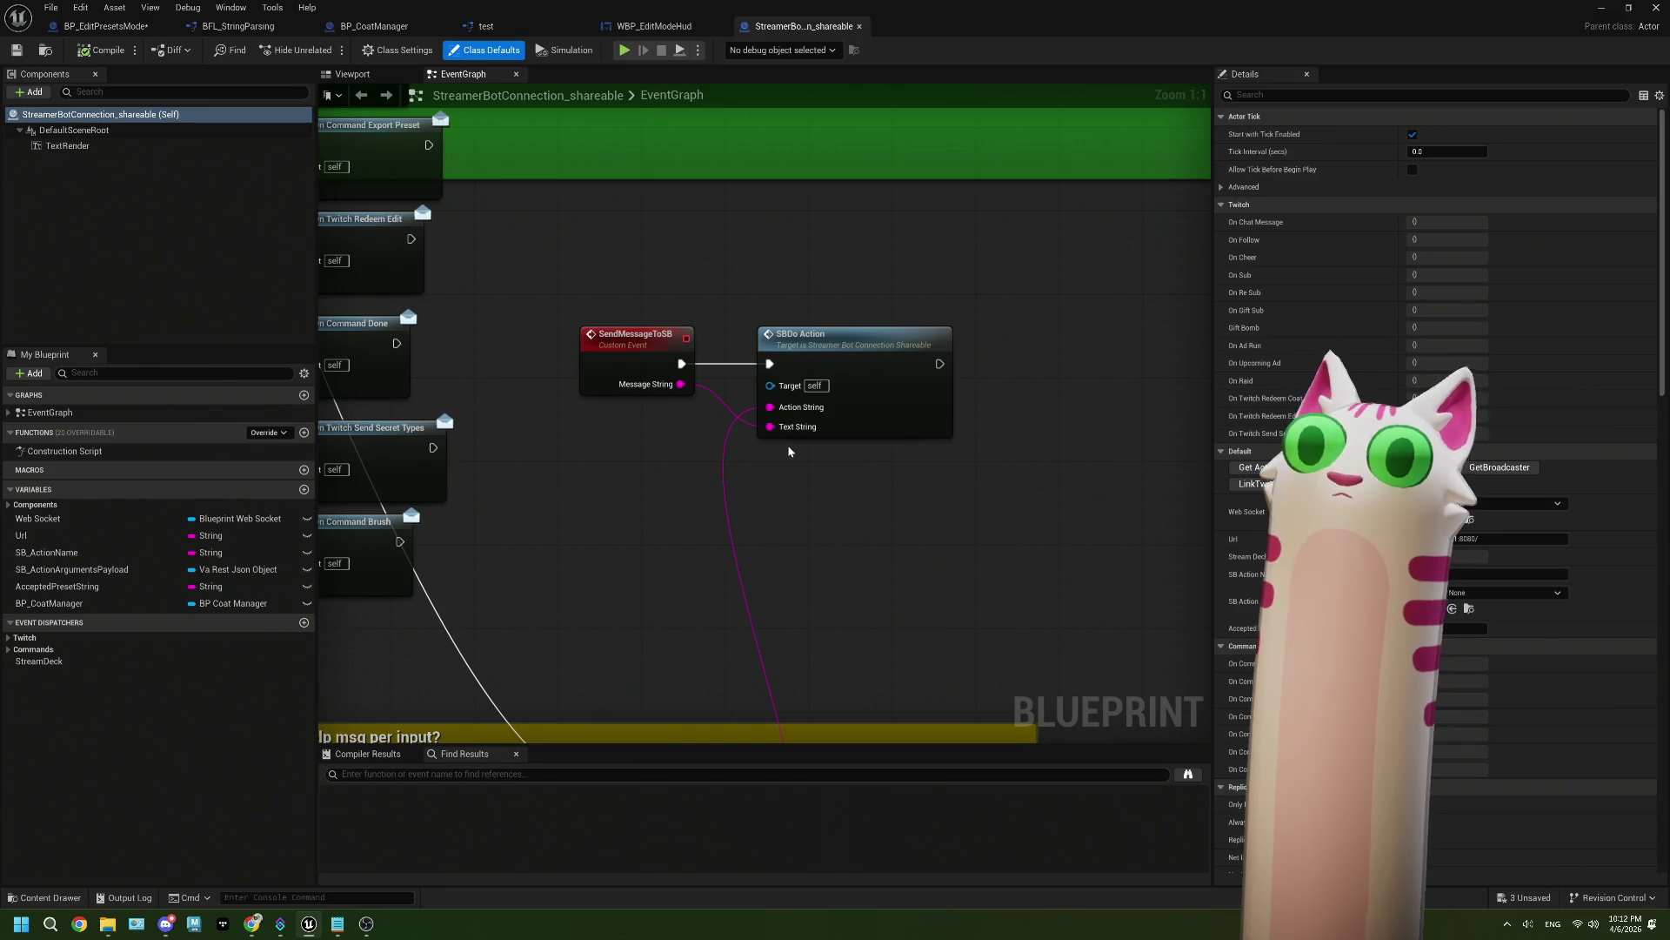
click(789, 432)
scroll(789, 435, down, 3)
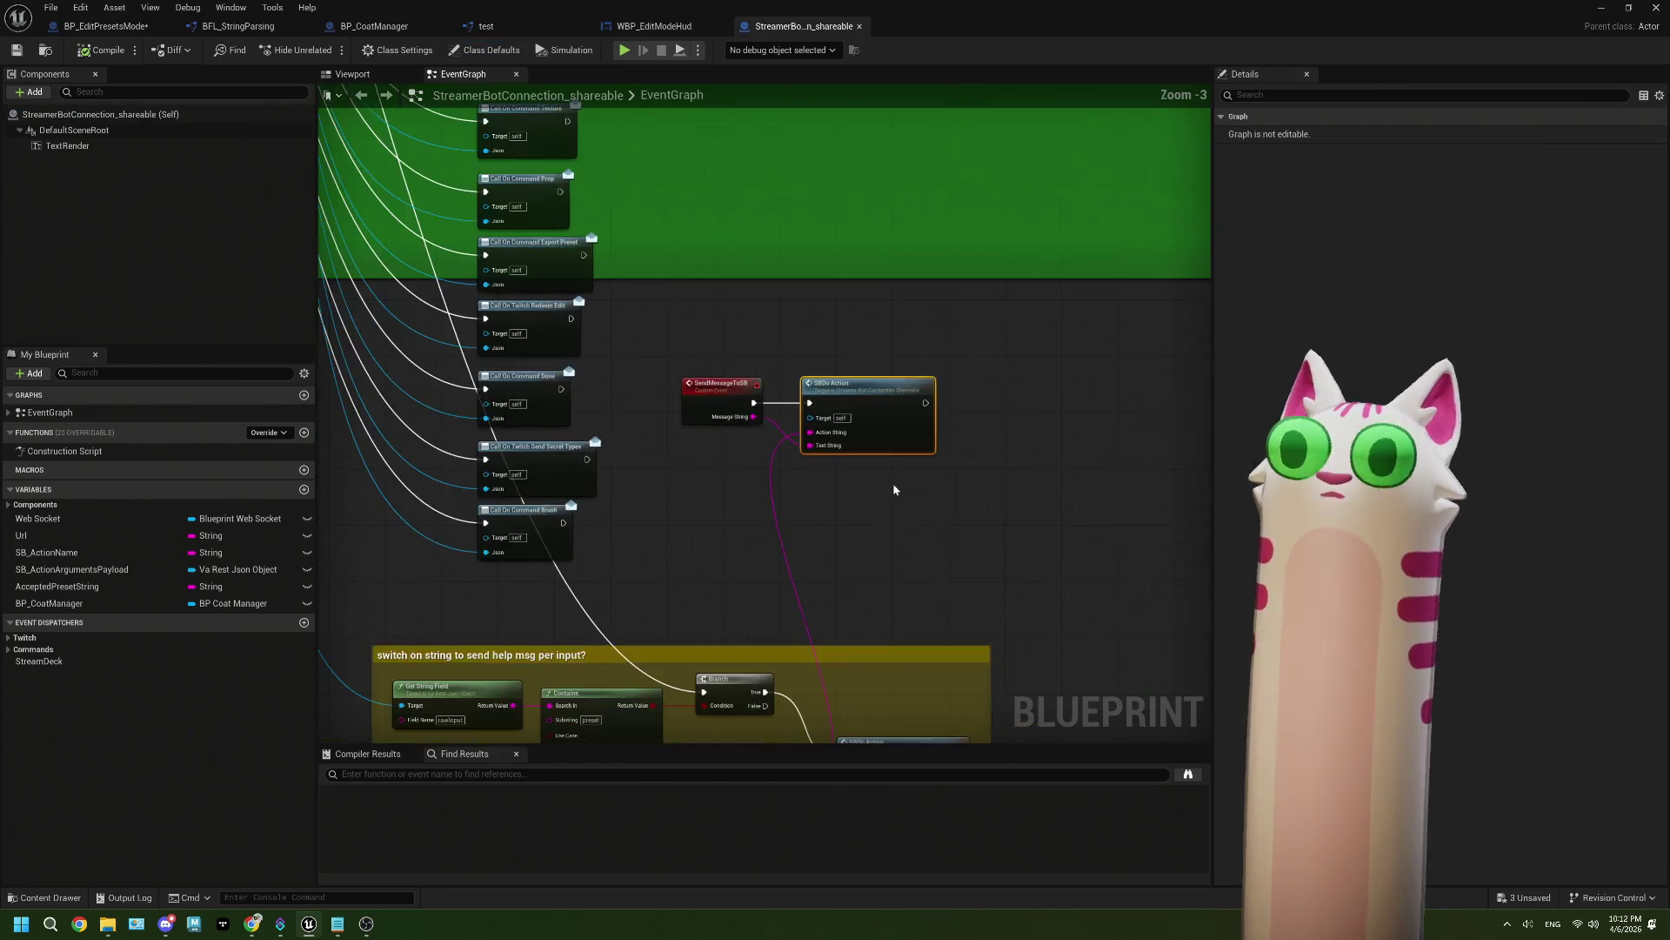
drag(840, 296, 838, 286)
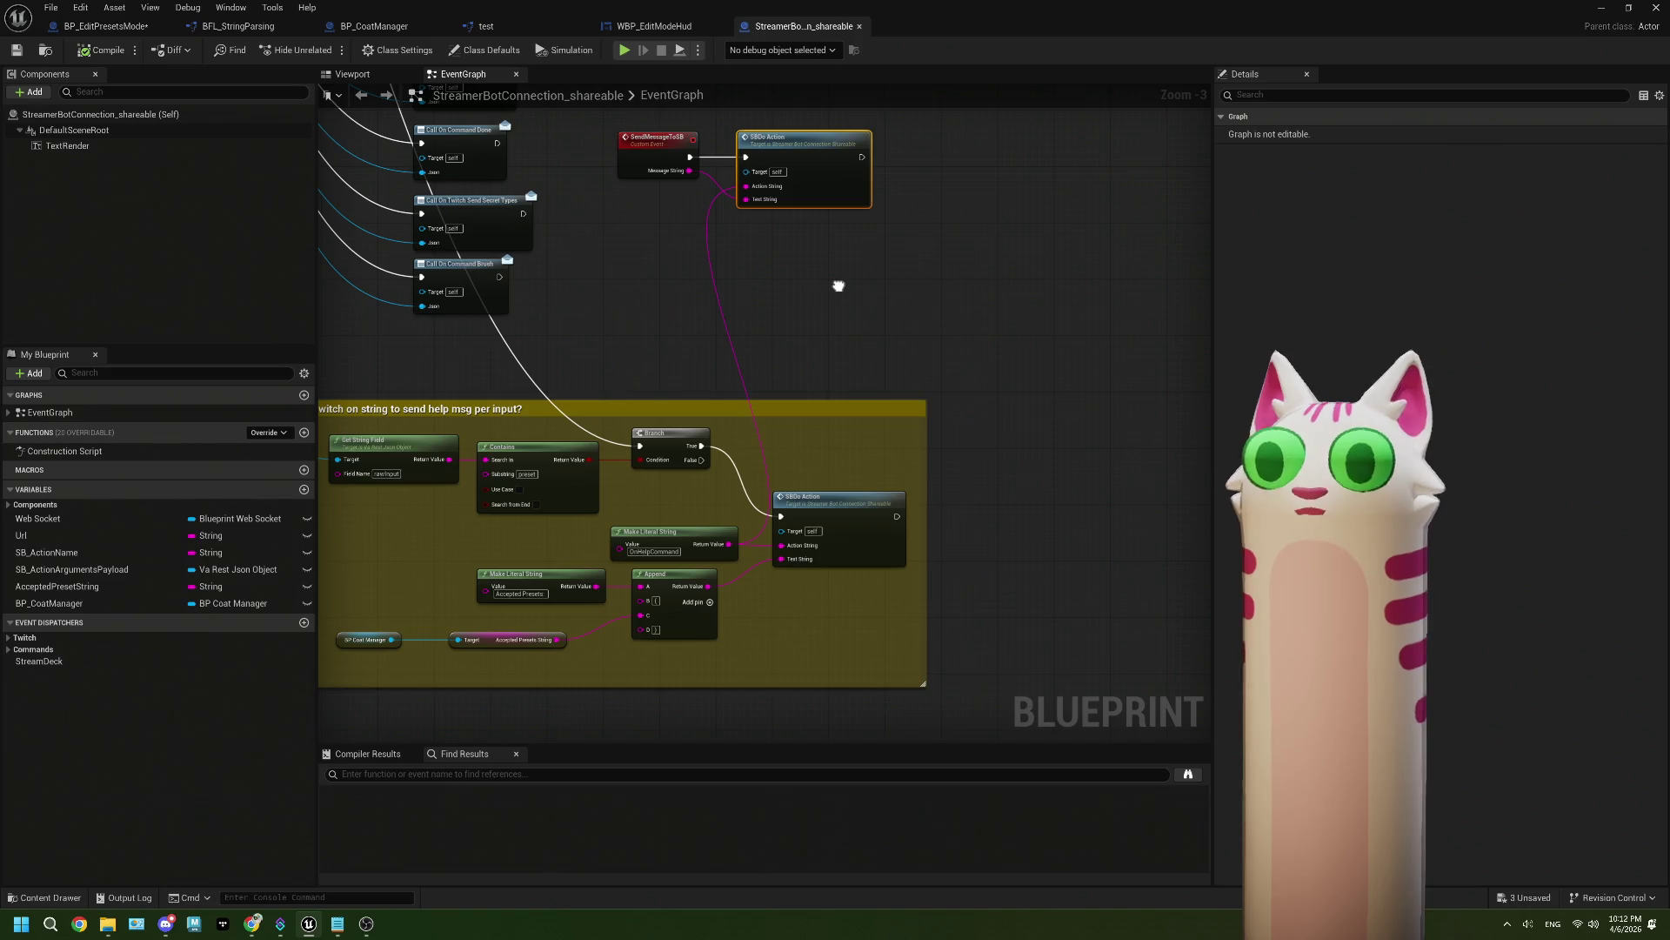
scroll(838, 286, up, 2)
drag(684, 204, 894, 367)
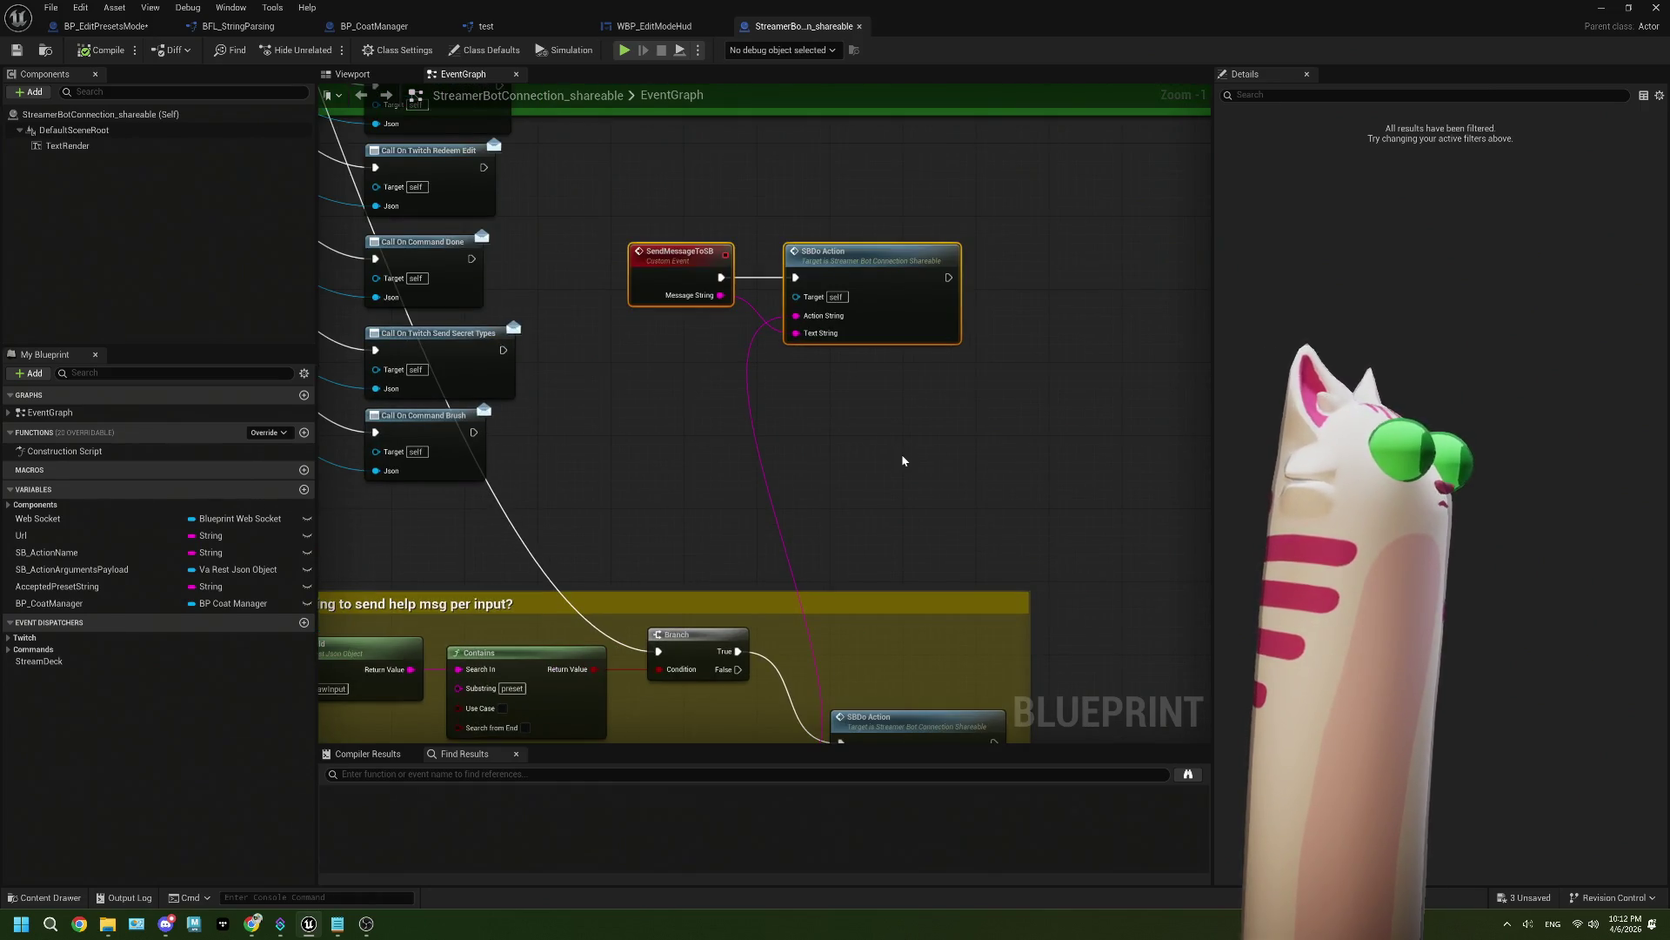
drag(880, 439, 902, 484)
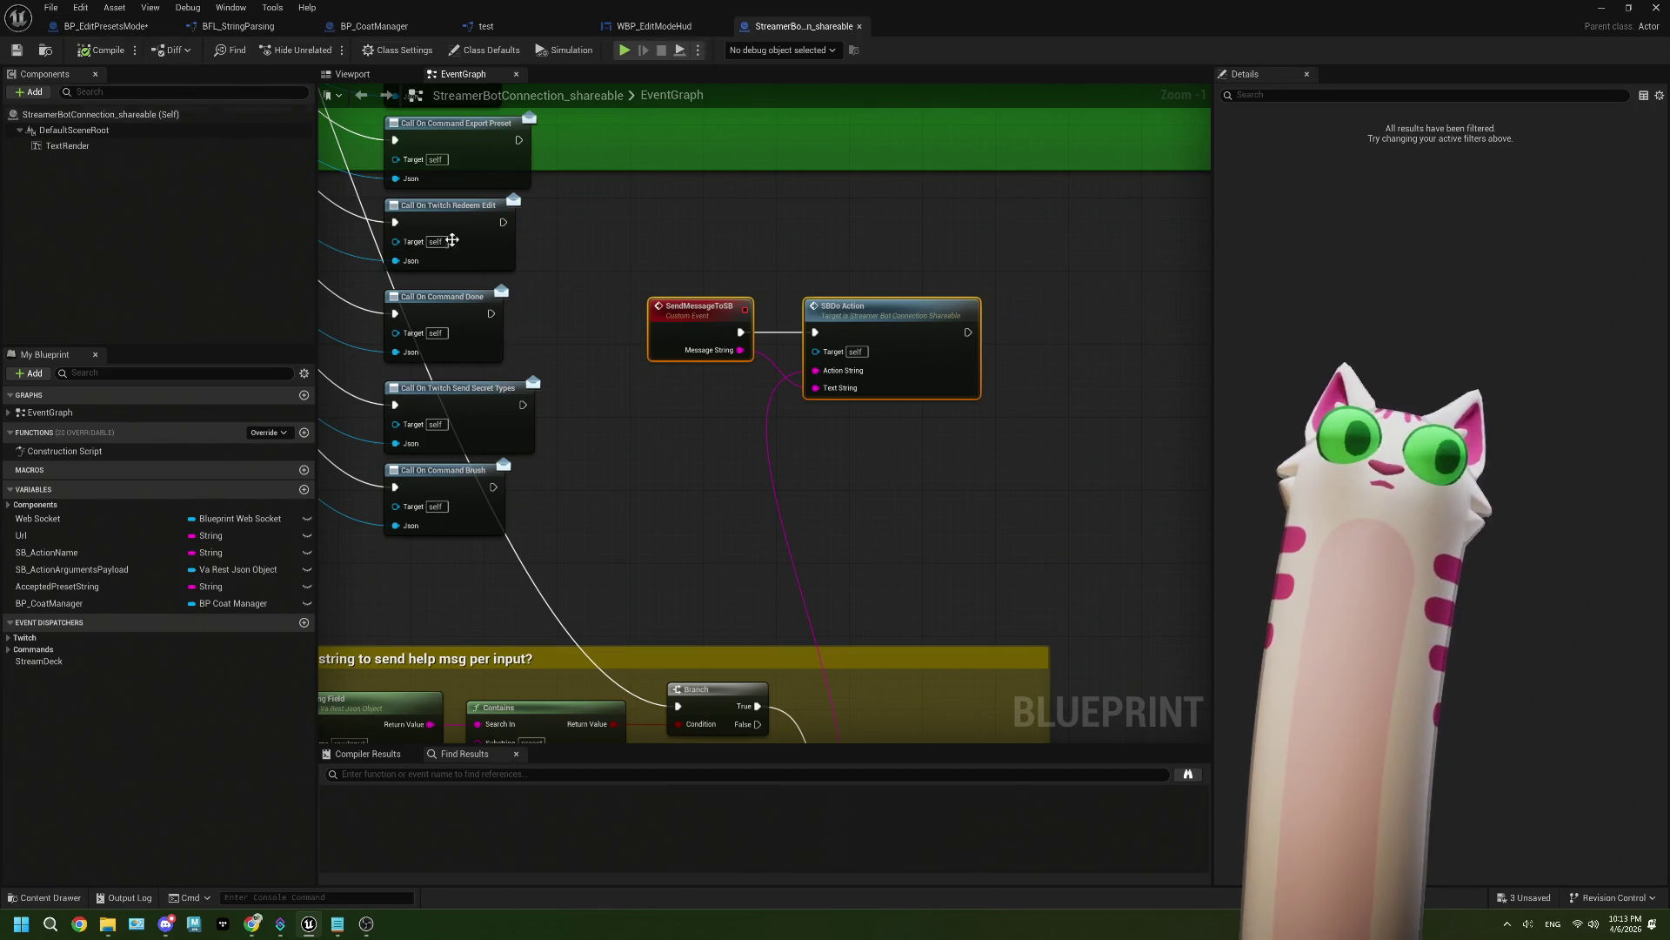
Step: Delete the SBDo Action node in BP_EditPresetsMode
click(104, 27)
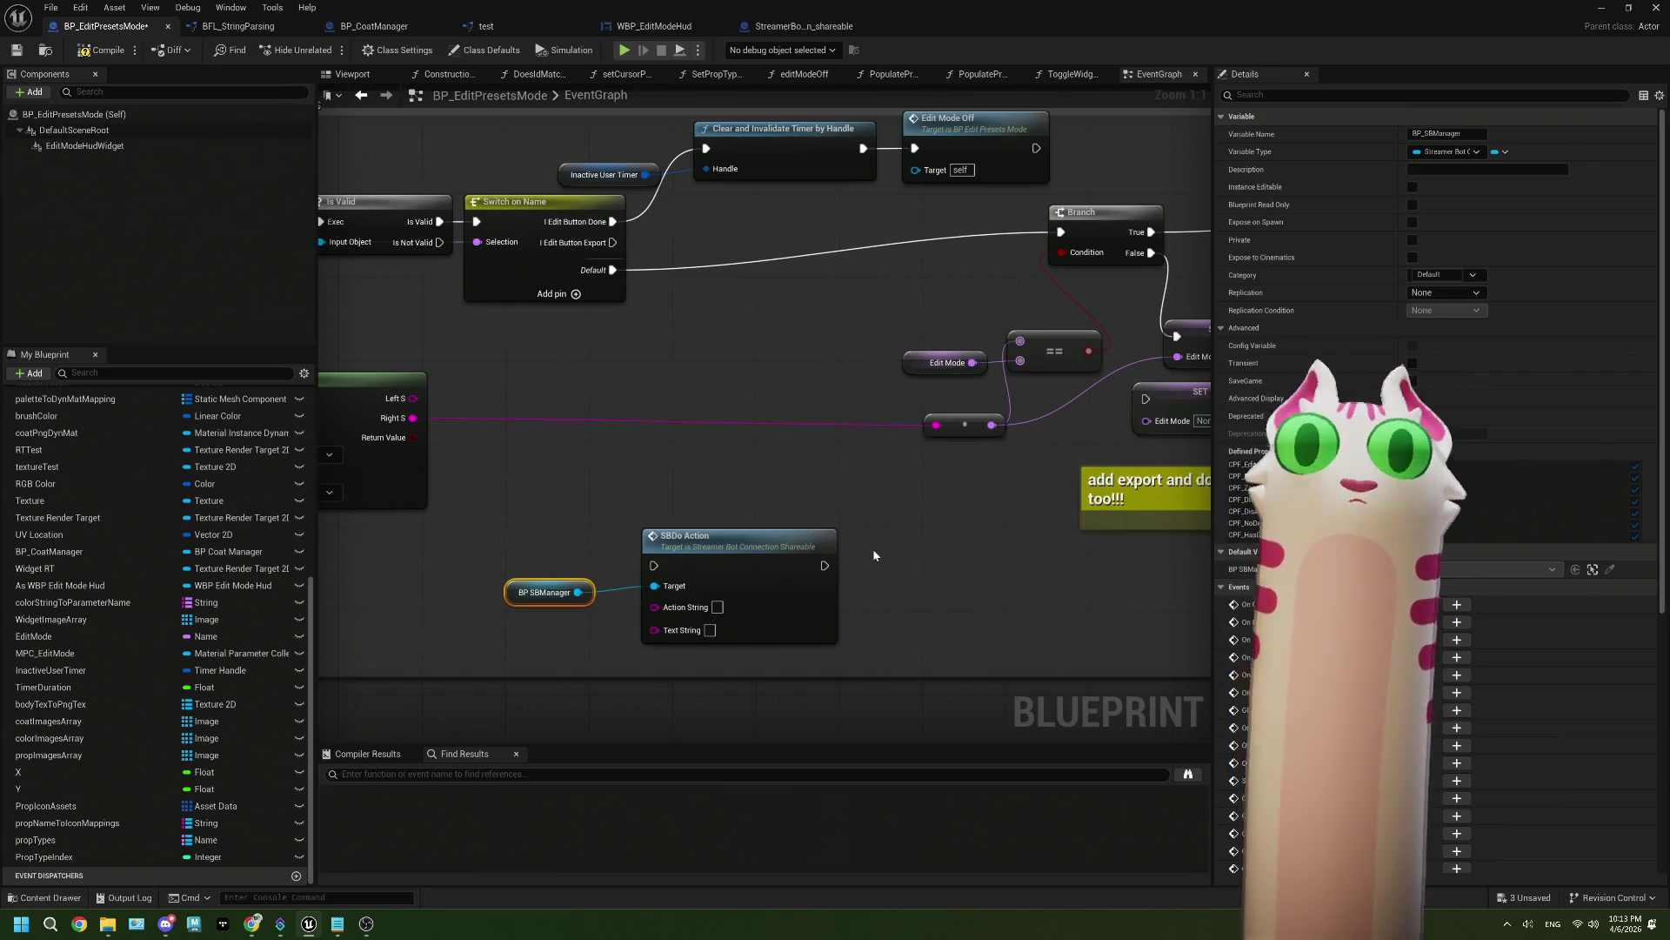
click(723, 574)
key(Delete)
Step: Add a Send Message to SB node targeting the BP SBManager reference
drag(578, 592, 641, 592)
text(send mes)
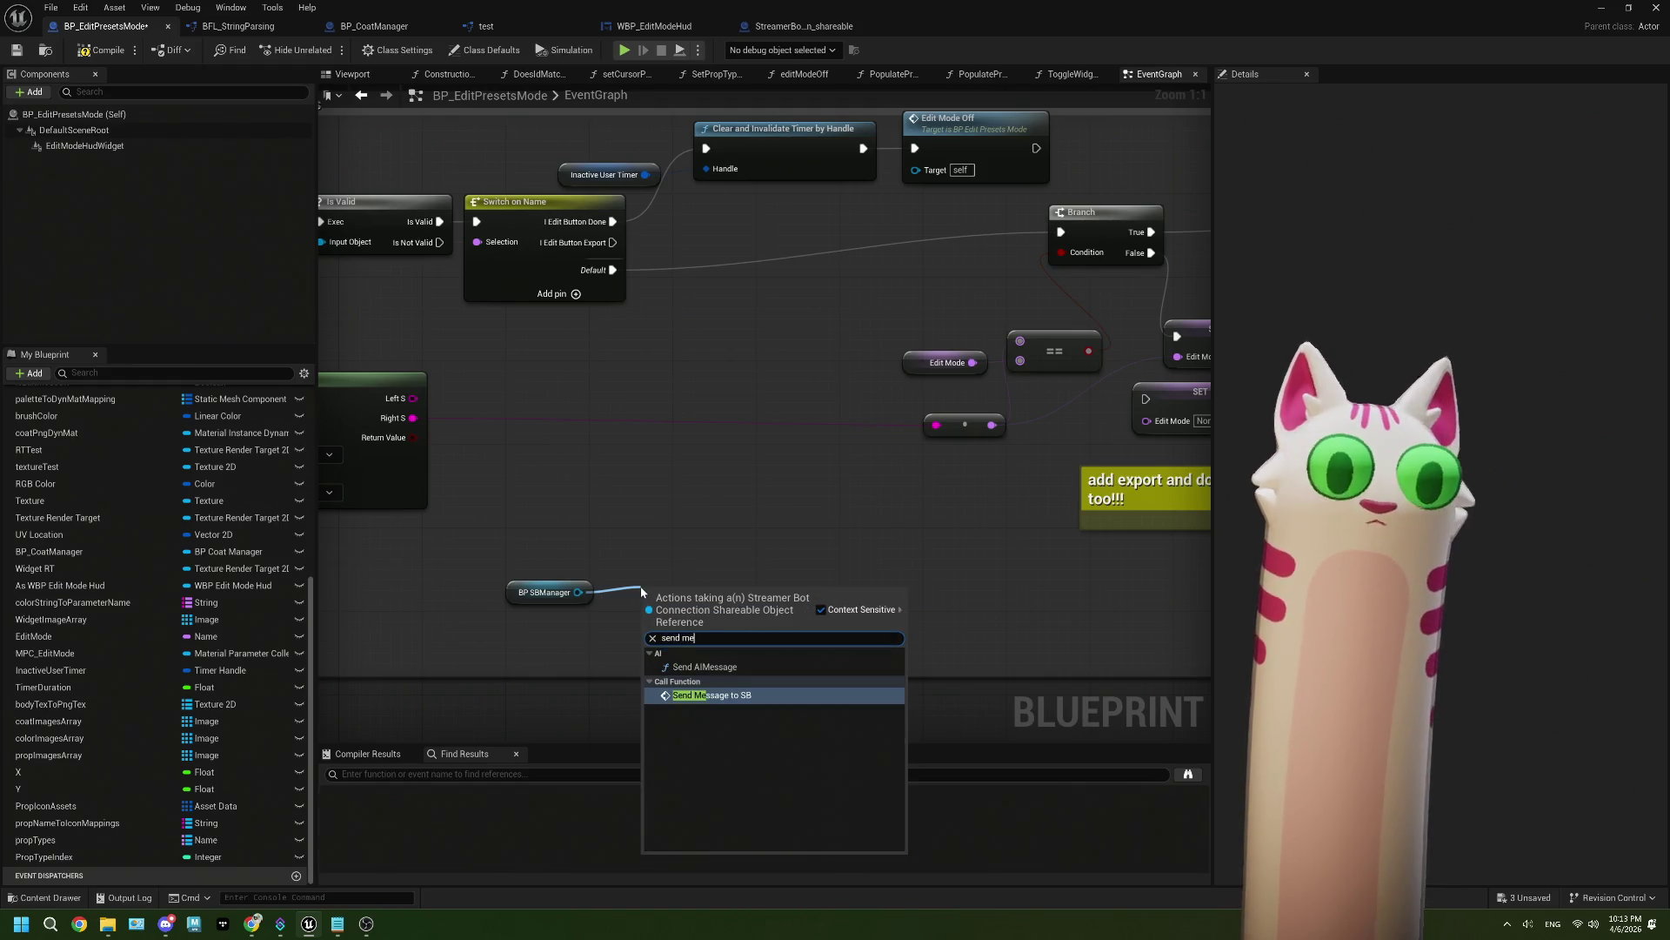
click(696, 694)
drag(675, 611, 669, 550)
drag(566, 517, 652, 453)
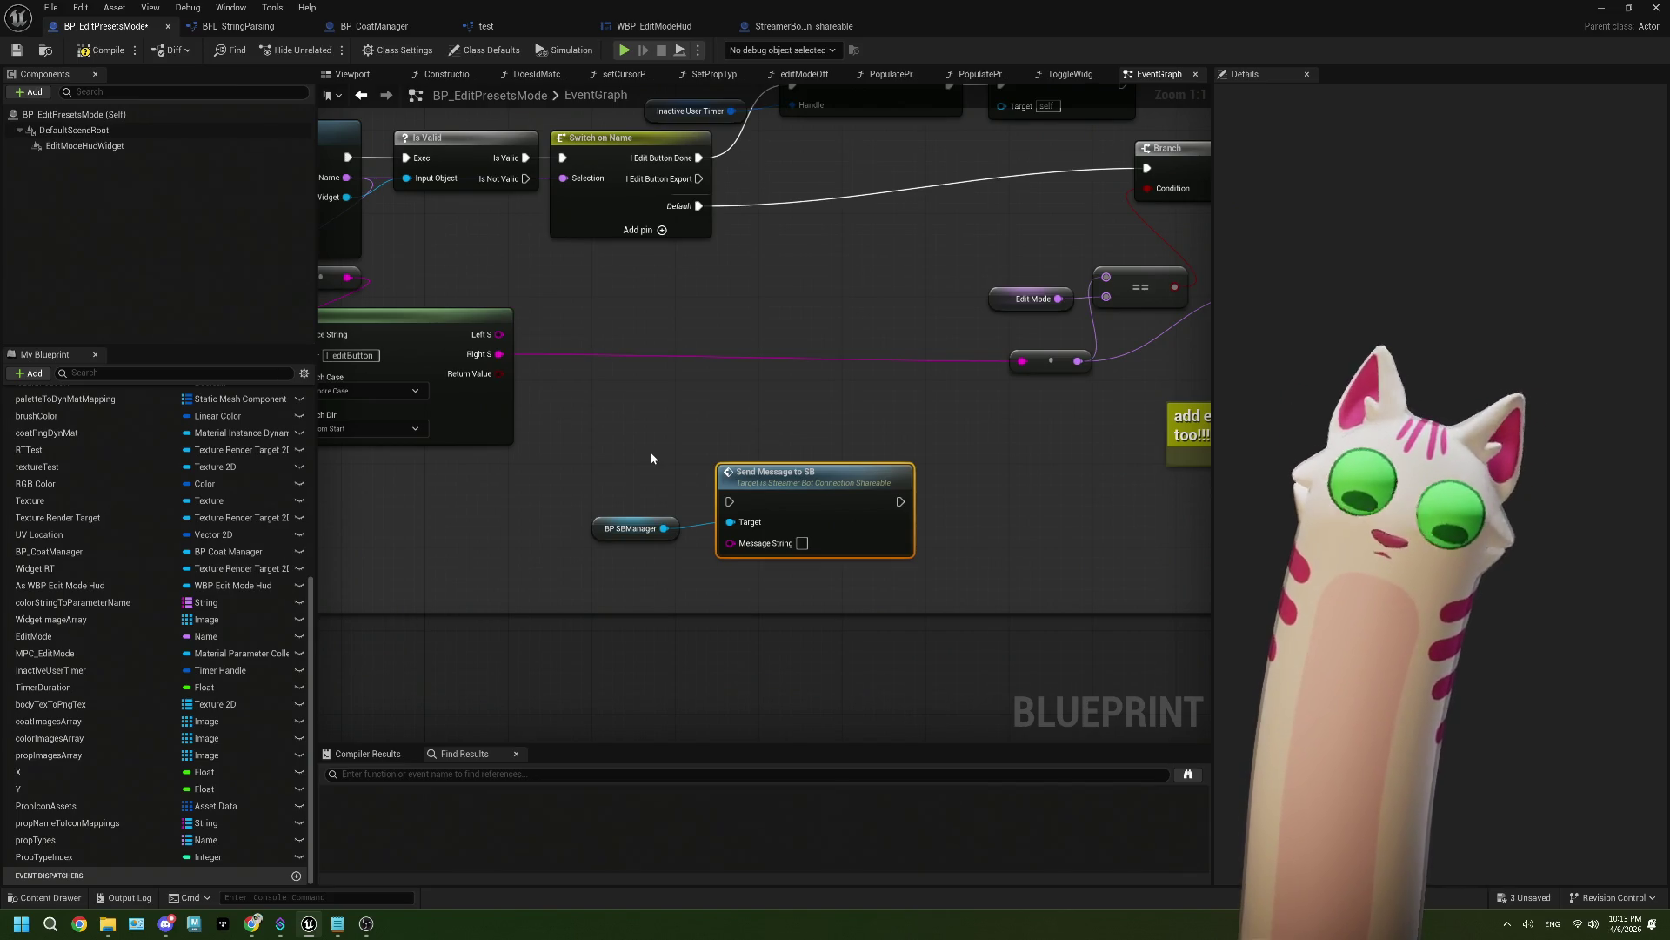
drag(800, 556, 716, 510)
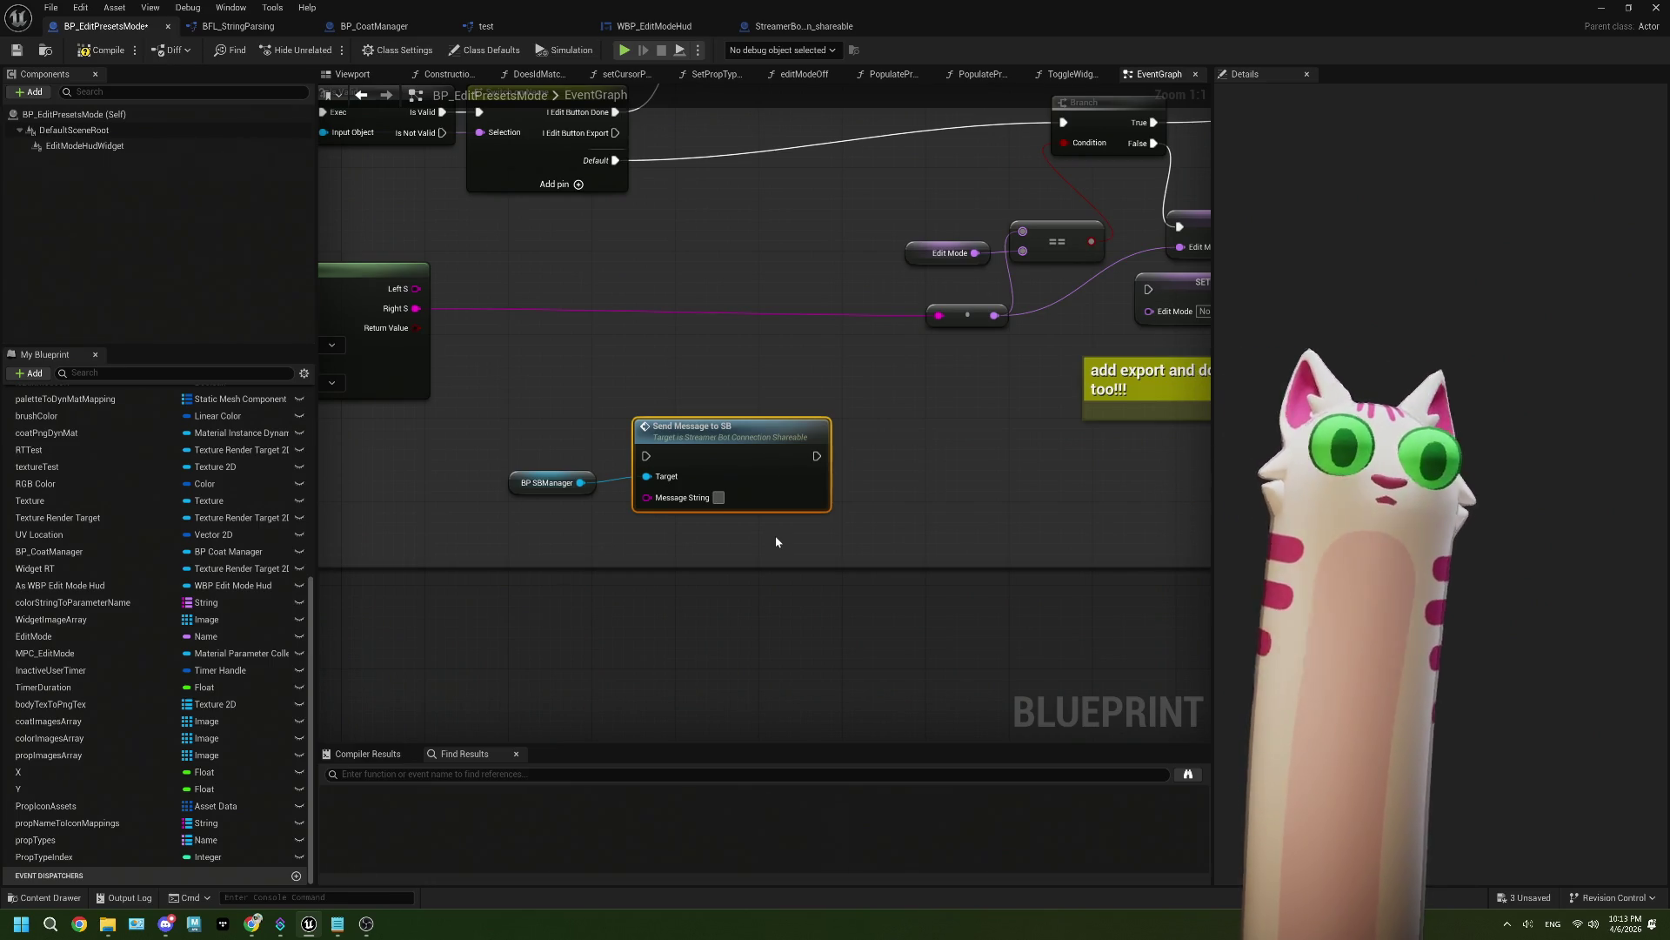
scroll(662, 444, down, 6)
scroll(676, 425, down, 3)
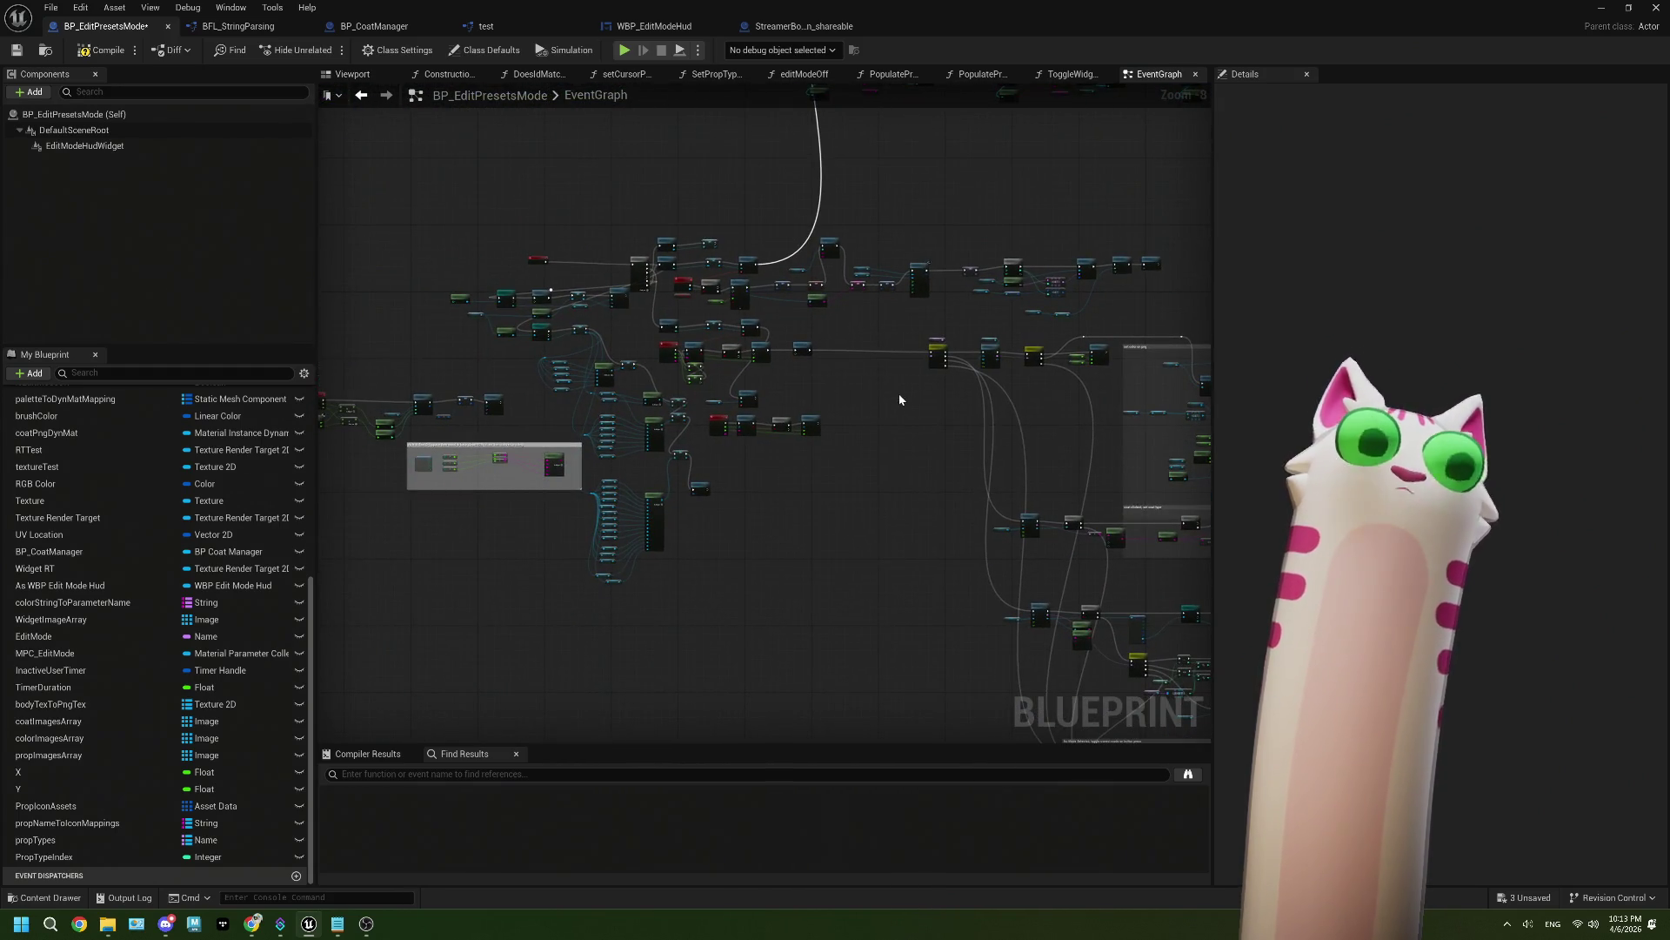
Step: Add a Get String Field node off the JSON output with Field Name 'userName'
scroll(899, 398, up, 2)
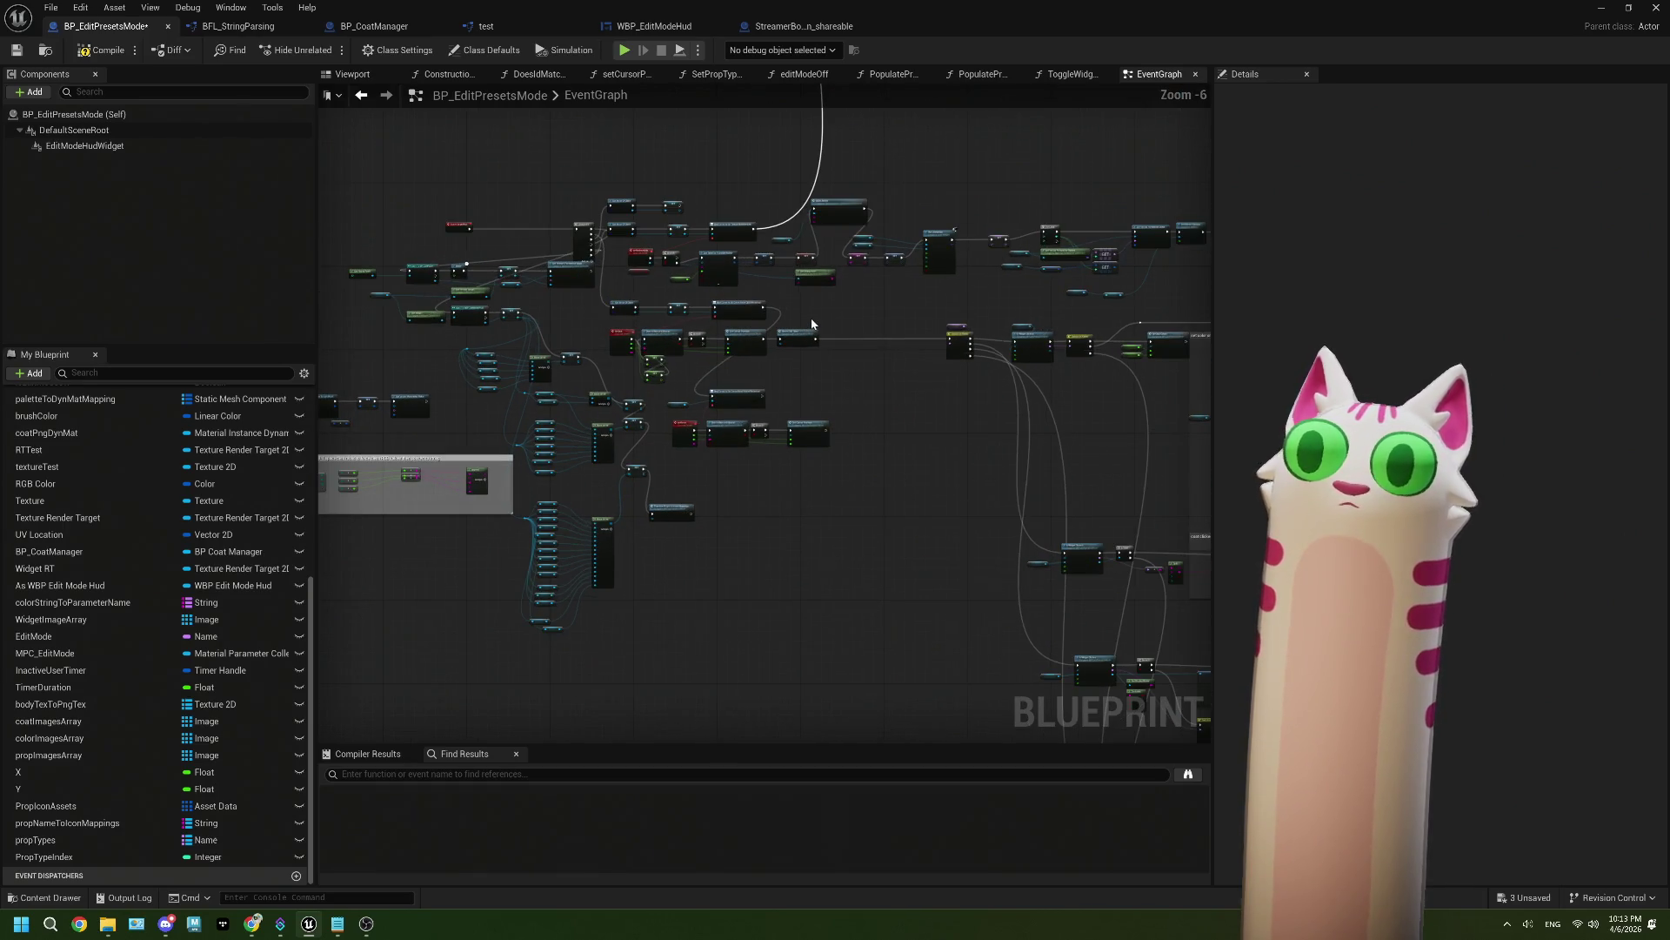
scroll(822, 330, up, 4)
mouse_move(916, 379)
mouse_down()
mouse_move(874, 362)
mouse_move(1000, 400)
mouse_up()
click(873, 346)
drag(739, 408, 831, 376)
text(s)
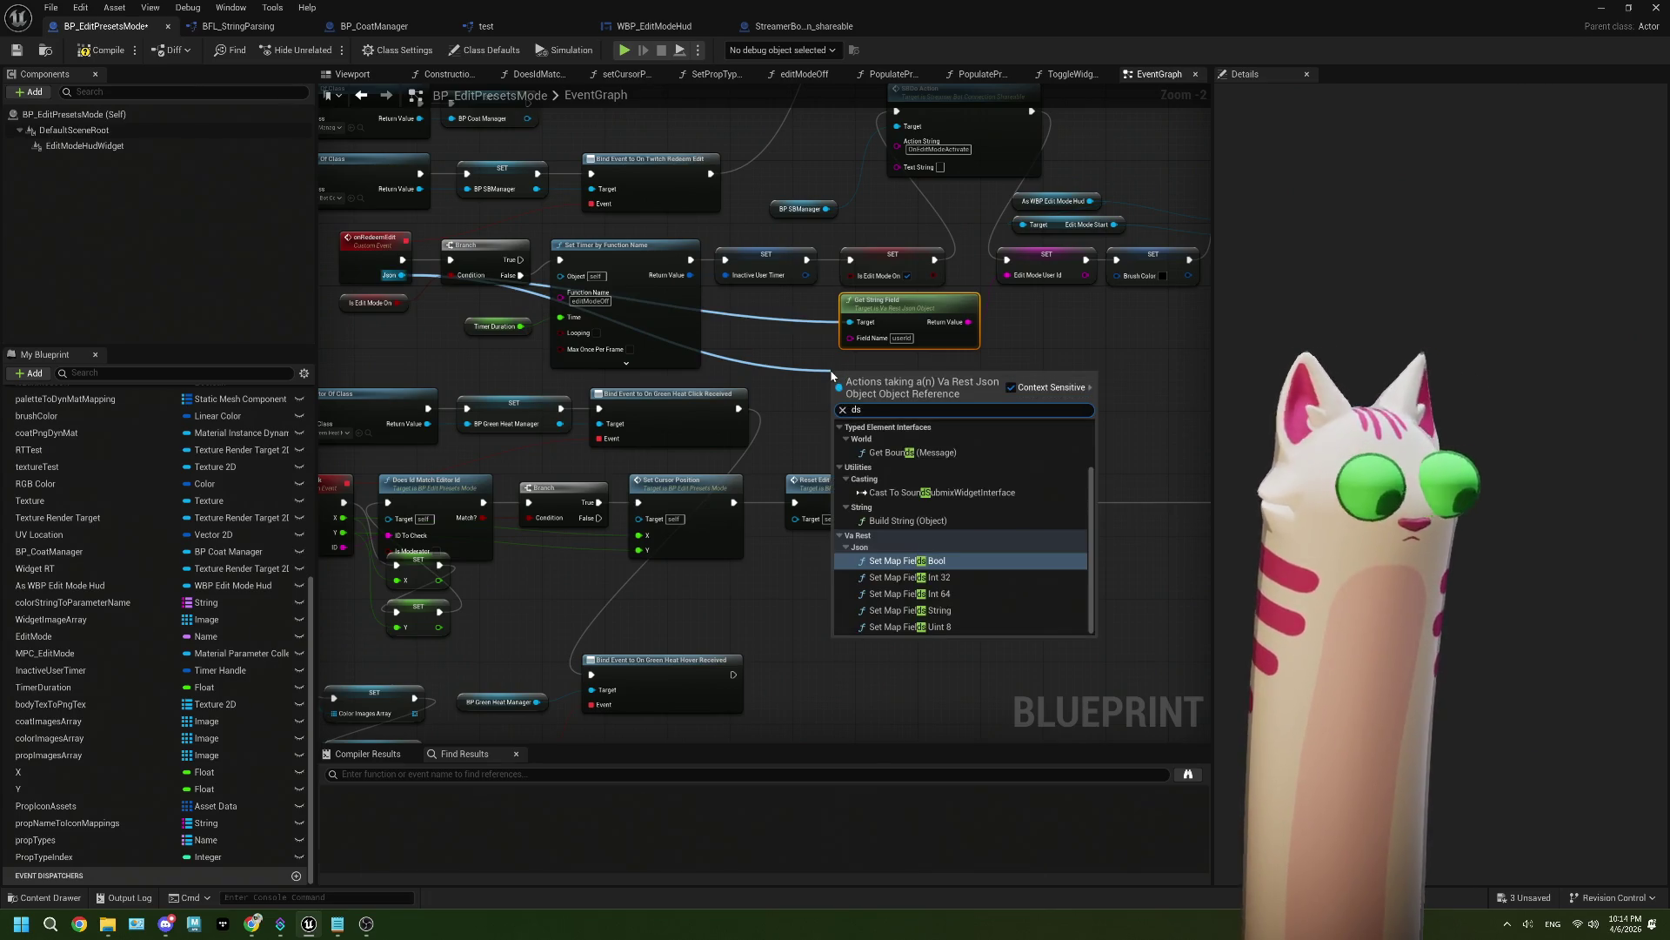
text(tring)
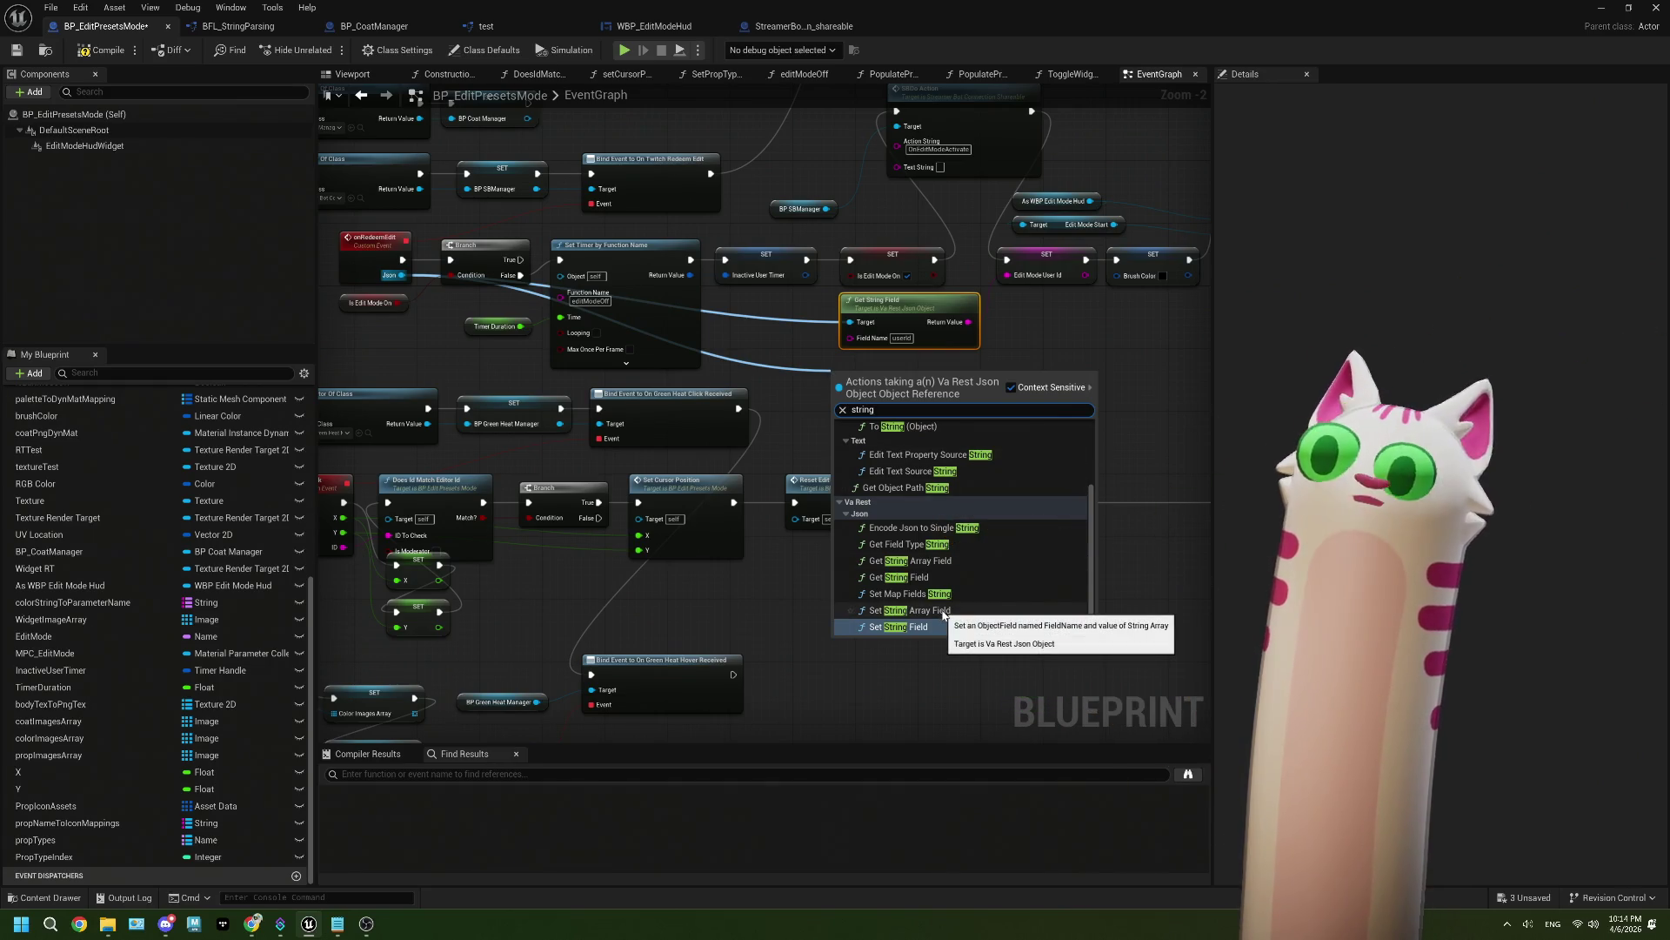
click(905, 578)
scroll(892, 399, up, 2)
click(872, 409)
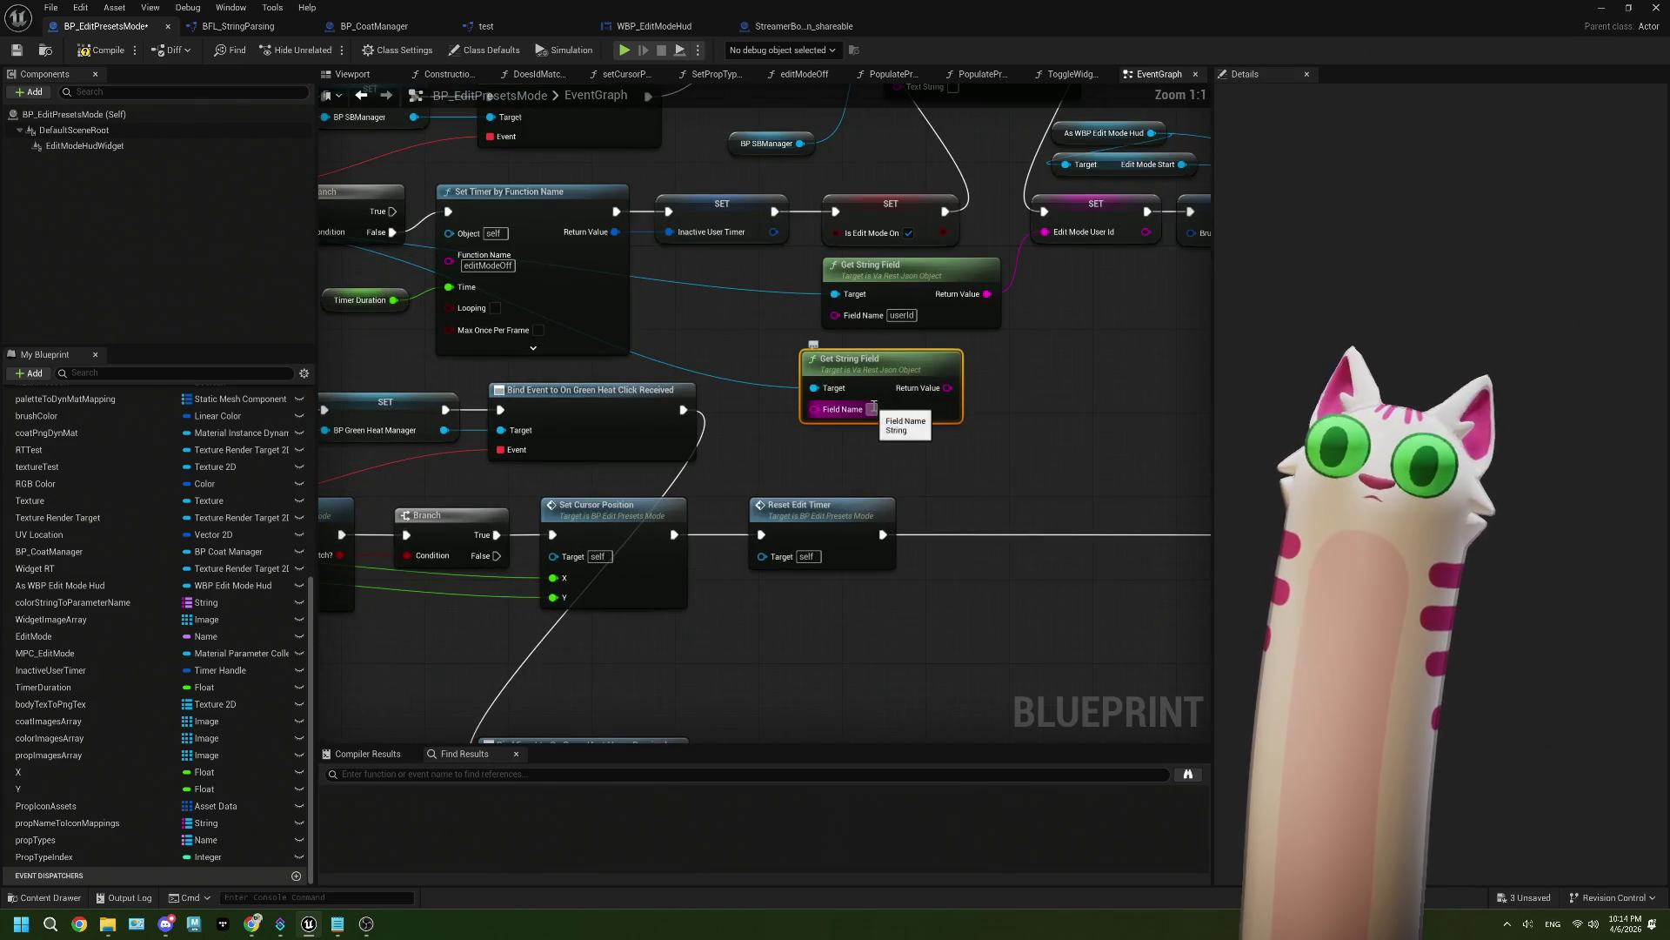
text(userName)
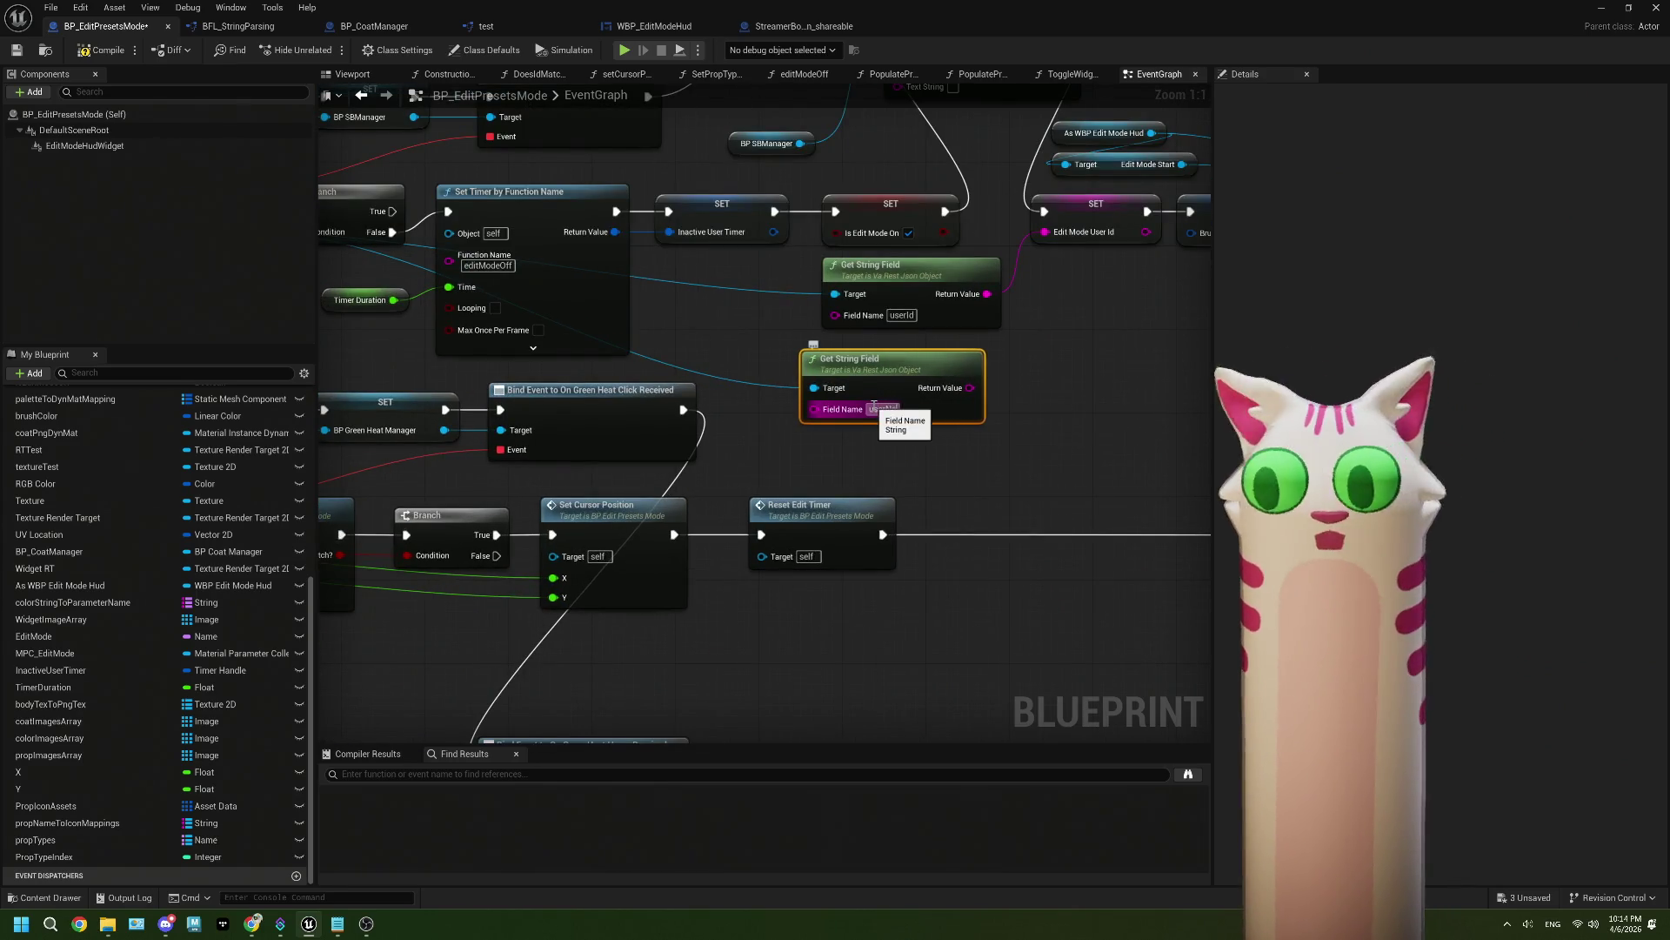
key(Return)
click(957, 462)
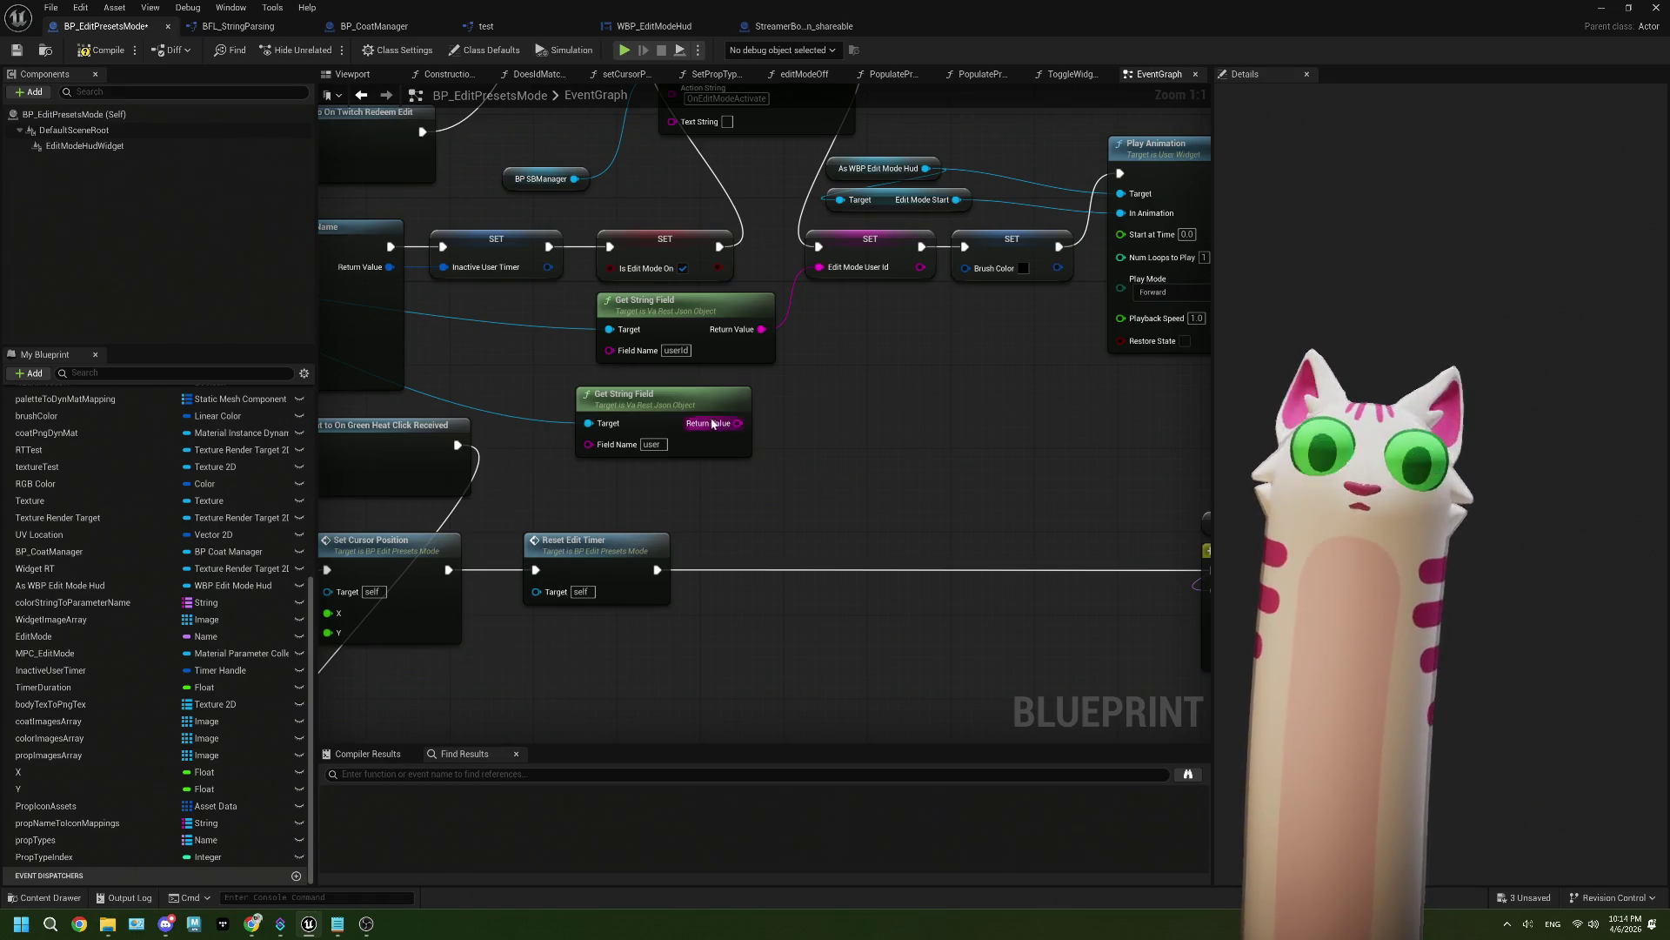
Step: Promote the user field output to a new Edit Mode User variable and hook its setter into the flow
mouse_move(712, 423)
mouse_down()
mouse_move(730, 411)
mouse_move(610, 438)
mouse_move(635, 440)
mouse_move(612, 429)
mouse_up()
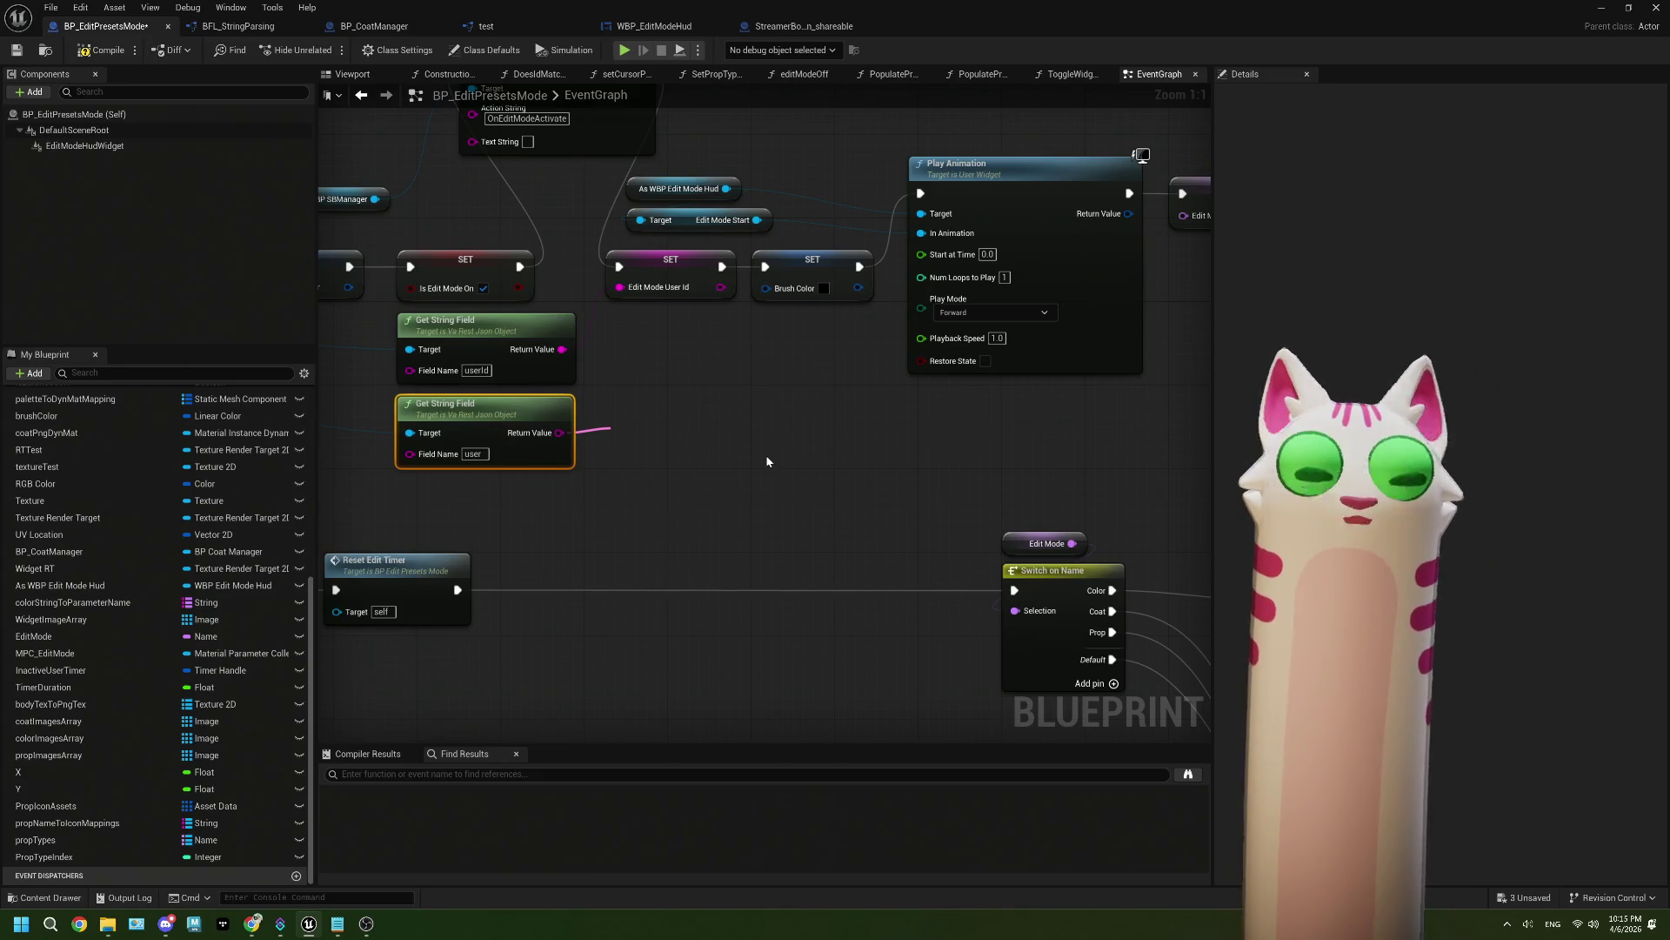
click(772, 458)
text(Edit Mode User)
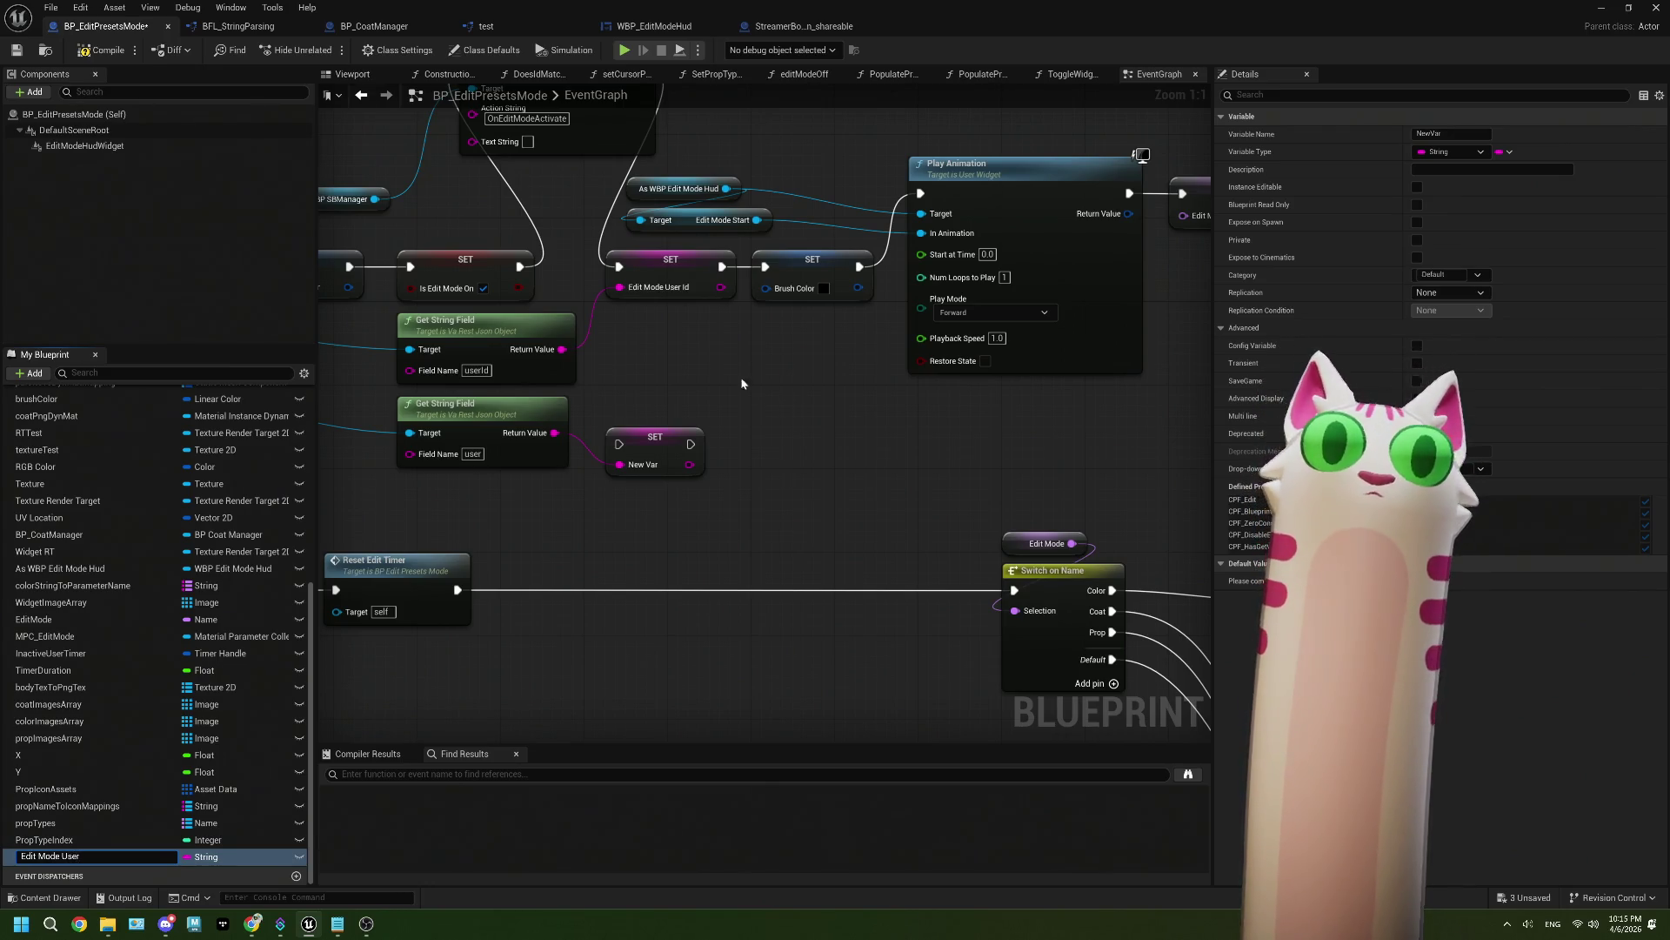
key(Return)
drag(722, 267, 619, 444)
Step: Start typing the 'give your preset a name' message into the Append node's B pin
click(675, 445)
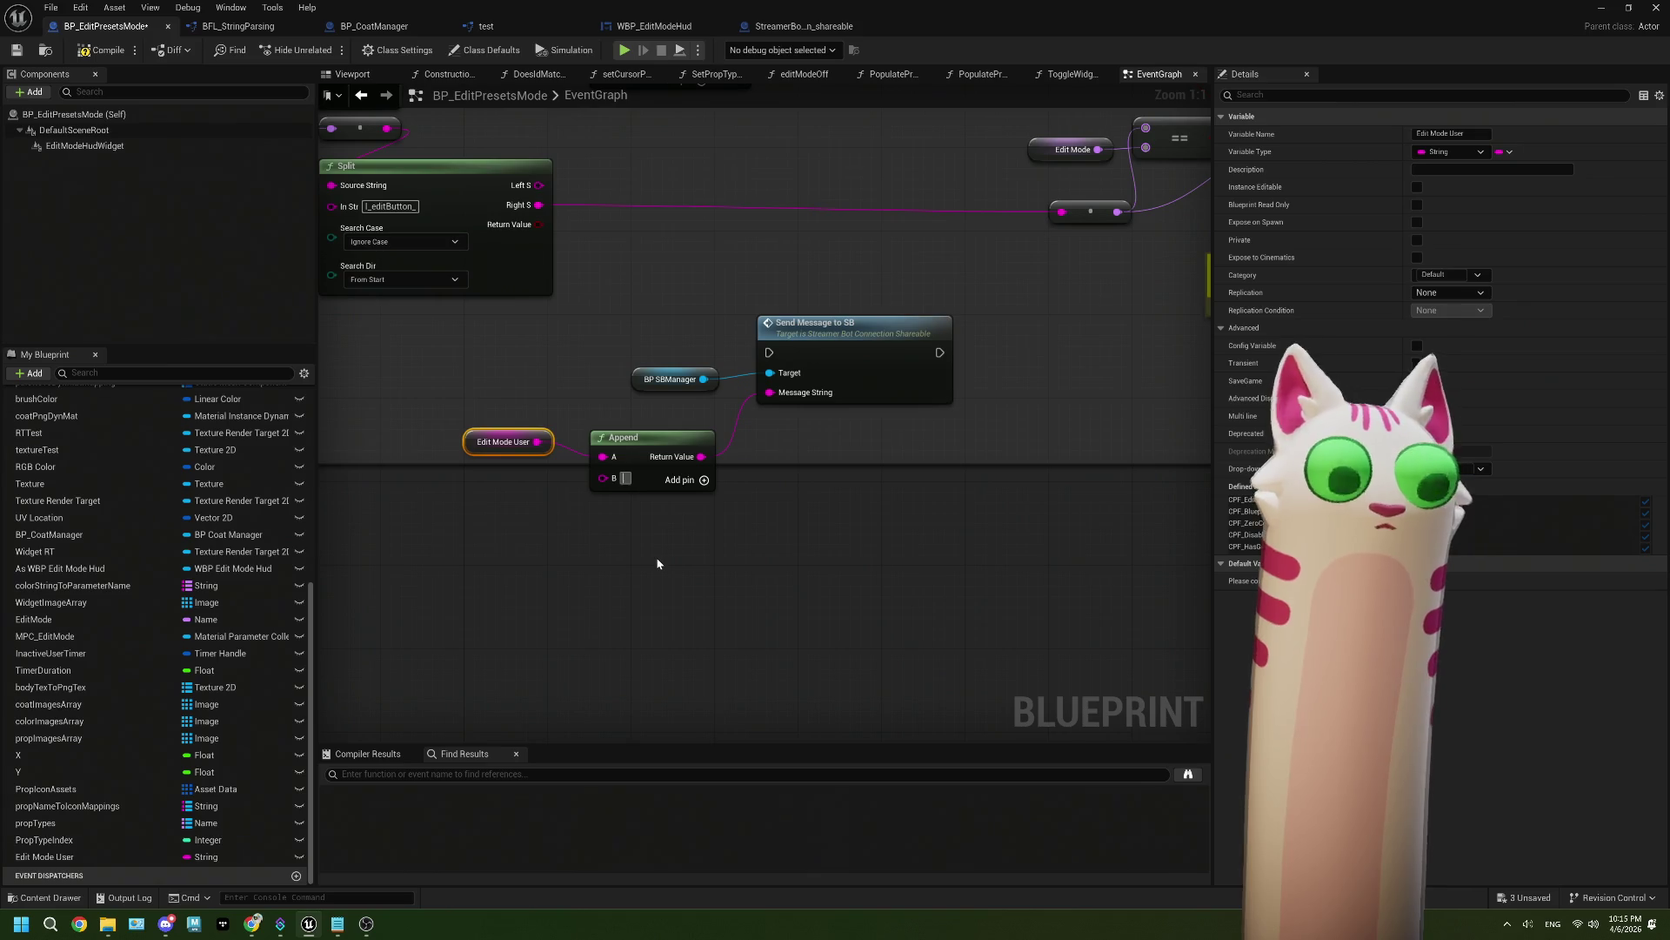
text(g)
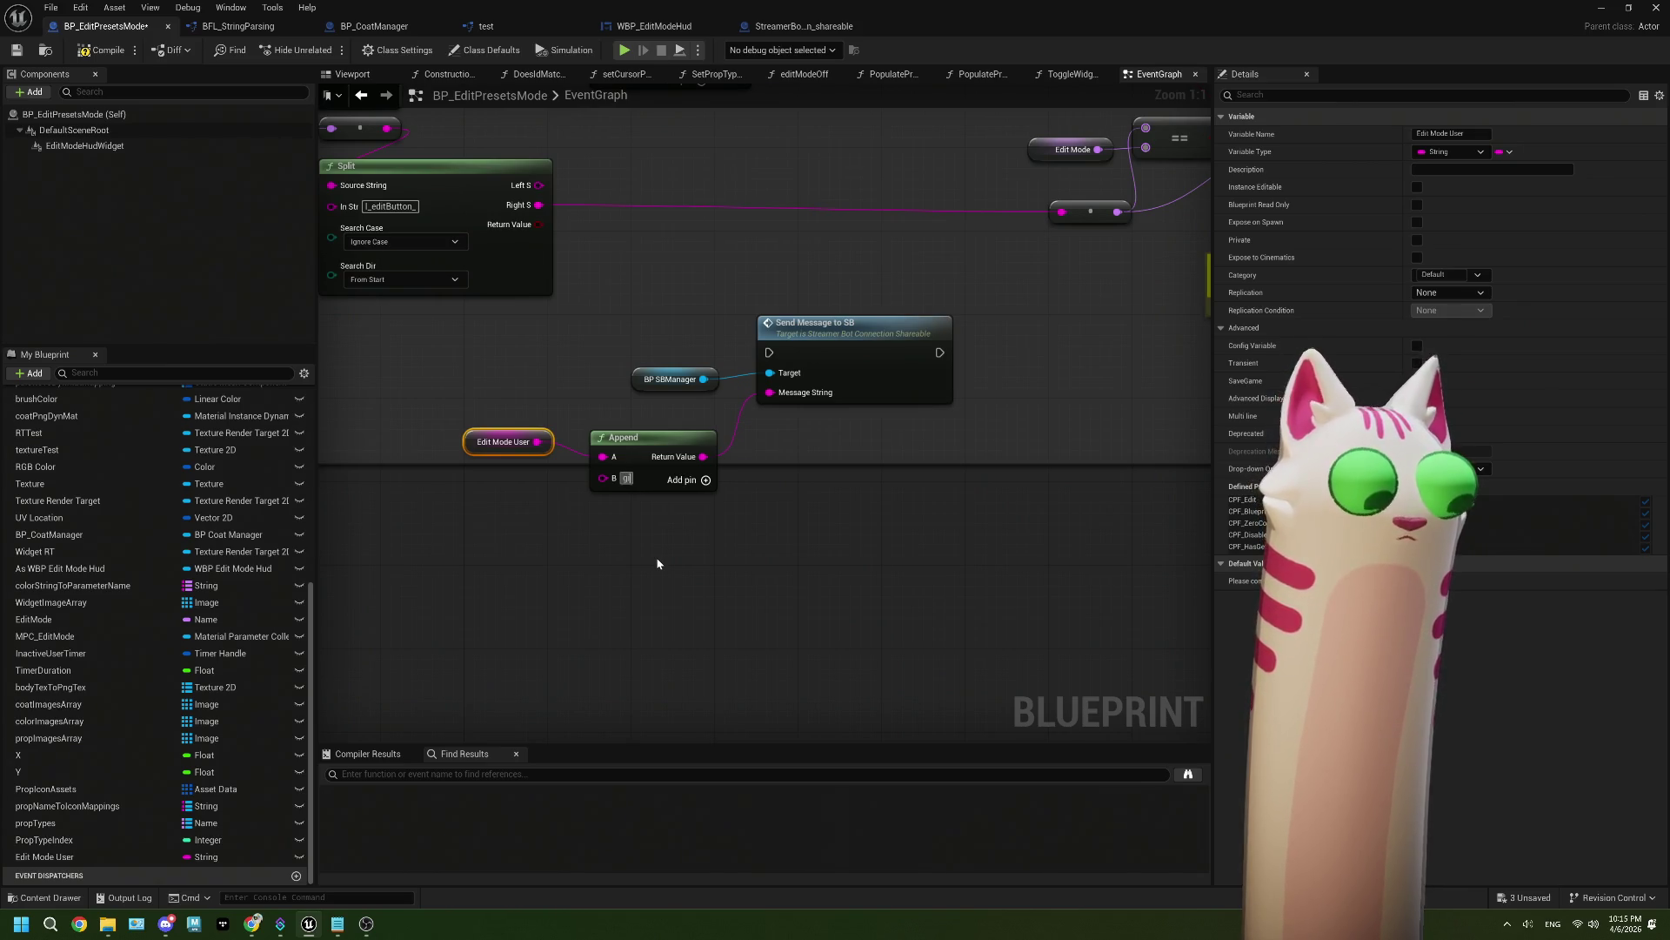
text(ive your)
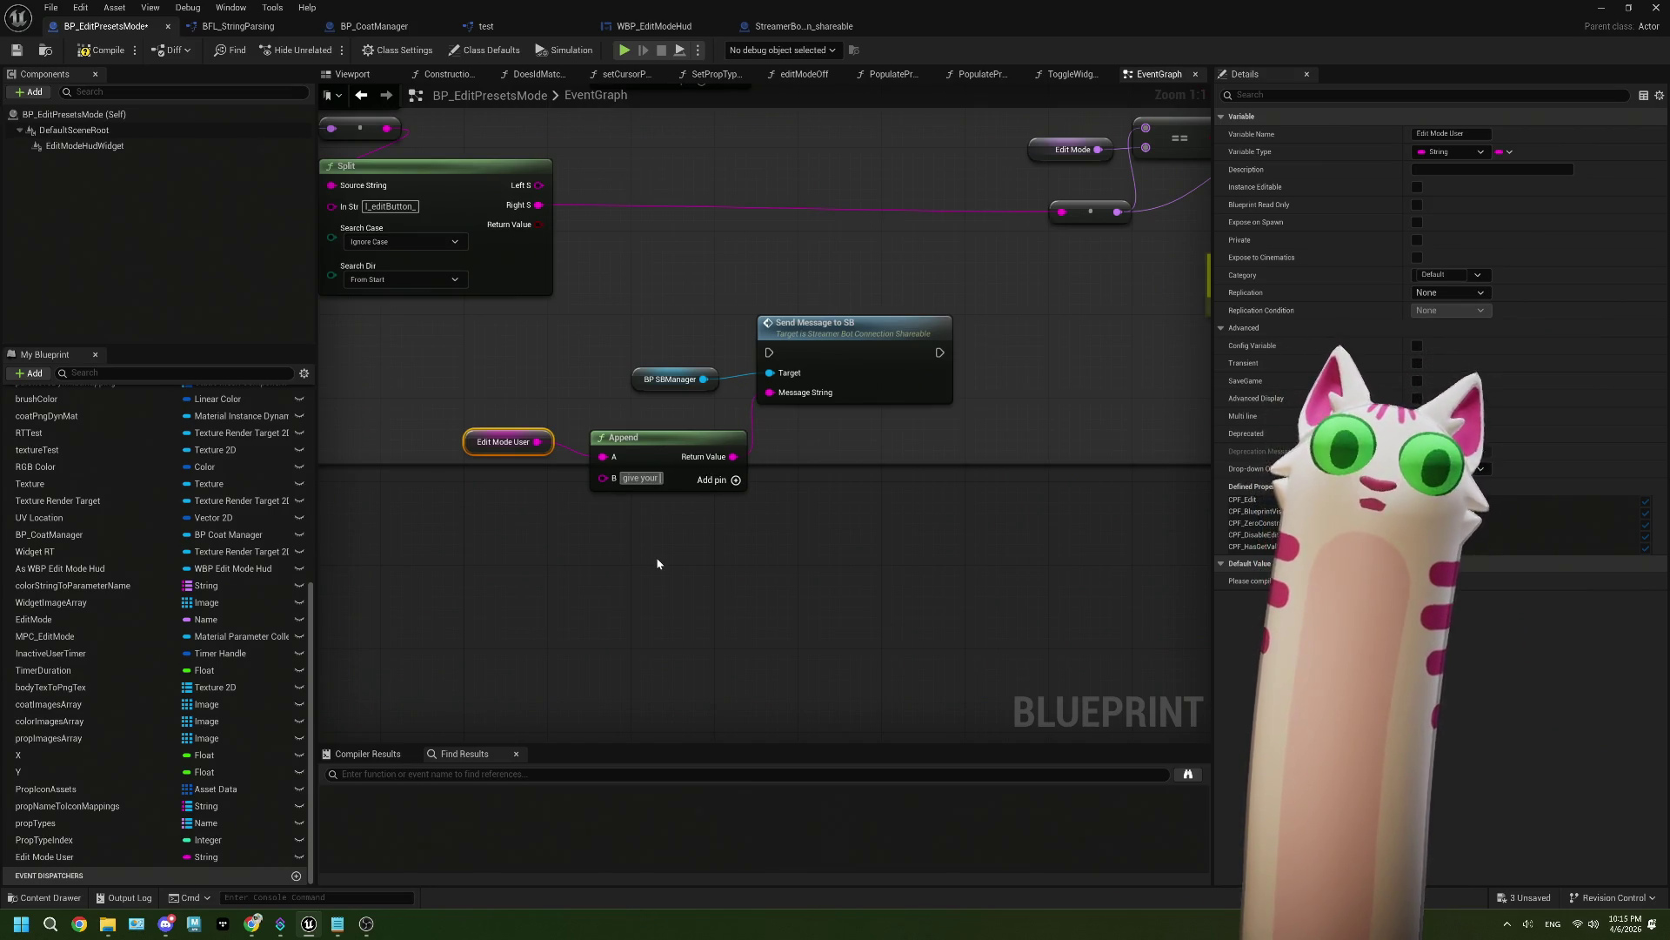
key(BackSpace)
key(BackSpace)
key(BackSpace)
key(BackSpace)
key(BackSpace)
key(BackSpace)
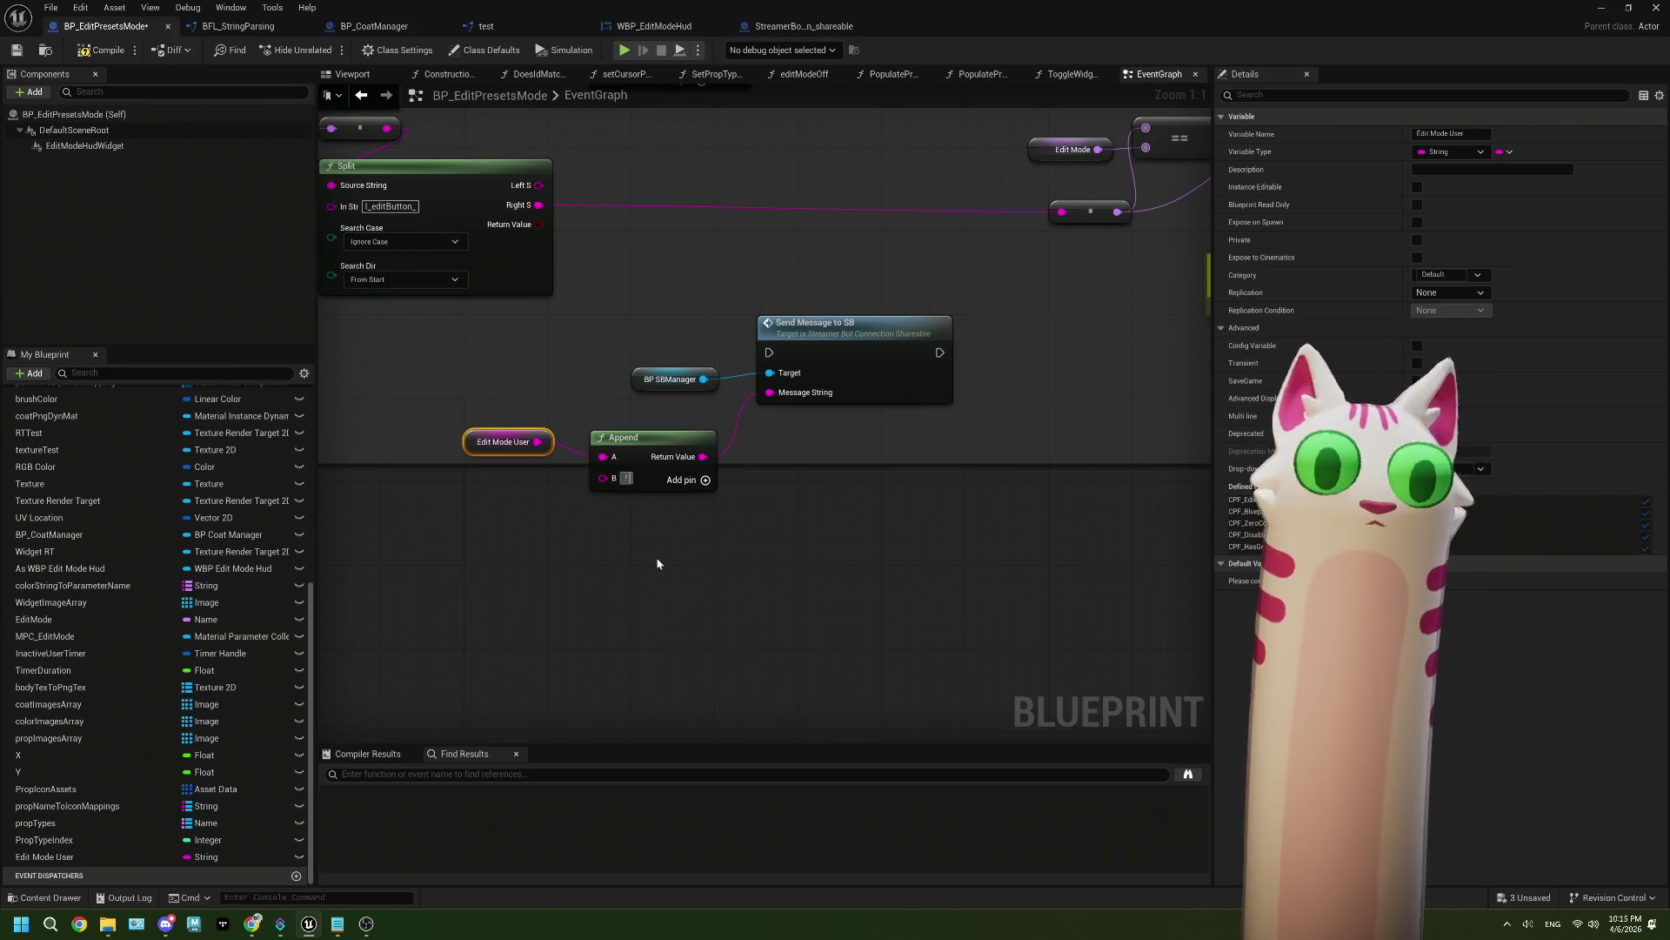
text(I give you)
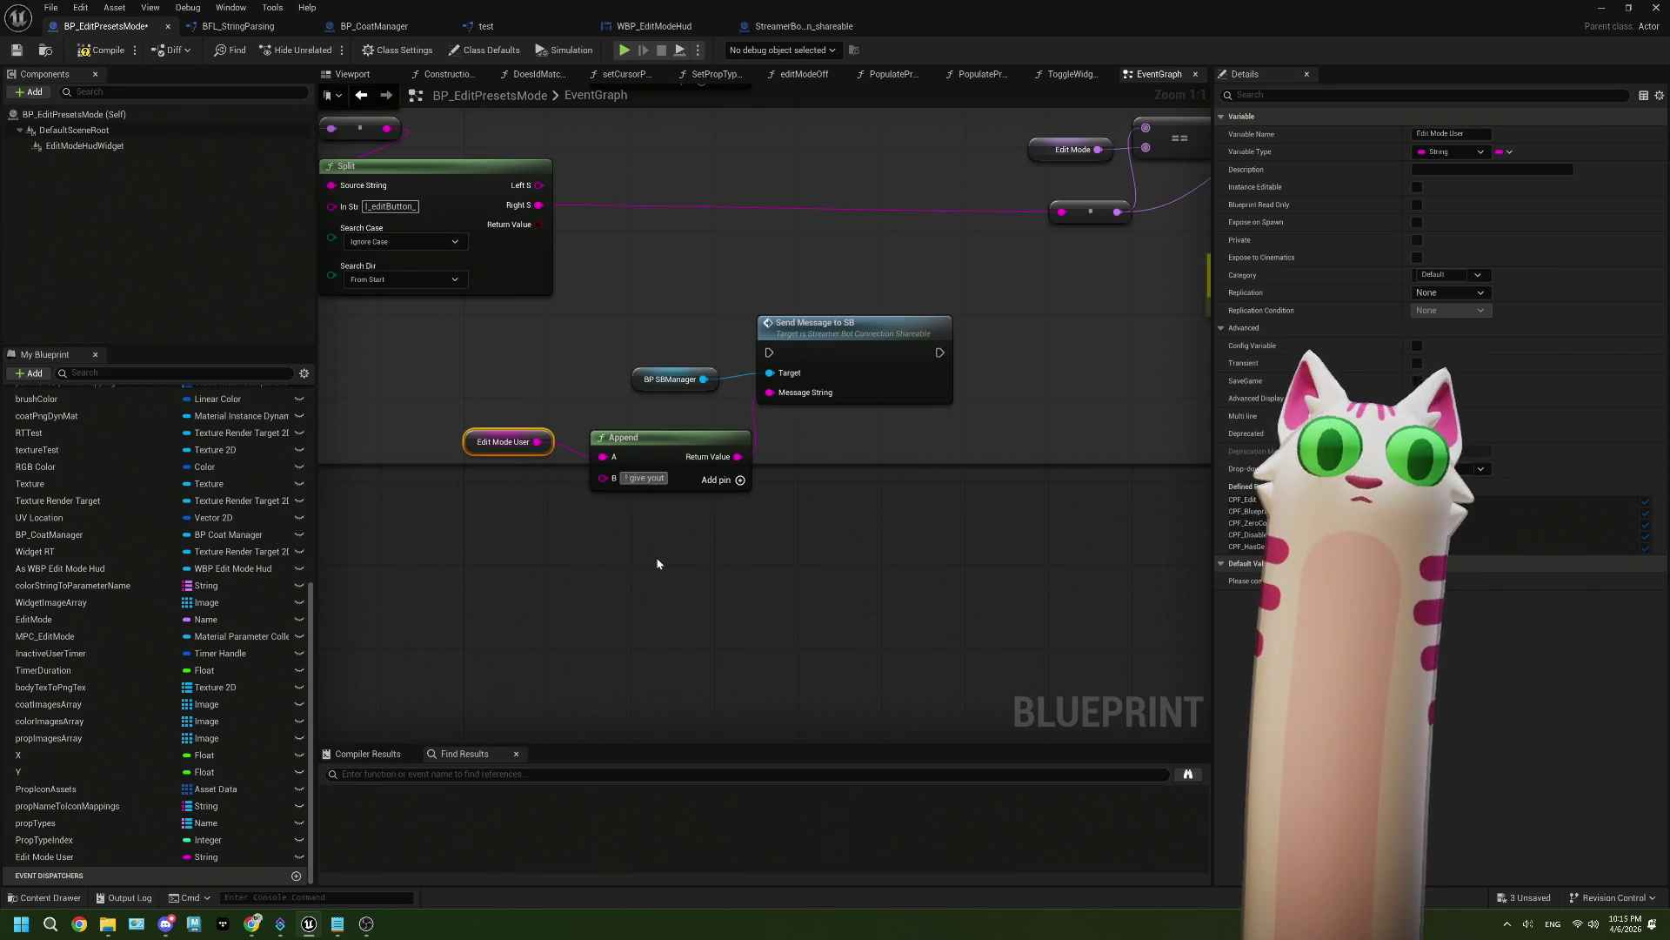
text(r)
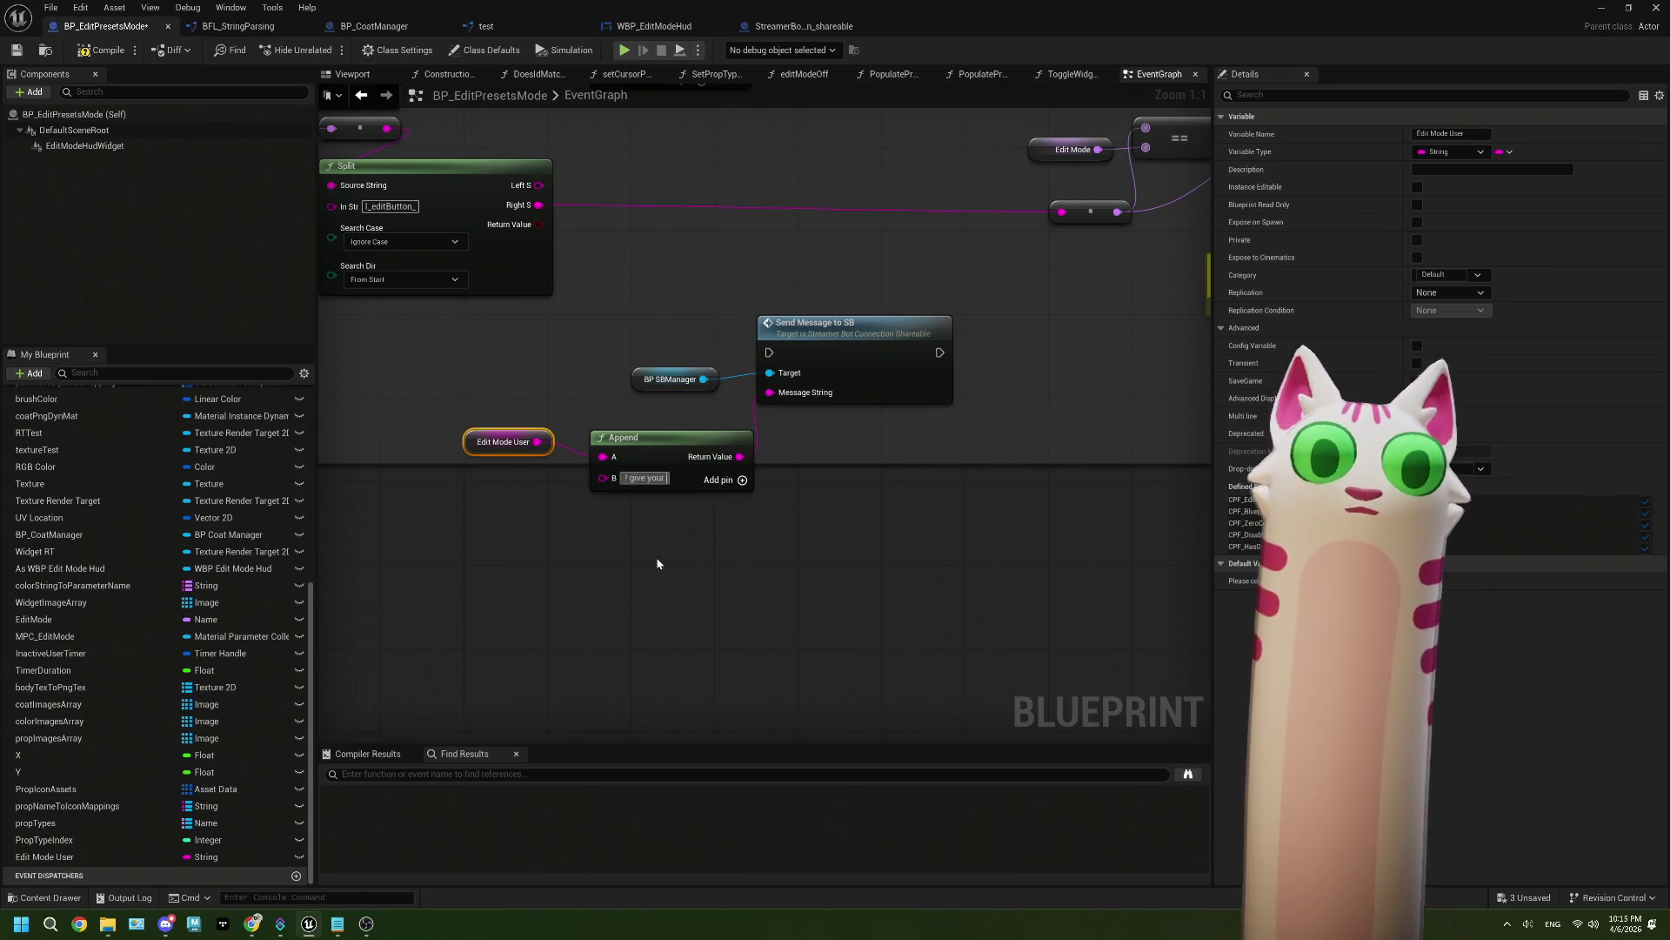
text( preset a name using)
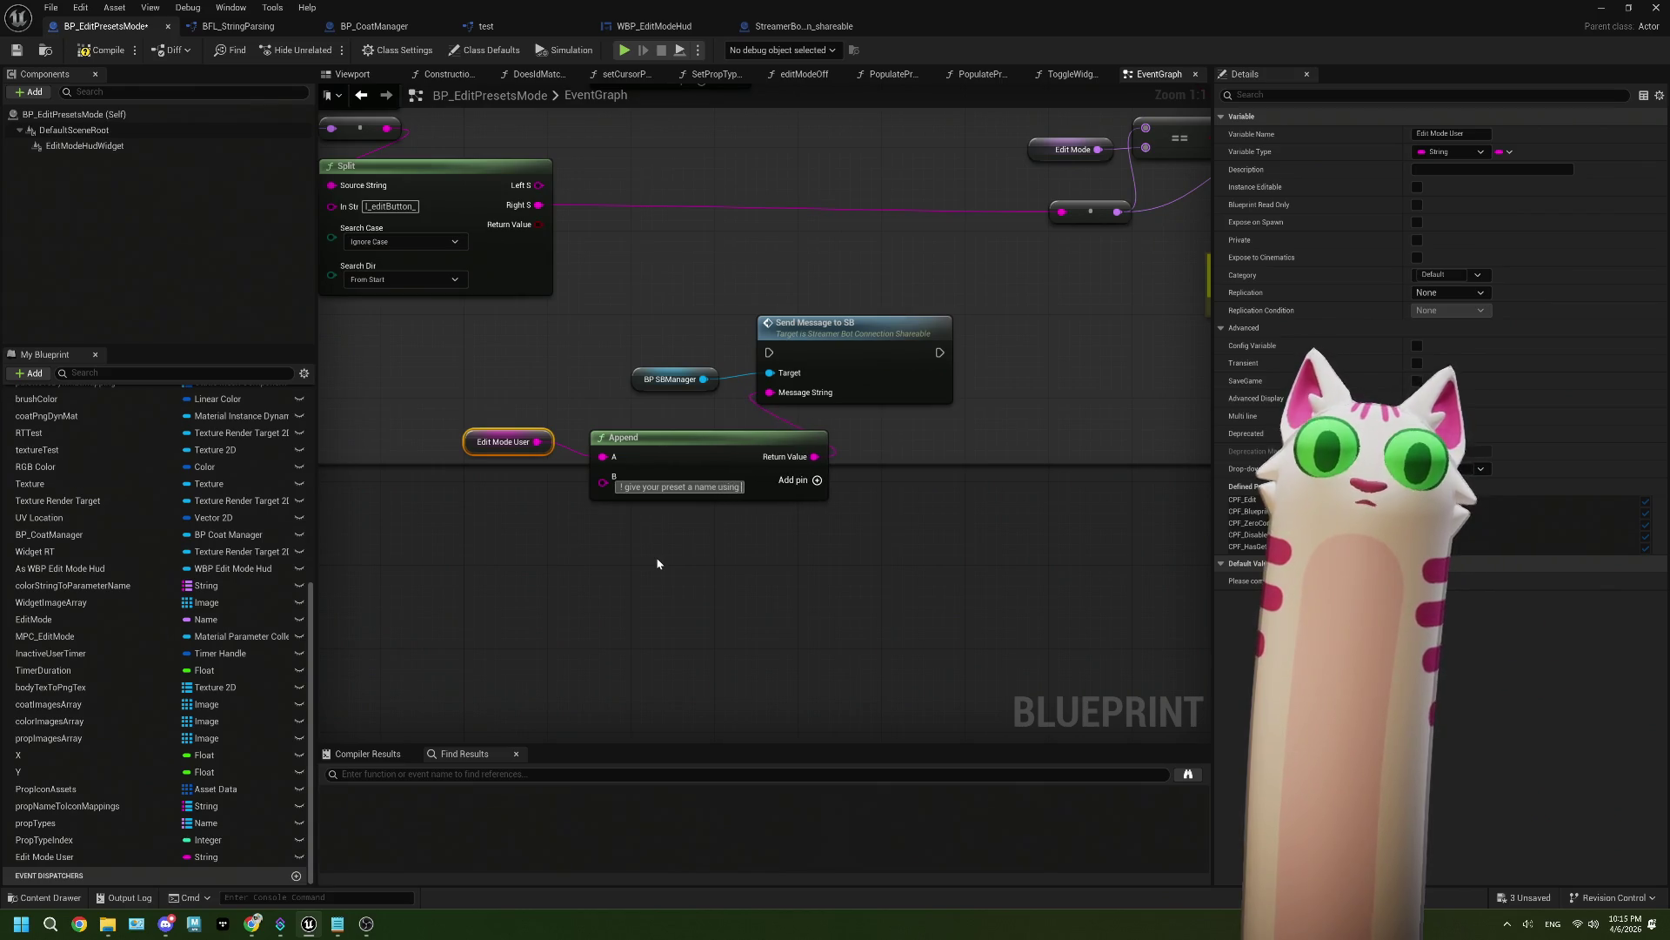
text(t)
text(export)
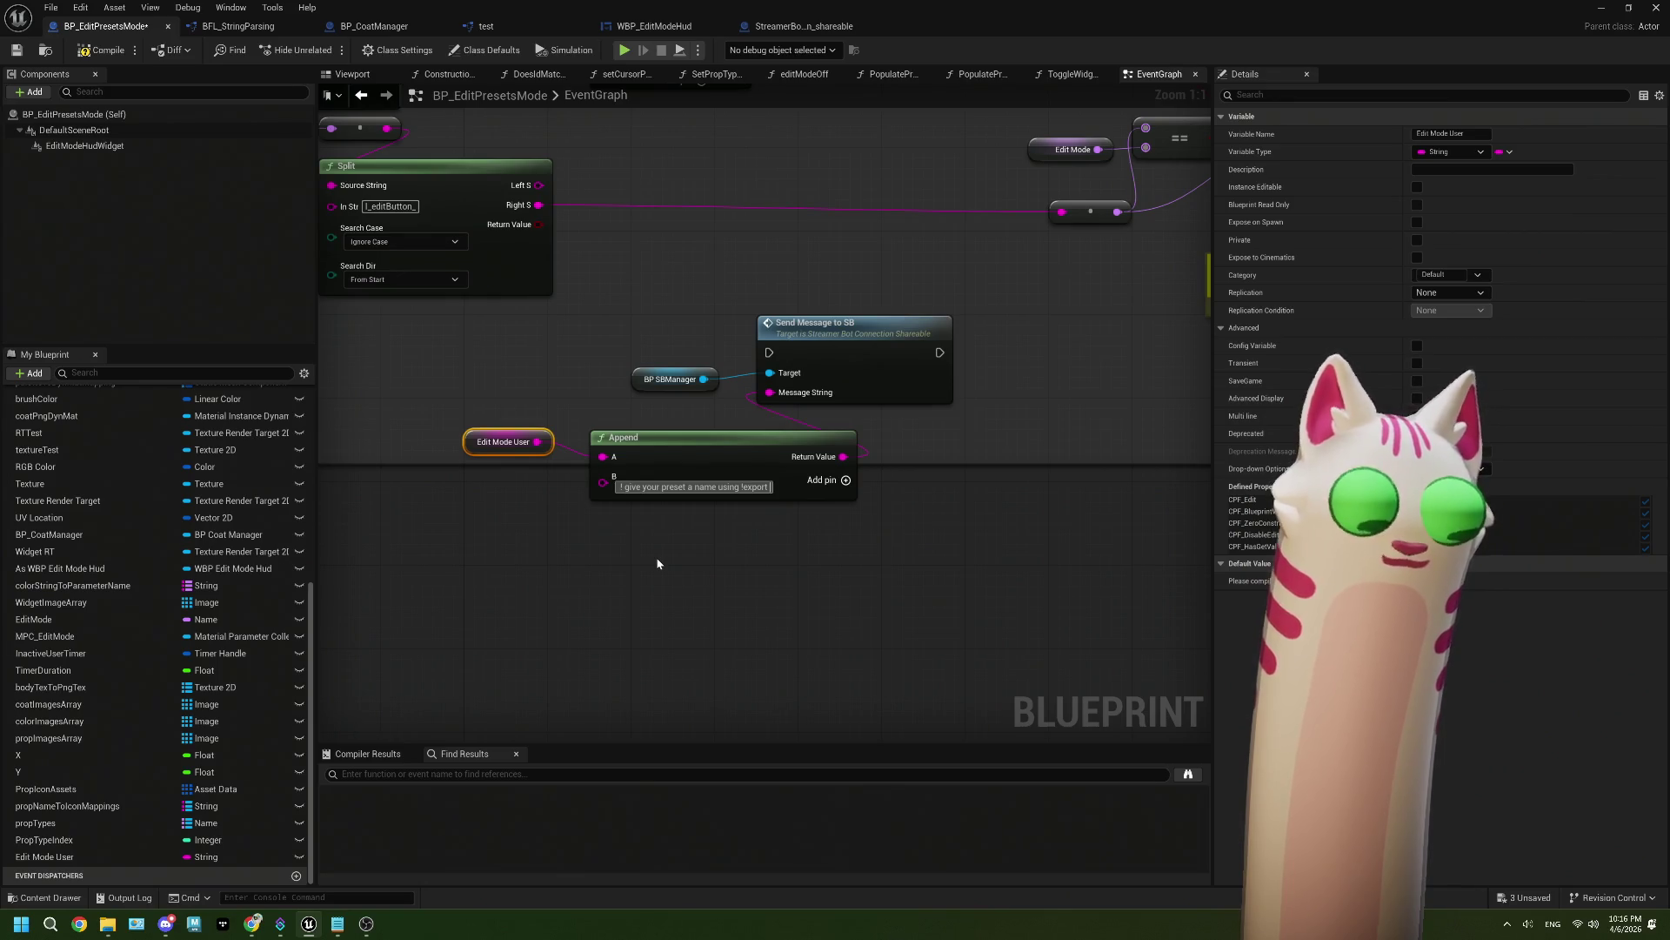
Step: Complete the Append message so it ends with 'using the export command'
text(<)
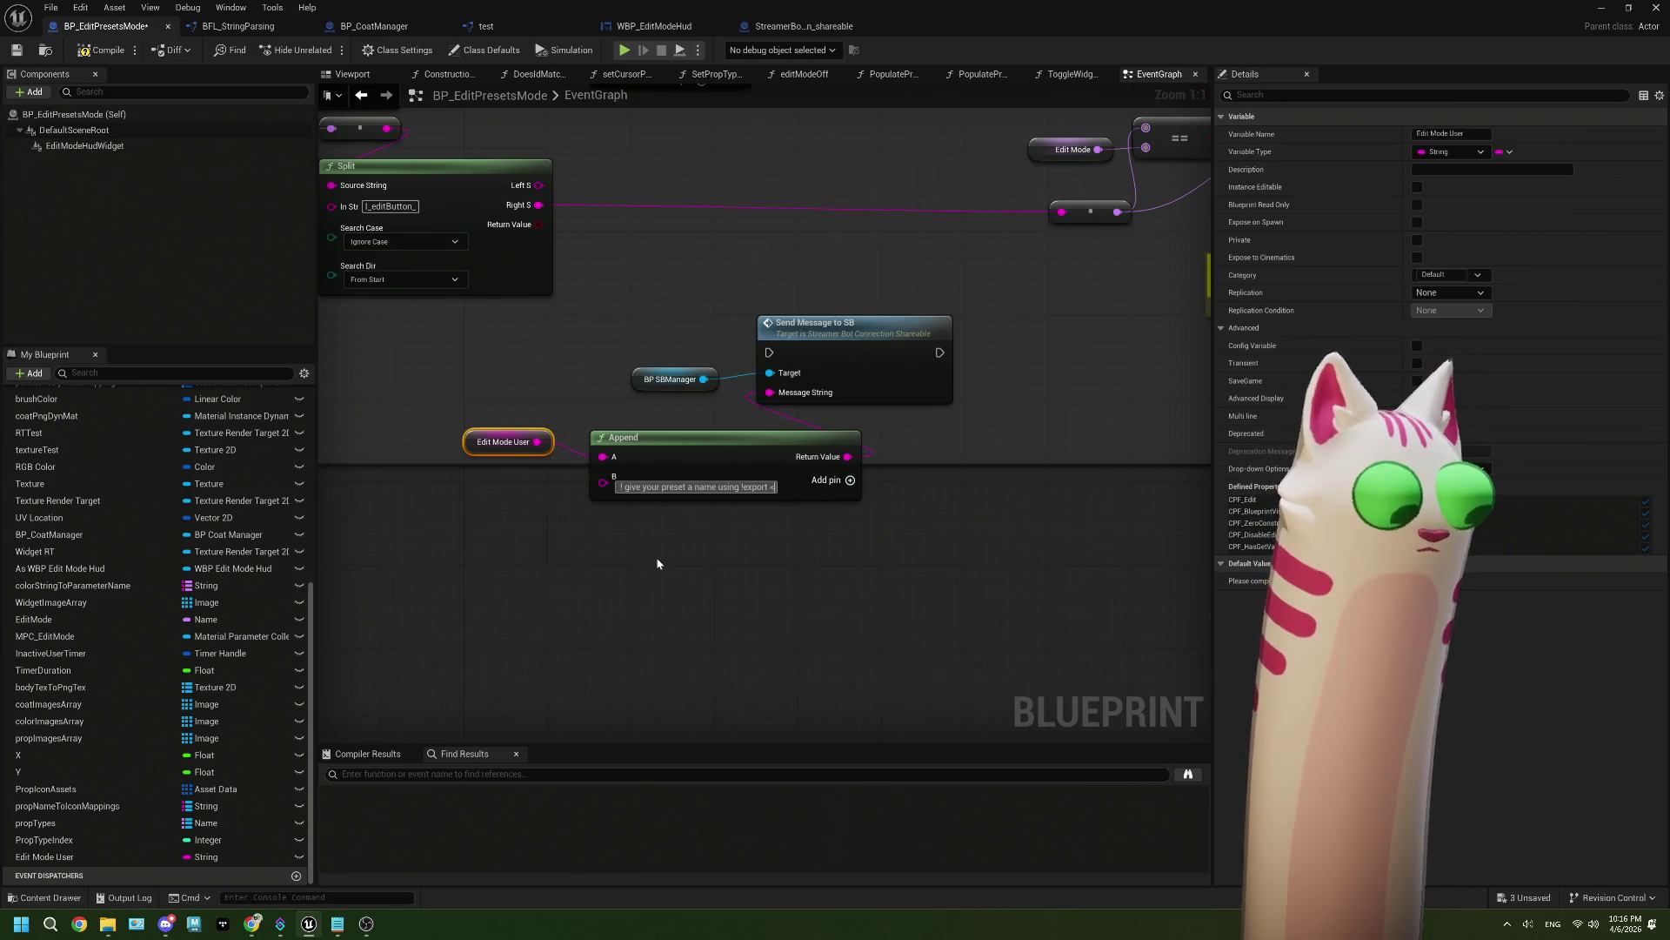
text(pres)
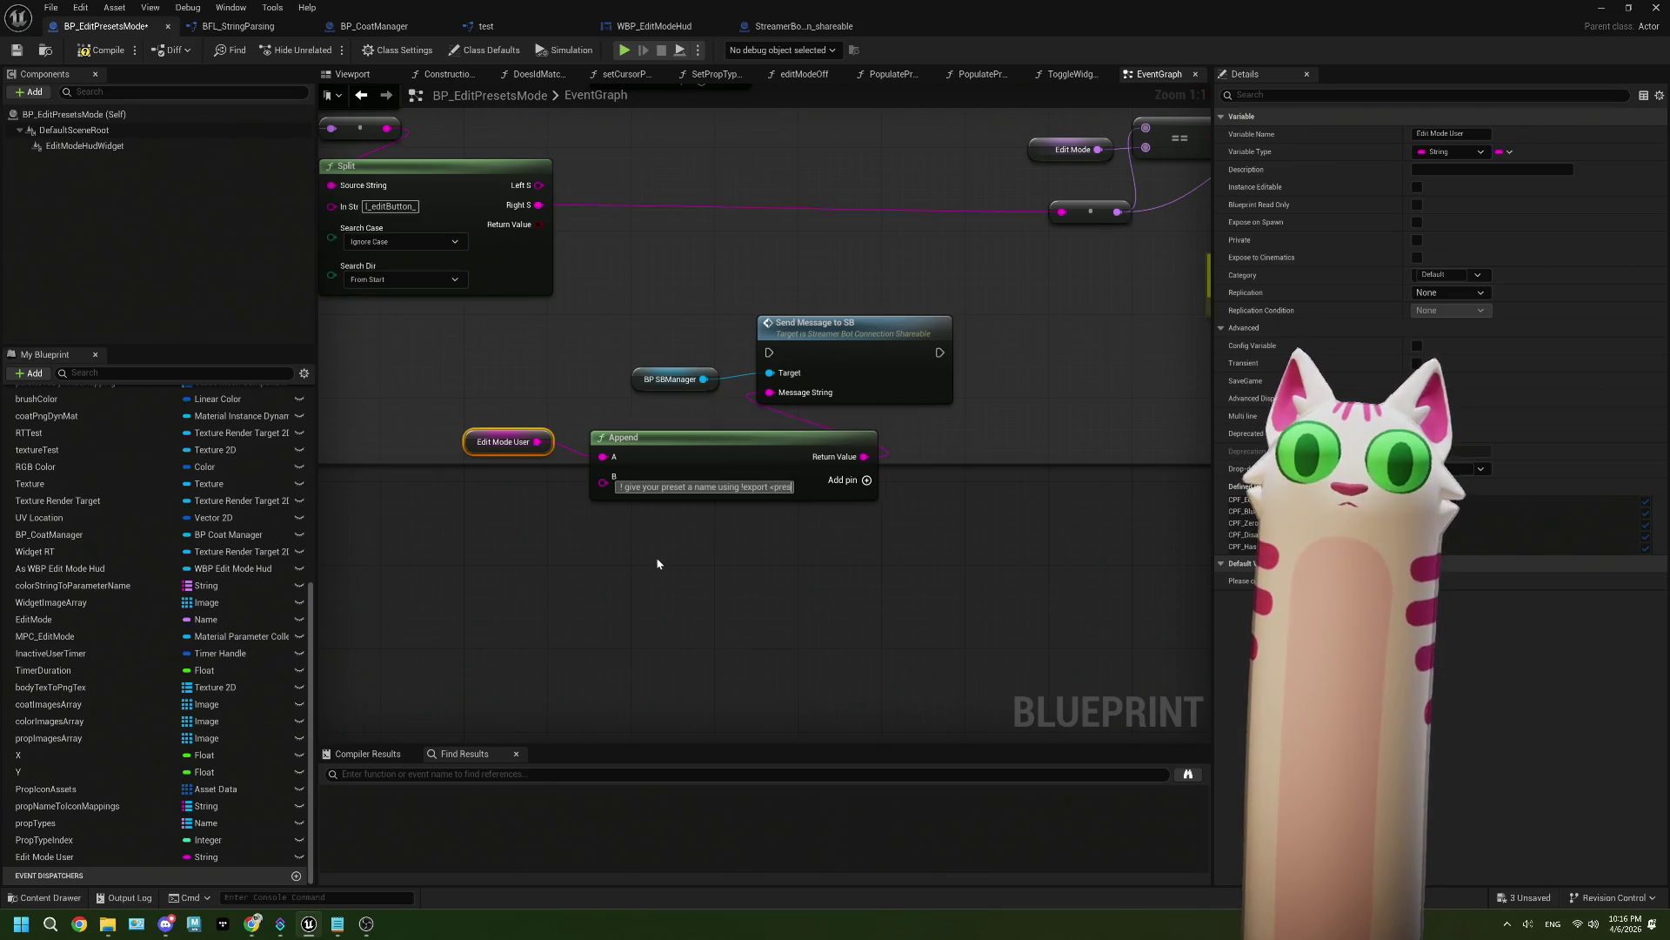
text(et name>)
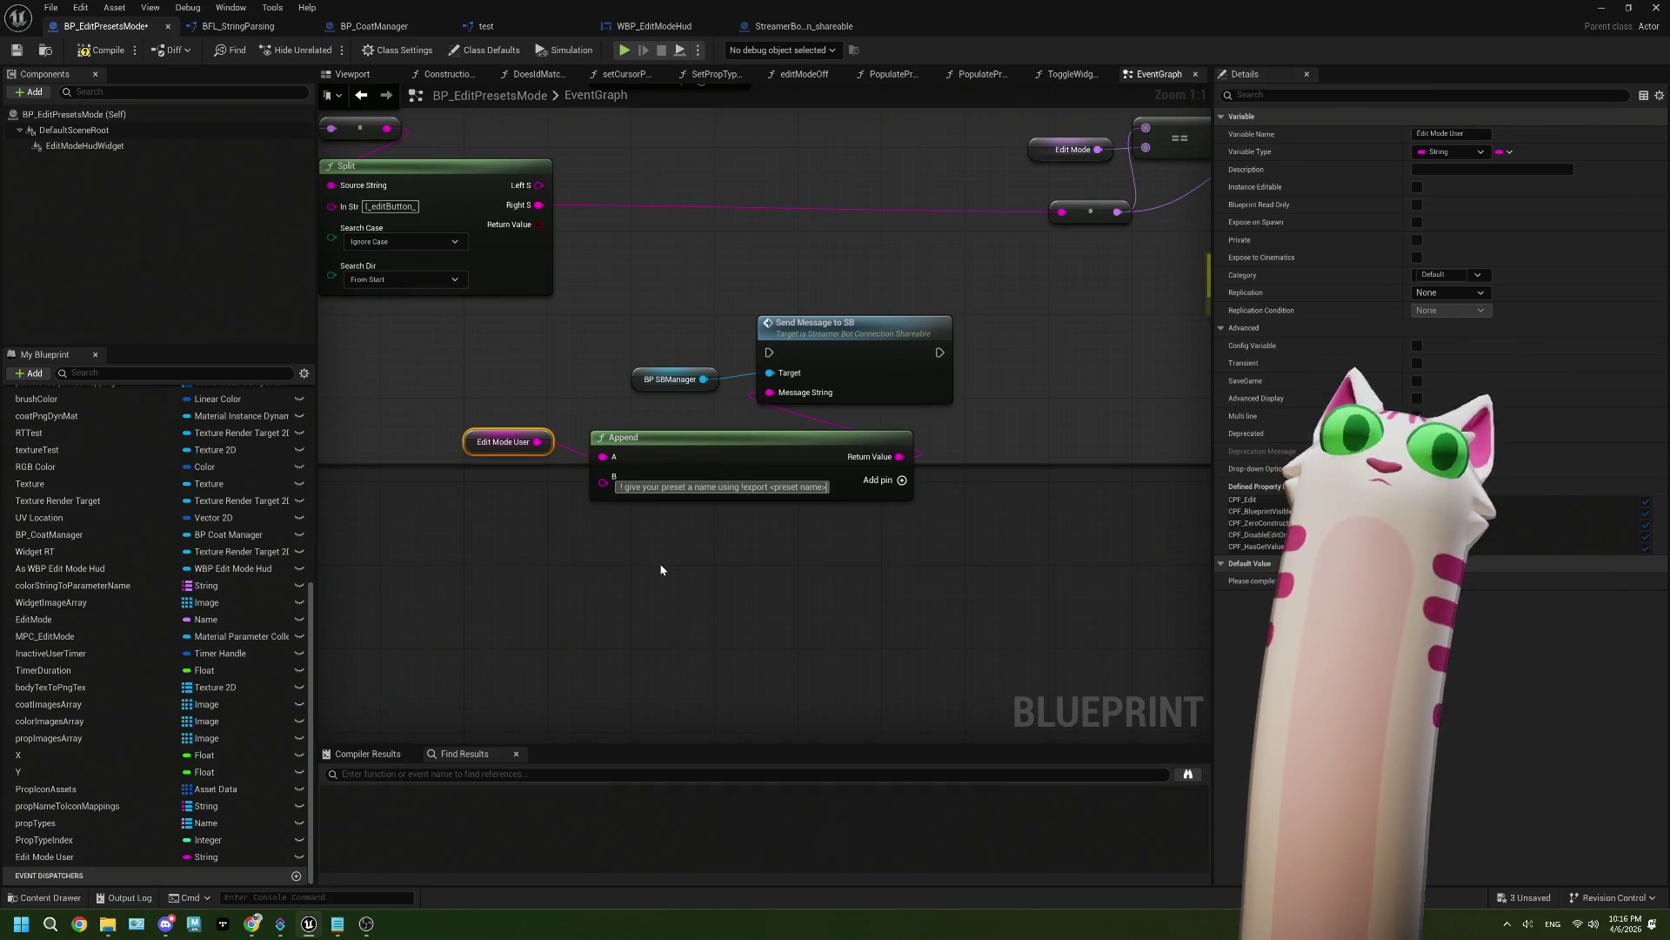
key(Return)
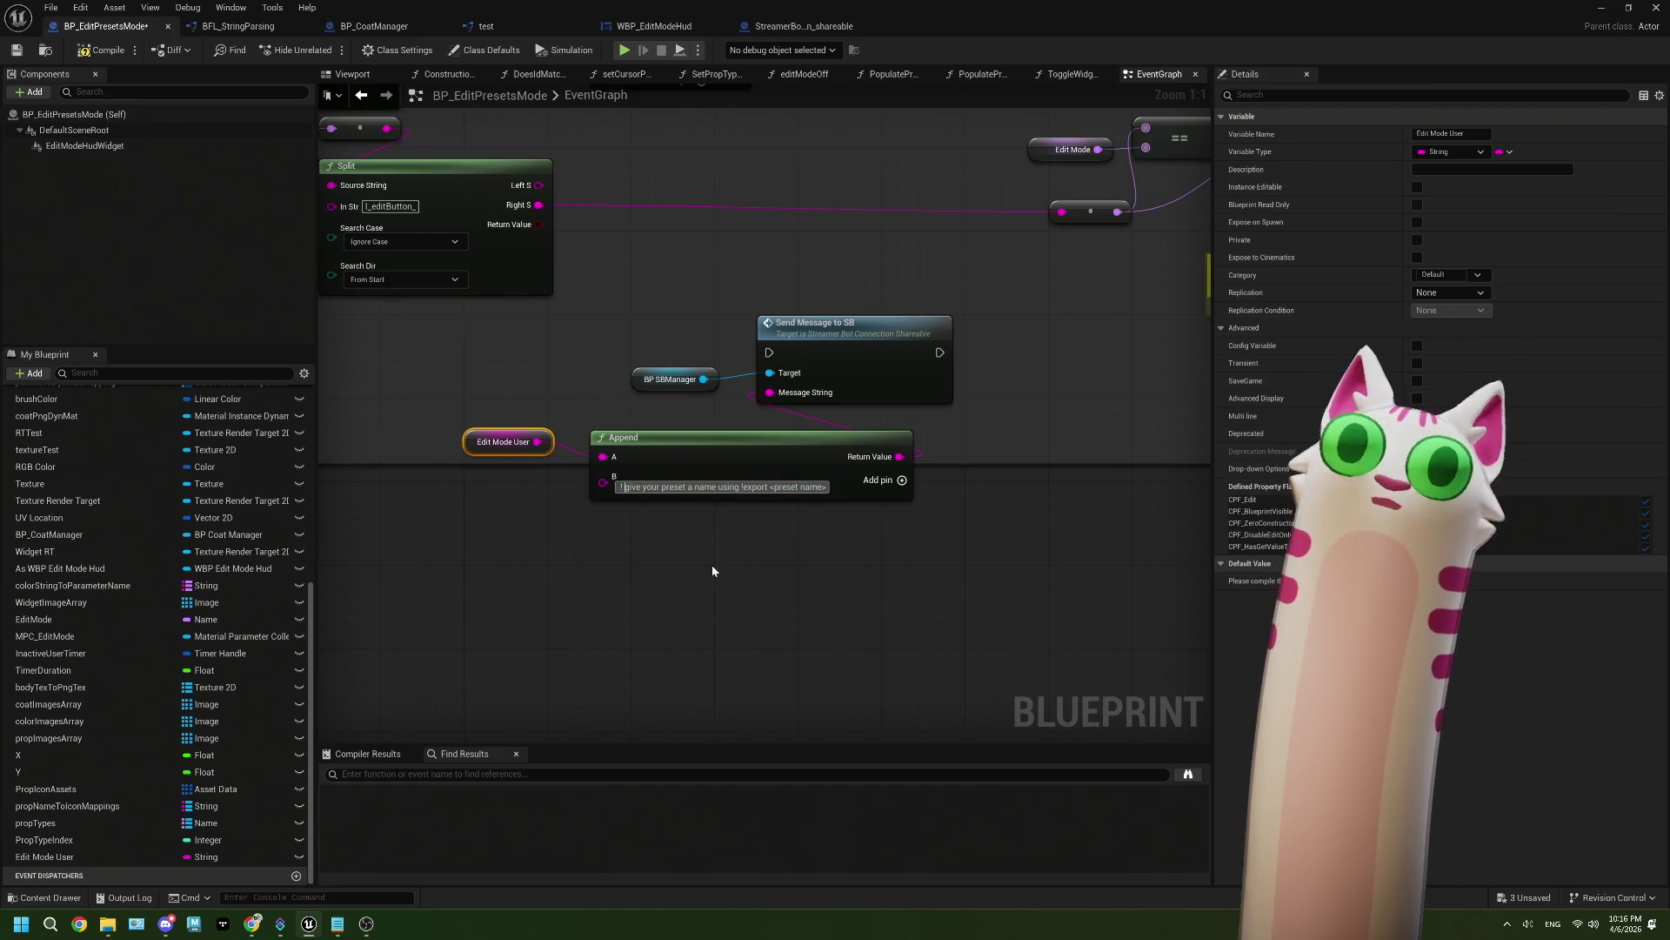
click(840, 560)
click(745, 486)
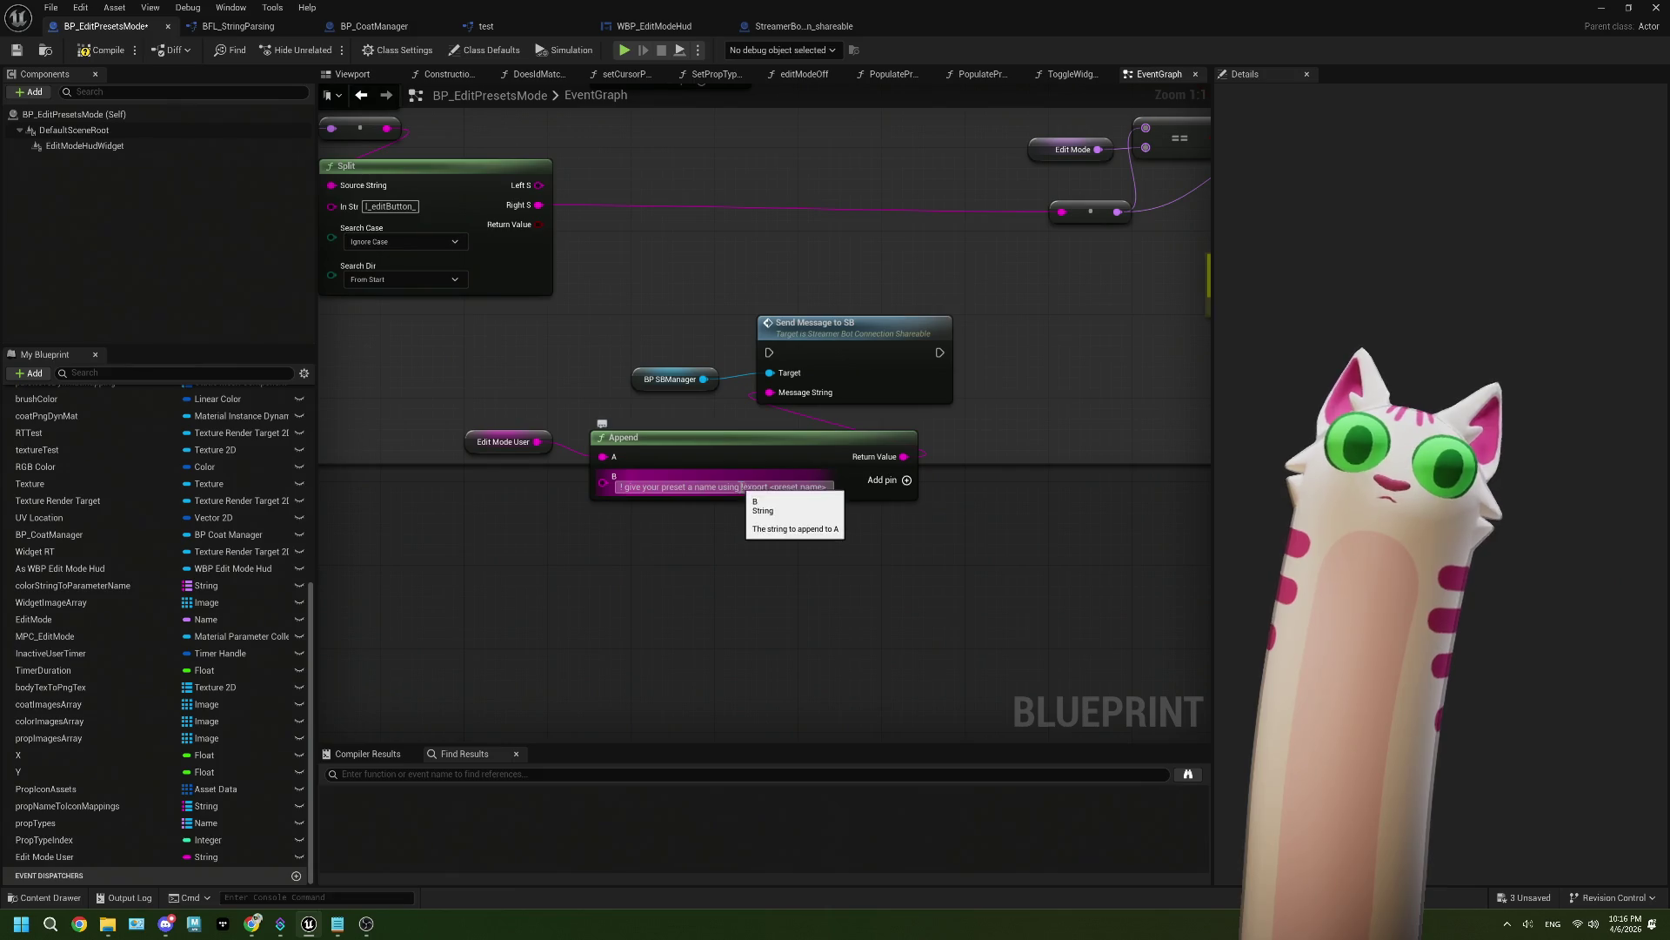
key(Home)
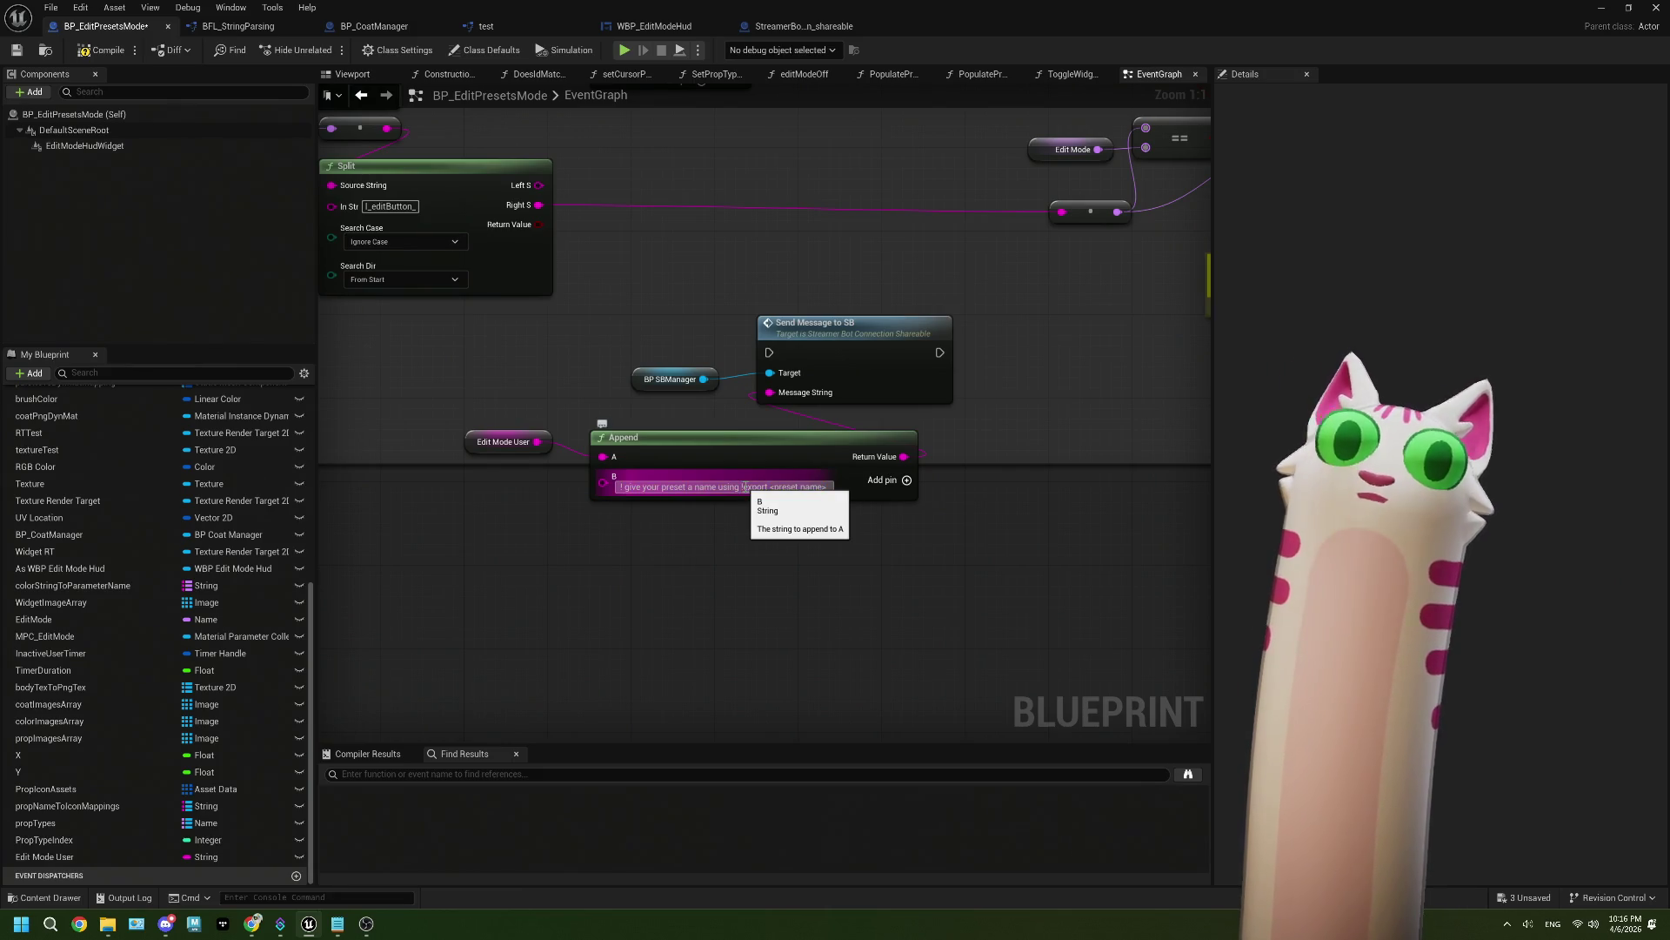
key(ctrl+a)
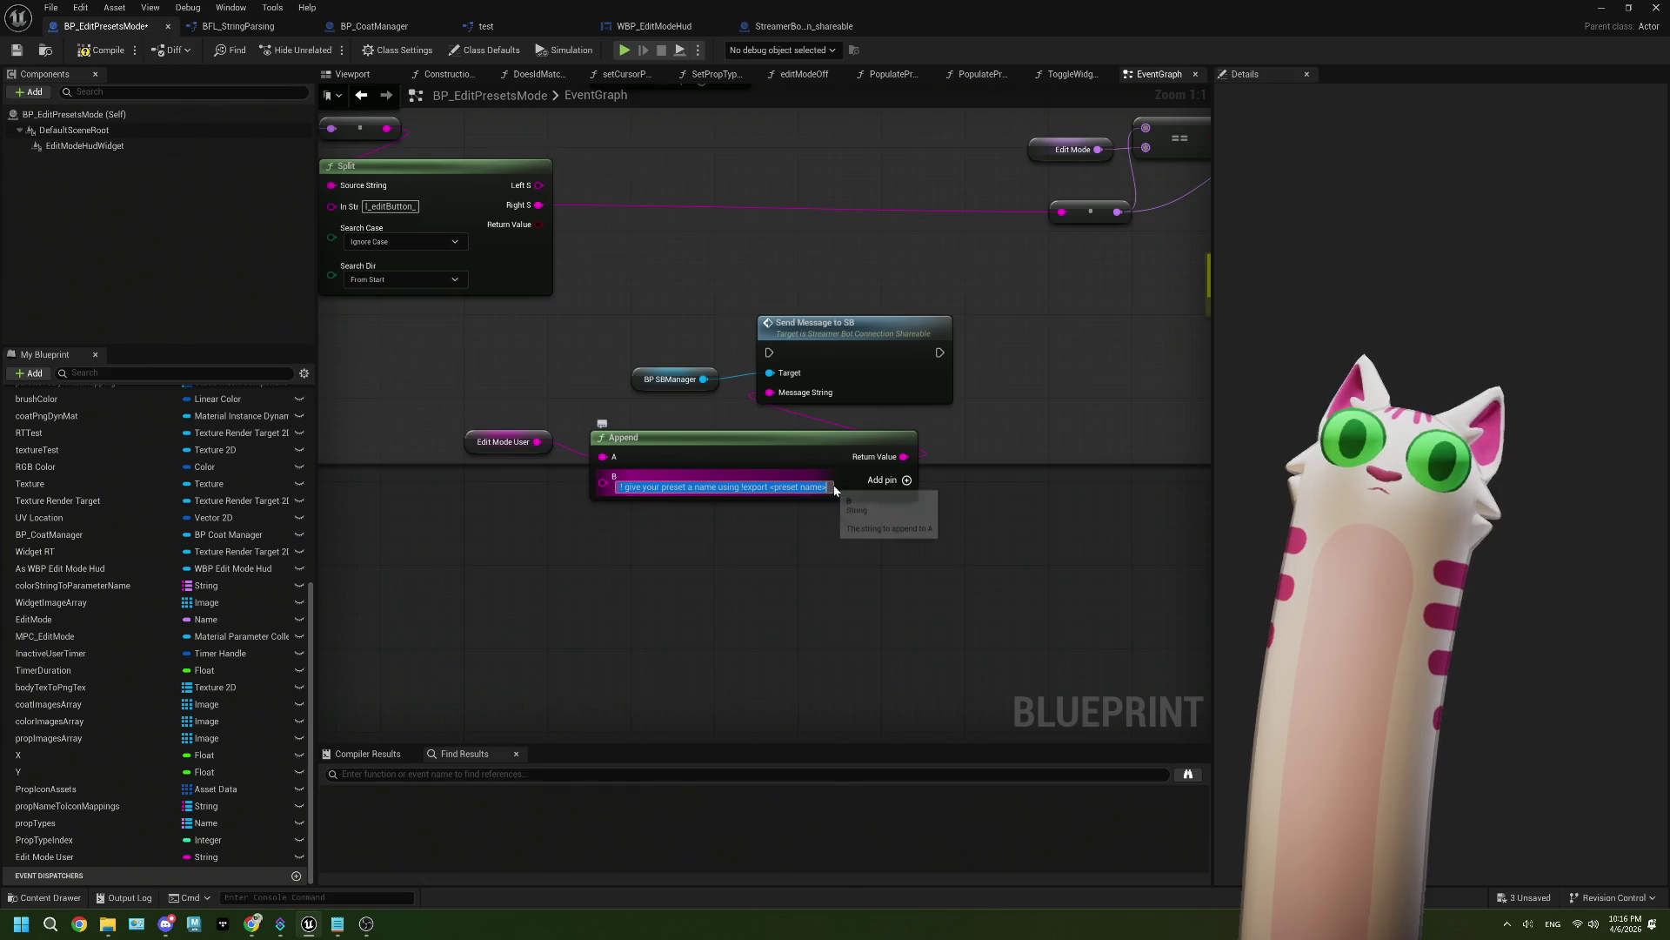
key(Return)
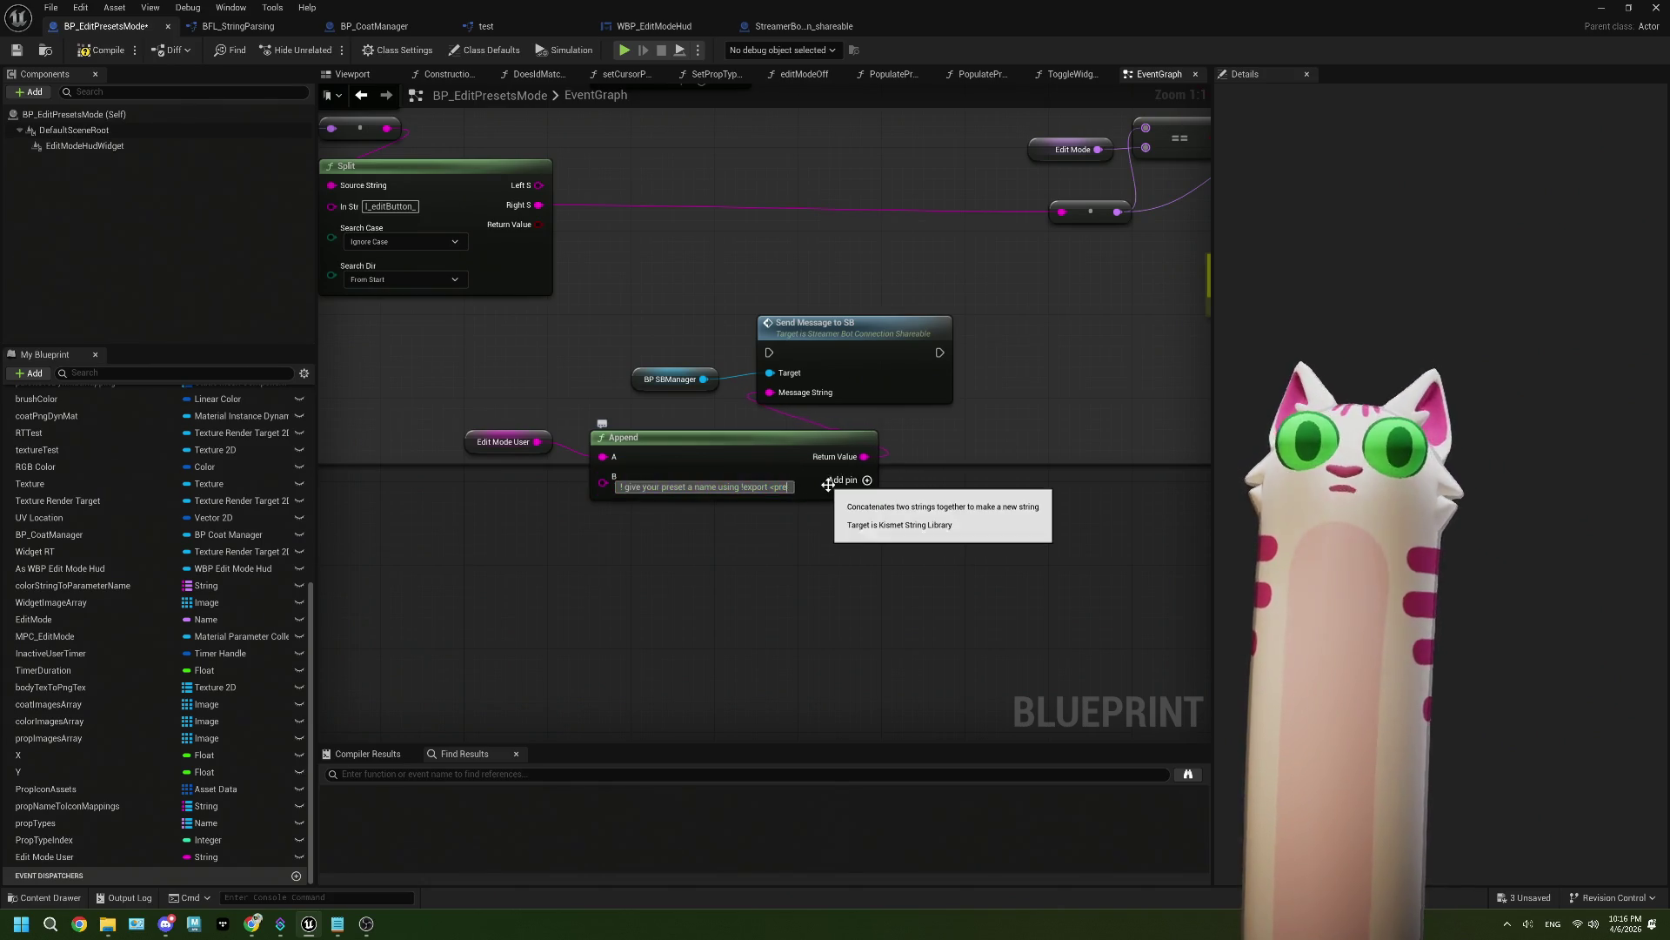
text(export comma)
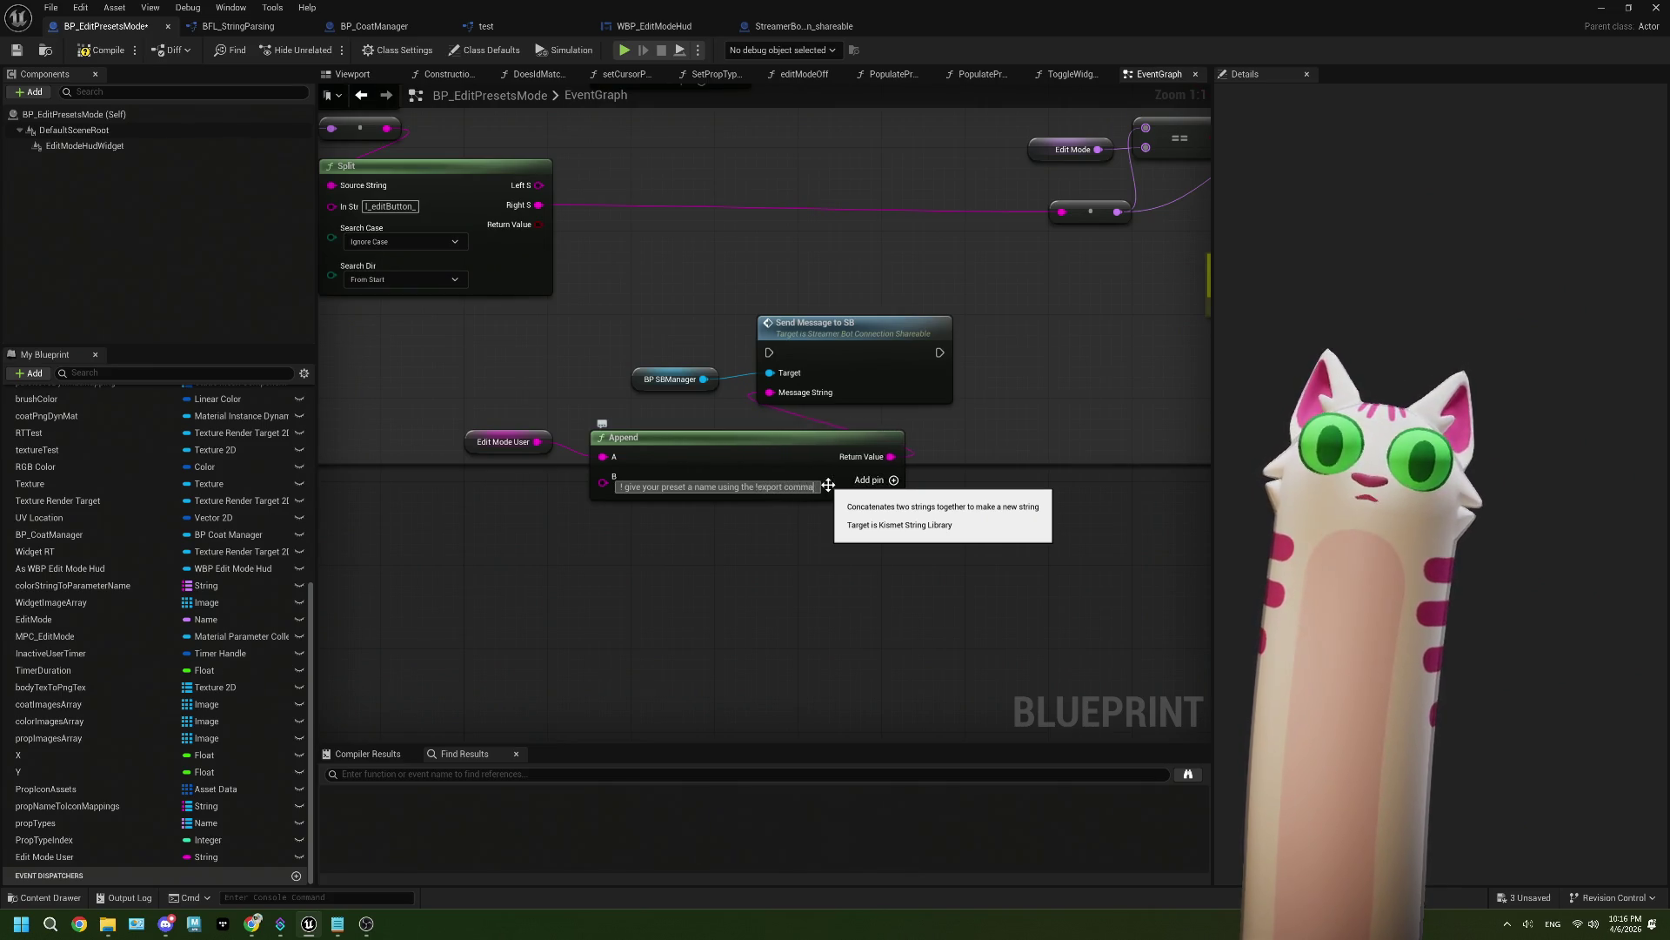
text(nd)
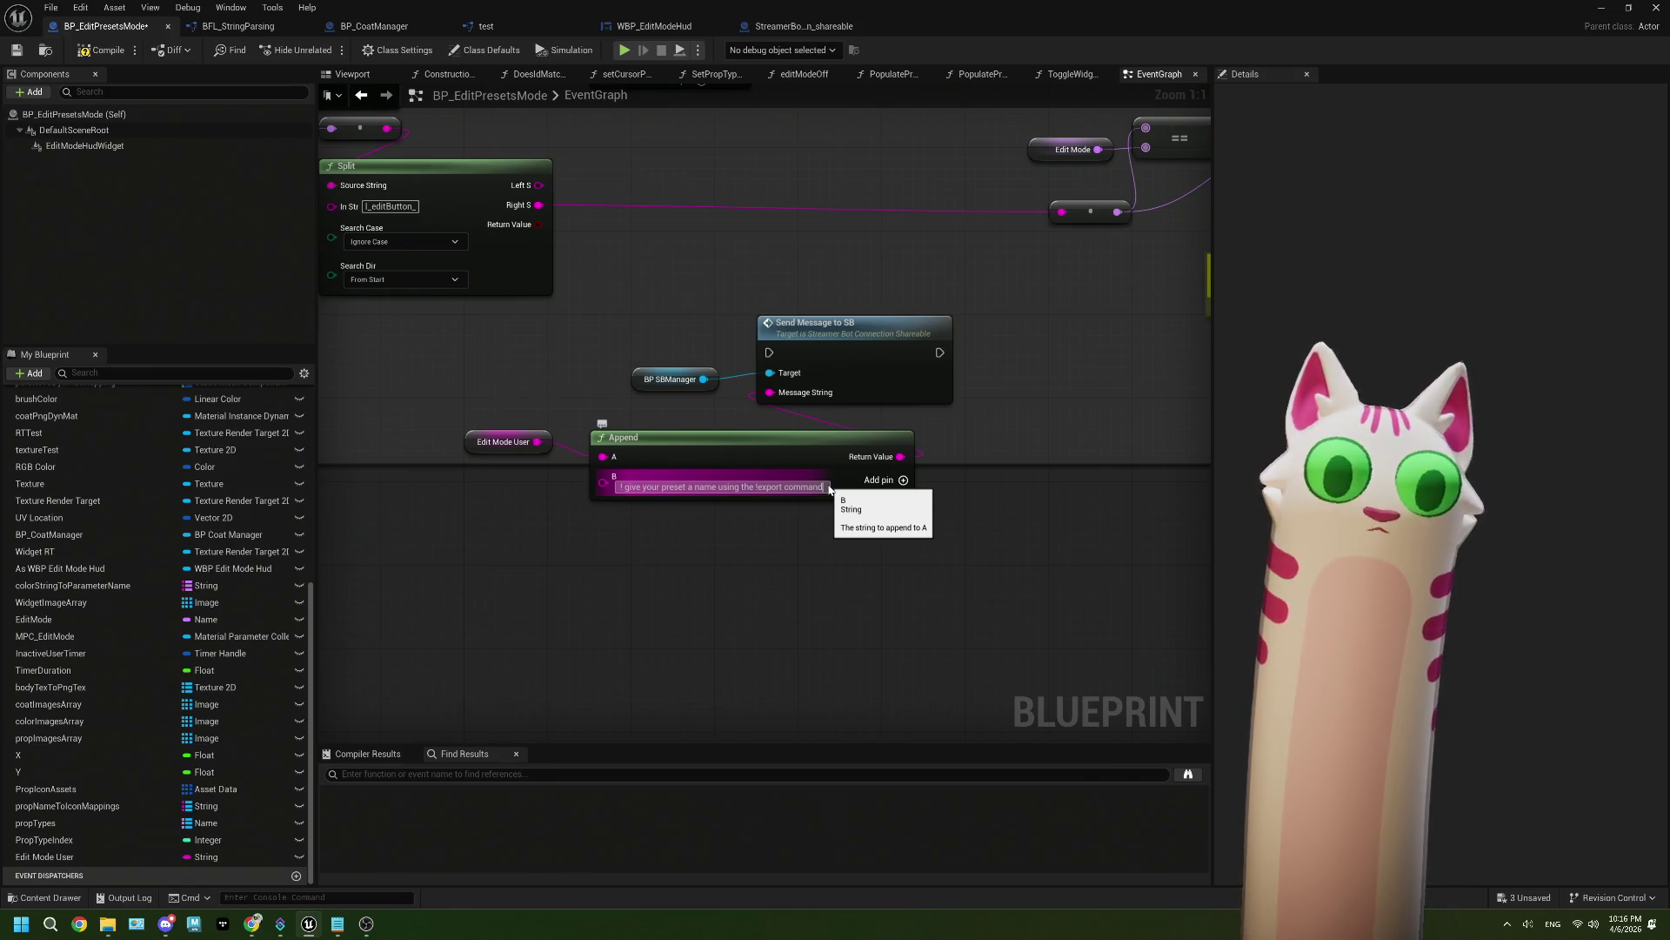
click(802, 578)
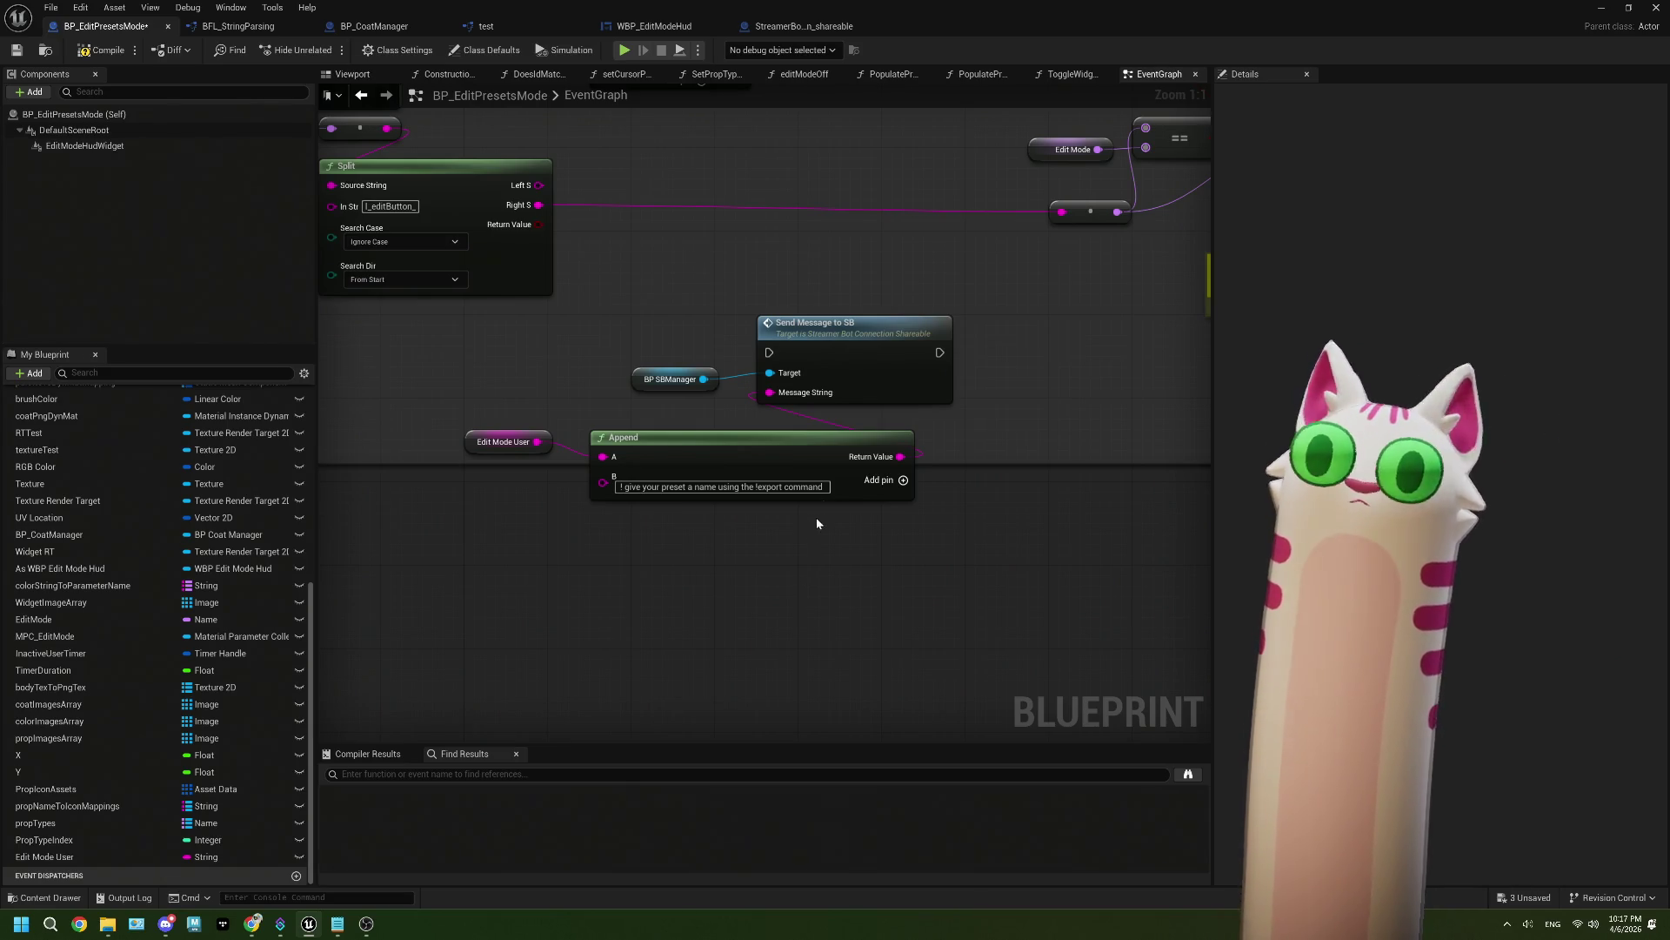
Step: Add '!' to the end of the Append message text
right_click(825, 487)
click(837, 501)
right_click(825, 485)
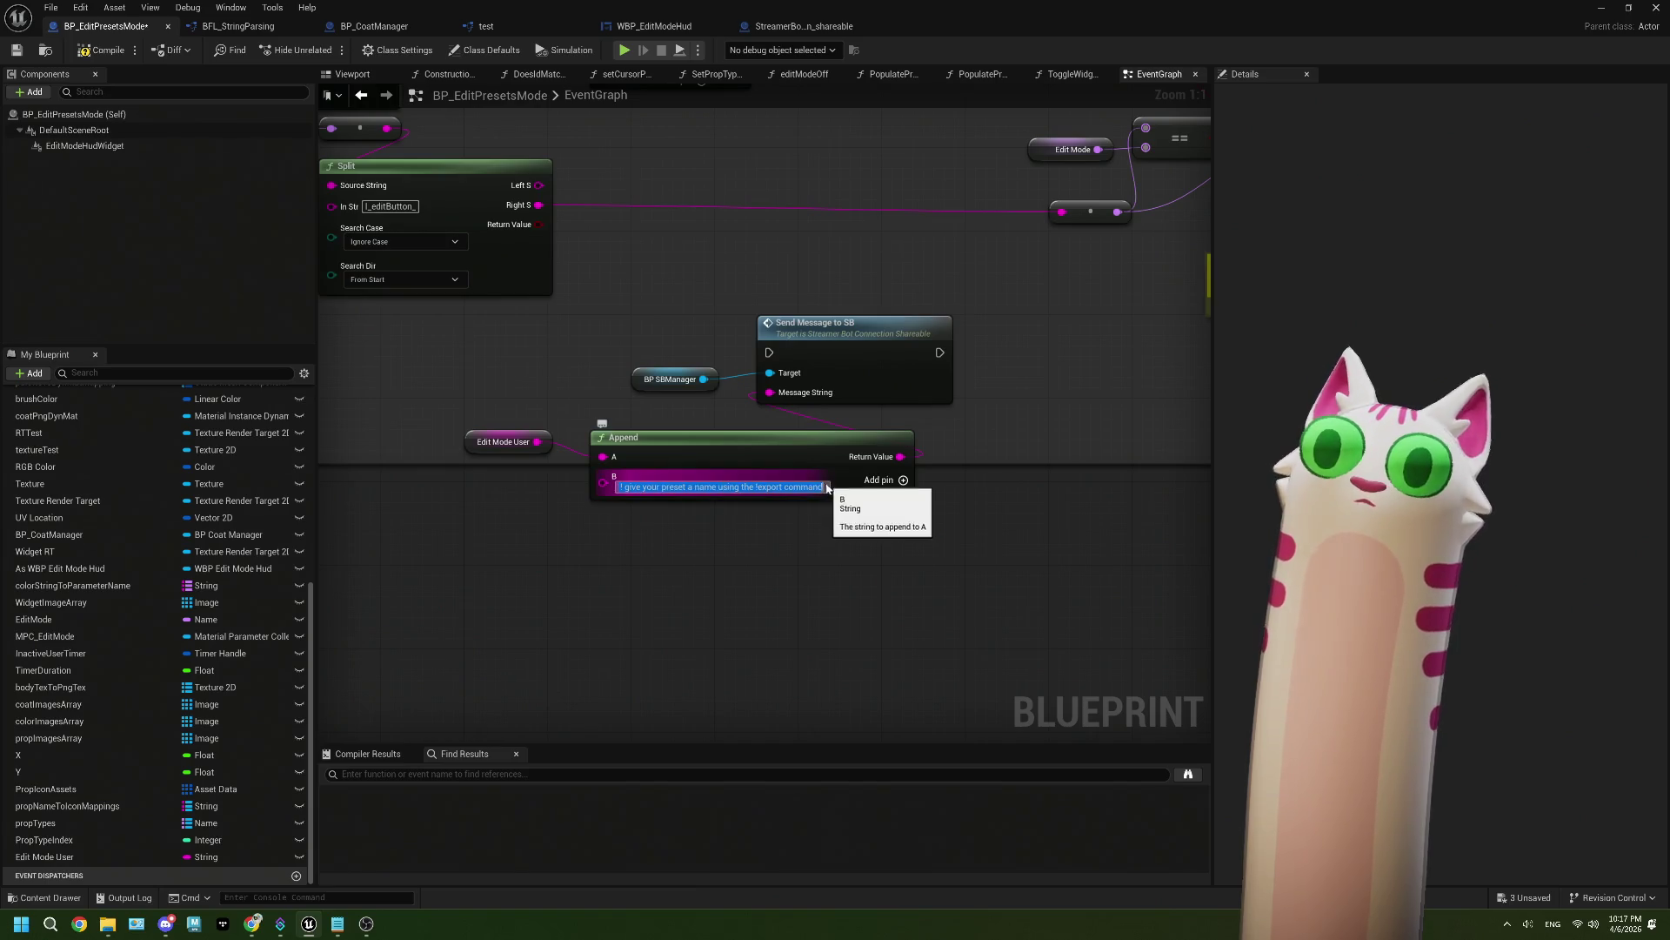
click(839, 575)
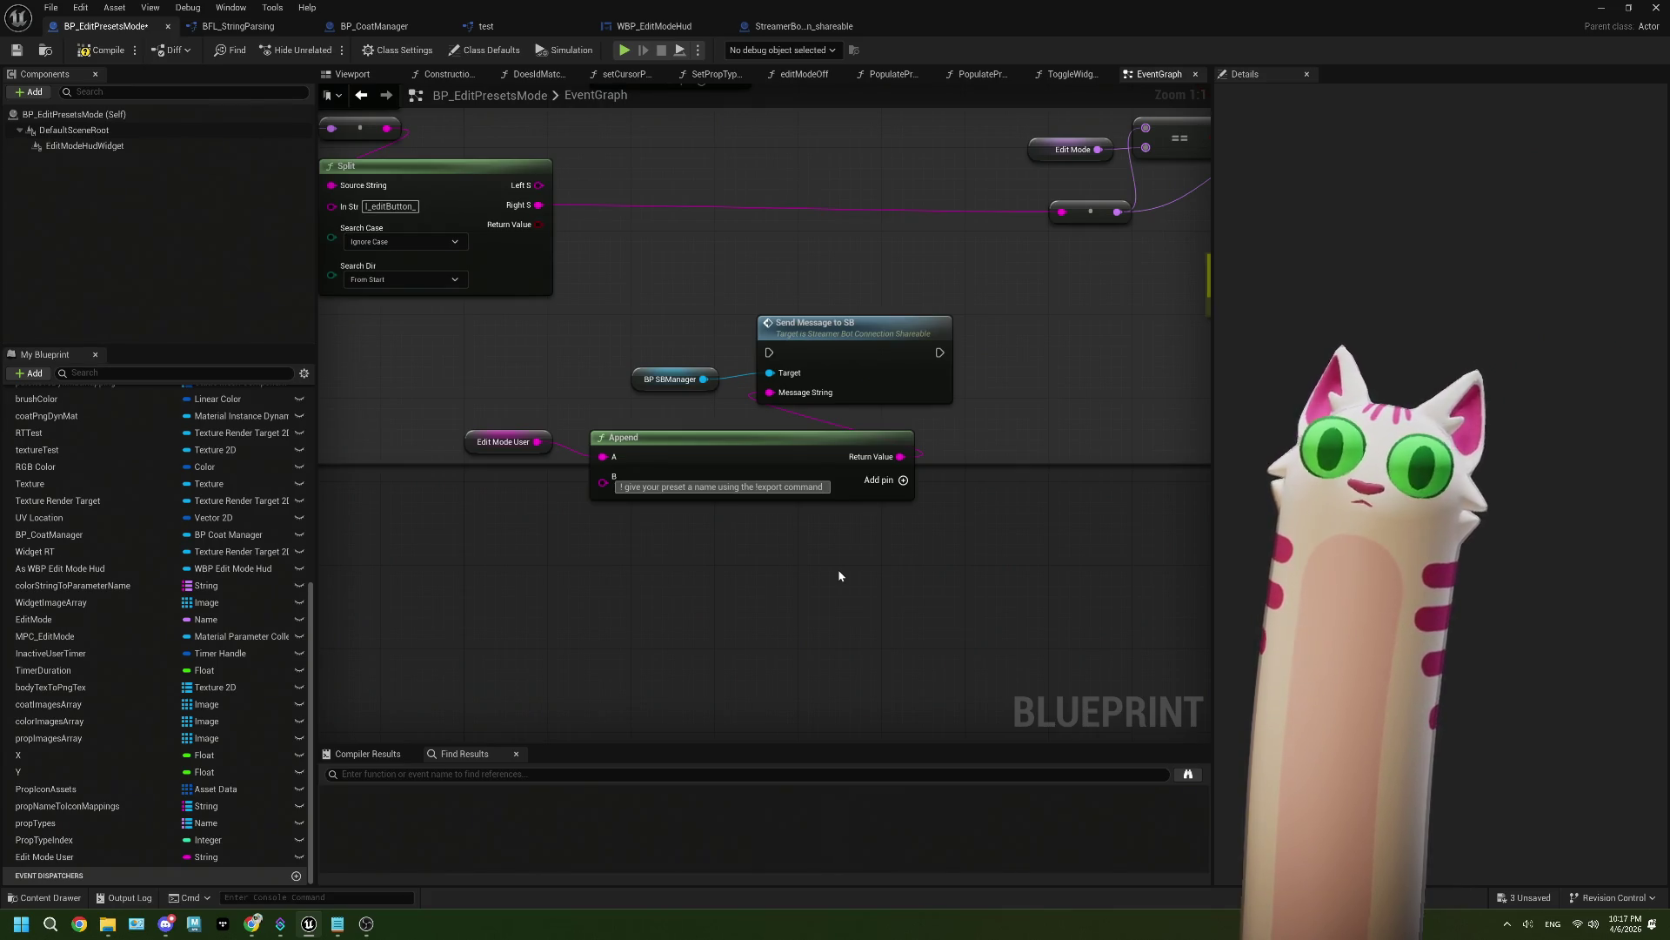
text(!)
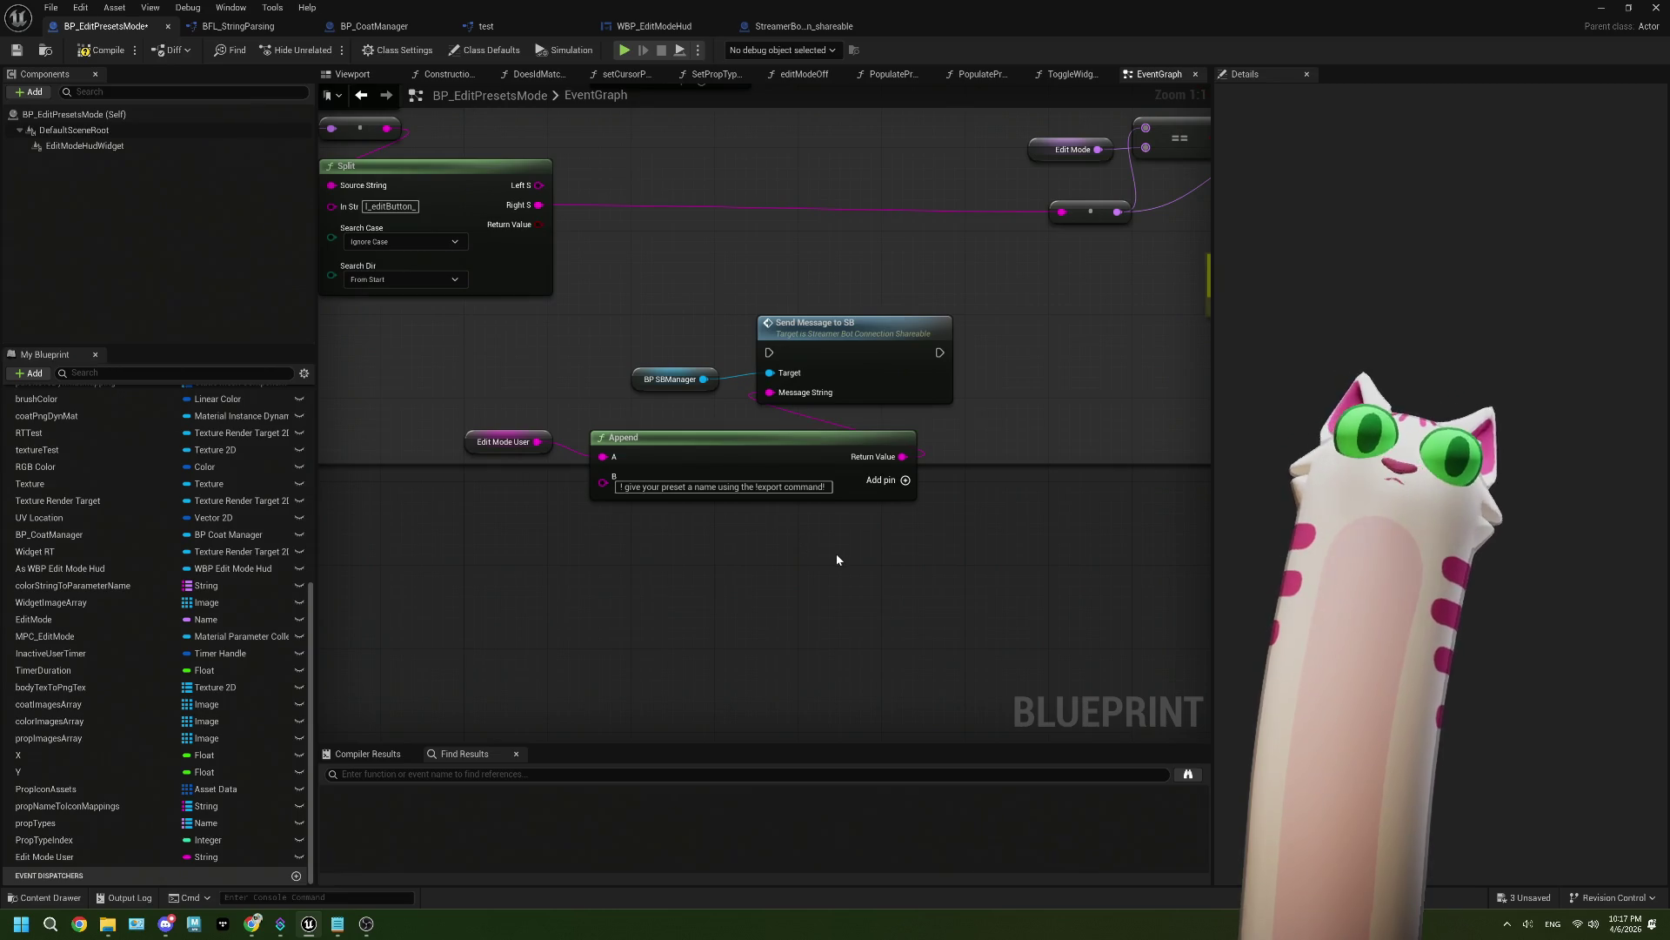
scroll(837, 559, down, 3)
mouse_move(771, 199)
mouse_down()
mouse_move(774, 420)
mouse_move(788, 418)
mouse_up()
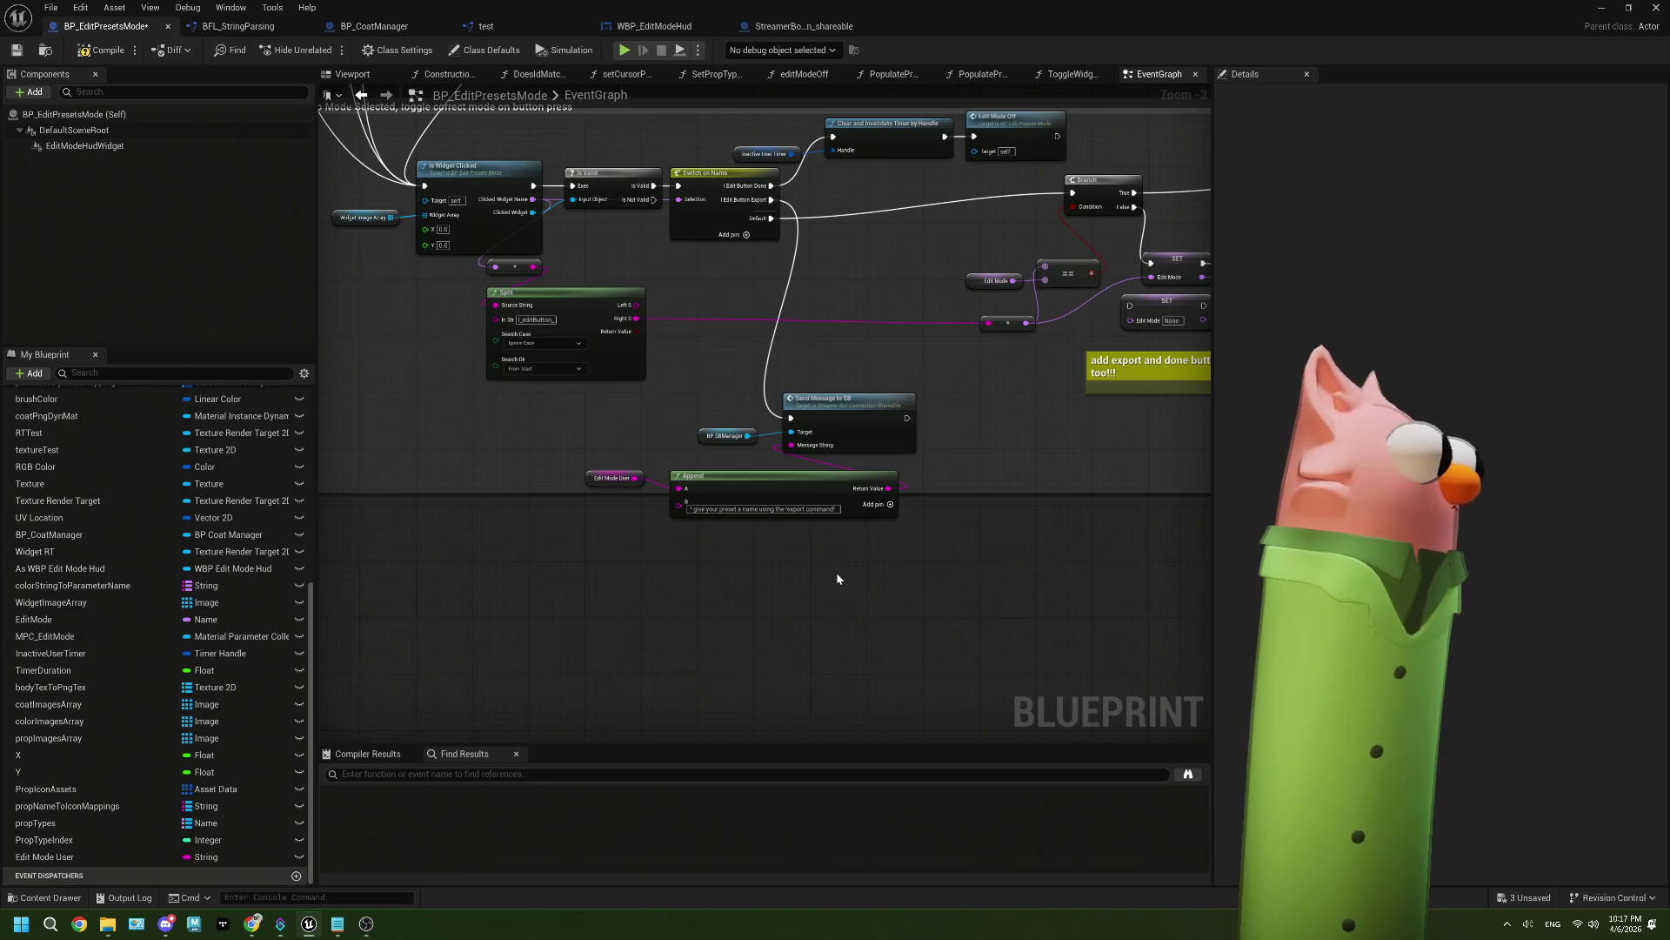
Step: Move the Edit Mode User and Append nodes left and save the blueprint
scroll(837, 548, up, 3)
drag(834, 544, 550, 448)
drag(739, 444, 568, 440)
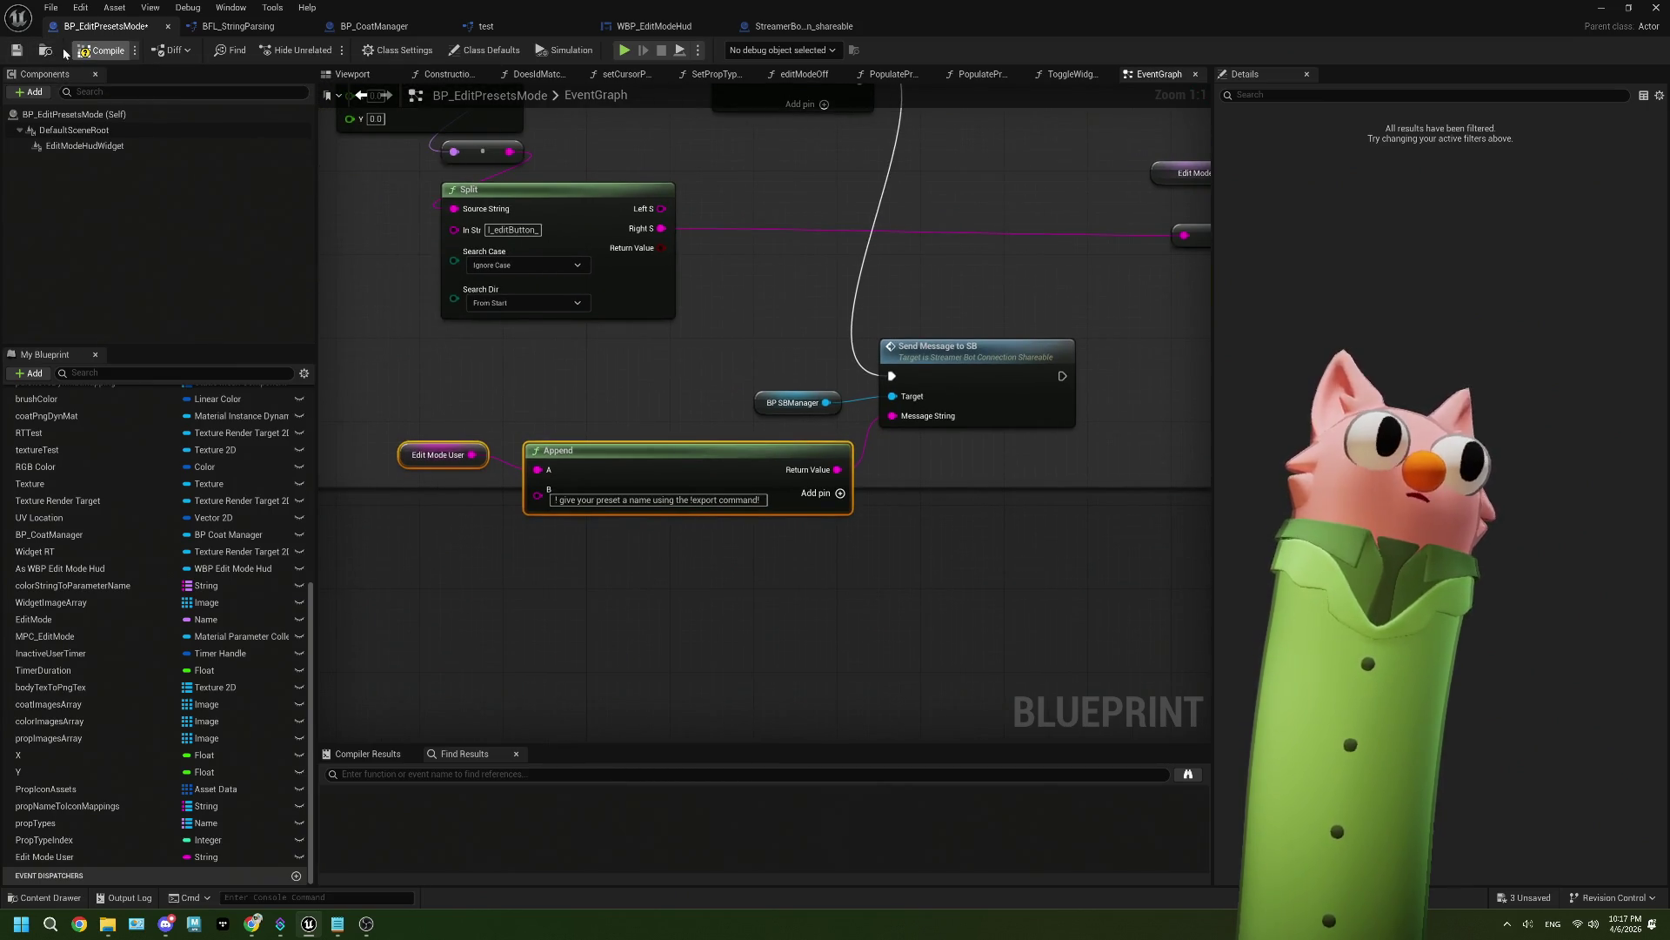
click(15, 51)
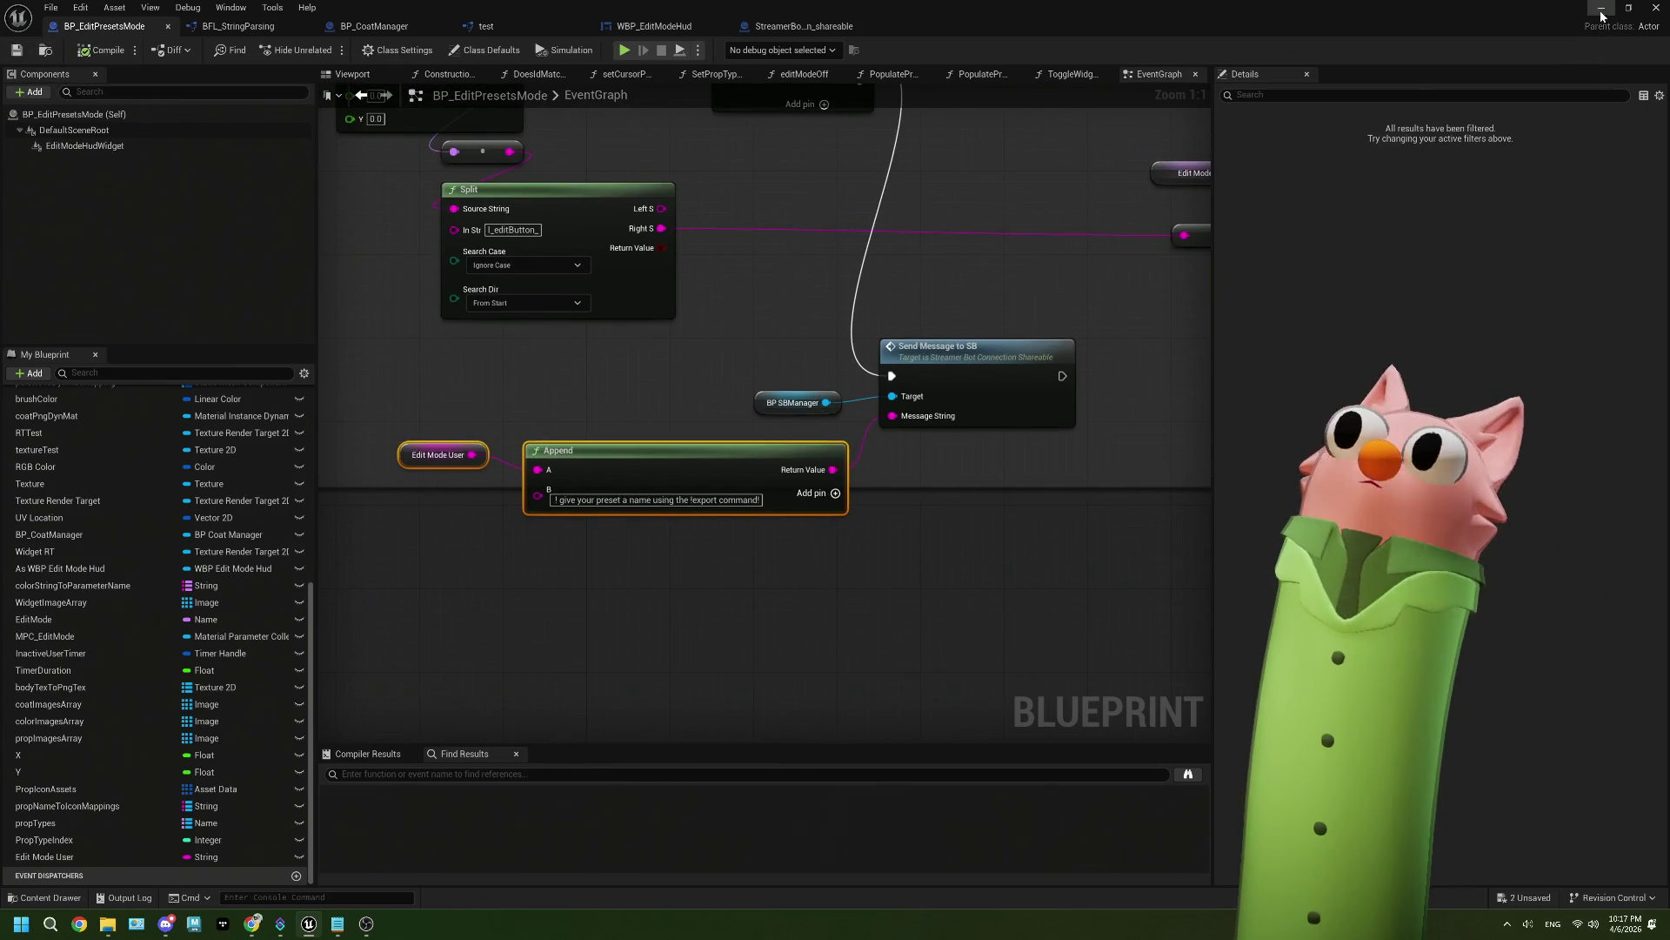
Step: Play the level in the editor and bring up the Twitch channel tab in Chrome
click(1601, 7)
click(418, 50)
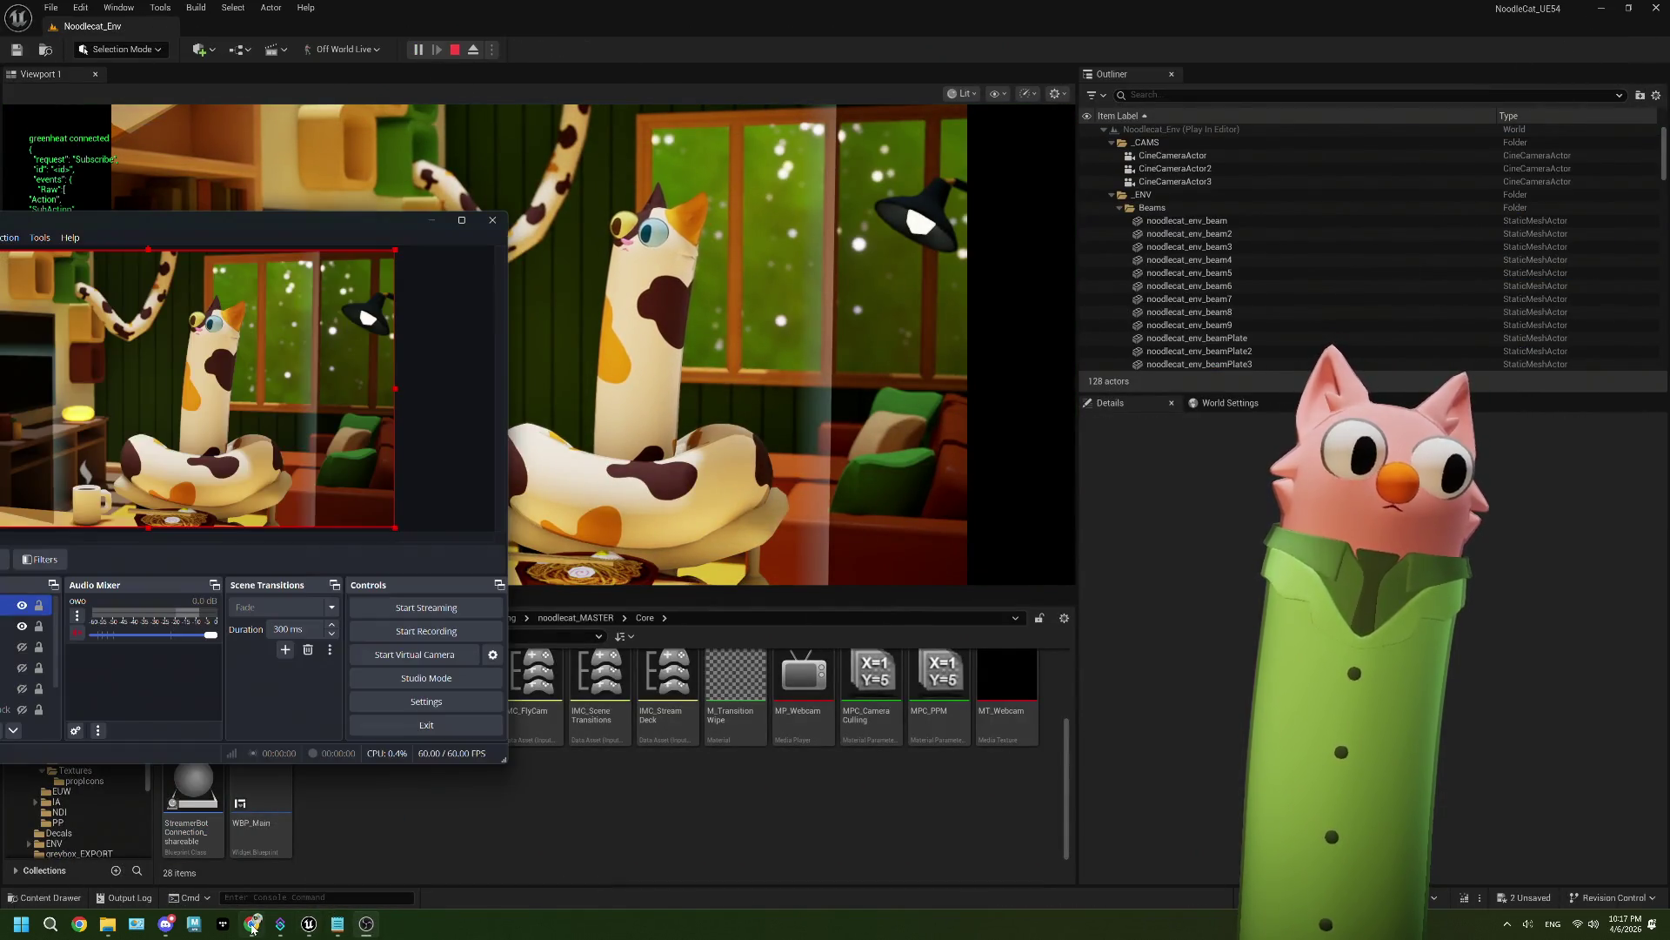
key(alt+Tab)
click(113, 15)
drag(508, 26, 913, 30)
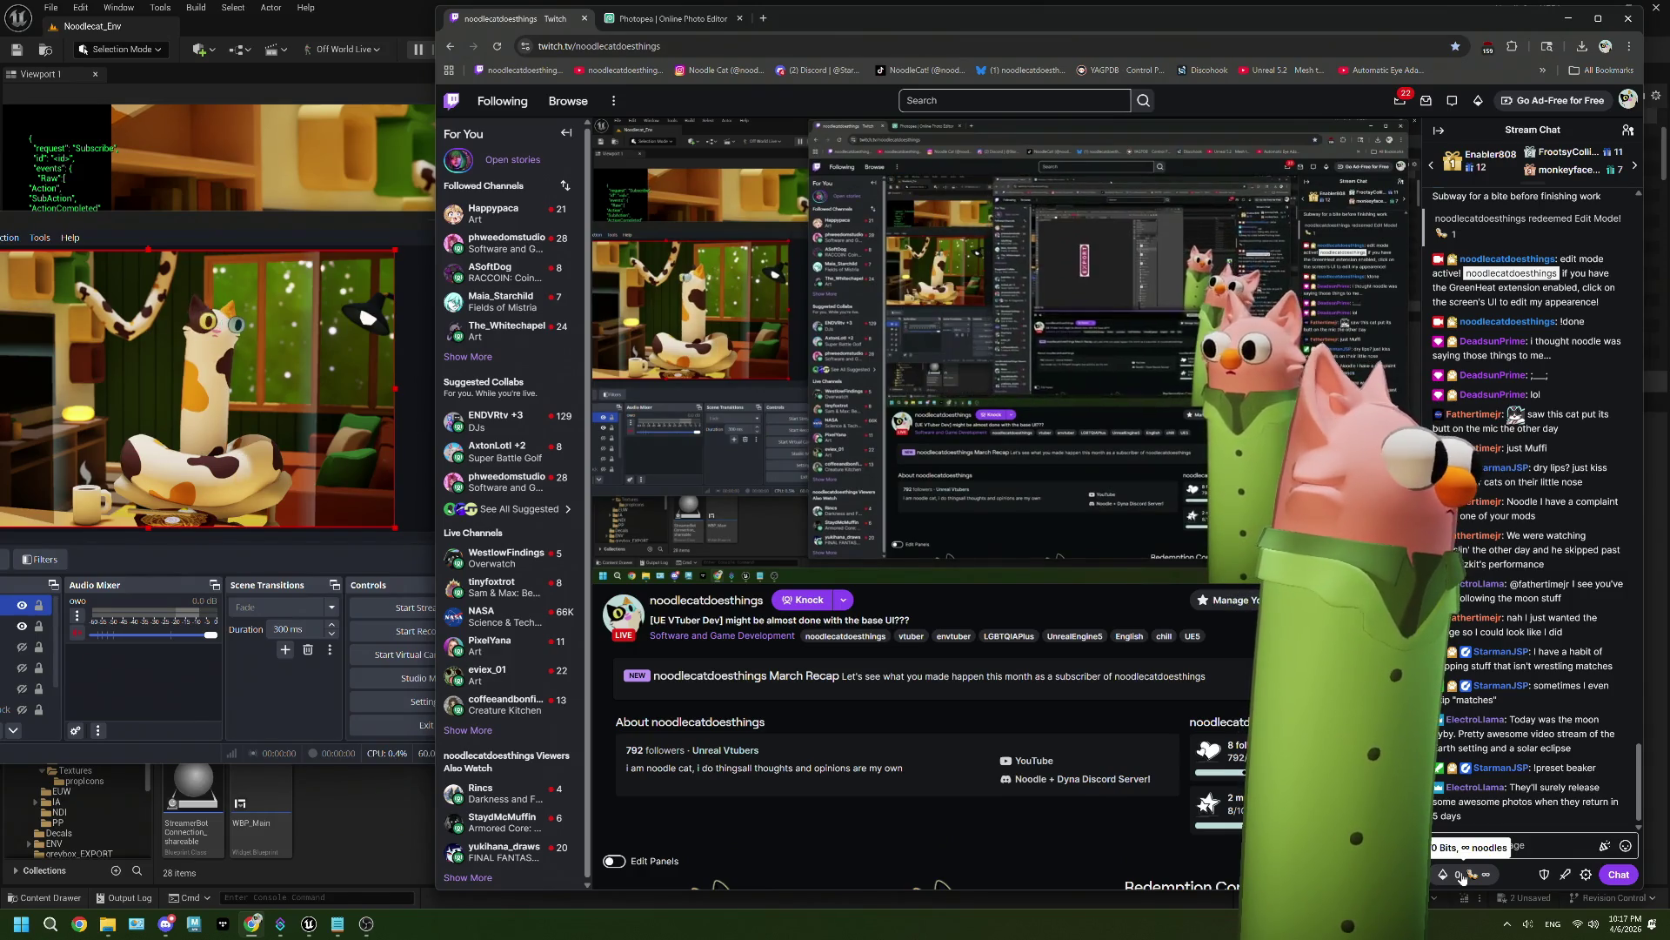
Step: Redeem the Edit Mode! reward from the Twitch channel points panel
click(1463, 877)
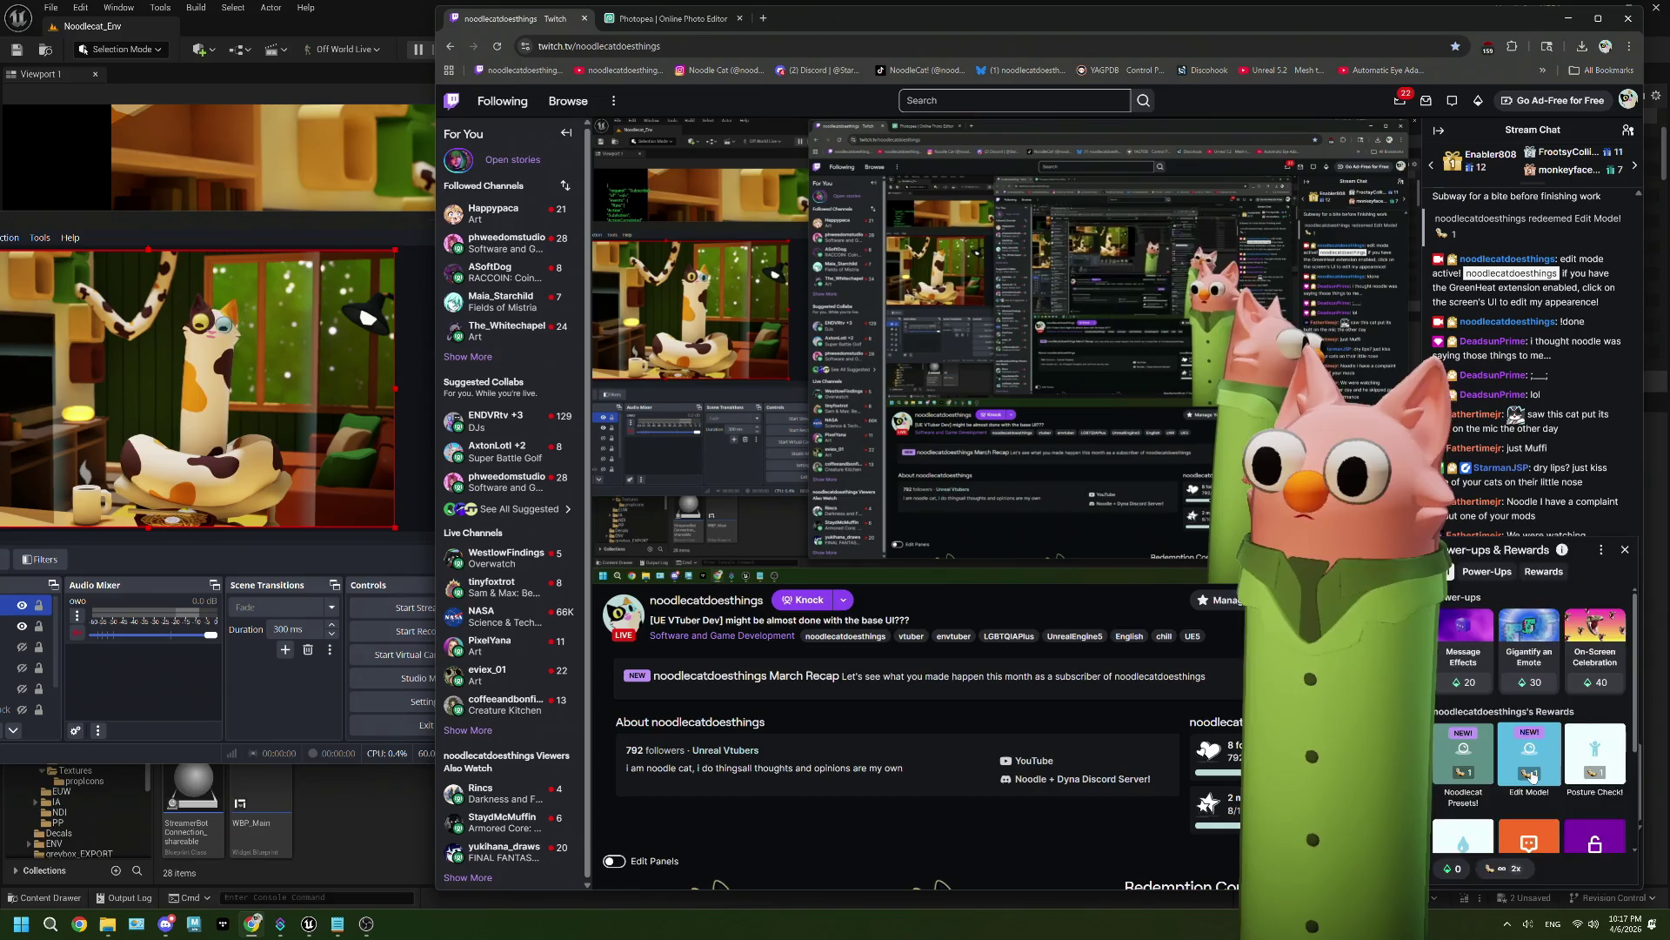
click(1533, 757)
click(1531, 714)
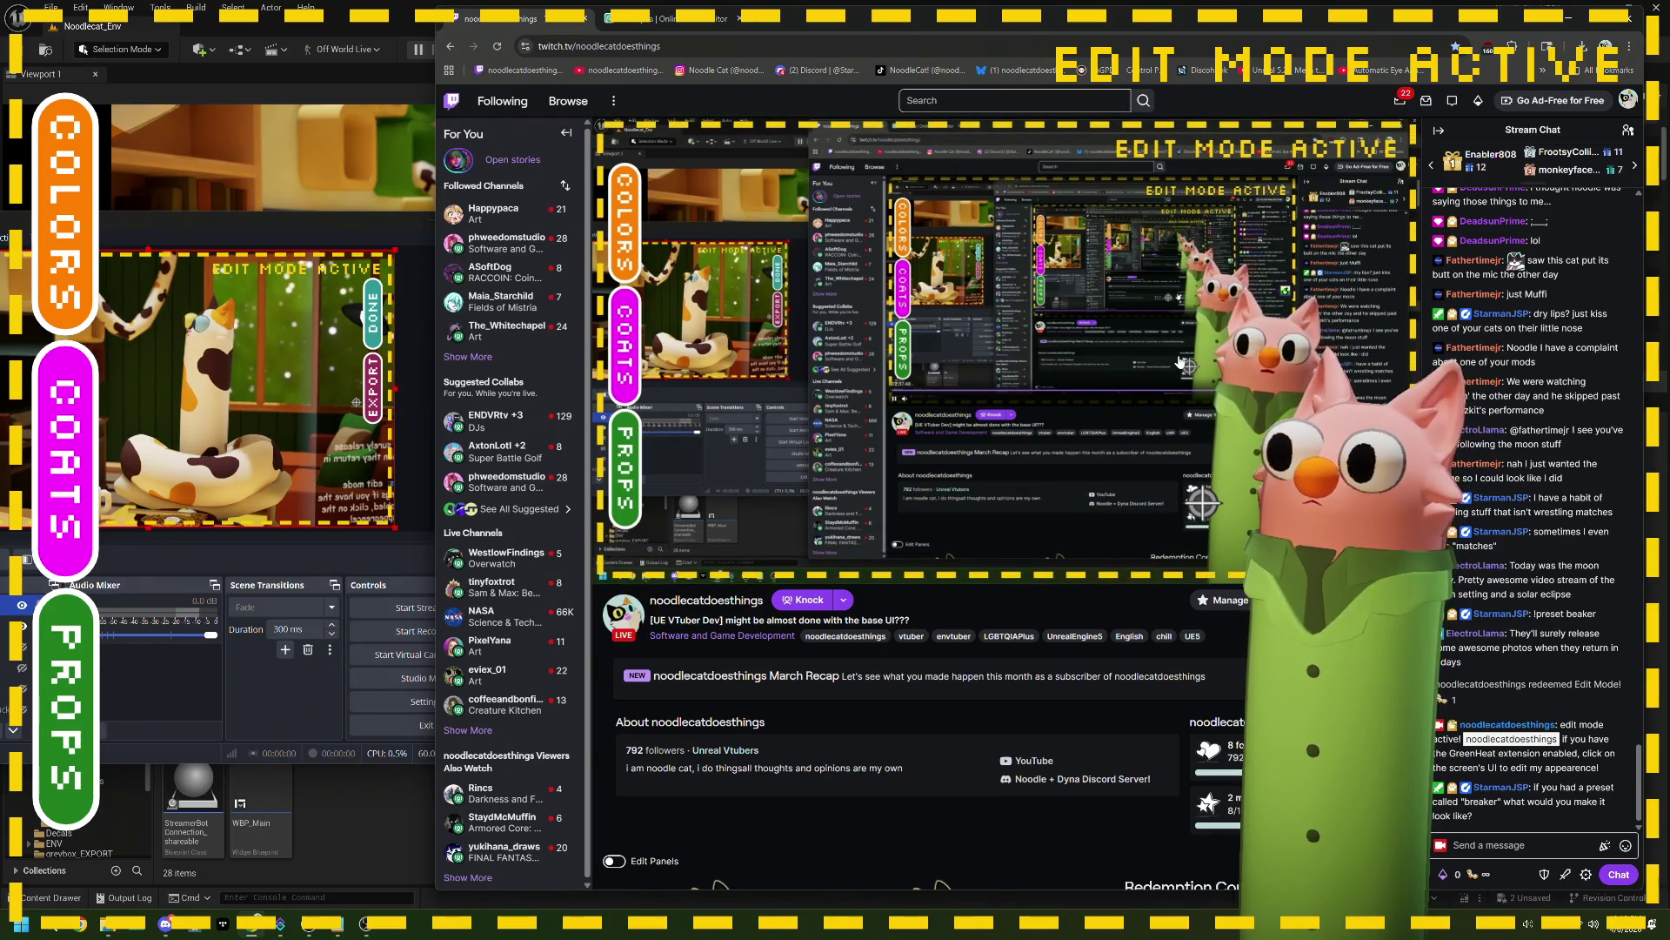
Step: Return to the Unreal editor and stop the running play session
mouse_move(1190, 364)
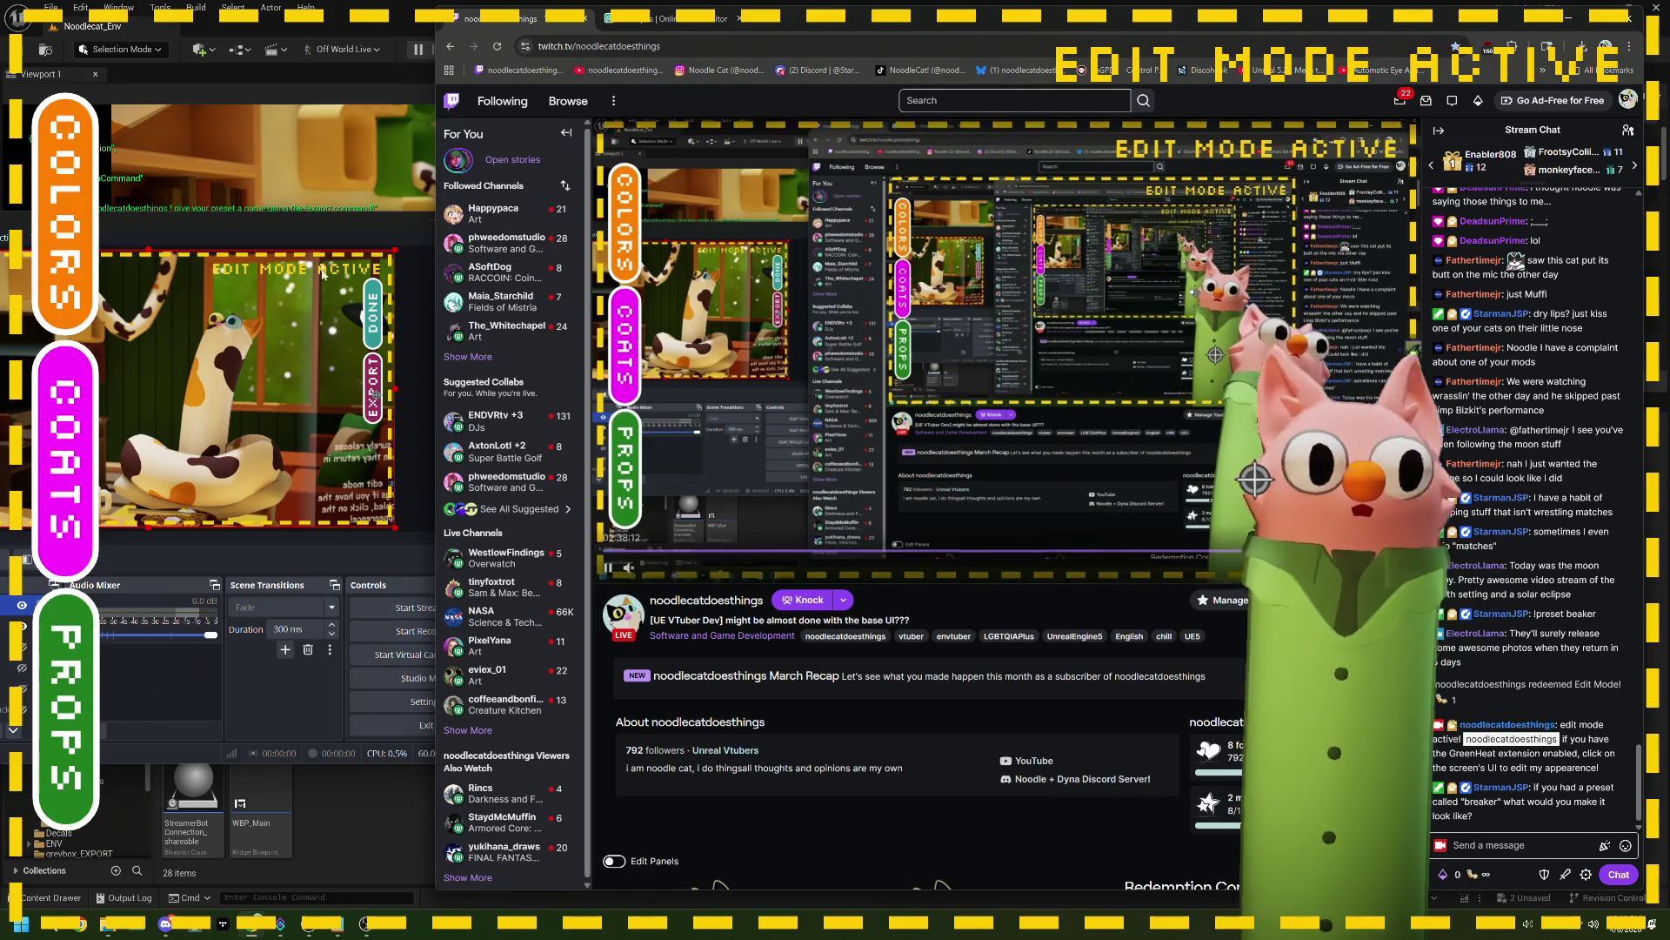
drag(217, 217, 227, 242)
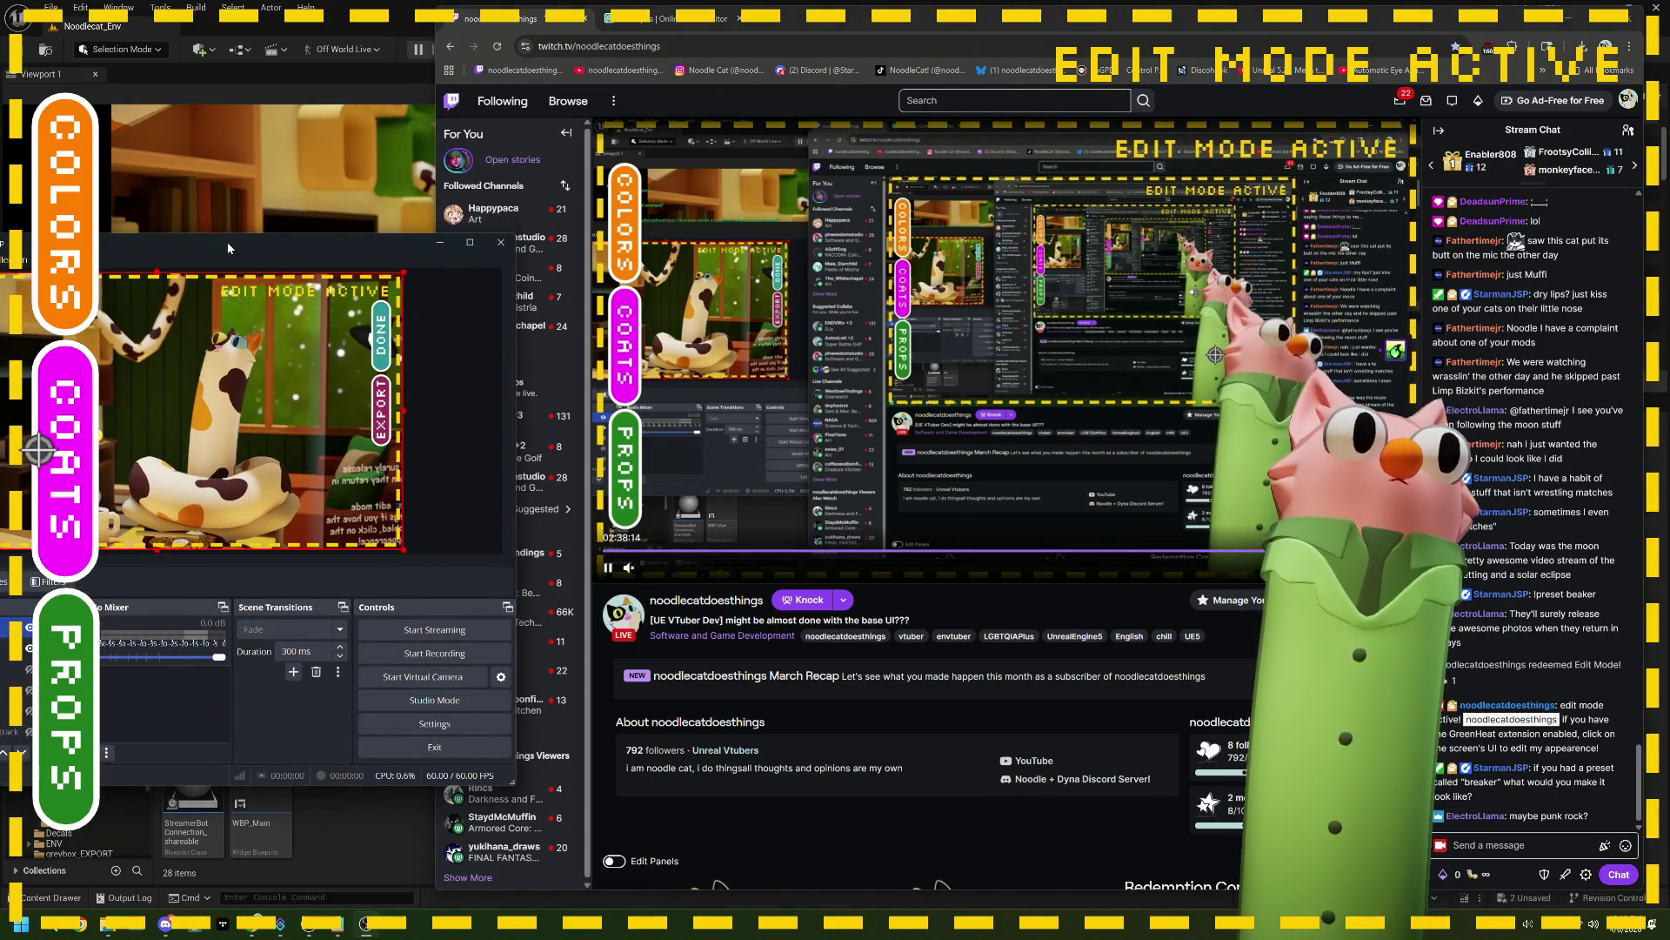
click(338, 33)
click(454, 49)
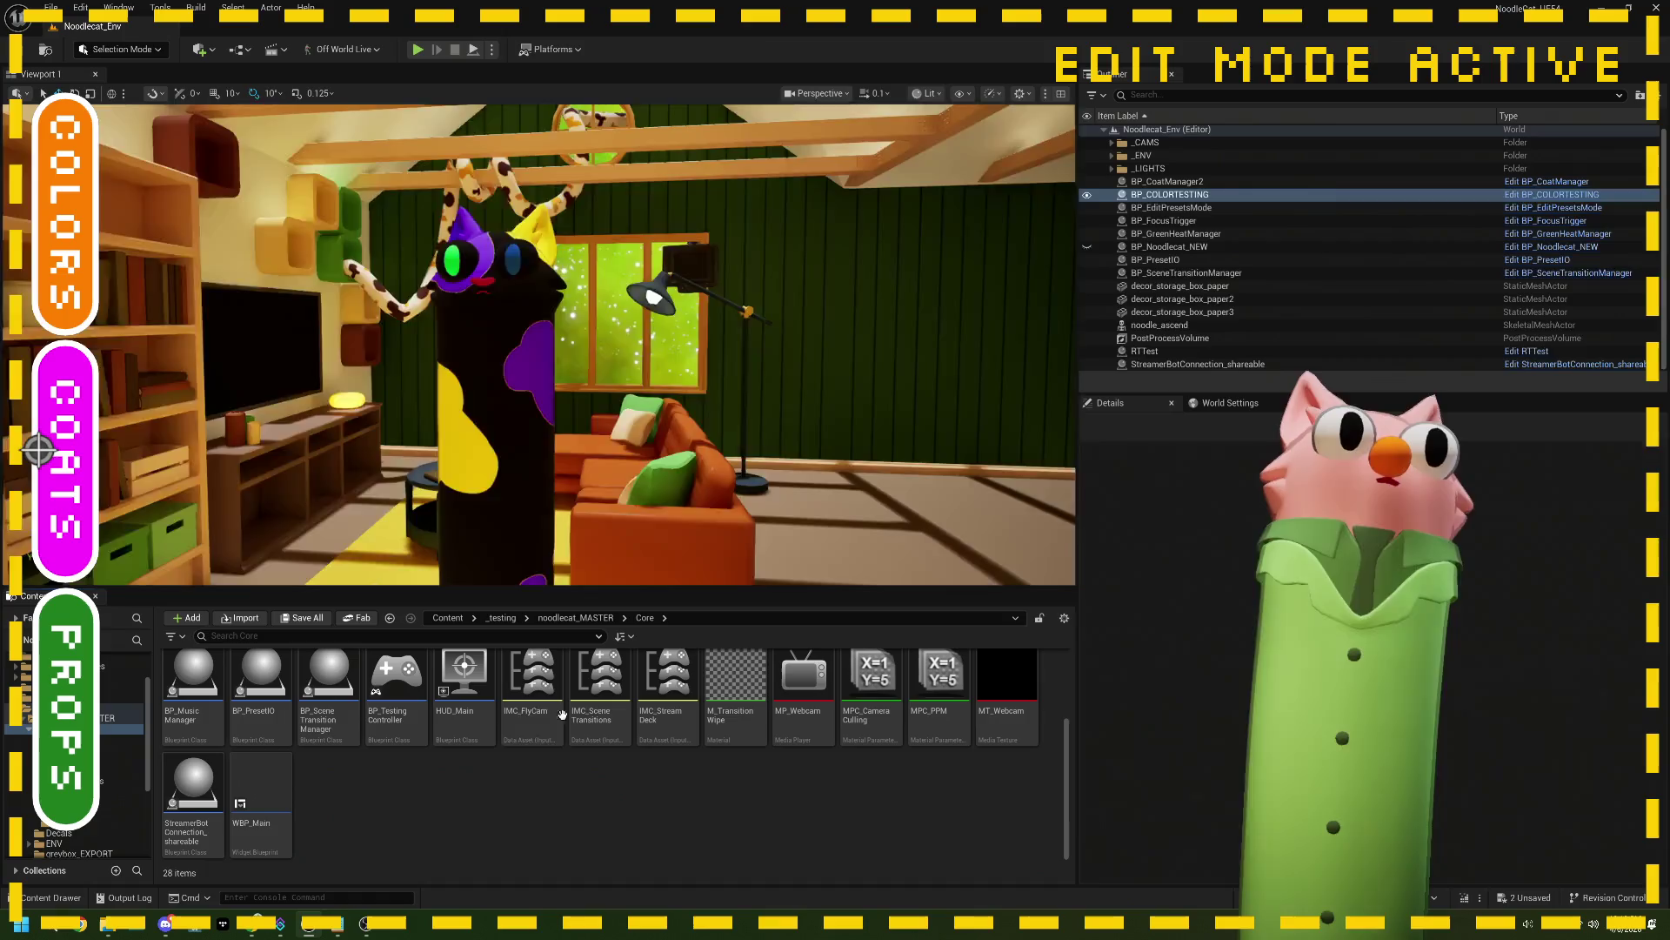
Step: Frame the noodlecat in the viewport and open the EditMode content folder
key(f)
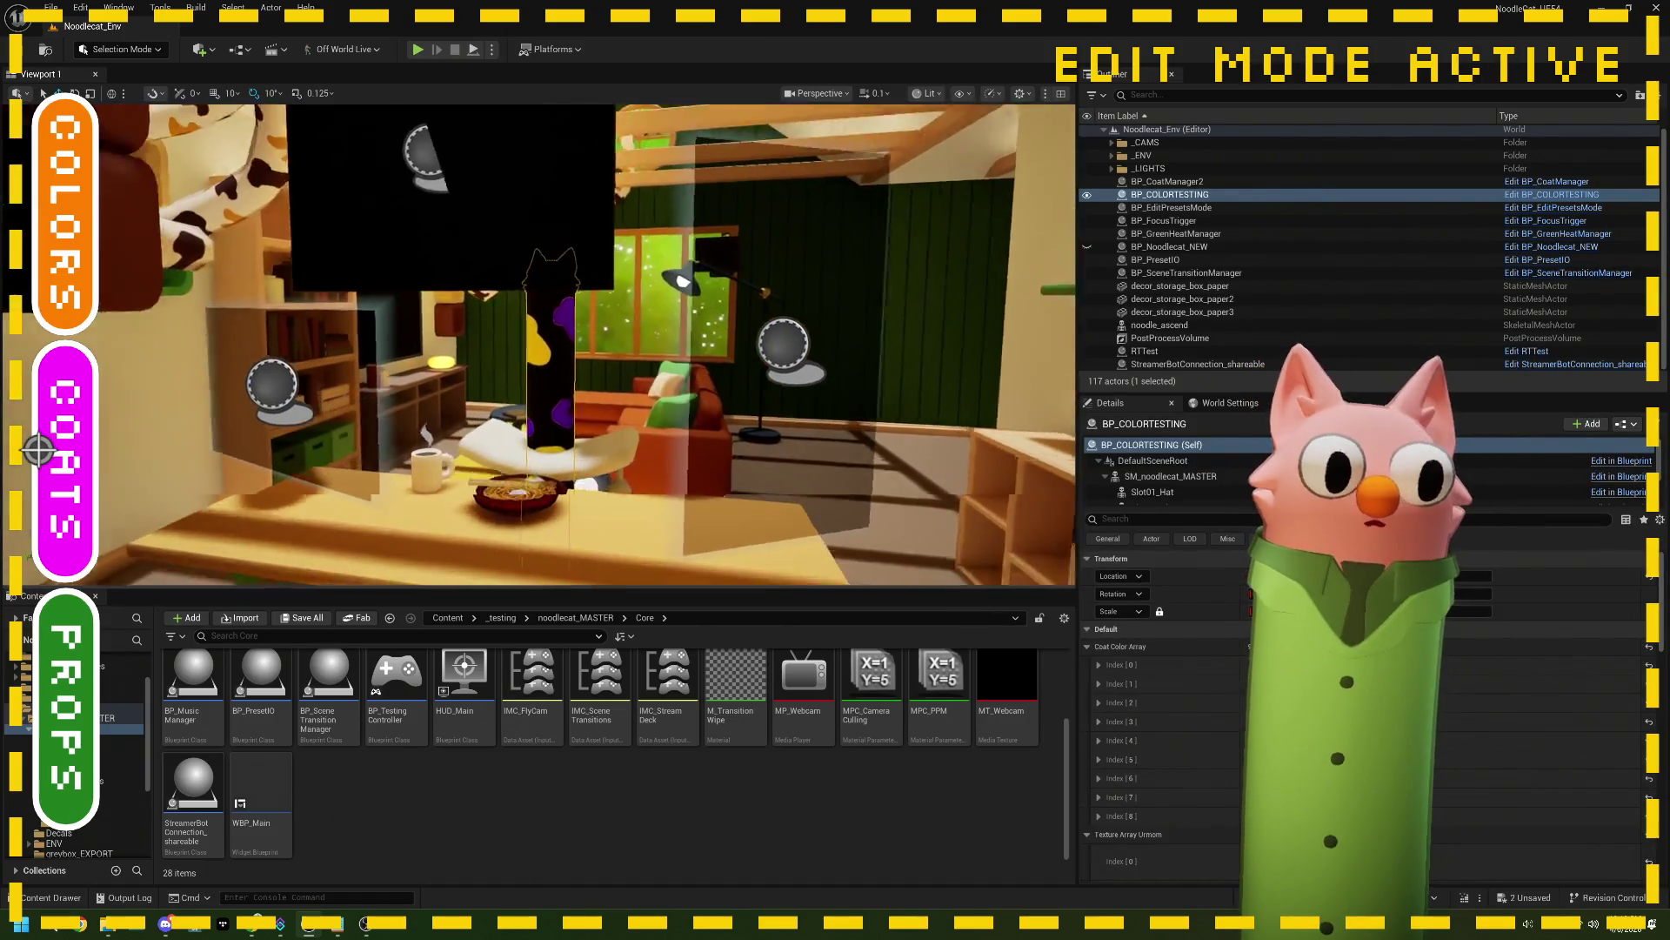
scroll(357, 705, up, 2)
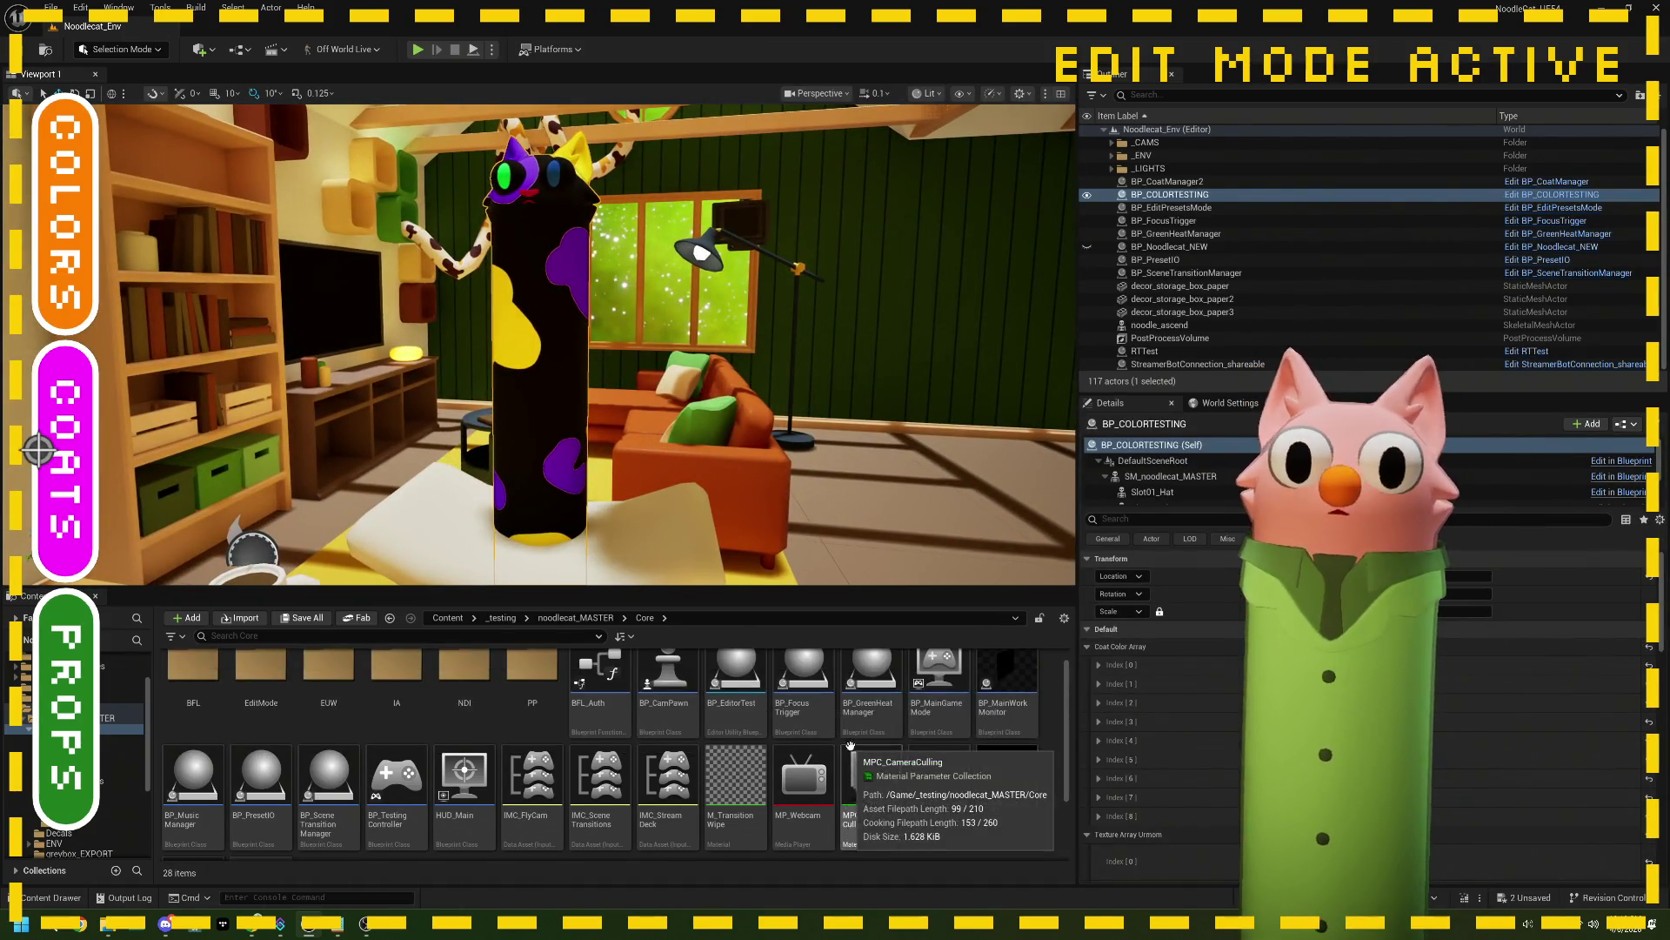
double_click(261, 687)
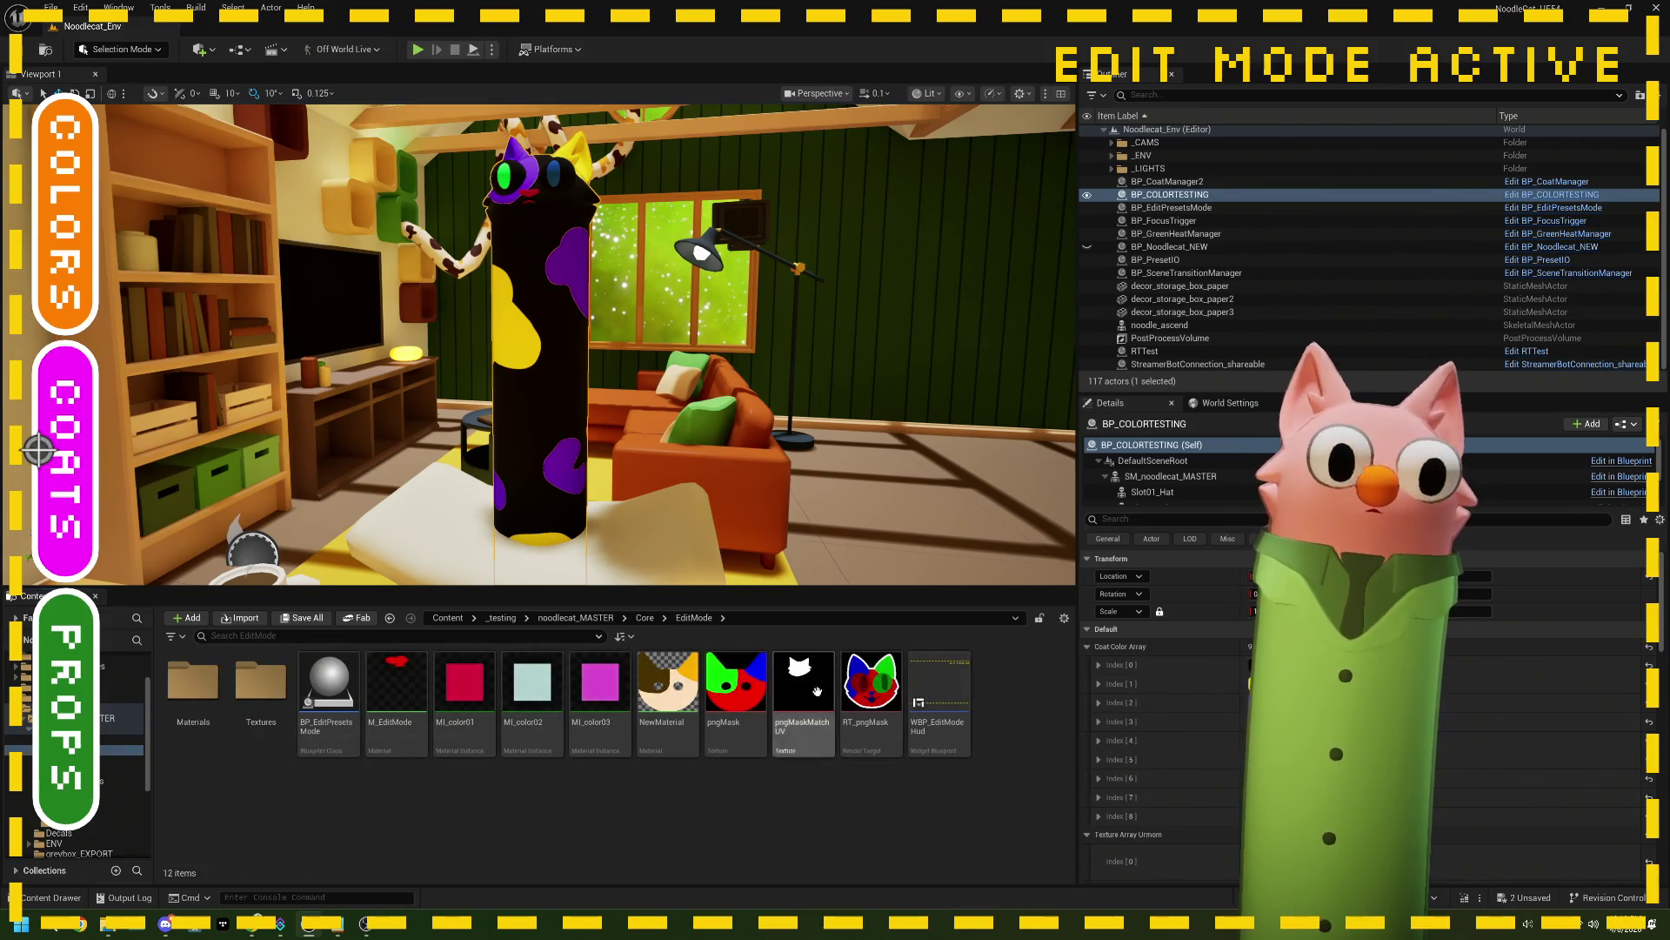
Step: Open WBP_EditModeHud and select the I_editButton_Export button in the Hierarchy
double_click(939, 696)
scroll(840, 474, down, 5)
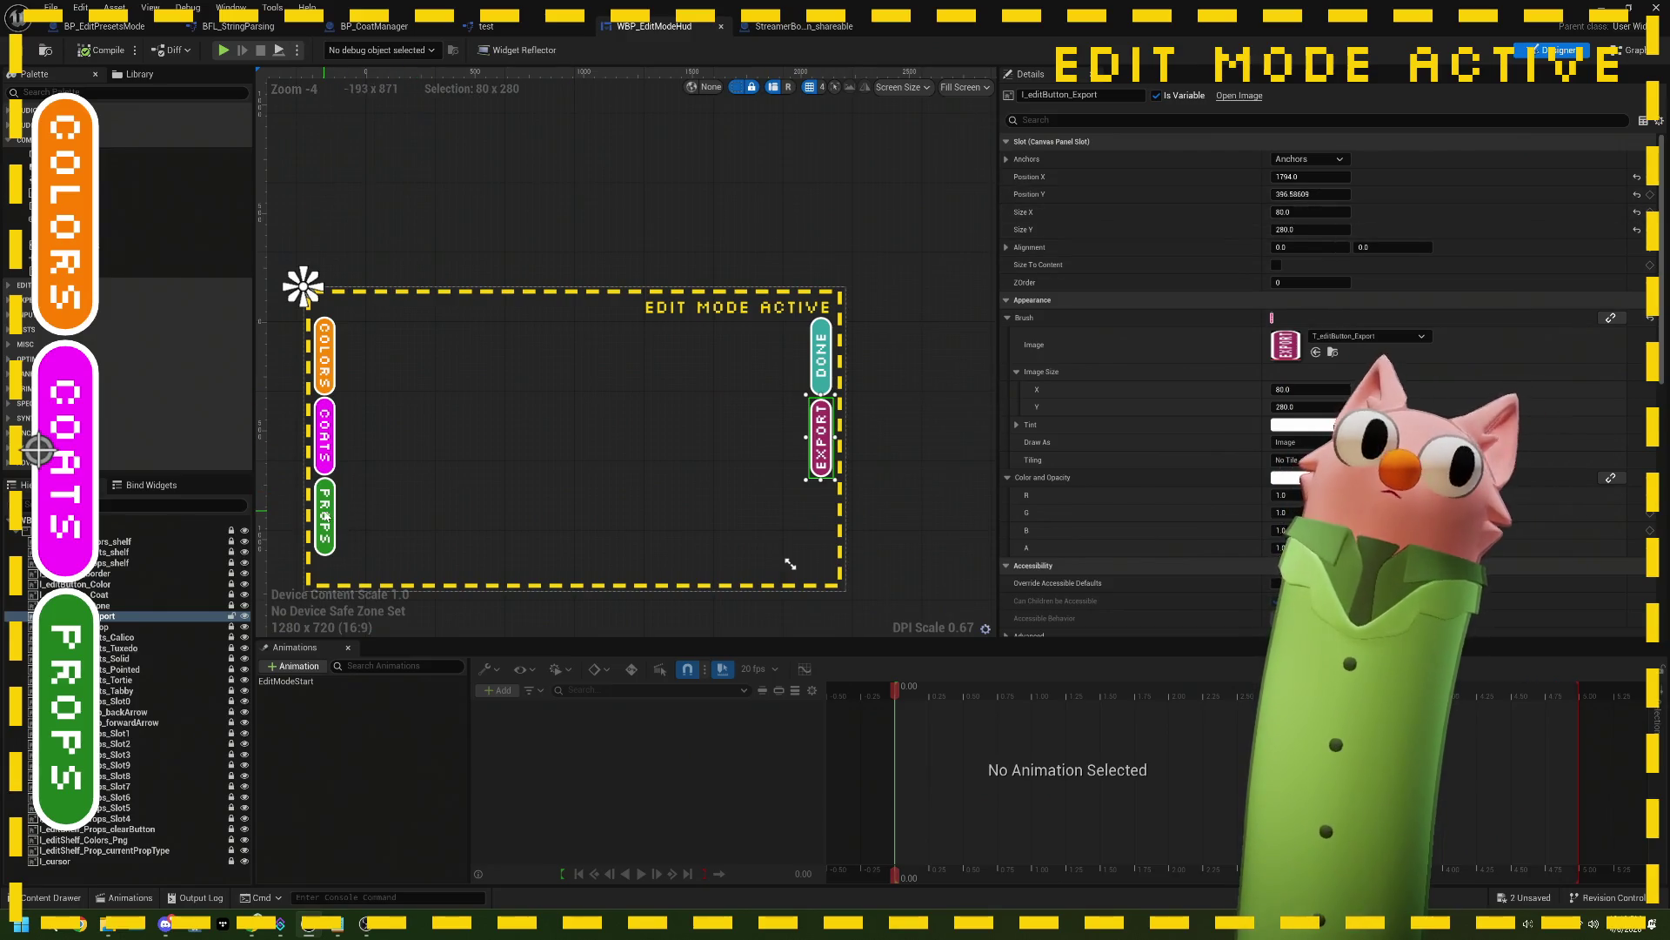
click(261, 526)
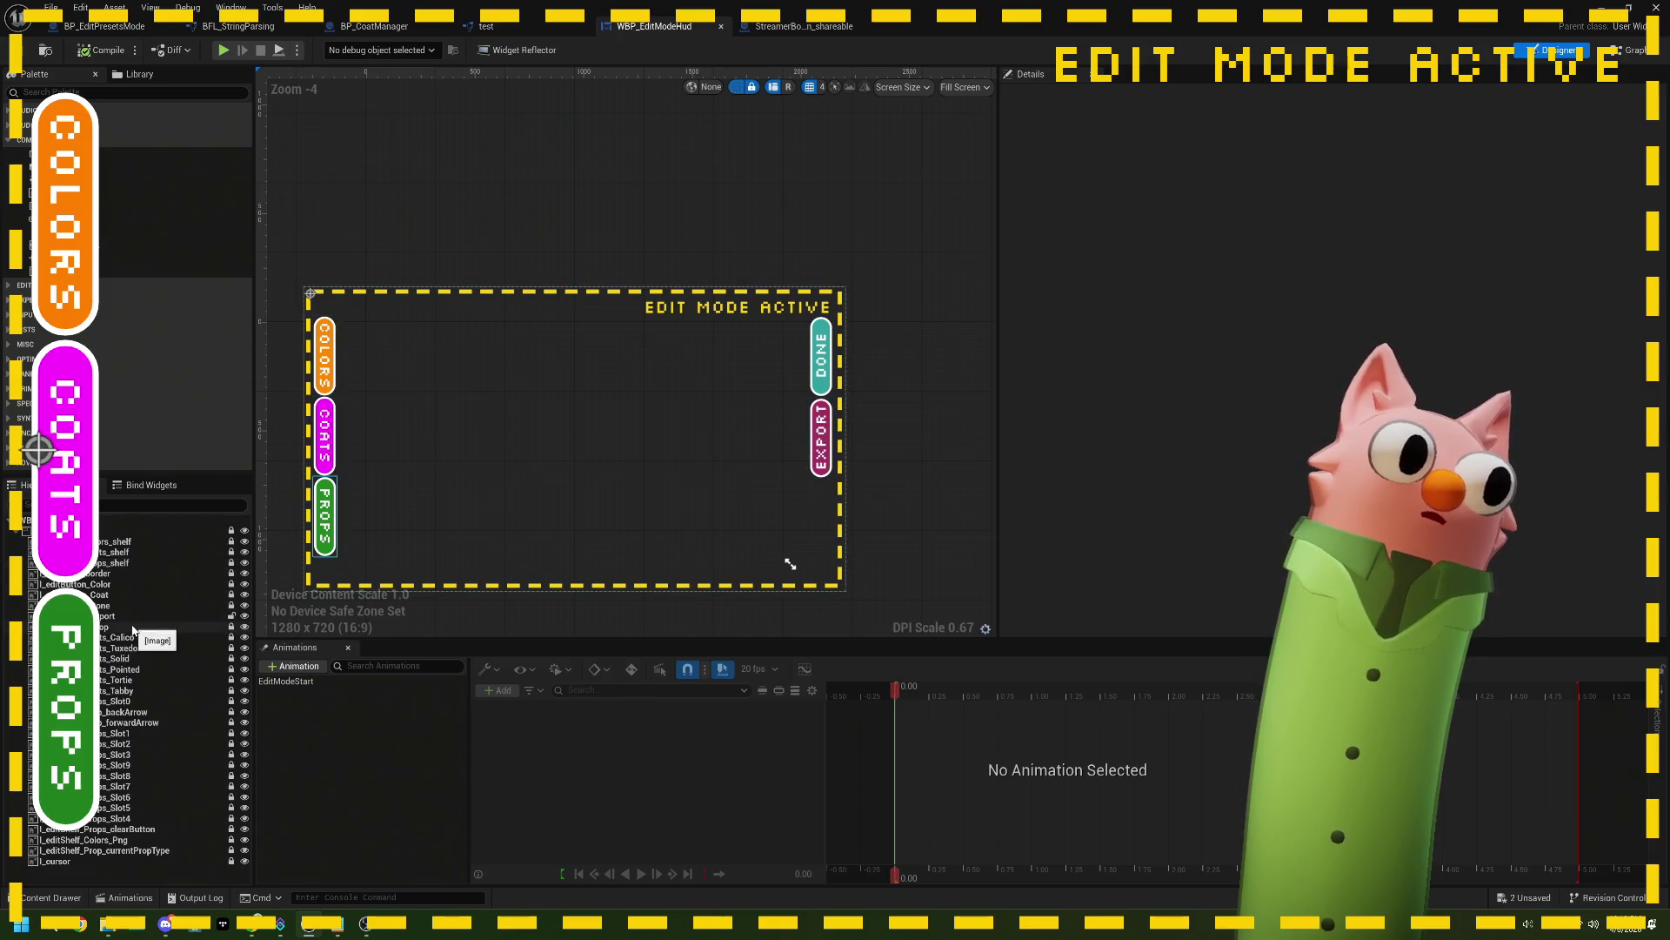
click(131, 626)
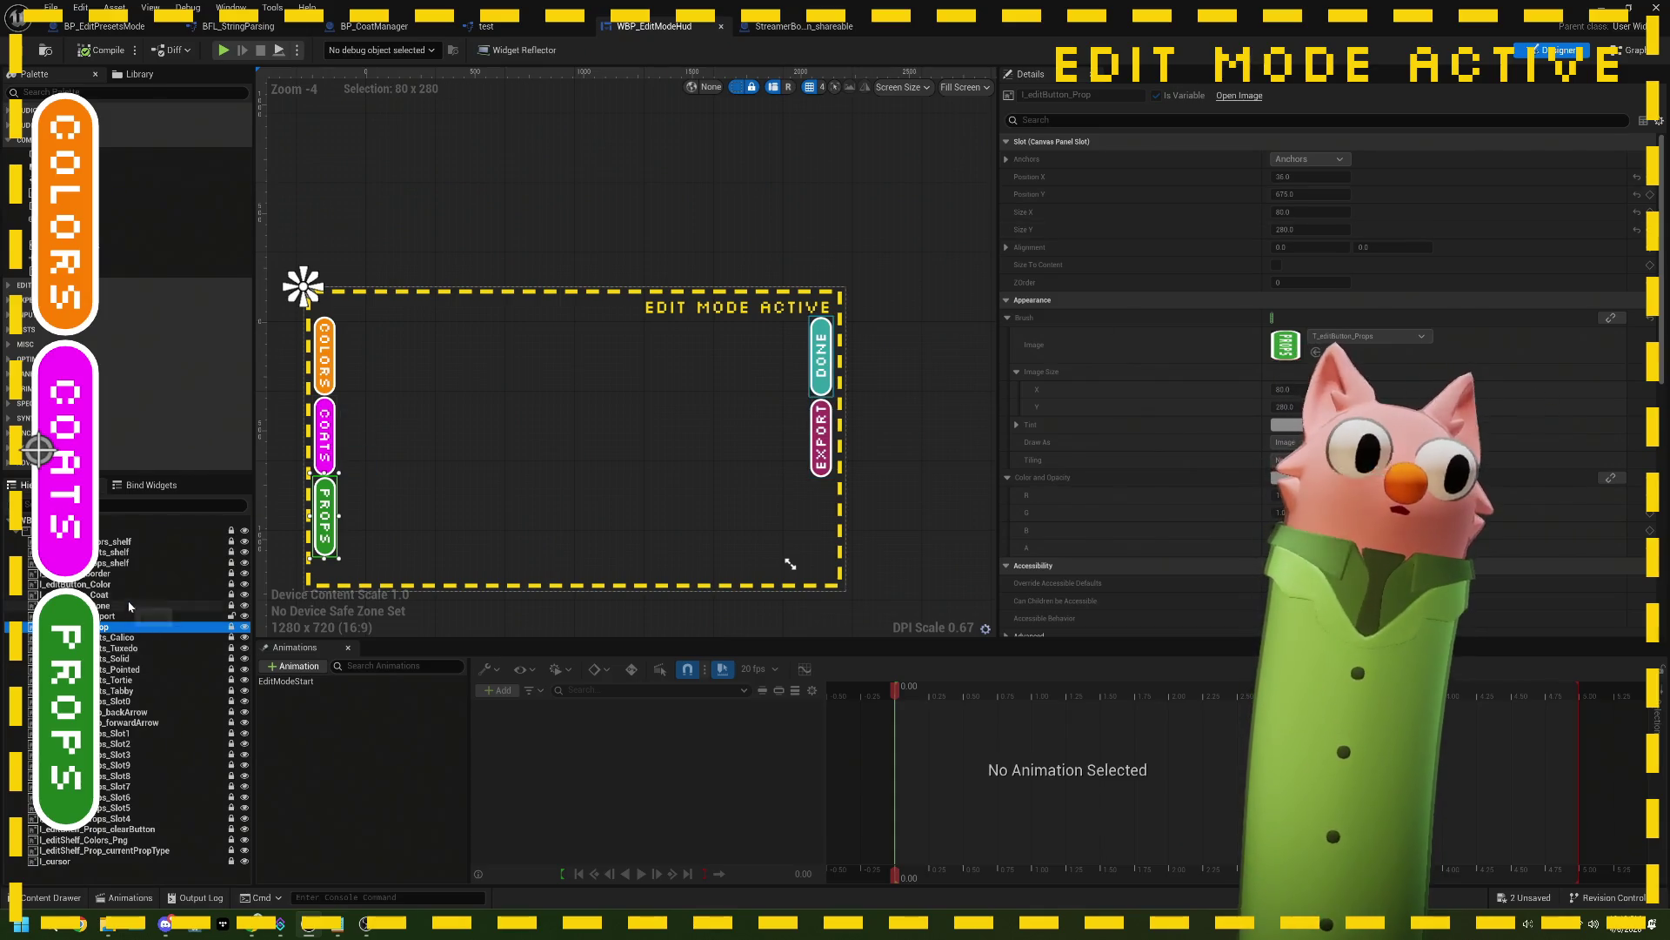
click(207, 613)
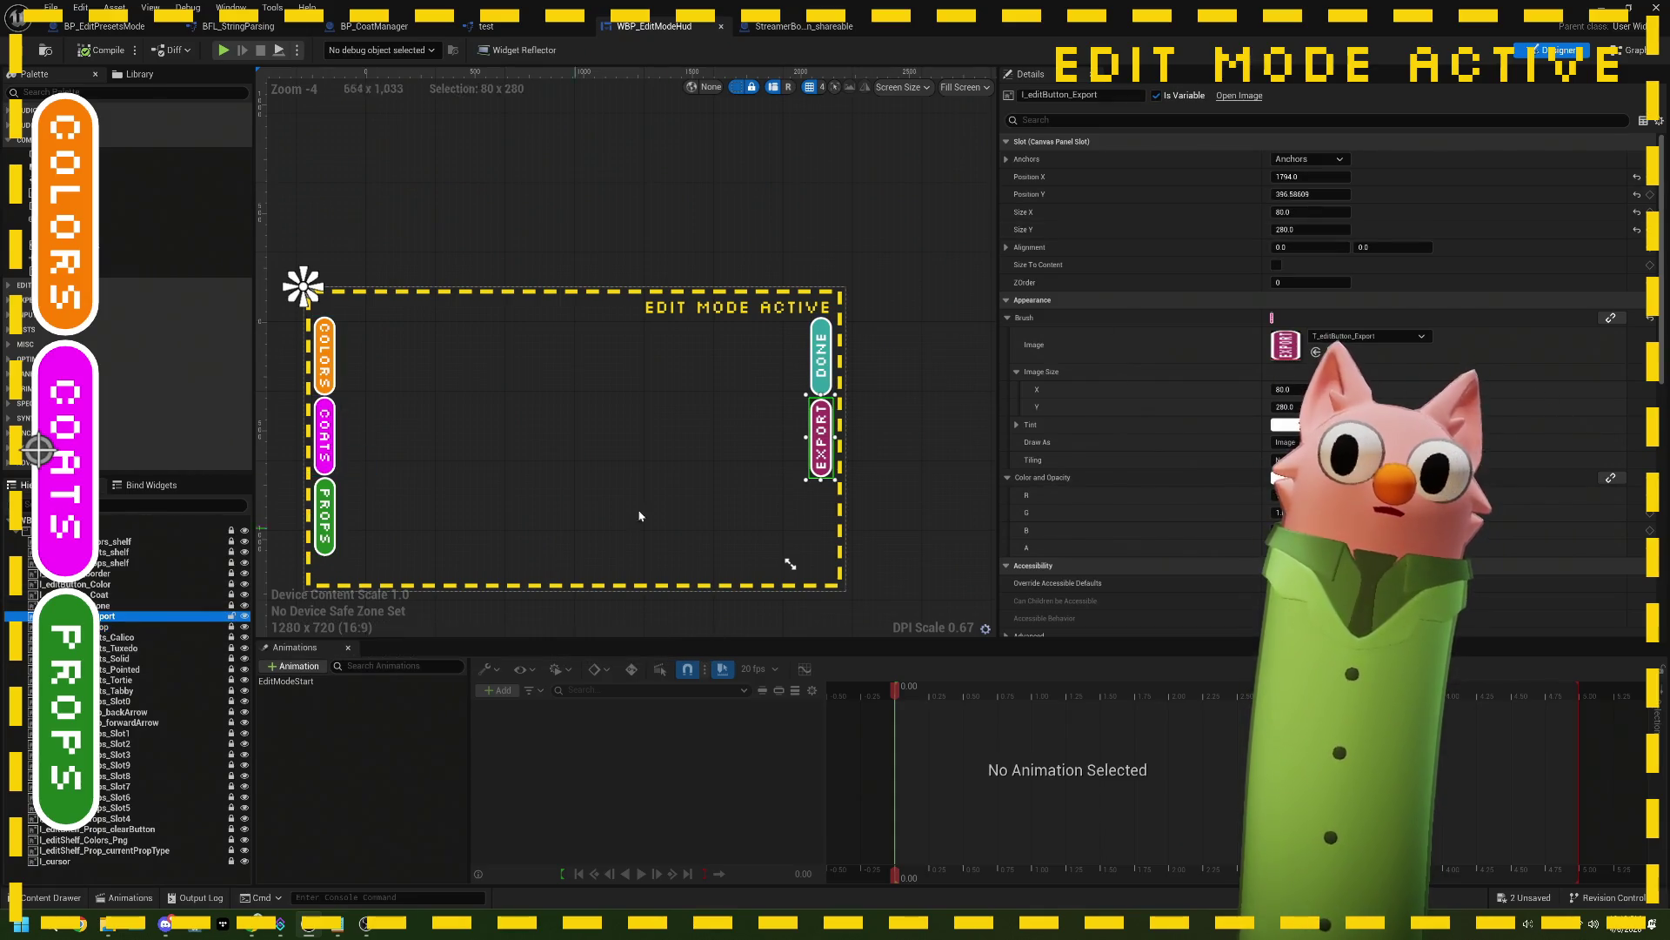
Step: Set the EXPORT button's Position Y to 675 and save the widget
click(1308, 231)
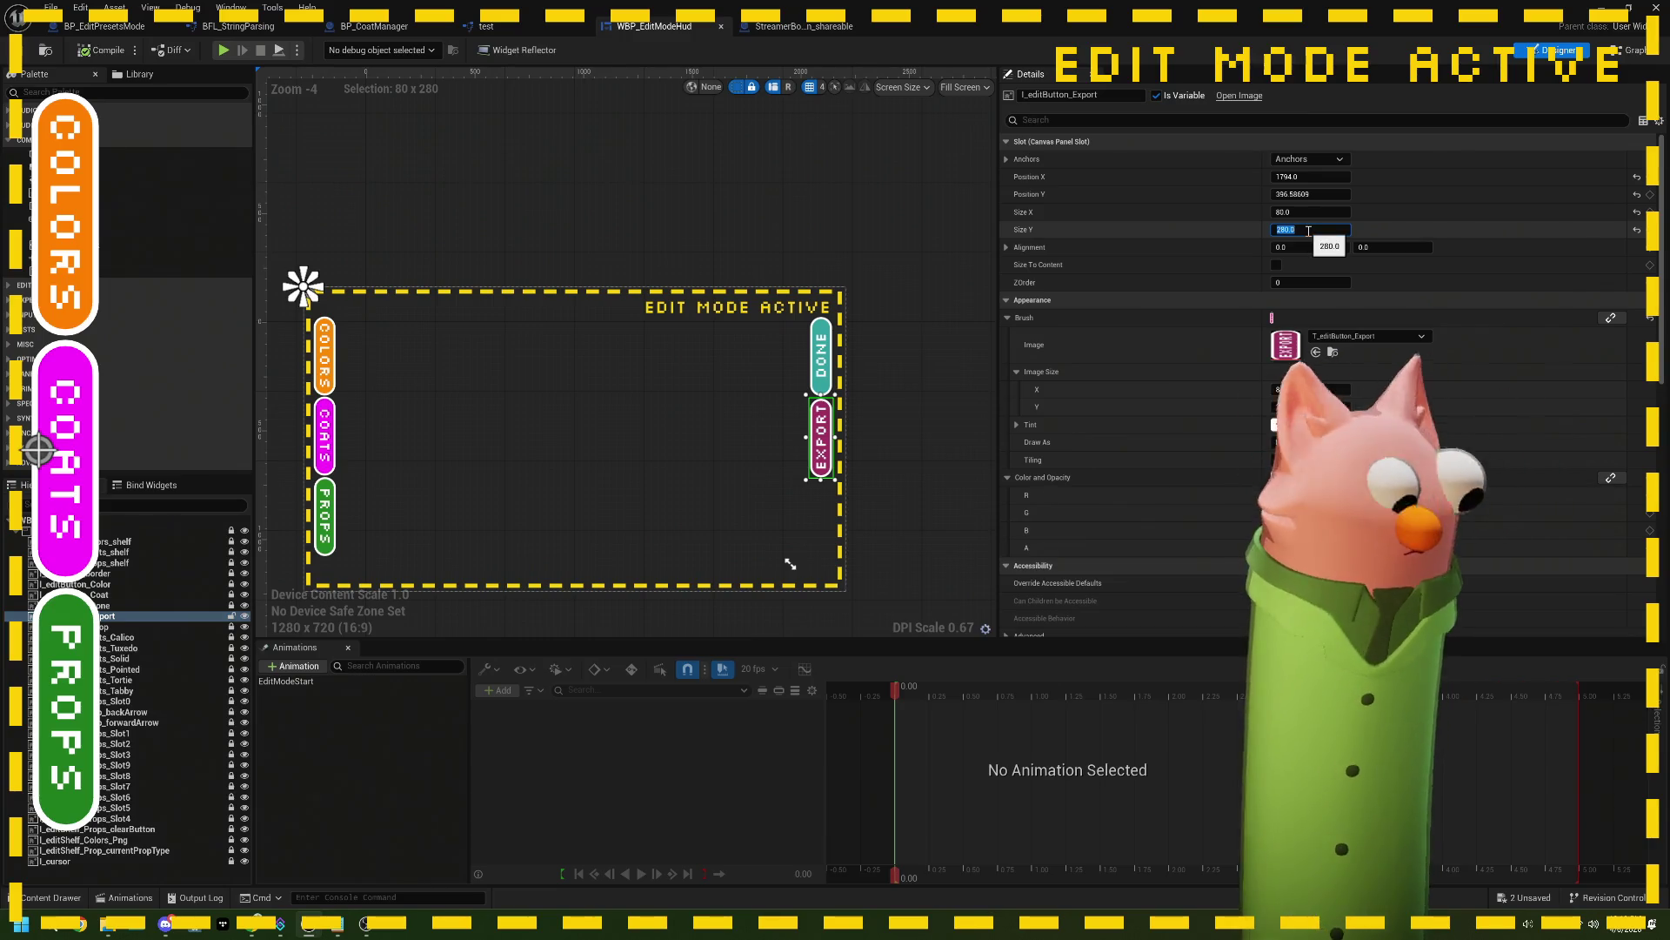
click(1305, 195)
text(6)
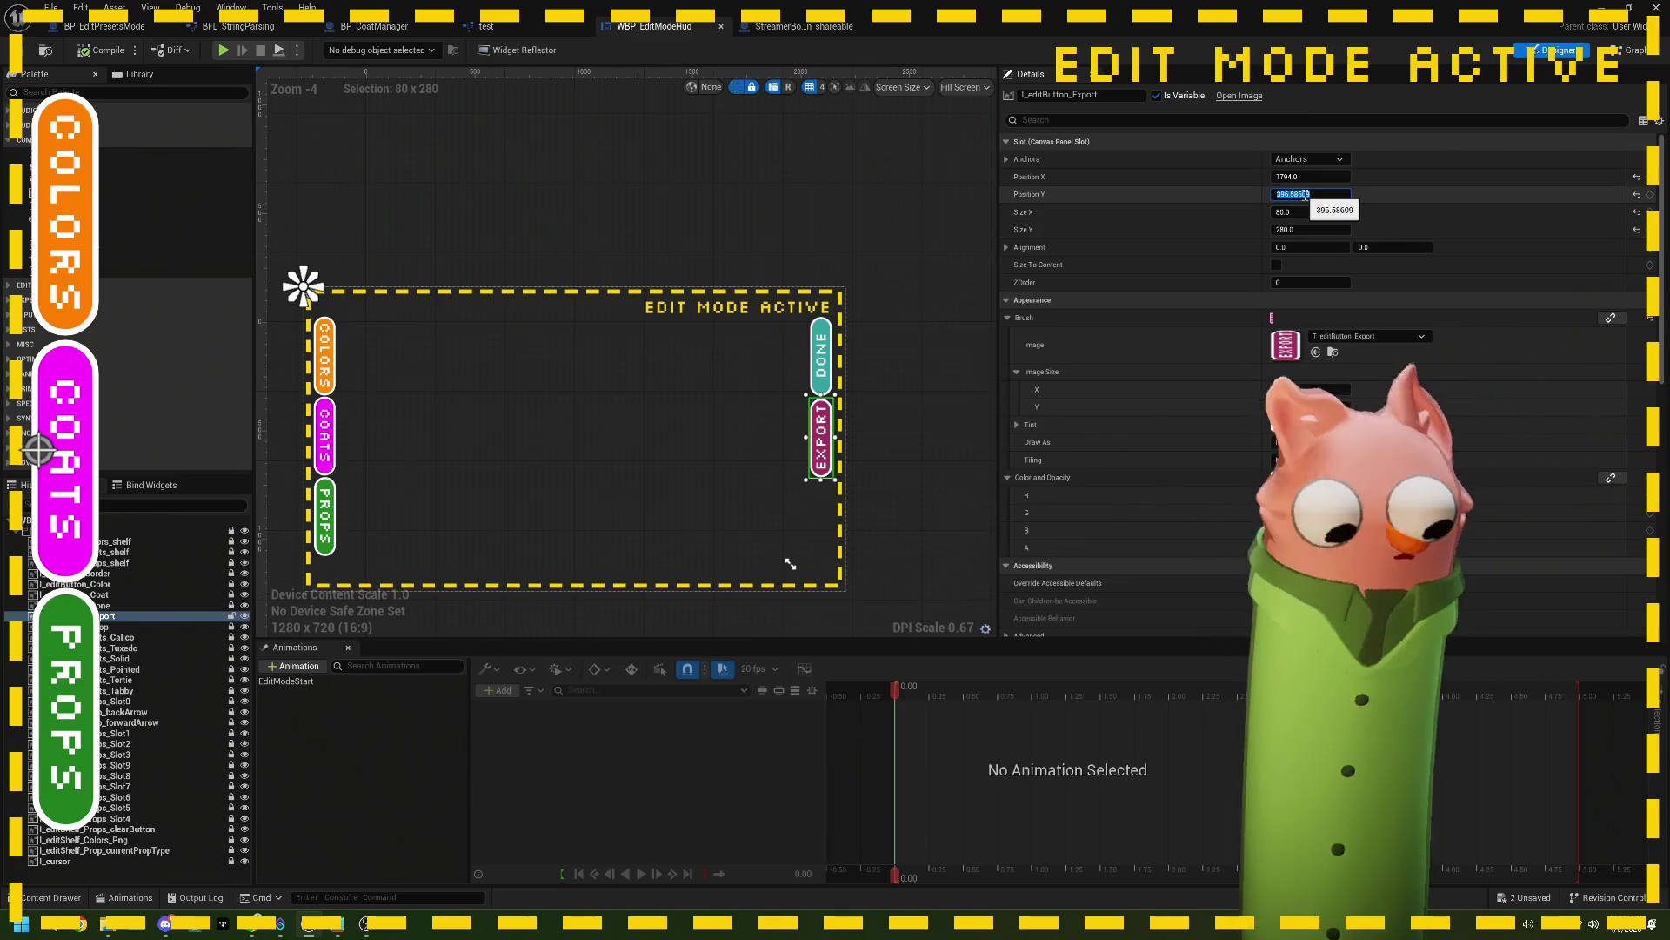
text(75)
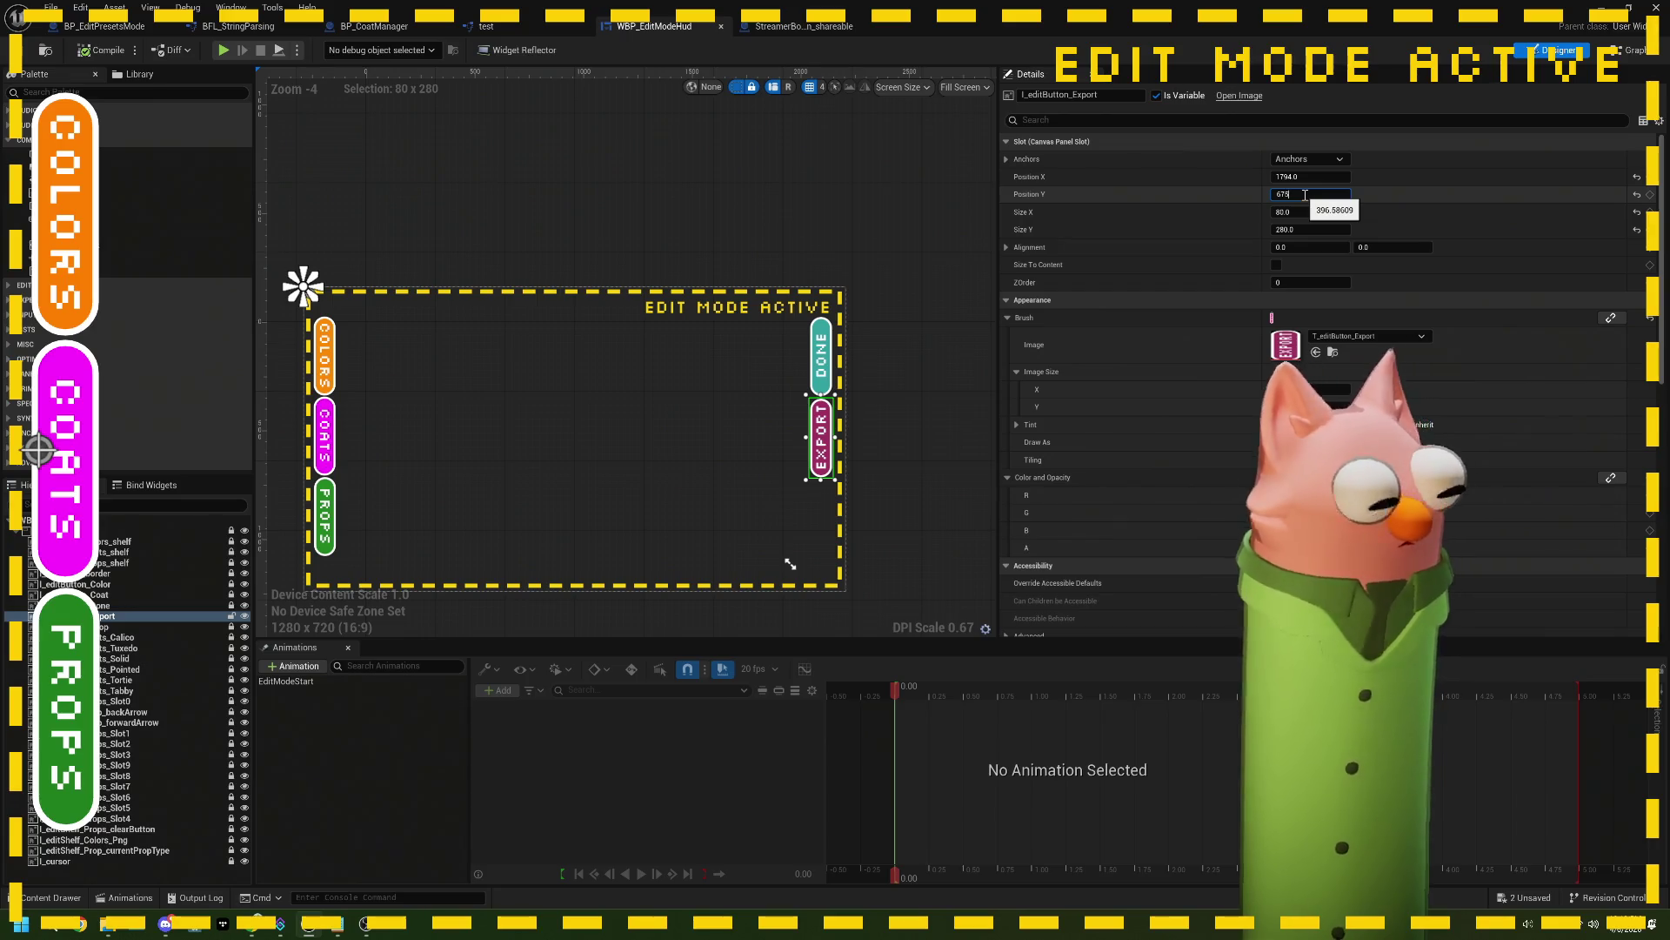
key(Tab)
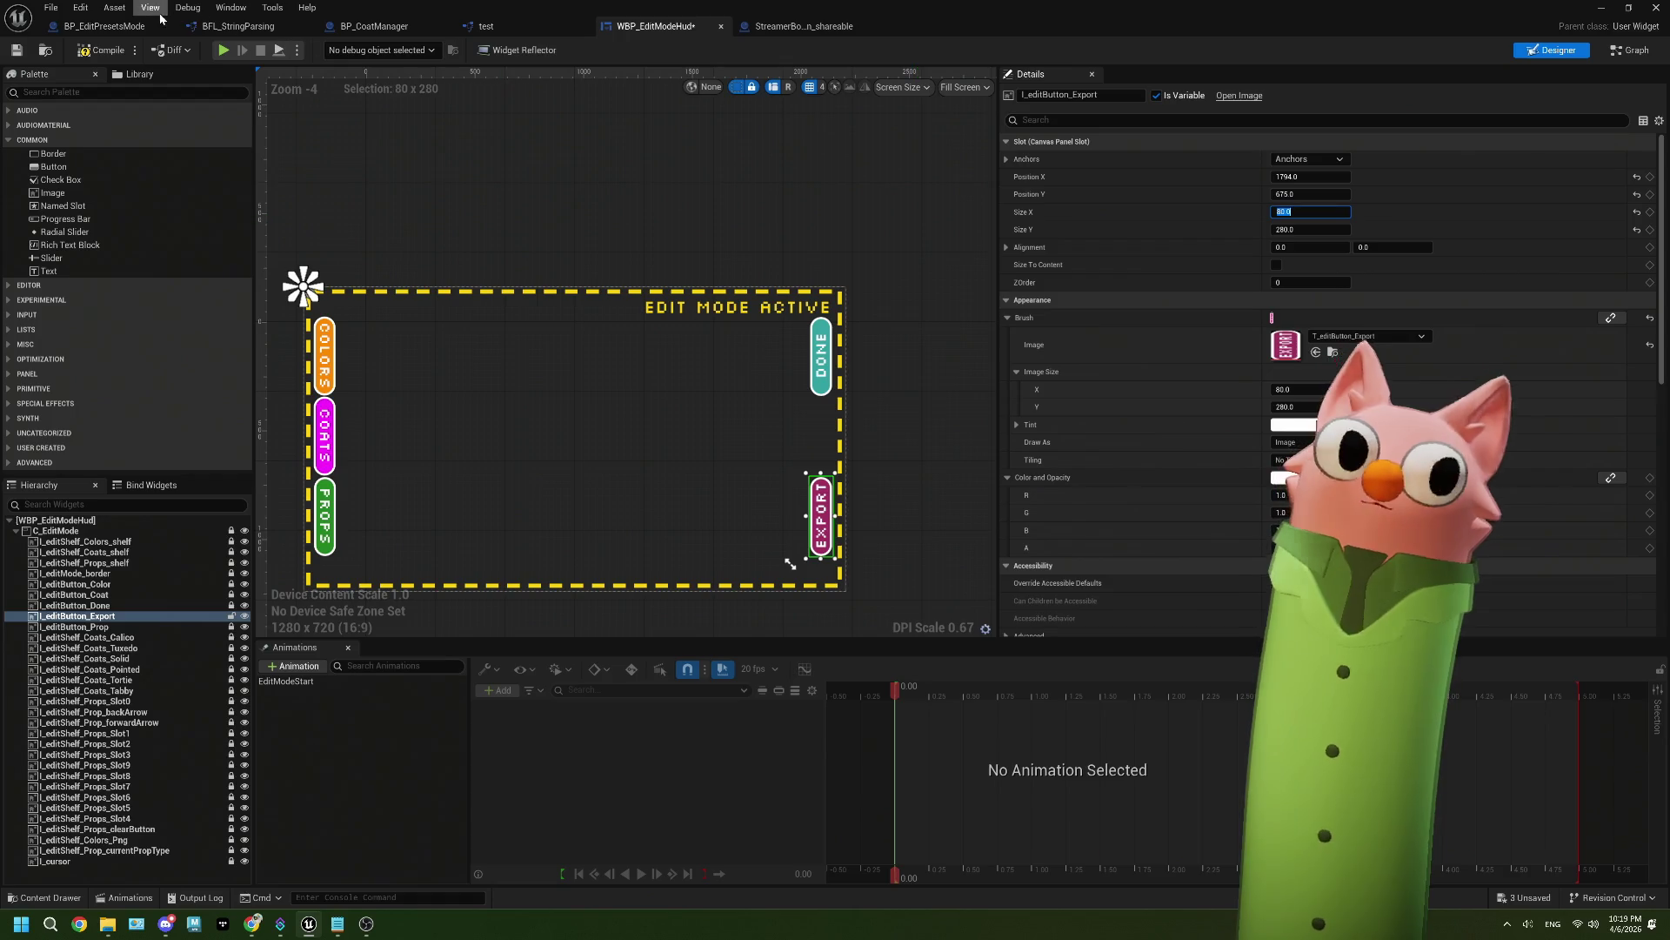
key(ctrl+s)
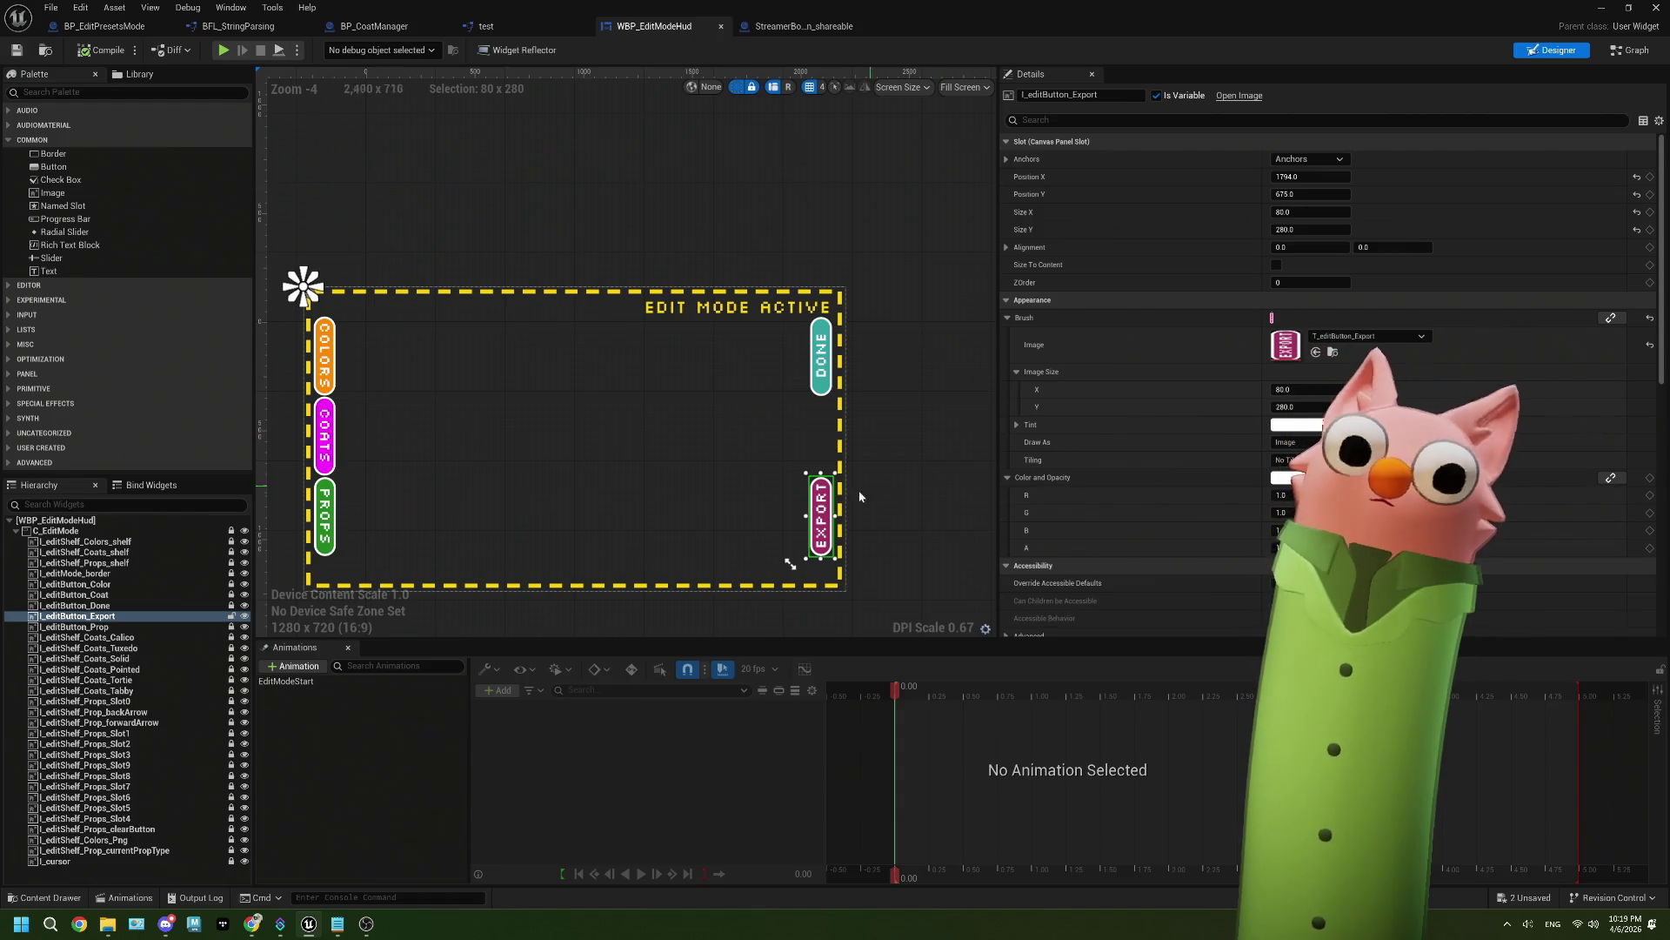
Step: Deselect the button and minimize the widget editor back to the Noodlecat_Env level
scroll(870, 492, up, 5)
scroll(874, 487, down, 3)
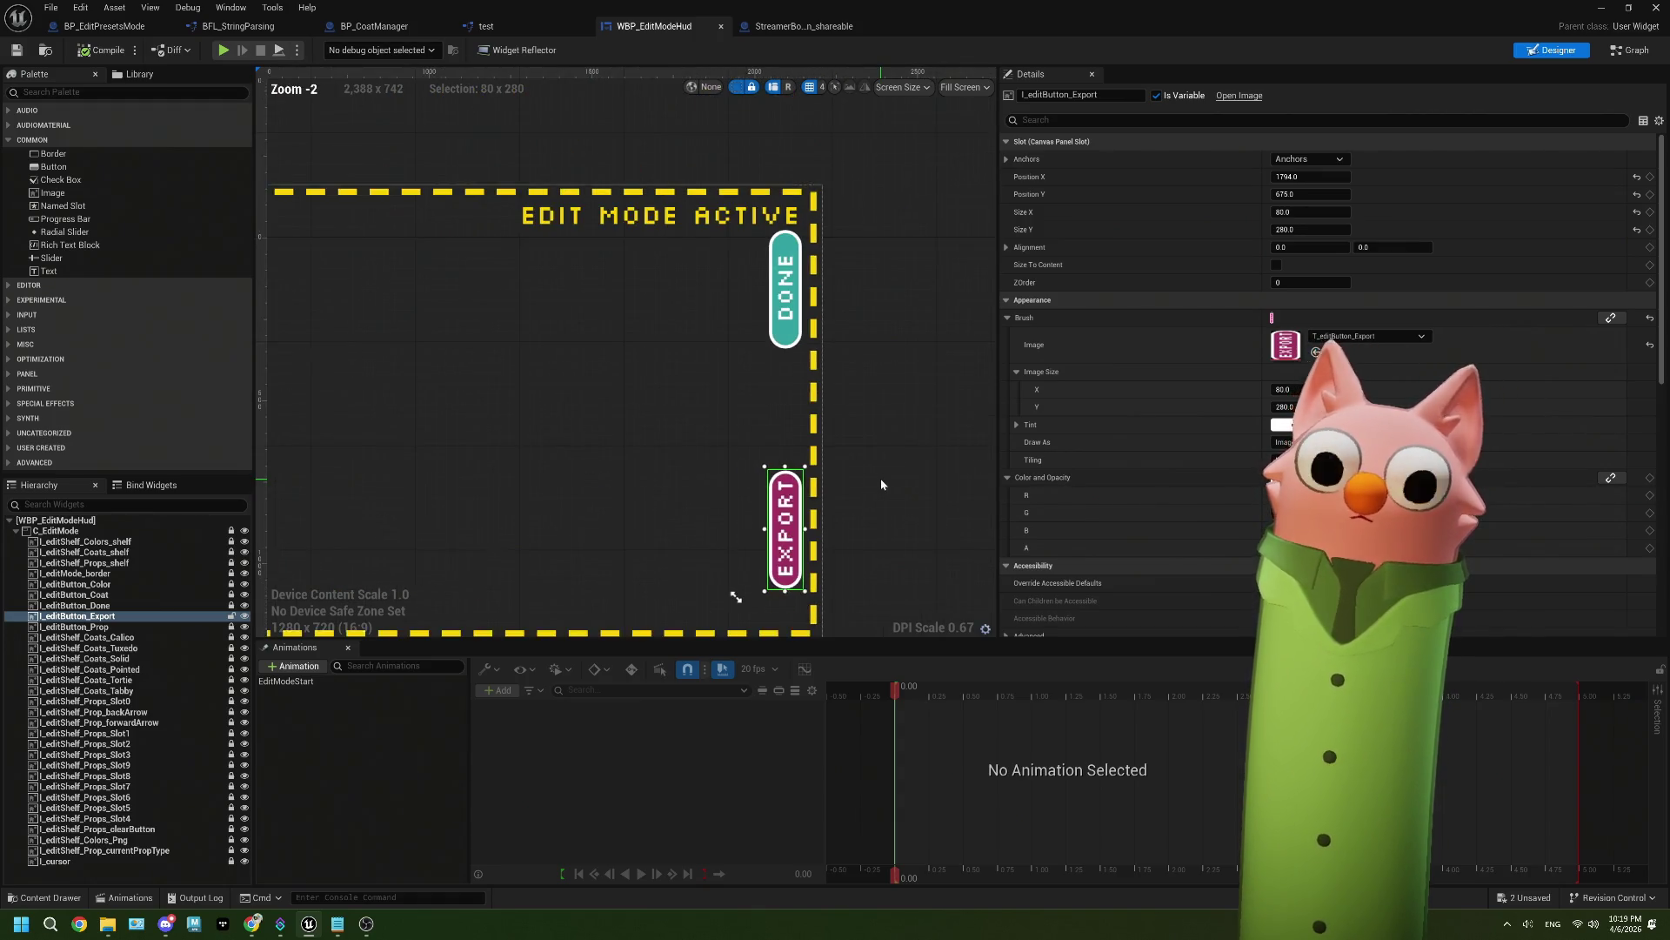
scroll(881, 485, down, 2)
click(881, 485)
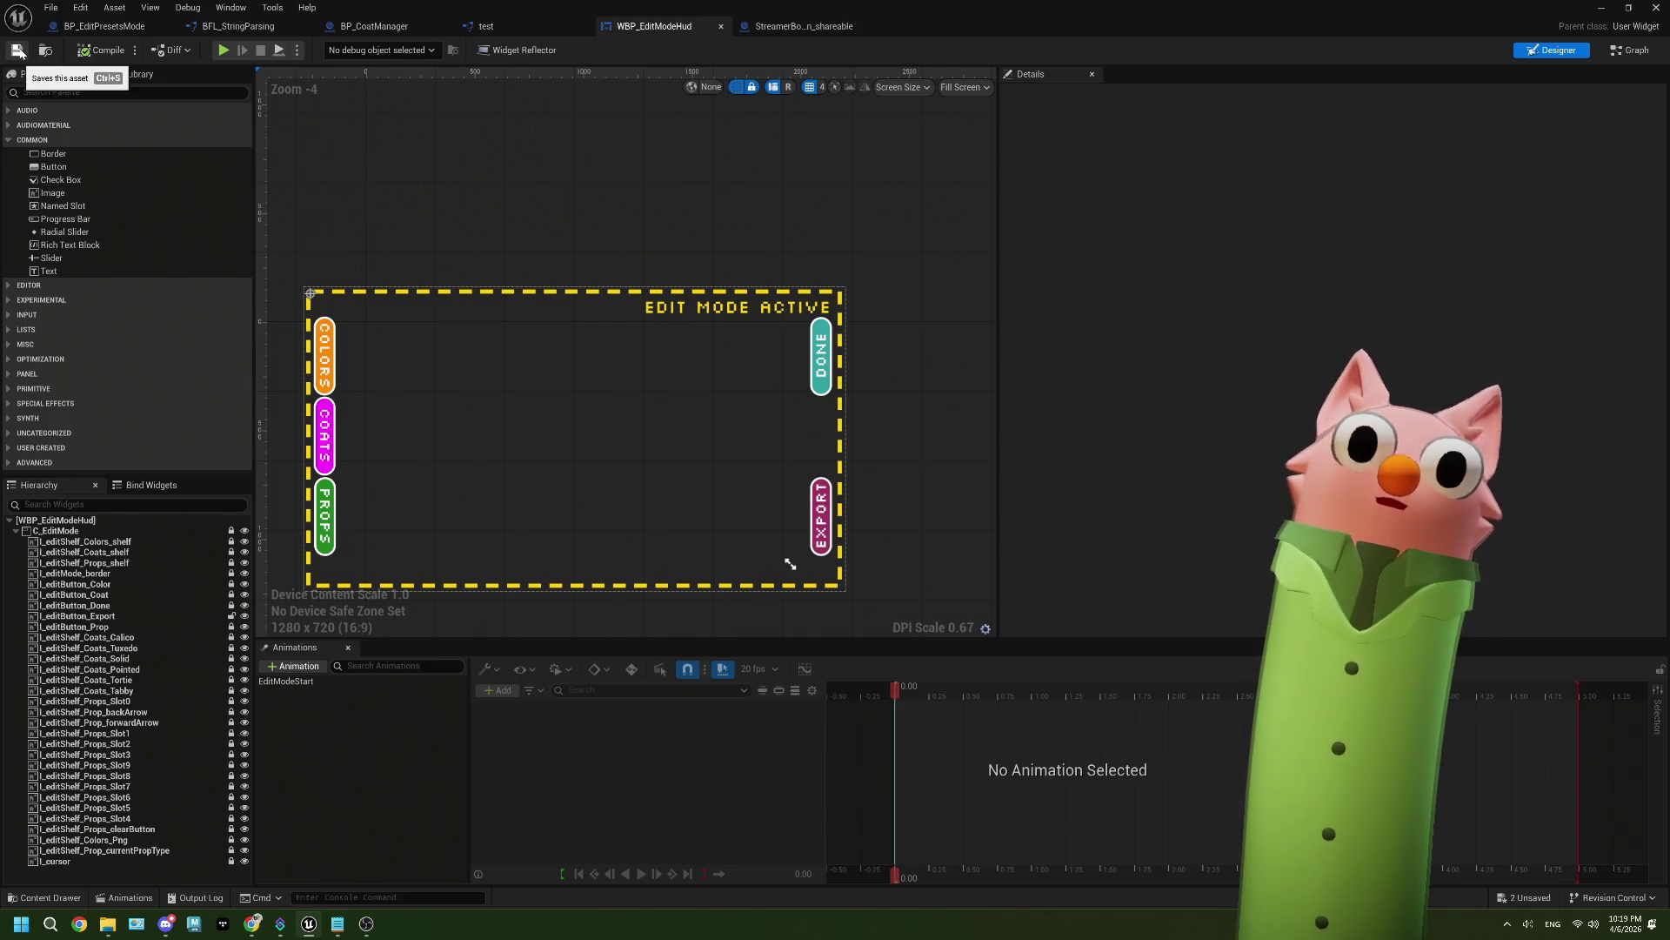
click(1605, 7)
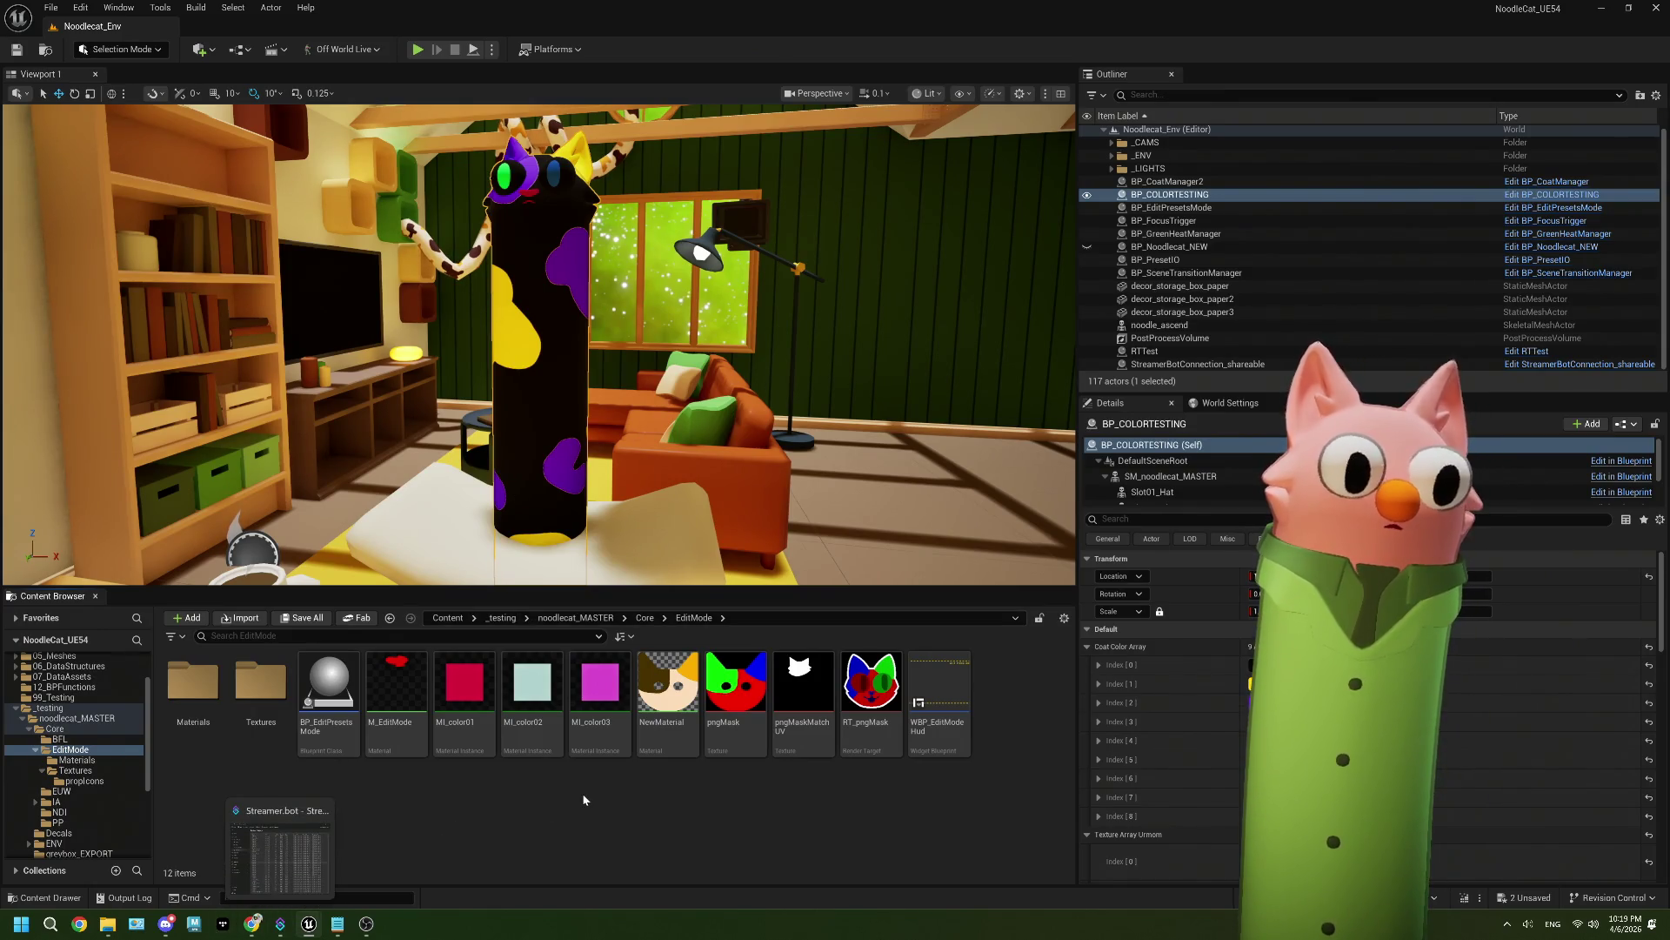
Step: Delete the 'done button? dont need commands' line from ThePlan.txt, then return to Unreal
click(337, 923)
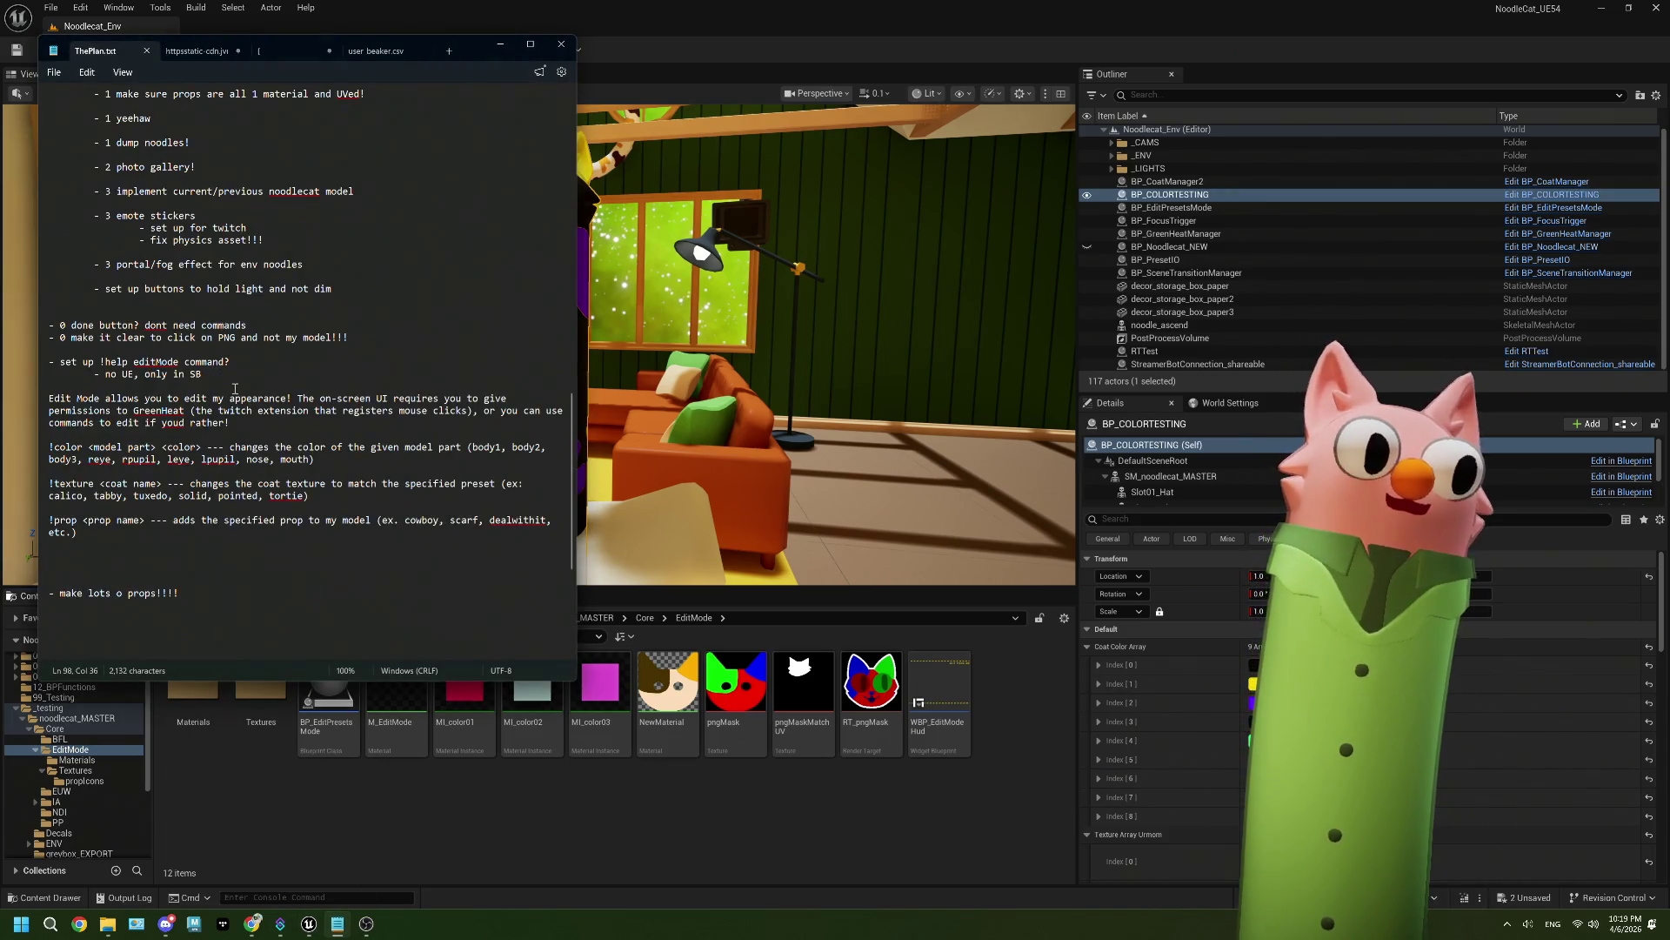
drag(246, 326, 57, 325)
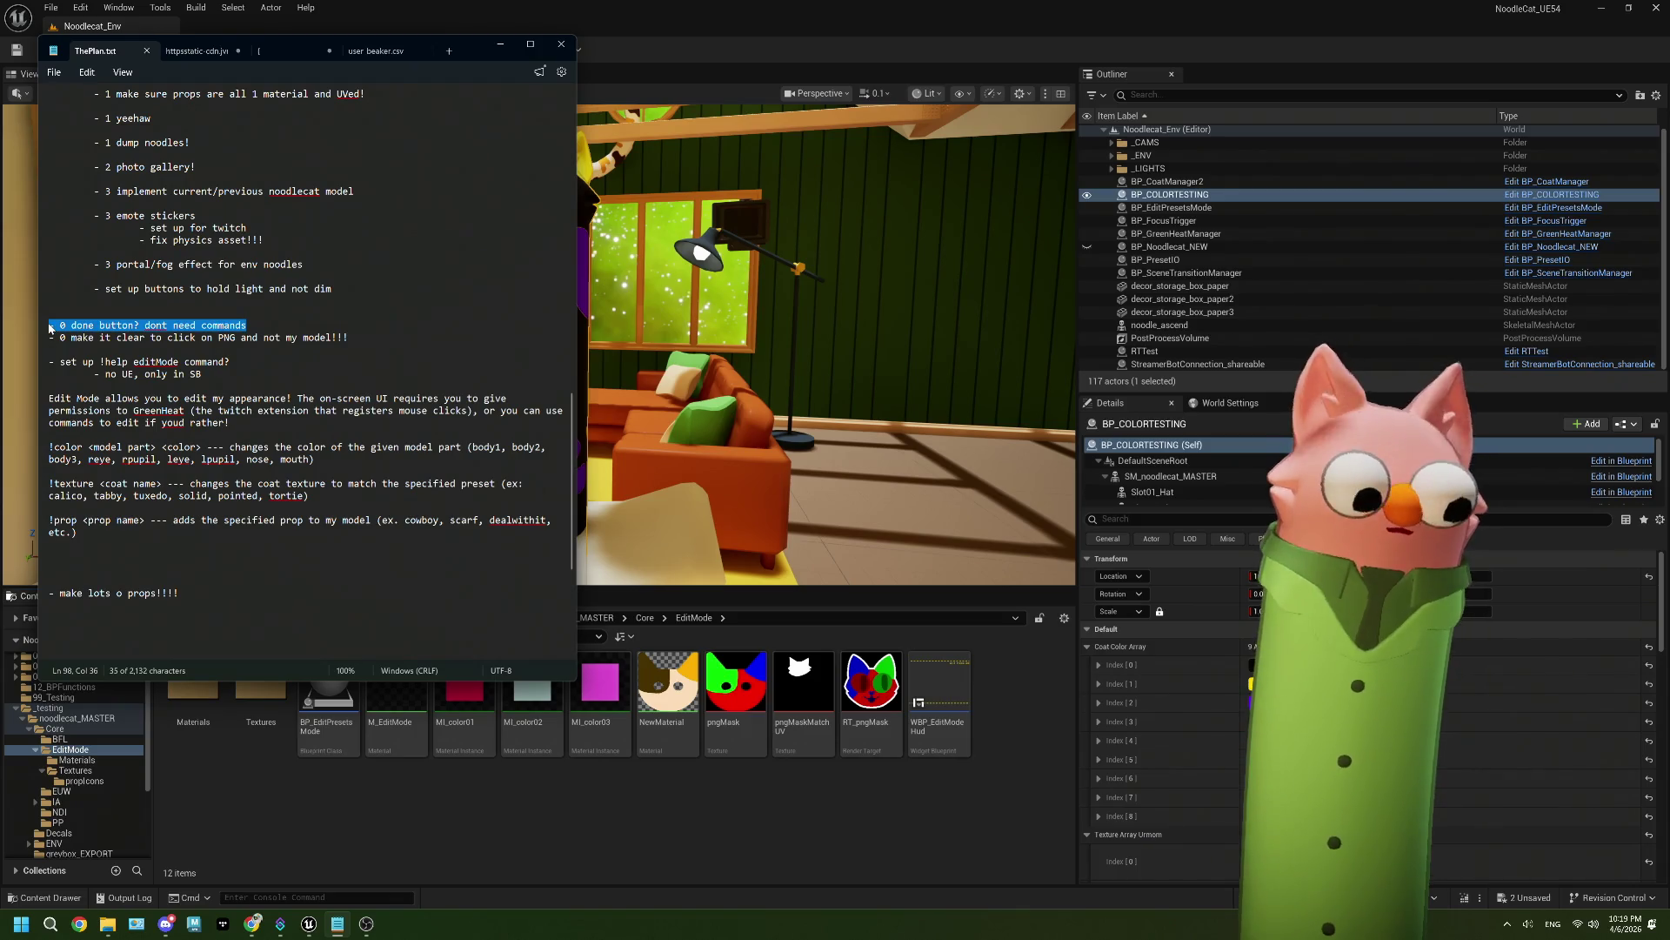
key(BackSpace)
key(BackSpace)
click(249, 406)
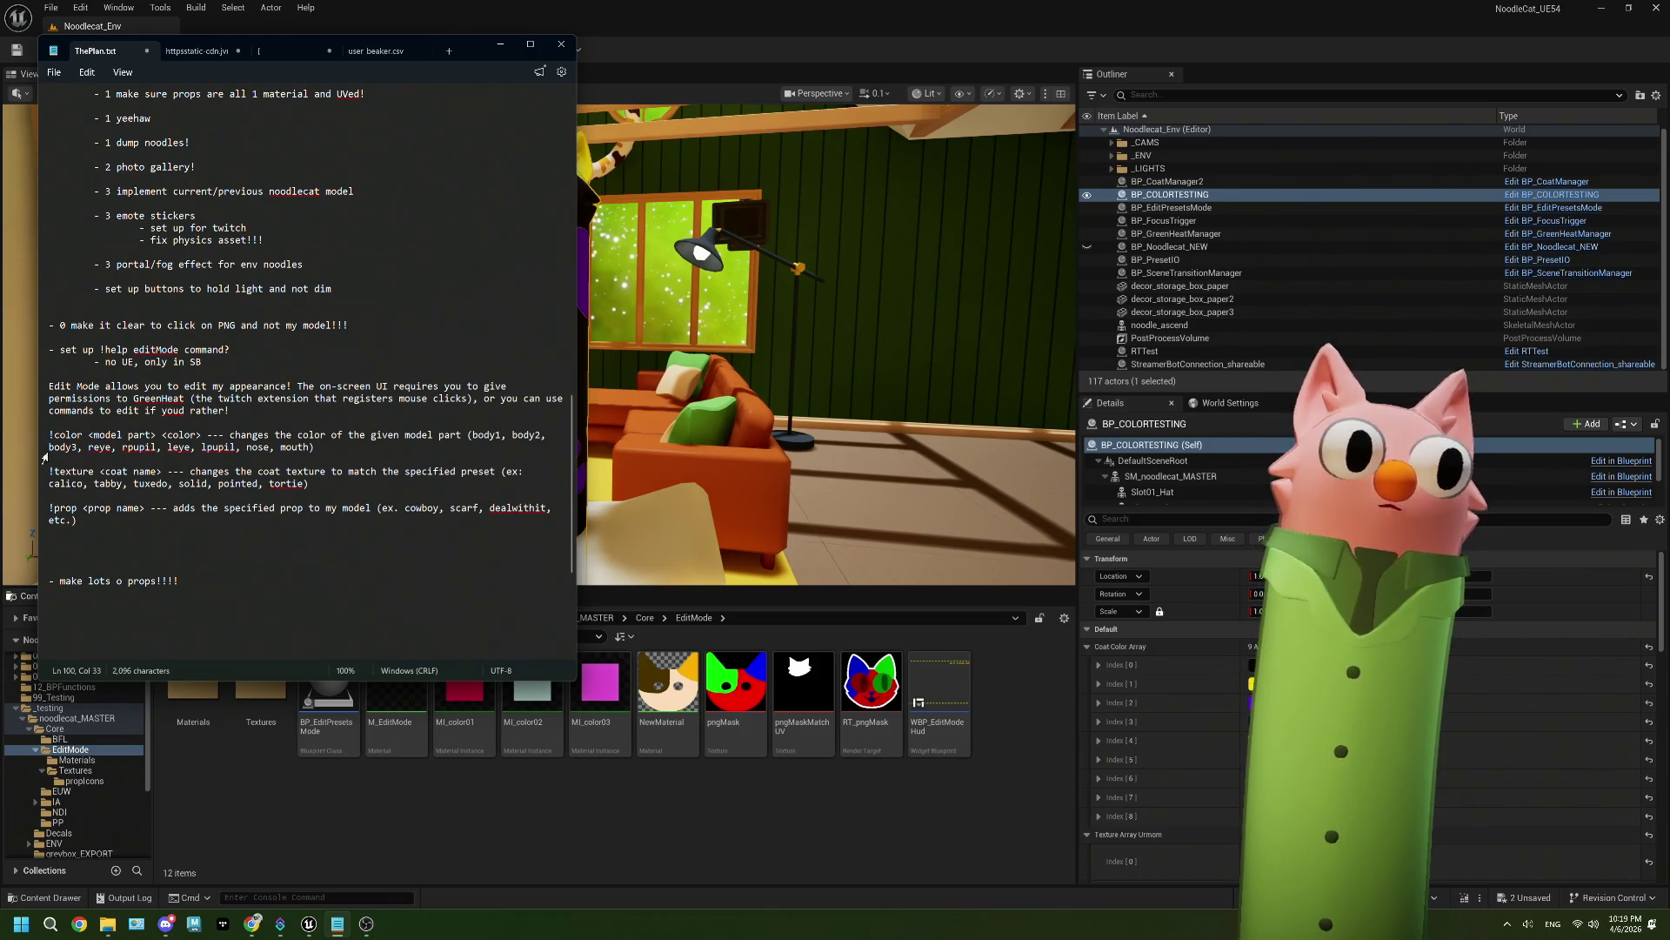
click(216, 366)
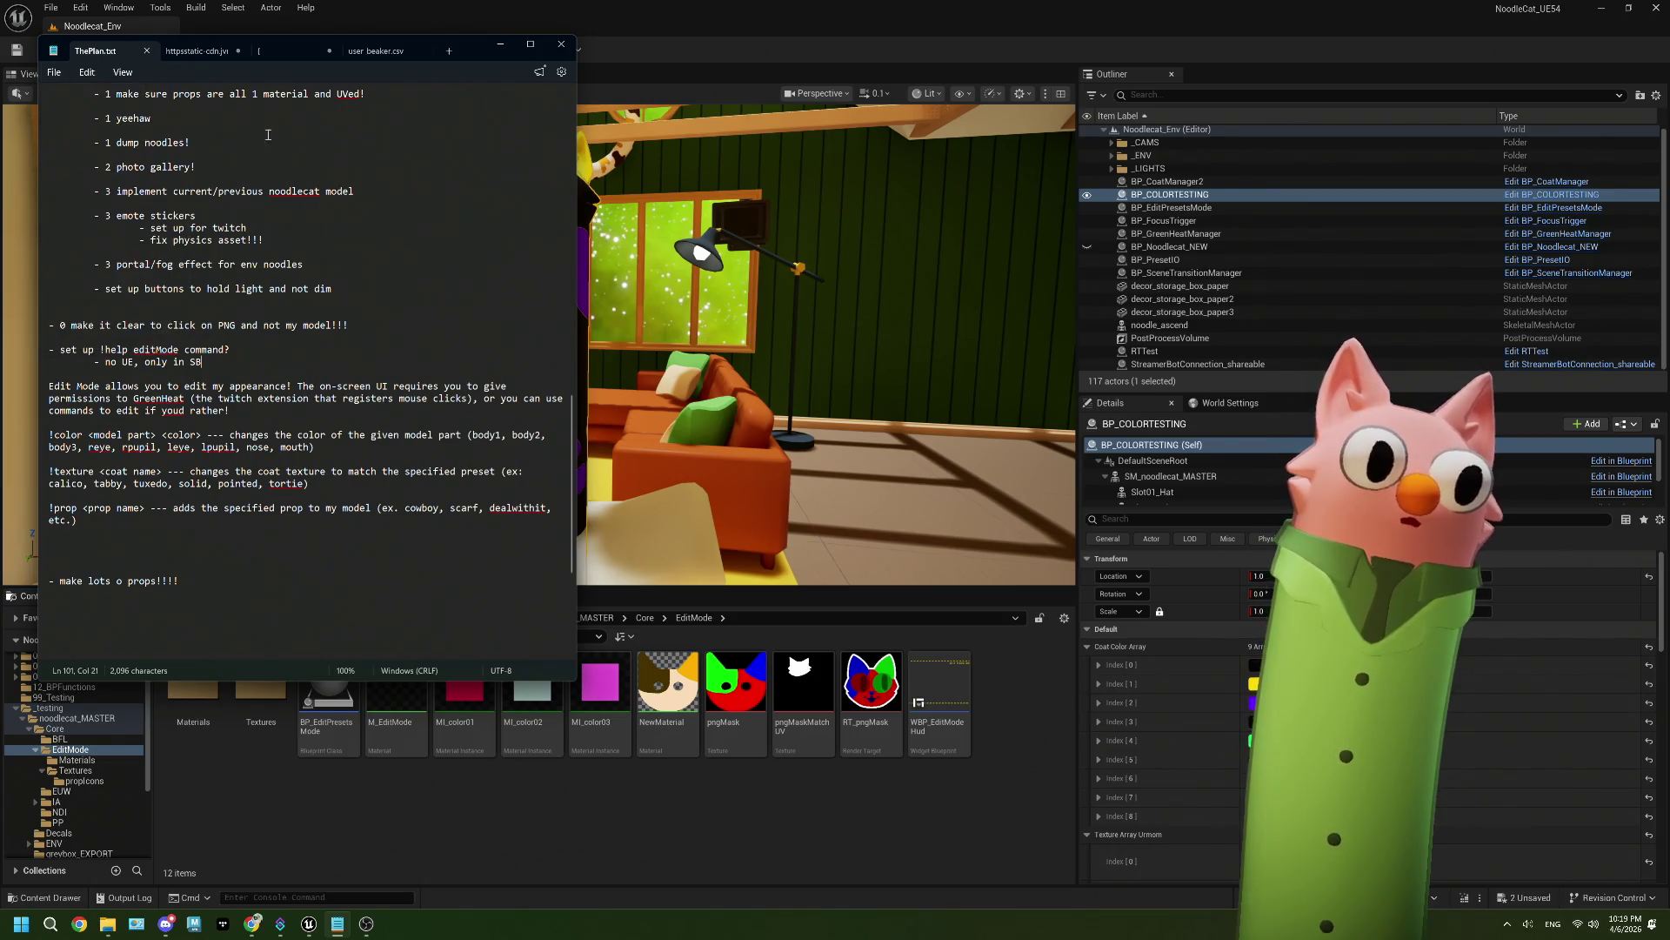
click(727, 14)
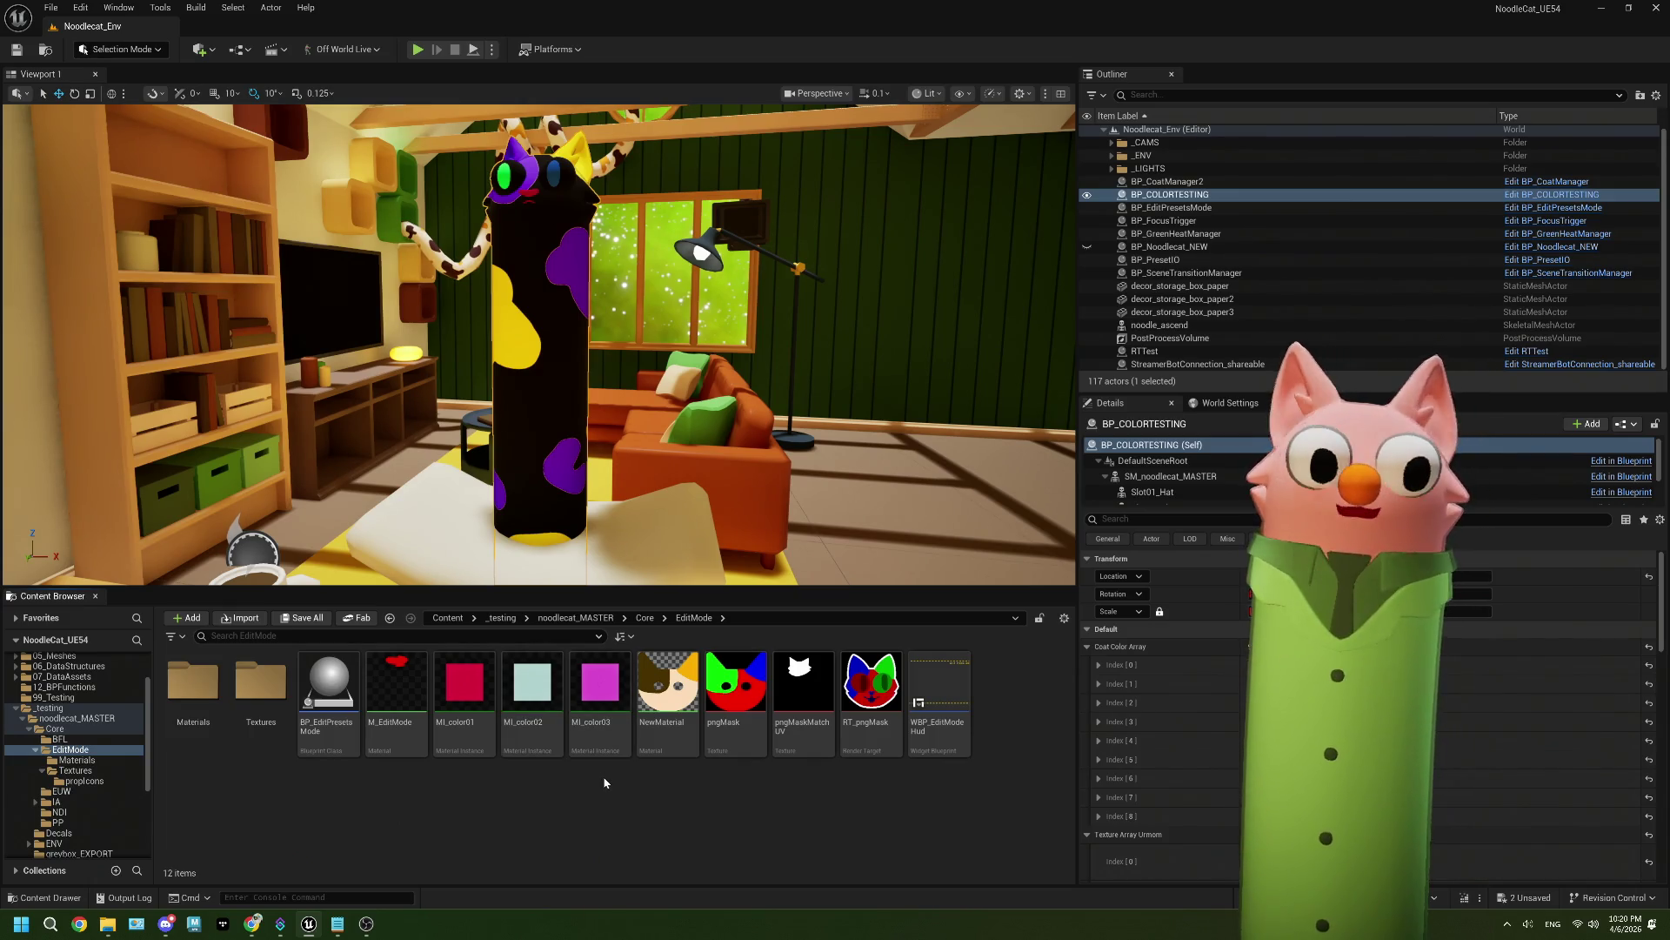
Step: Package the project for Windows into the Windows folder under the 20260406 build directory
click(549, 49)
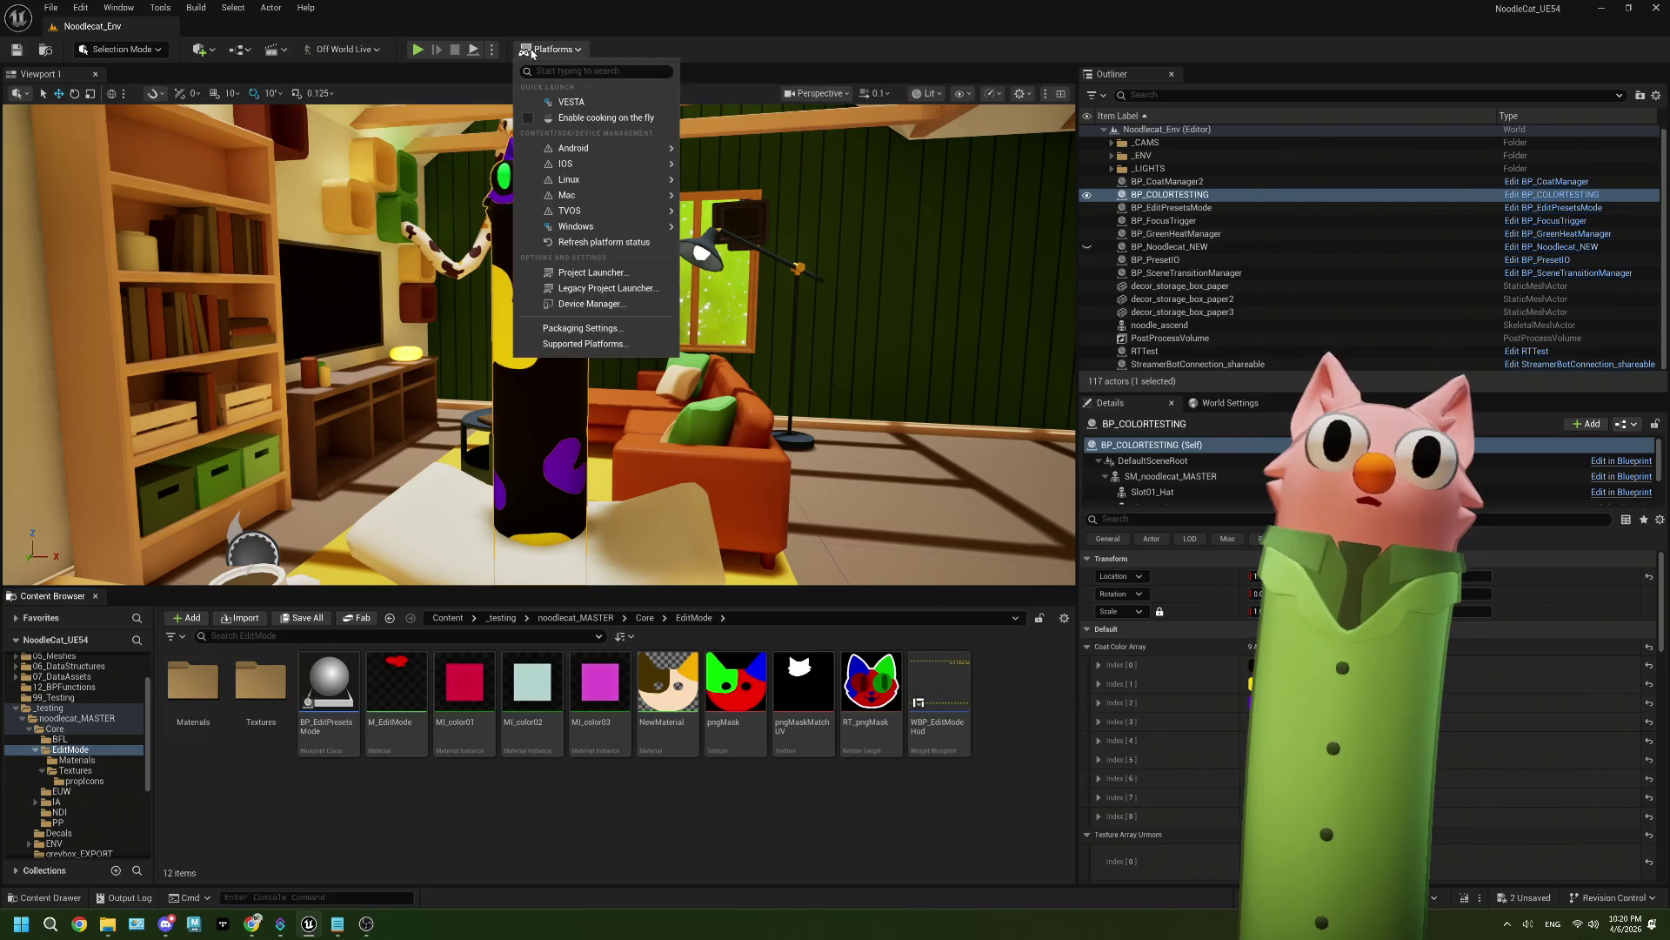
mouse_move(635, 226)
click(761, 261)
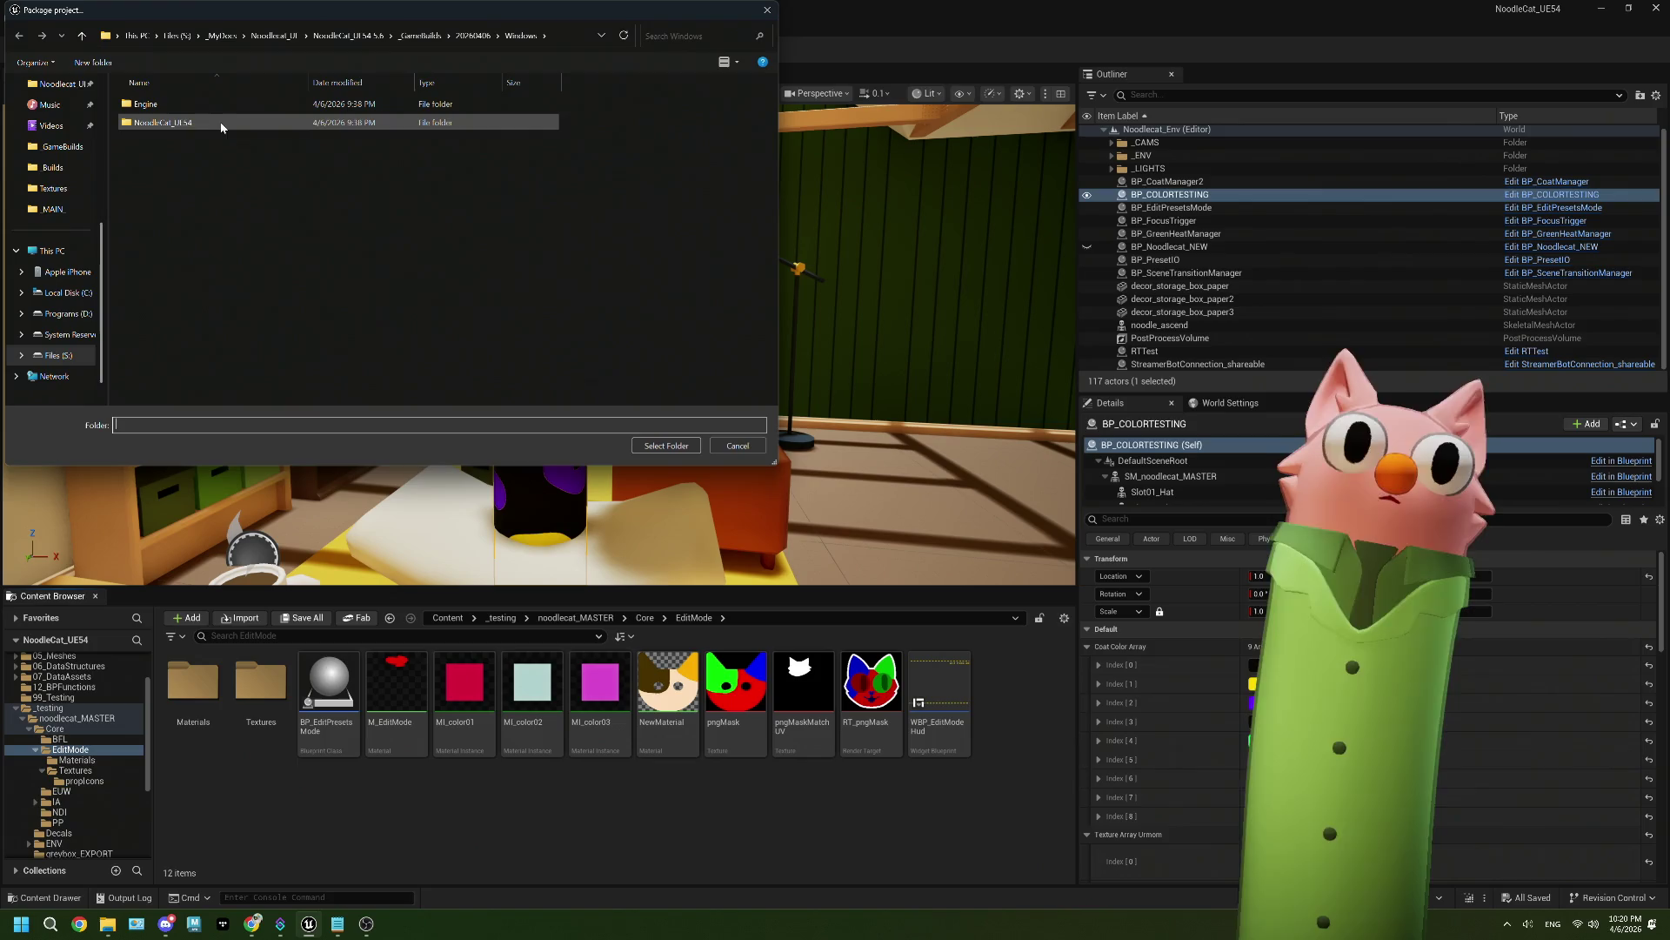
click(472, 36)
double_click(250, 103)
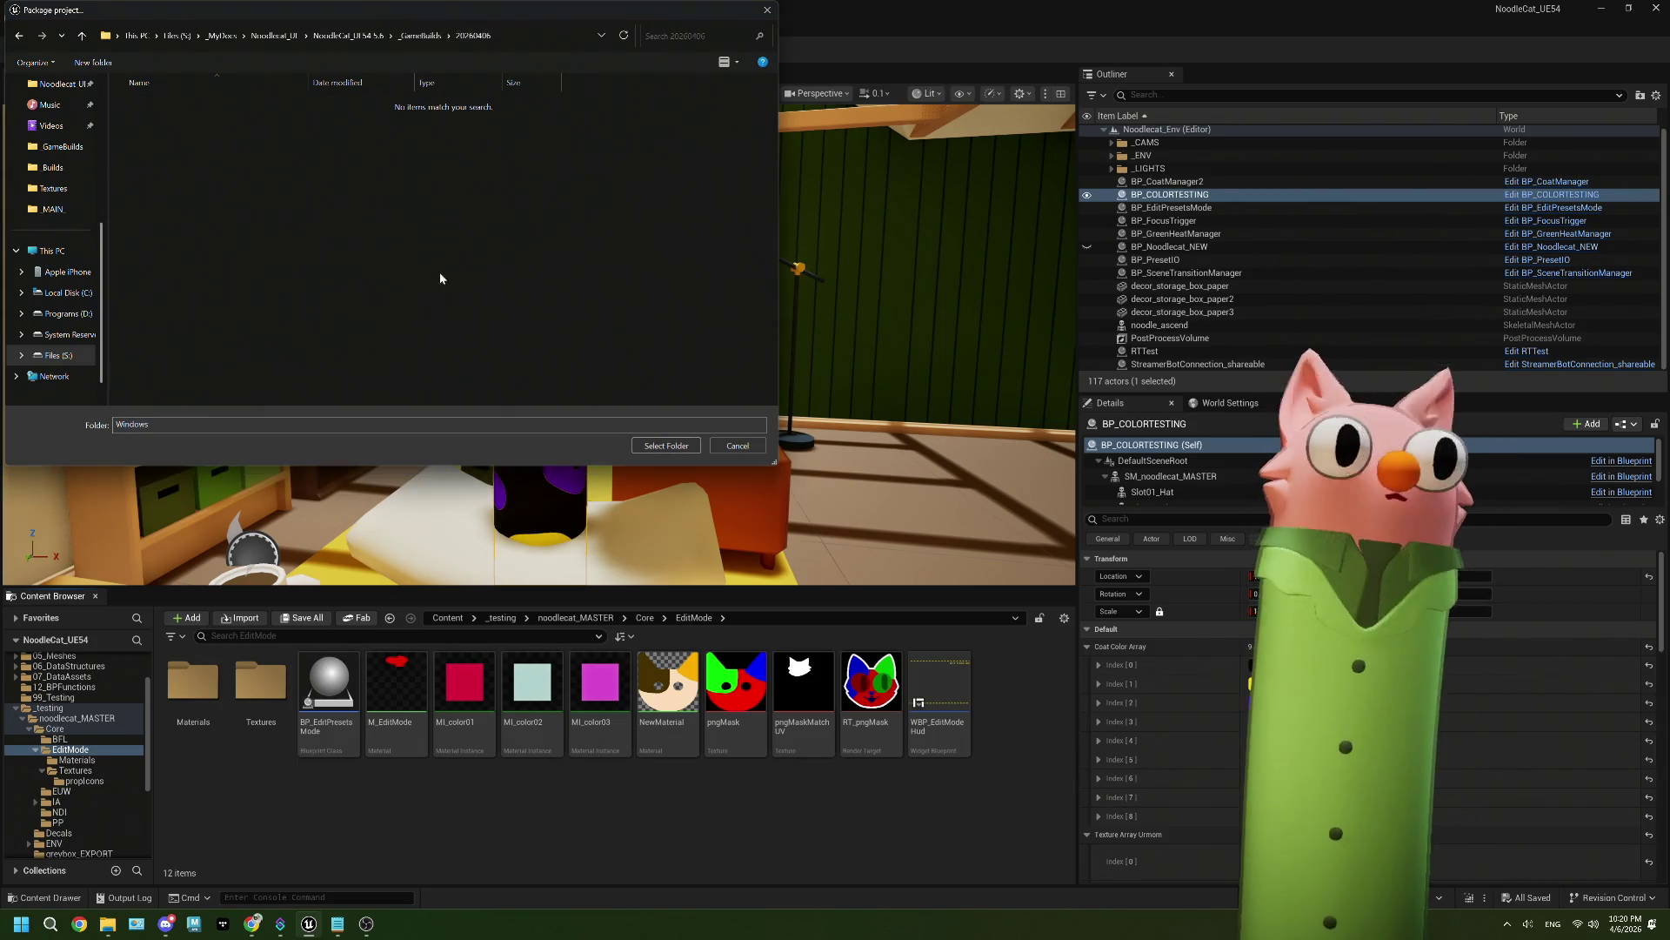
click(691, 445)
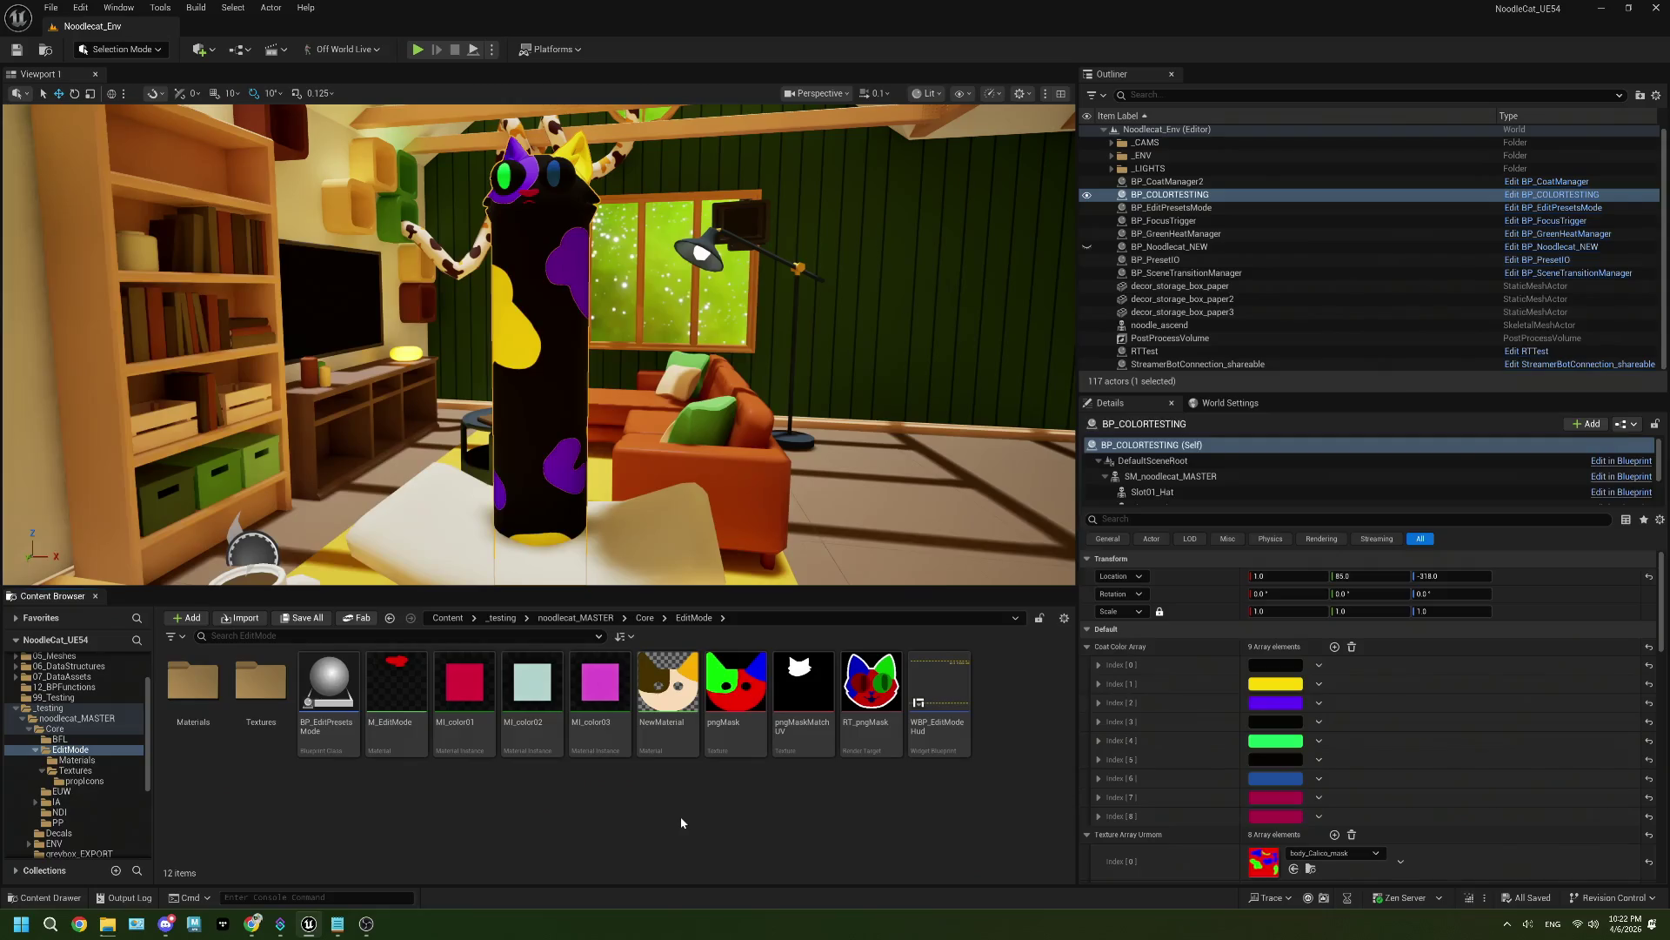
Step: Bring up ThePlan.txt and highlight the greenheat overlay, randomizer and follow/sub/raid message tasks
click(337, 924)
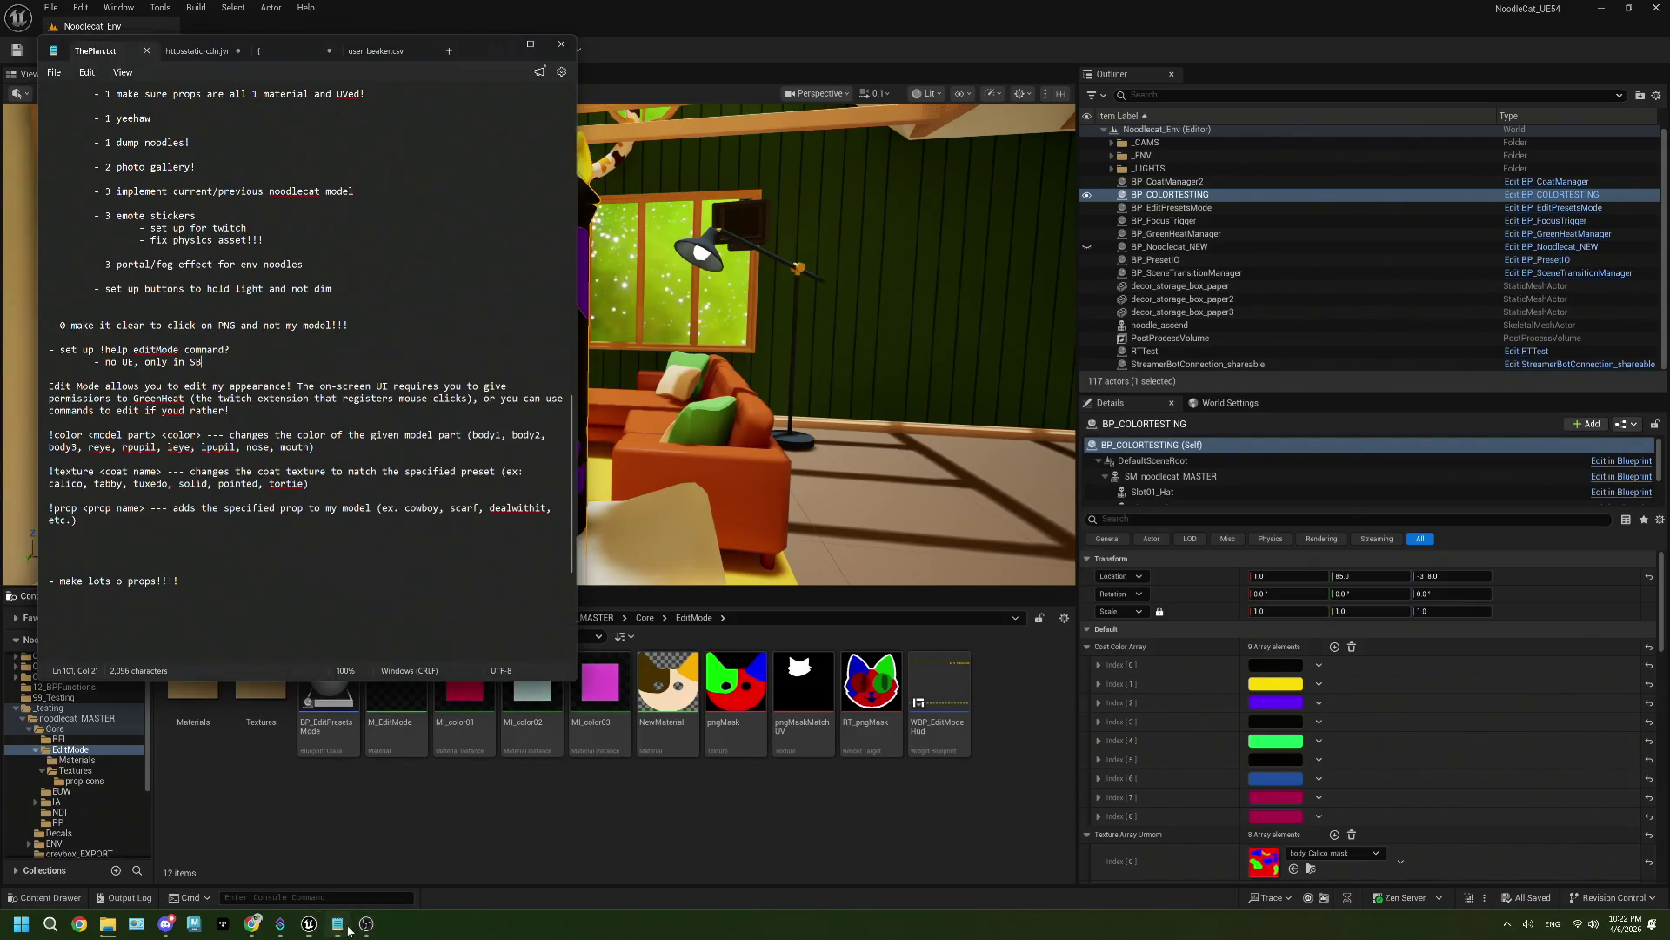
scroll(243, 358, down, 4)
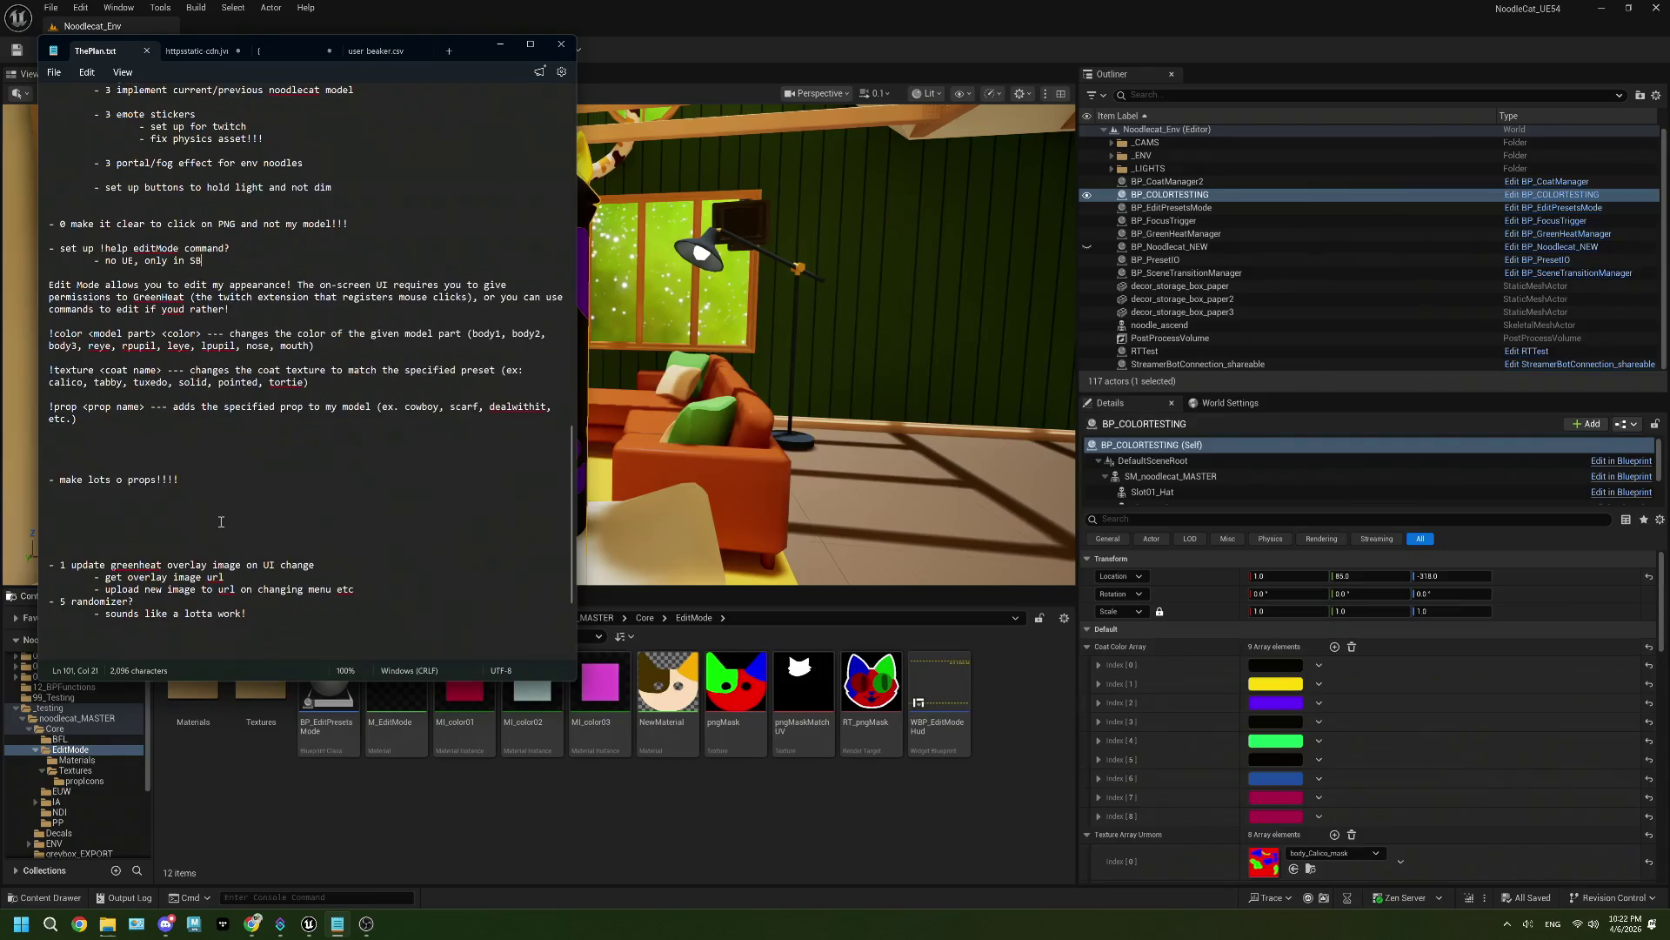
drag(381, 542, 39, 520)
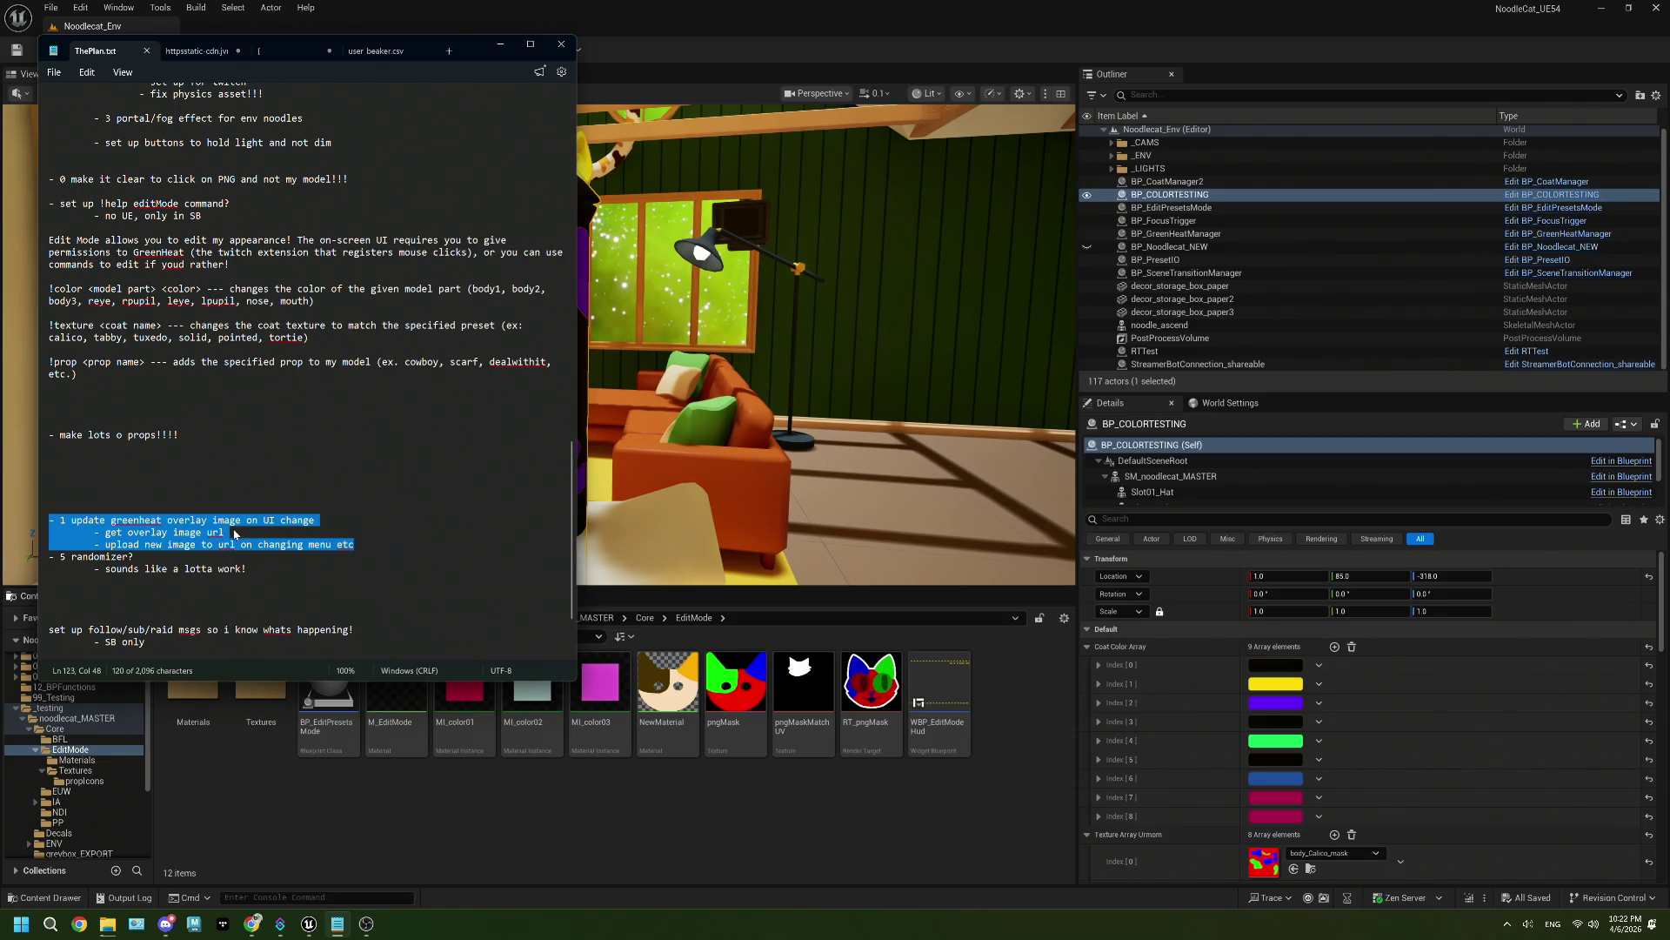
drag(248, 569, 41, 554)
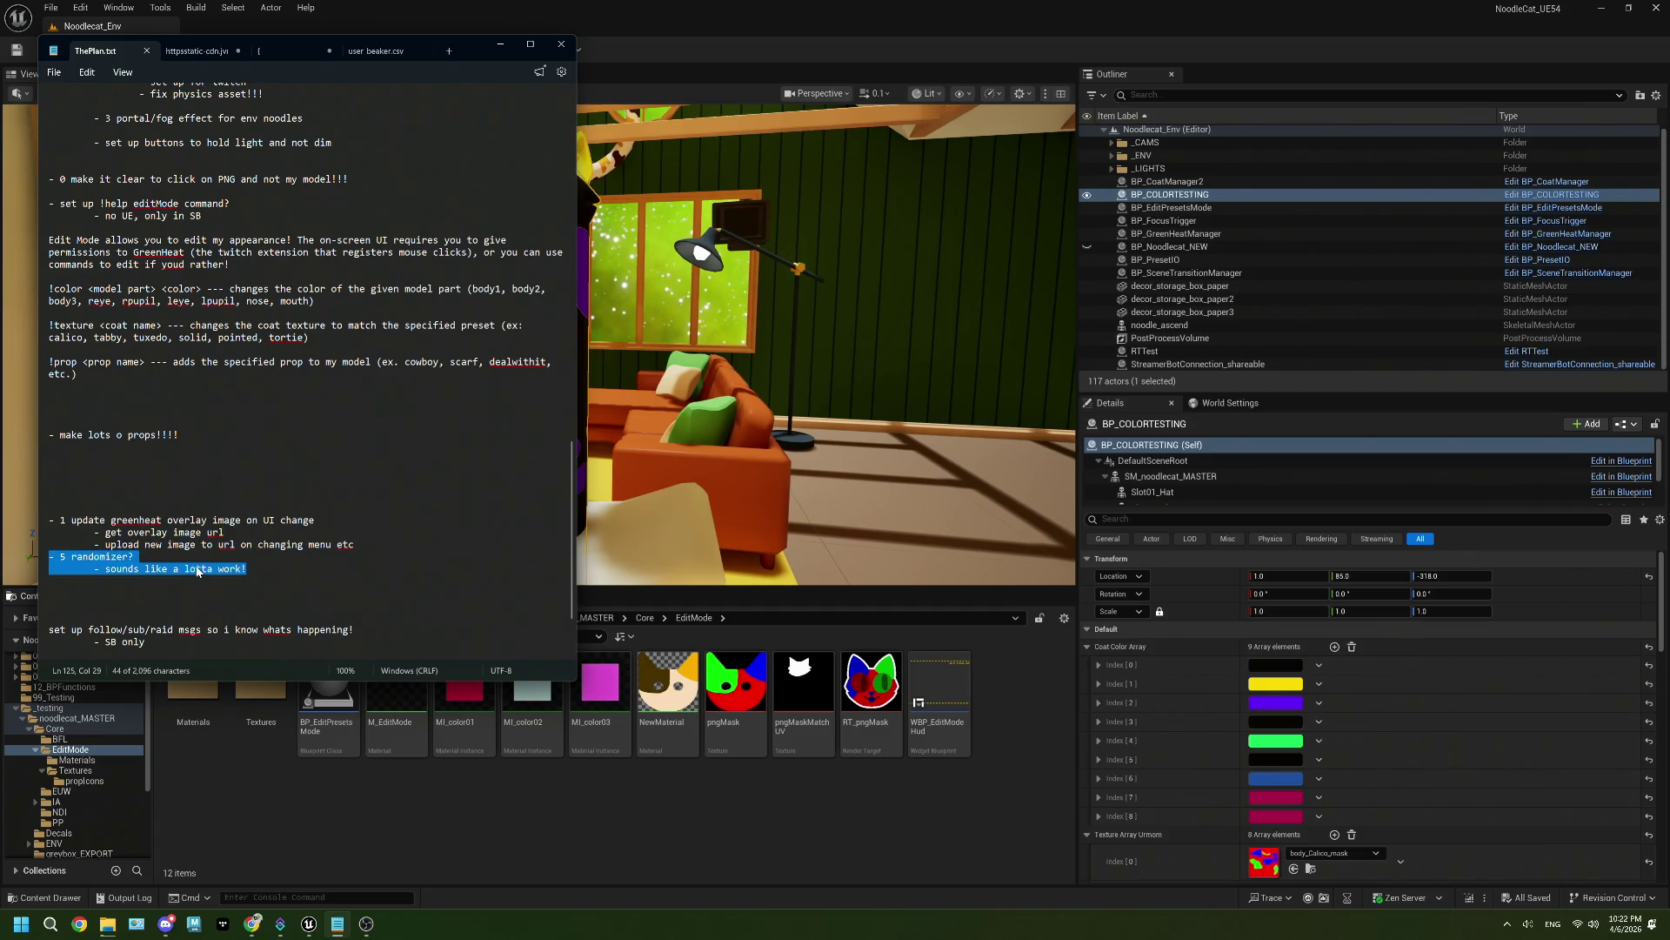
scroll(196, 570, down, 3)
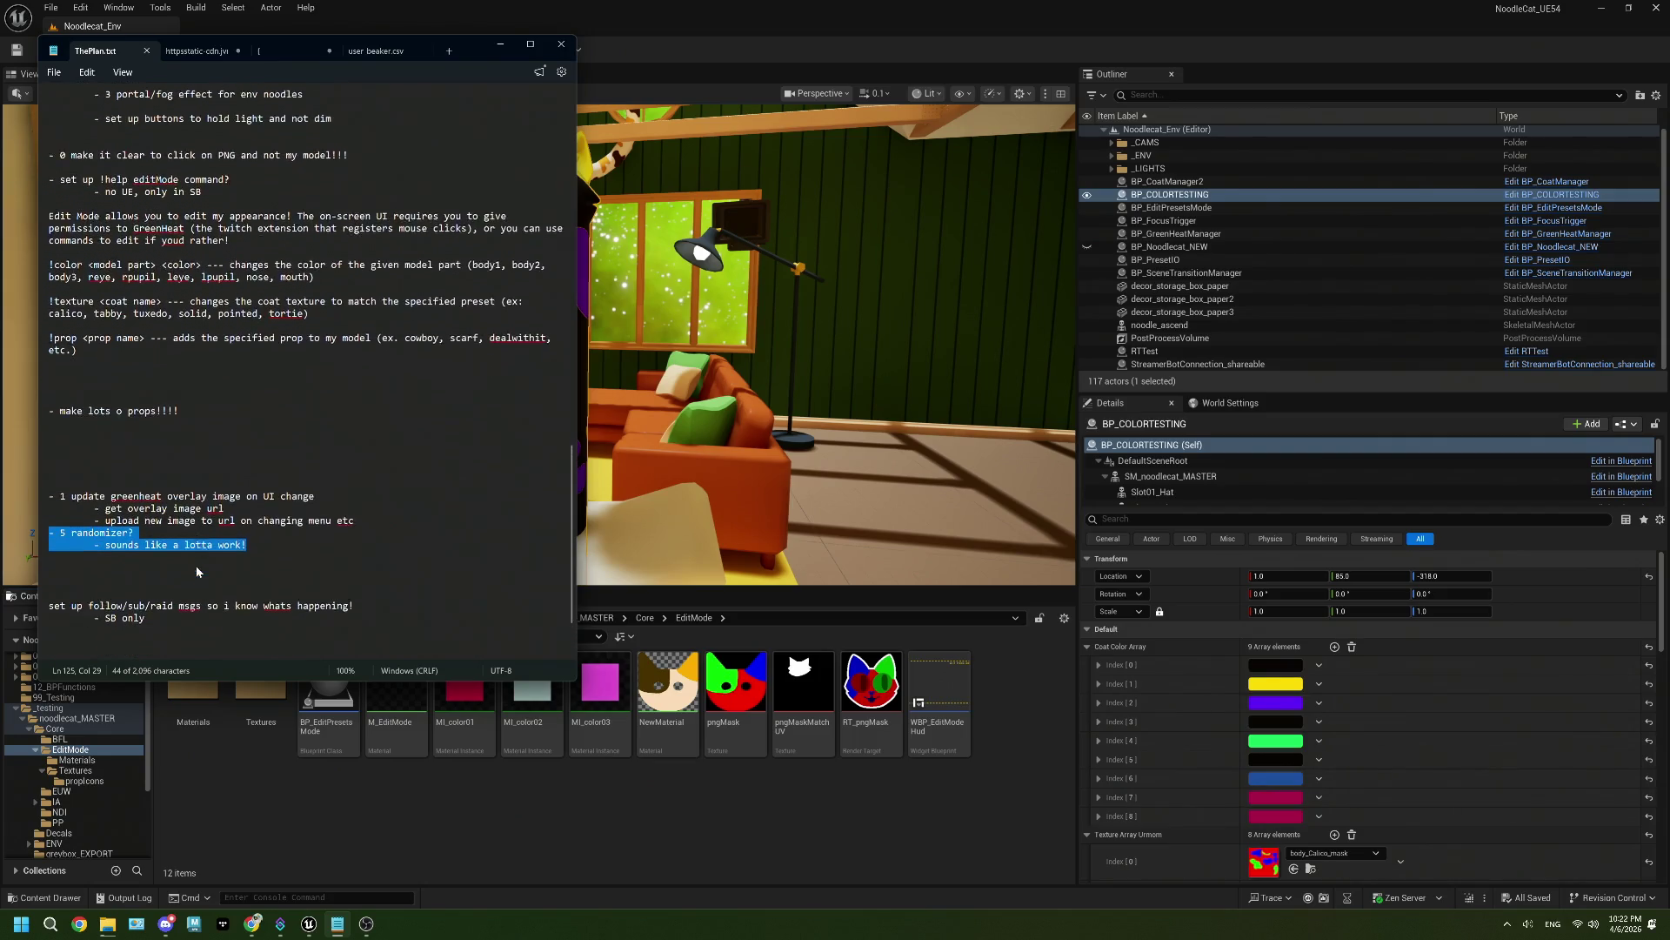
drag(148, 546, 45, 531)
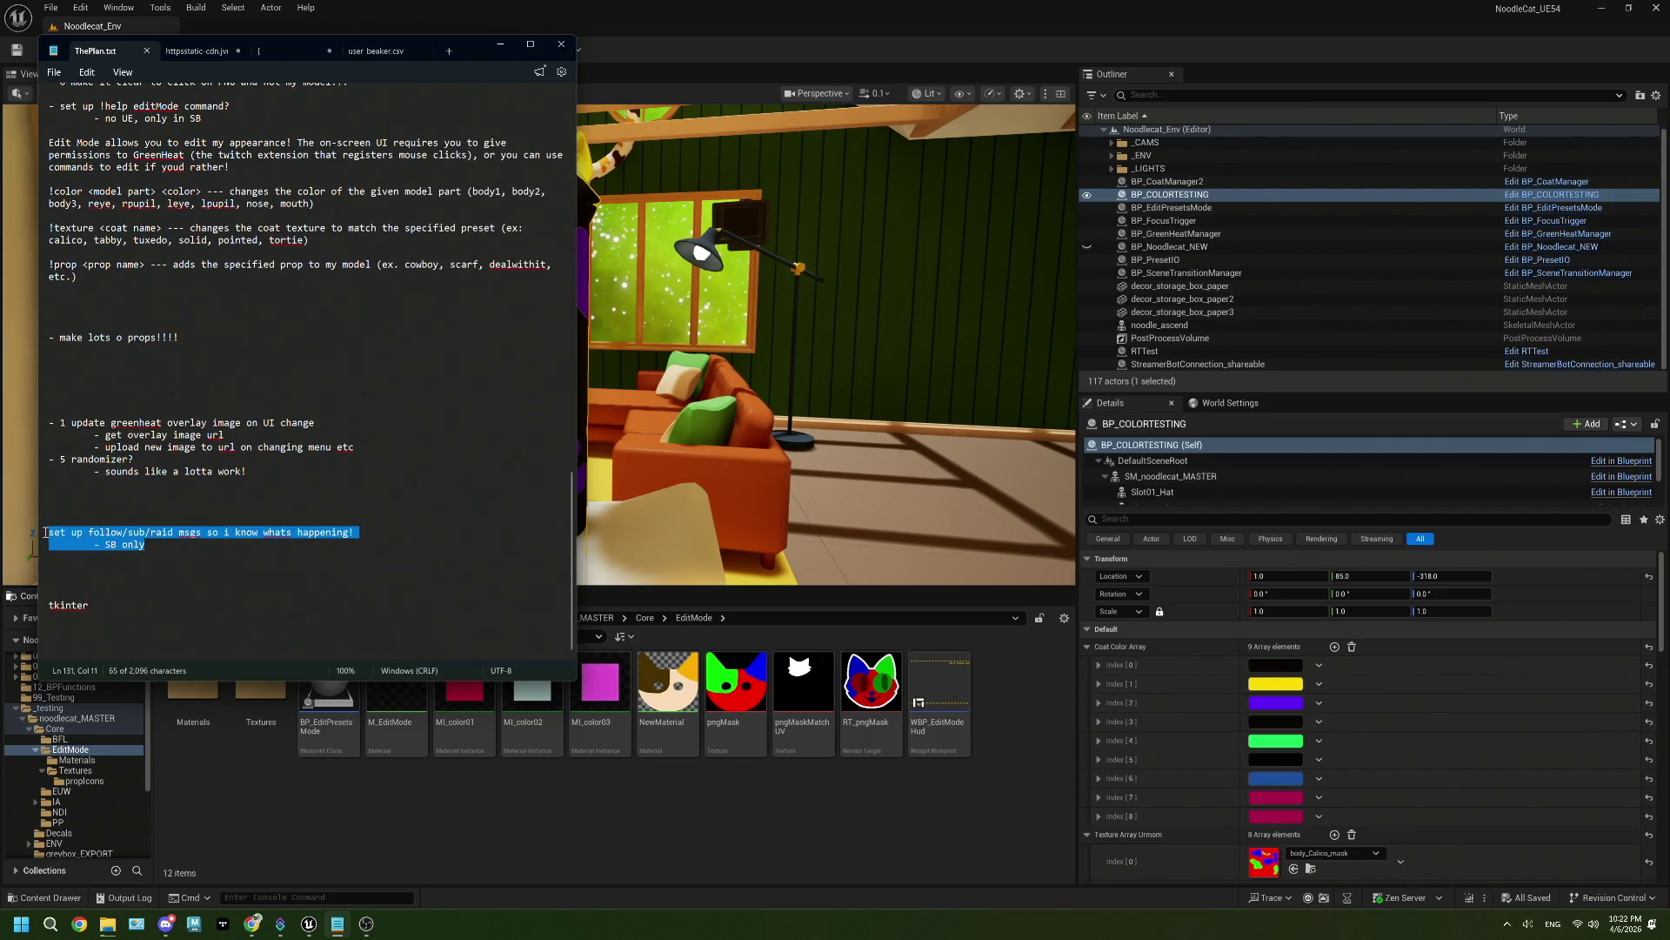
right_click(173, 539)
drag(52, 542, 94, 591)
Step: Scroll back up highlighting the pipe, hotdog prop and pride types tasks, then return to Unreal
scroll(186, 551, up, 5)
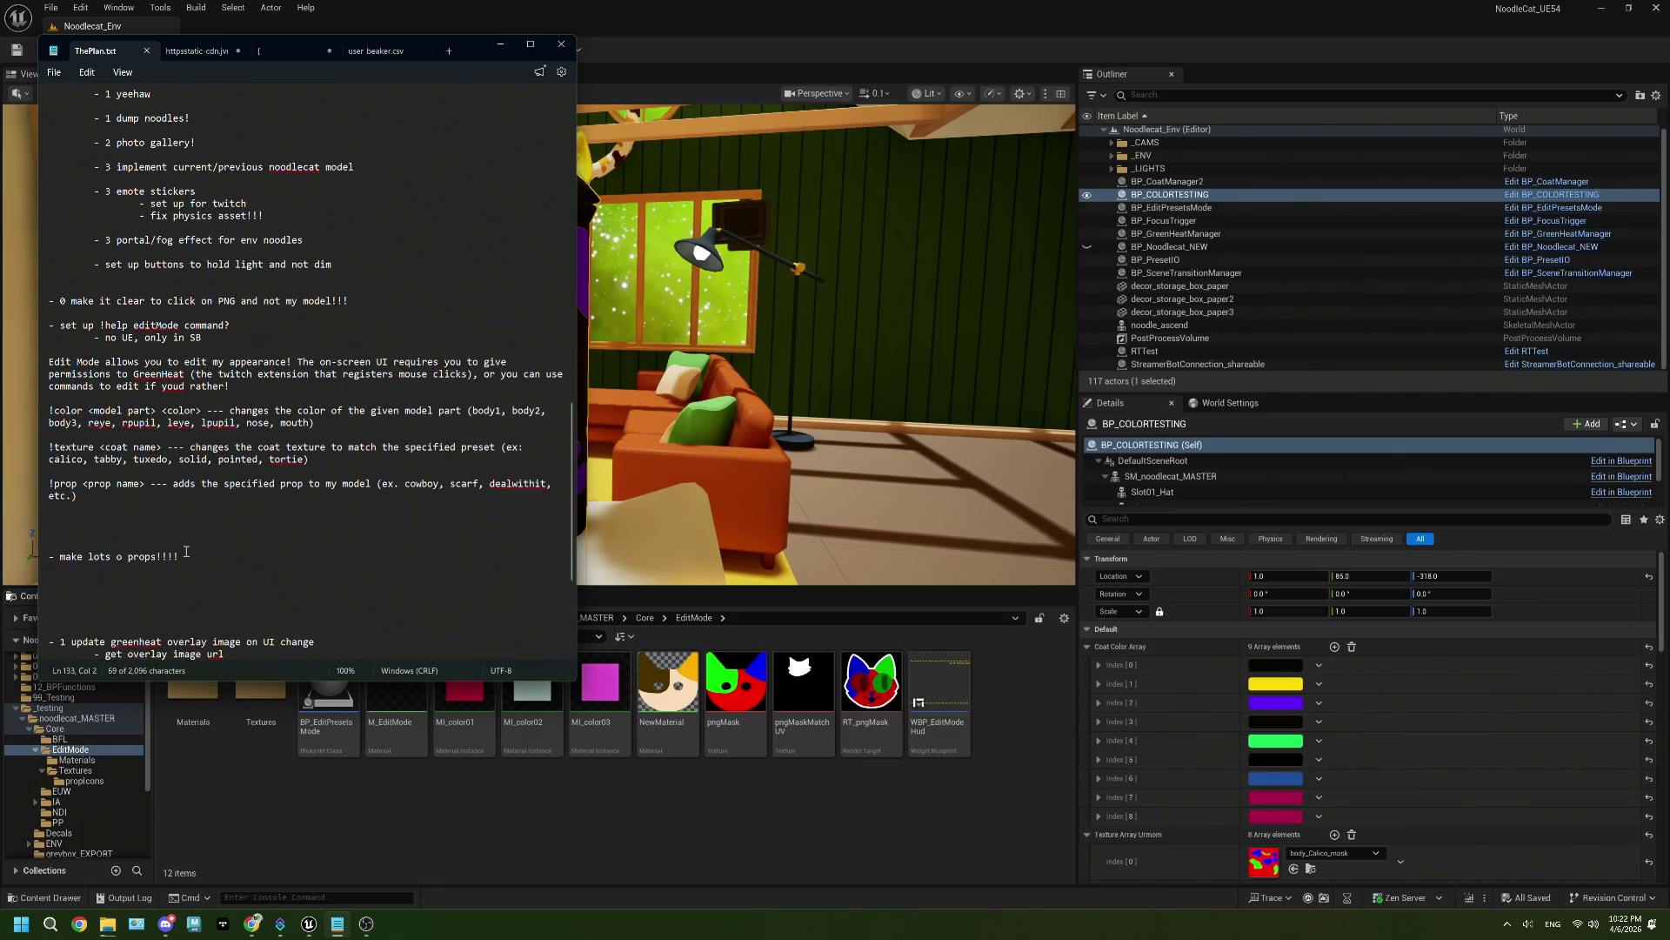
scroll(186, 550, up, 5)
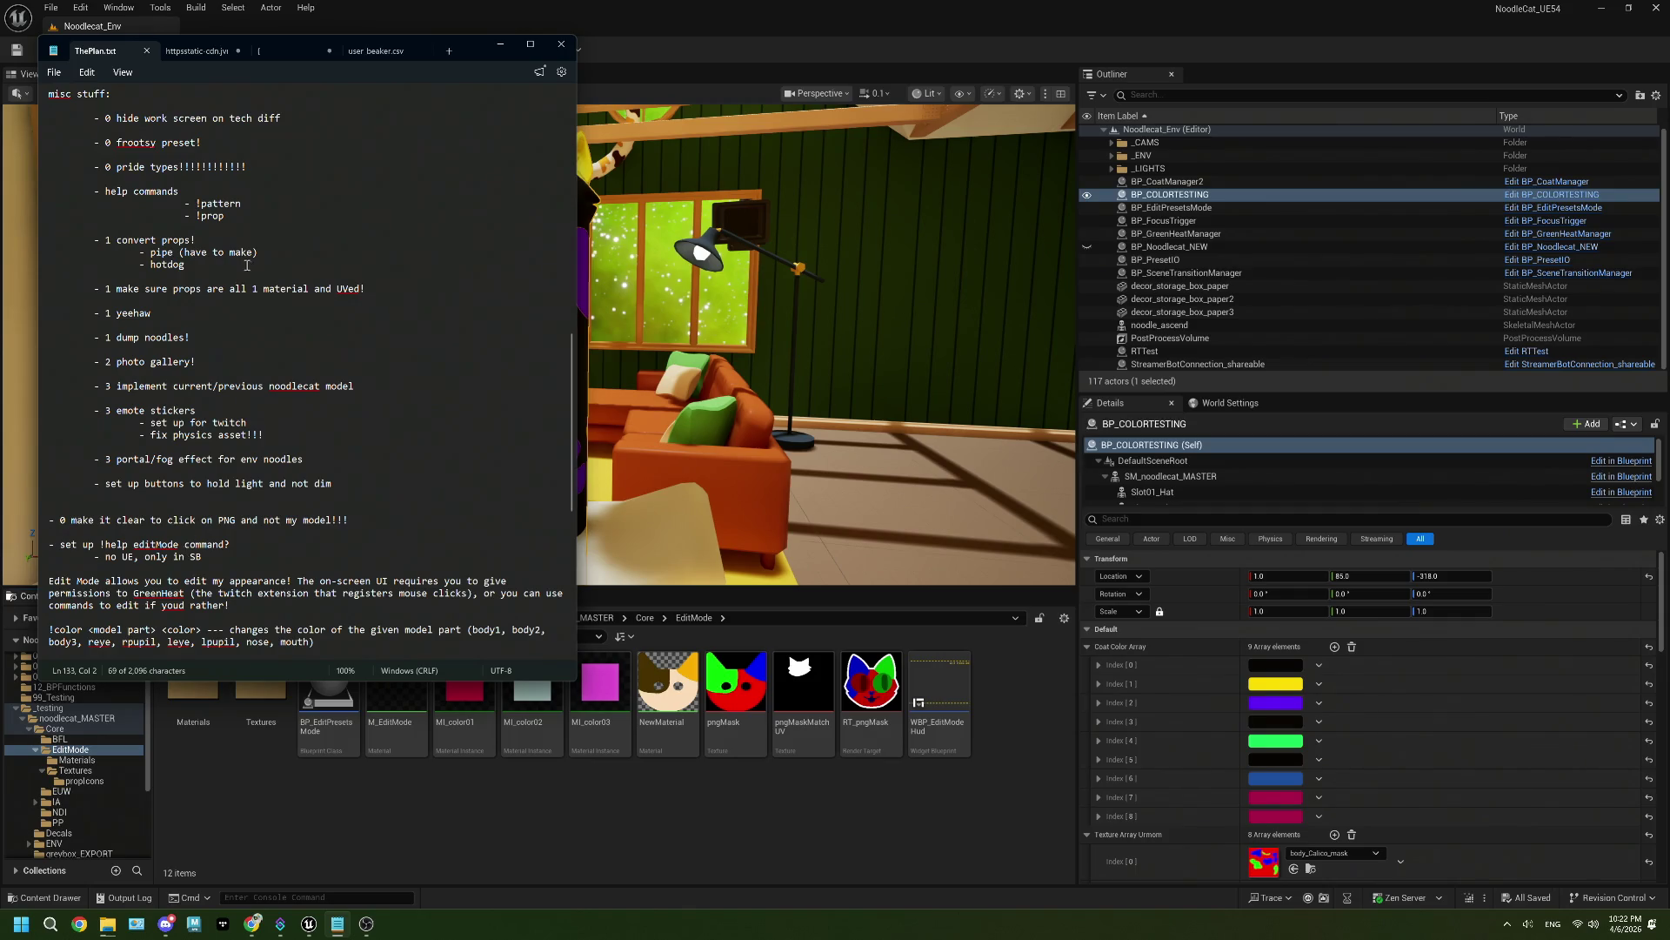
mouse_move(186, 264)
mouse_down()
mouse_move(138, 252)
mouse_move(258, 252)
mouse_up()
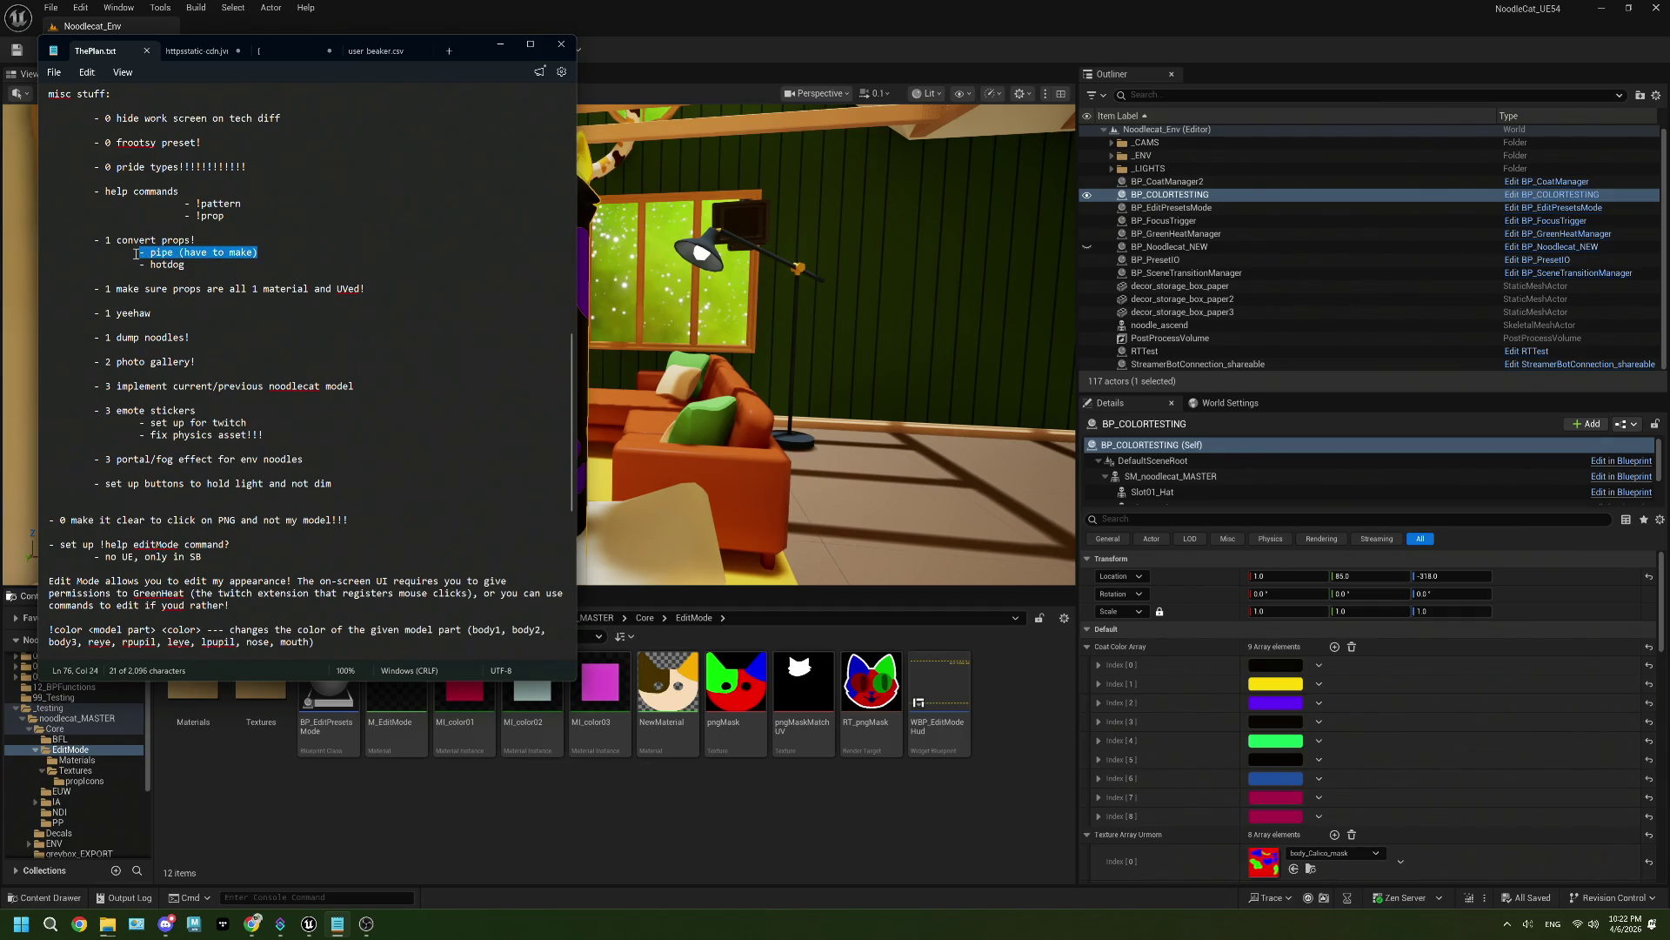
scroll(289, 329, up, 1)
scroll(289, 329, up, 2)
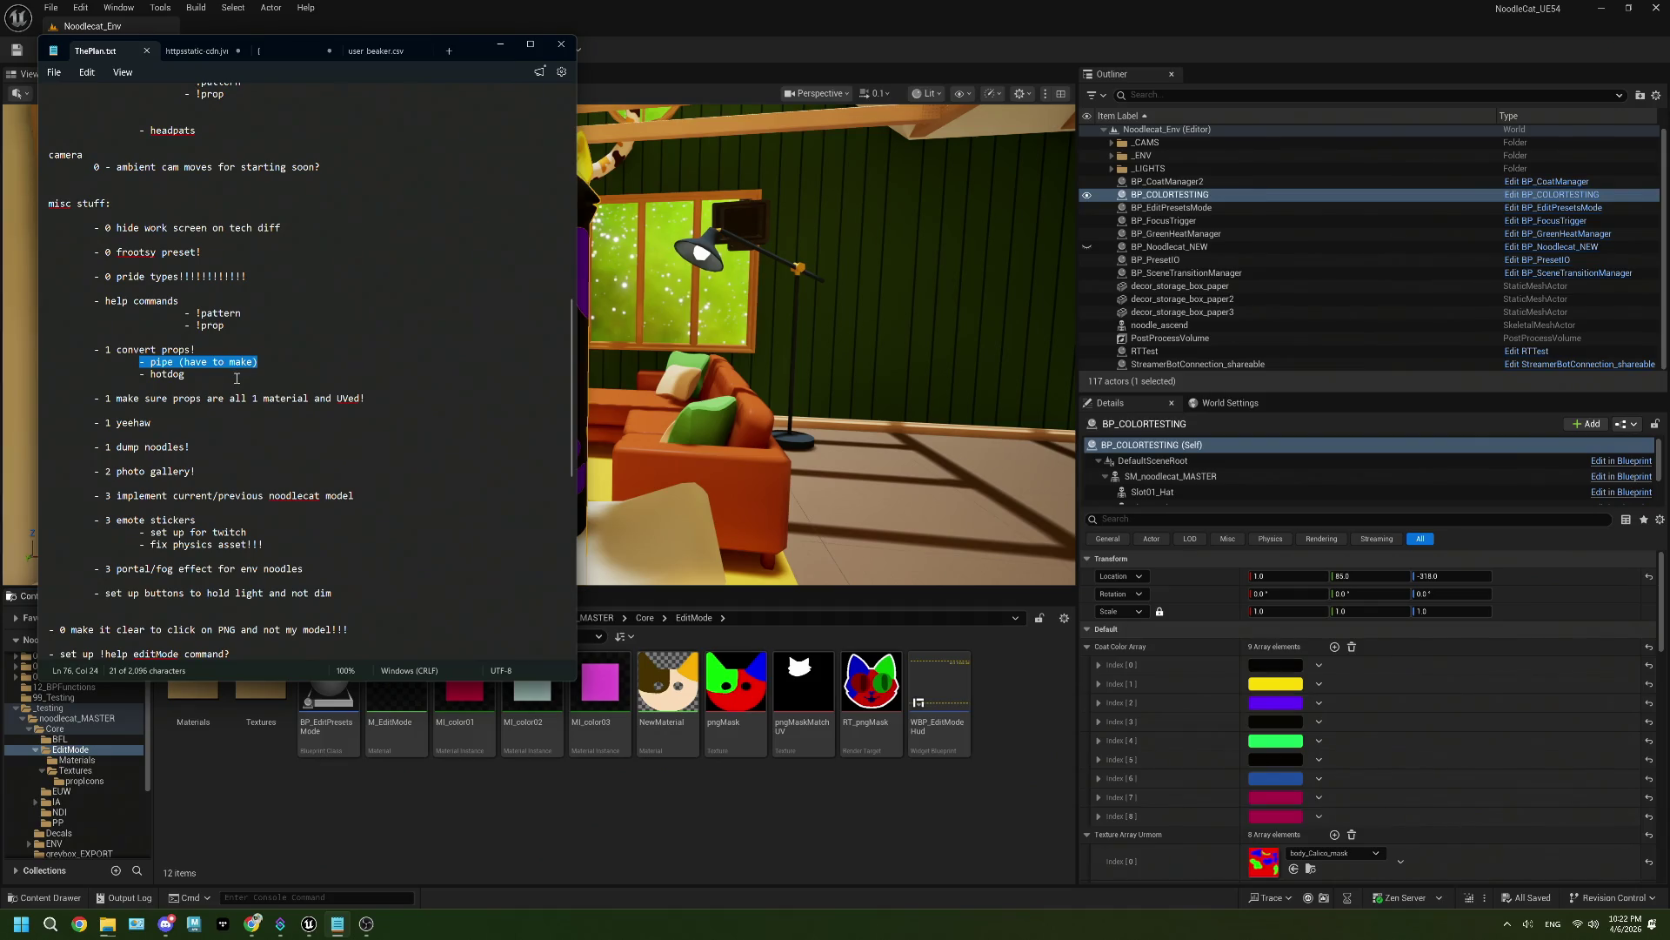
drag(248, 276, 97, 271)
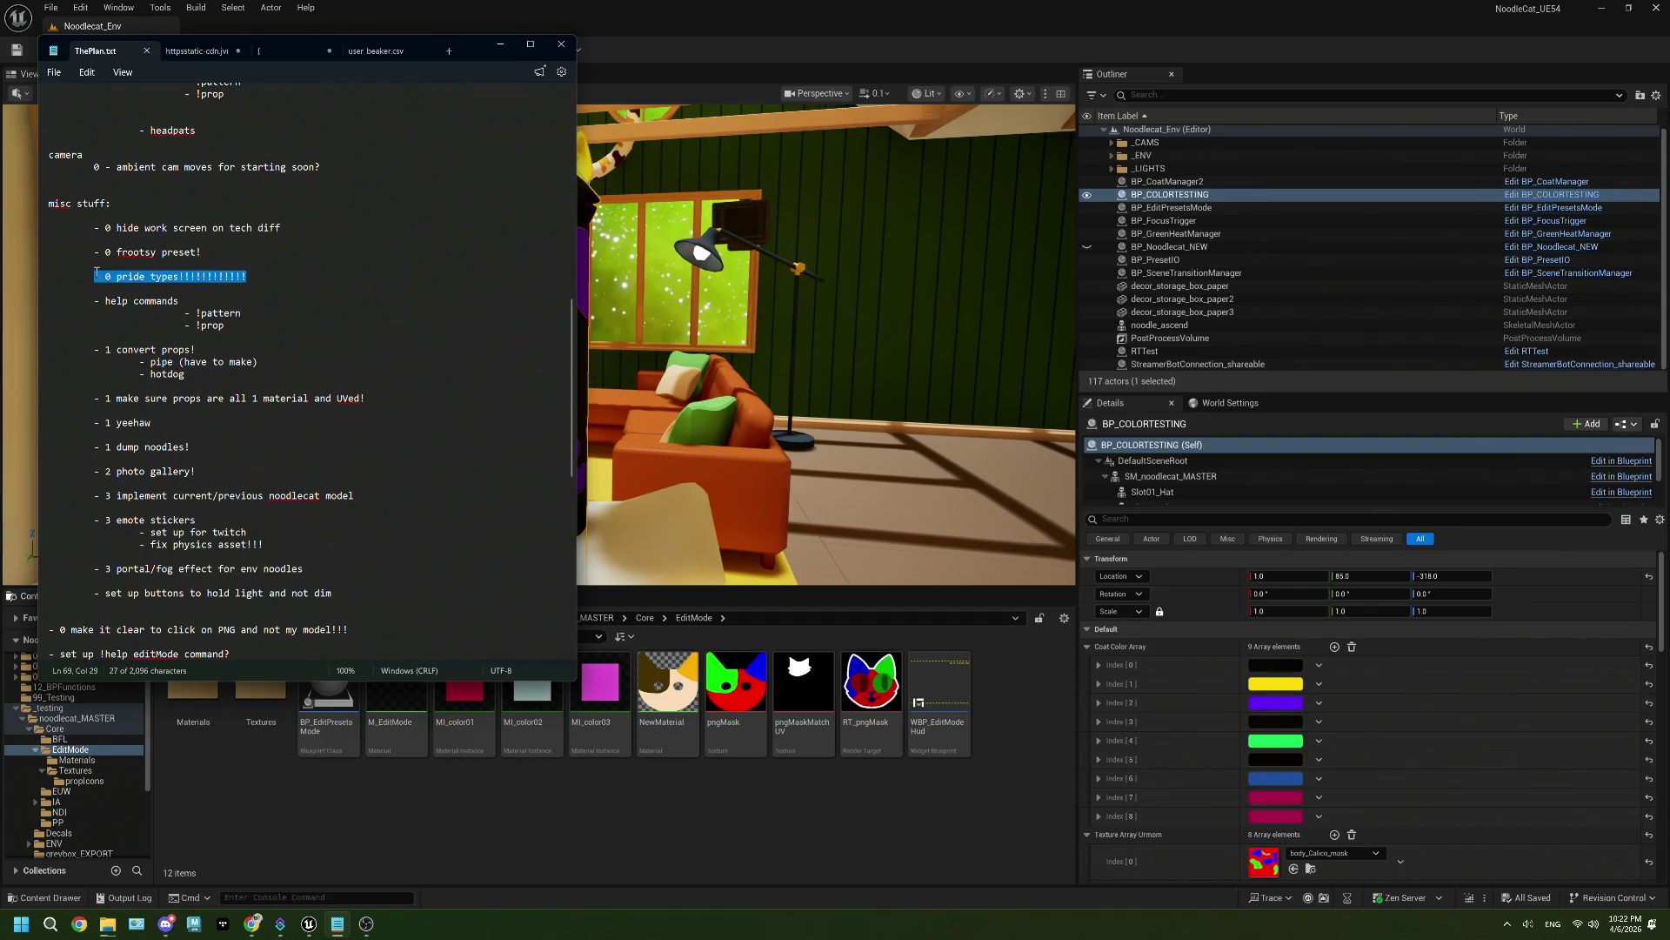
scroll(229, 318, up, 14)
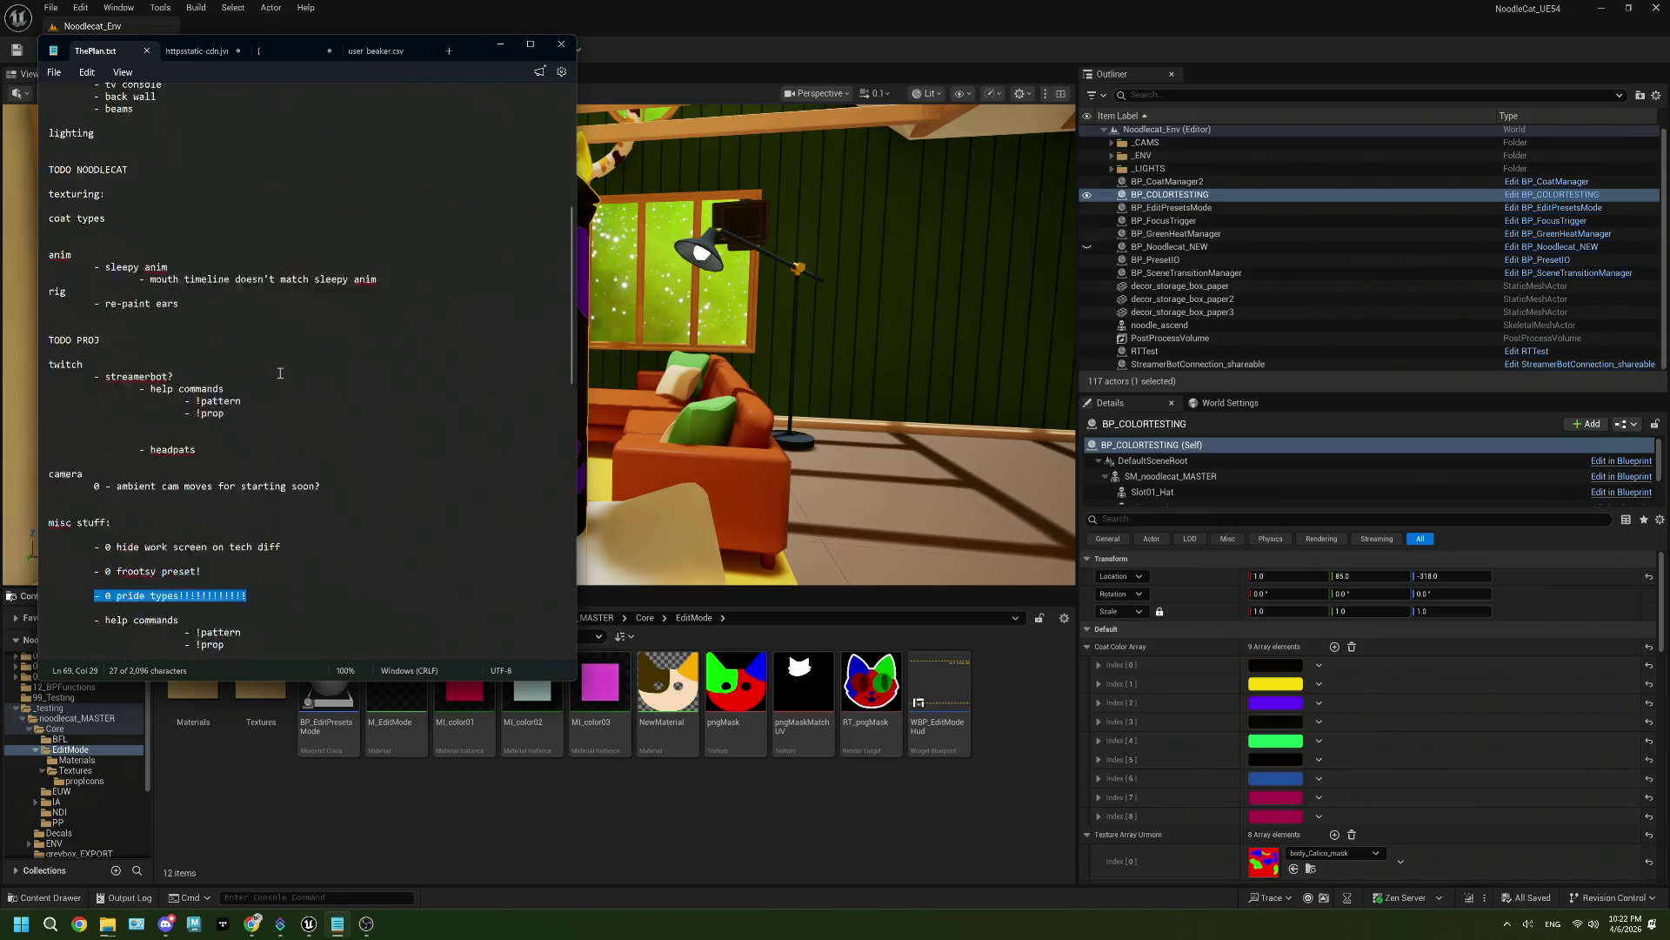
scroll(280, 372, down, 6)
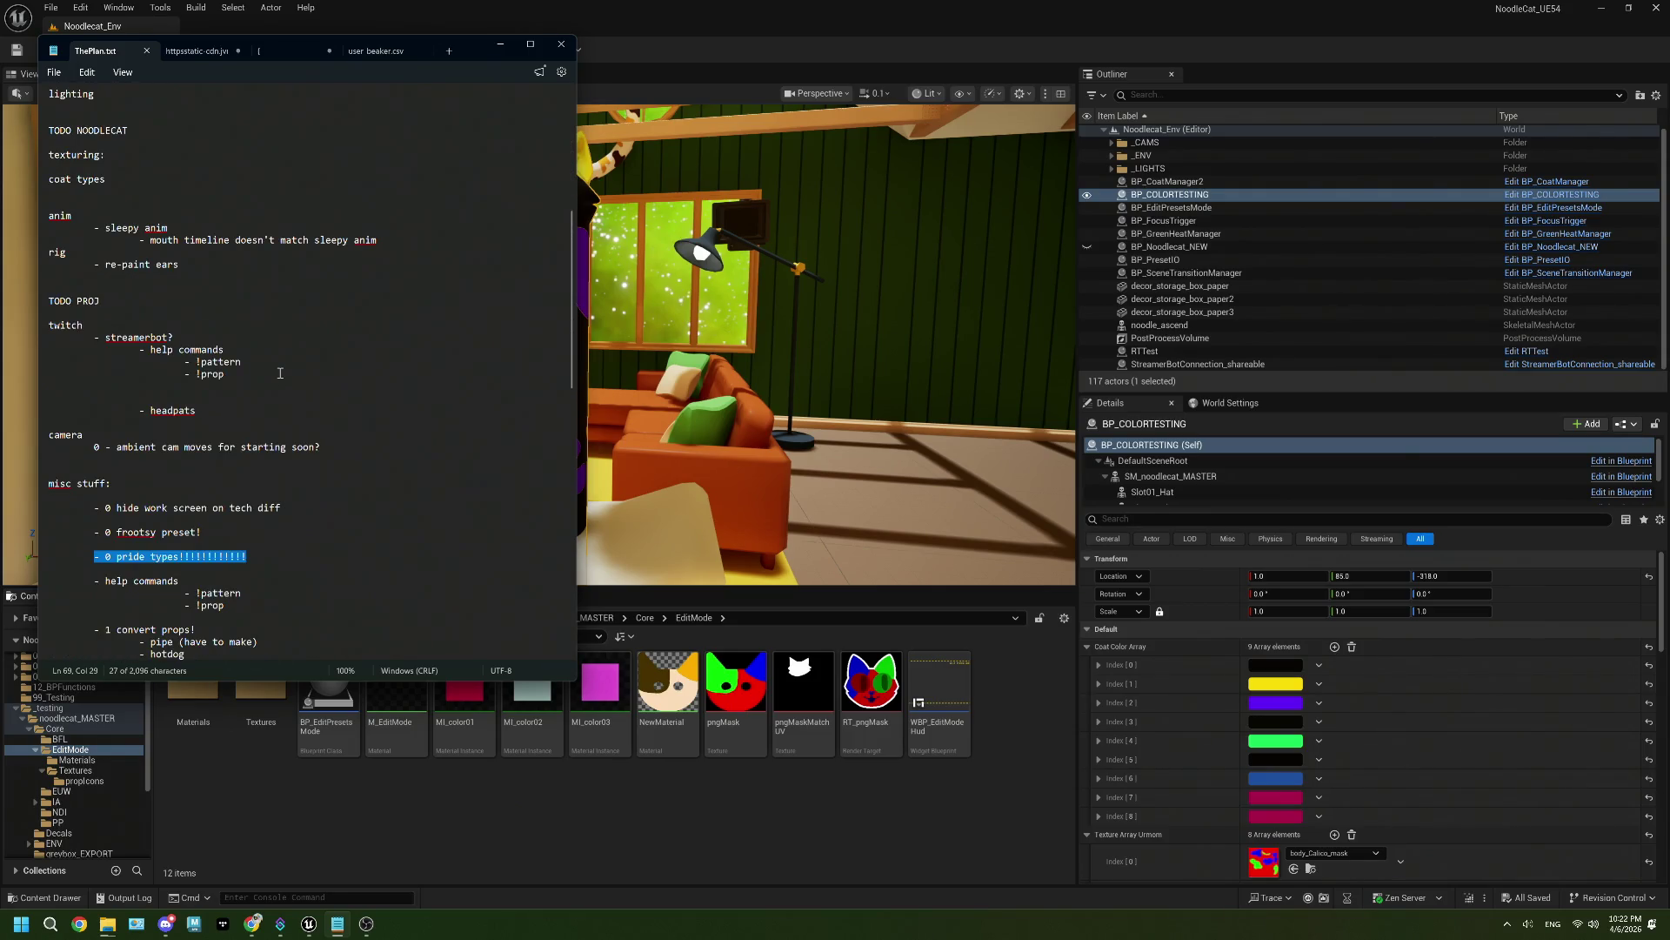
scroll(280, 372, up, 10)
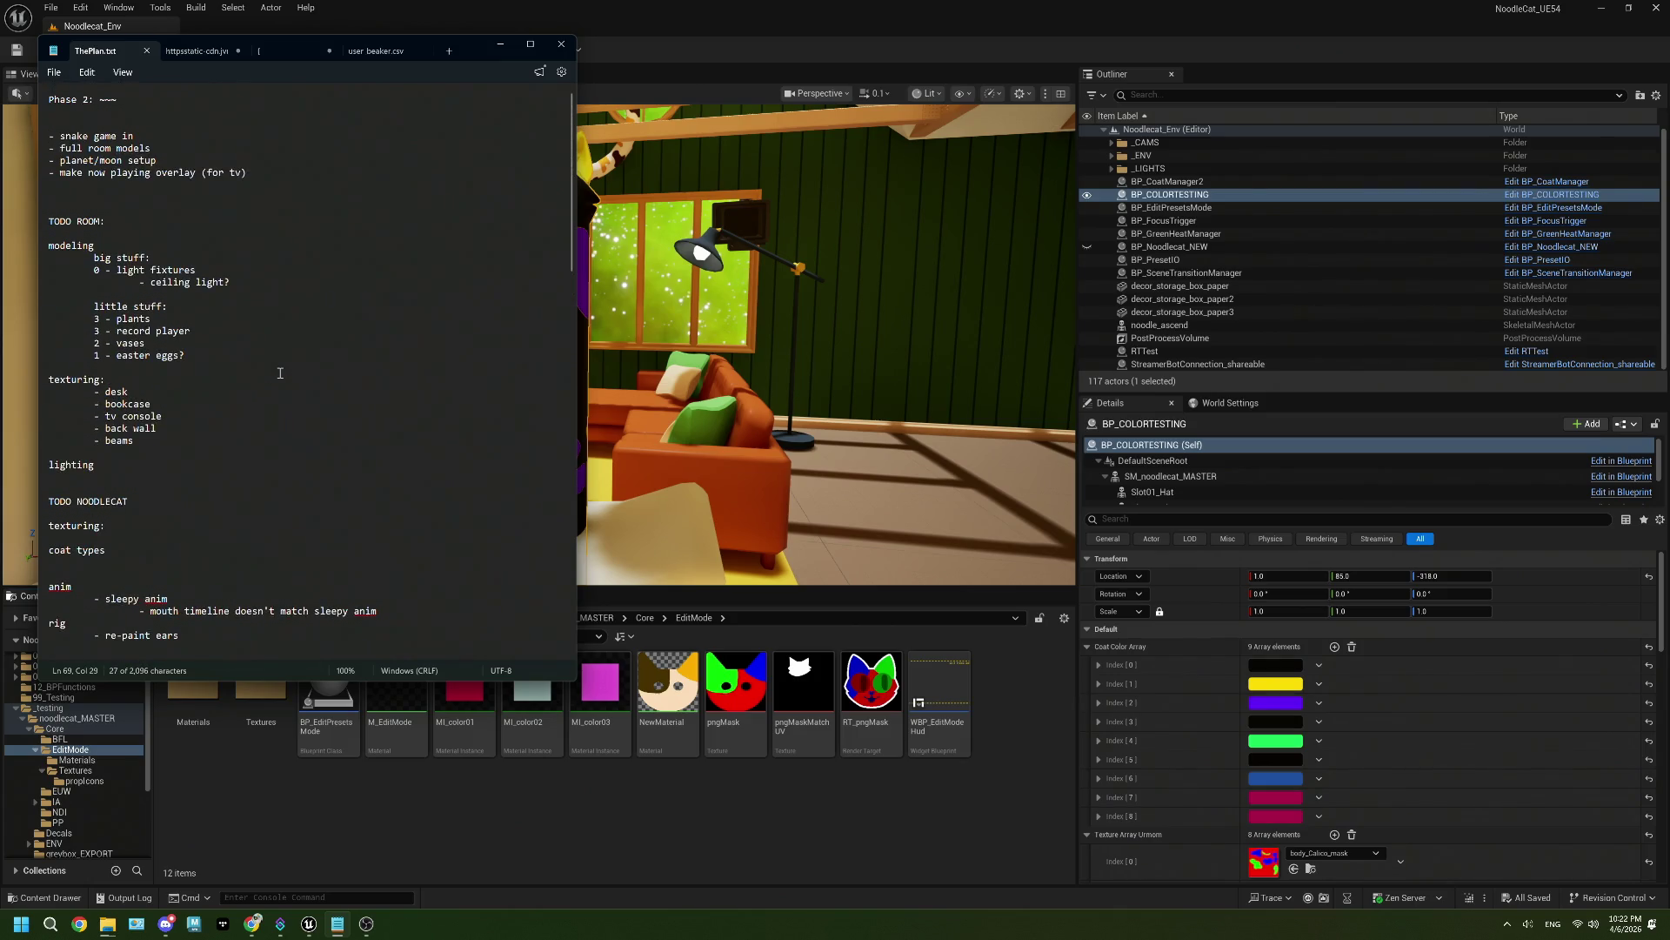
click(783, 348)
Step: Fly past the cat toward the window and couch, then select CineCameraActor3
mouse_move(783, 348)
mouse_down()
mouse_move(749, 313)
mouse_move(726, 226)
mouse_move(839, 232)
mouse_move(749, 287)
mouse_move(837, 250)
mouse_up()
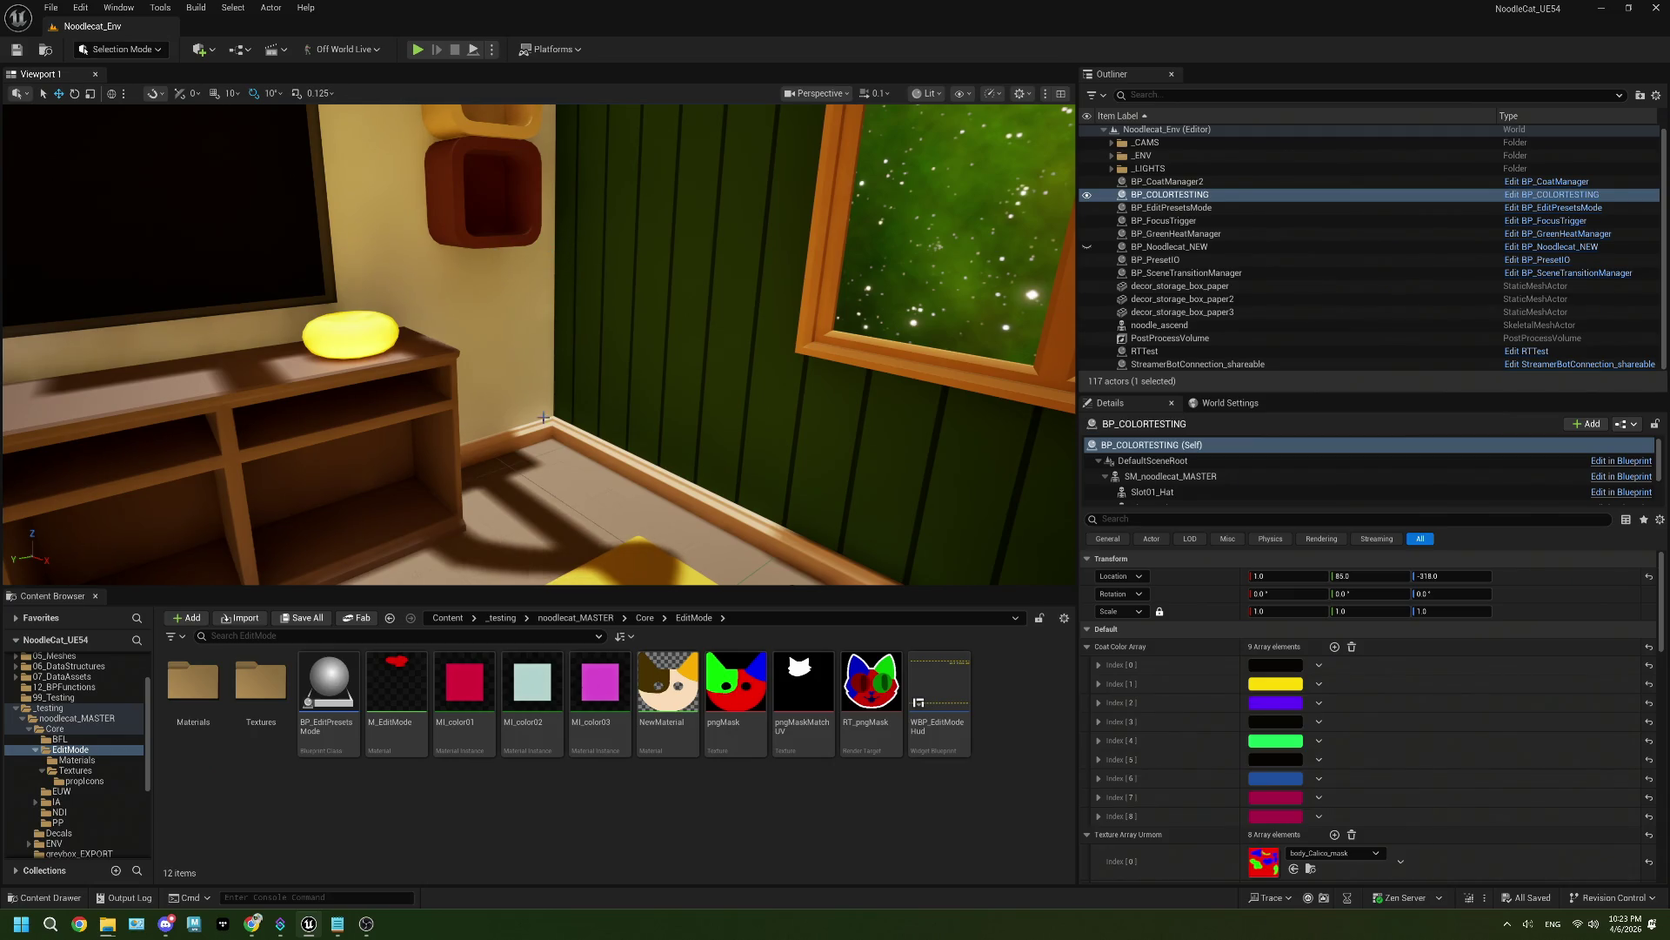
drag(569, 271, 566, 262)
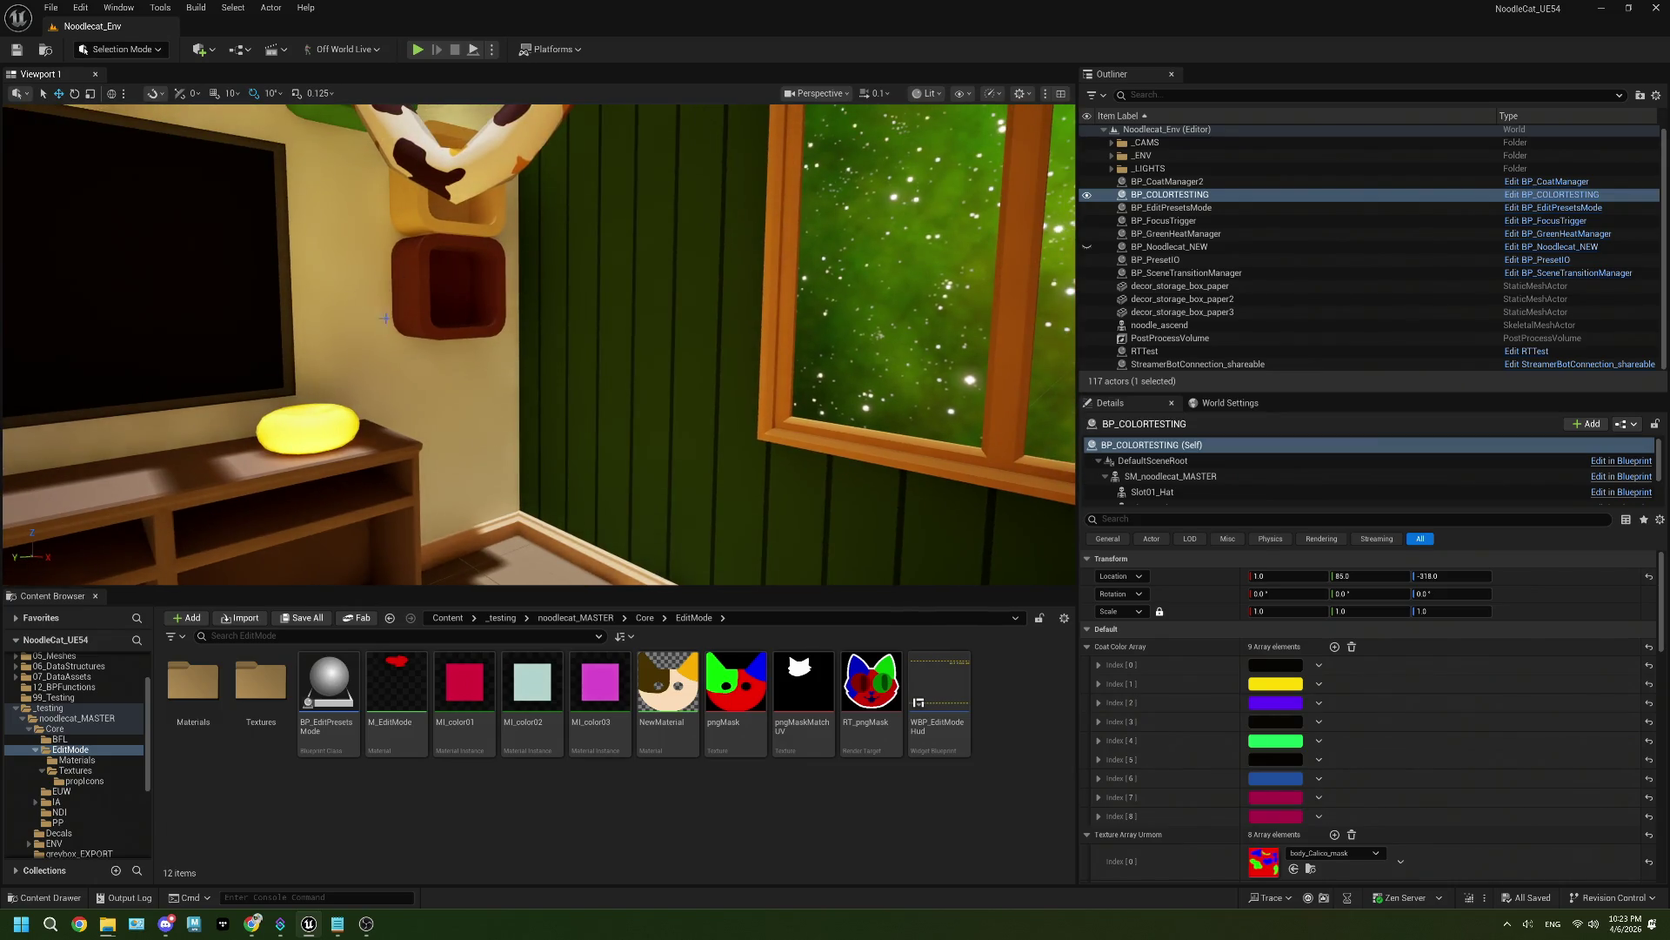
mouse_move(542, 480)
mouse_down()
mouse_move(644, 518)
mouse_move(713, 448)
mouse_up()
mouse_move(386, 389)
mouse_down()
mouse_move(381, 431)
mouse_move(385, 390)
mouse_up()
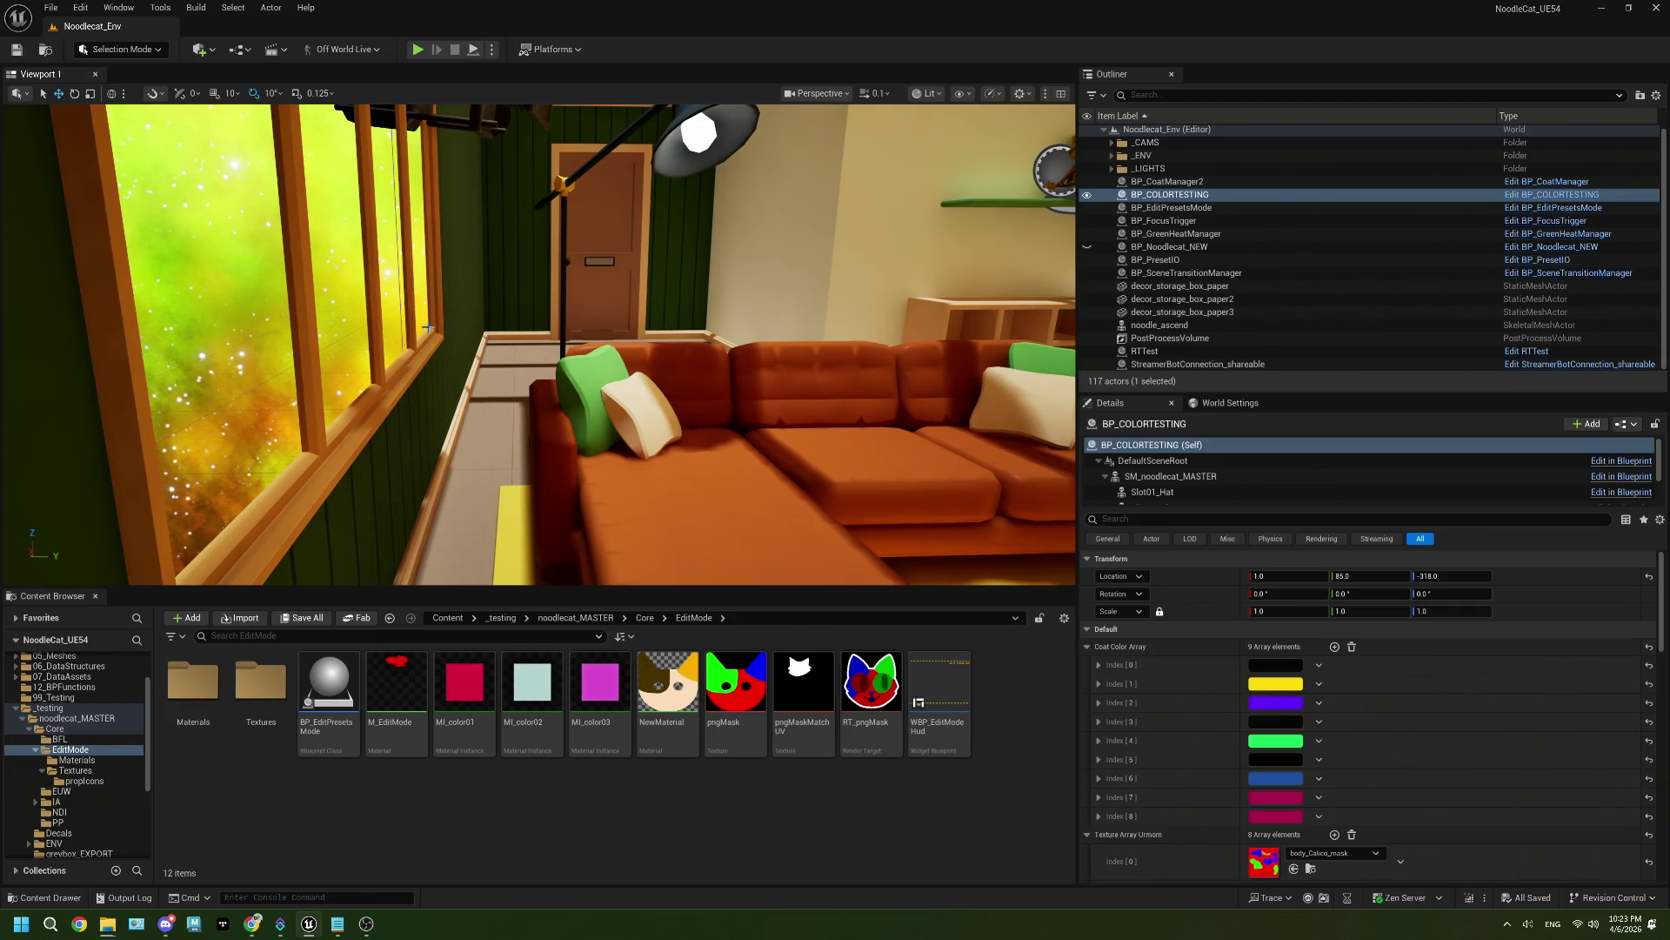
mouse_move(452, 341)
mouse_down()
mouse_move(396, 254)
mouse_move(459, 366)
mouse_up()
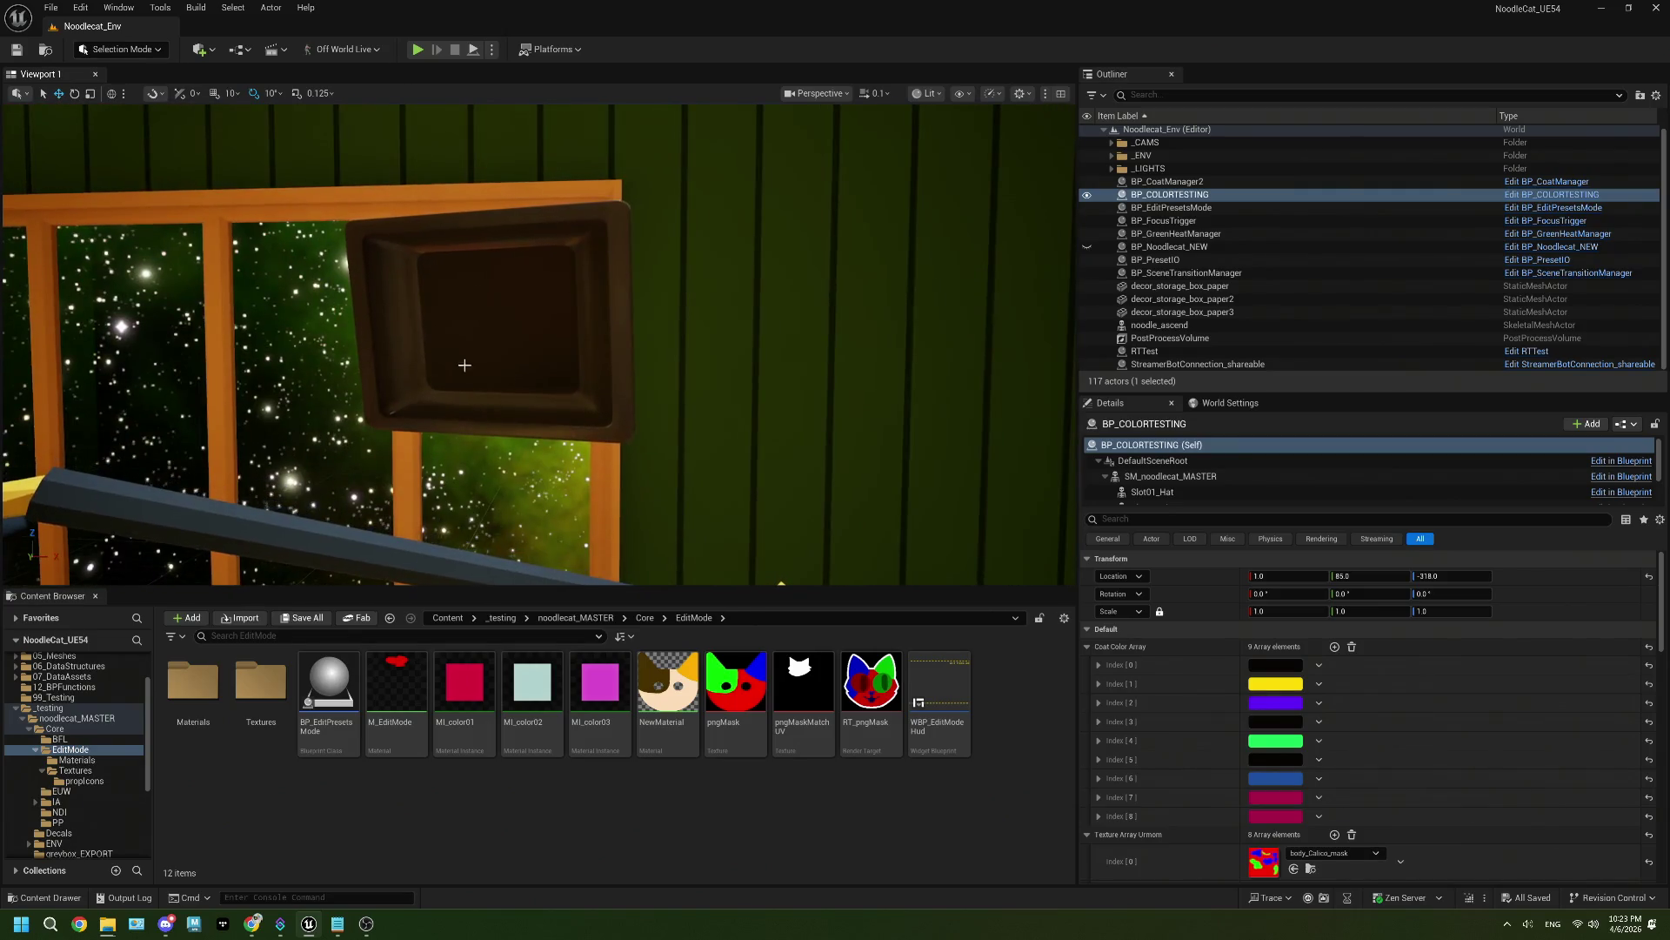
click(459, 366)
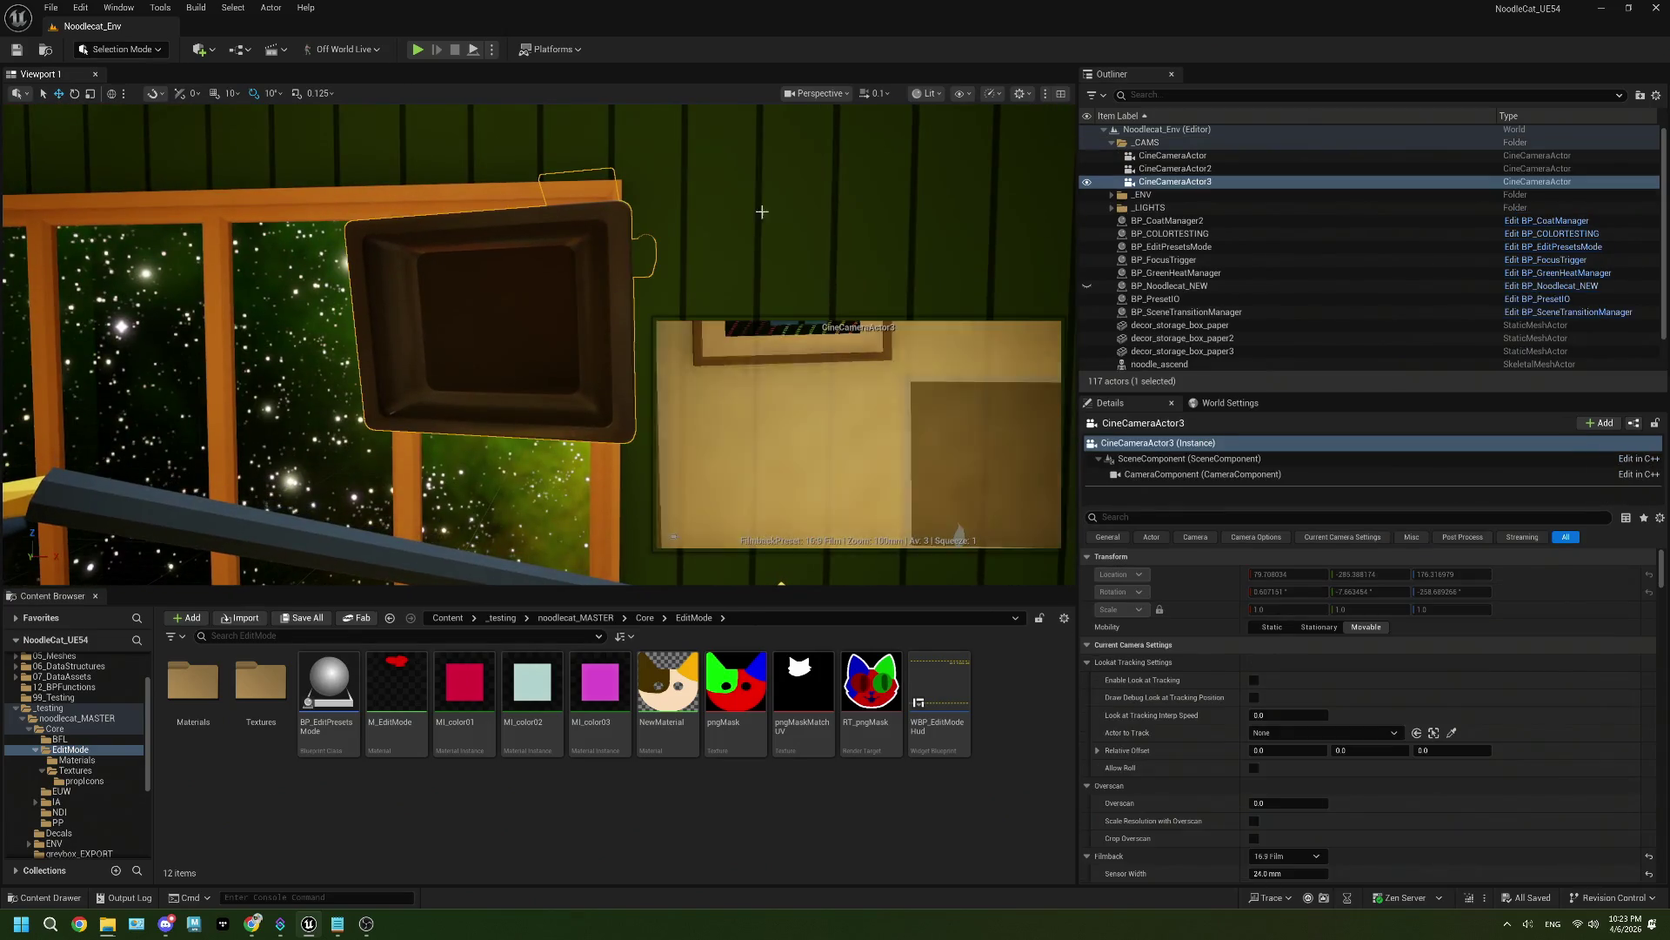
Step: Preview the shot through CineCameraActor3, then eject back to the free view
click(822, 93)
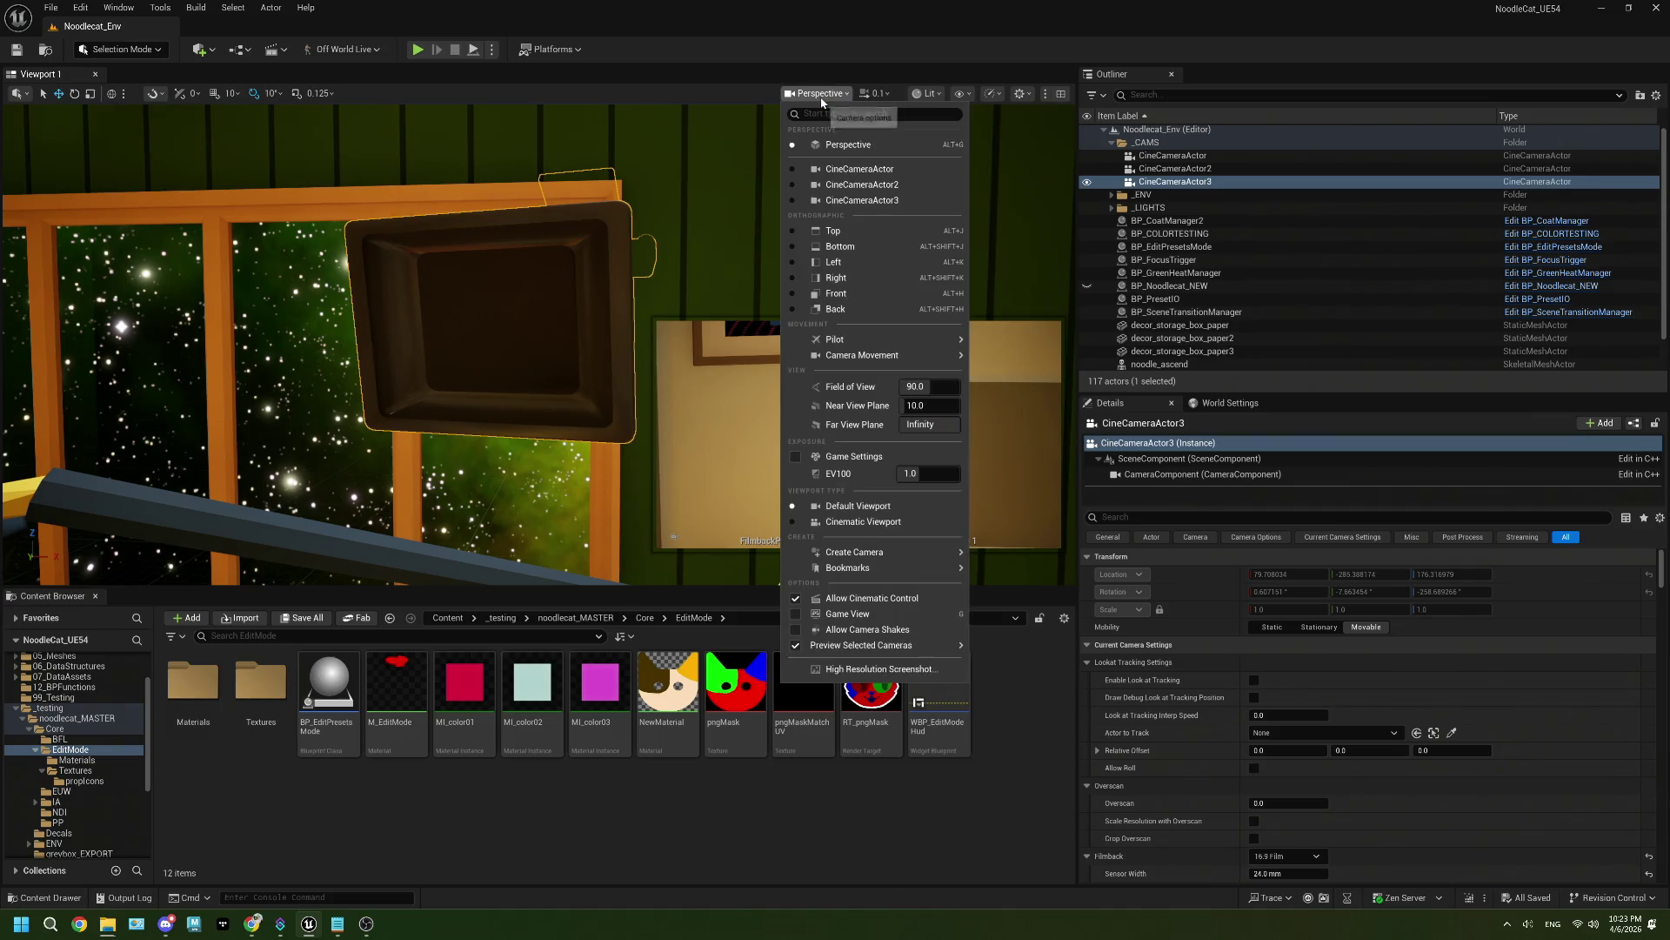
click(868, 204)
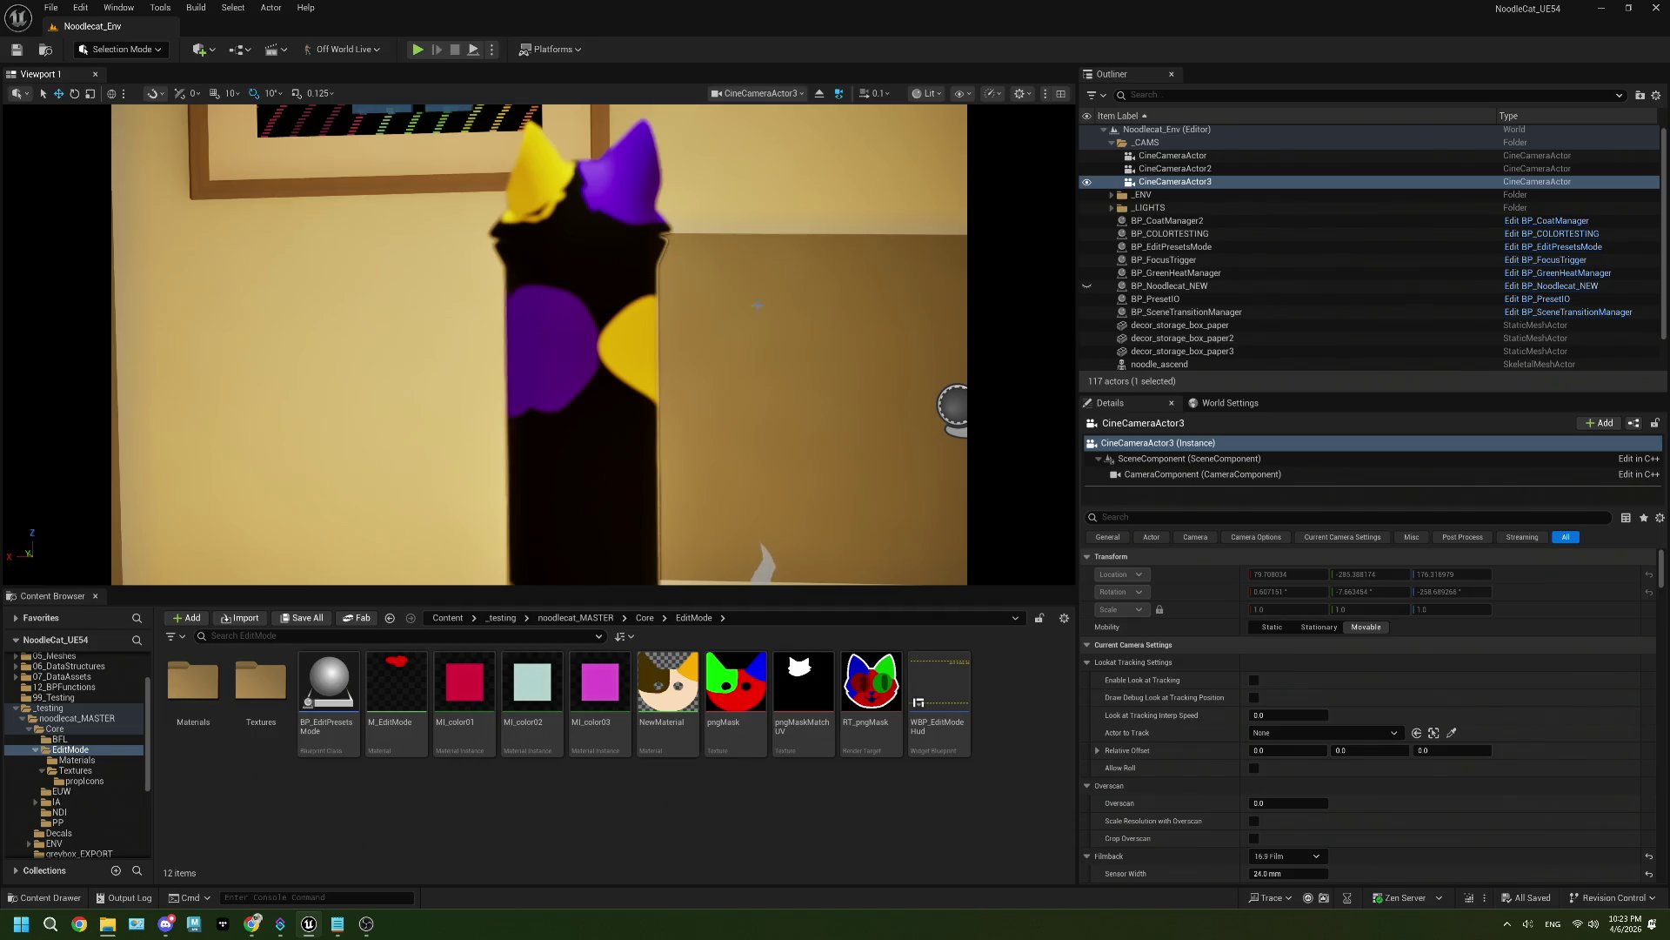
click(819, 93)
Step: Fly the viewport across the room up close to the wall monitor
mouse_move(540, 348)
mouse_down()
mouse_move(522, 444)
mouse_move(474, 435)
mouse_up()
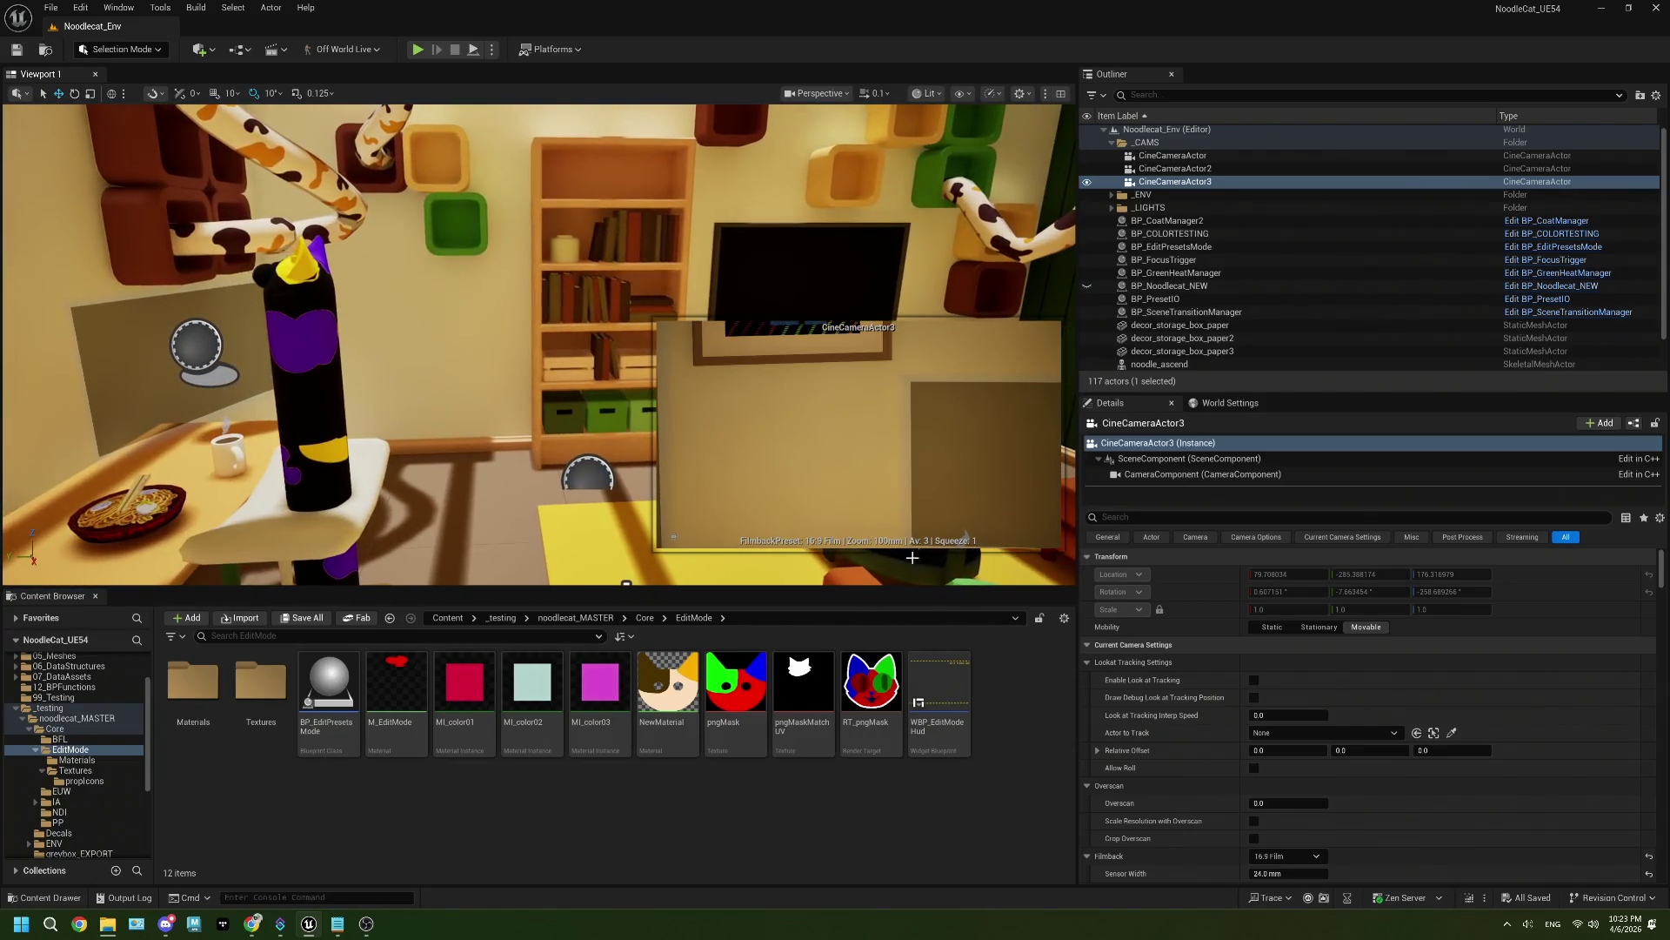
click(783, 435)
mouse_move(783, 435)
mouse_down()
mouse_move(731, 418)
mouse_move(814, 388)
mouse_move(787, 343)
mouse_move(501, 460)
mouse_up()
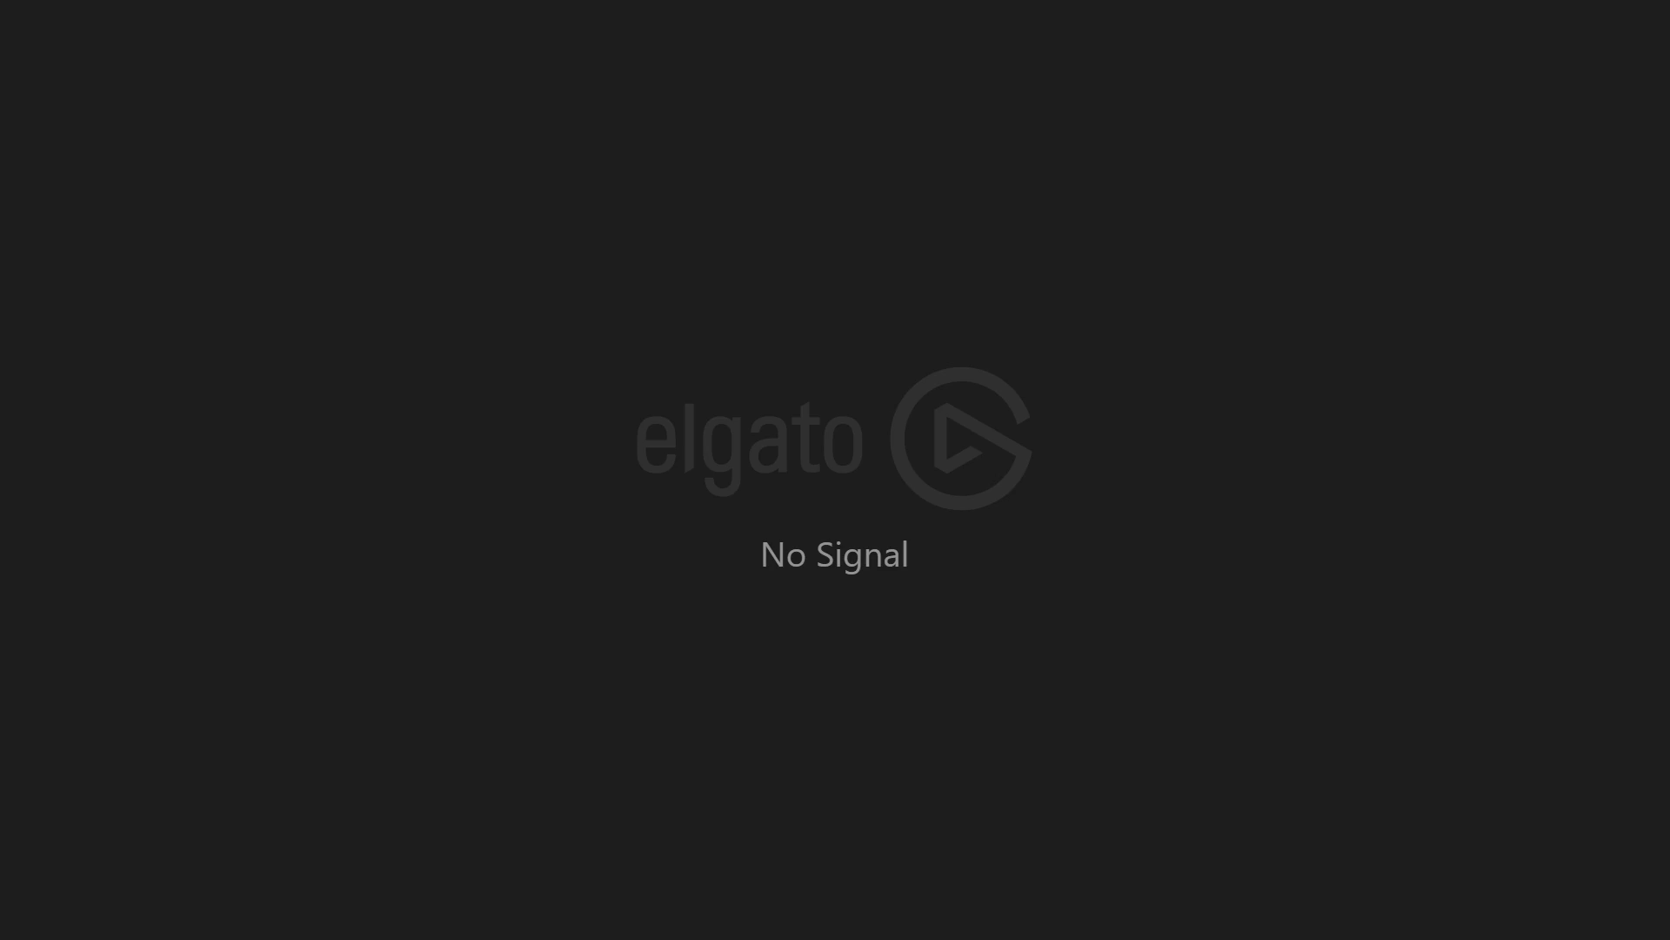
mouse_move(501, 460)
mouse_down()
mouse_move(574, 365)
mouse_move(409, 387)
mouse_move(487, 378)
mouse_move(615, 316)
mouse_up()
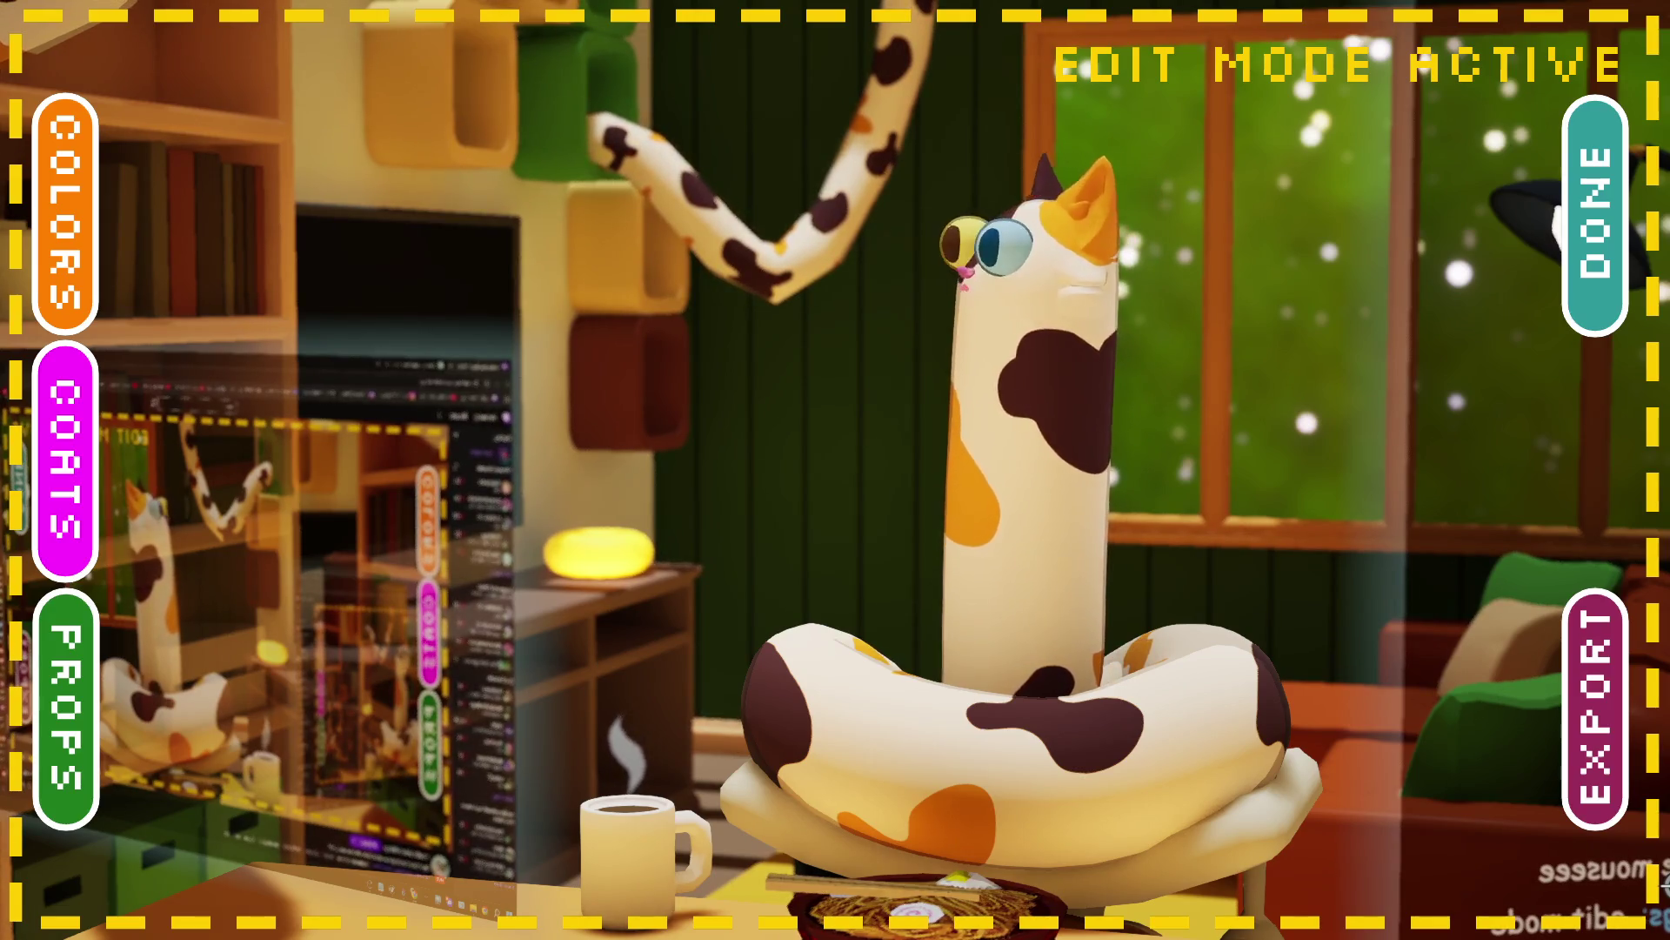
Step: Open PROPS in the Edit Mode overlay and choose the green propeller hat for the cat
click(90, 666)
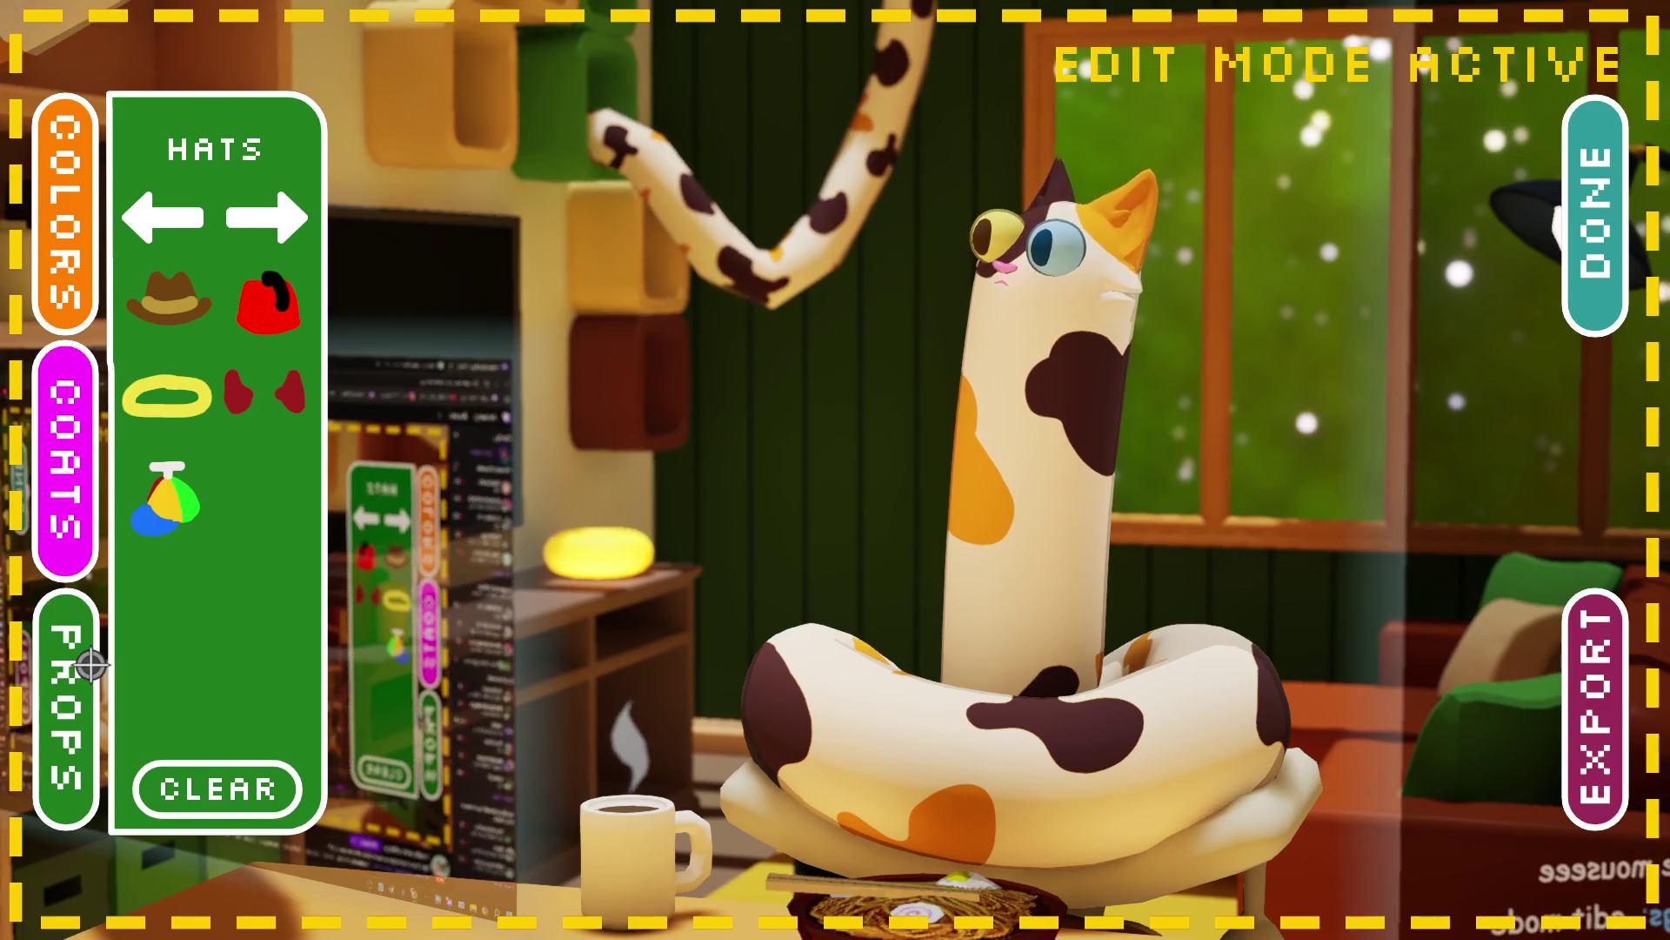
click(176, 519)
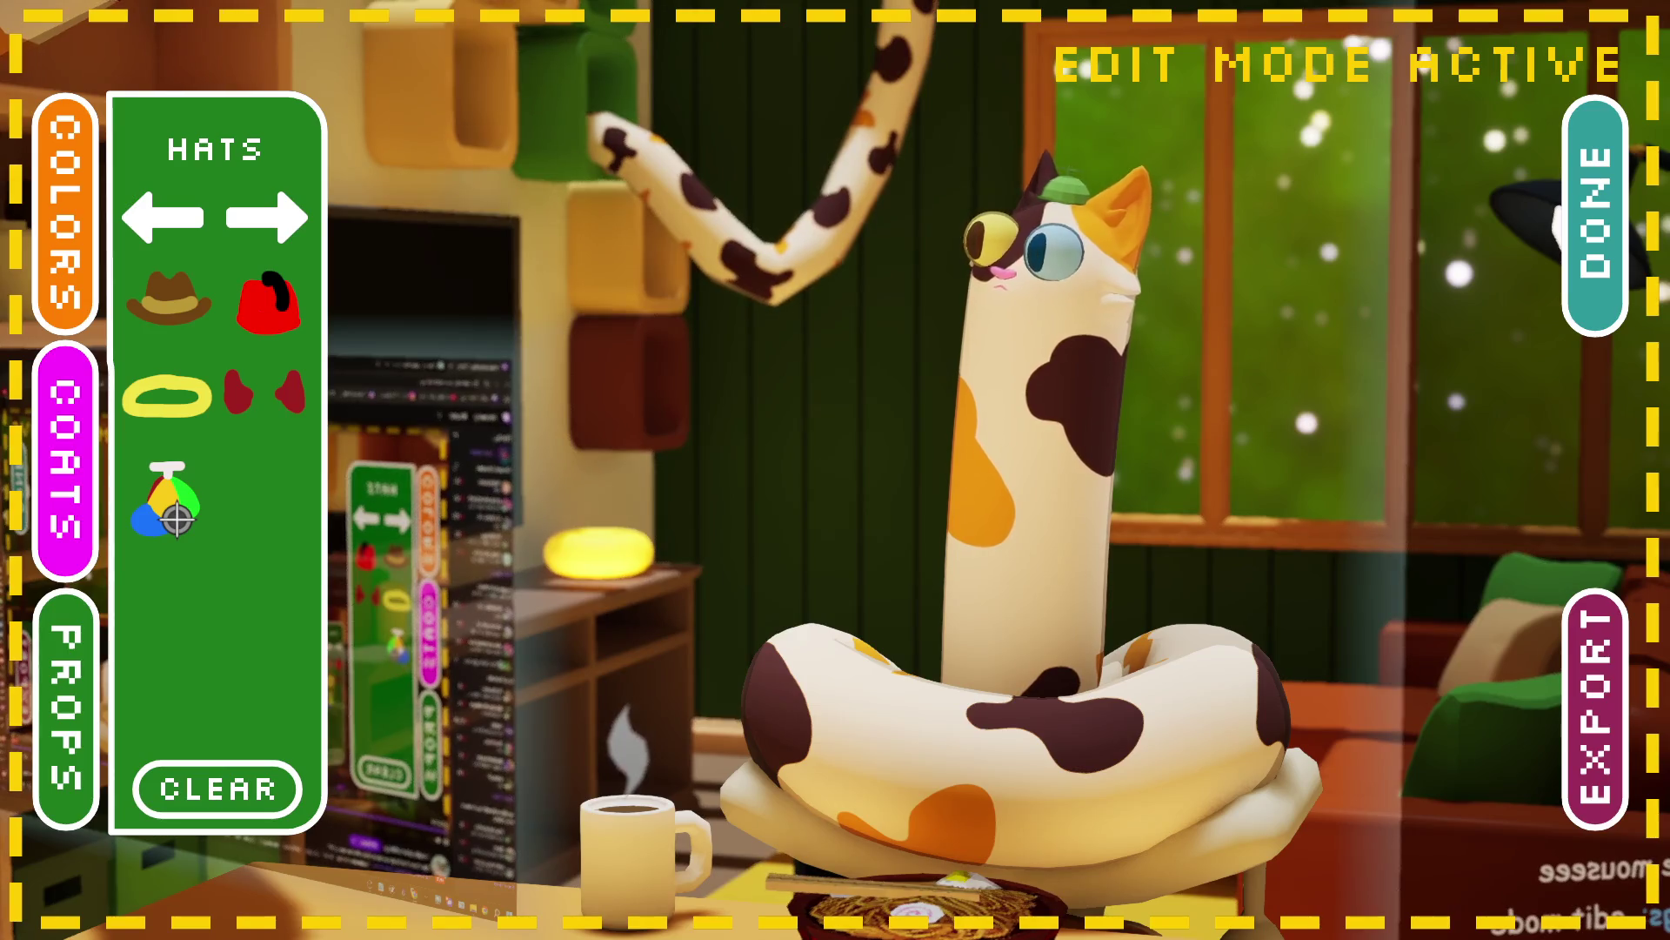
Step: Preview the orange-and-white coat, revert to the brown calico coat, and bring up COLORS
click(87, 542)
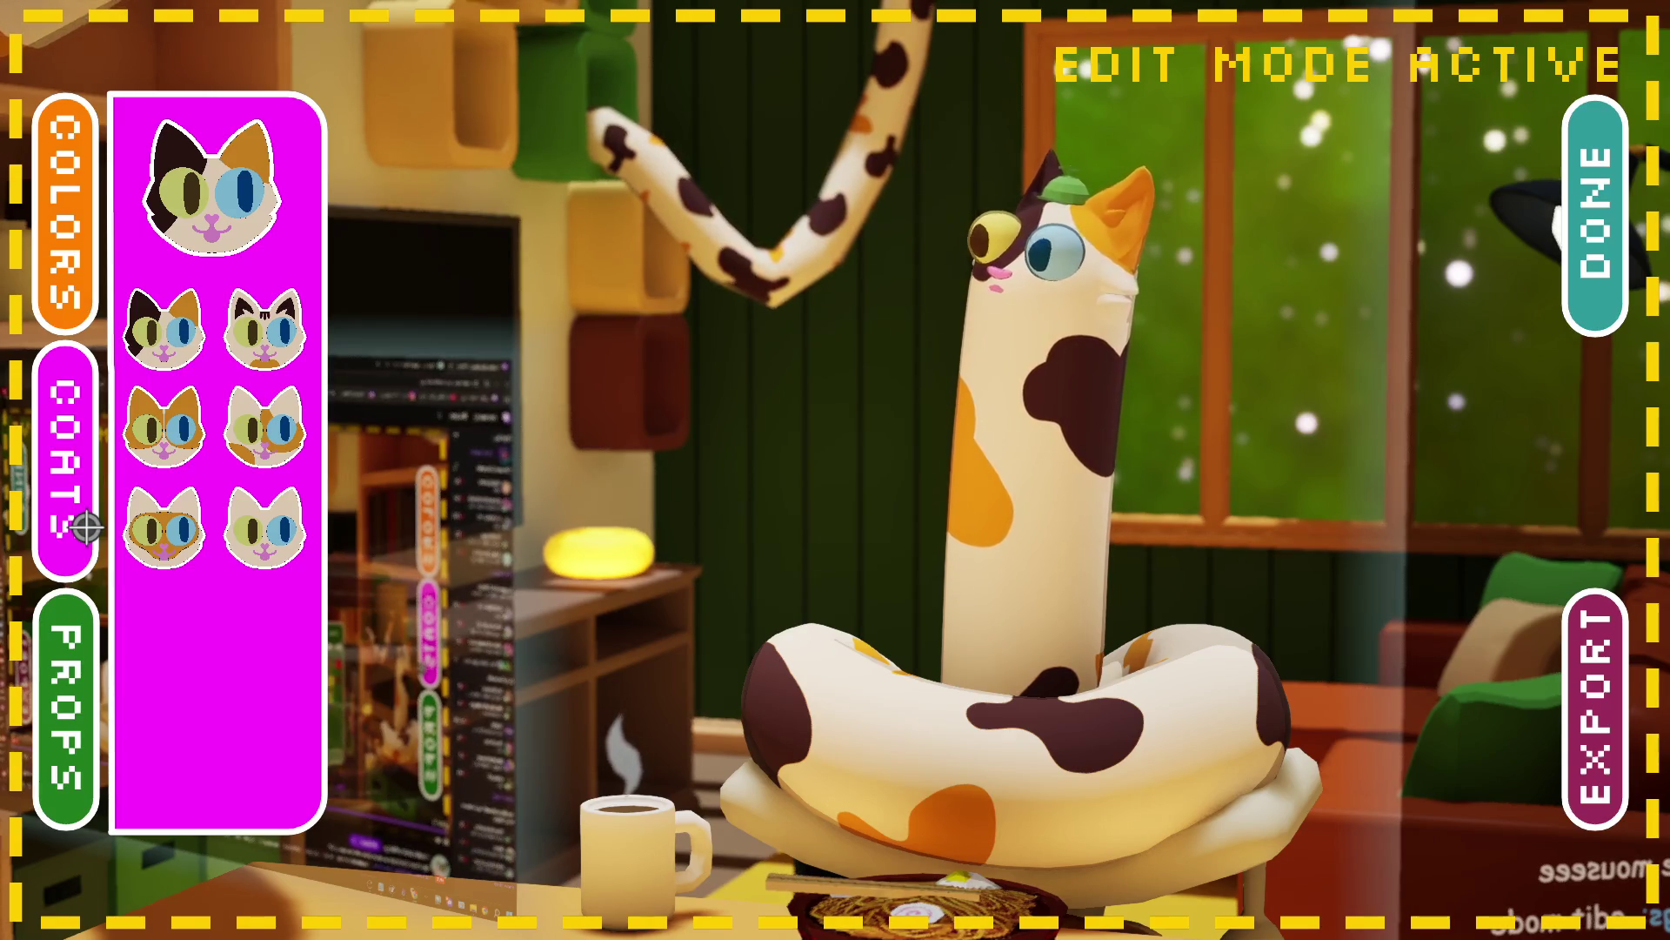
click(282, 463)
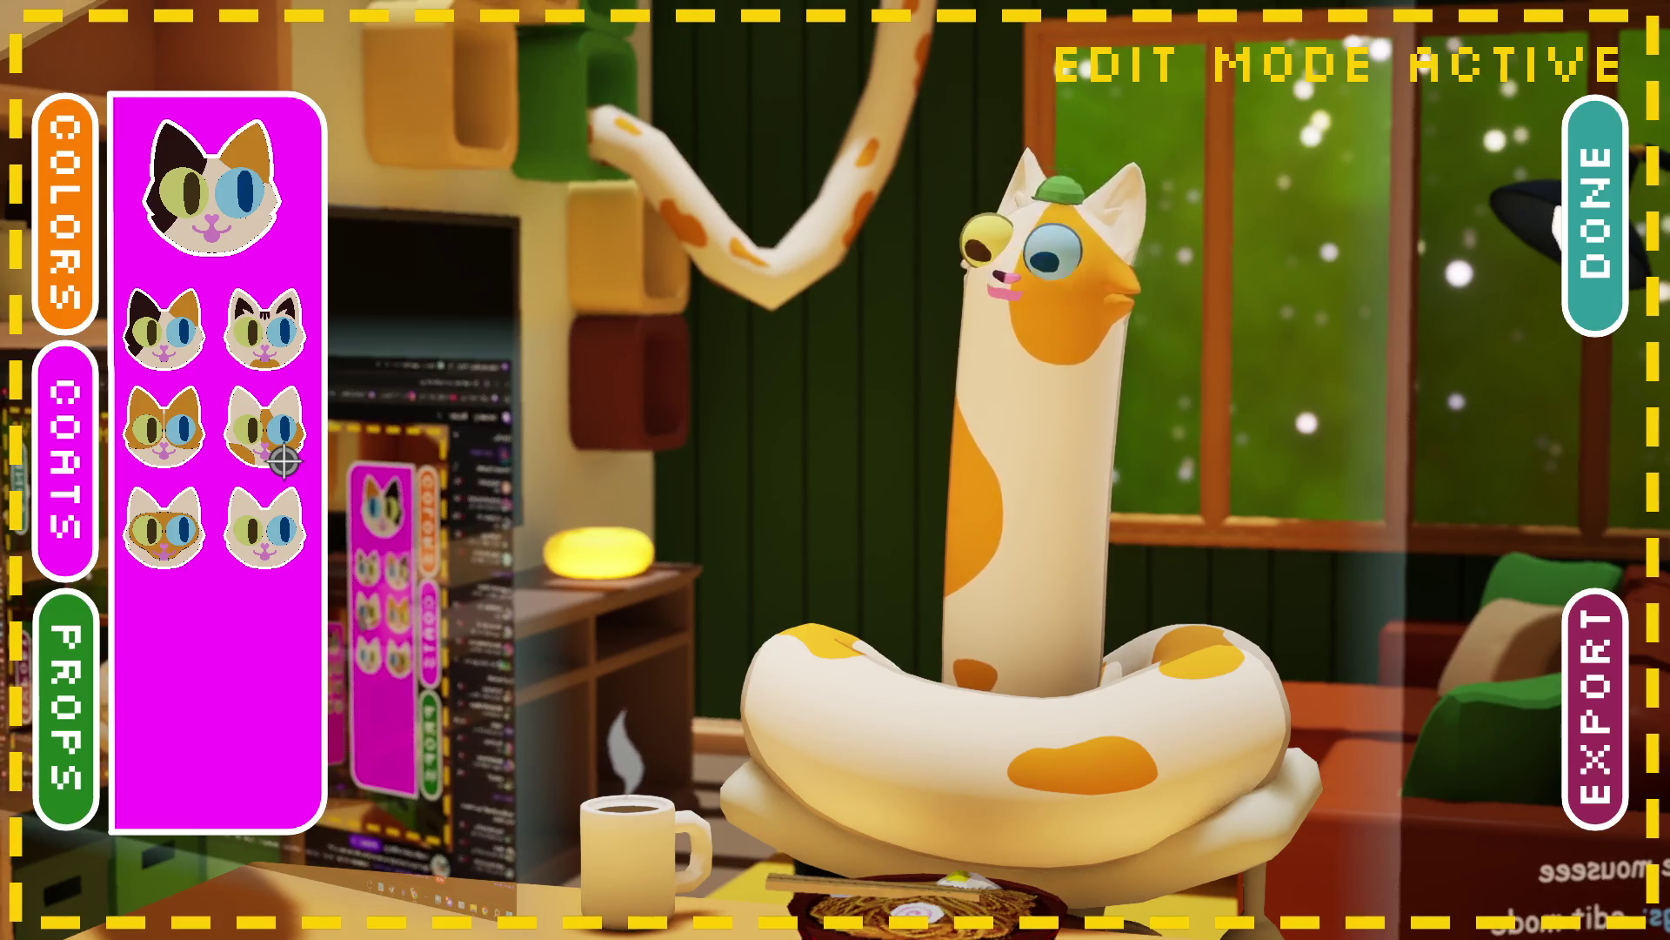
click(182, 367)
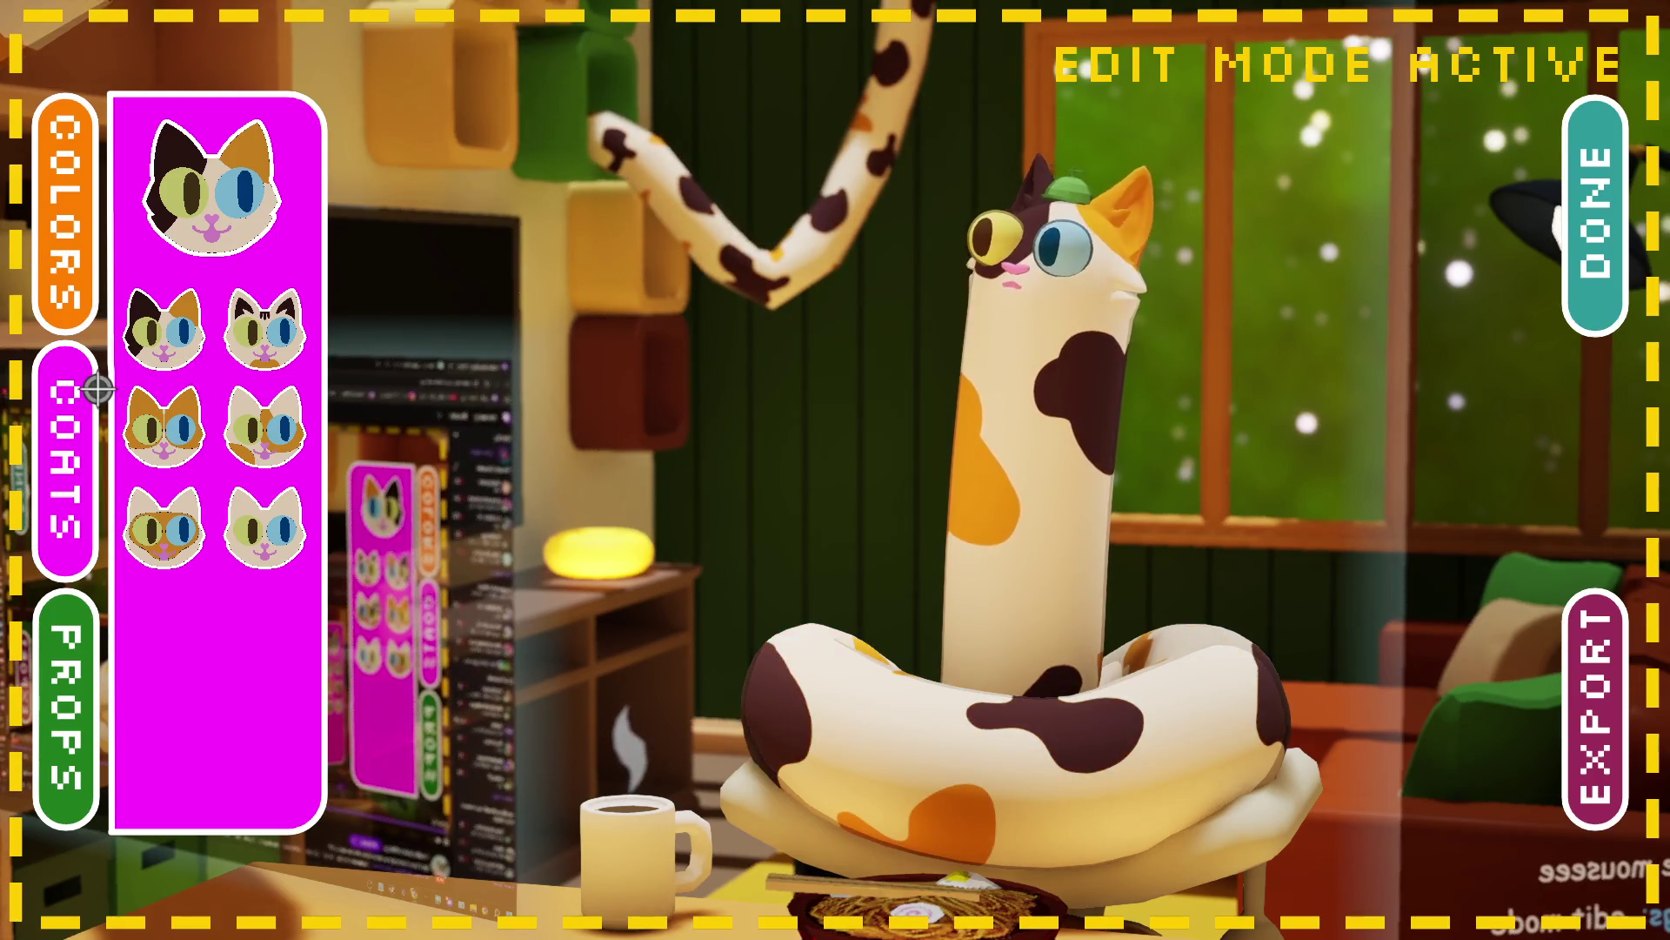
click(95, 279)
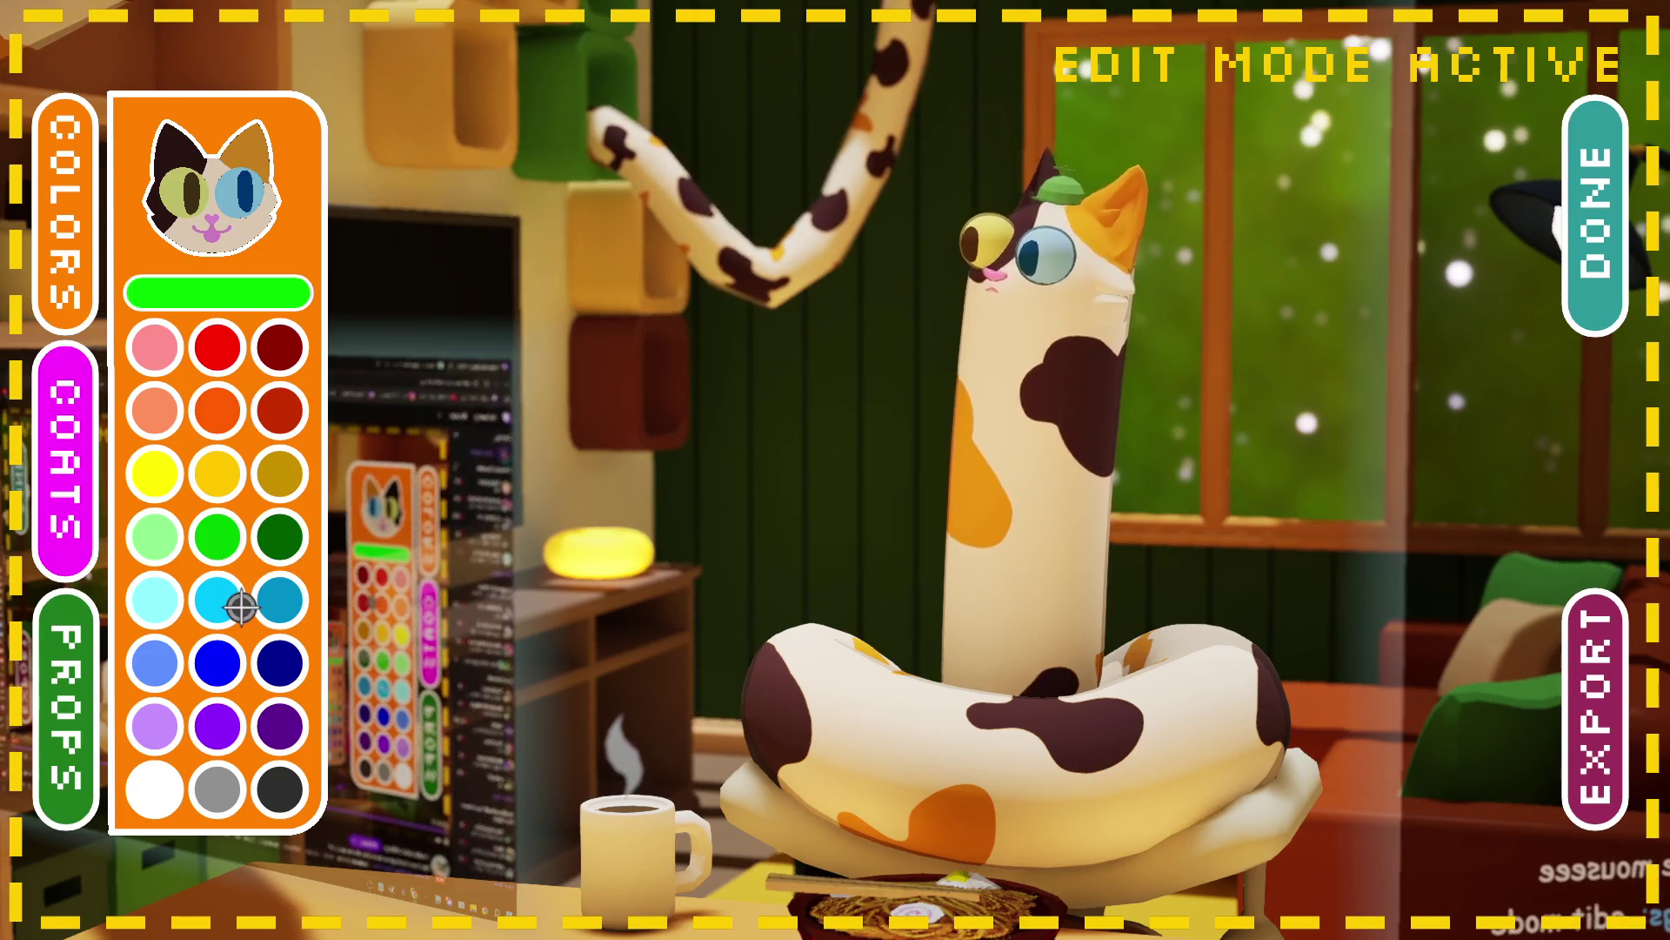
Step: Paint the cat's body white, its dark brown patches red, and its orange patches and ear yellow
click(170, 792)
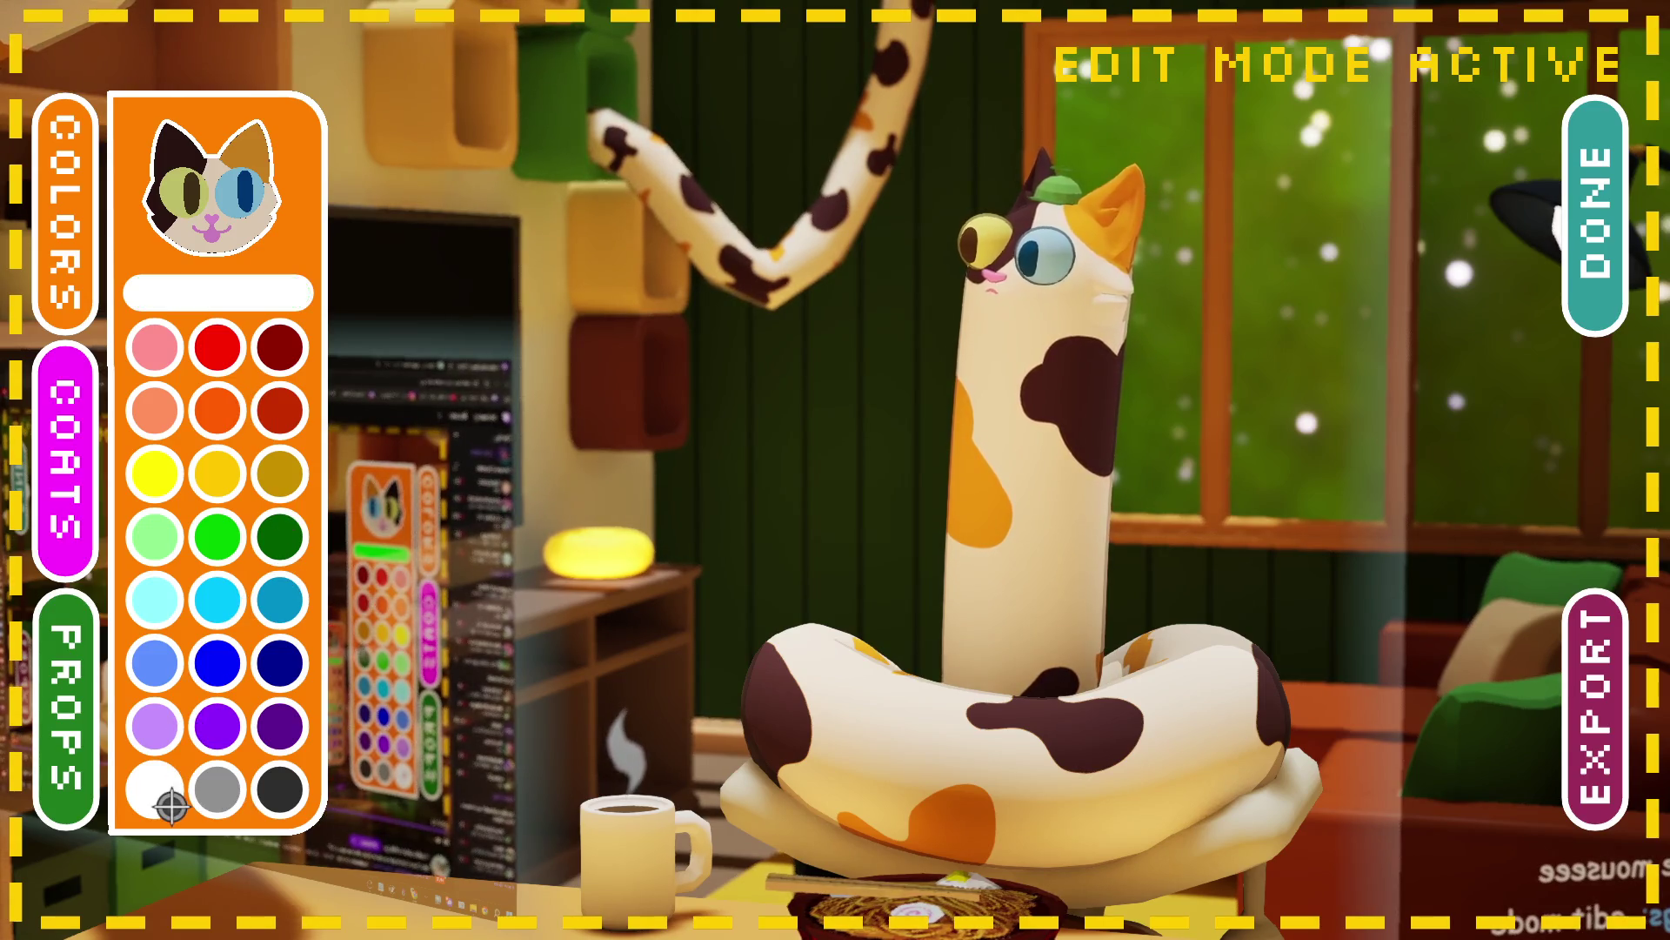
click(257, 255)
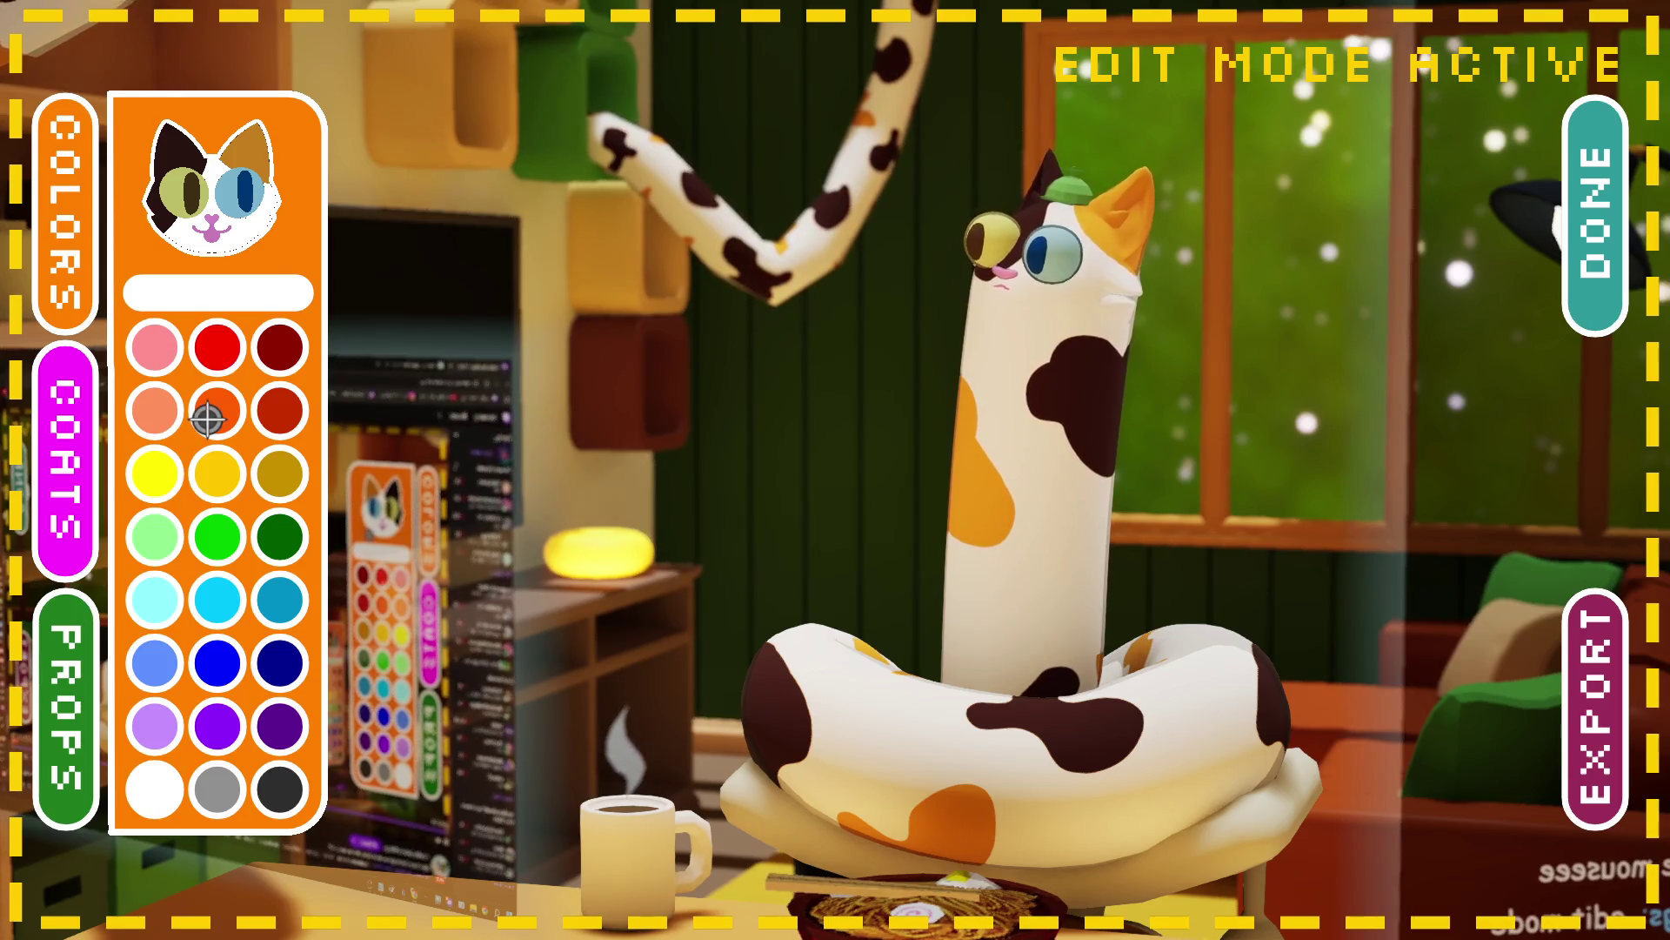
click(233, 364)
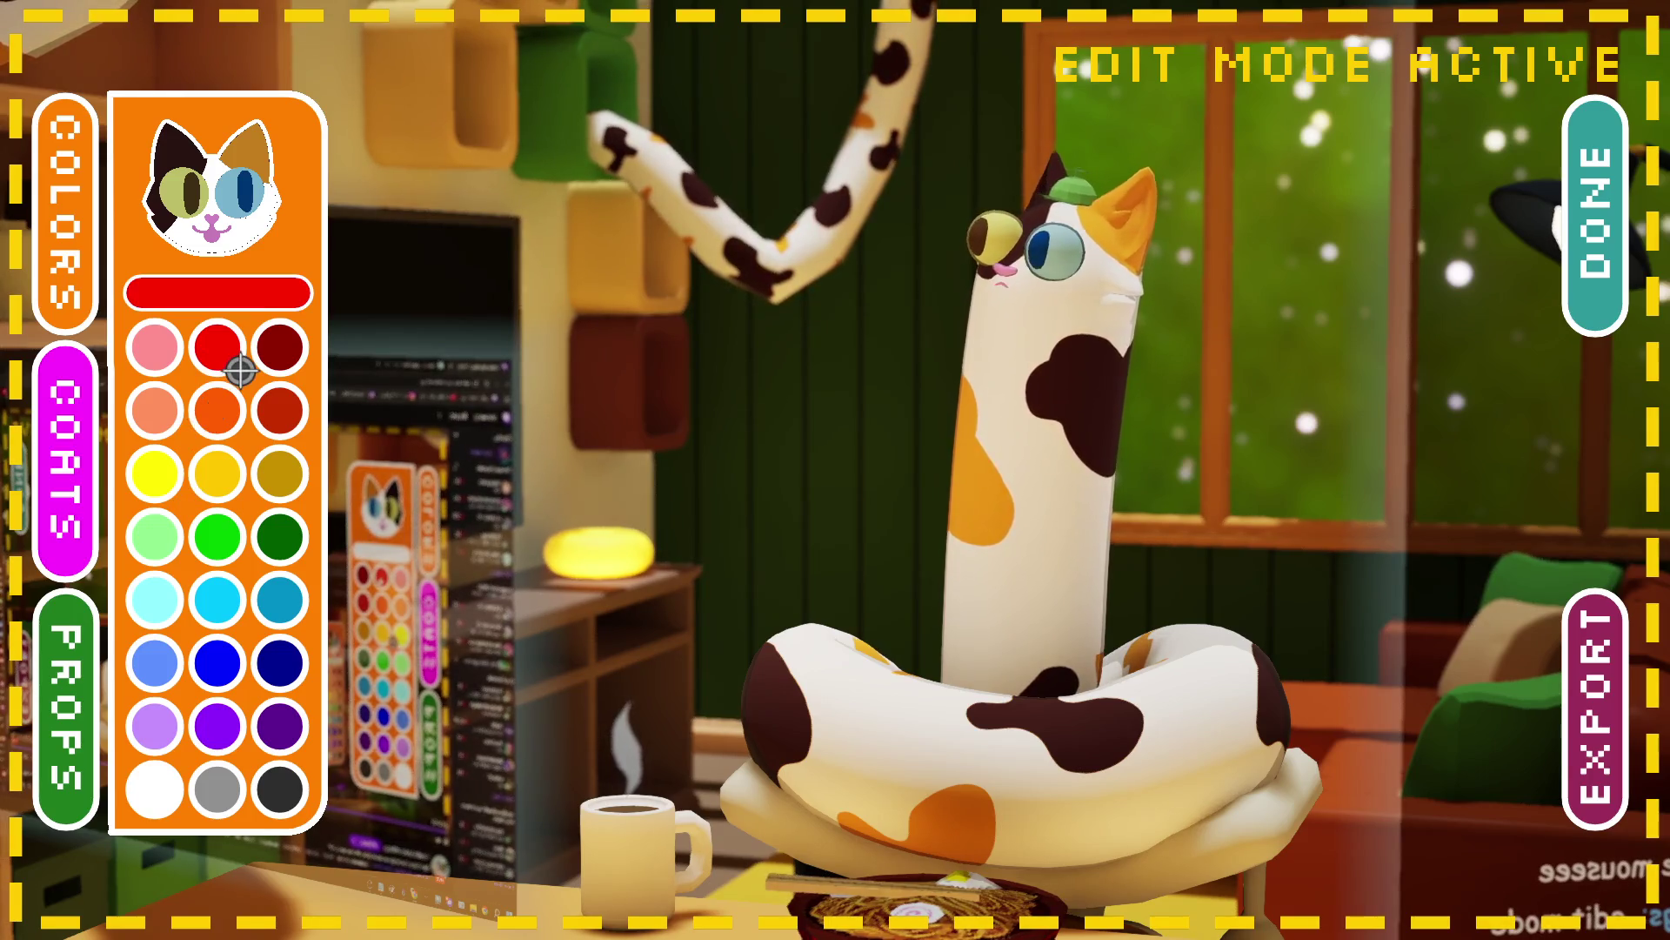
click(214, 185)
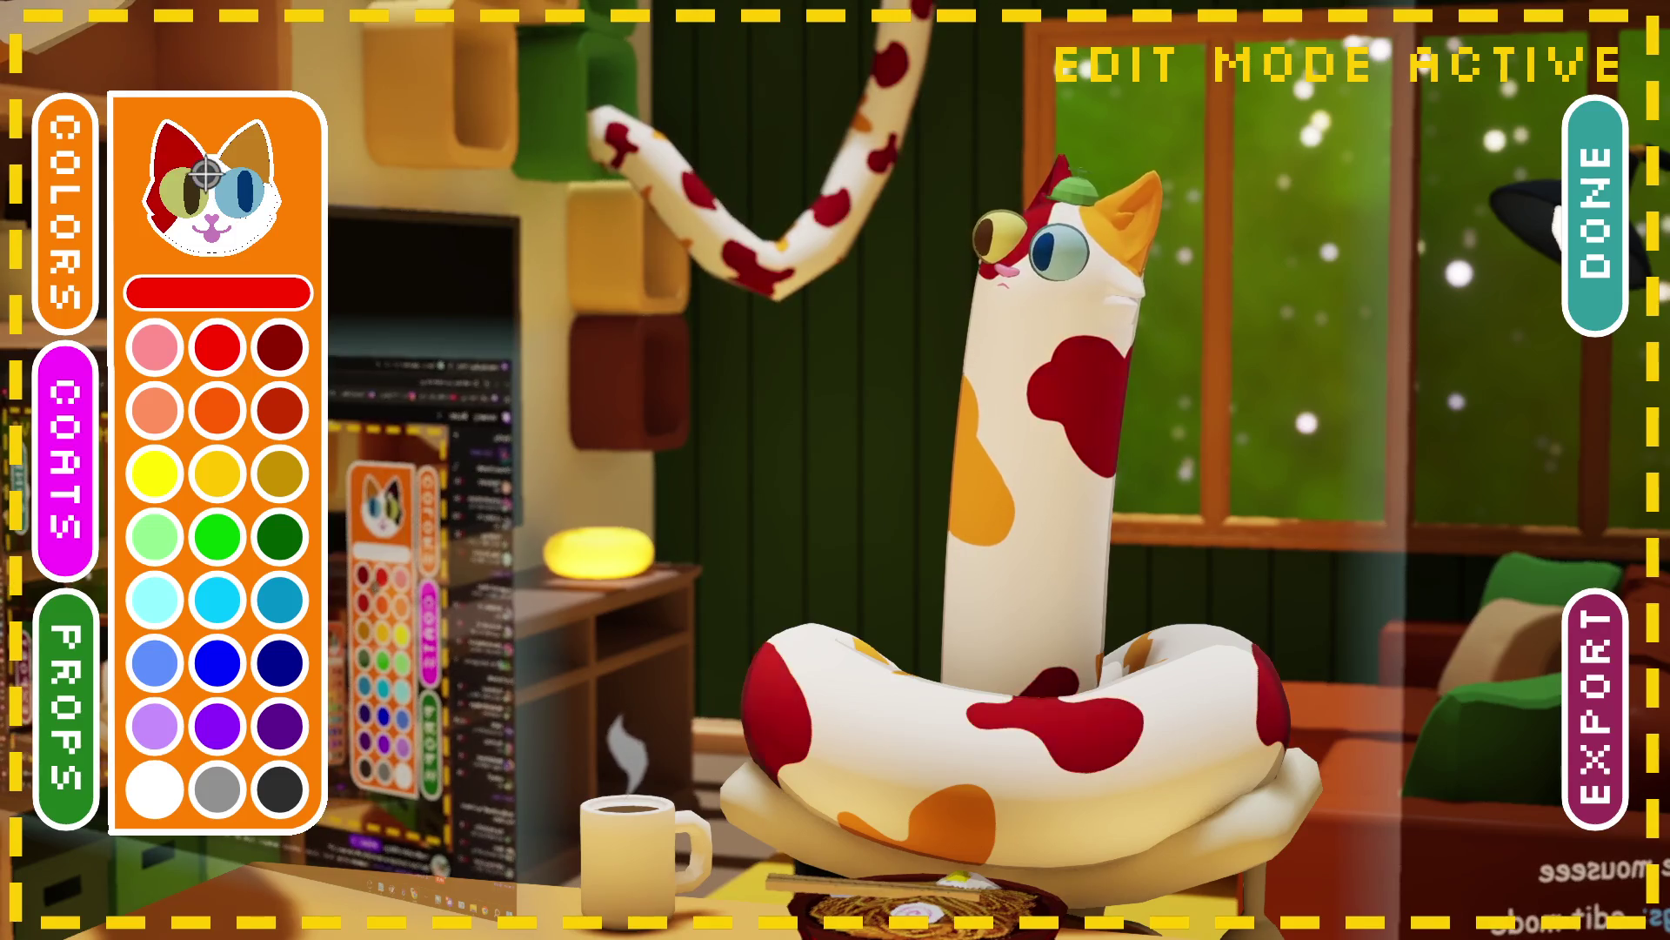
click(173, 496)
click(275, 171)
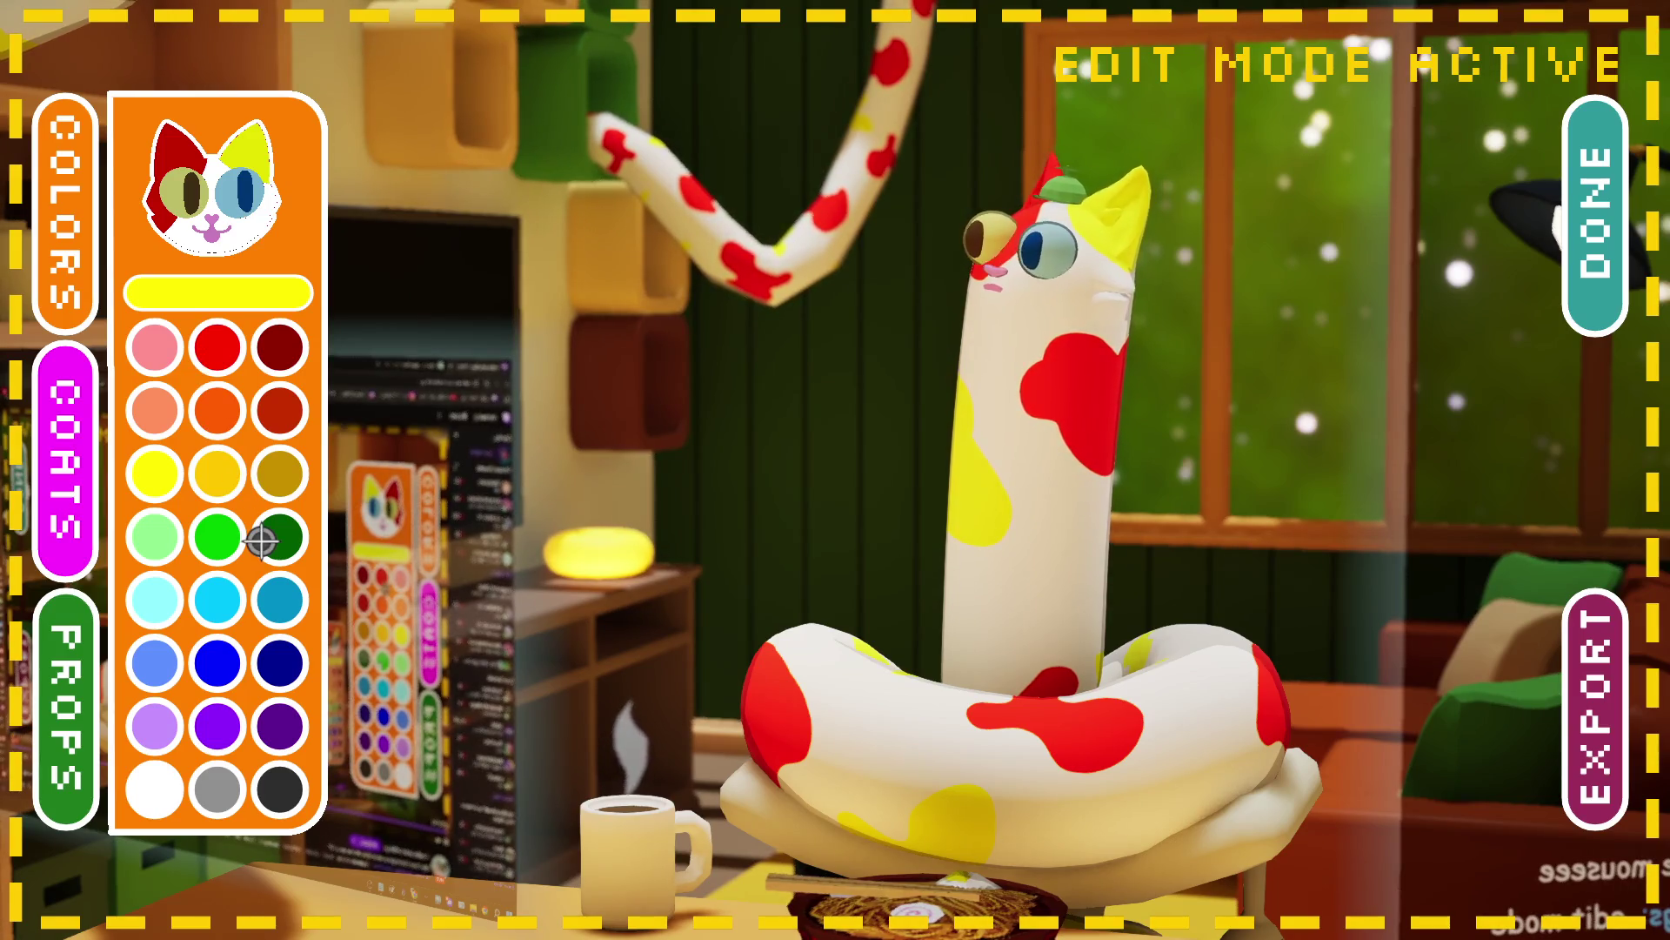
Step: Give the cat's left eye a bright green iris and a dark green pupil
click(216, 537)
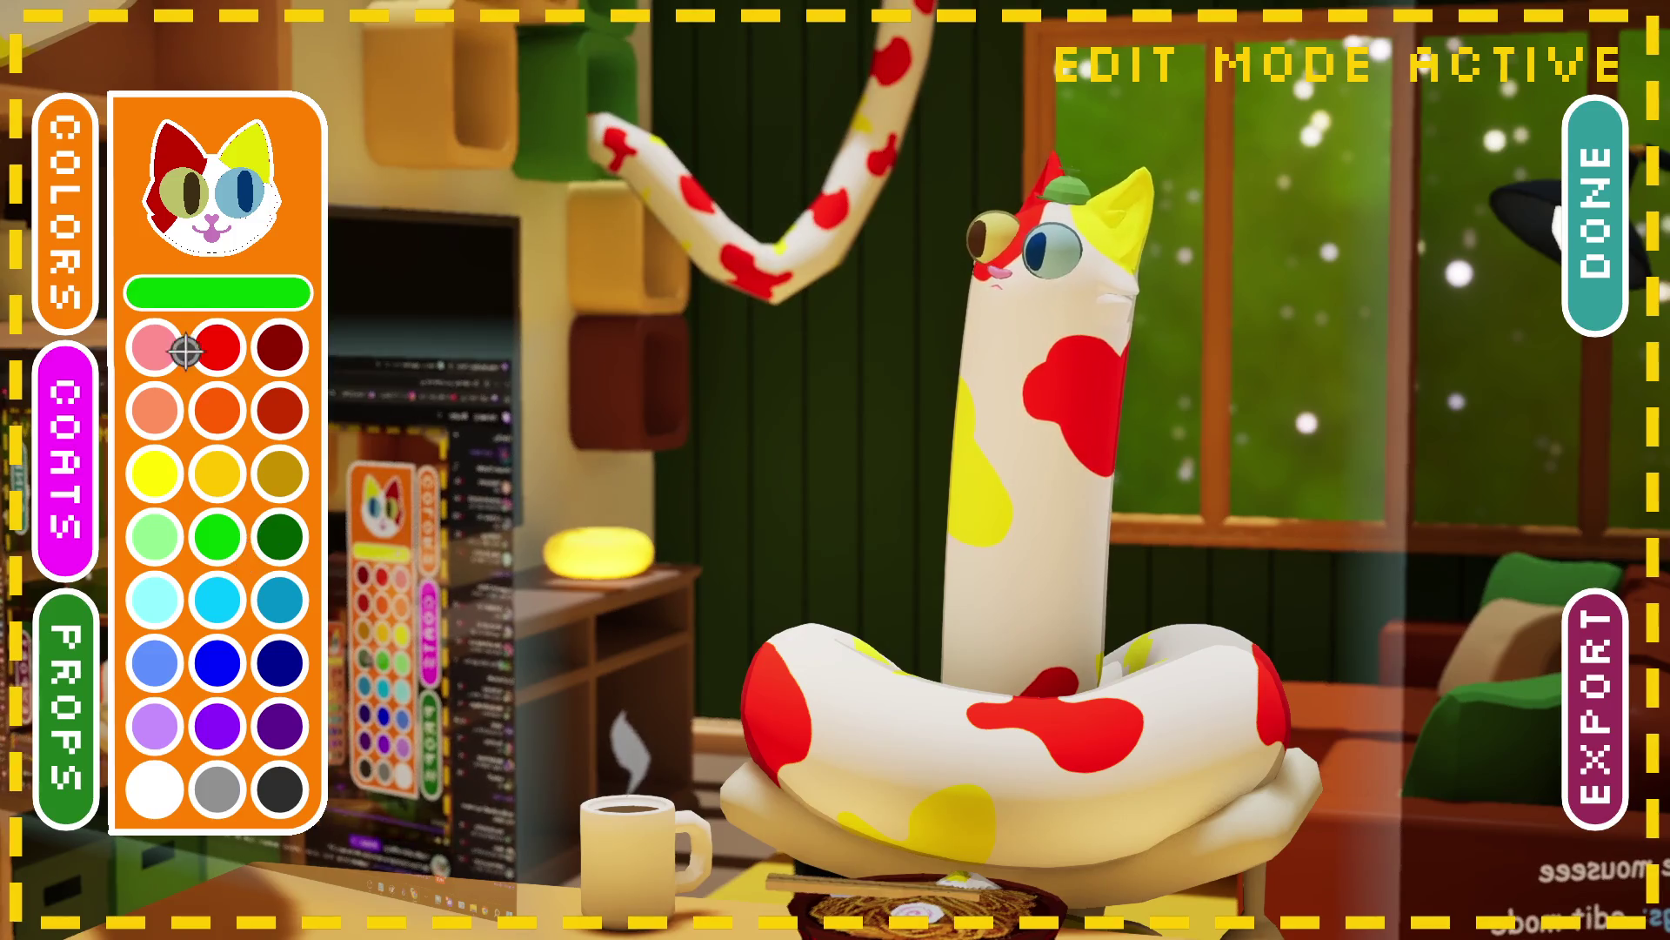
click(175, 220)
click(305, 526)
click(193, 193)
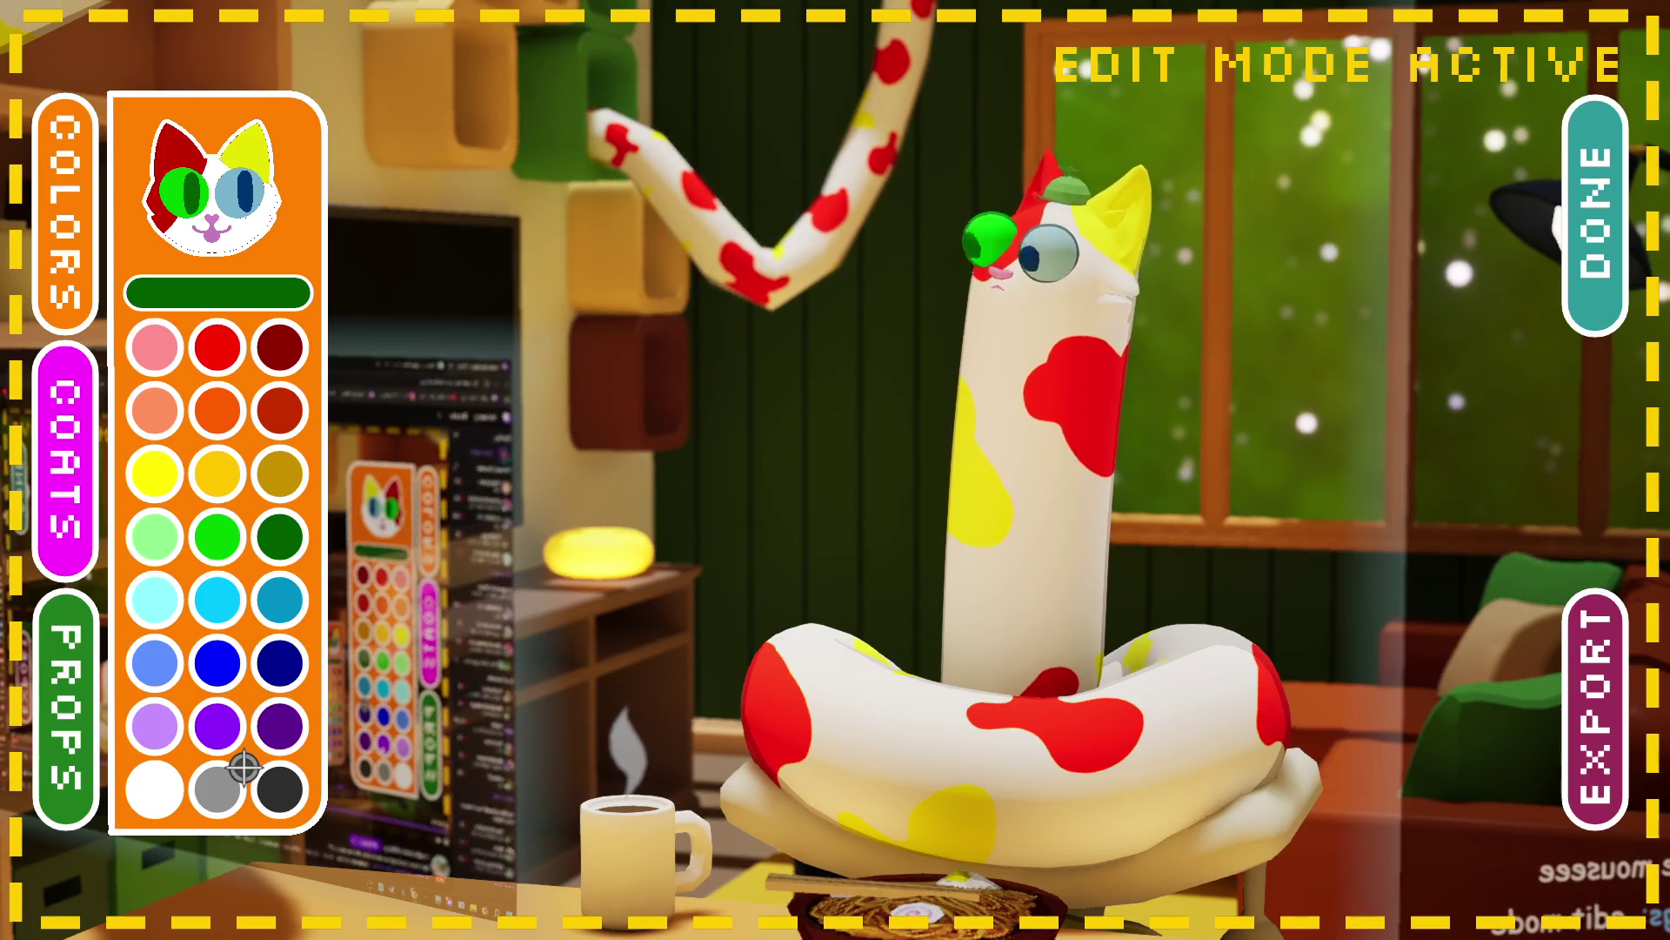
Step: Make the right eye purple with a grey pupil and turn the body cyan
click(218, 725)
click(247, 224)
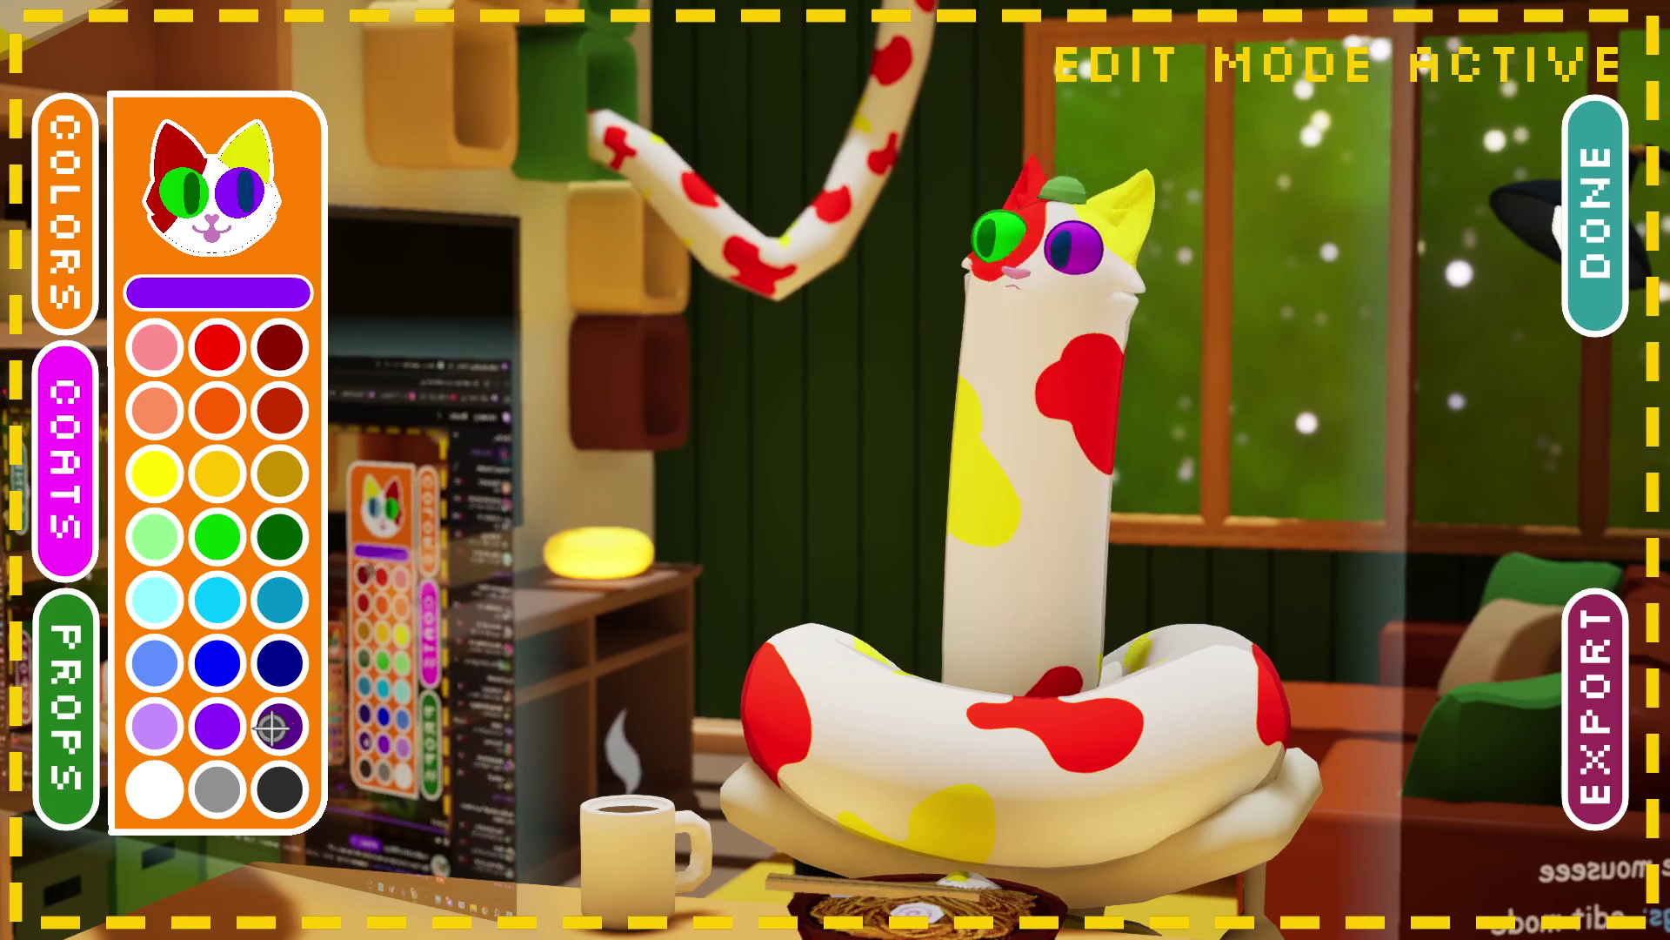
click(249, 195)
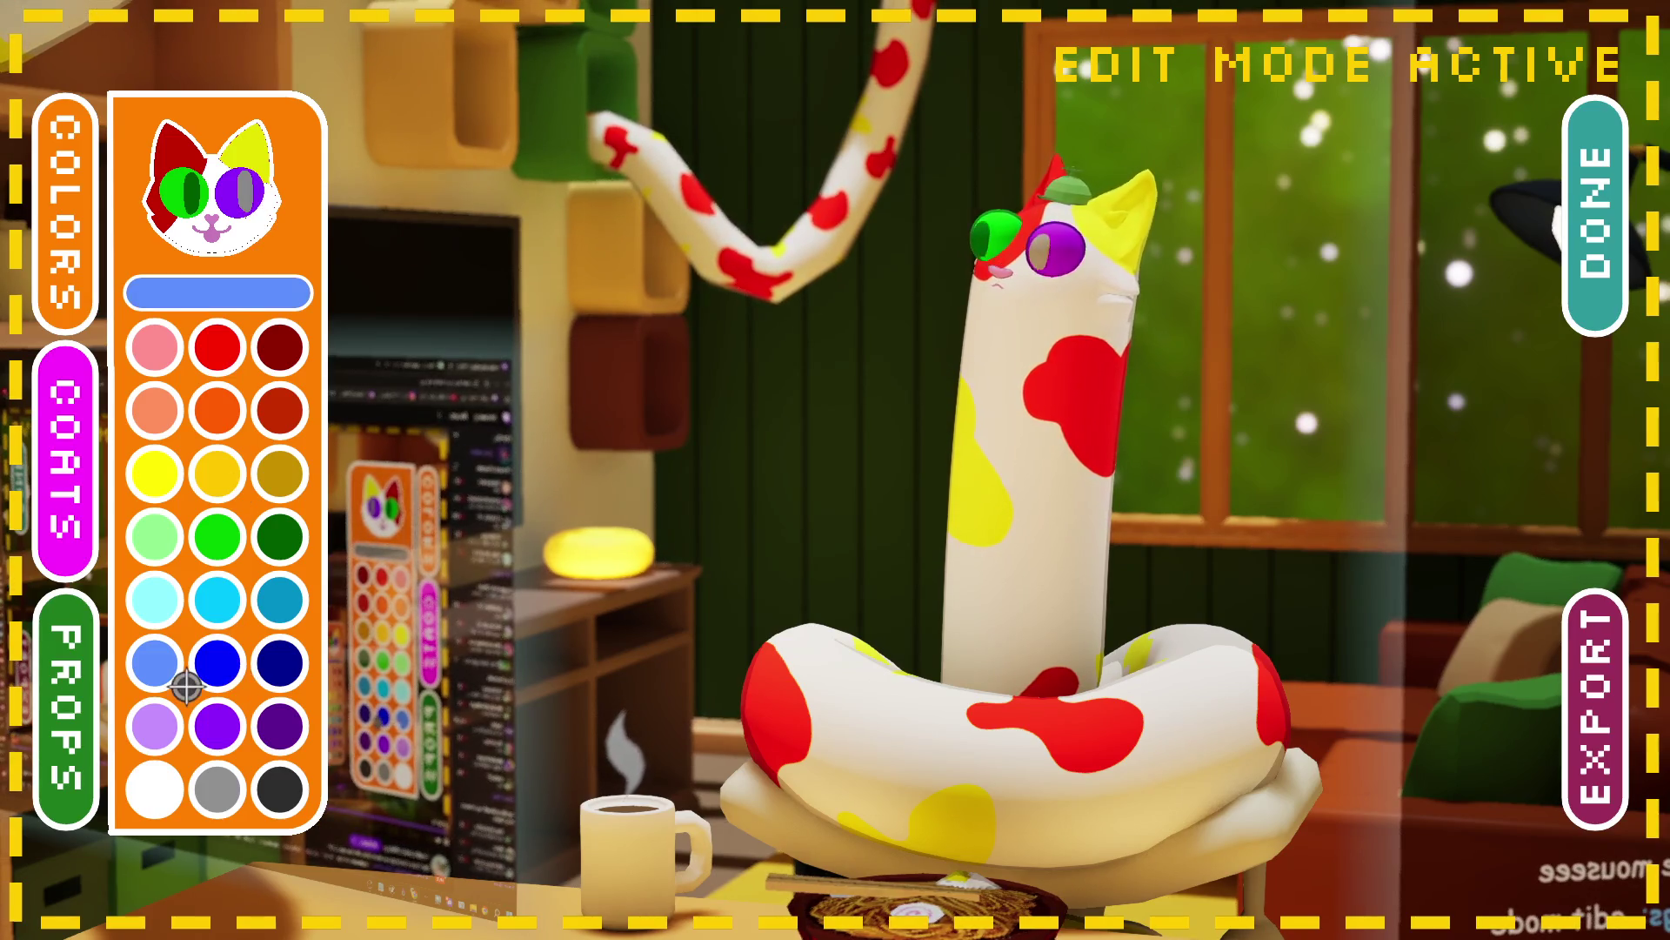
click(228, 605)
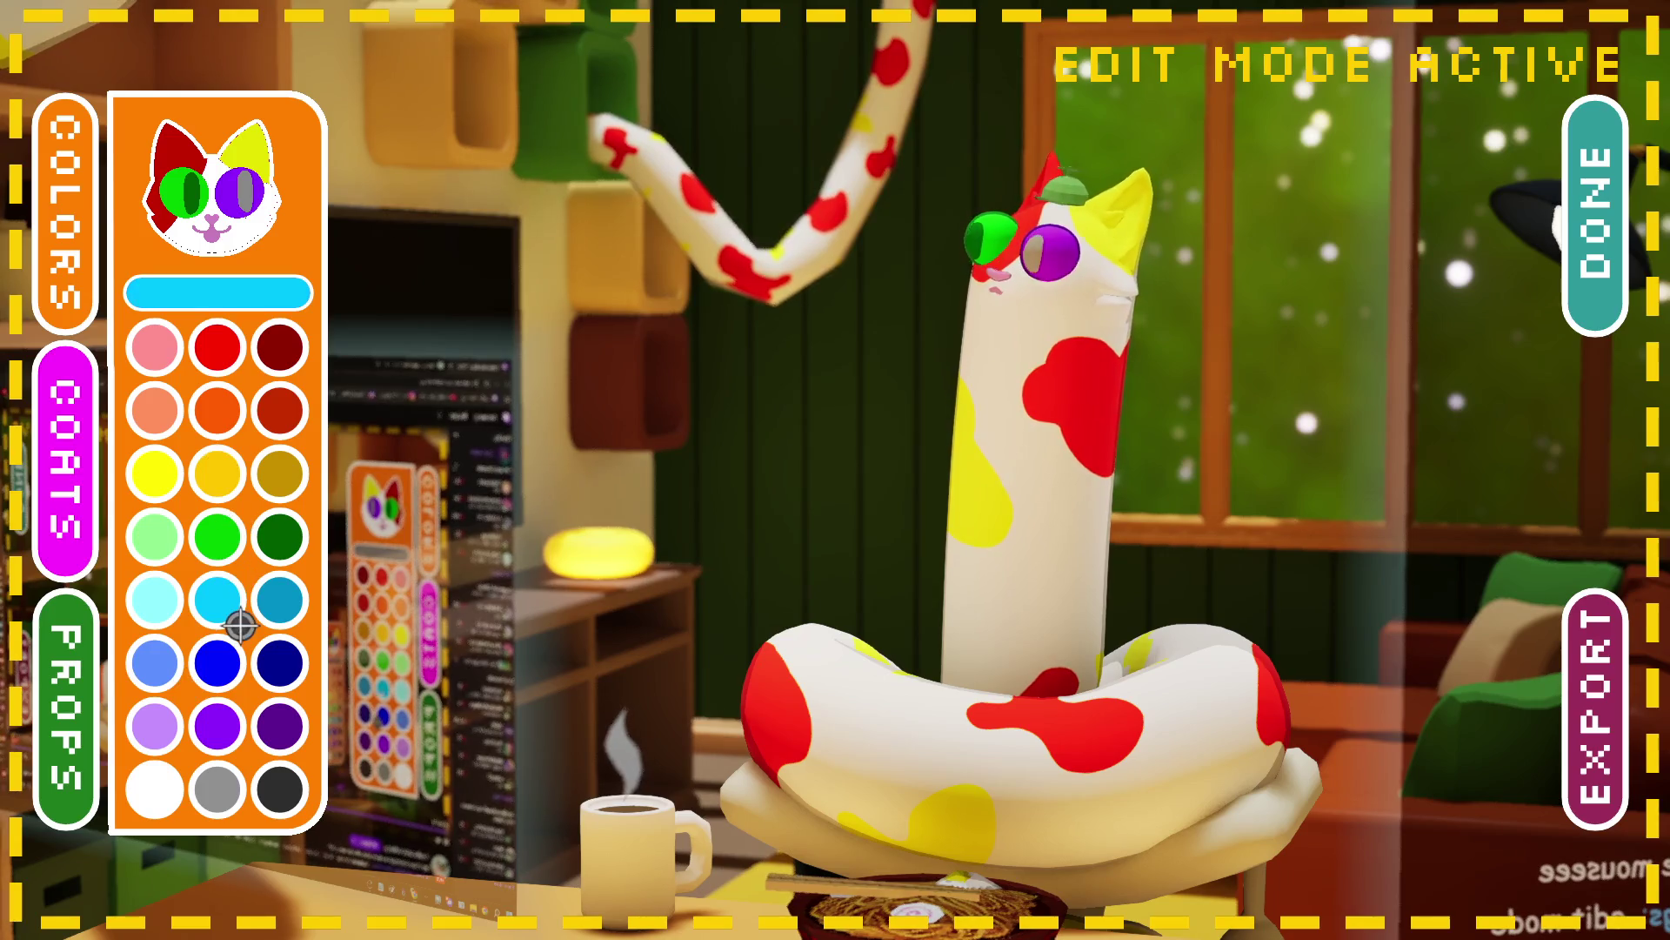
click(260, 257)
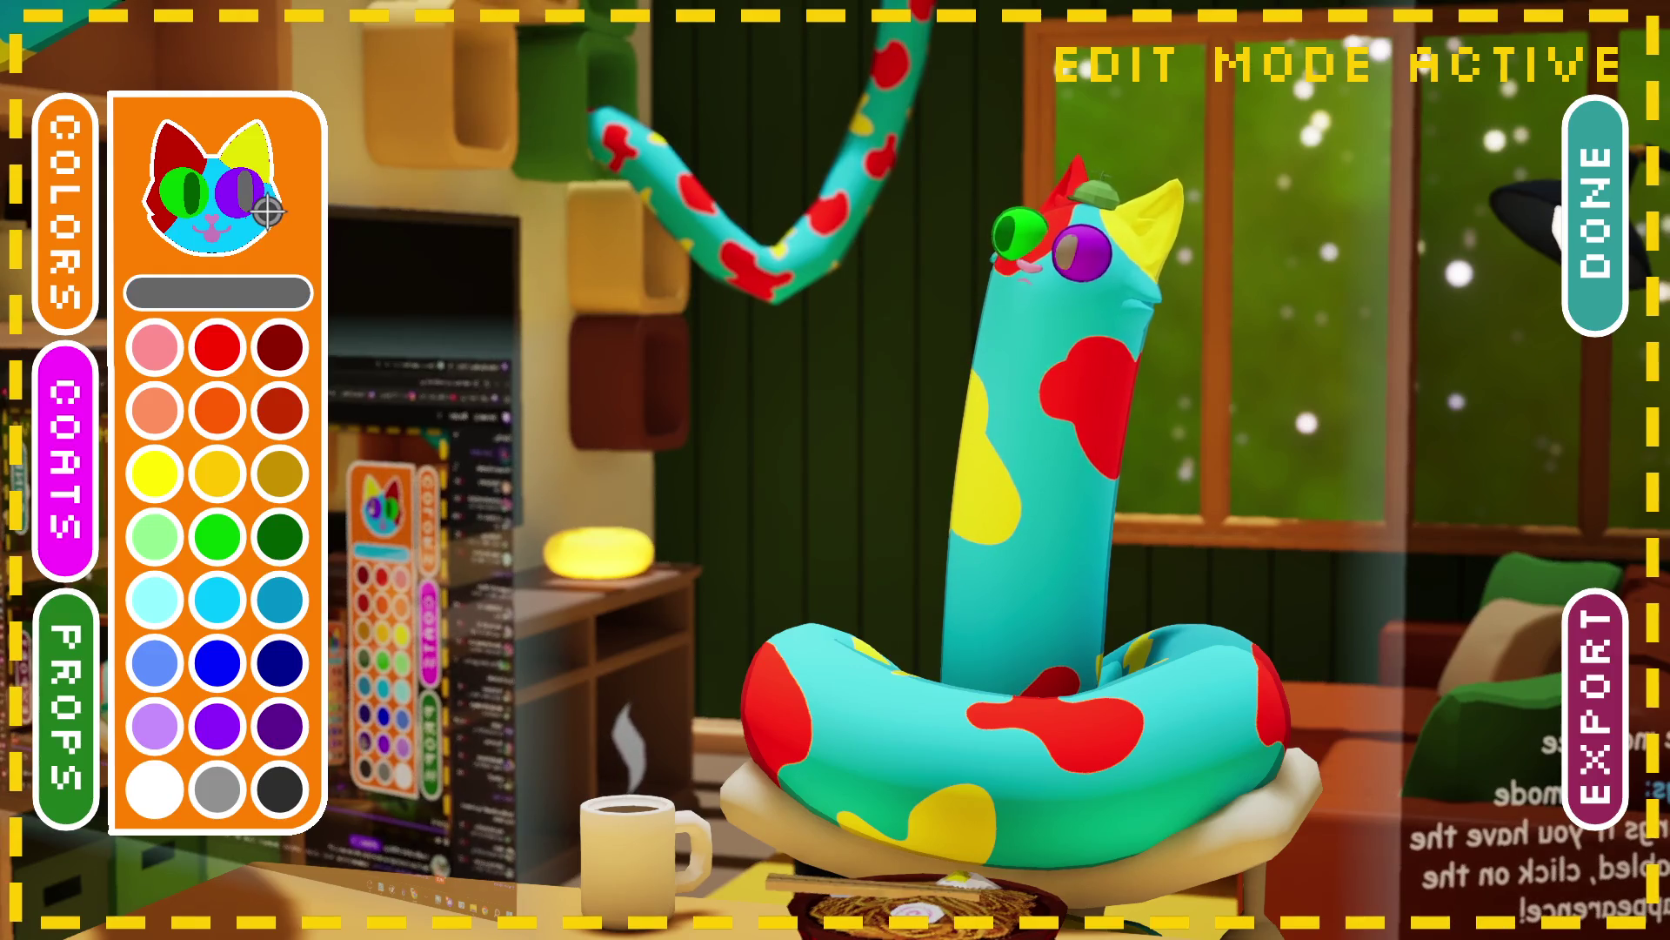
Step: Repaint the cat's body pale light cyan instead of cyan, then show the hat prop choices
click(279, 726)
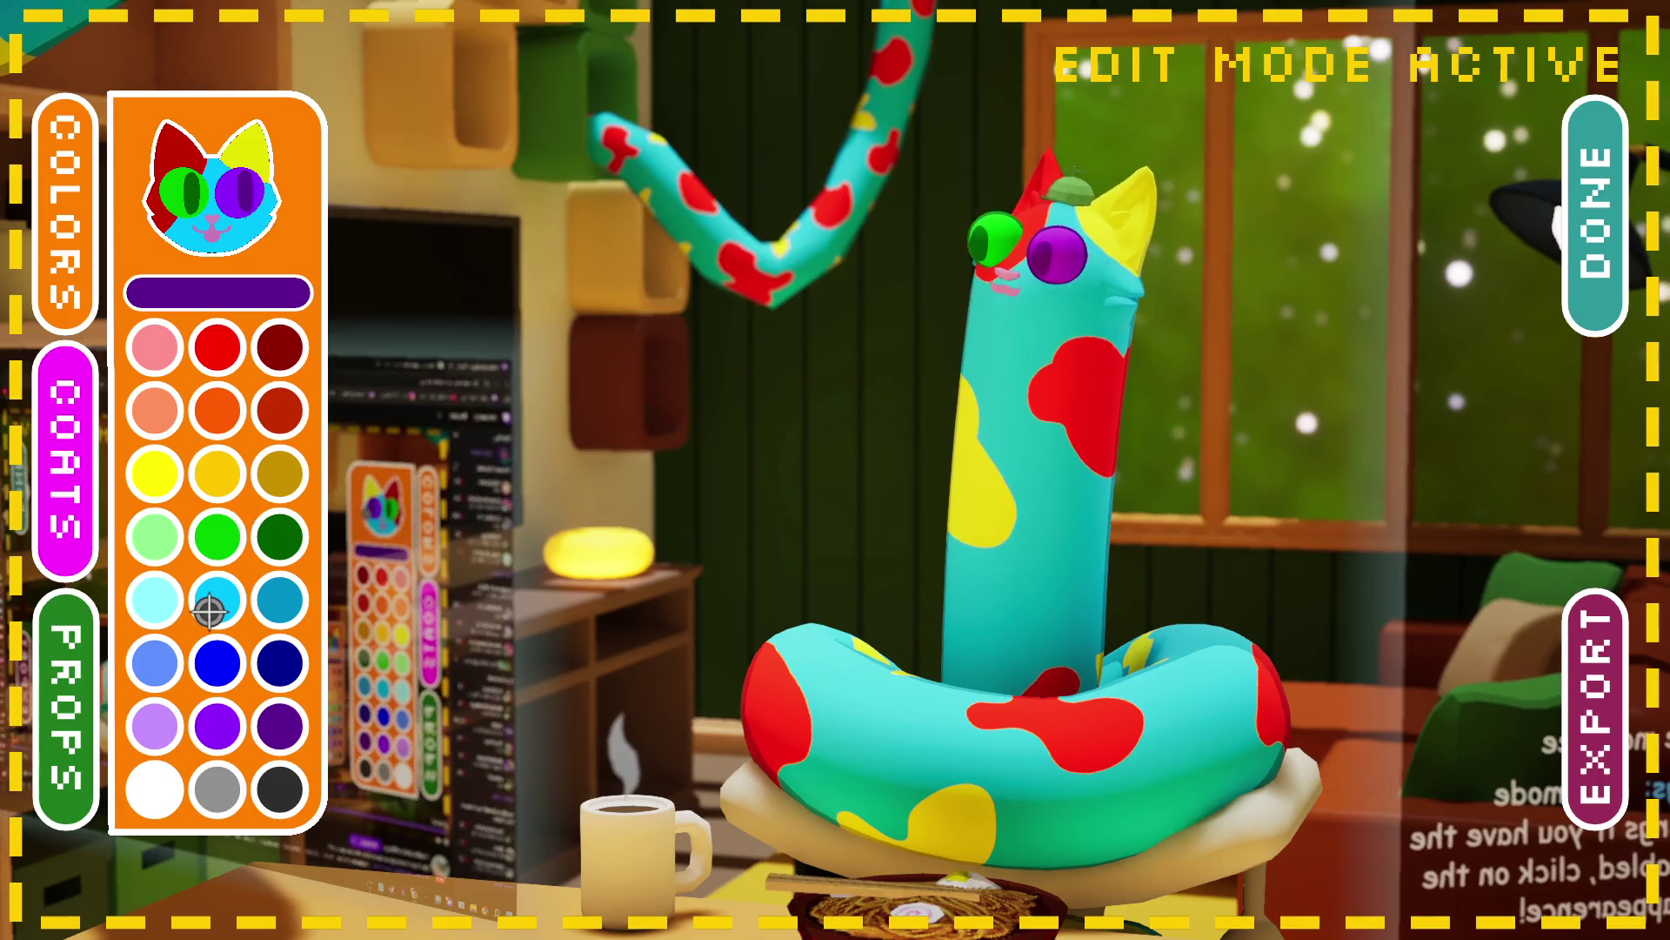
click(162, 620)
click(232, 257)
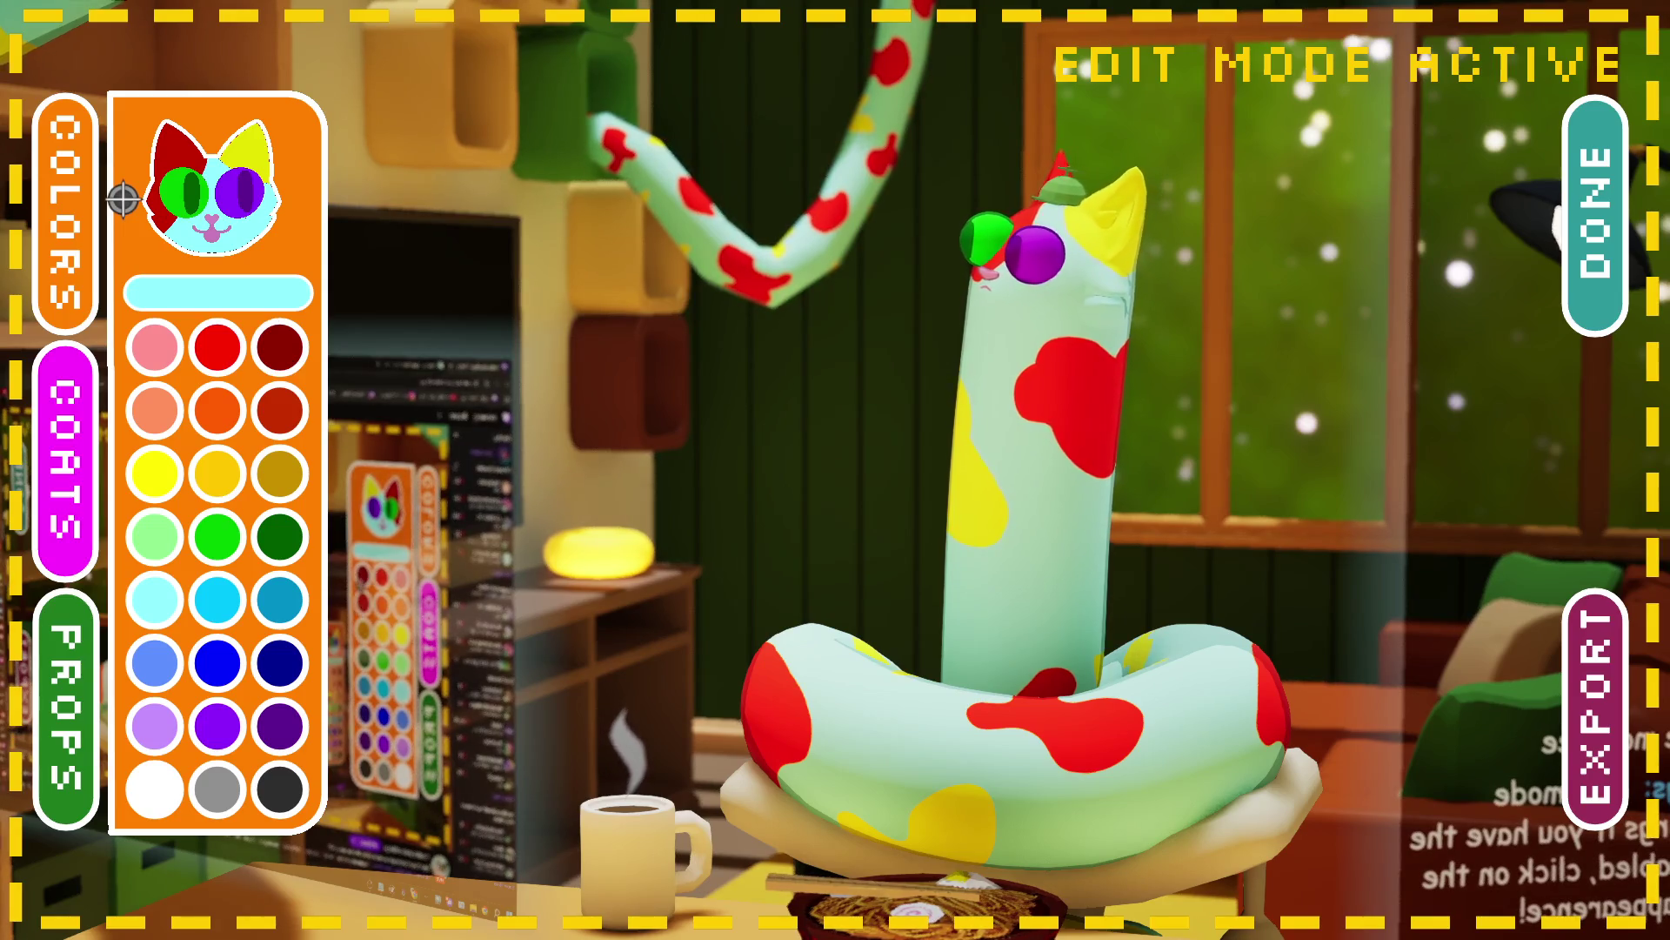
click(81, 709)
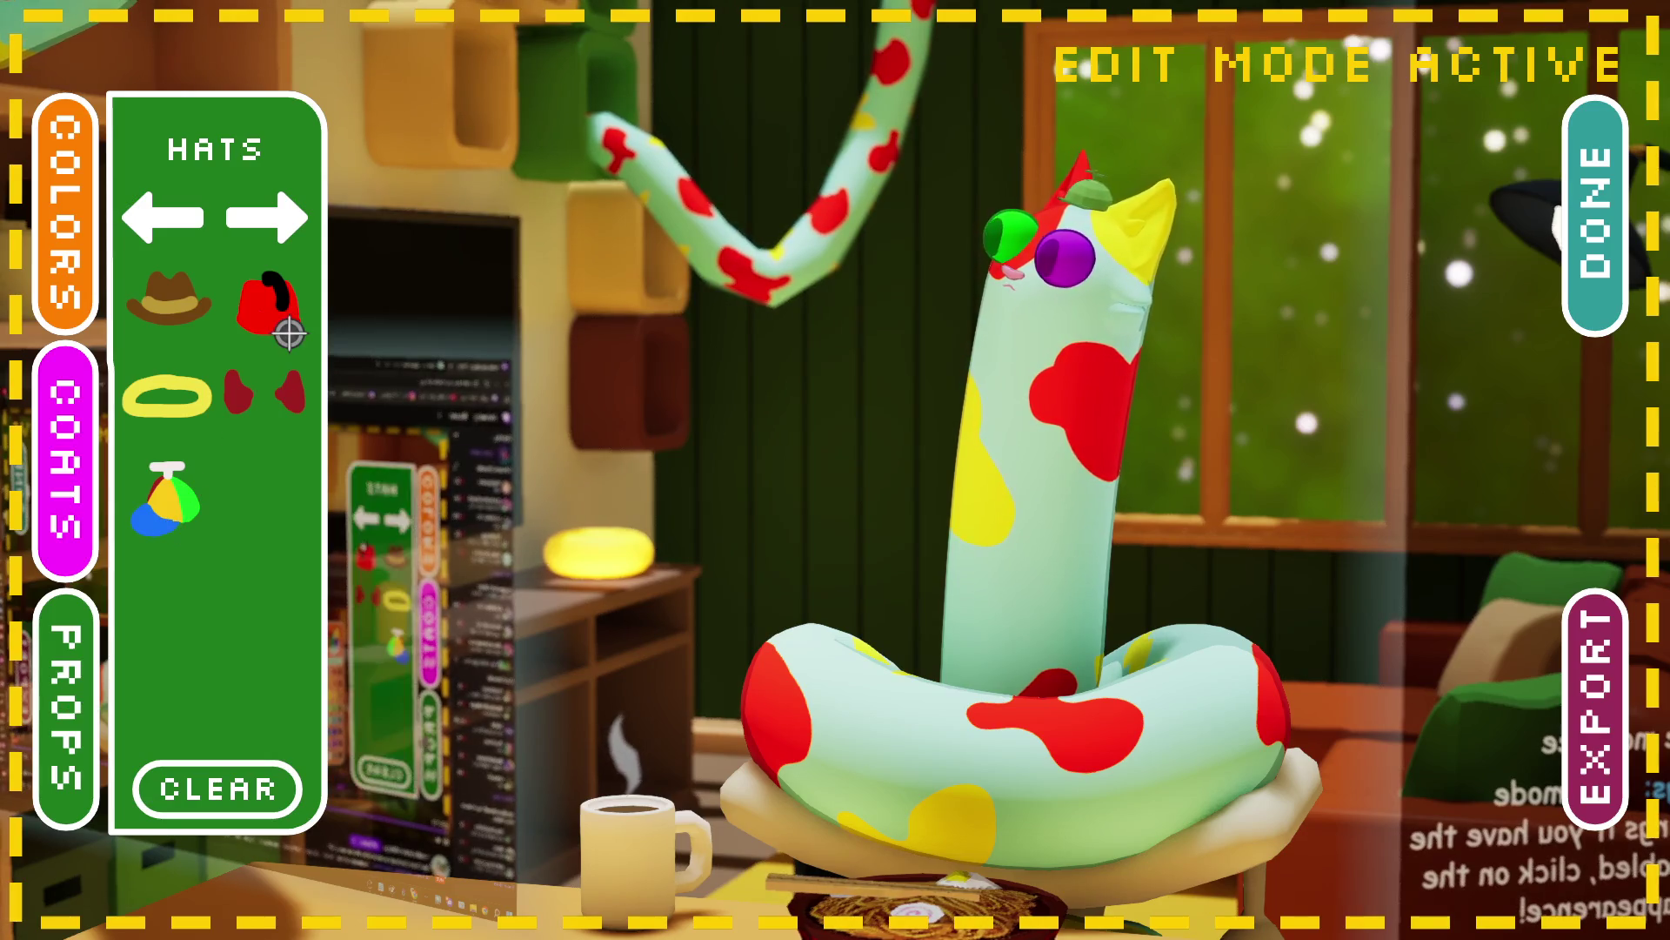
Step: Try the red neck scarf on the cat, cycle the prop categories back to Hats, then close the props panel
click(295, 247)
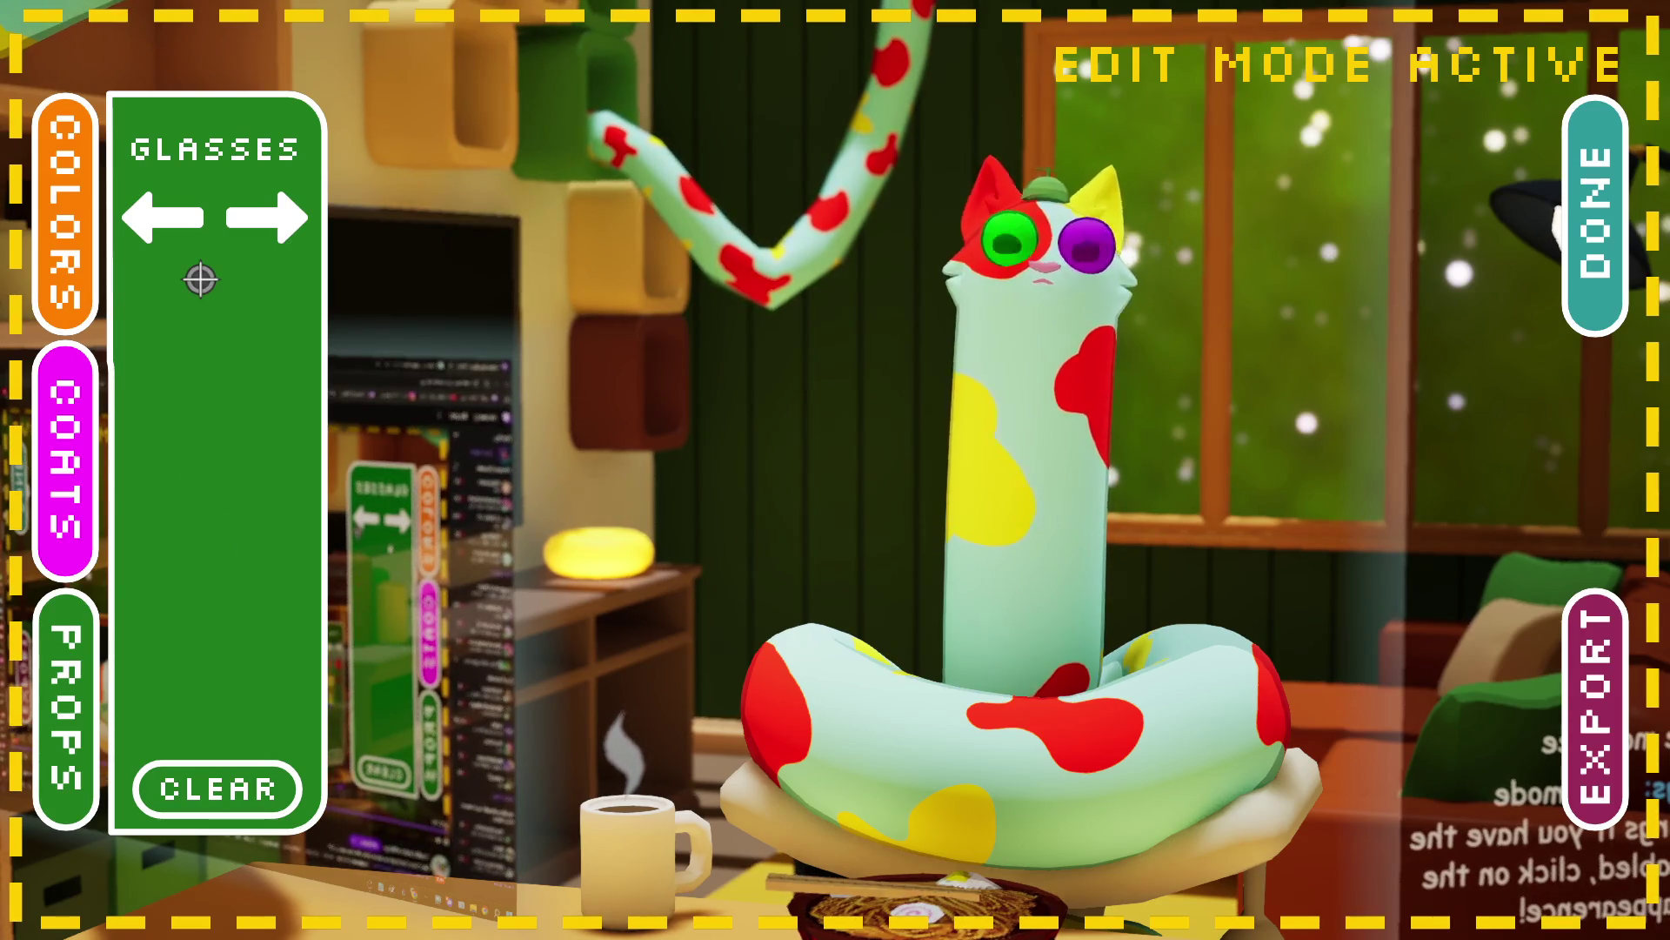
click(288, 235)
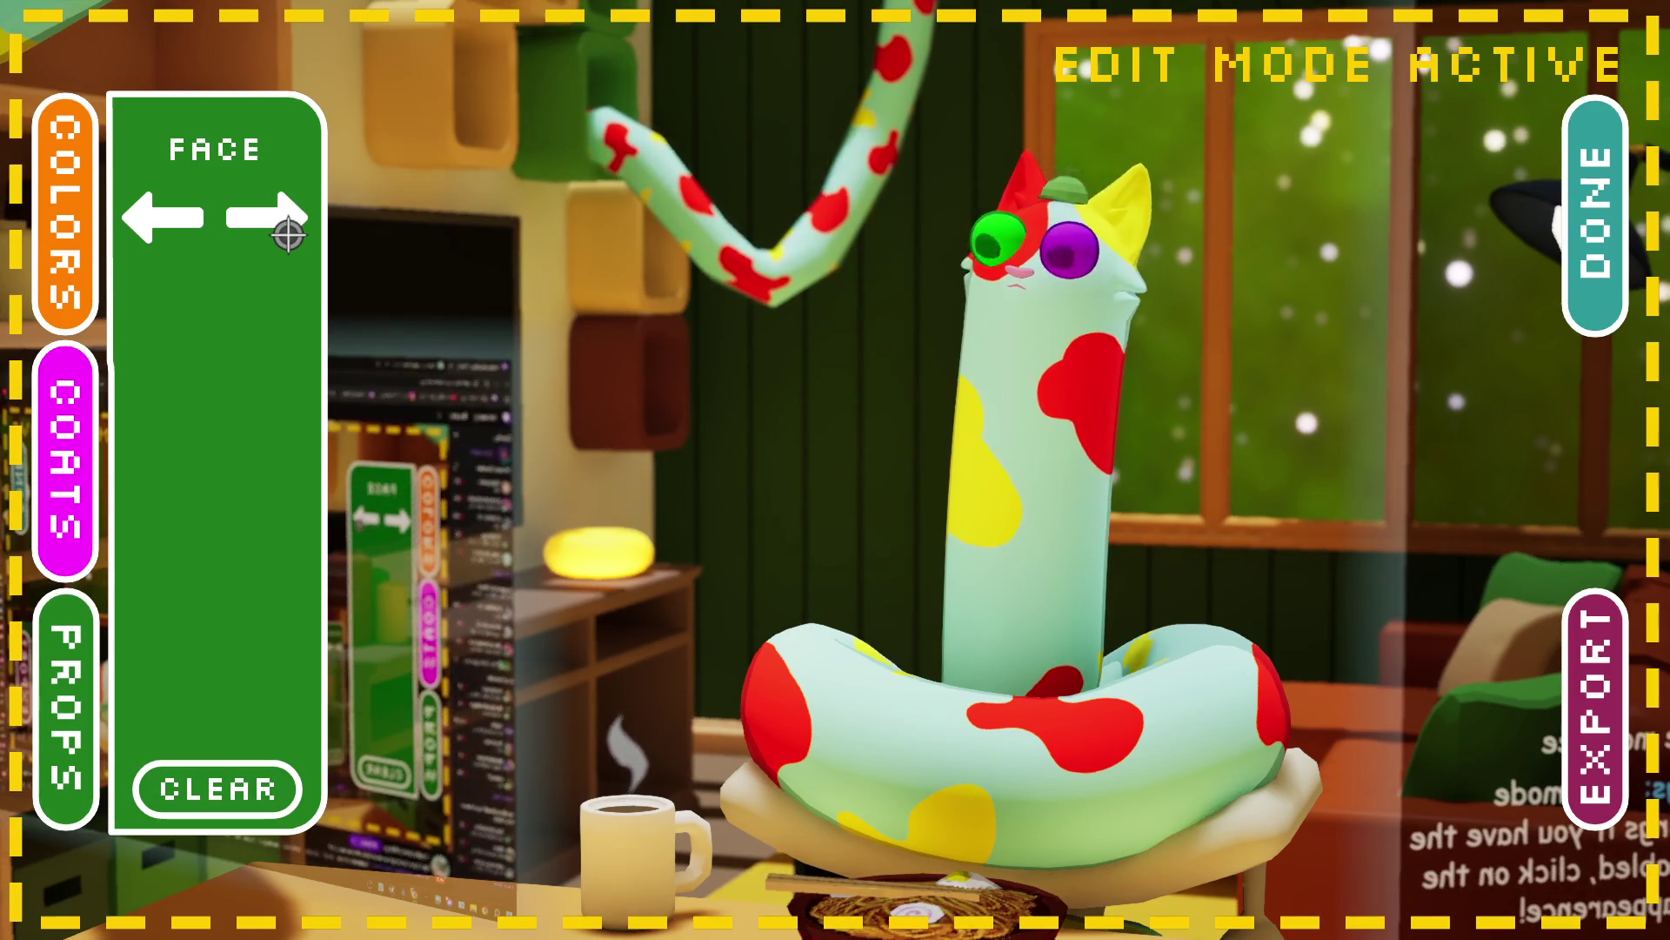
click(288, 234)
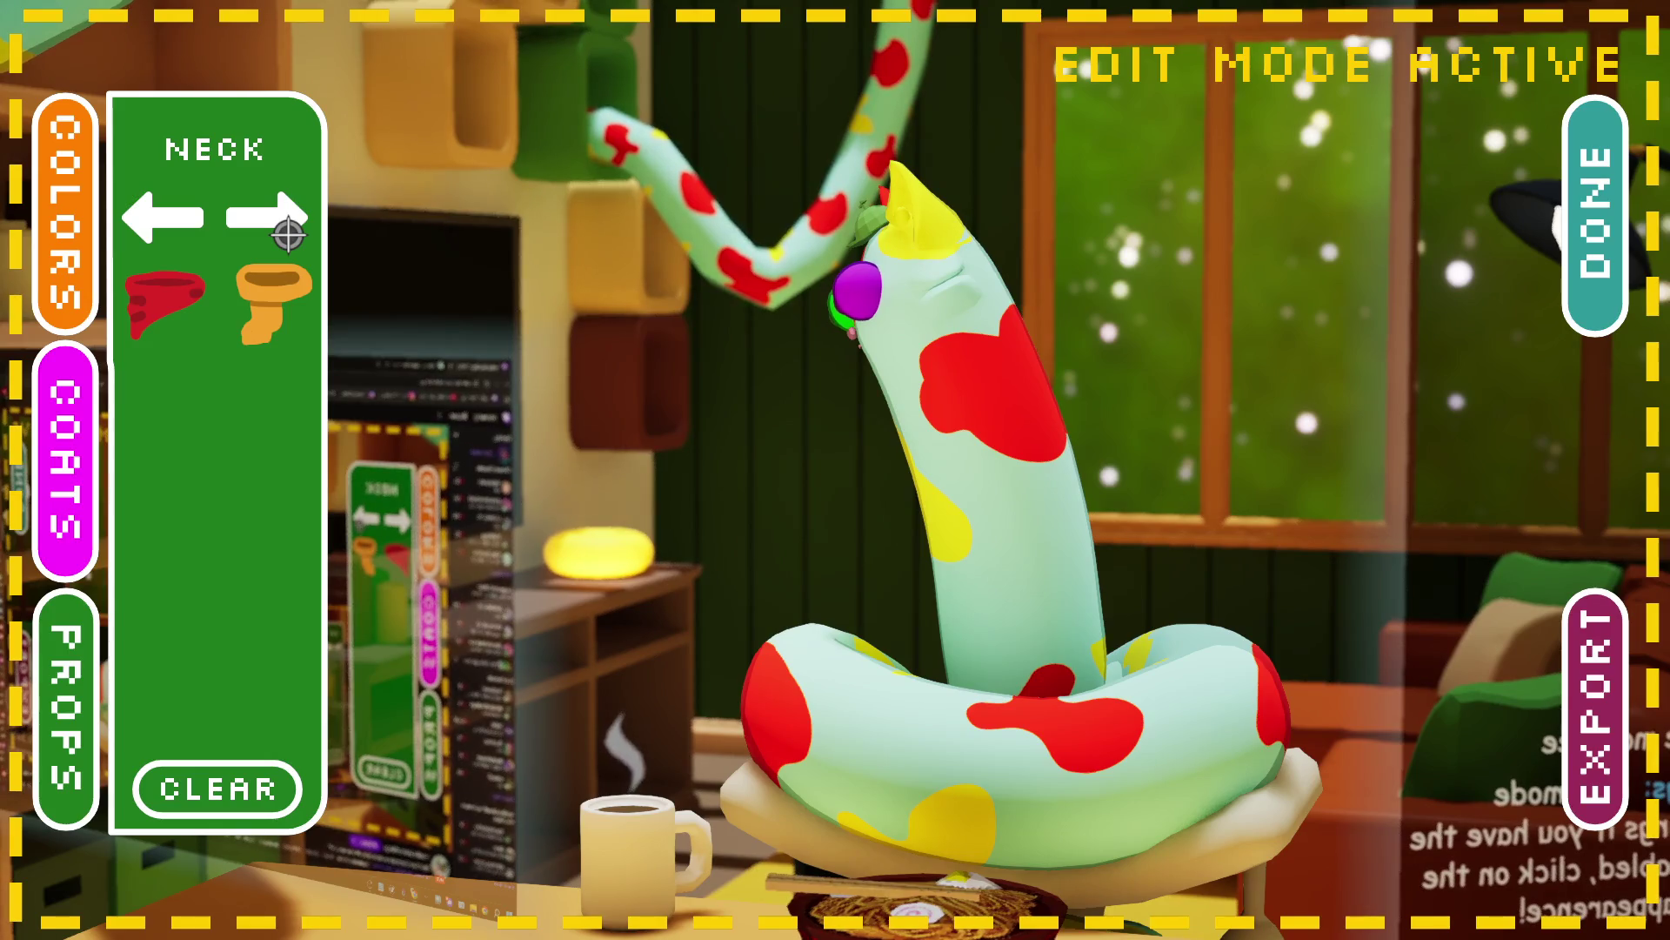
click(197, 310)
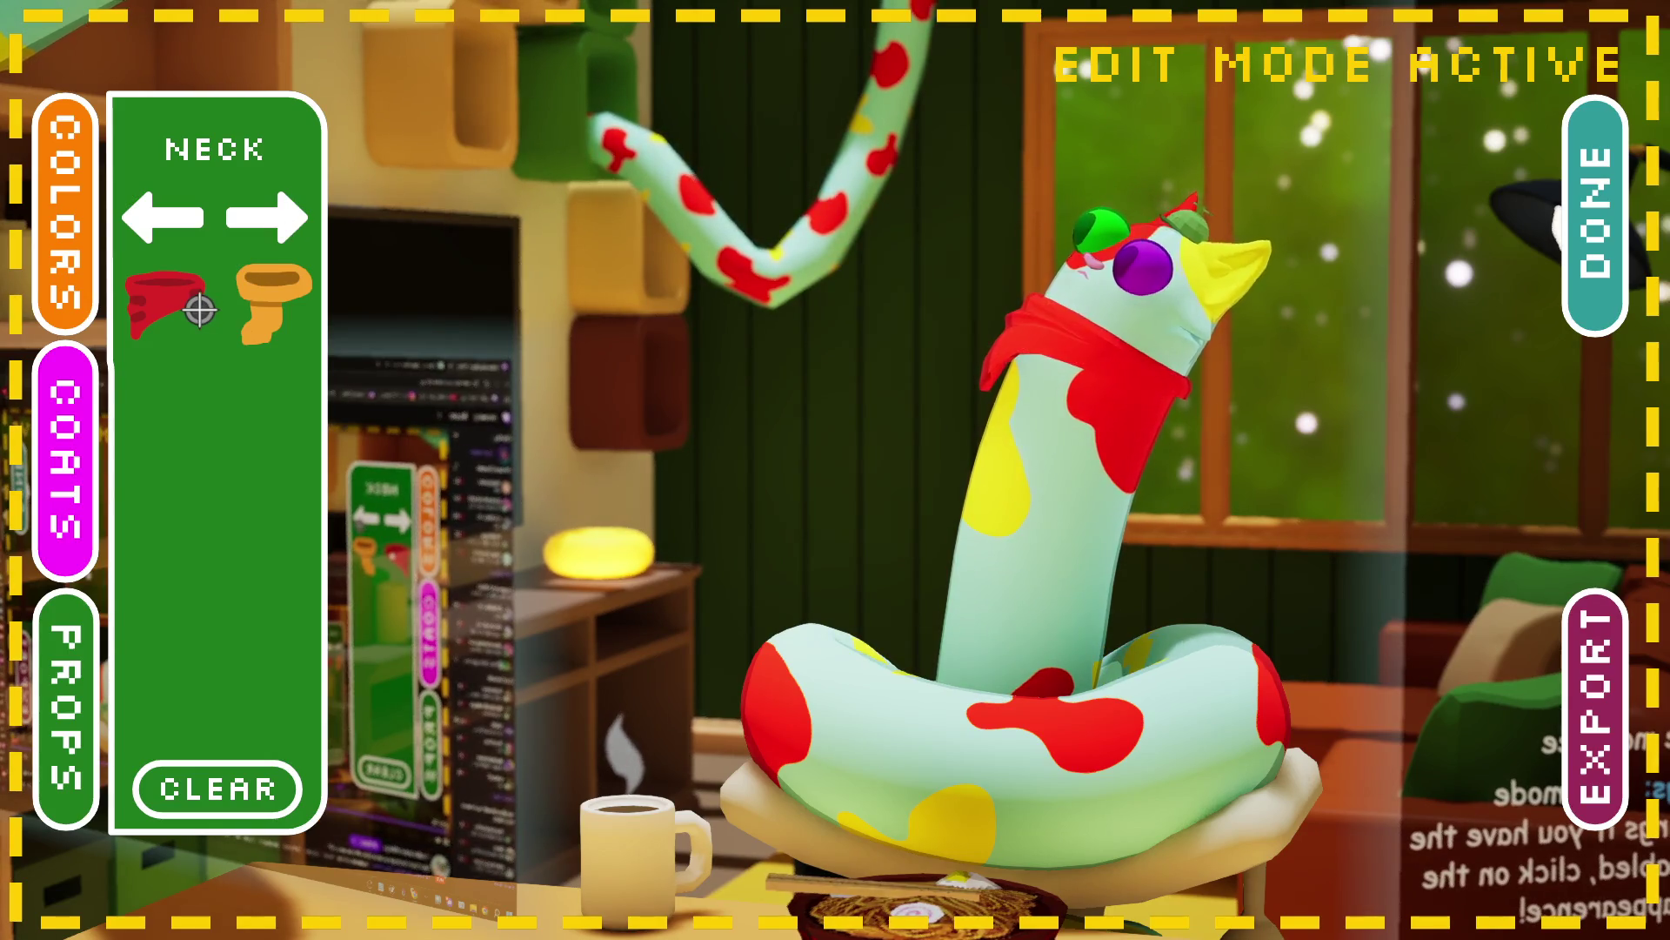
click(199, 310)
click(290, 237)
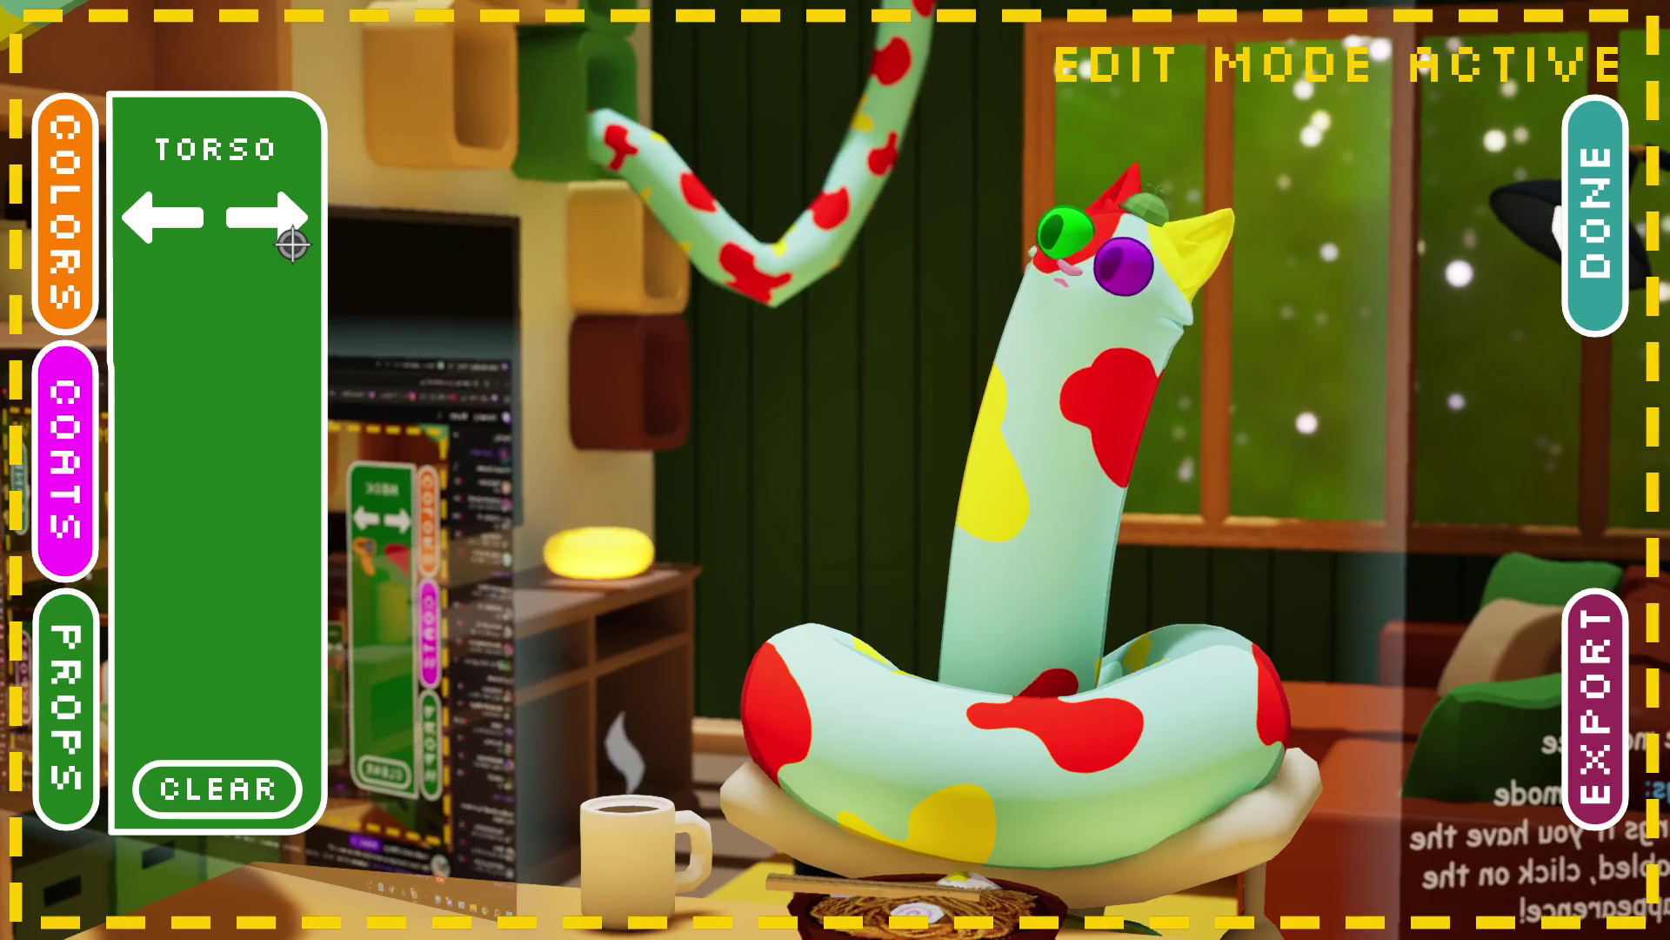
click(293, 244)
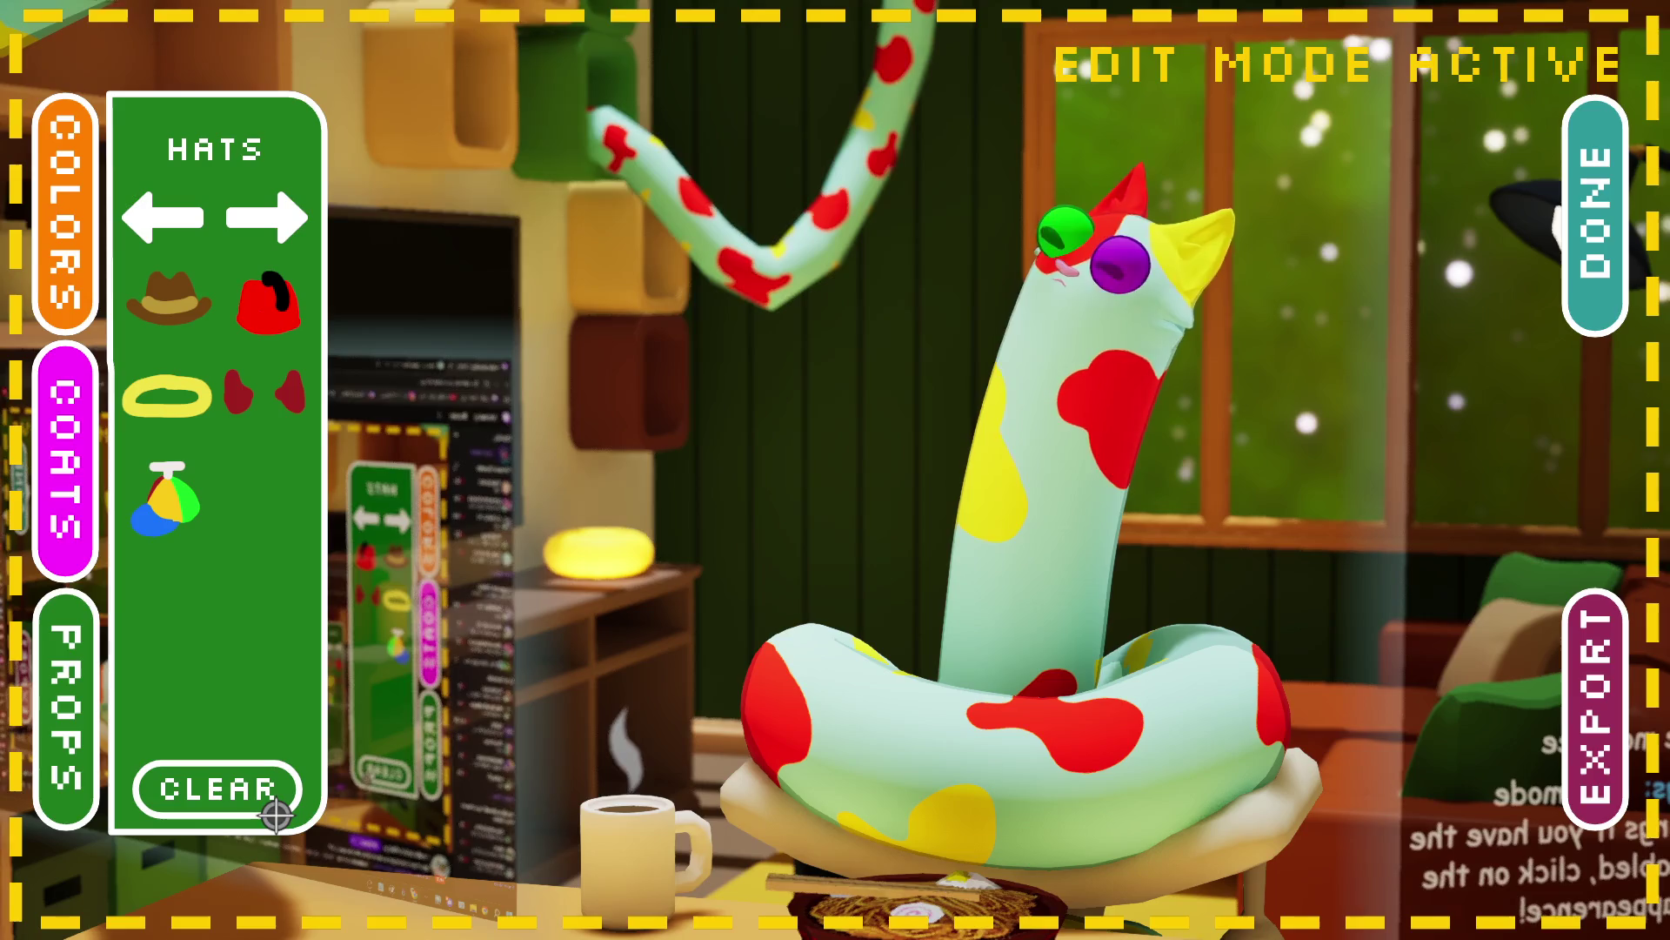
click(107, 706)
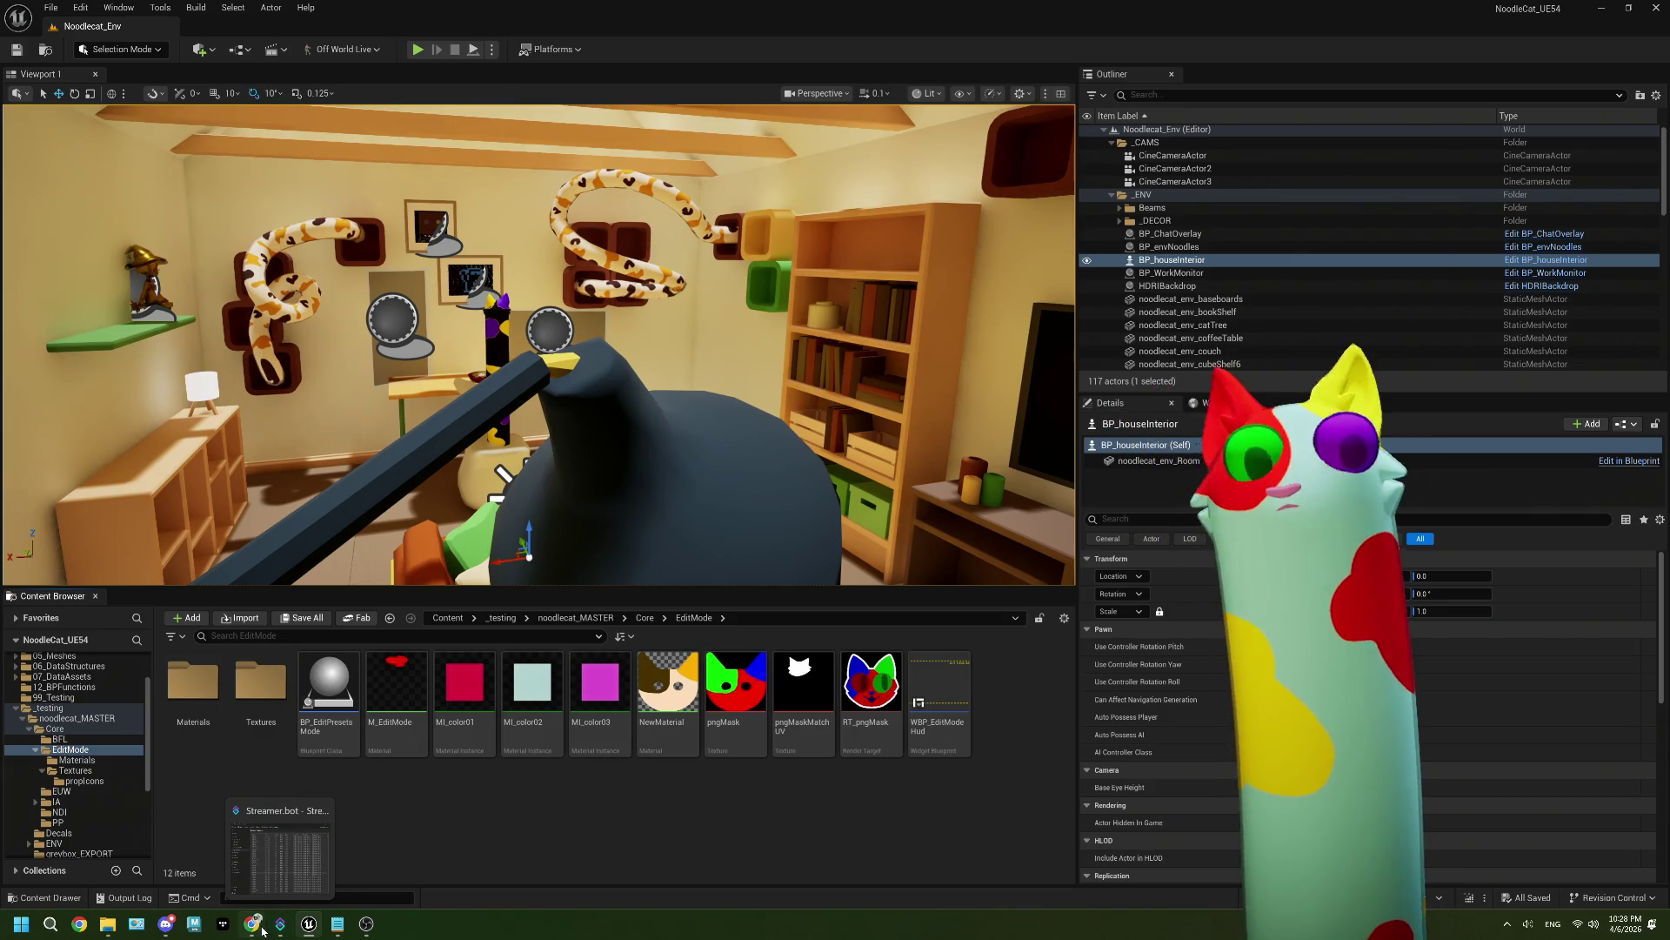
Step: Bring the ThePlan.txt to-do notes to the front
click(341, 926)
scroll(358, 561, down, 10)
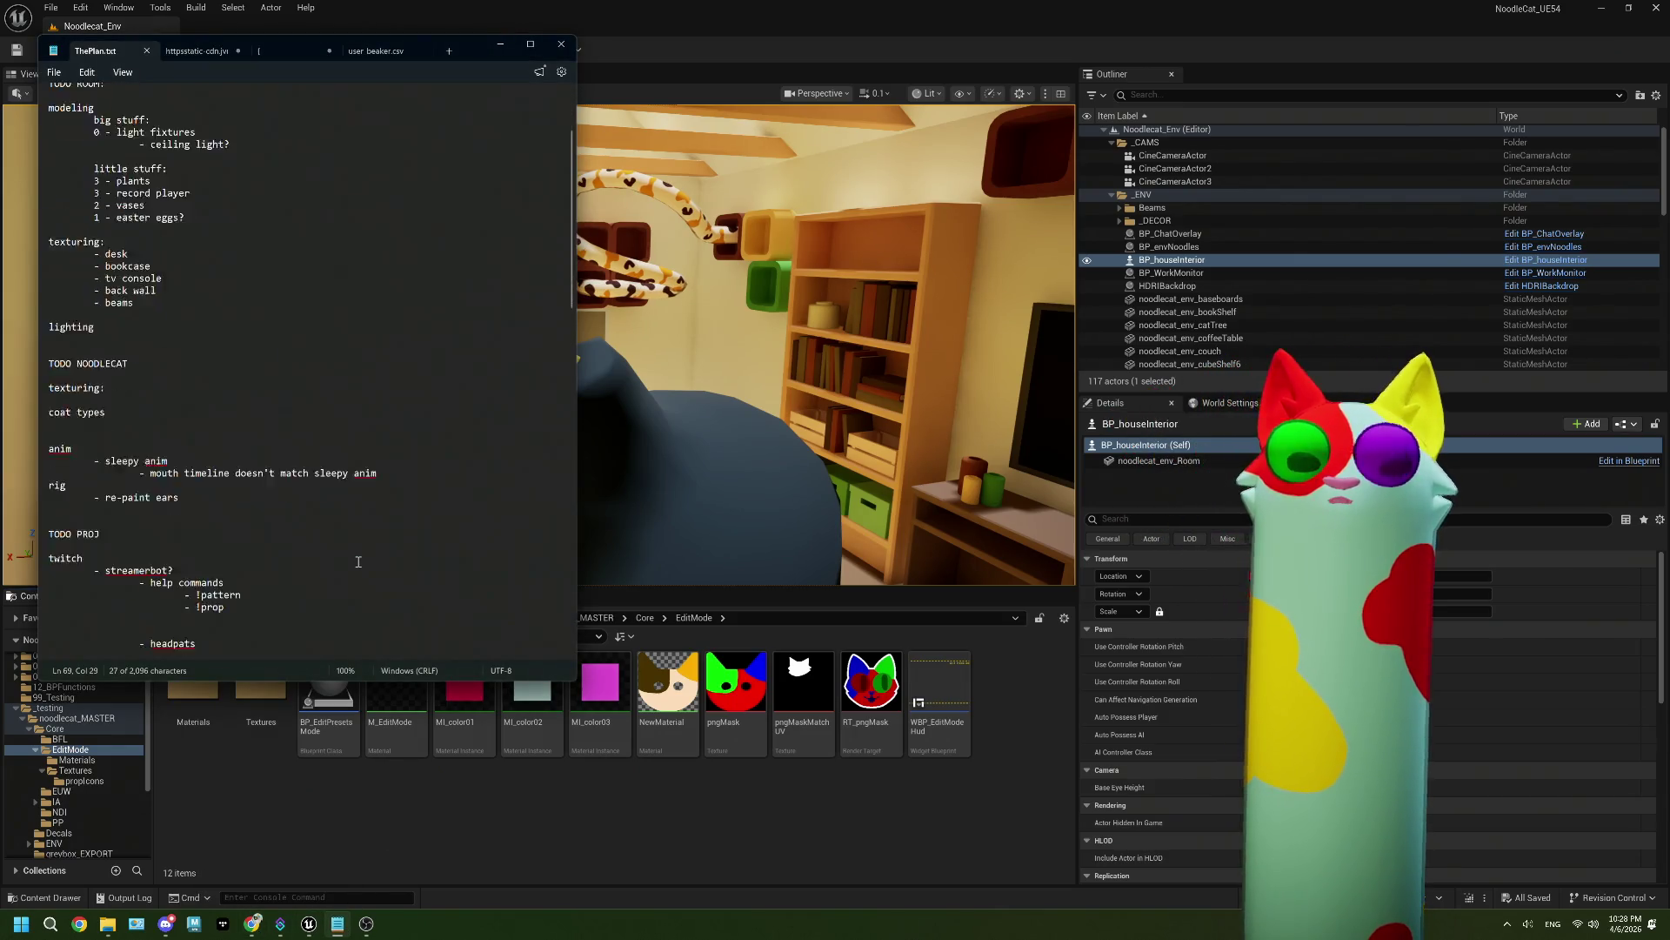
scroll(358, 561, down, 6)
scroll(358, 561, up, 12)
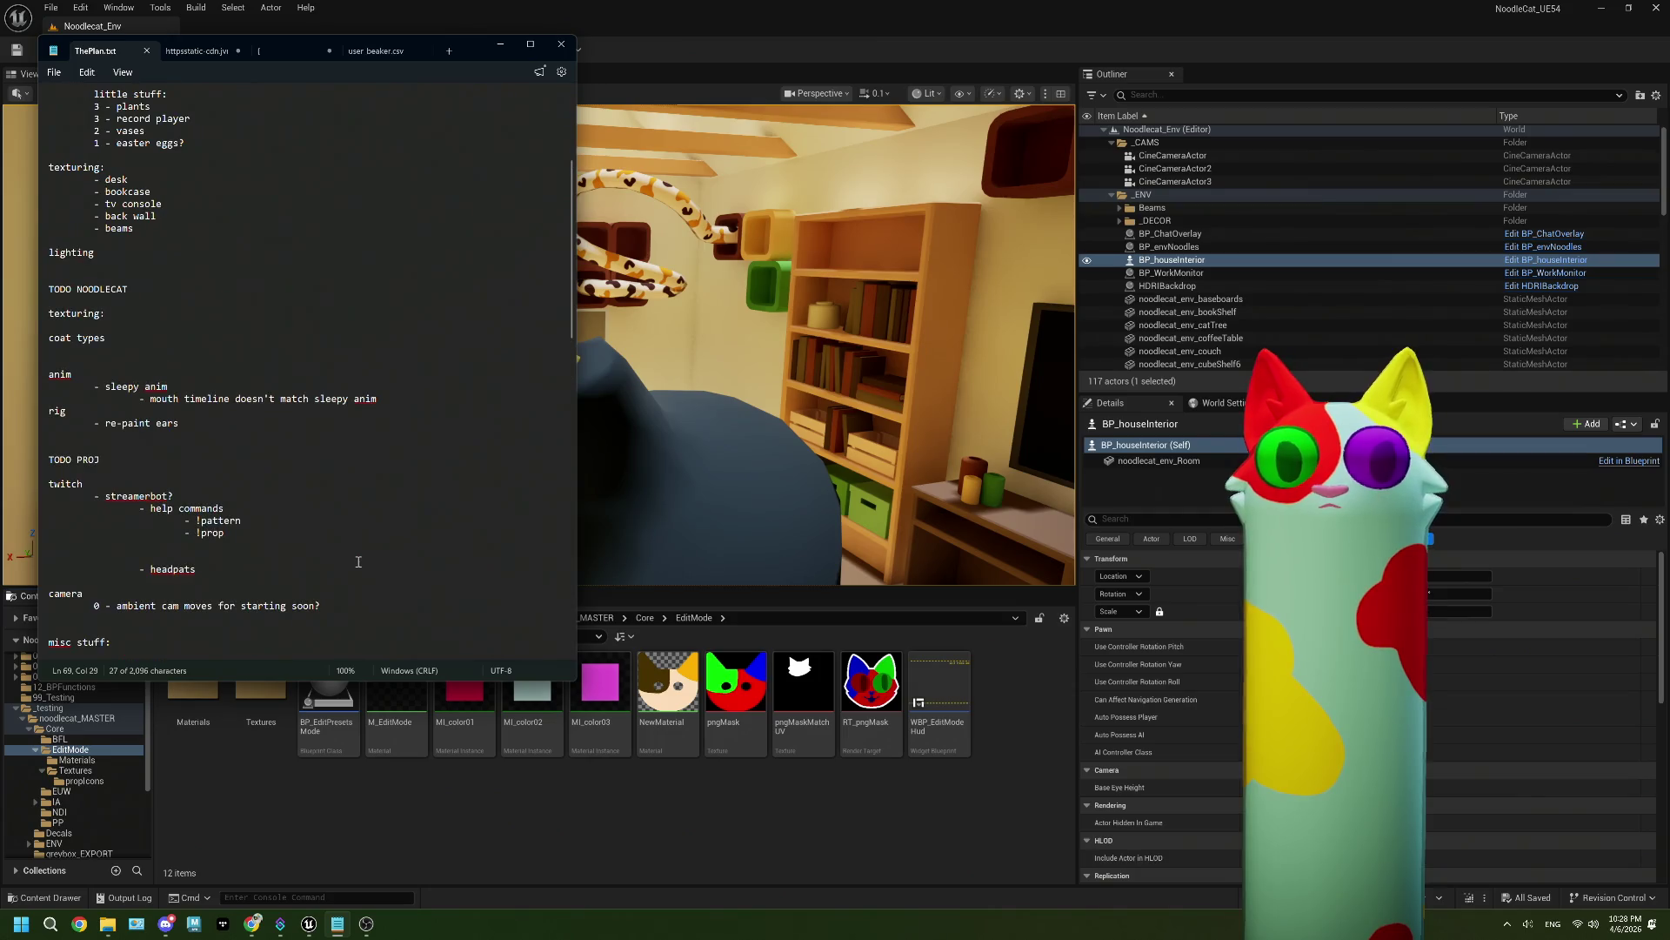
scroll(357, 561, down, 1)
drag(321, 569, 185, 572)
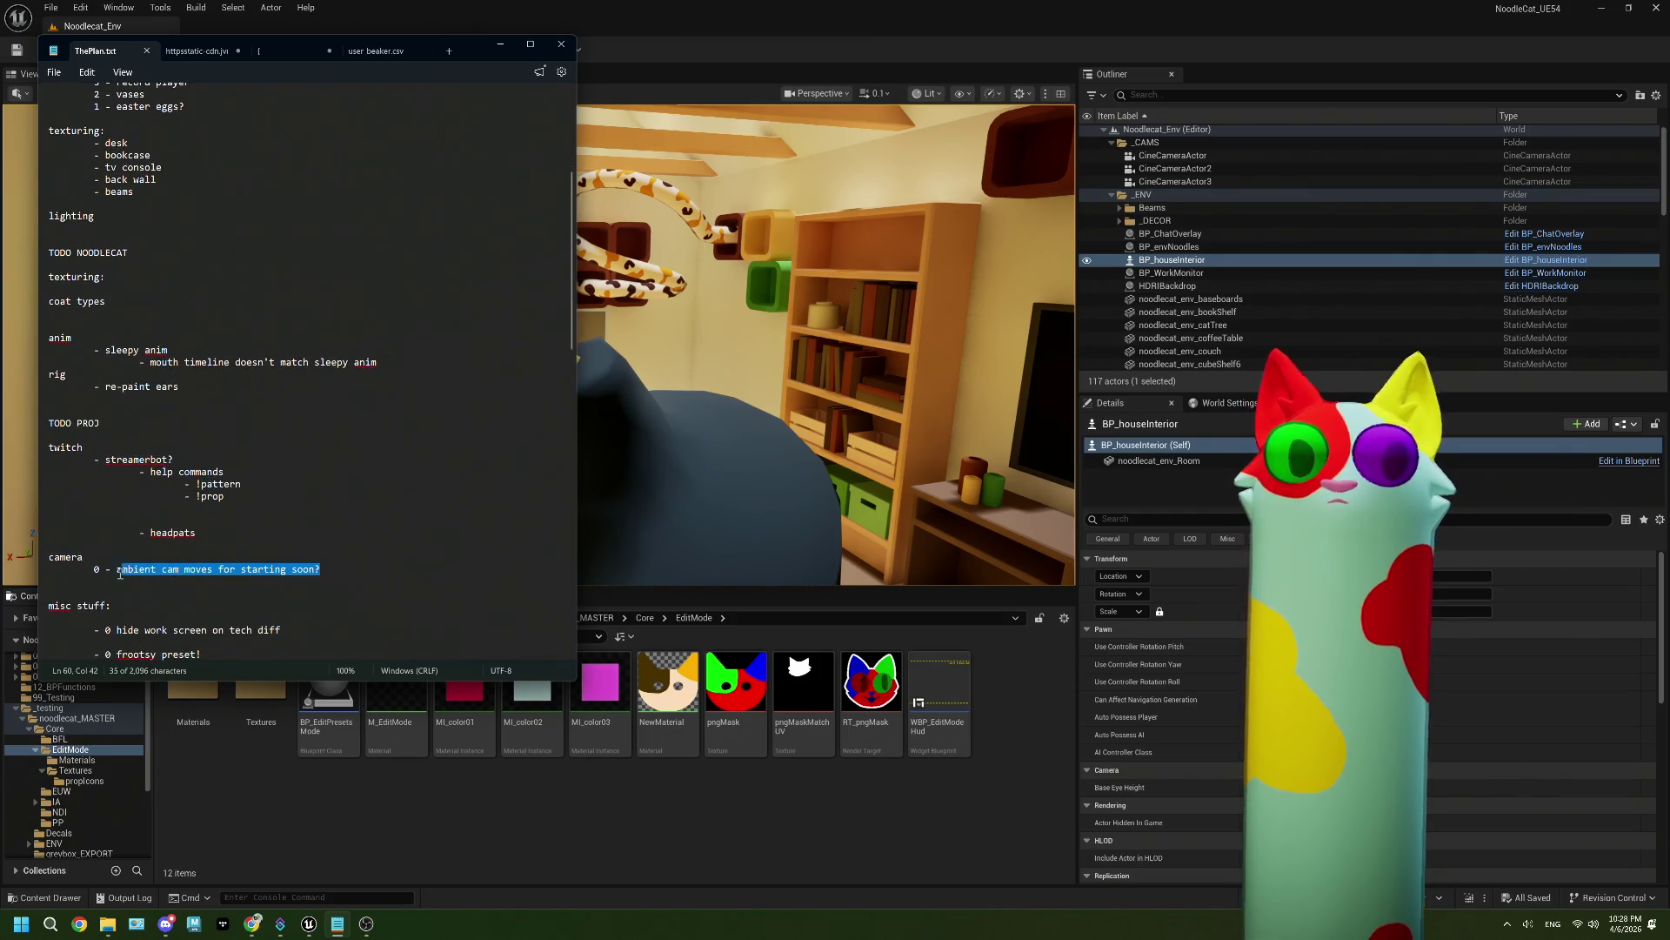
click(332, 566)
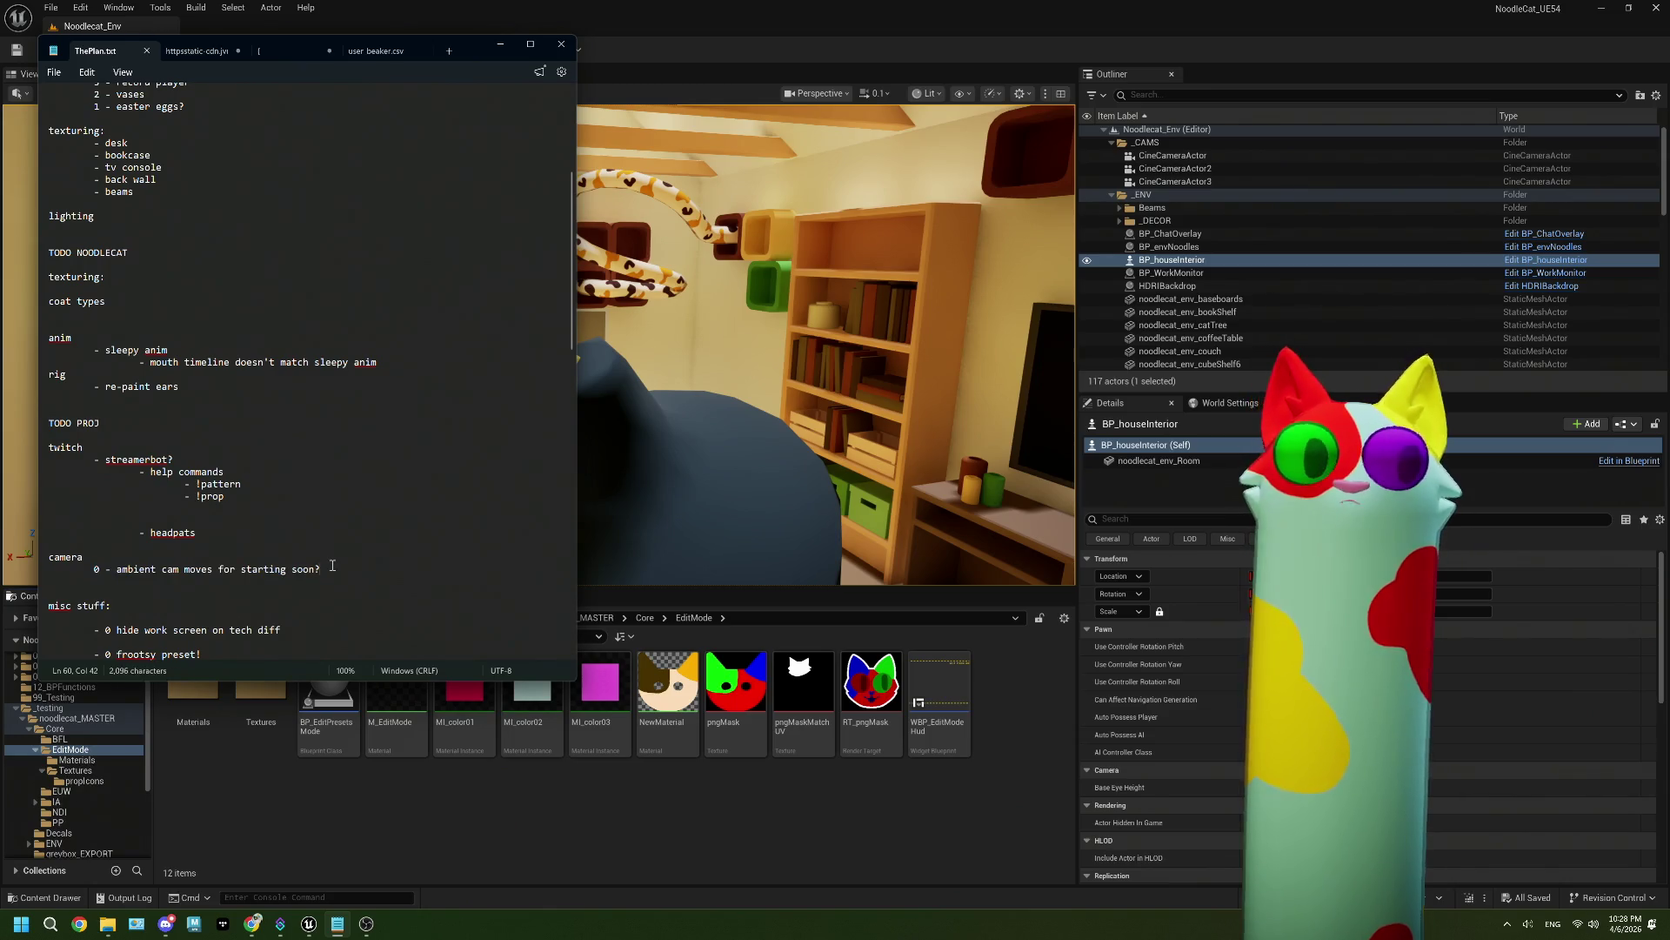
scroll(332, 566, down, 5)
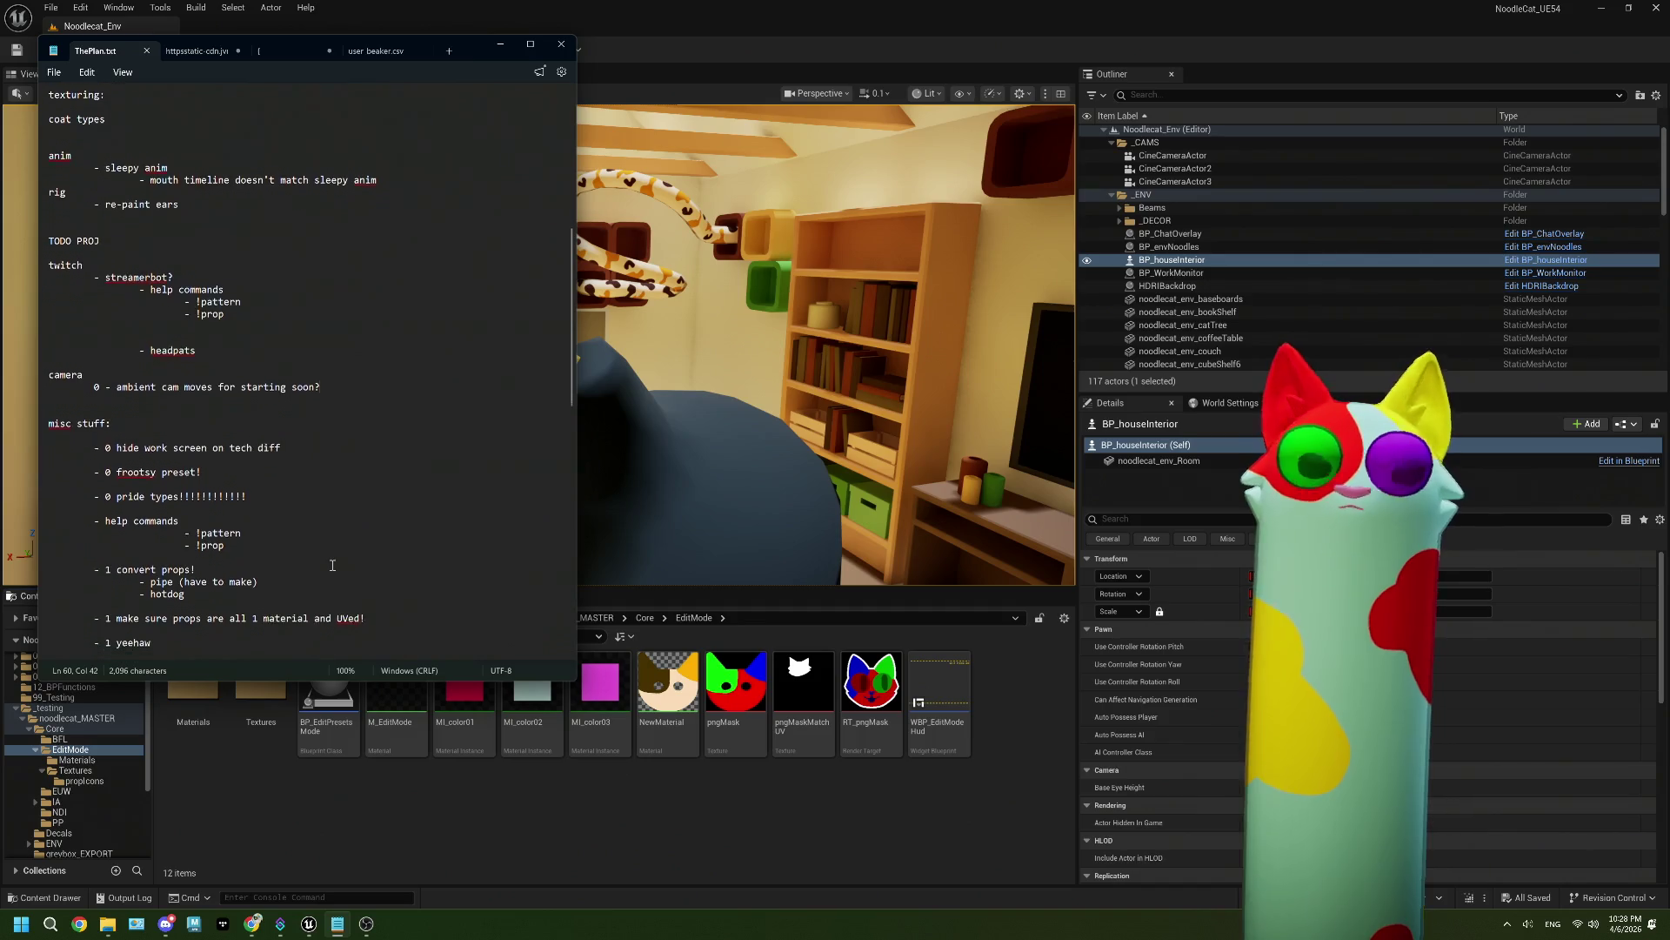
scroll(333, 566, down, 3)
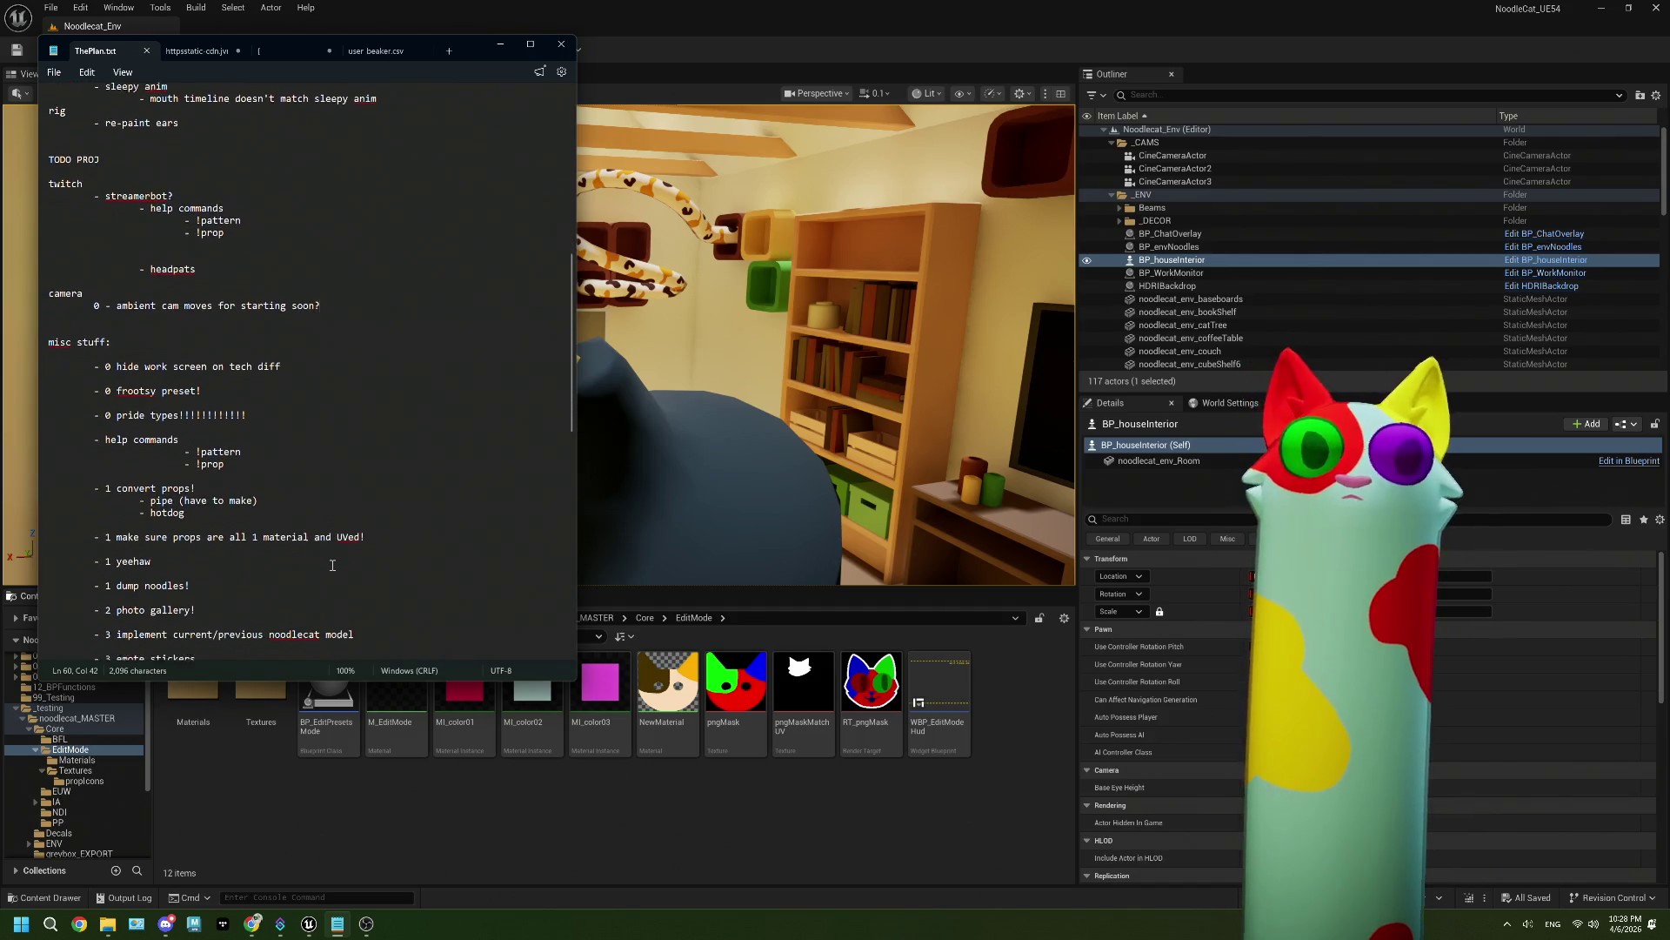
scroll(332, 566, down, 6)
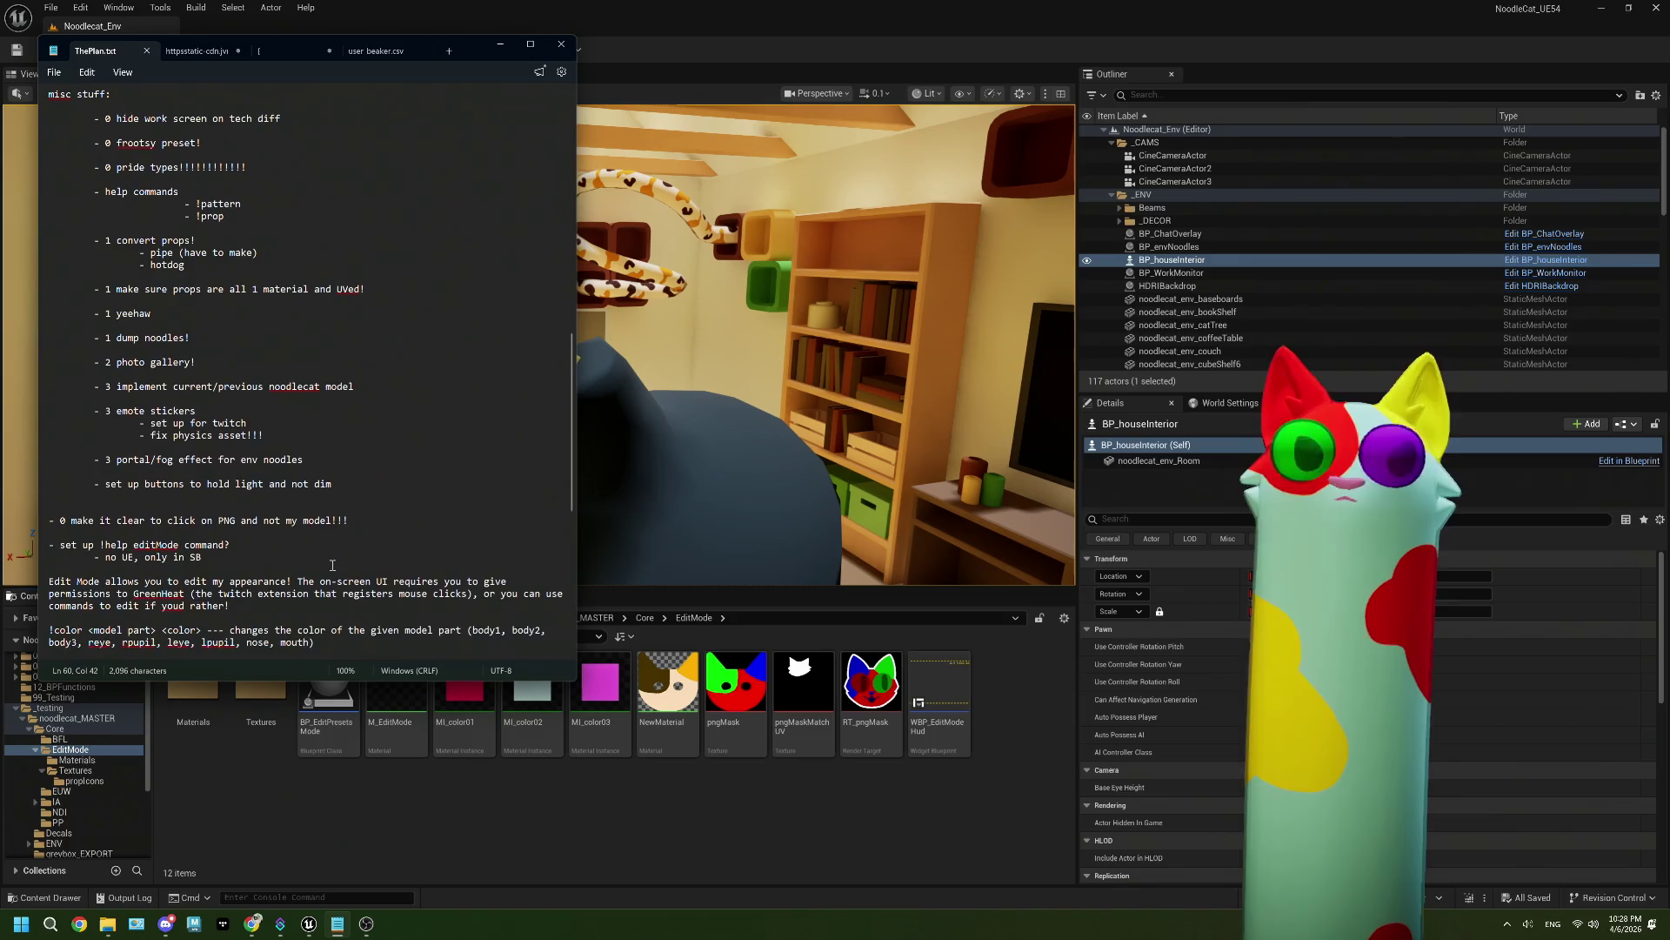
drag(196, 362, 128, 362)
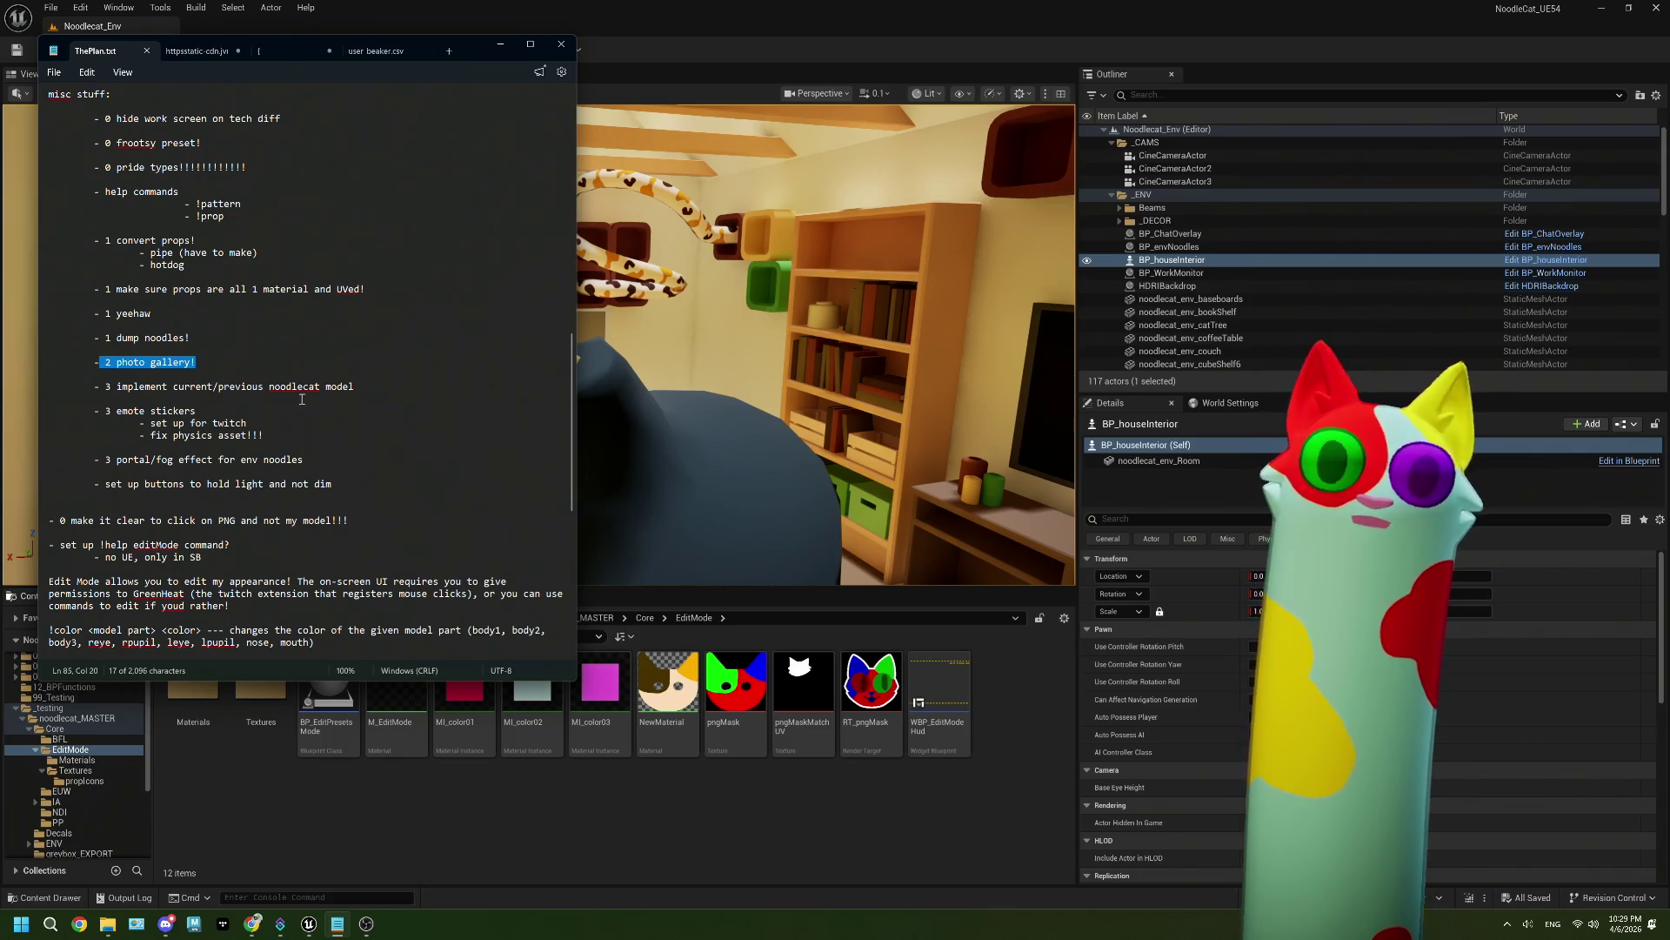
click(280, 386)
drag(366, 386, 142, 390)
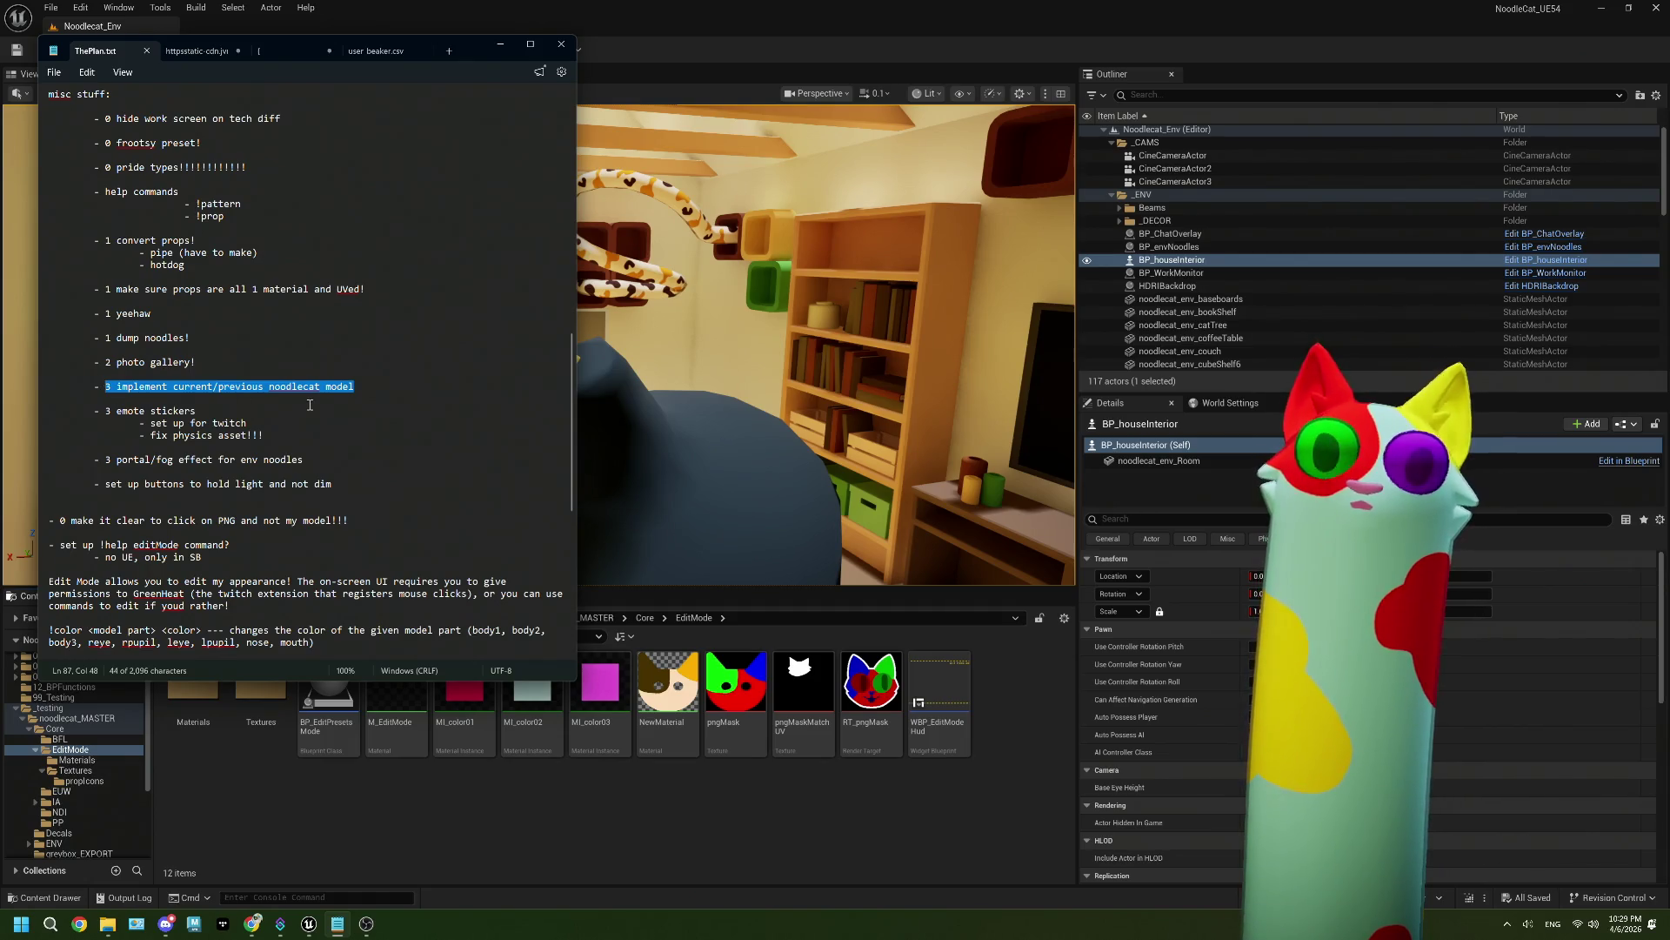
scroll(295, 395, down, 3)
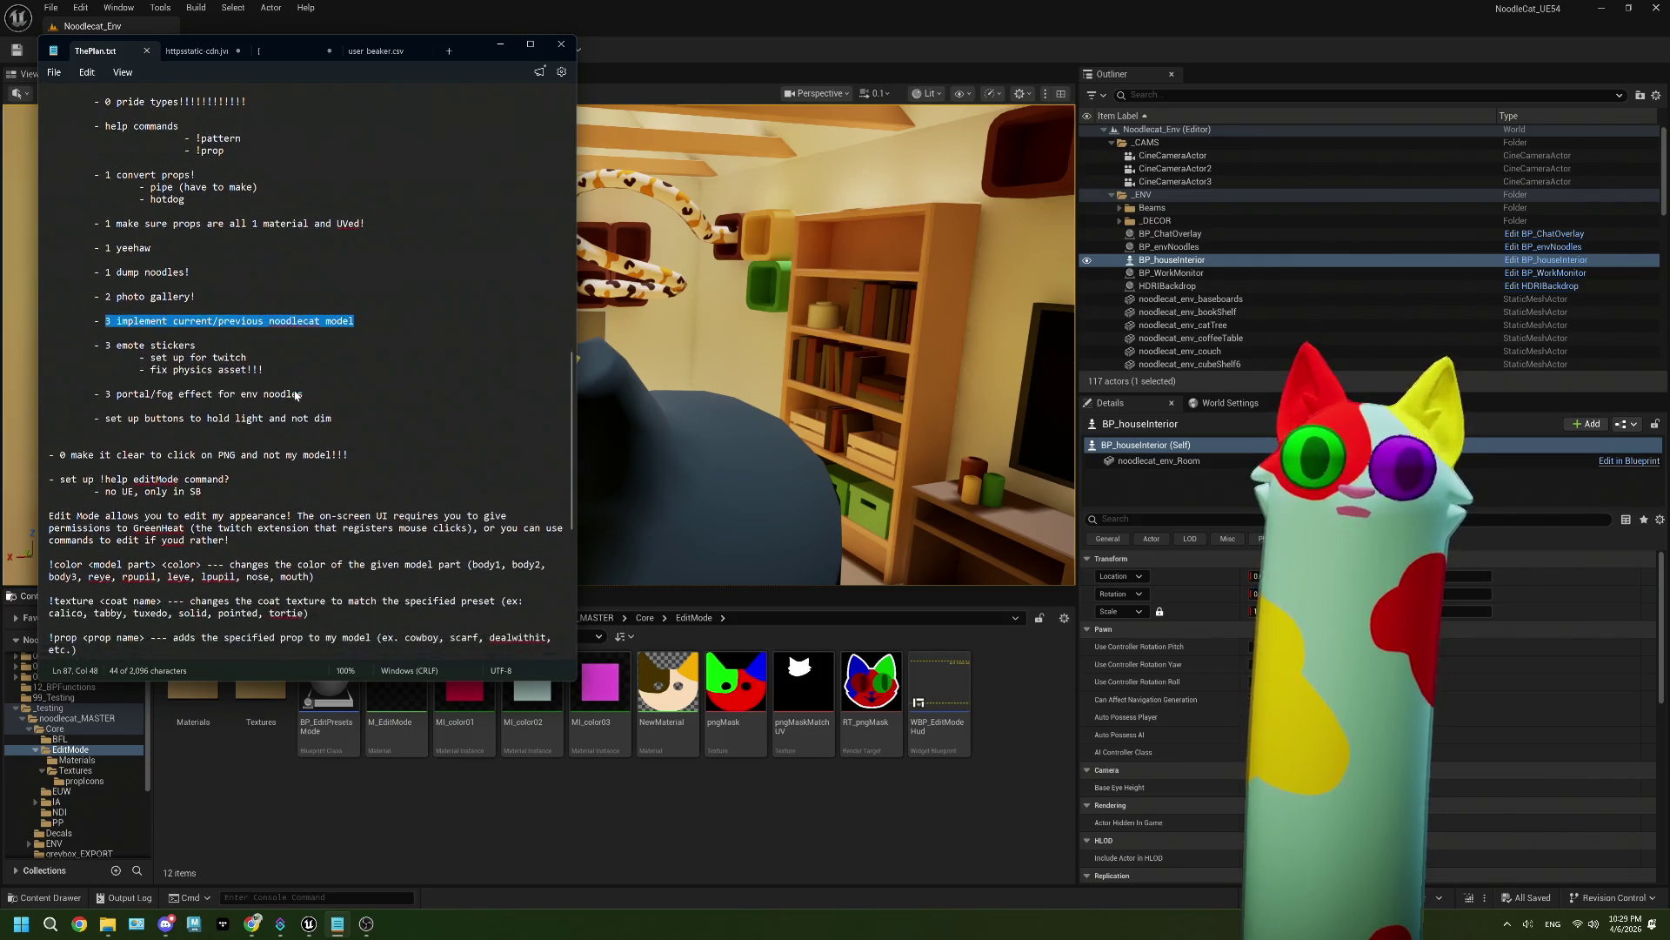
scroll(255, 356, down, 1)
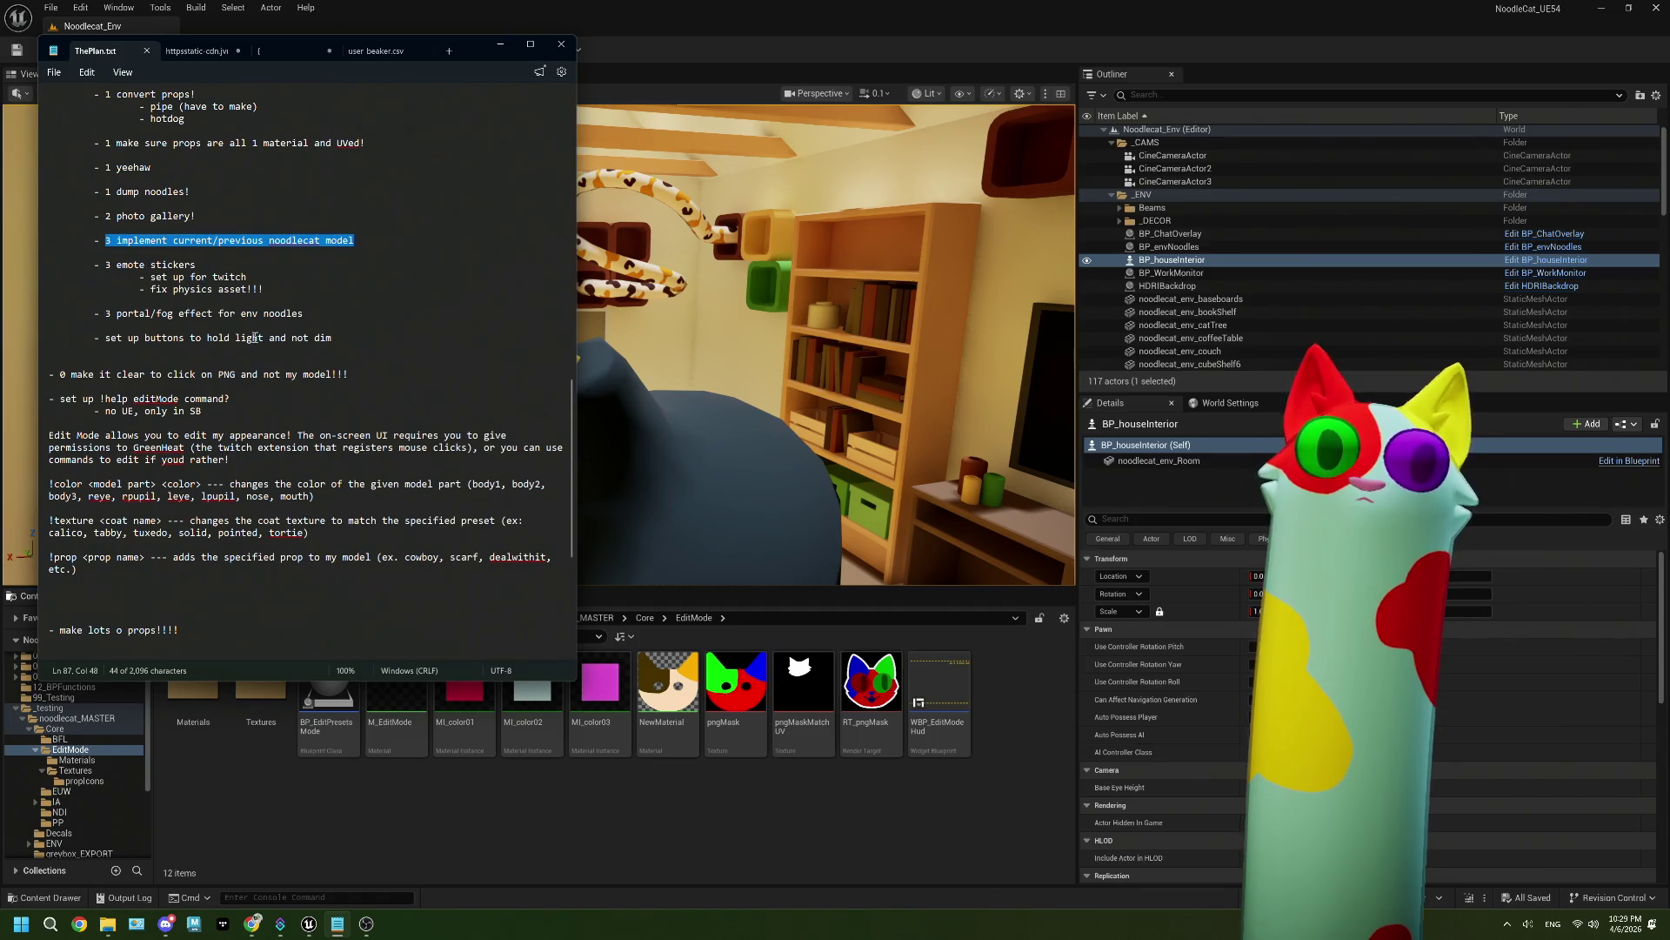
scroll(305, 341, down, 1)
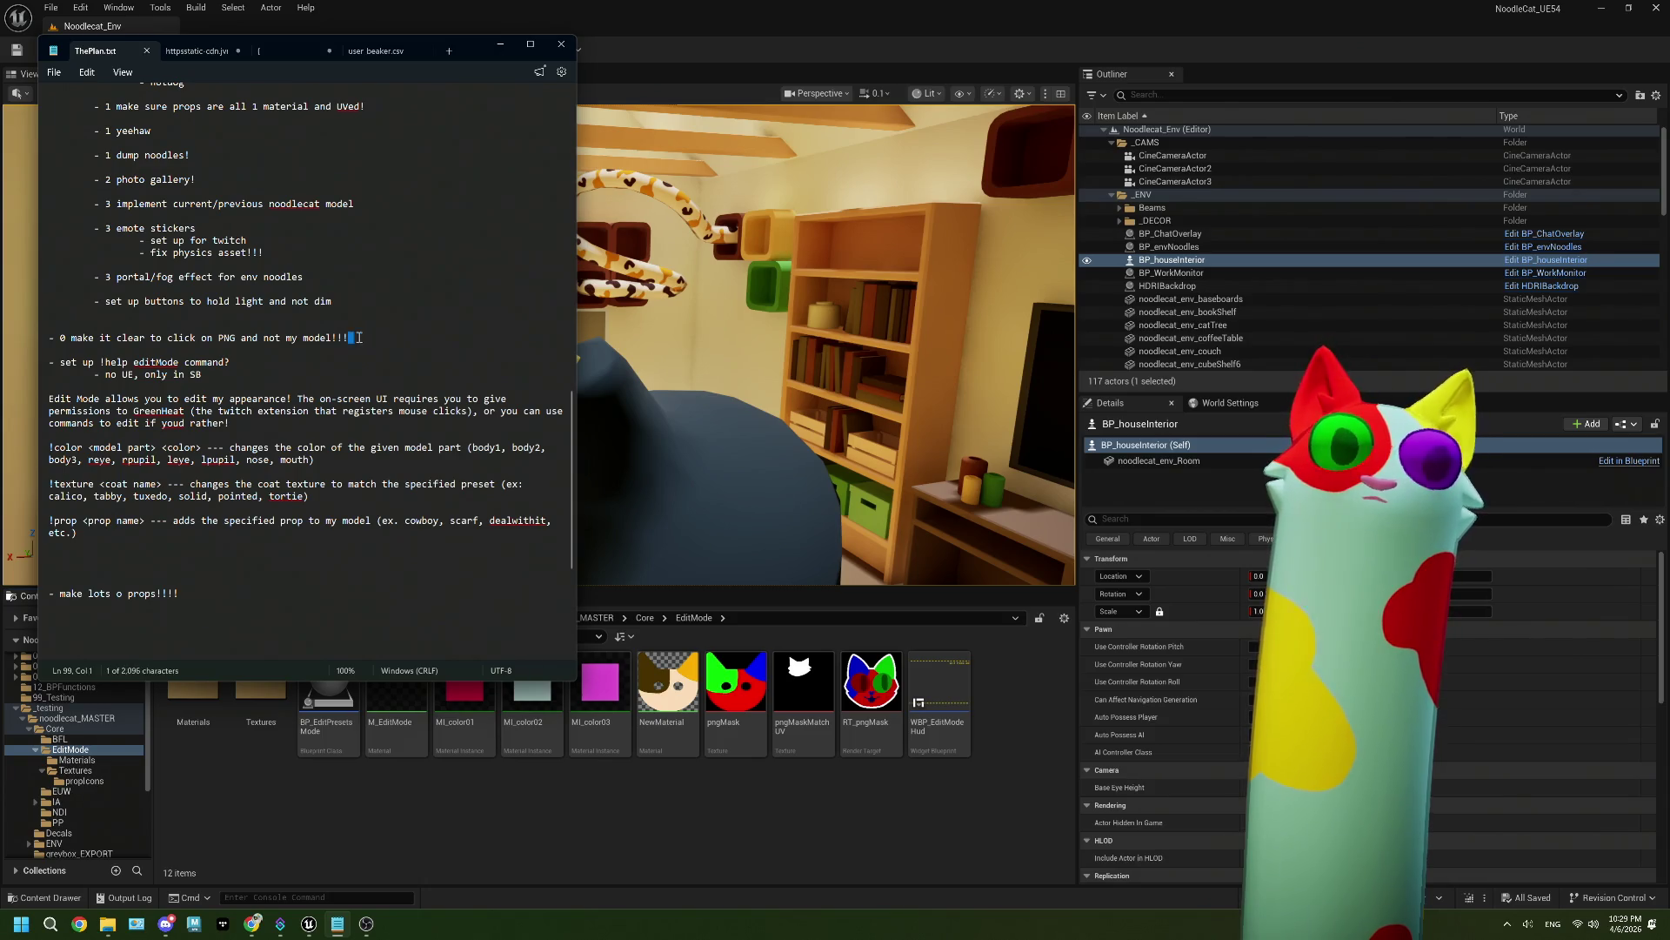
drag(361, 337, 136, 336)
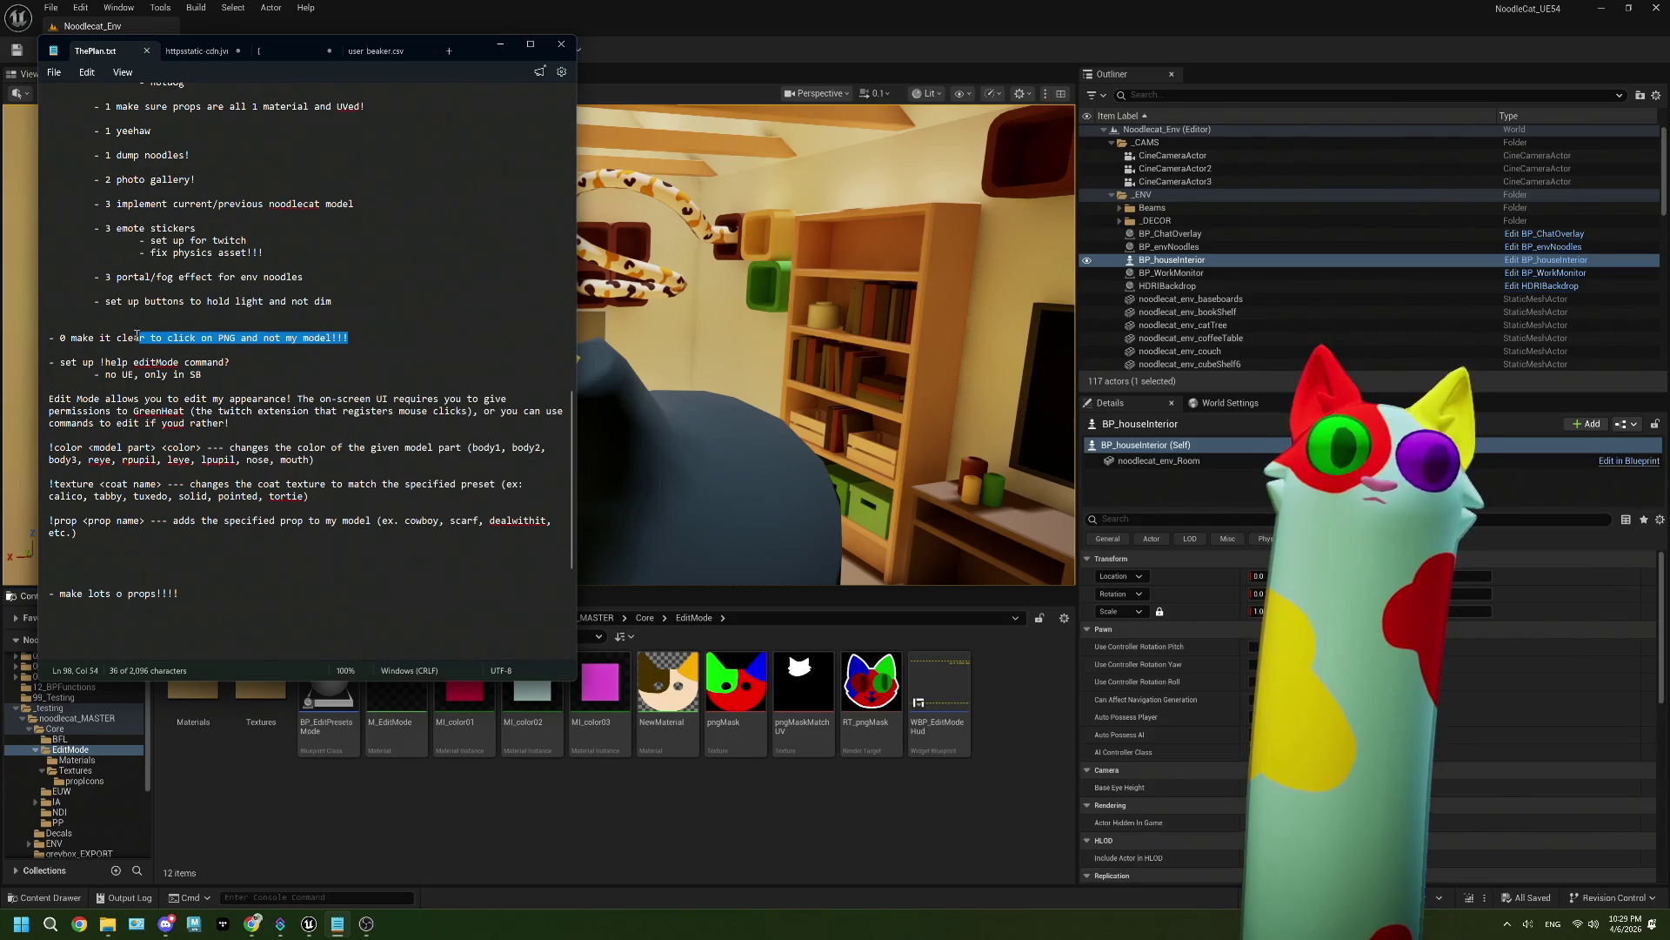
click(65, 350)
scroll(207, 356, down, 1)
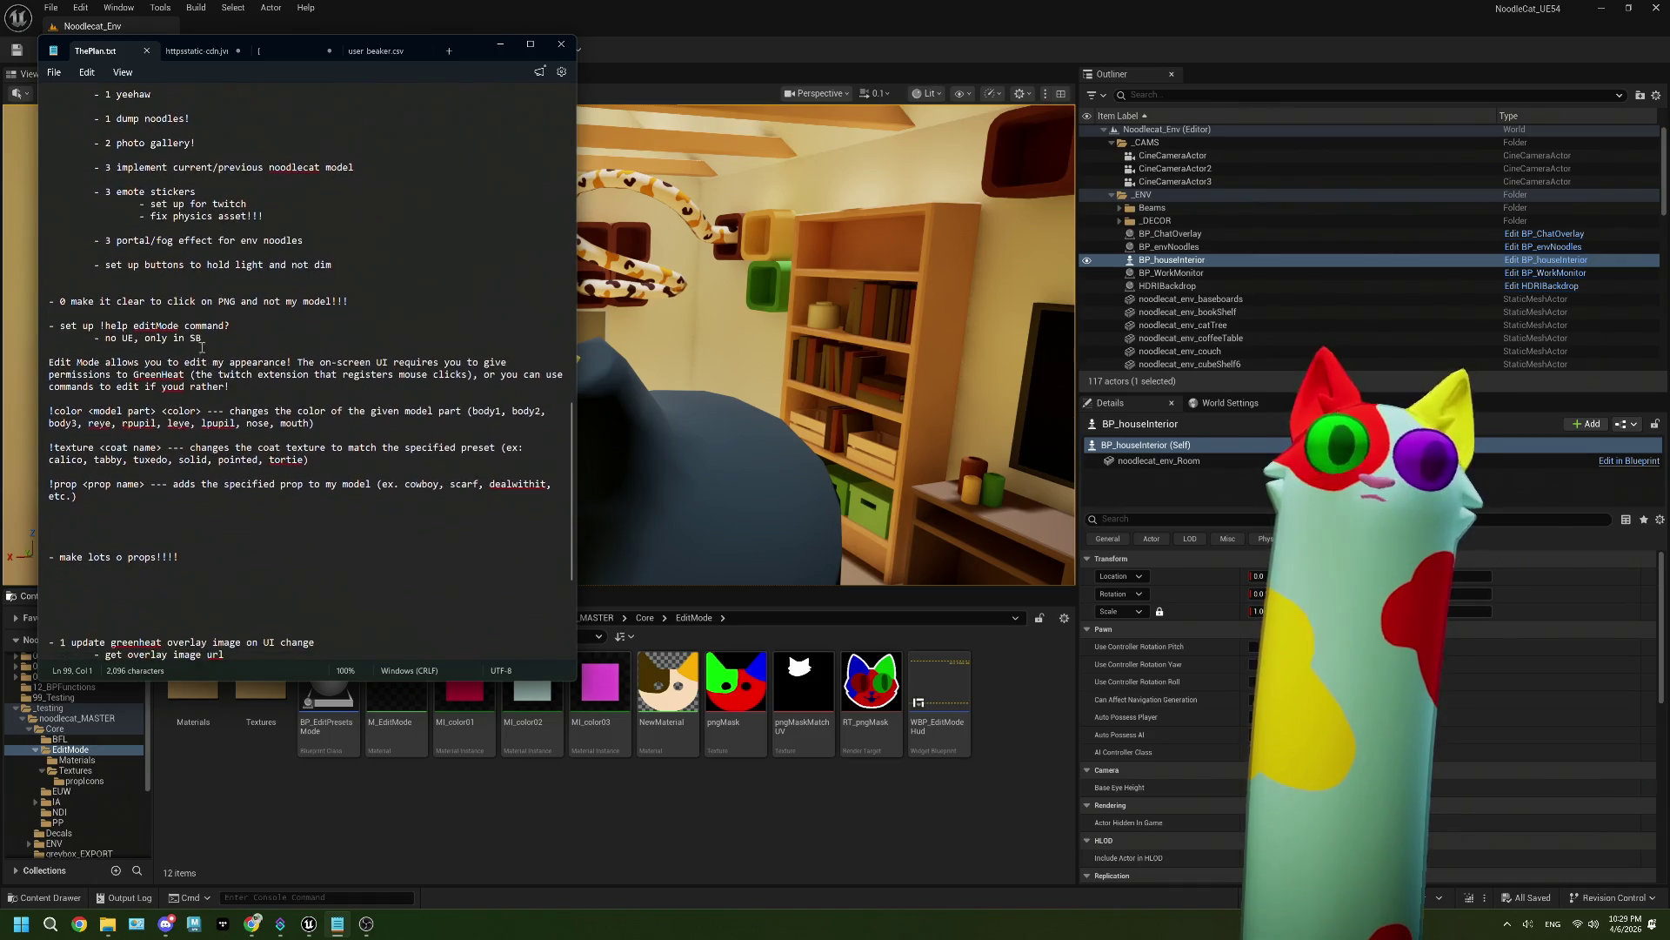
scroll(99, 318, down, 6)
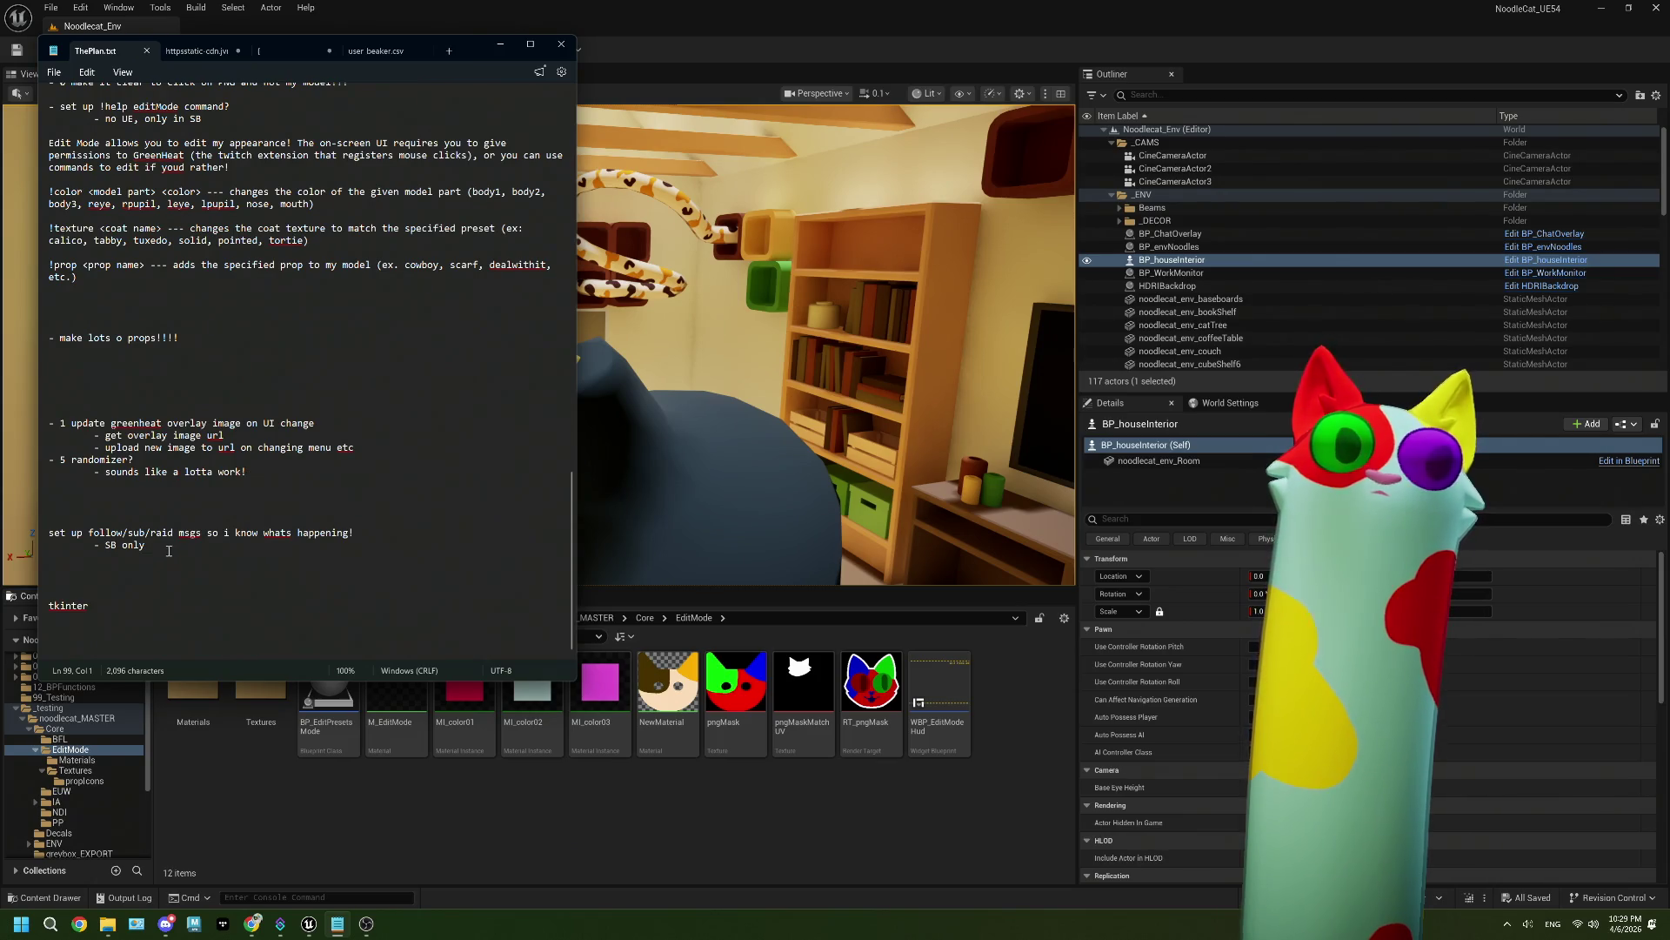
Step: Move the follow/sub/raid messages lines higher up in ThePlan.txt
drag(169, 551, 48, 527)
key(BackSpace)
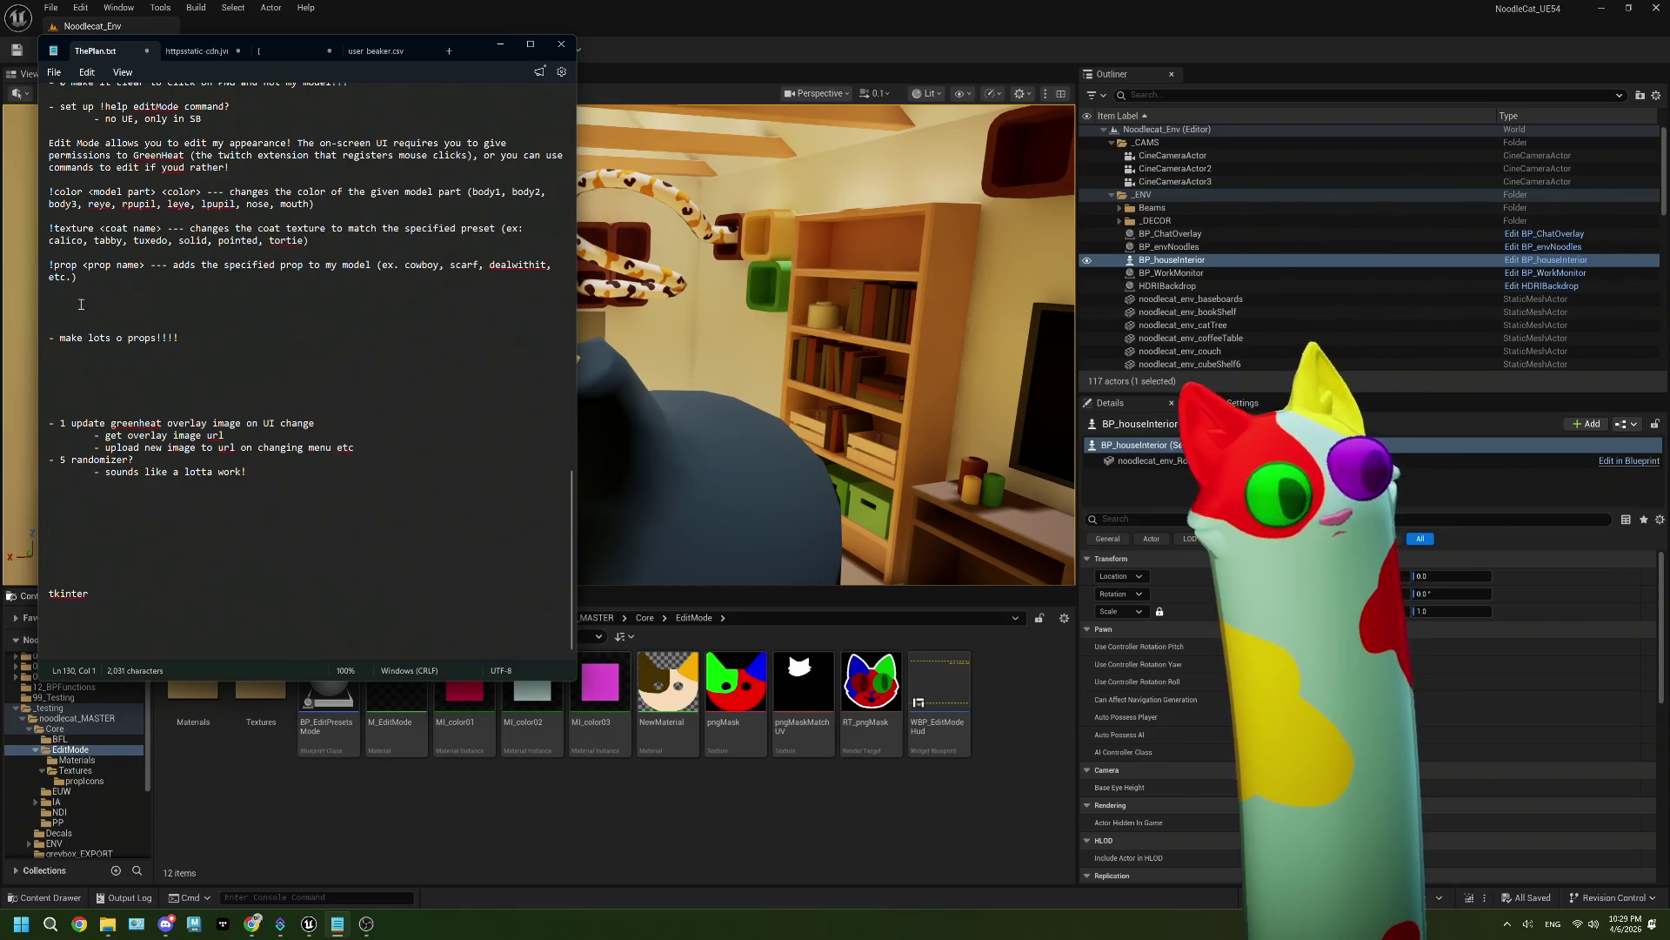
click(81, 306)
key(ctrl+v)
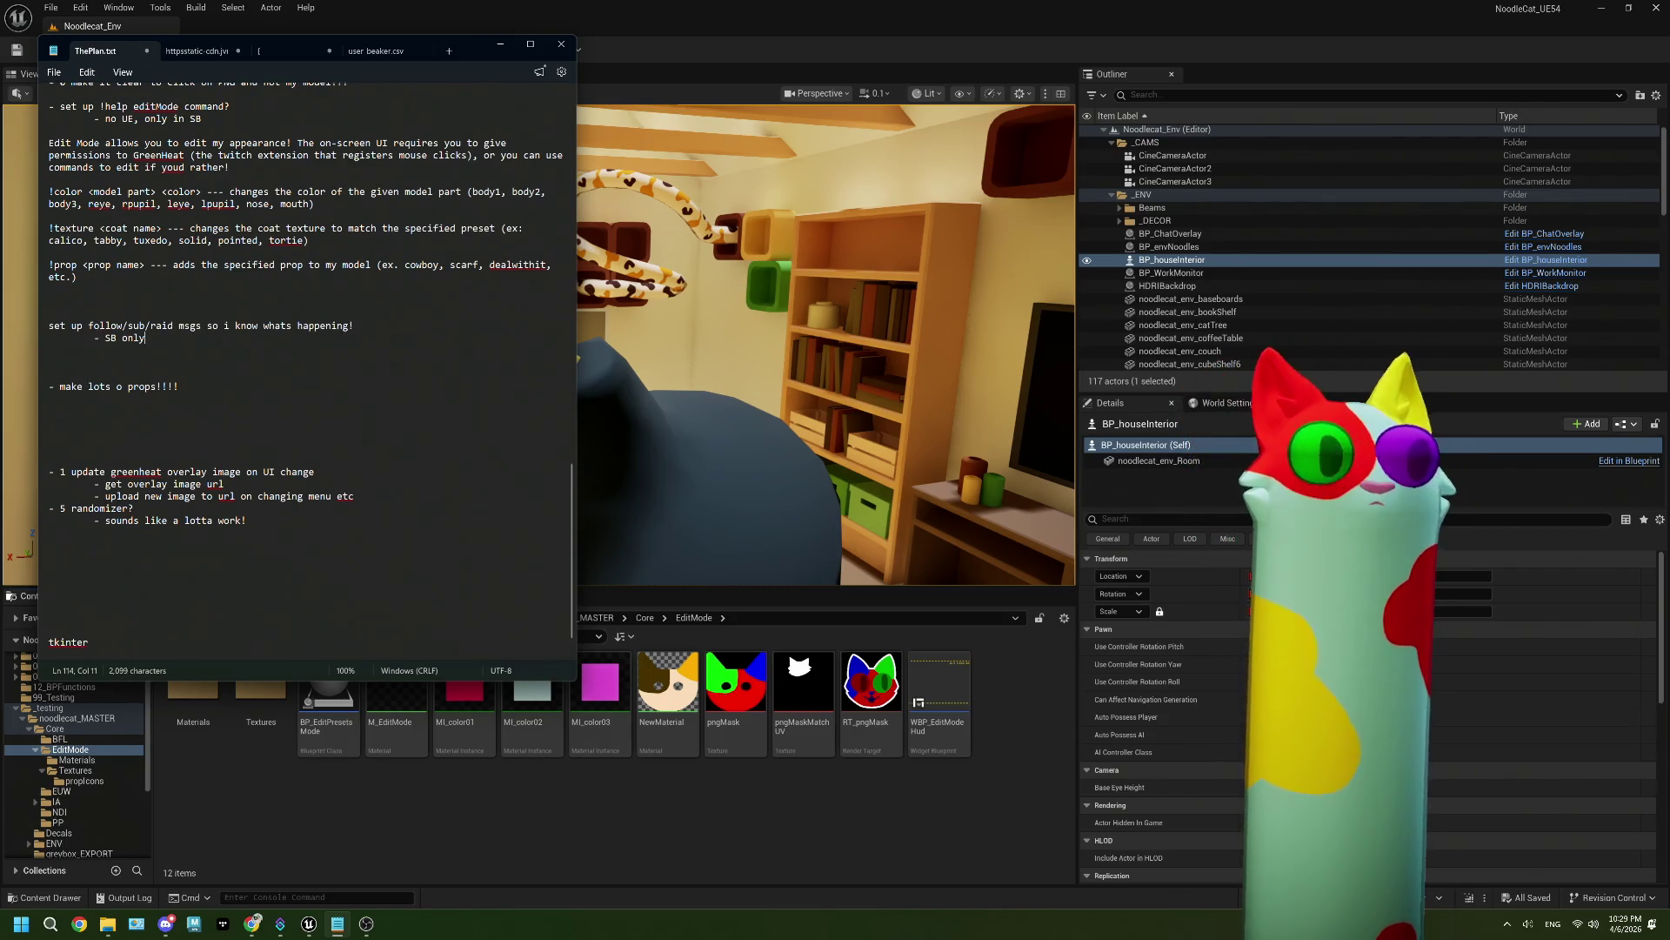
scroll(262, 423, up, 3)
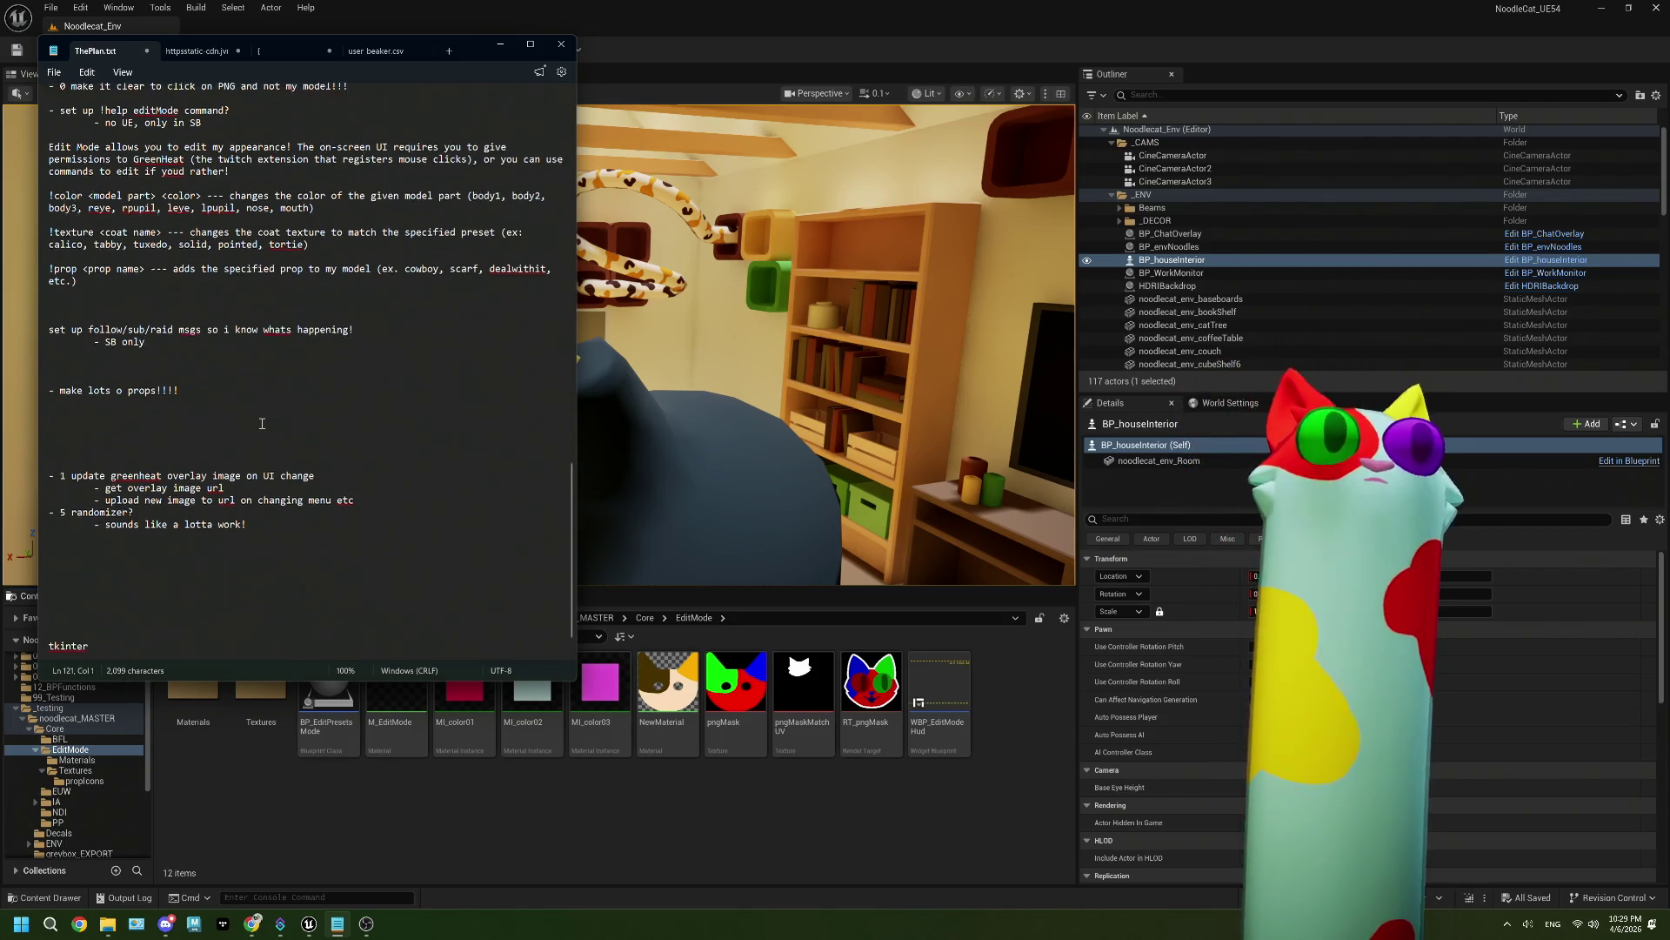
click(50, 76)
click(392, 481)
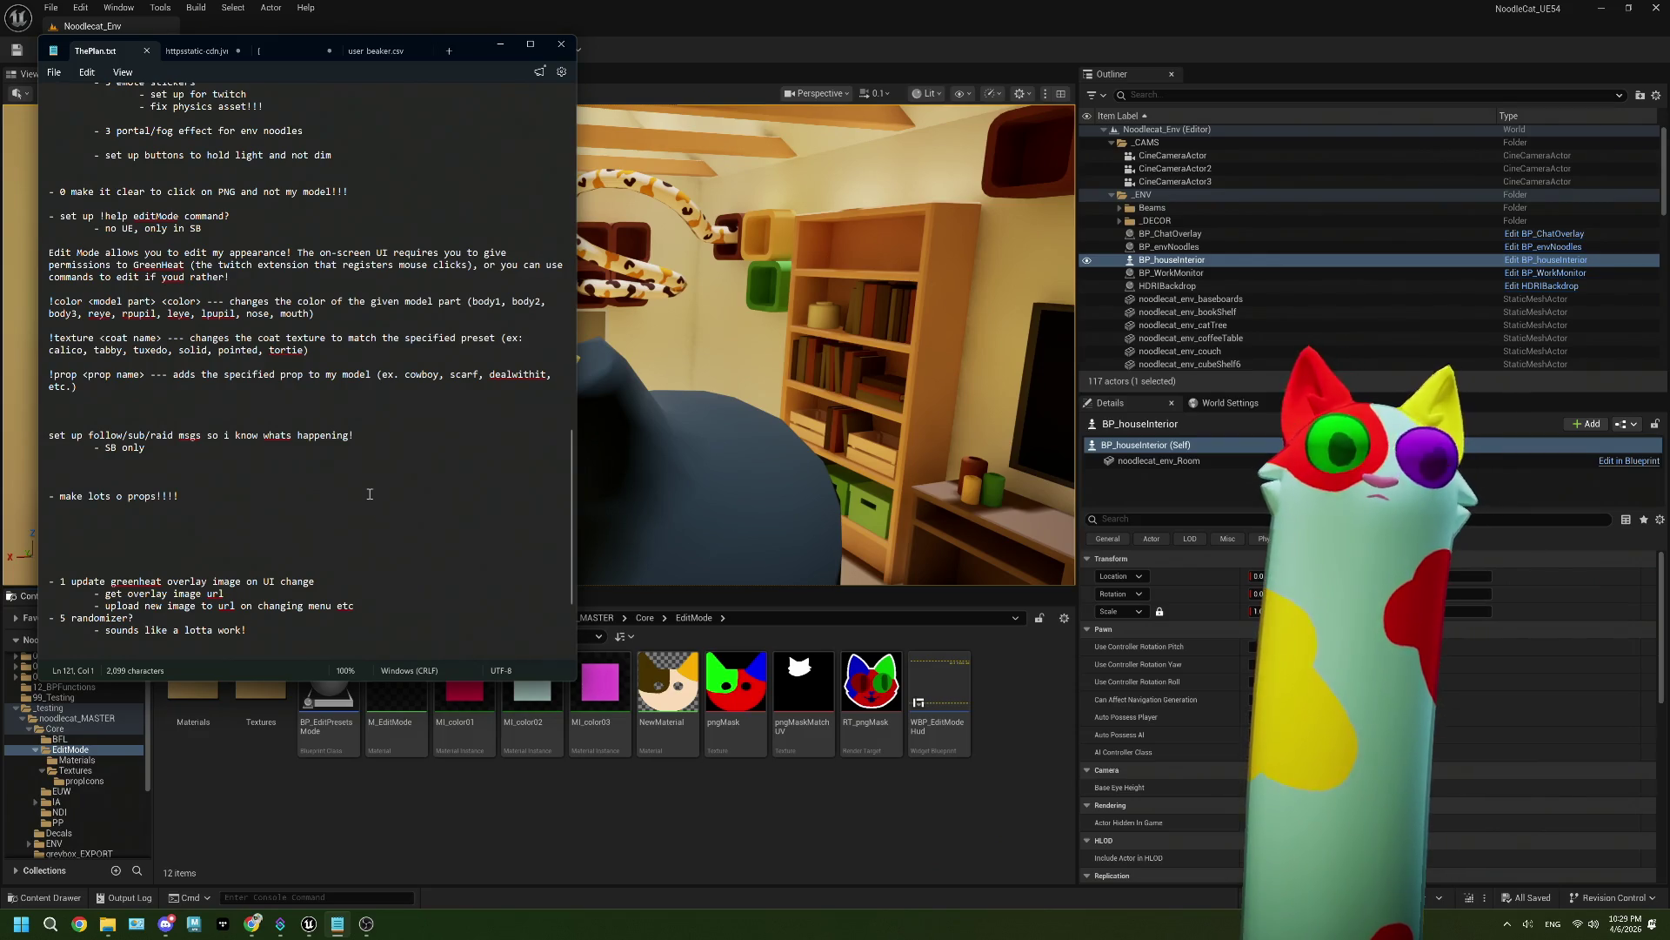
Step: In Unreal, go to the Core folder, start playing the level and bring up the OBS preview
click(397, 722)
click(648, 618)
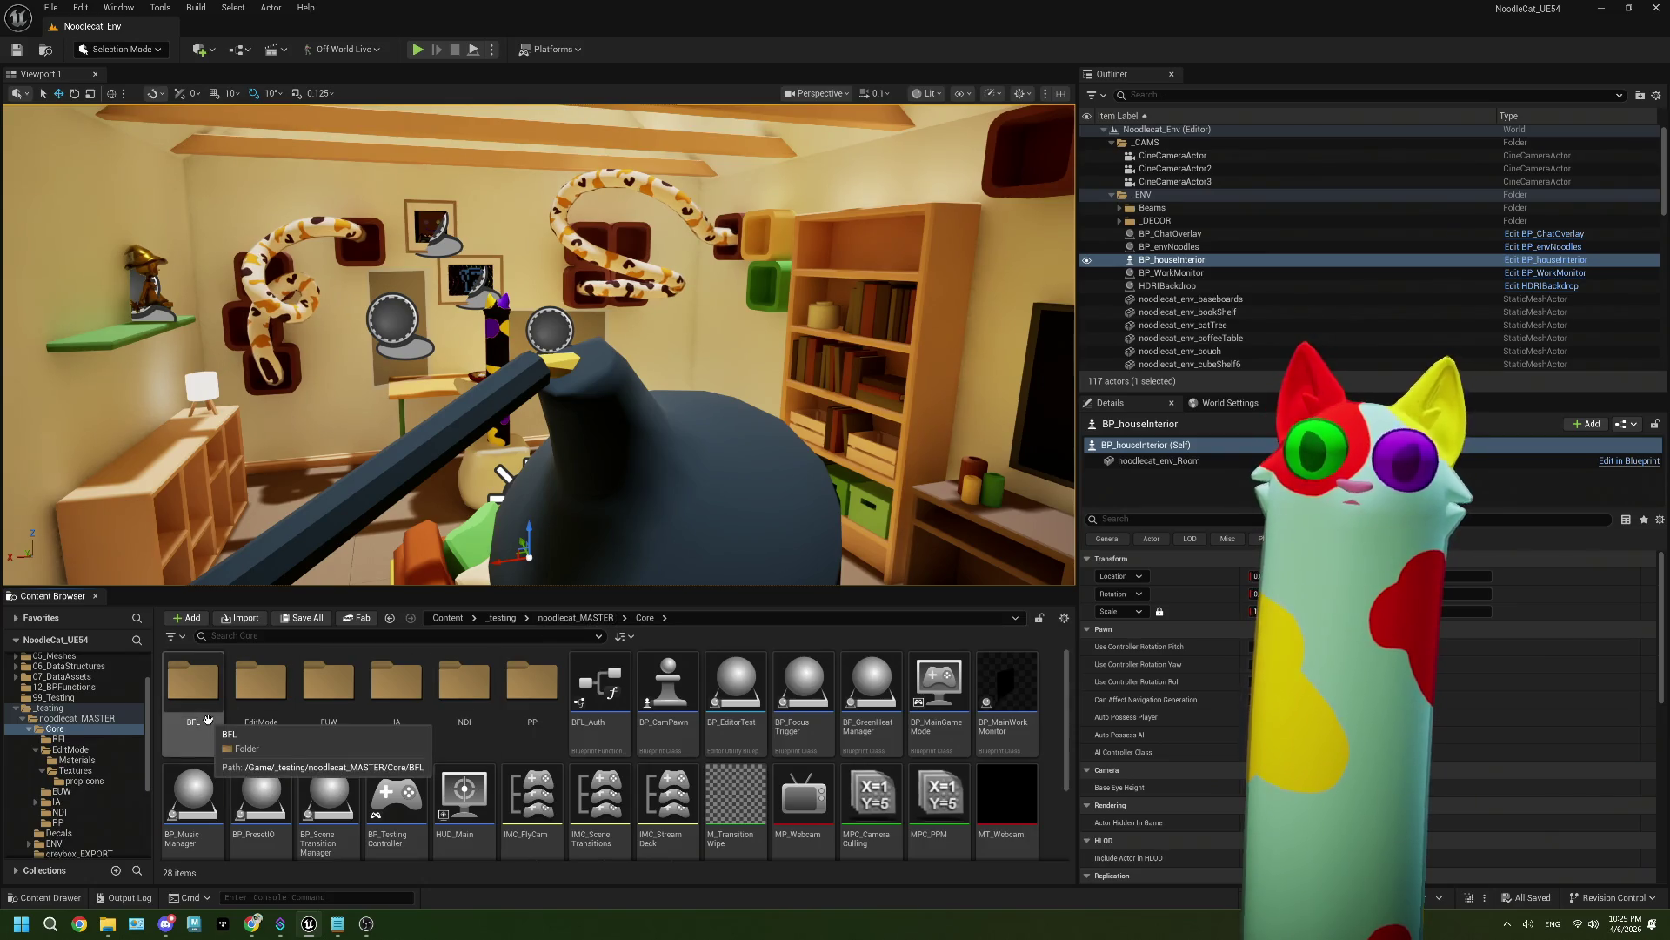
click(417, 50)
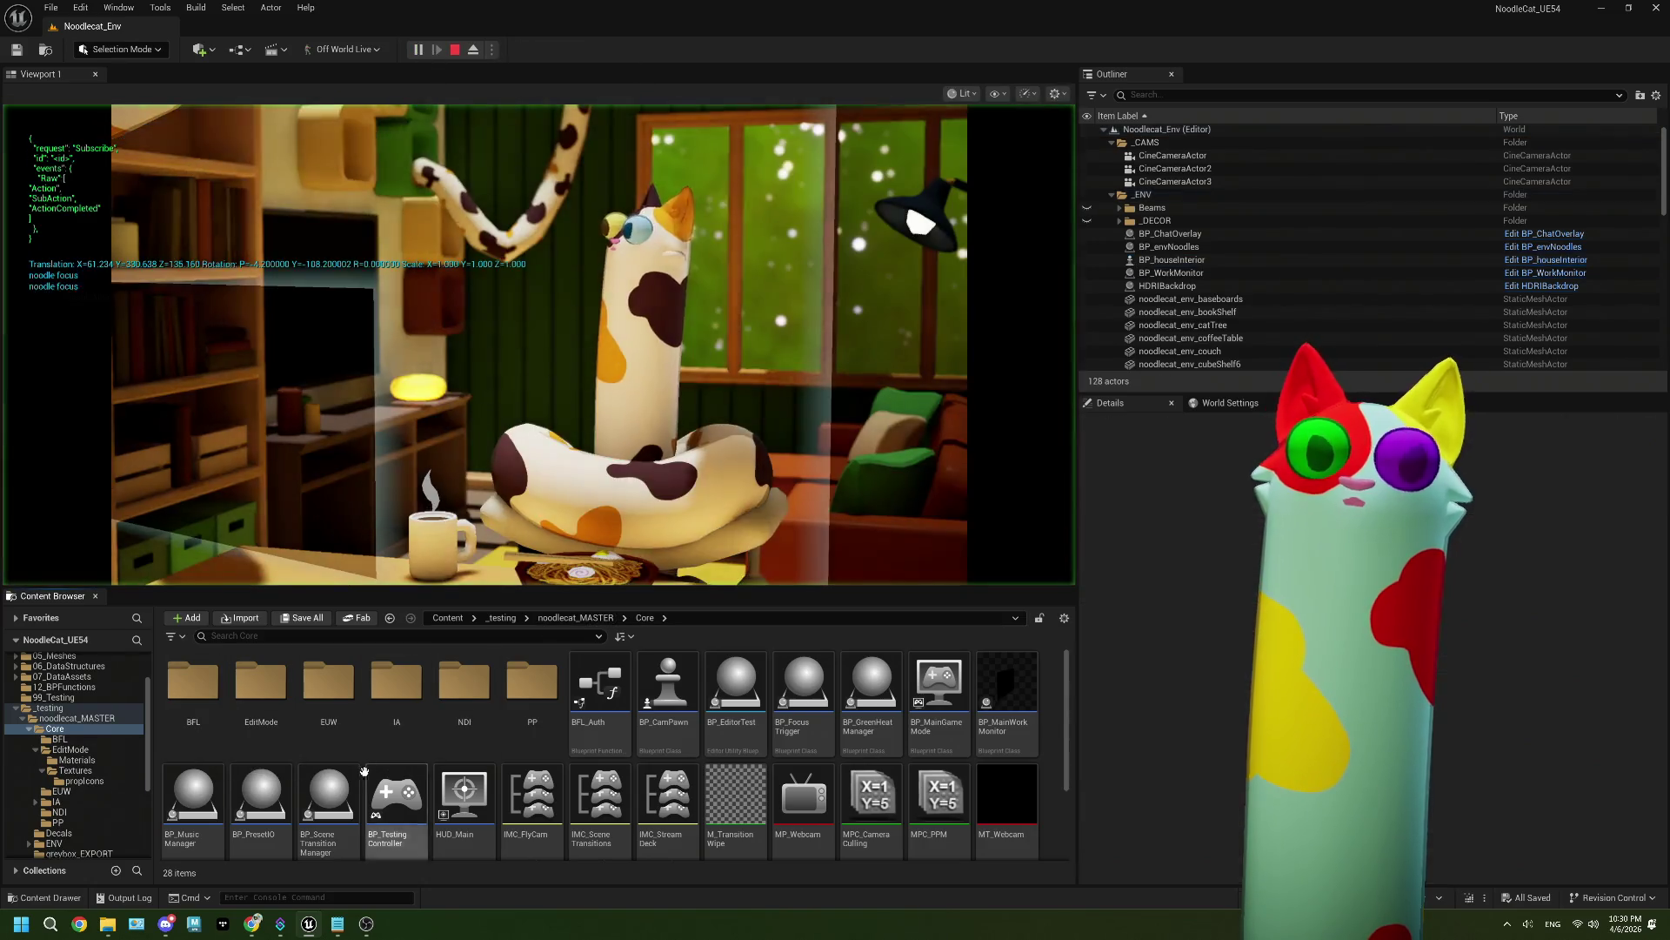
click(366, 924)
Step: Redeem the Edit Model! reward from the Twitch channel's Power-ups & Rewards in chat
mouse_move(295, 233)
mouse_down()
mouse_move(346, 248)
mouse_move(411, 232)
mouse_up()
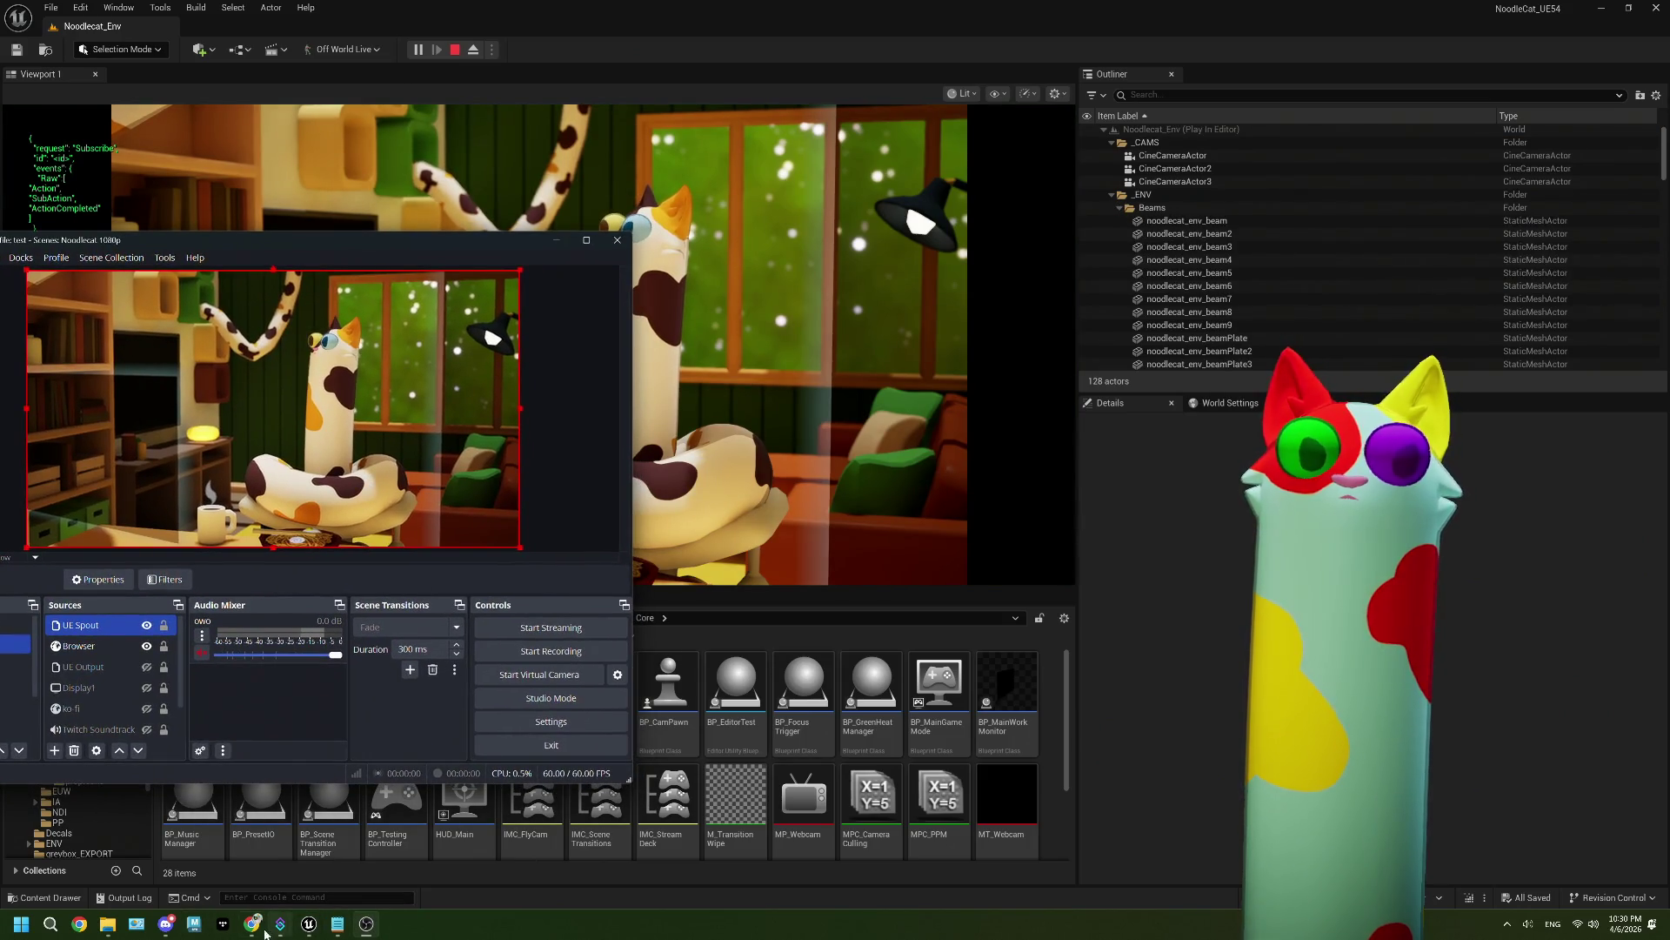
click(267, 933)
drag(927, 22, 1376, 22)
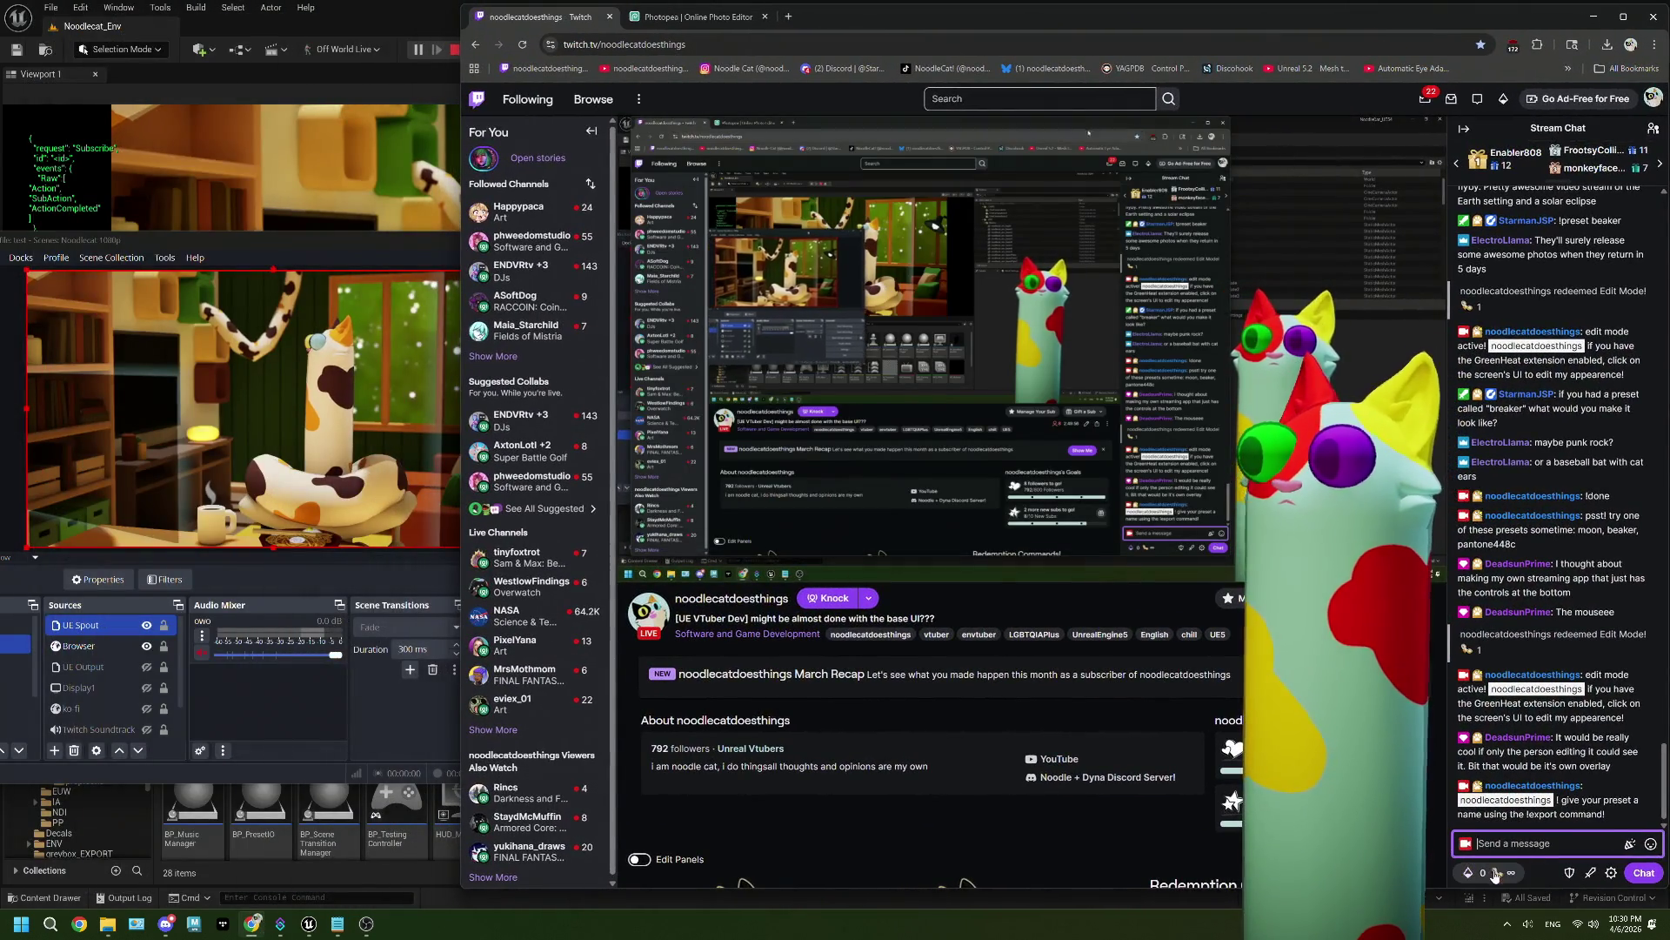
click(1495, 874)
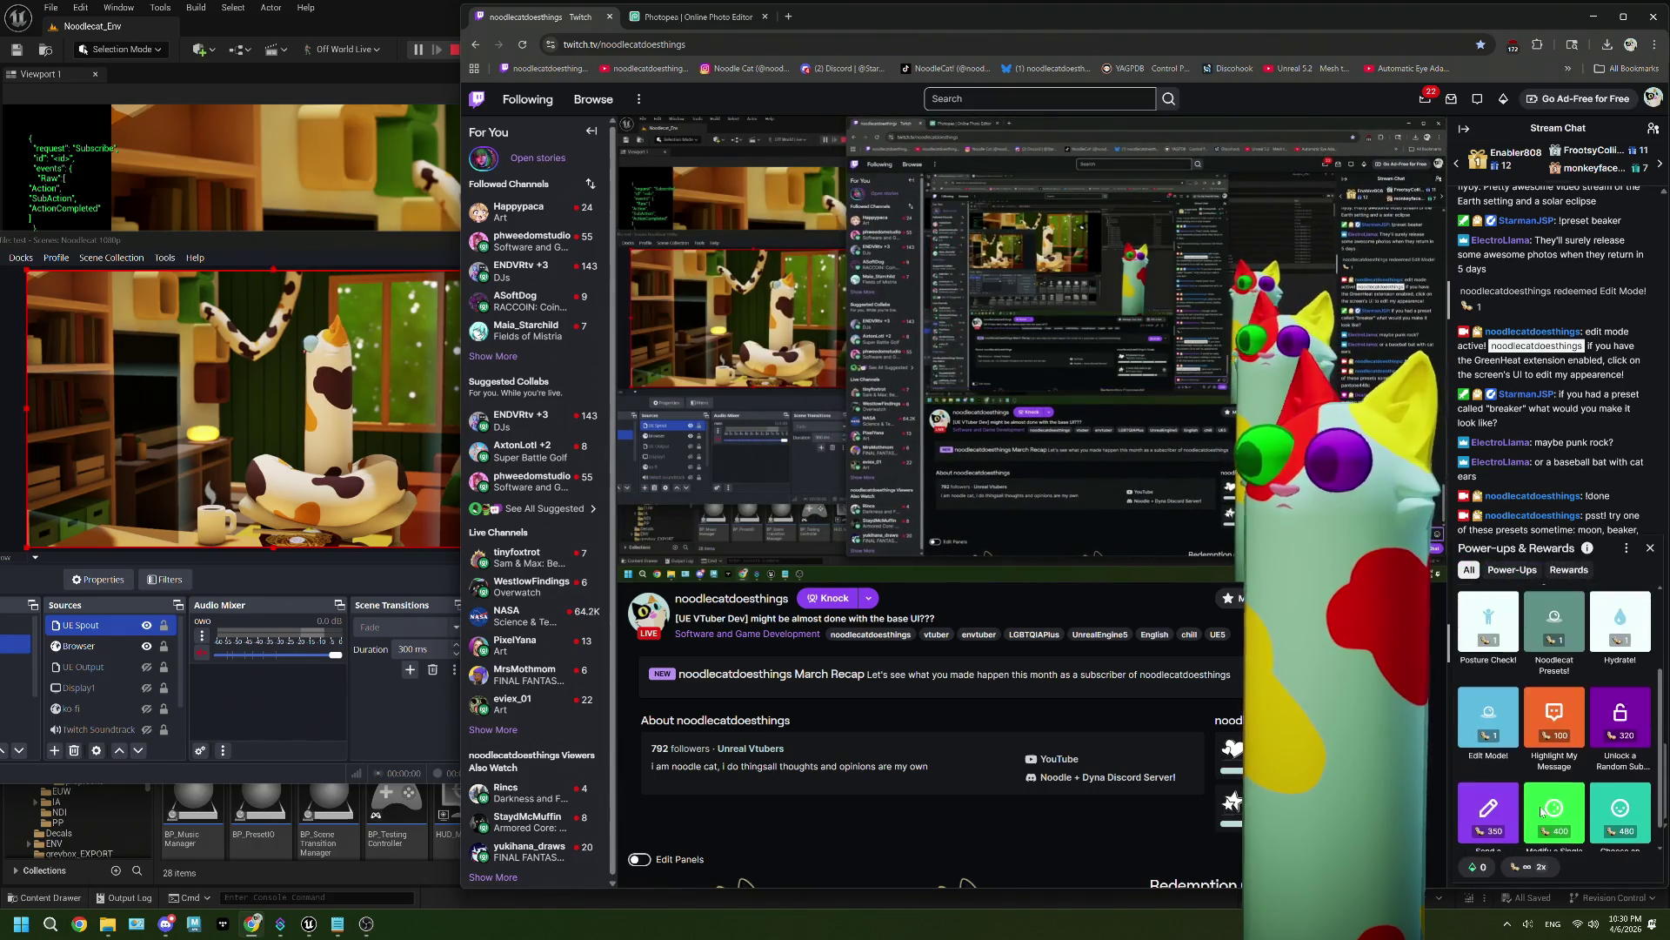
click(1488, 714)
click(1555, 715)
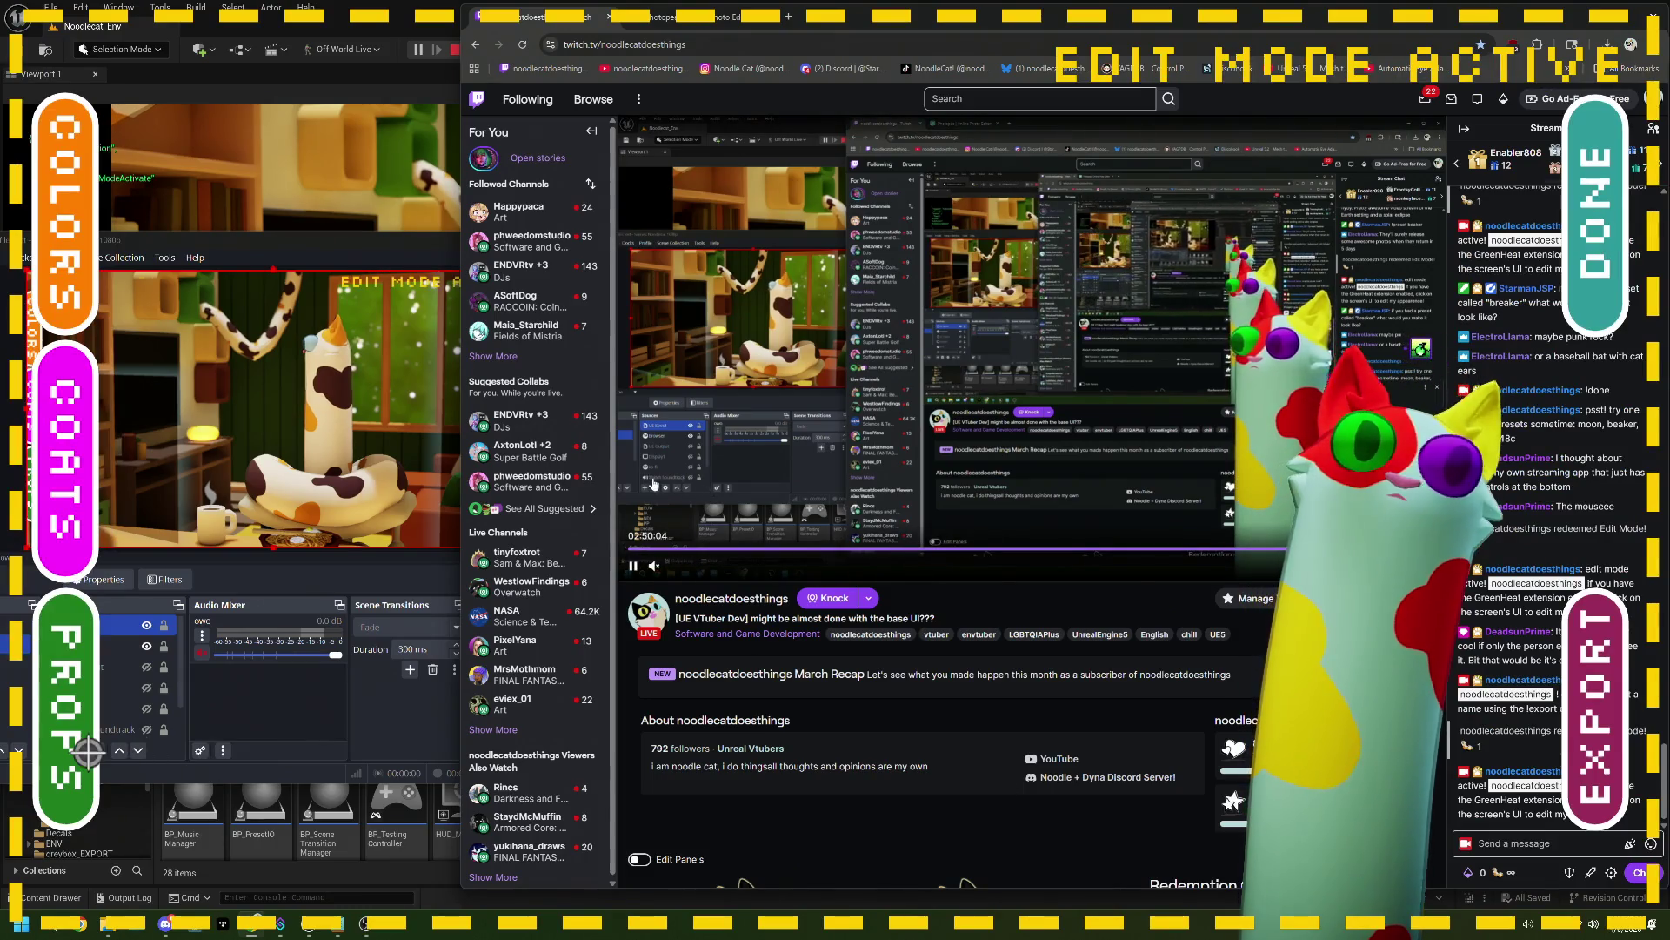
Step: Open the overlay's props panel and page from Hats to Glasses and back to Hats
click(87, 681)
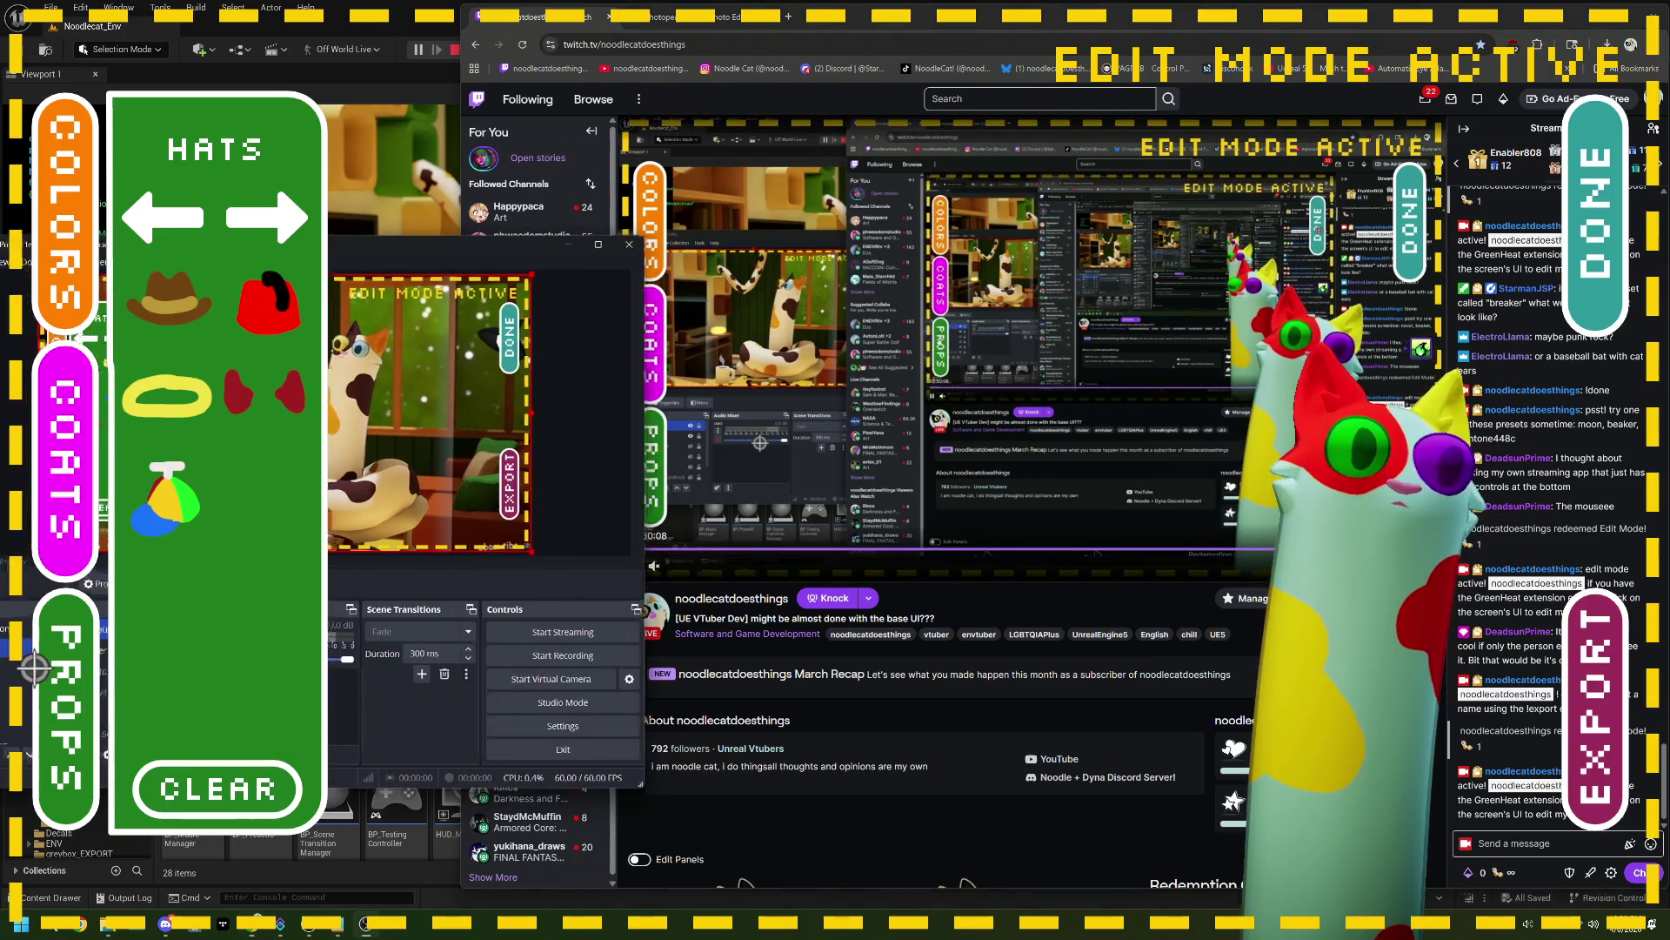
click(879, 24)
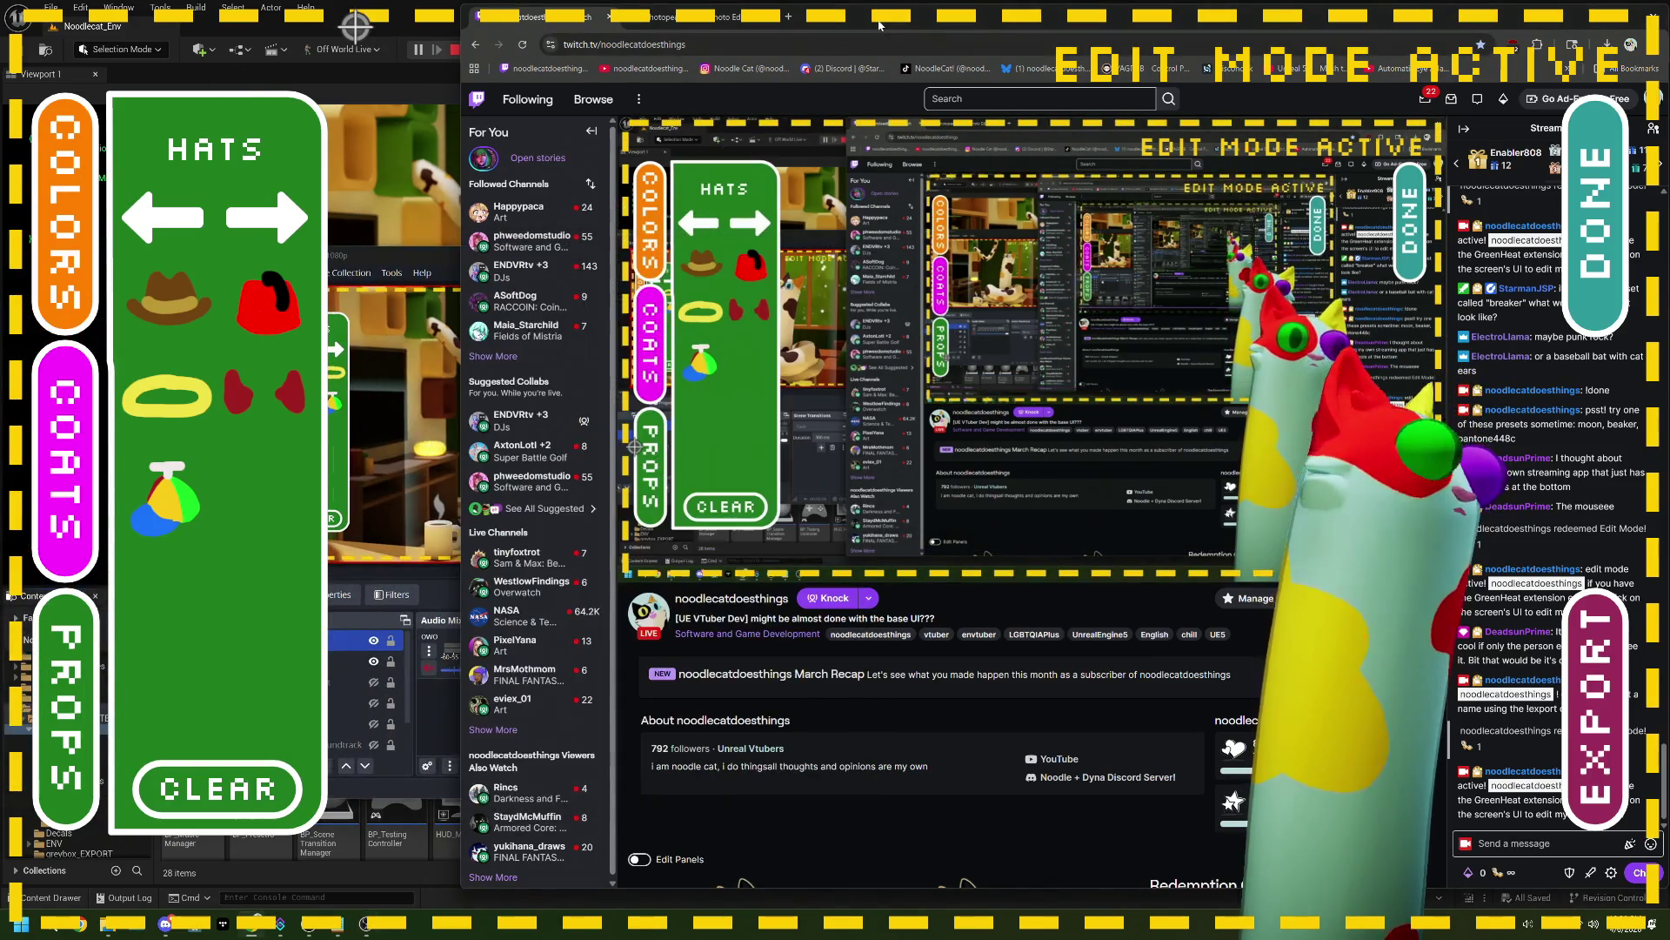
drag(408, 263, 499, 266)
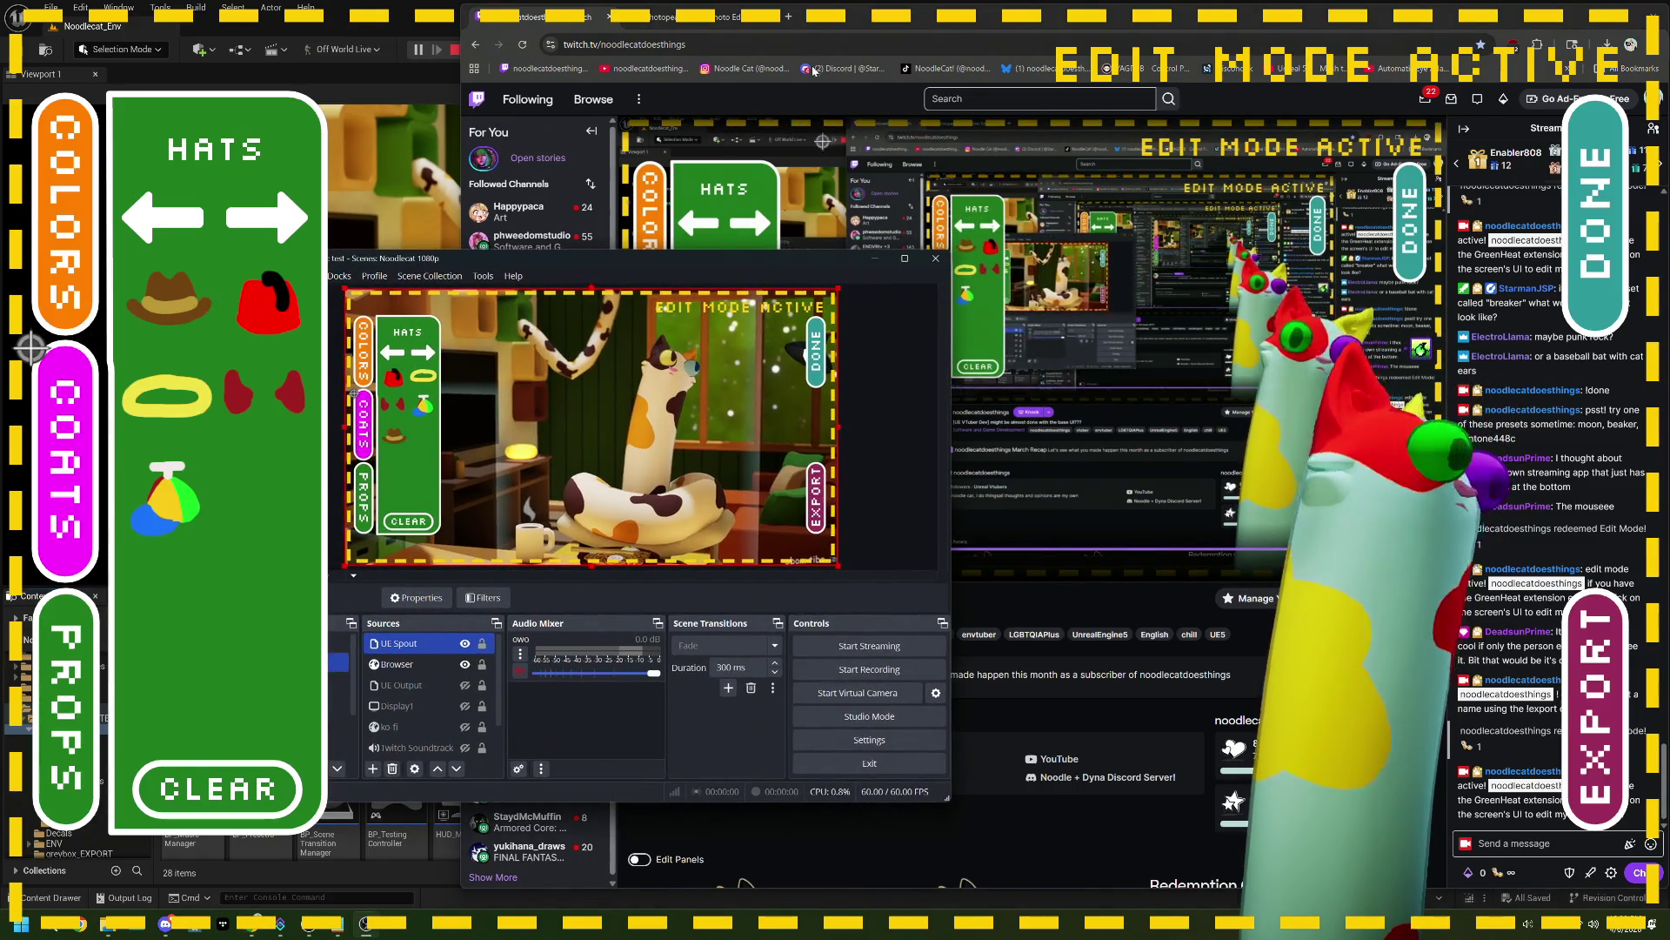
click(614, 348)
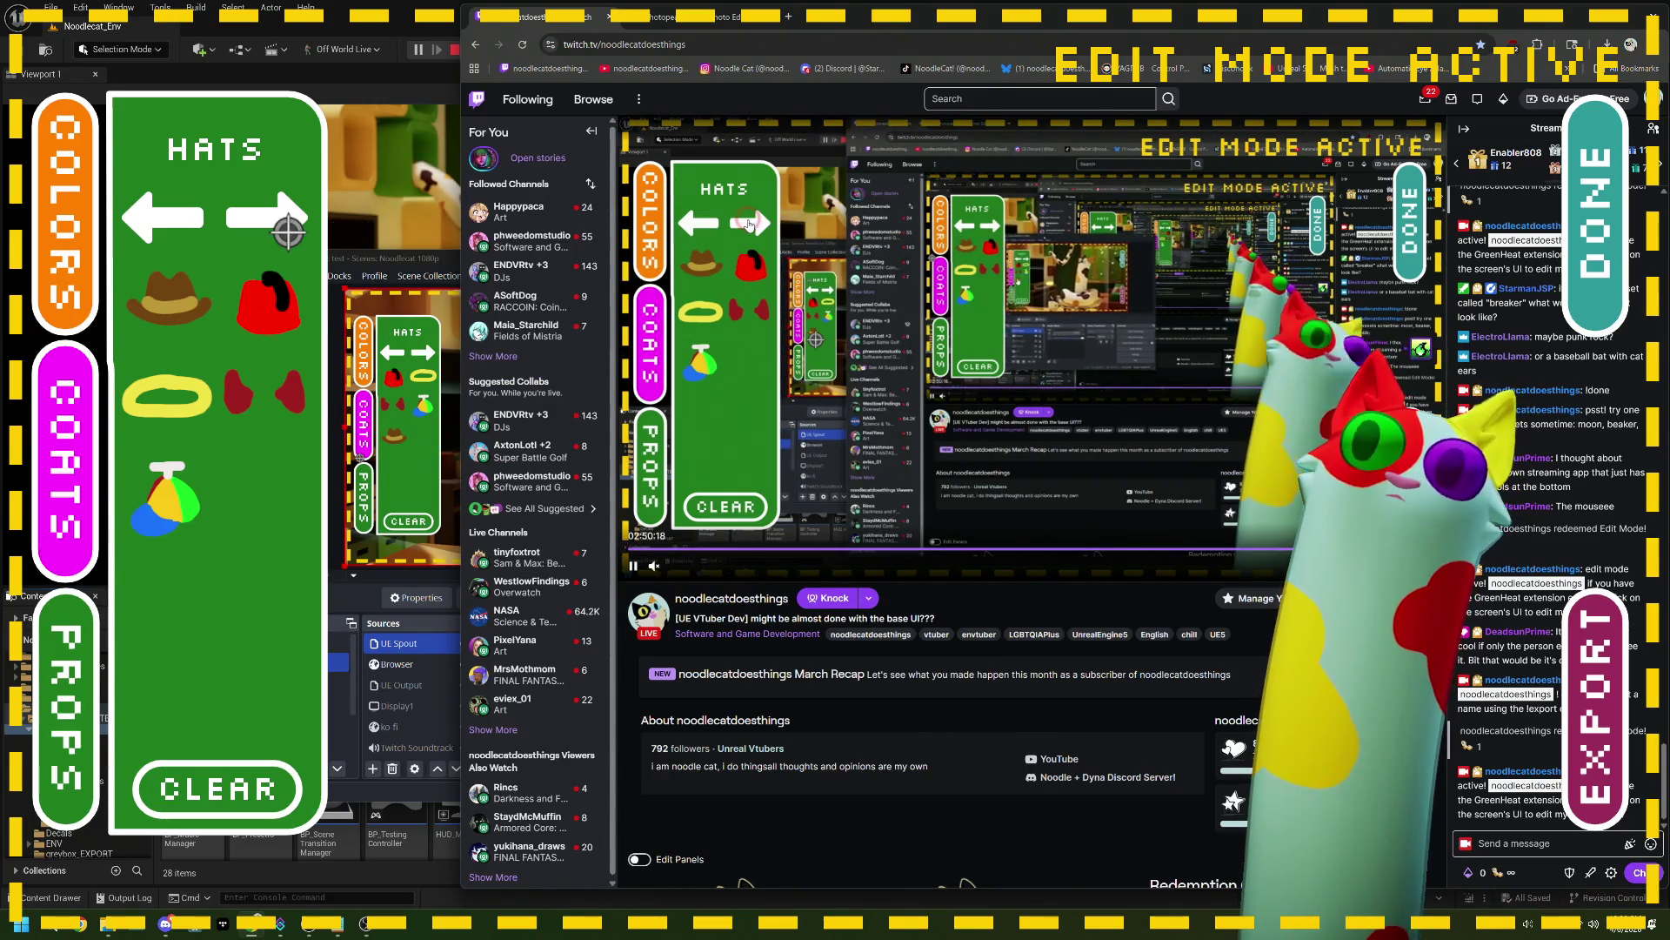
click(288, 231)
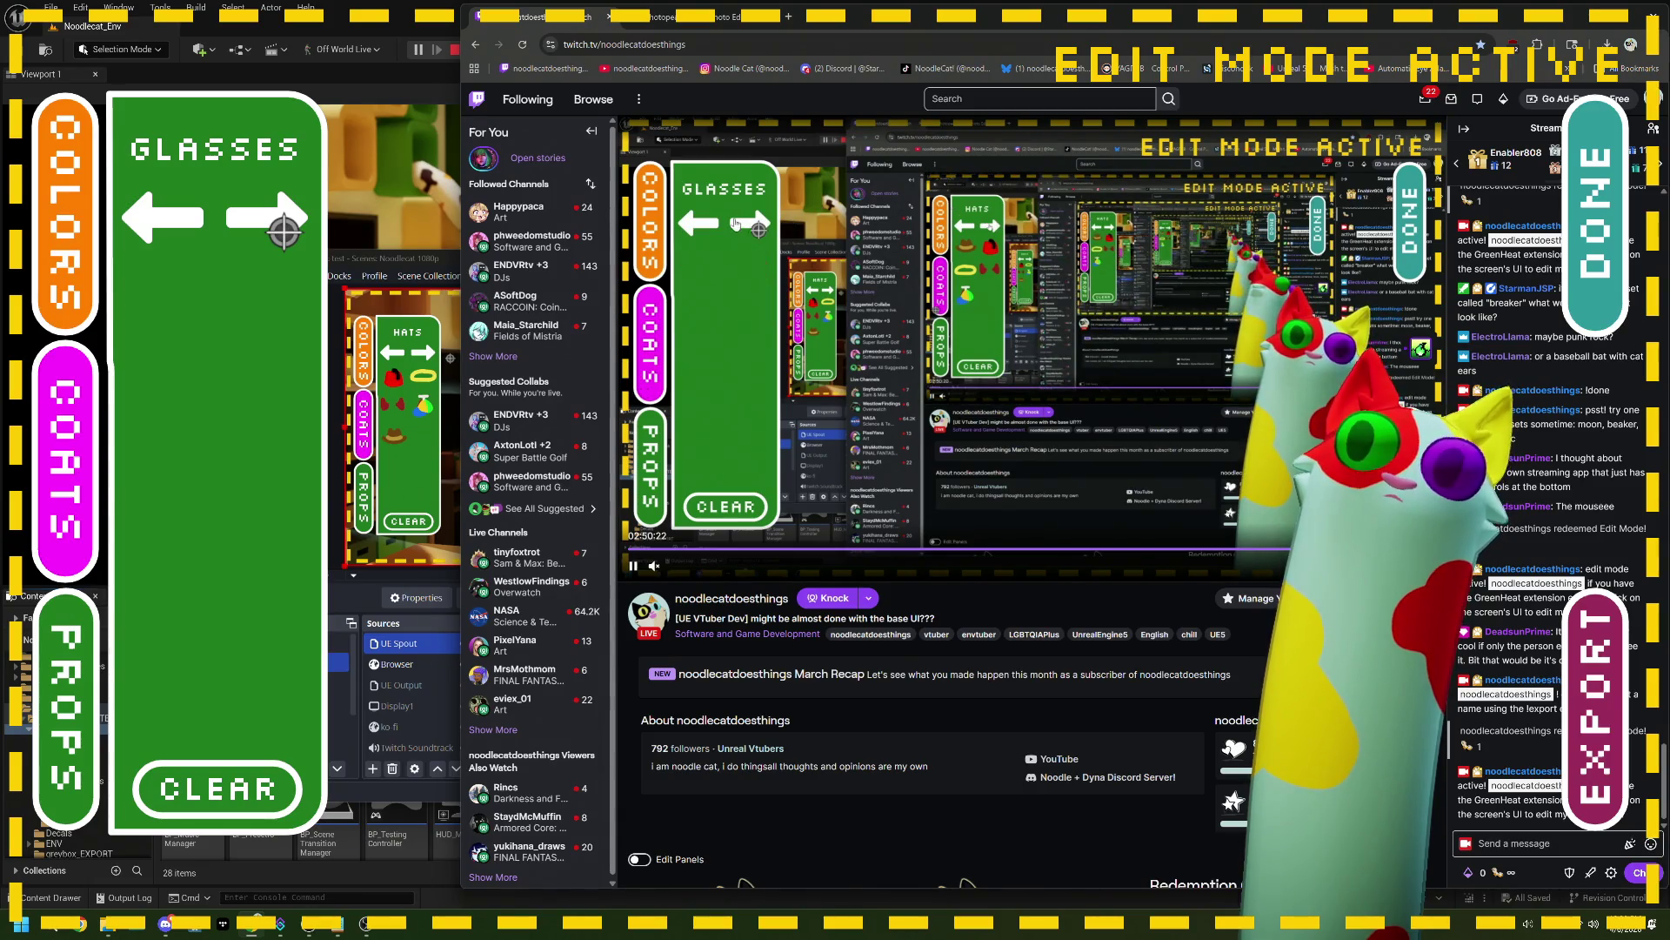
click(209, 227)
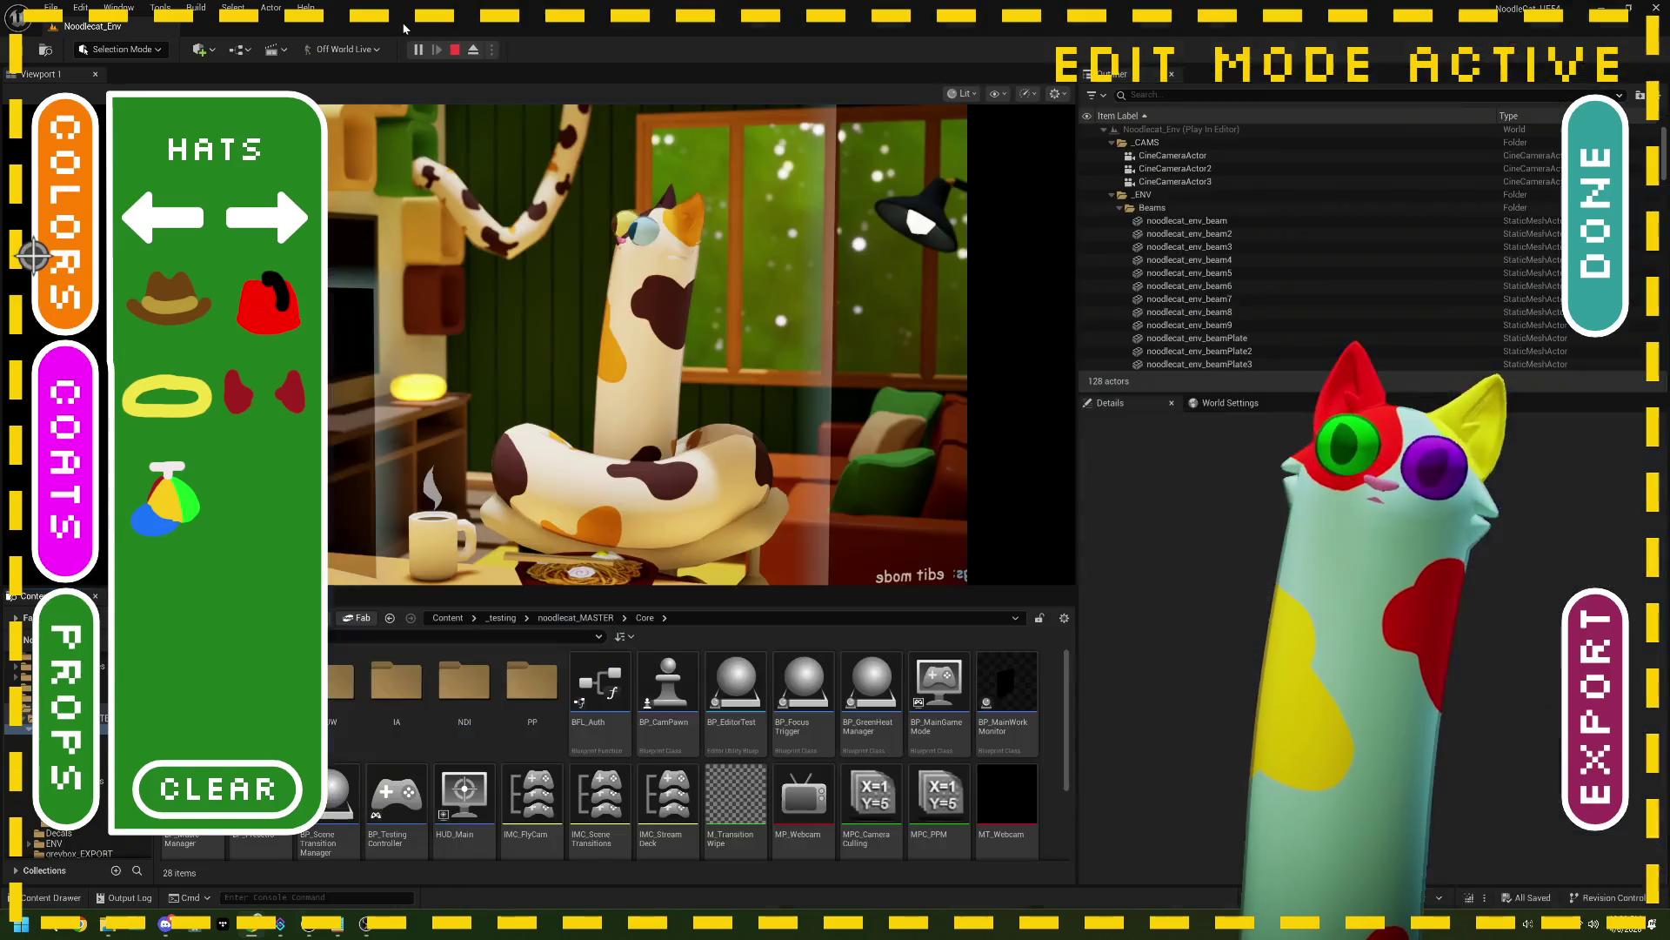
click(459, 53)
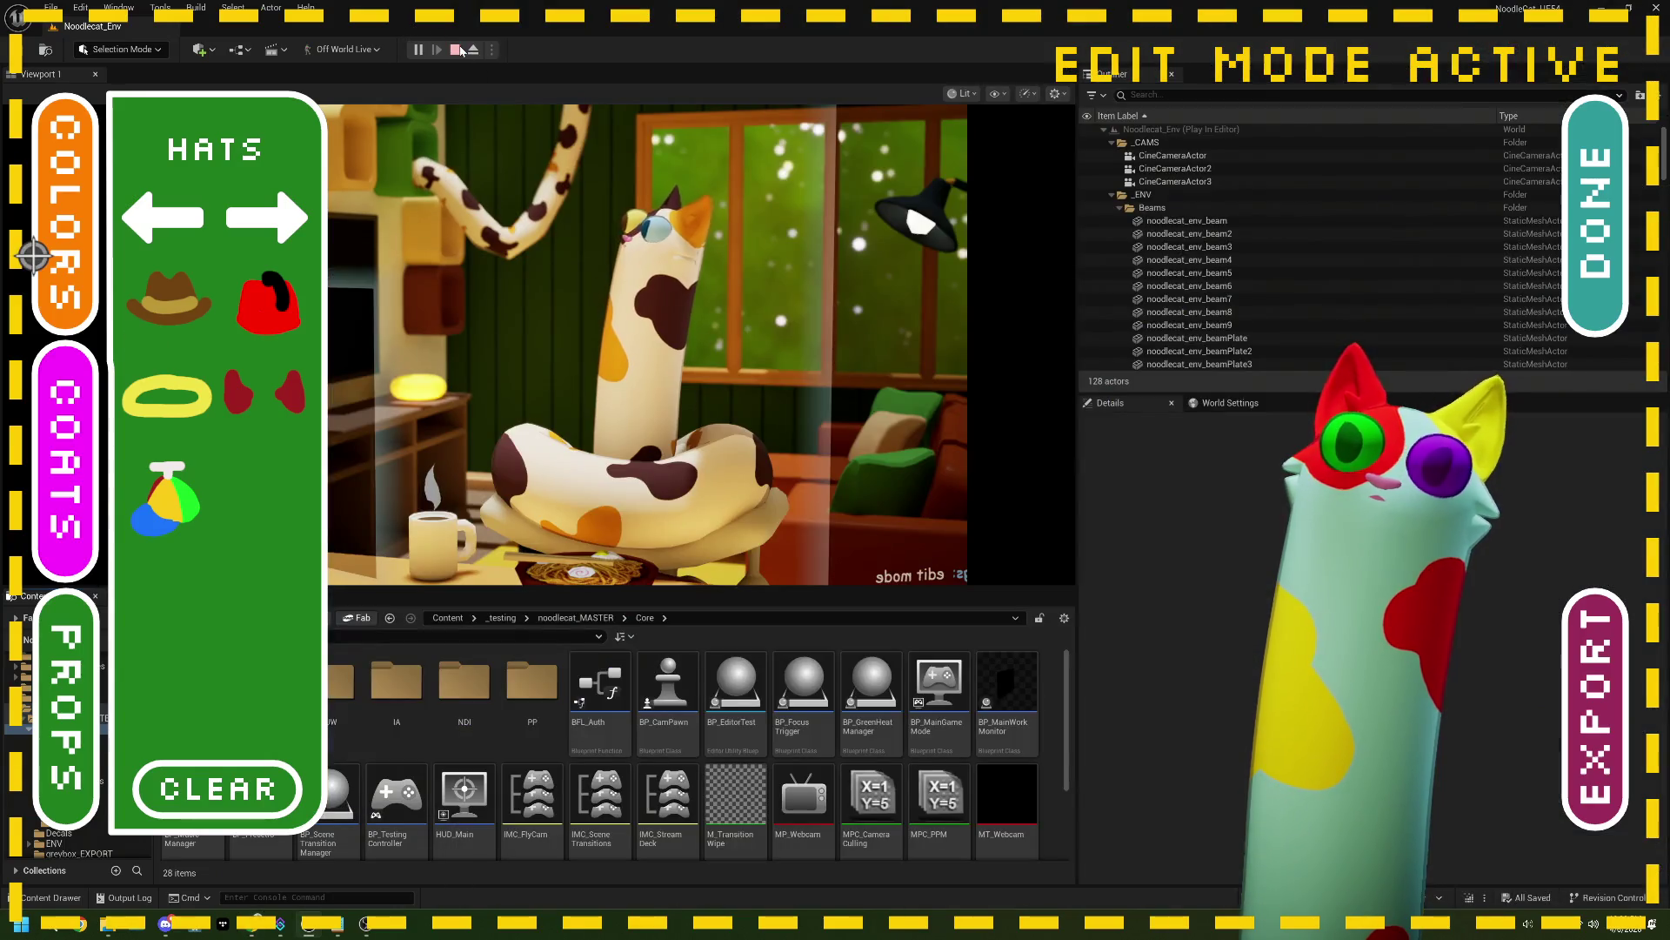
Step: Stop the play-in-editor session and return from the Twitch browser to Unreal
click(458, 50)
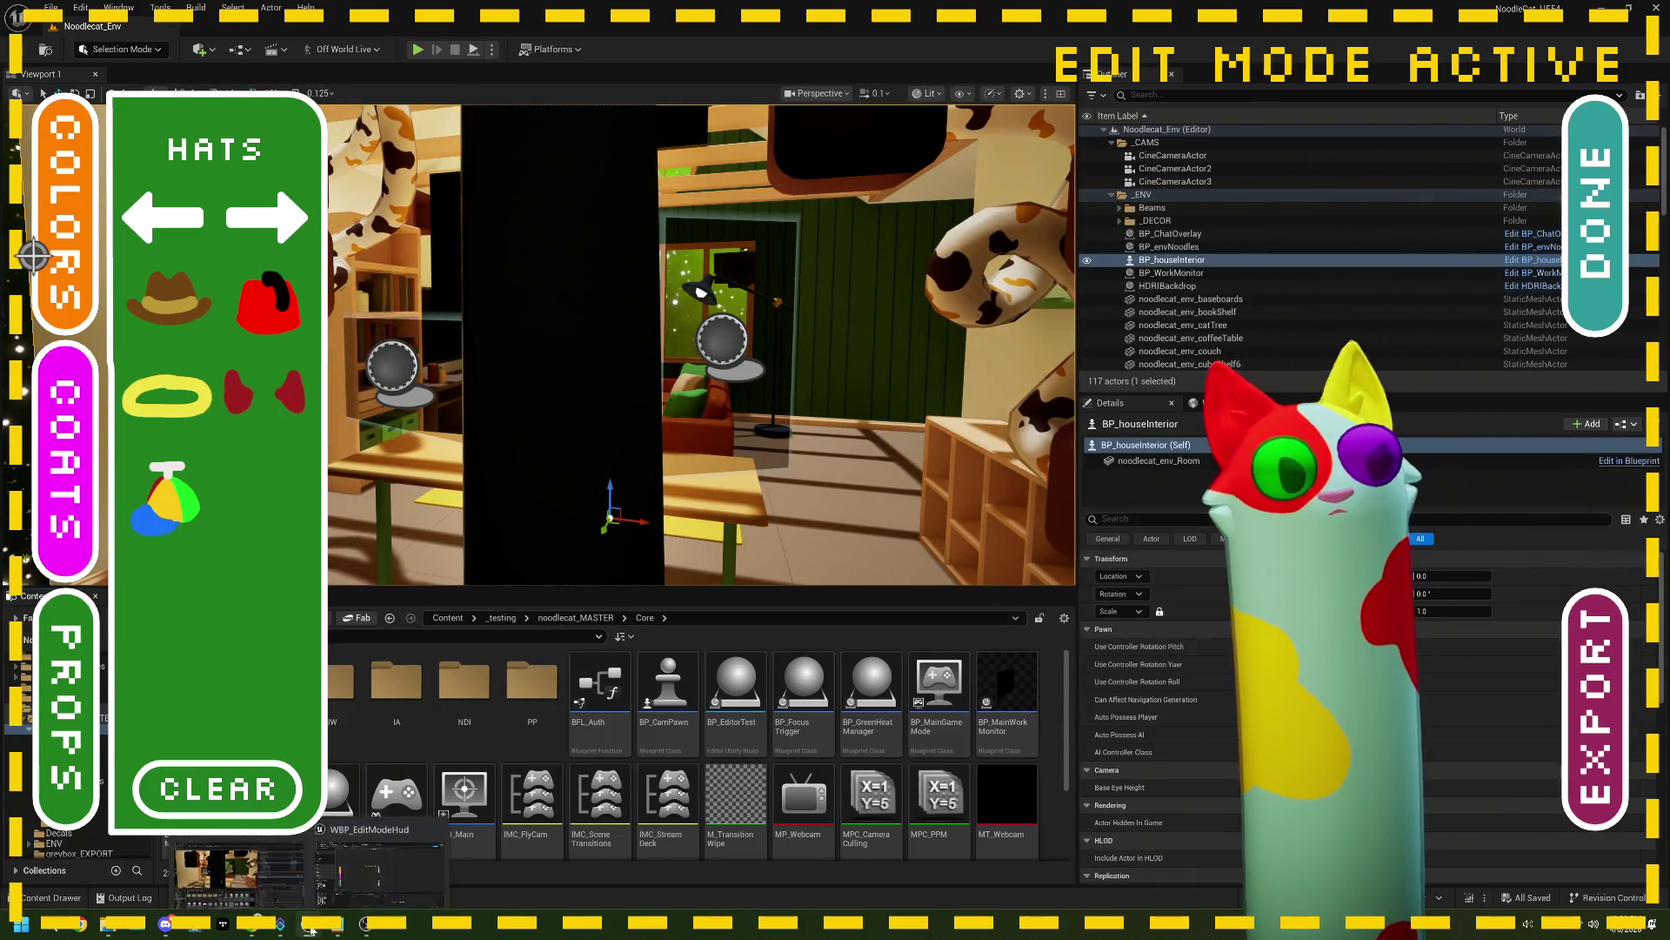
click(262, 929)
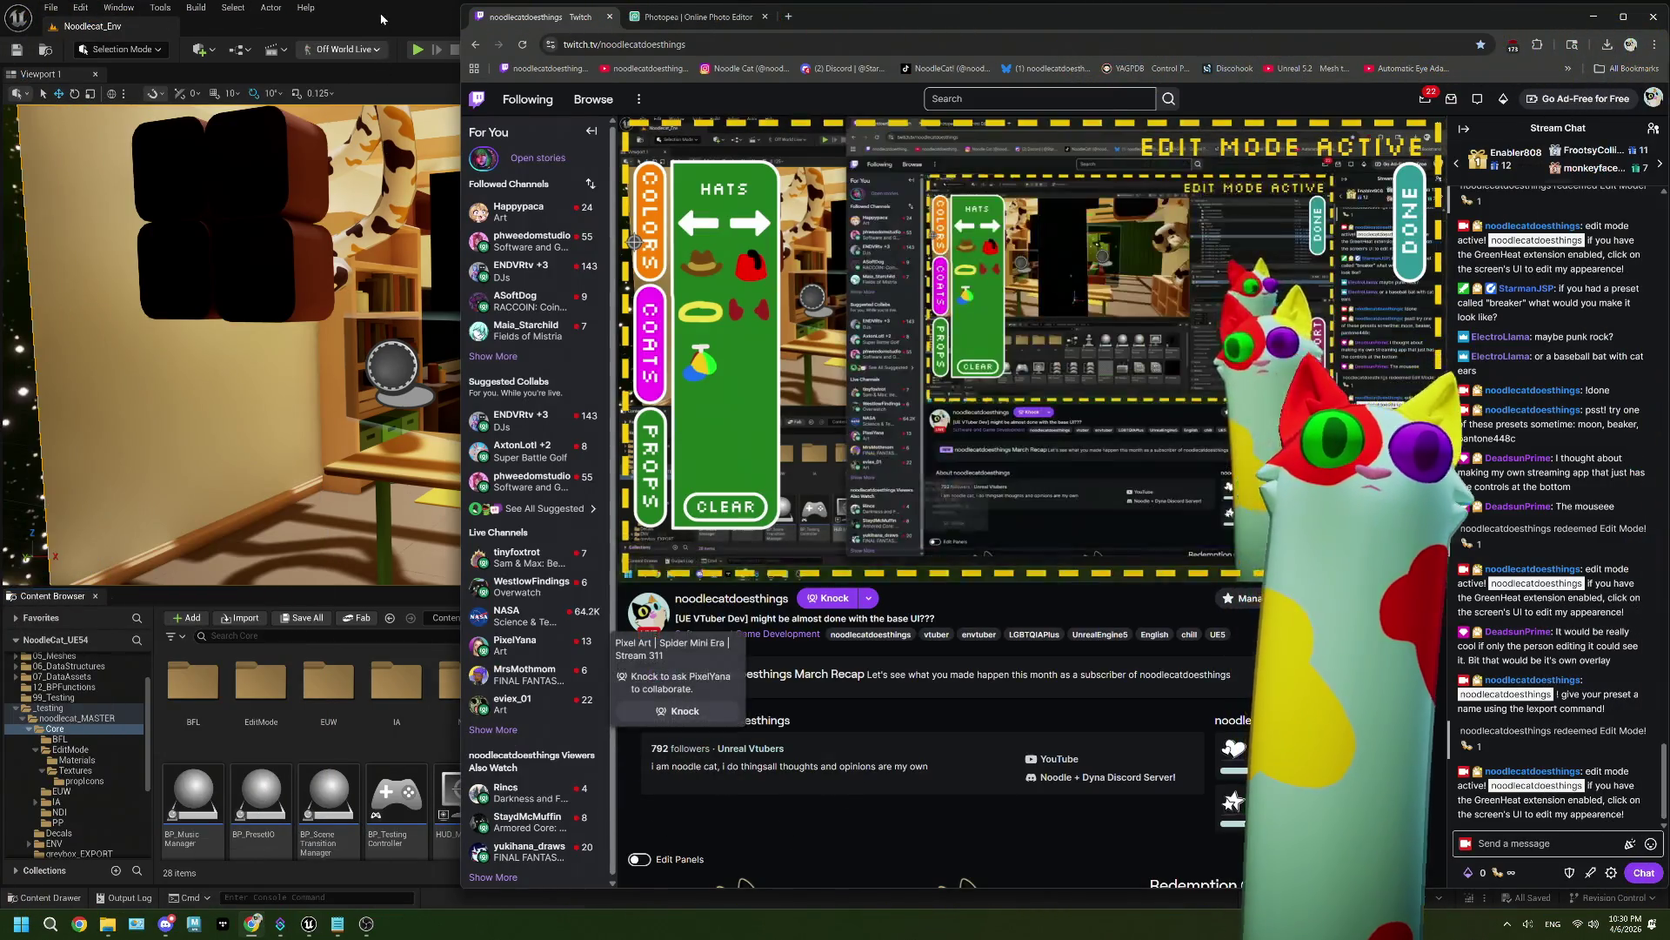
key(alt+Tab)
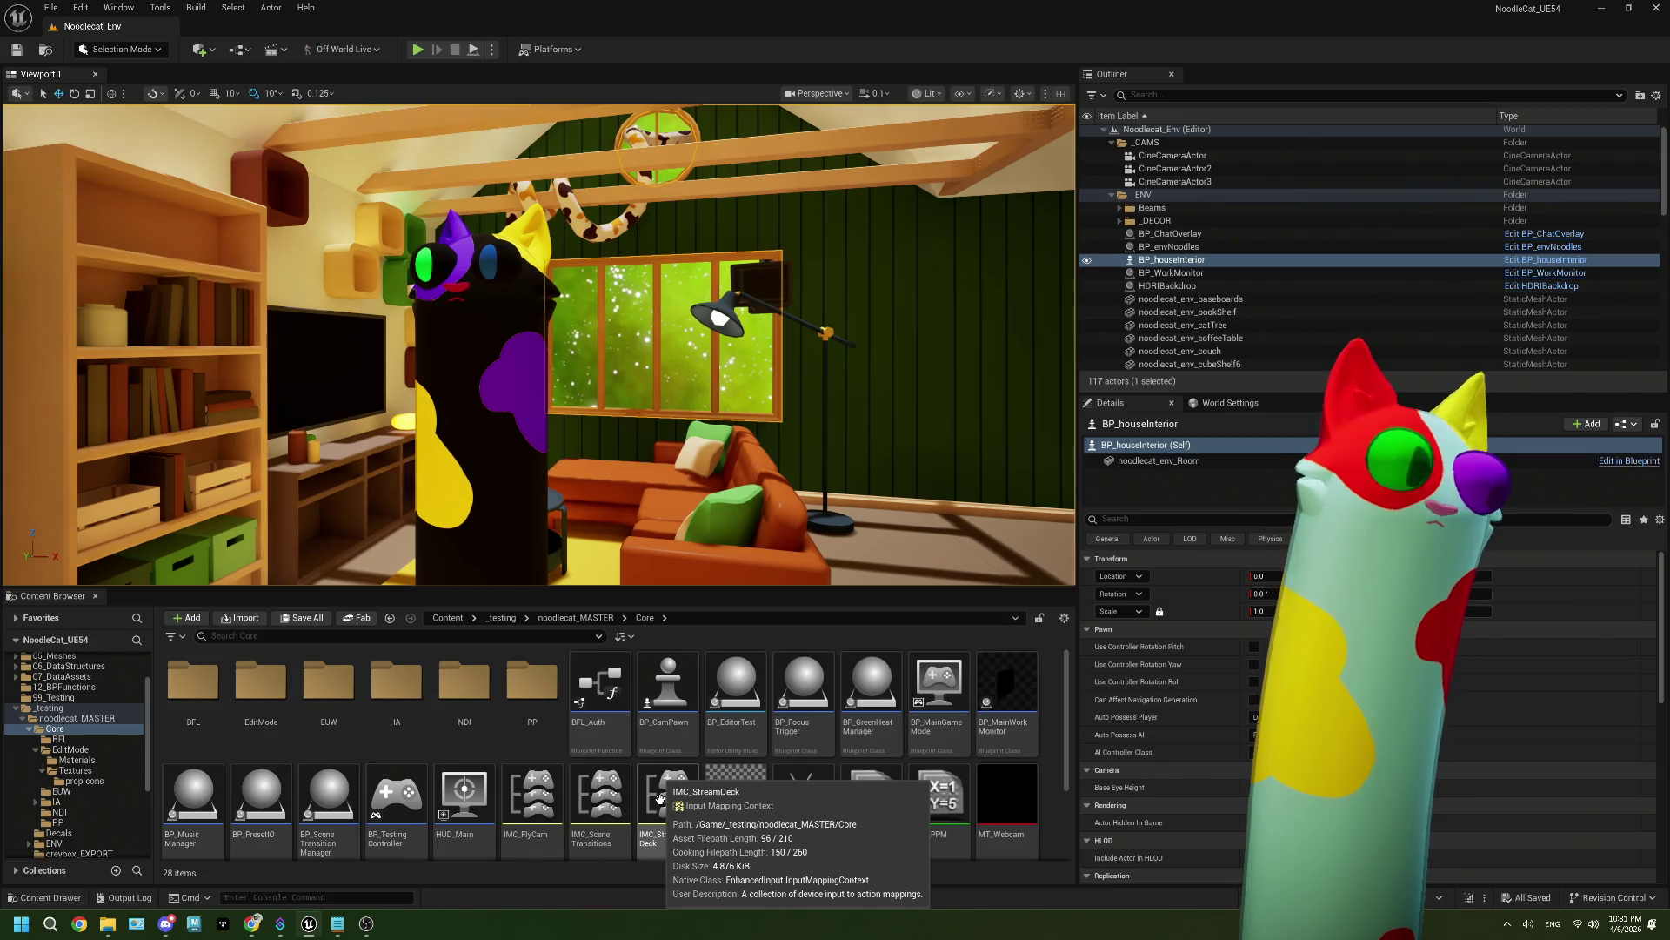
Step: Go back up to the noodlecat_MASTER folder and bring the ThePlan.txt notes to the front
scroll(660, 798, down, 1)
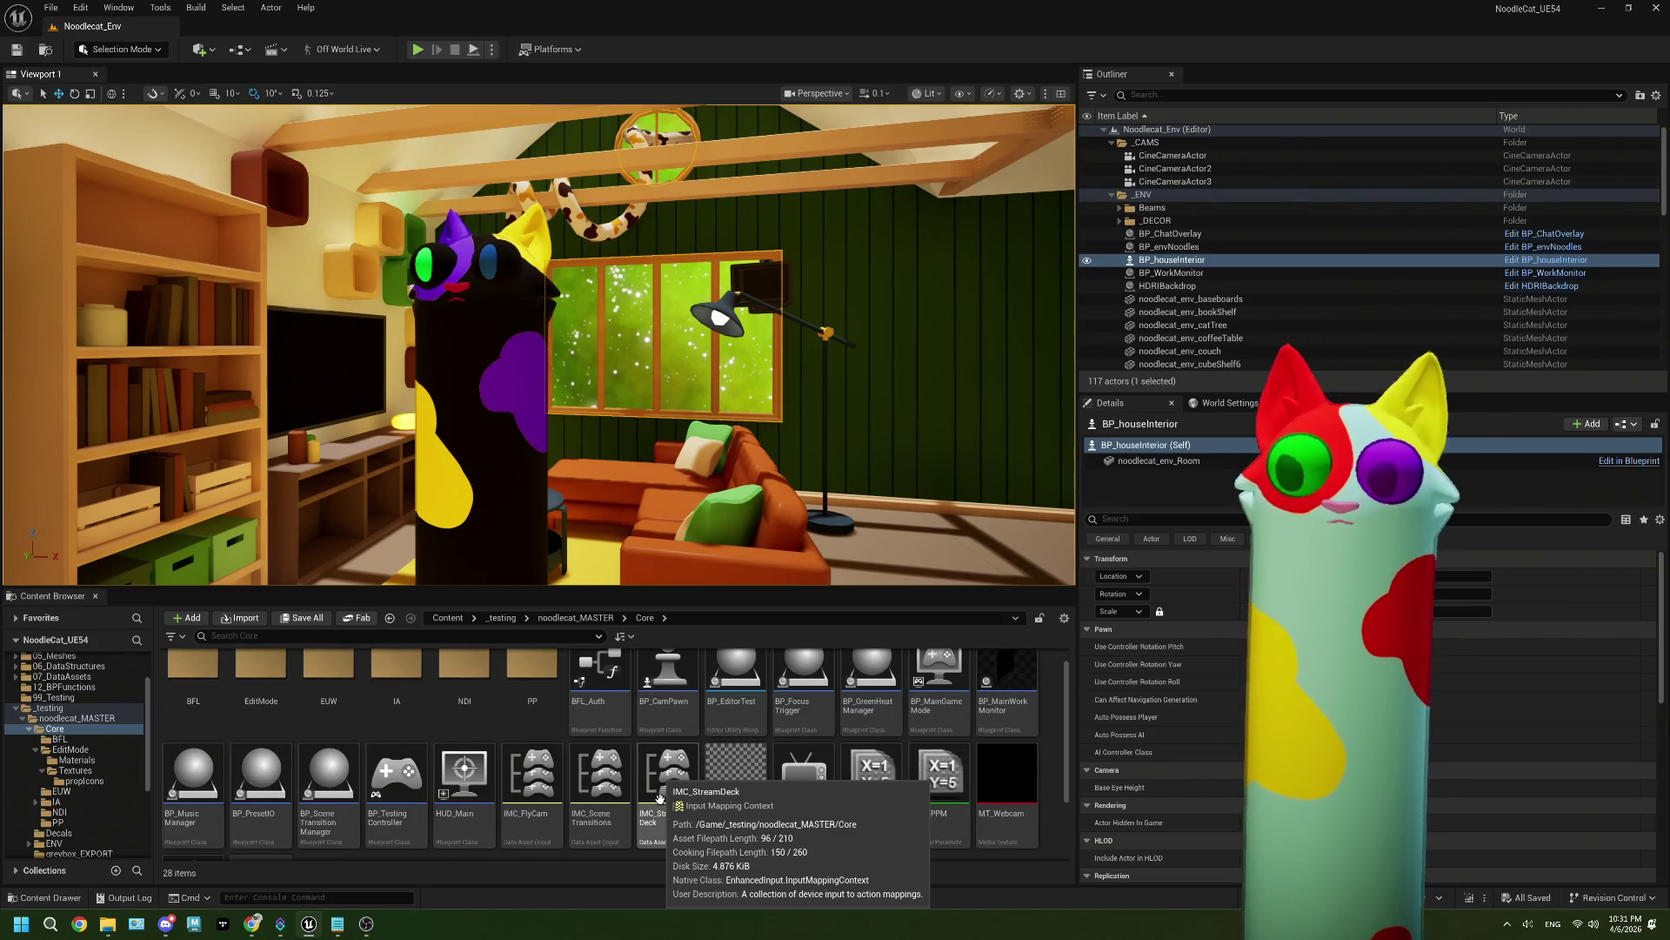
scroll(755, 854, down, 3)
scroll(755, 853, up, 3)
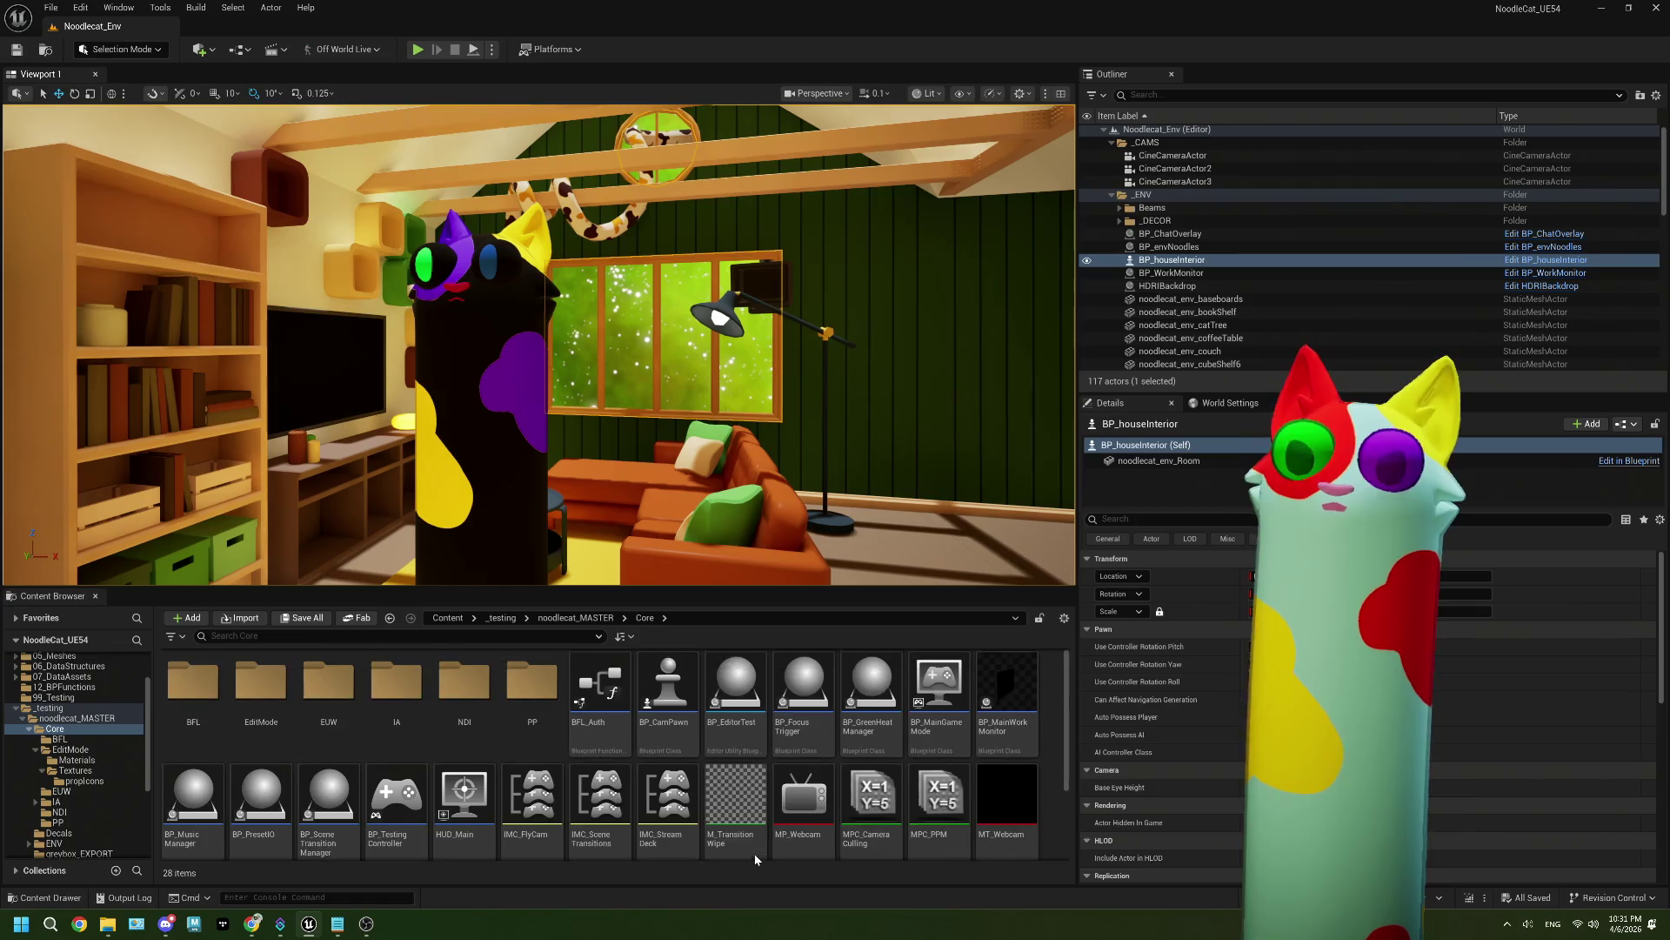
click(550, 623)
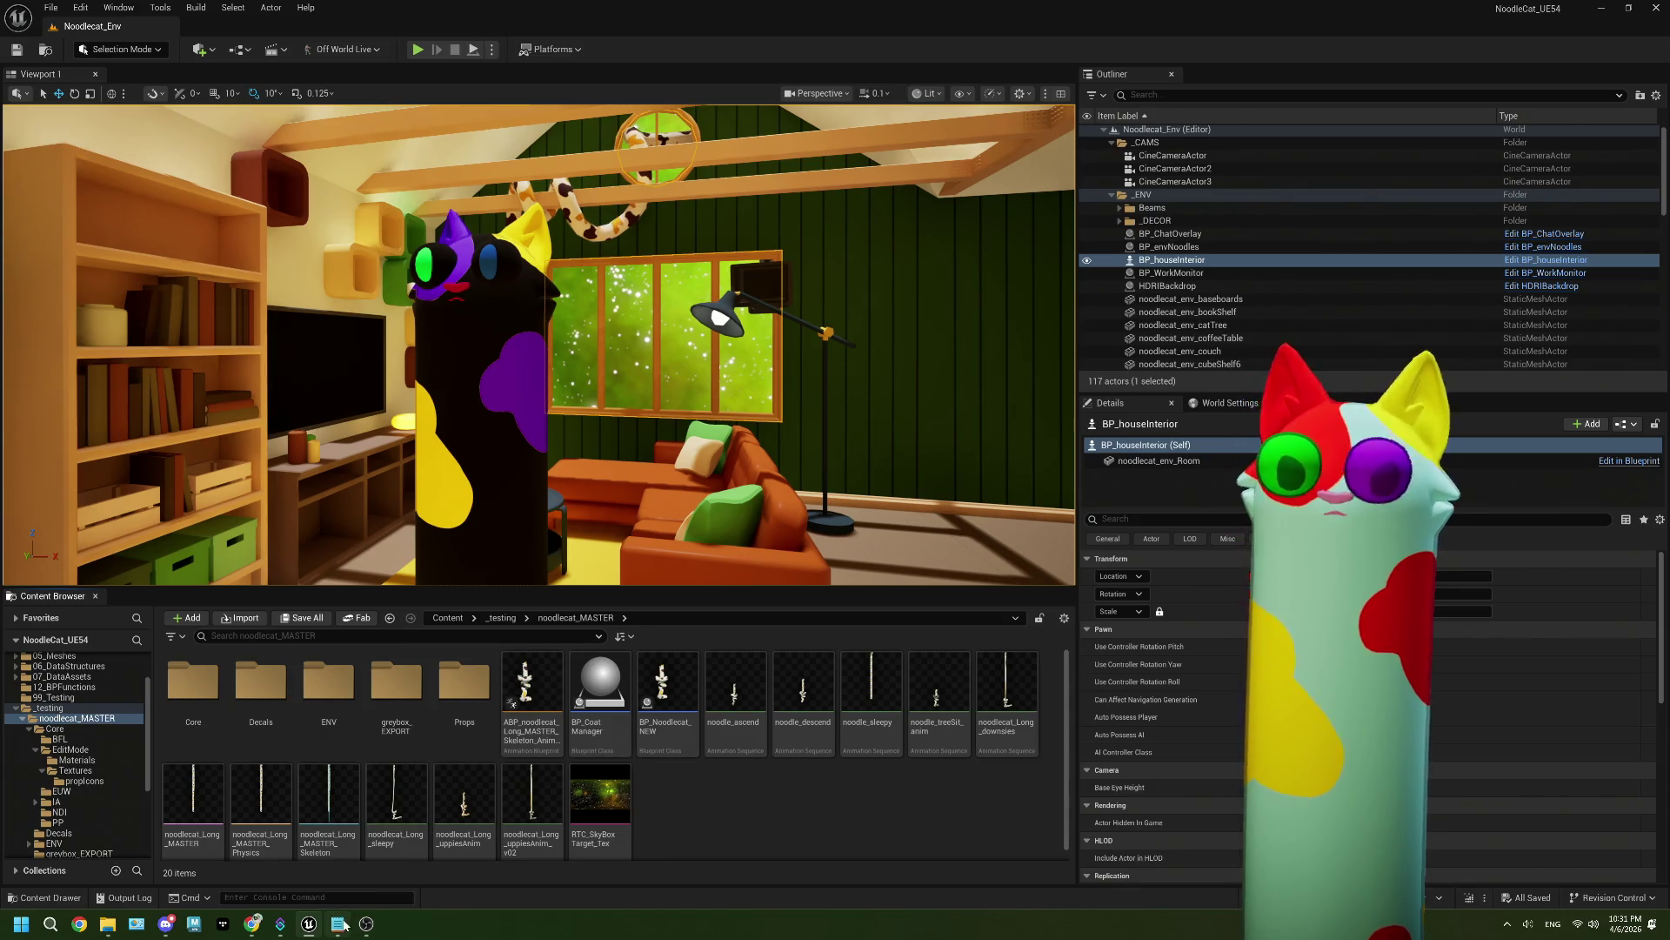
mouse_move(366, 923)
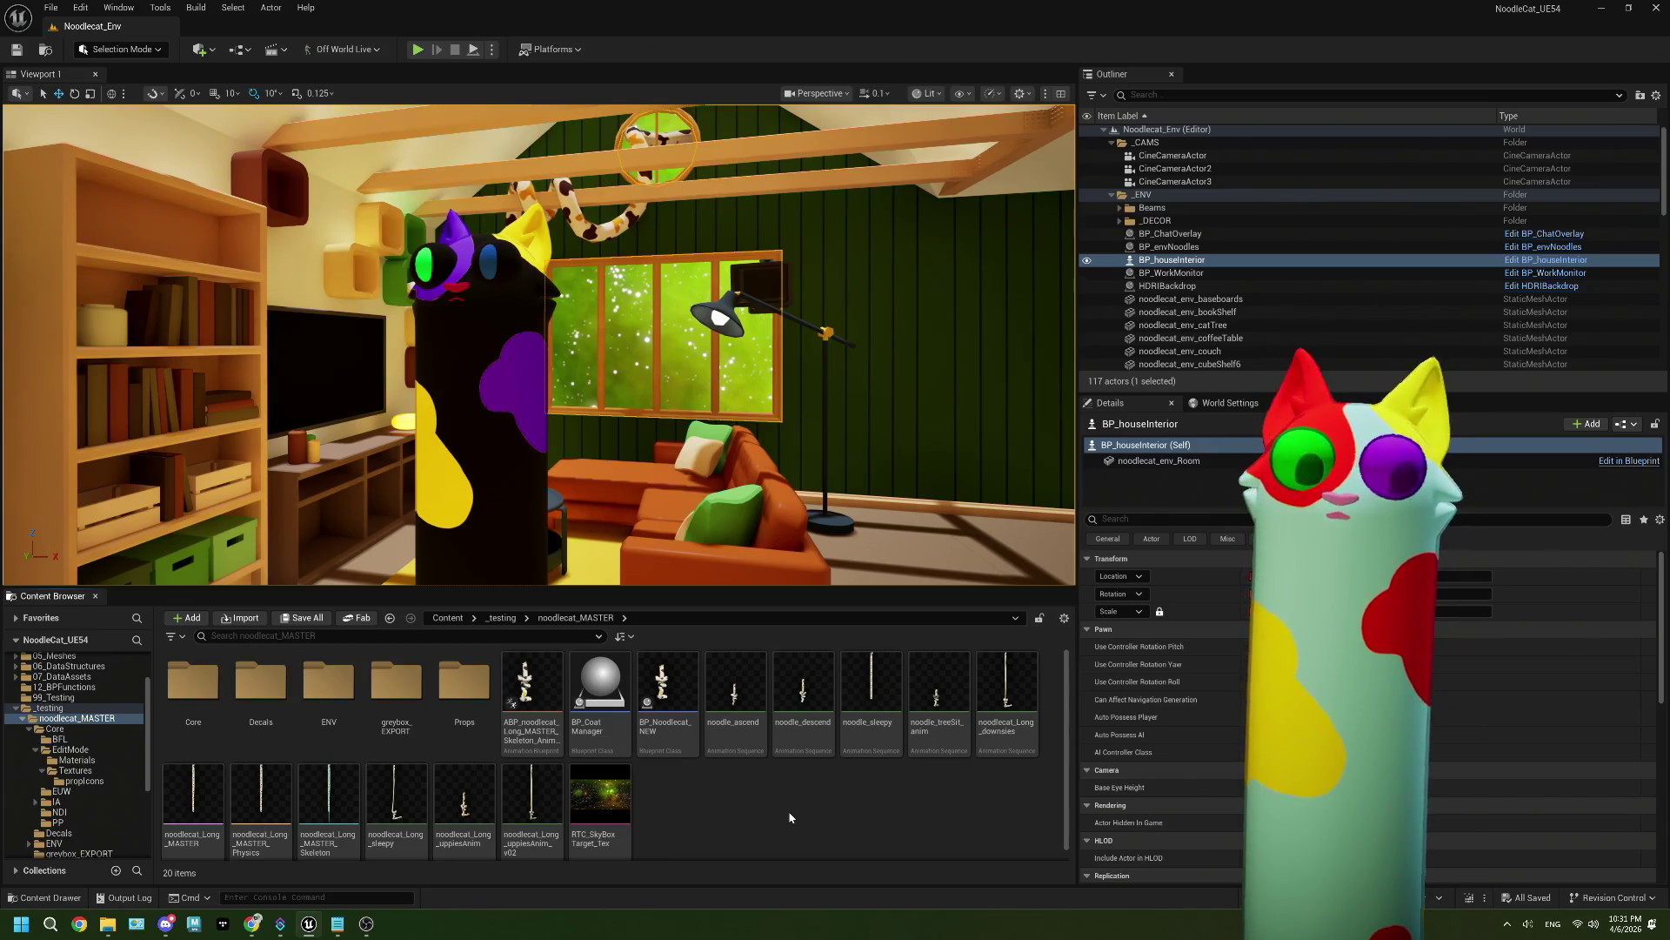
click(338, 924)
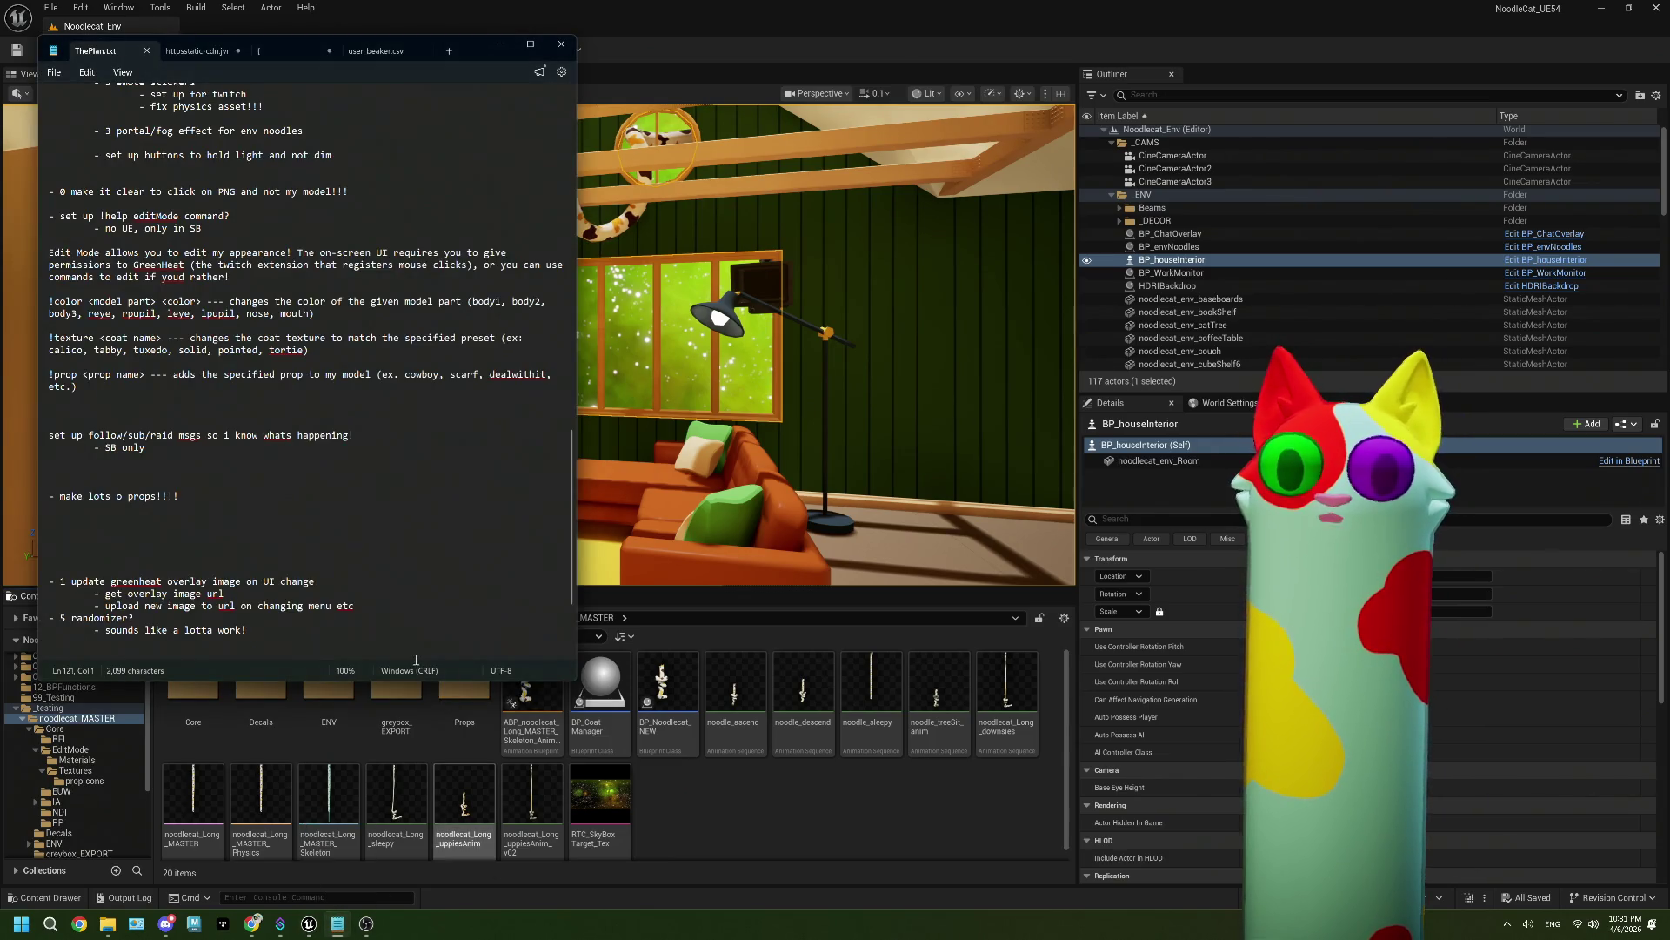
Step: Scroll up through ThePlan.txt's Edit Mode notes, then return to the Unreal editor
scroll(317, 548, up, 3)
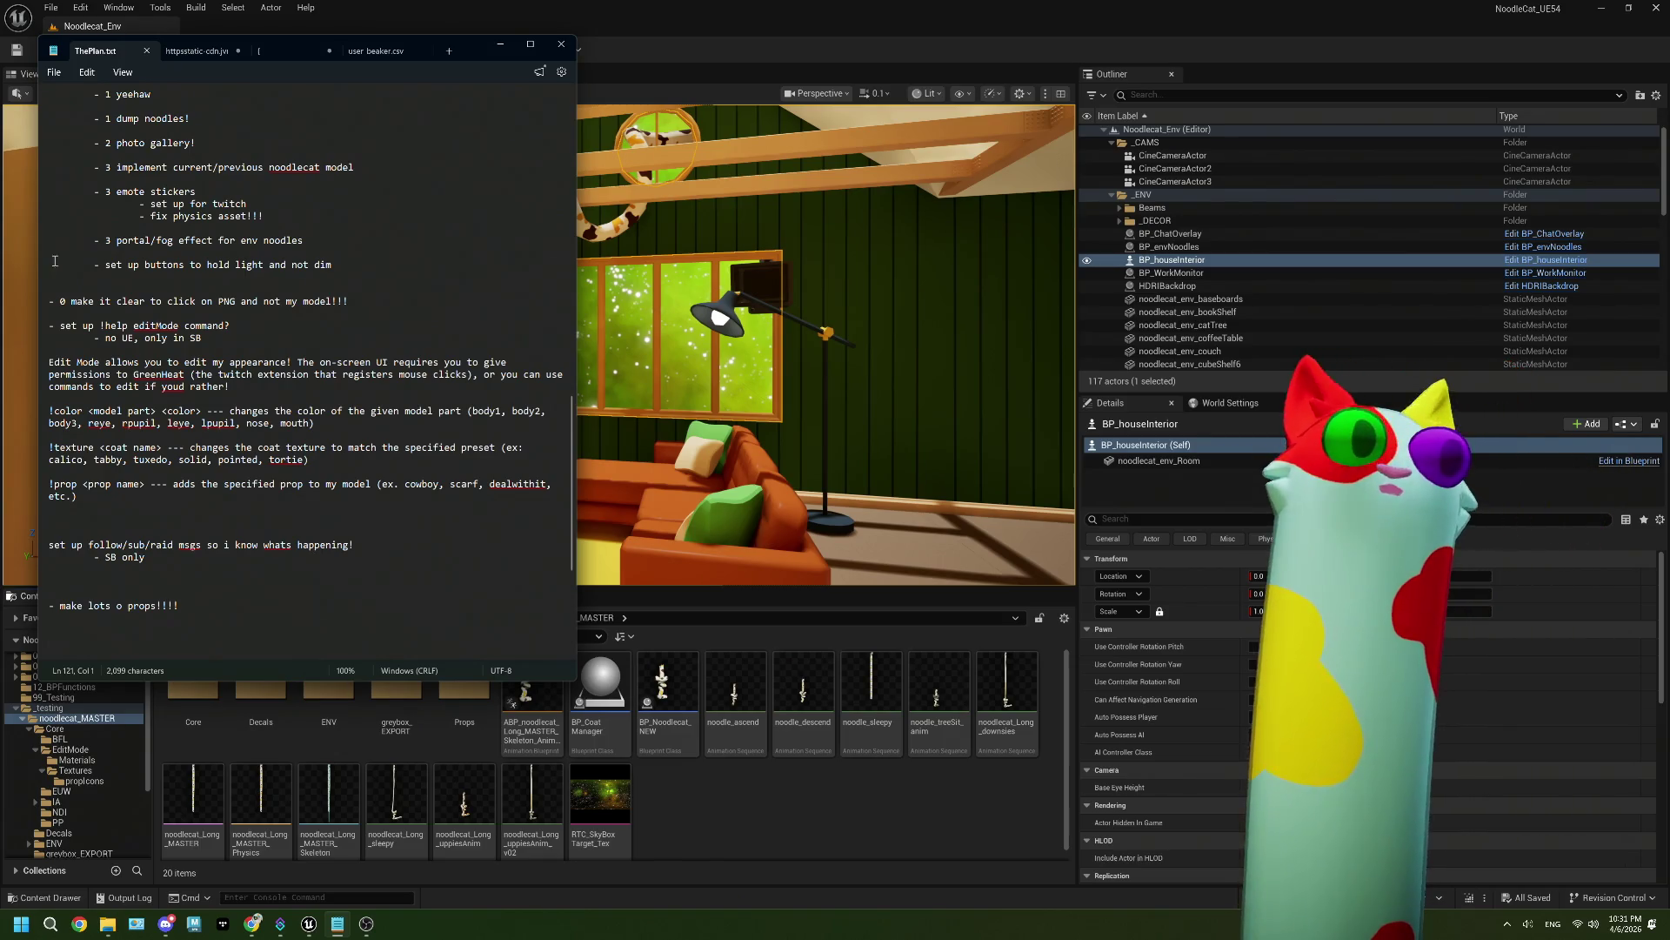
scroll(281, 500, up, 4)
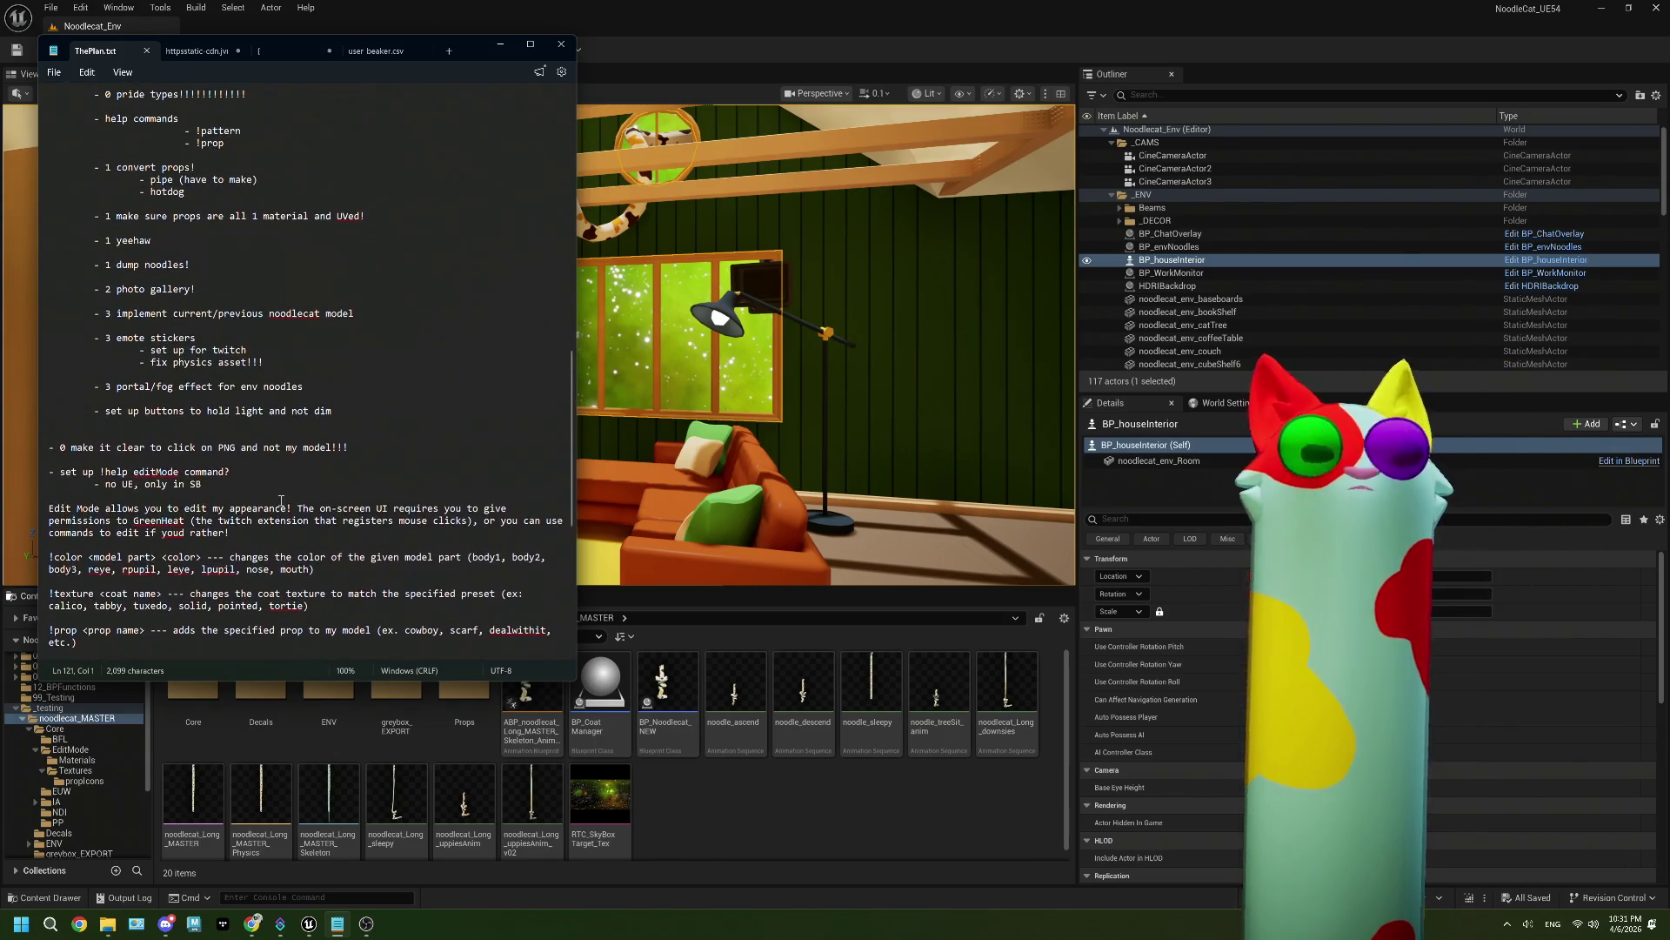
click(745, 31)
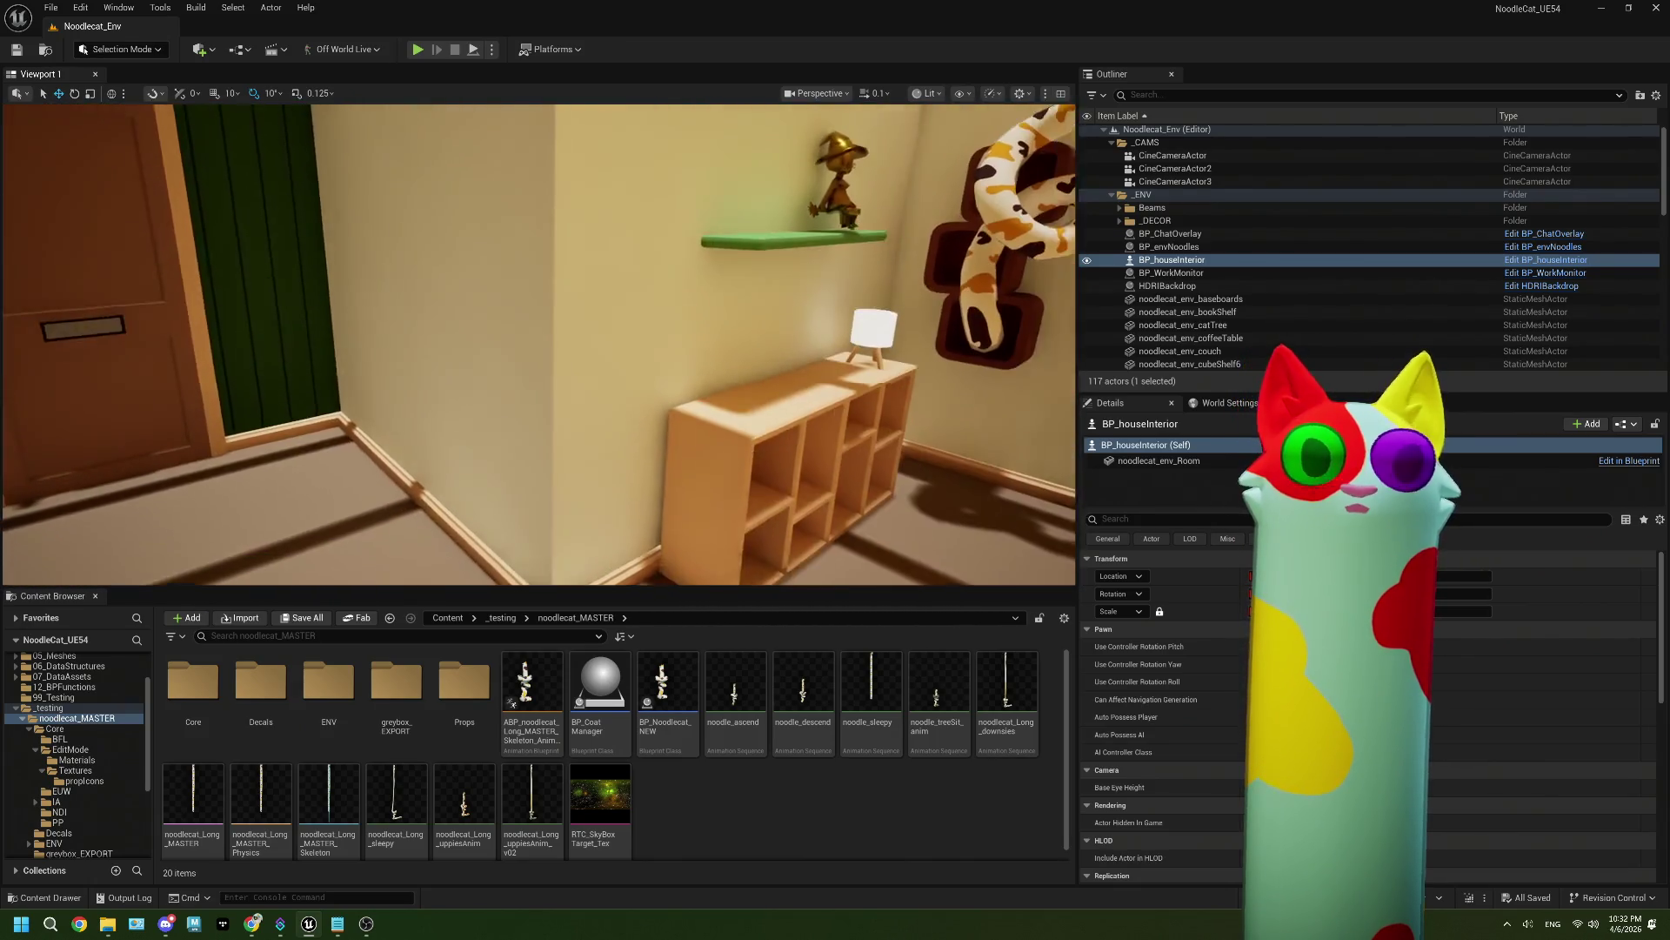
Step: Jump the viewport camera to another room view
key(Escape)
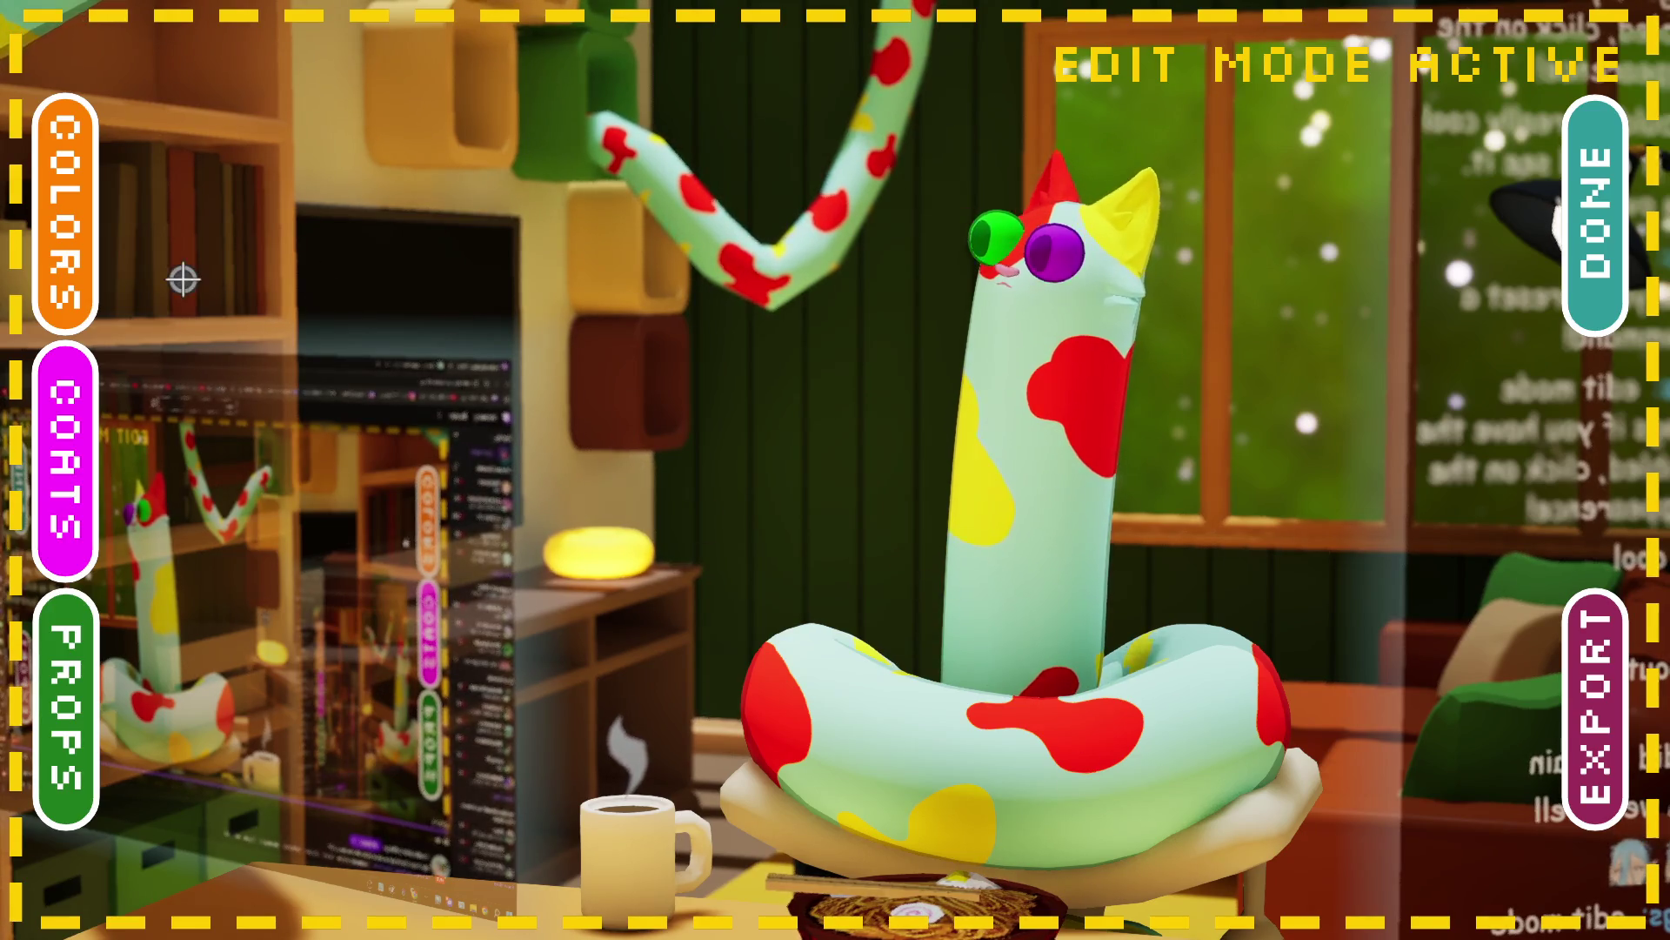
Step: Paint the cat's body dark grey from the colour palette
click(98, 201)
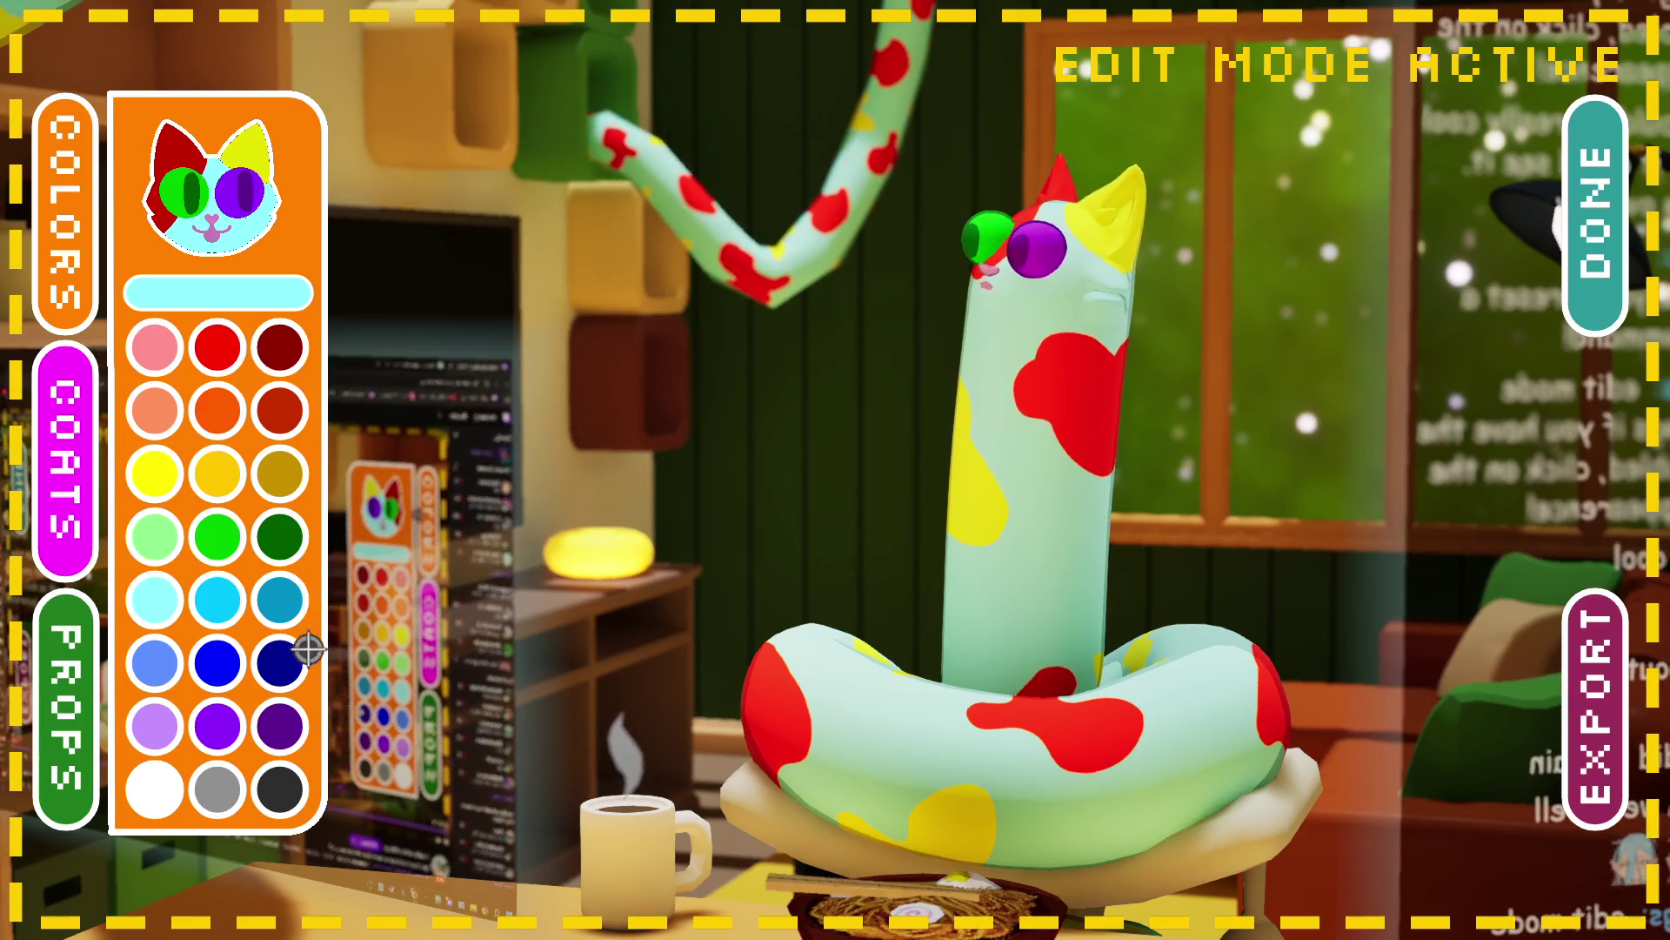
click(296, 797)
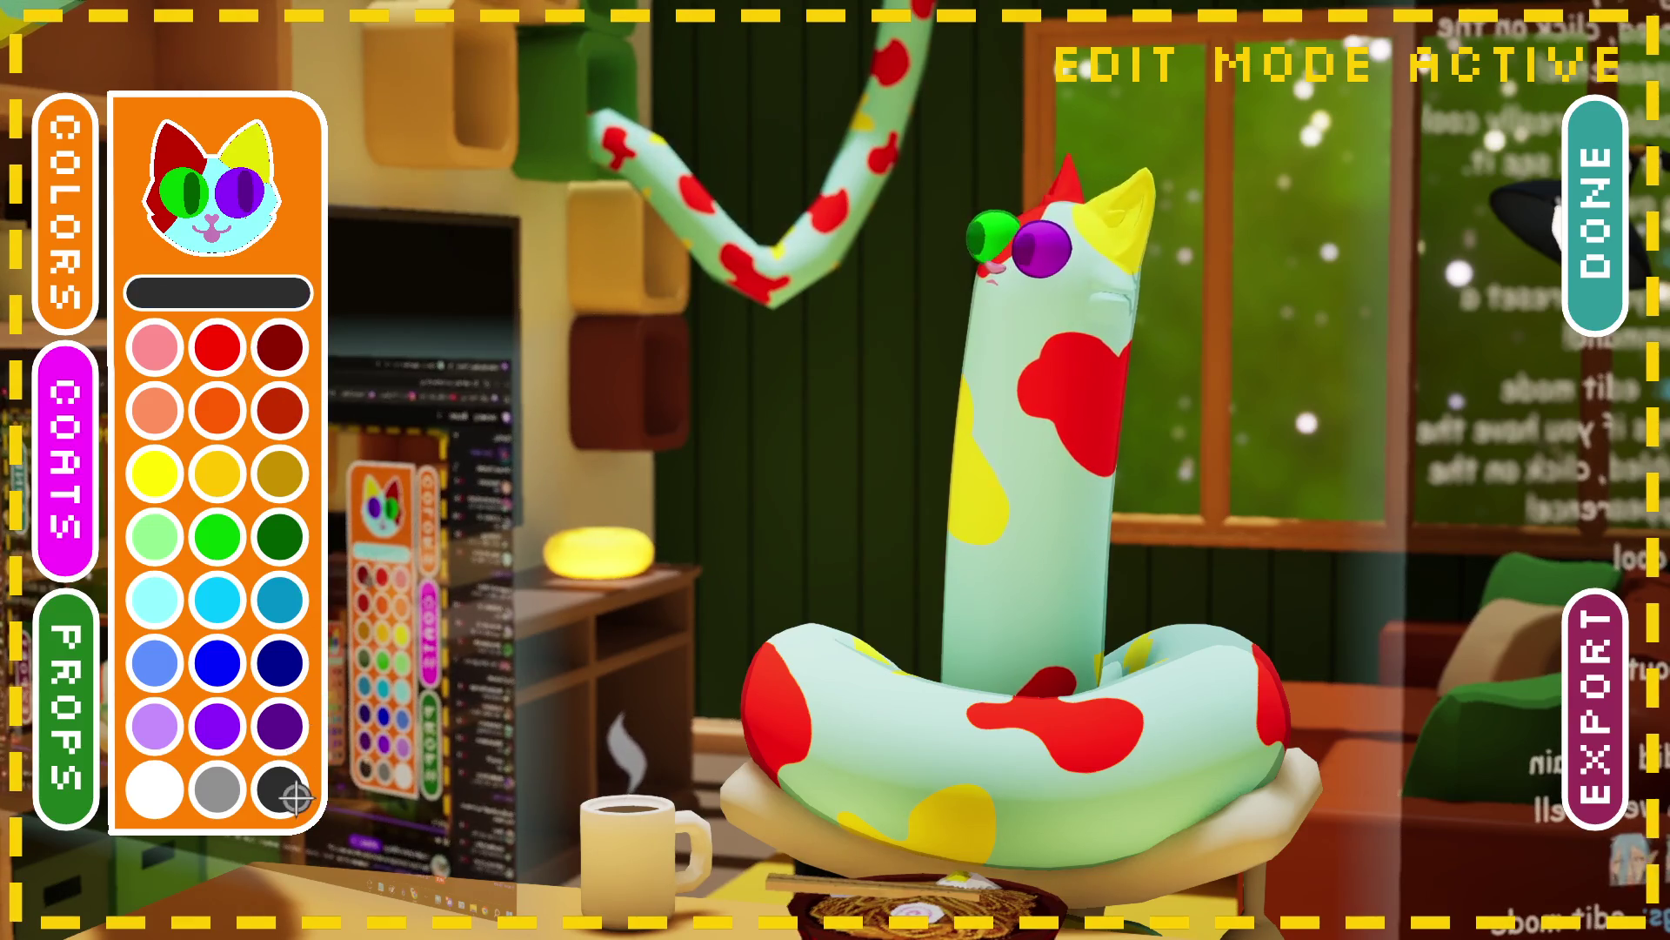
click(267, 278)
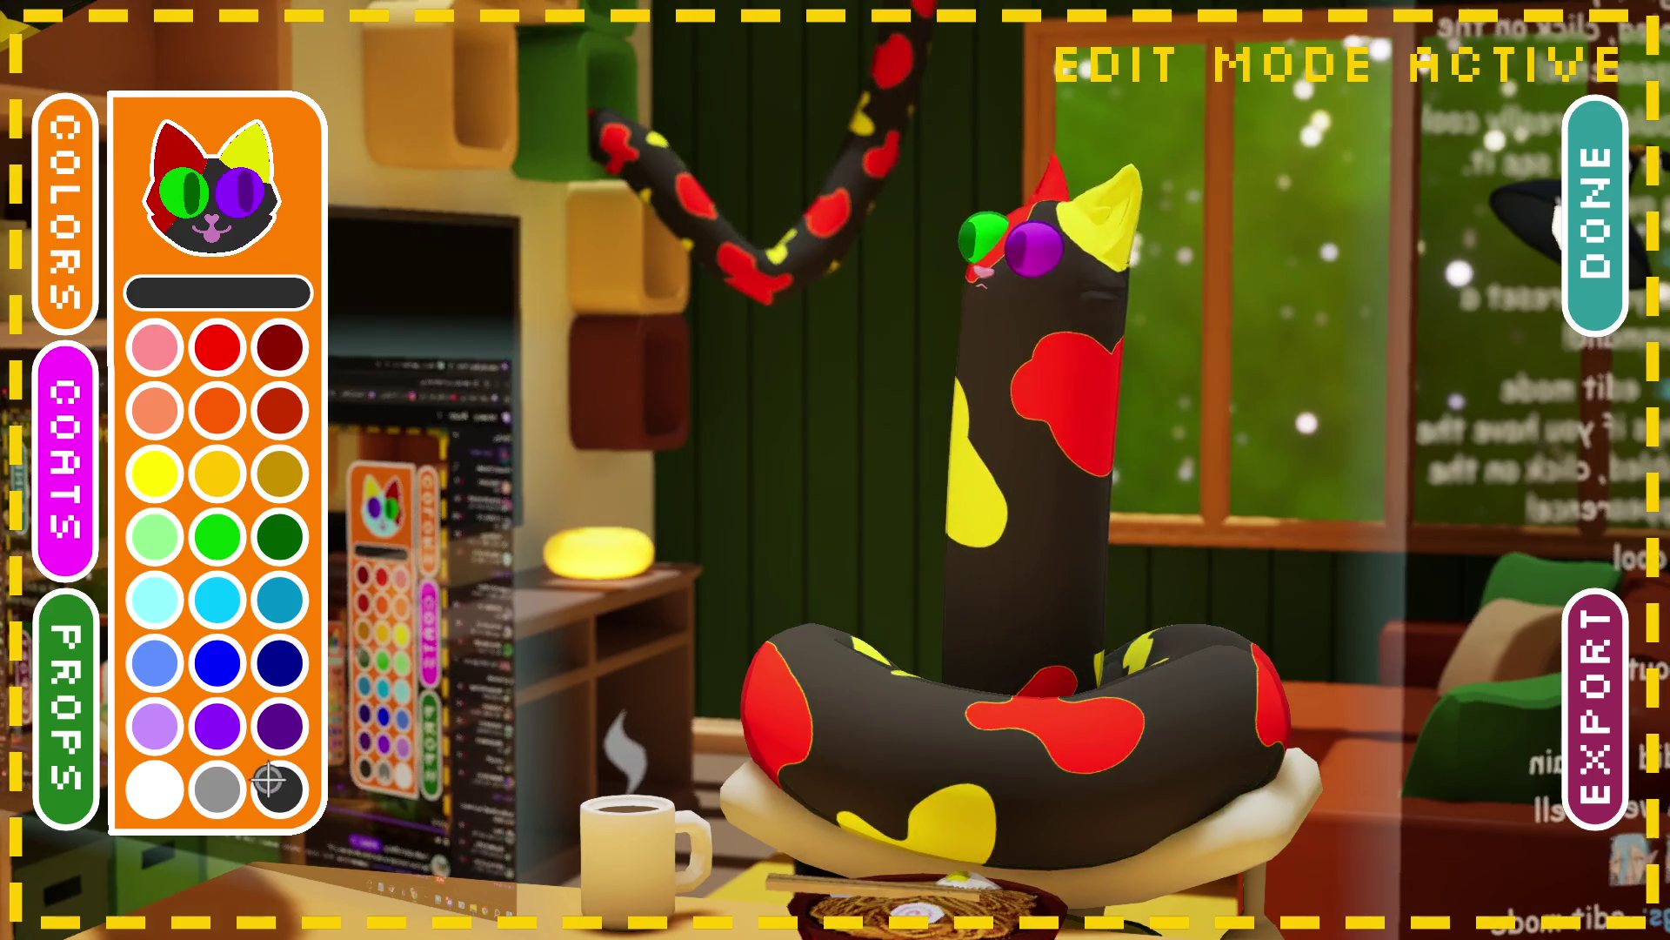
Step: Recolour the ear and spots to light grey and white, then bring up the coat choices
click(219, 790)
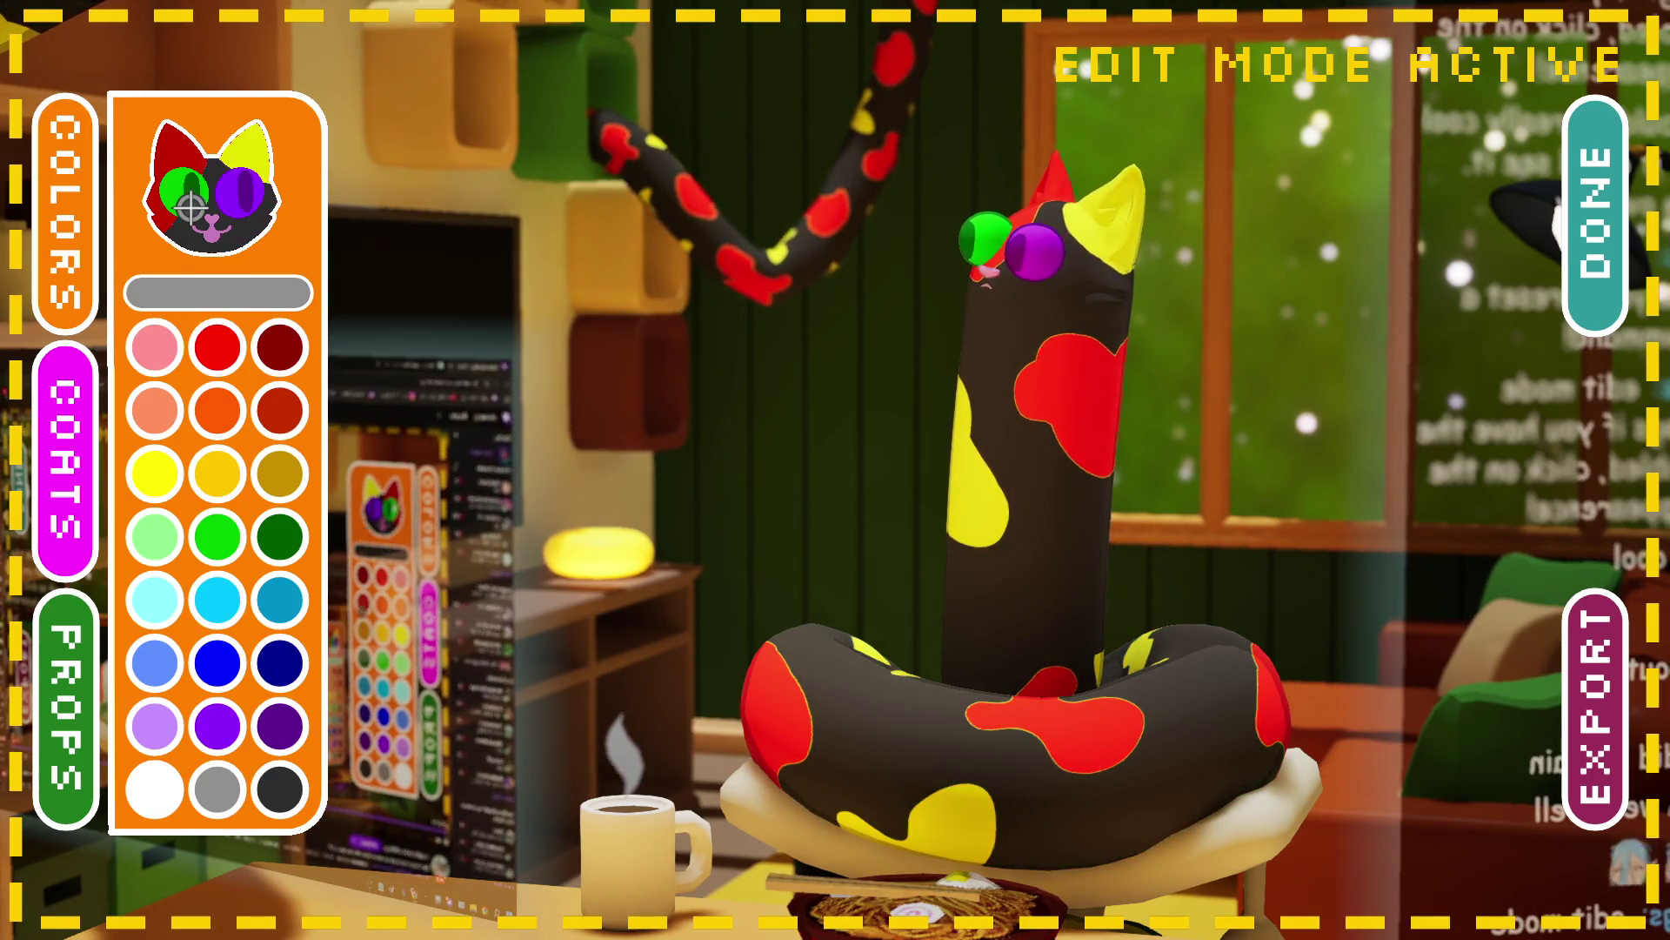
click(248, 159)
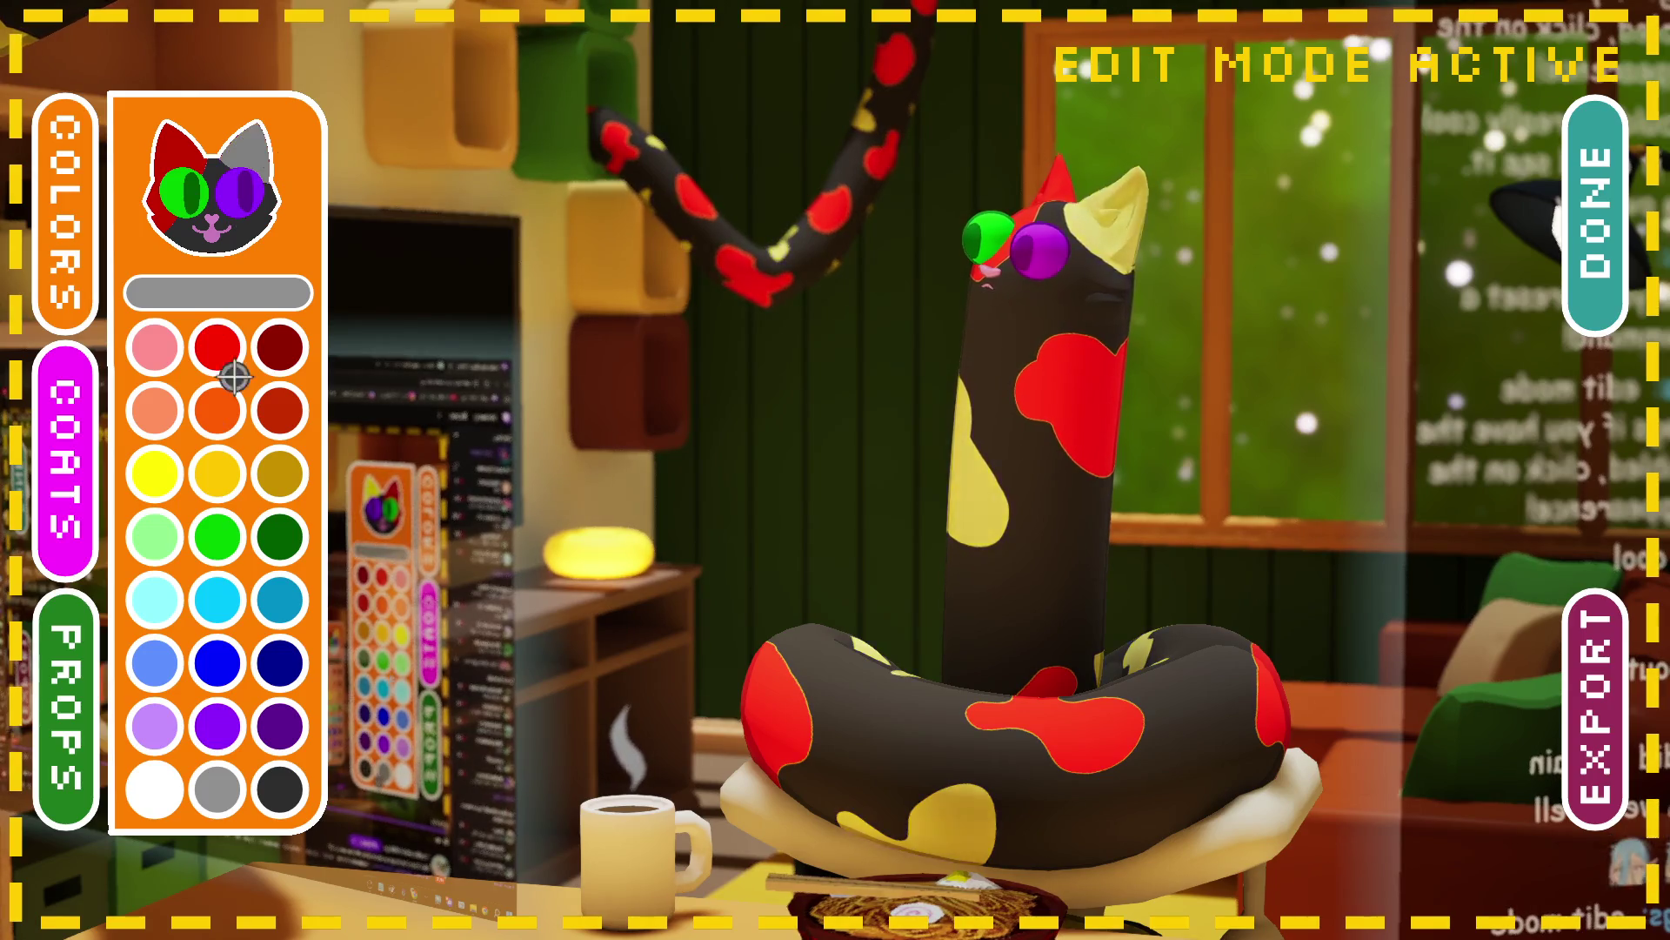
click(176, 792)
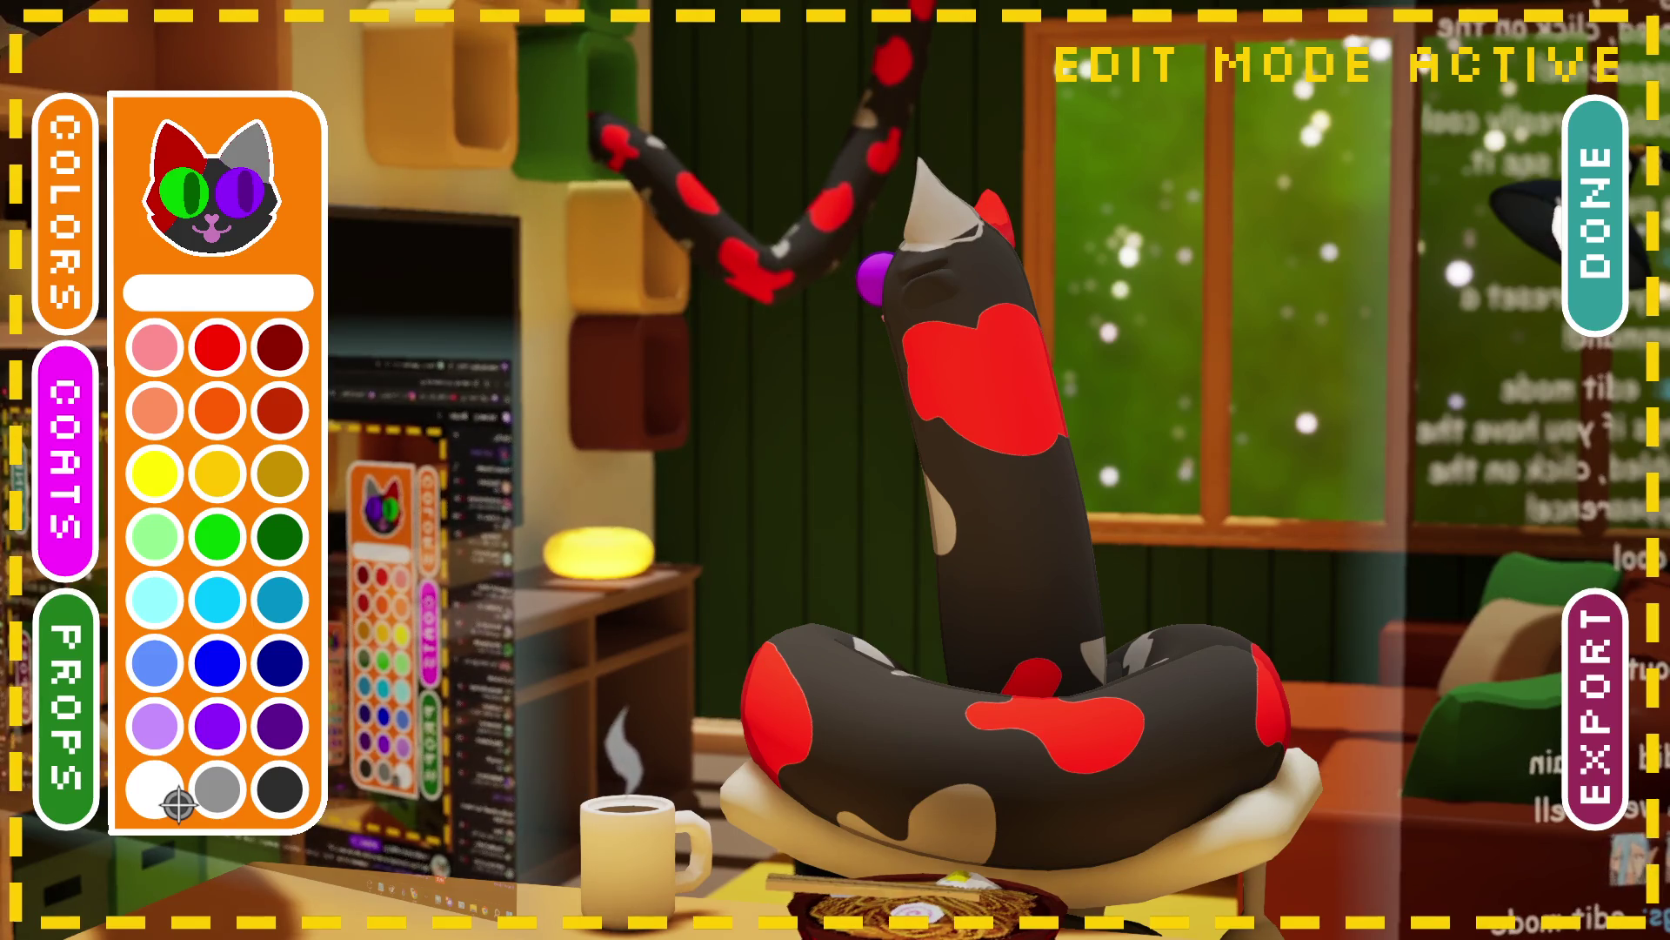
click(199, 178)
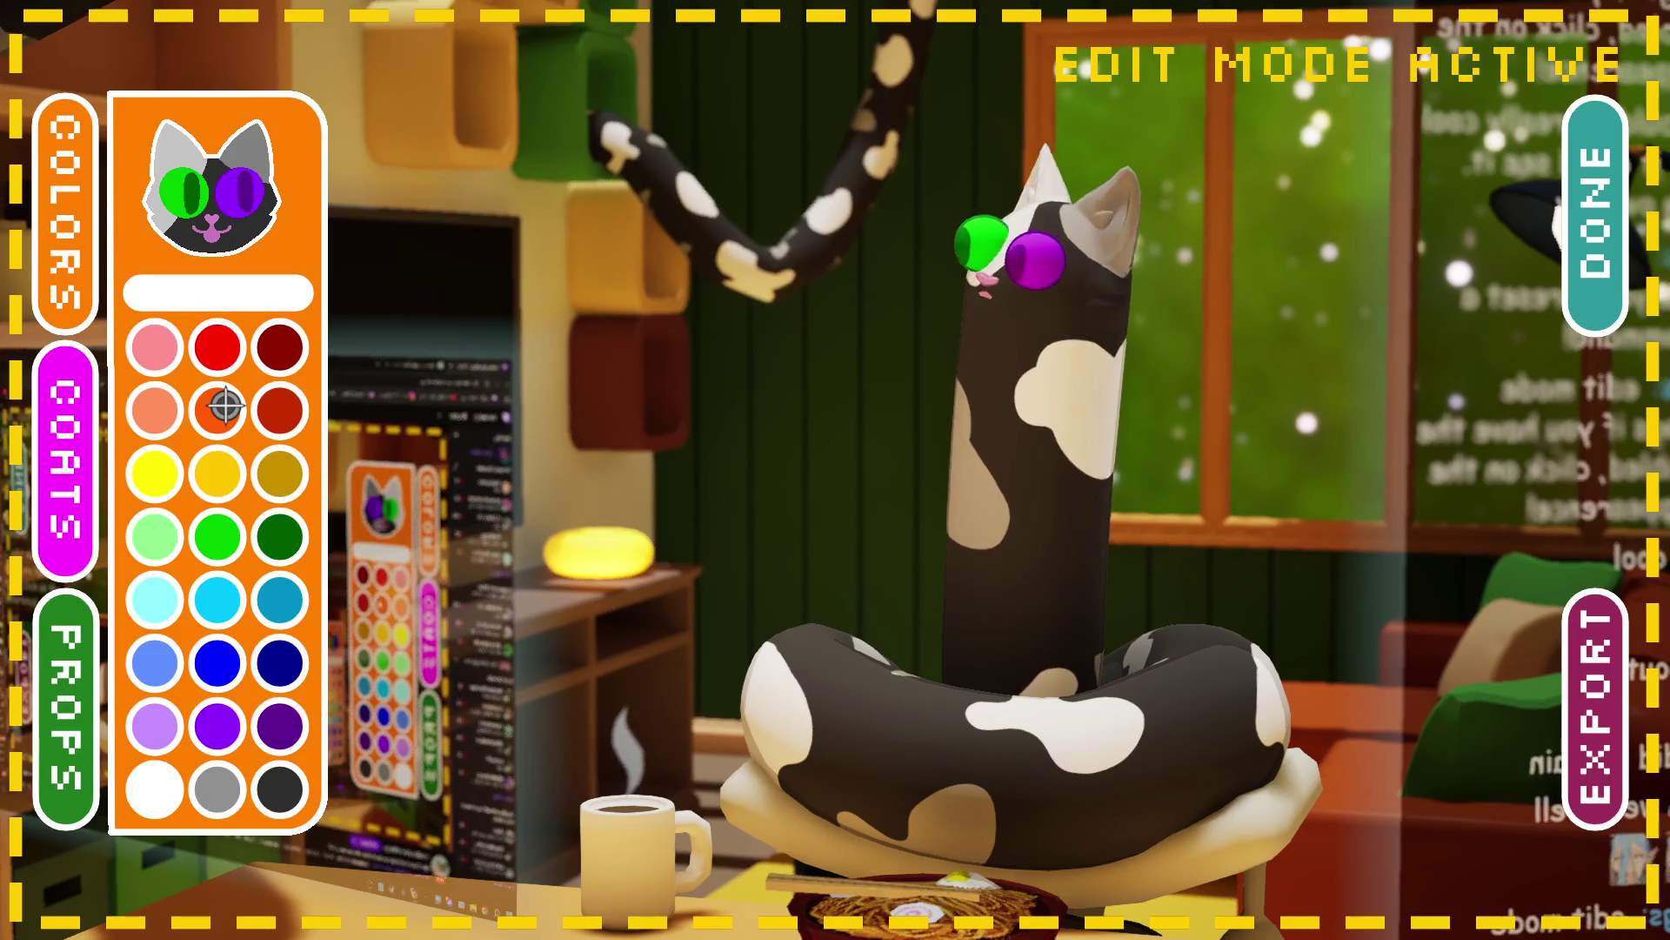
click(73, 216)
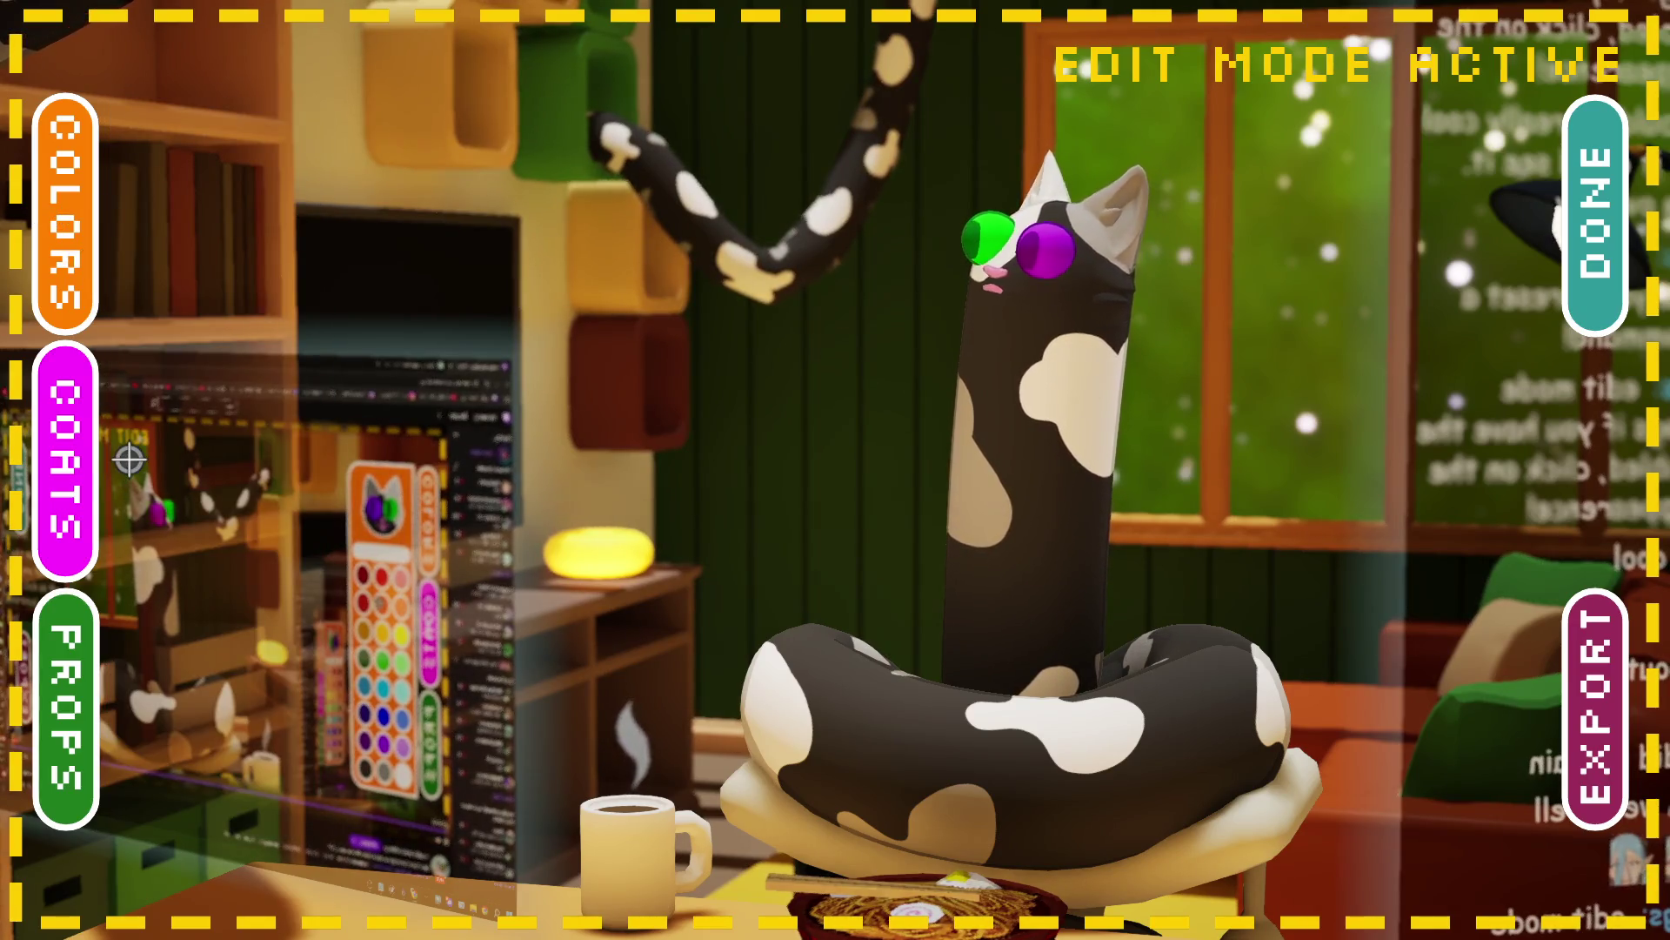
click(86, 465)
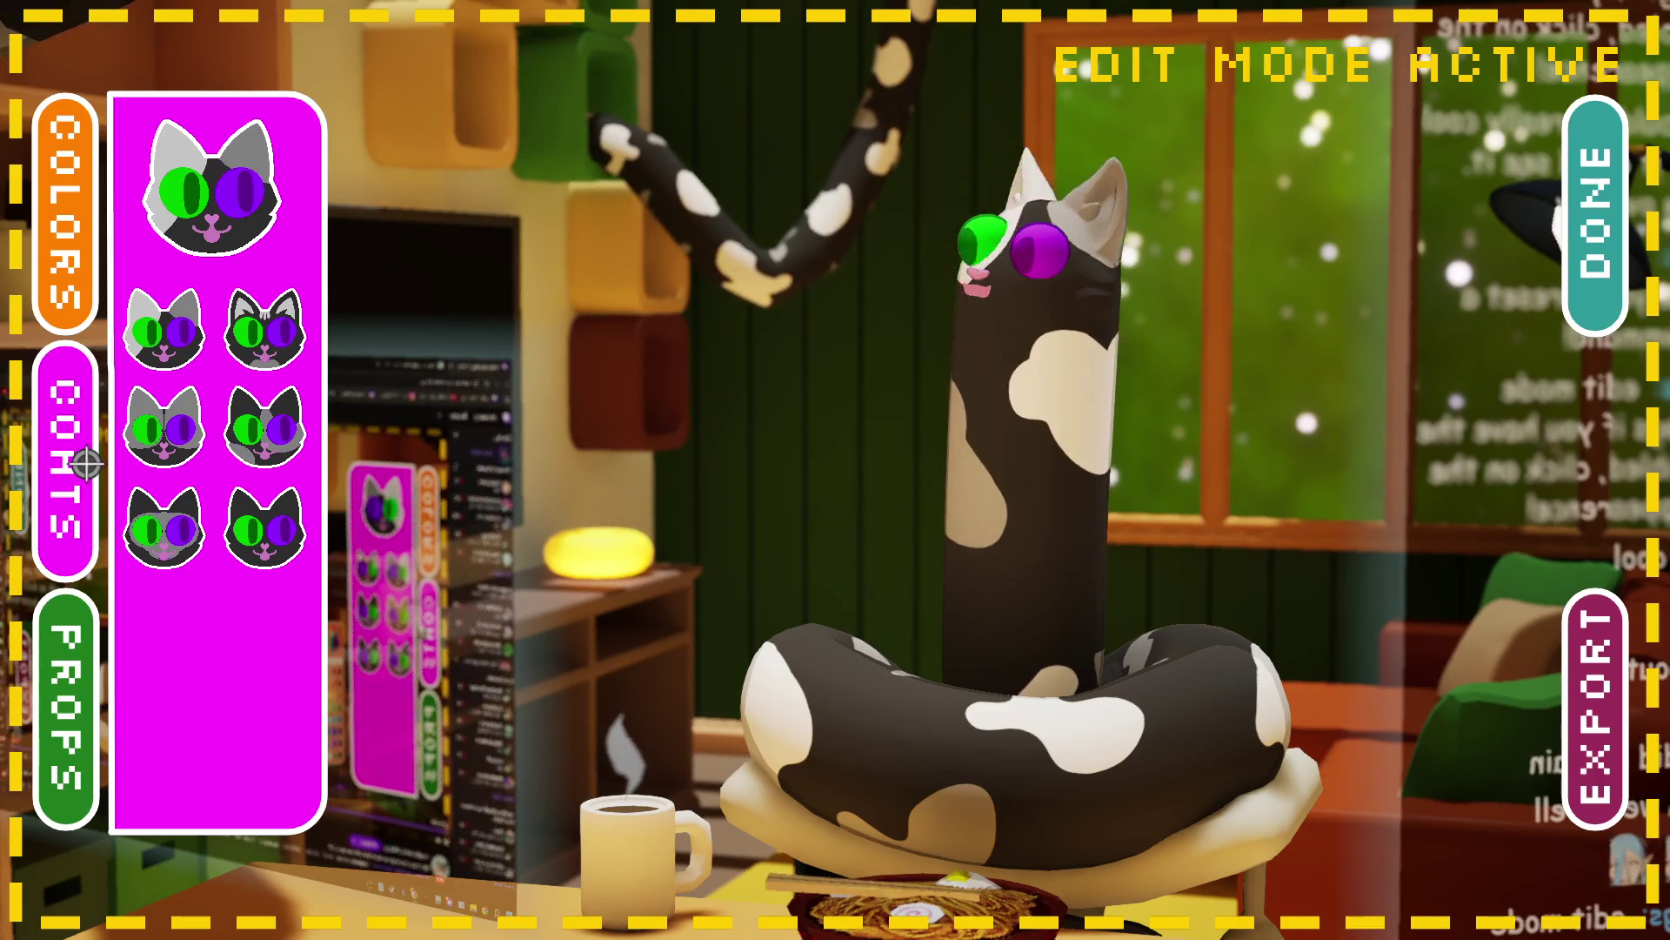
Step: Try the tabby and grey coats, then settle on the black coat with cream patches
click(288, 360)
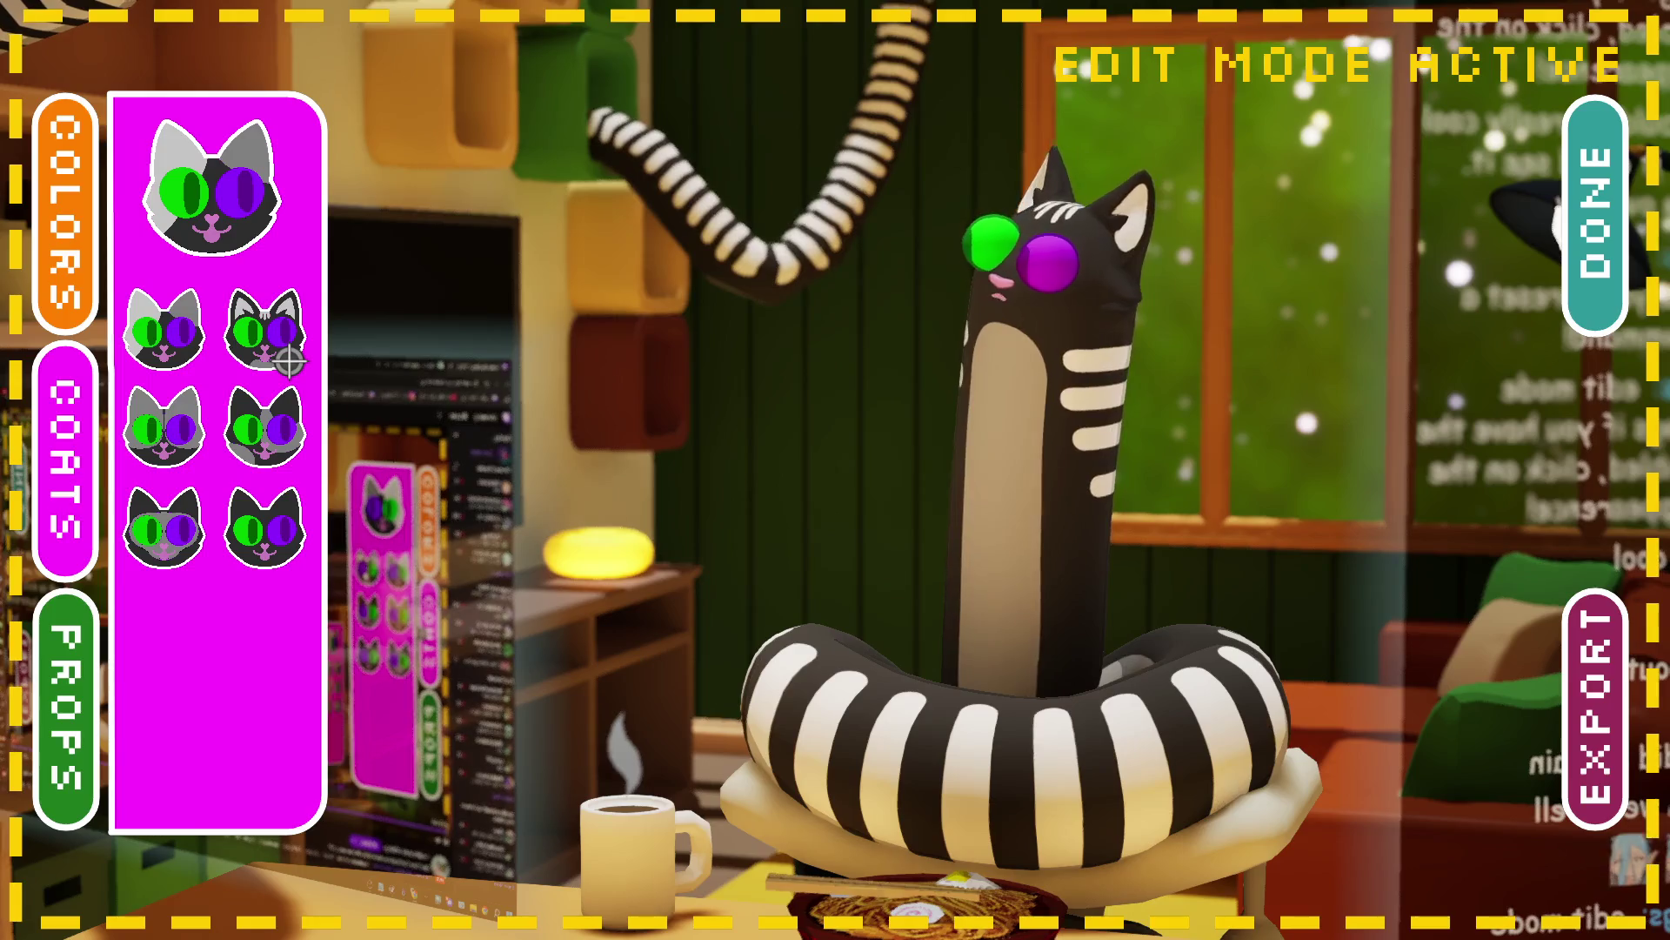
click(192, 453)
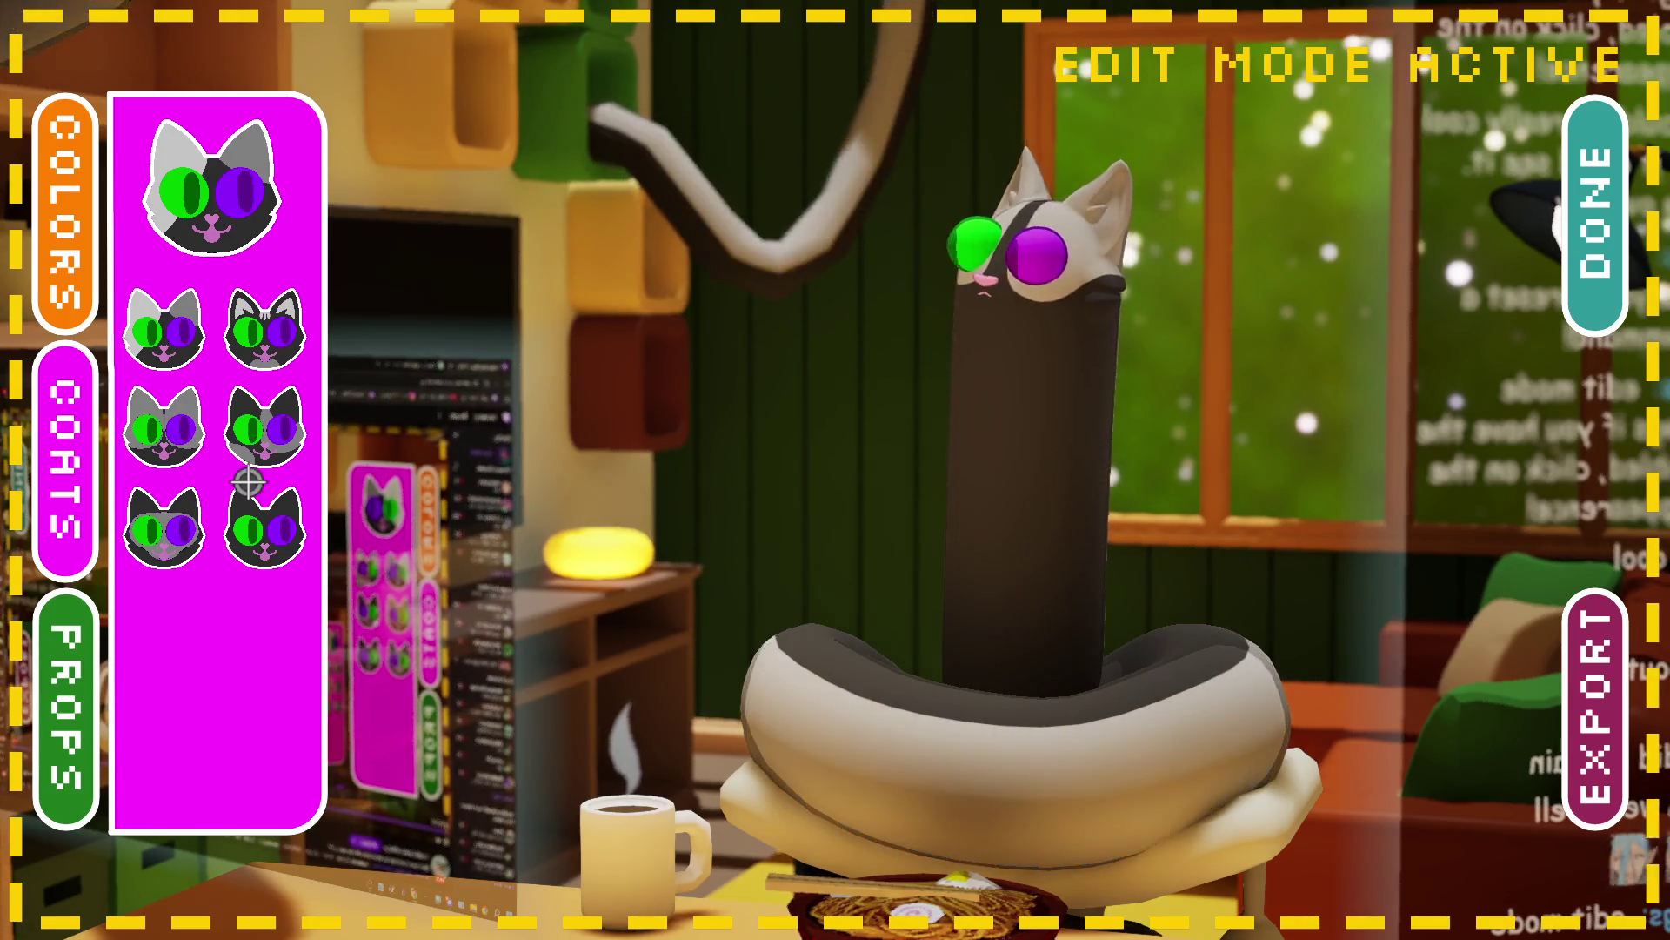
click(247, 477)
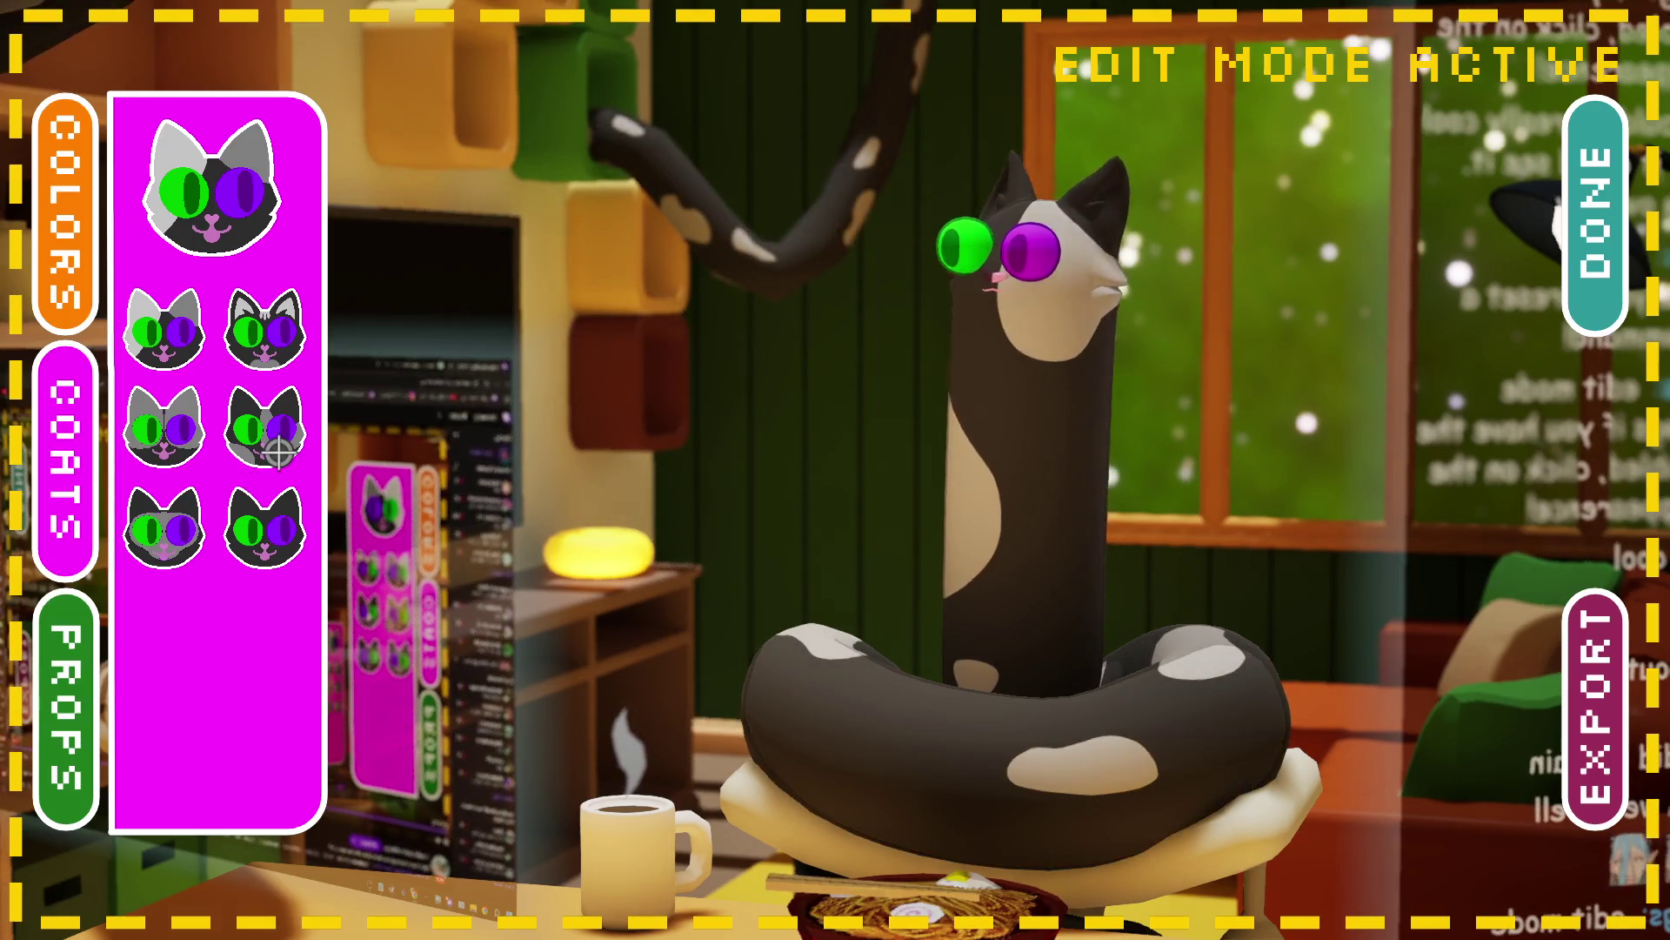
click(65, 474)
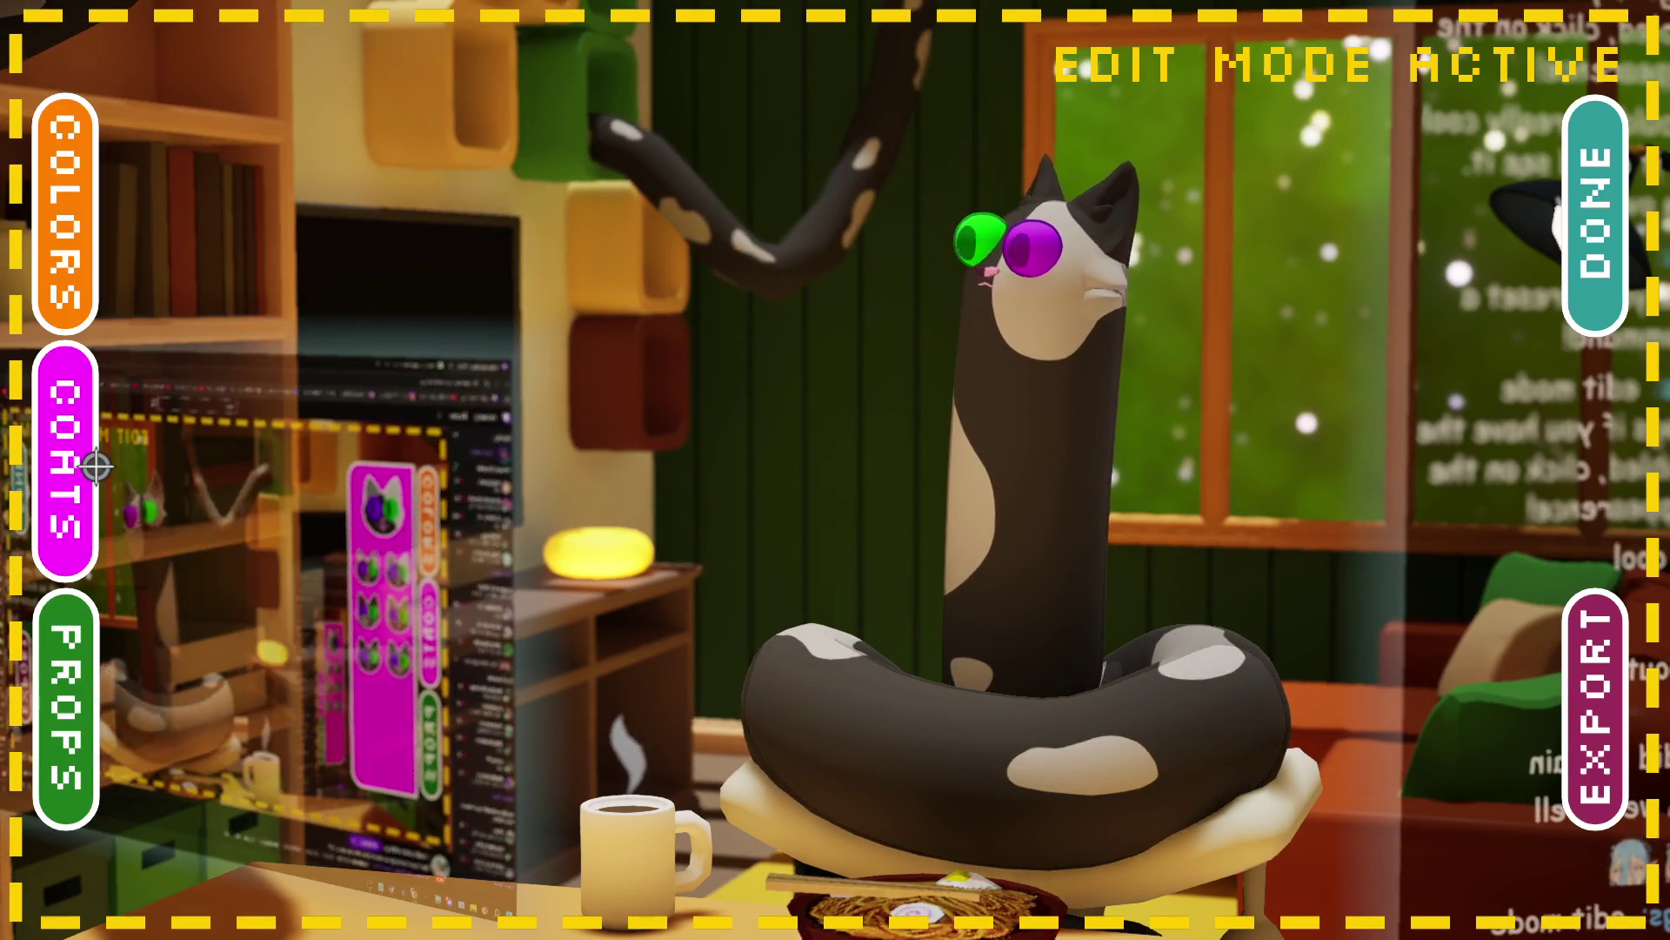
click(91, 644)
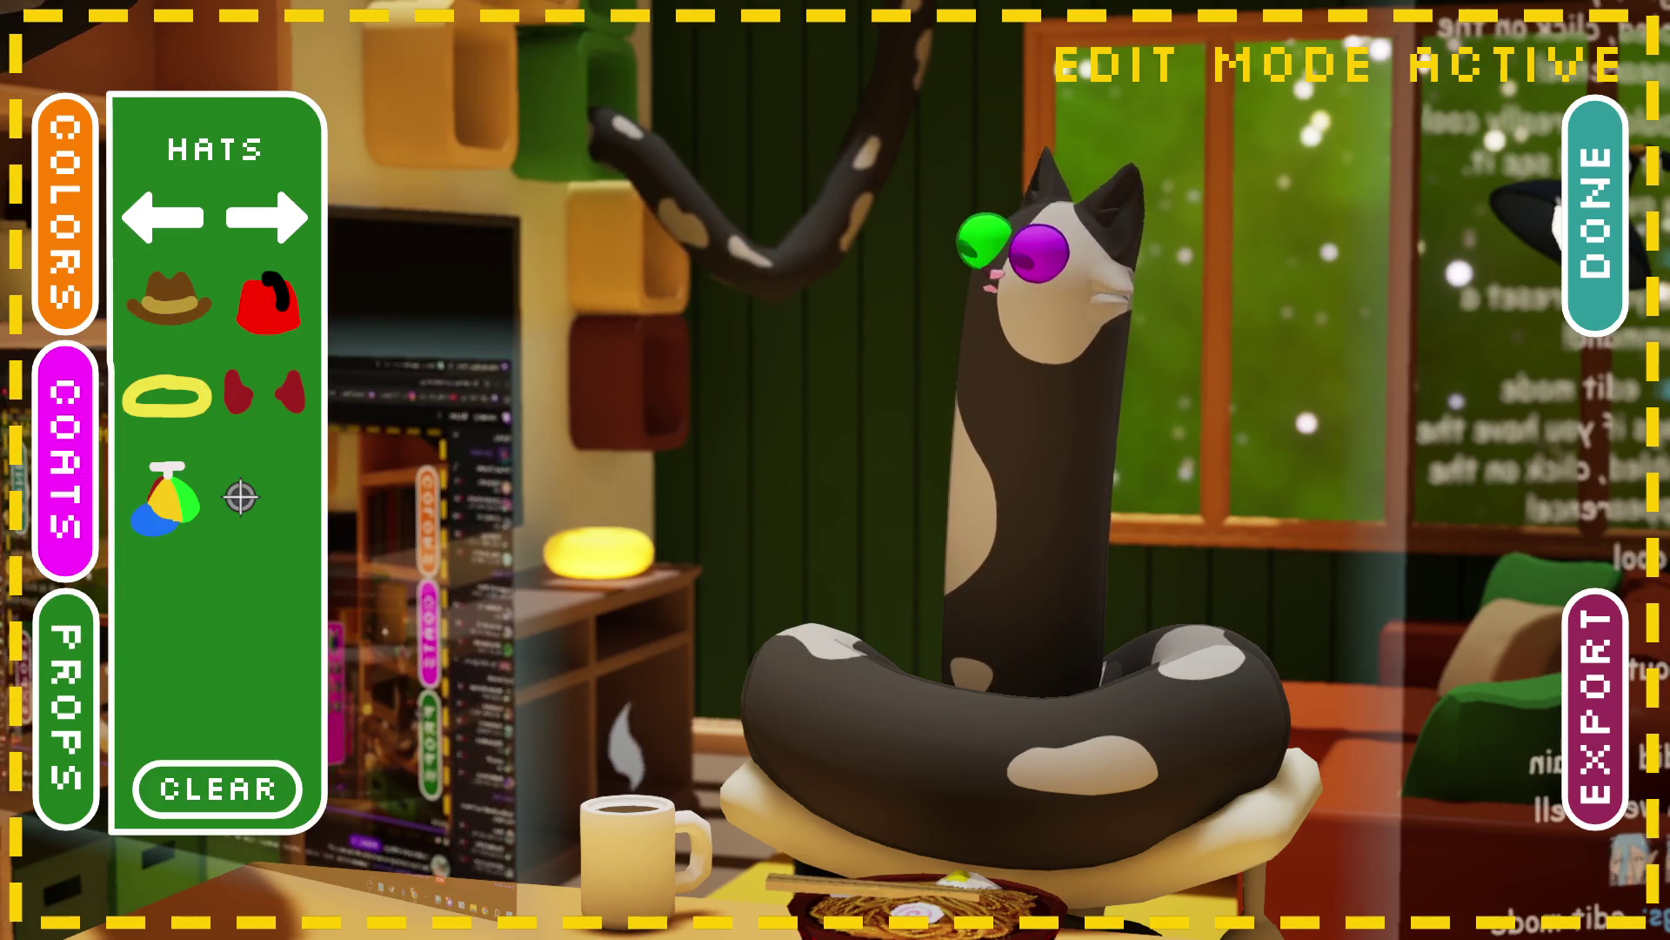
Step: Give the cat red horns, browse the glasses, face, neck and torso props, and finish with DONE
click(268, 418)
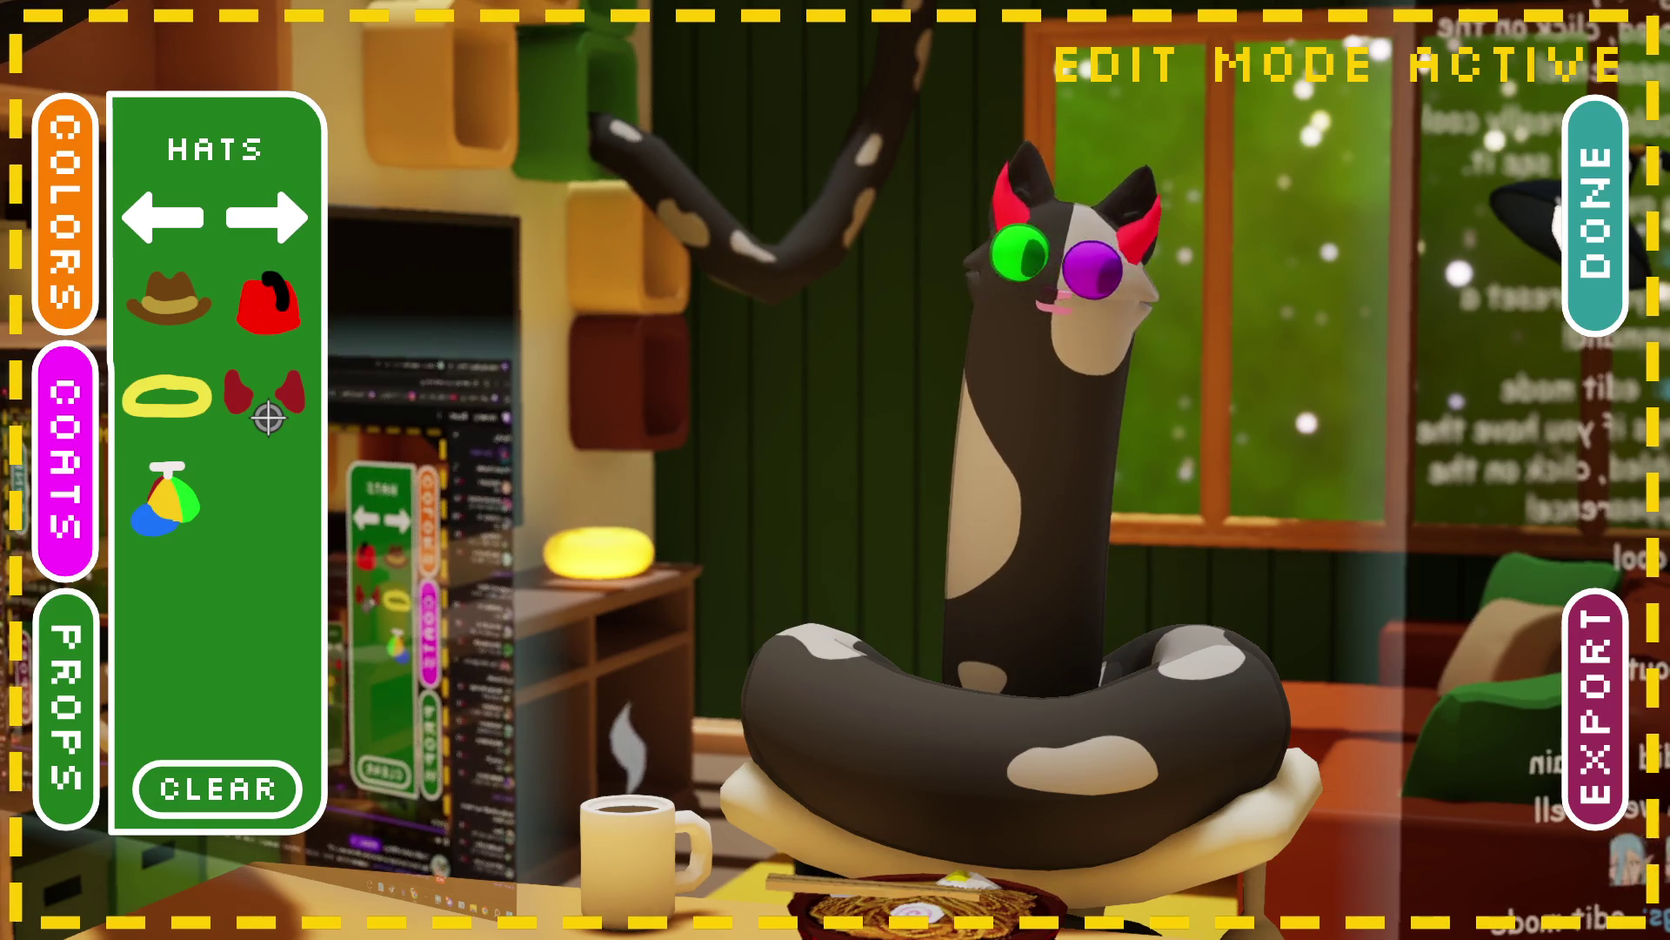
click(288, 230)
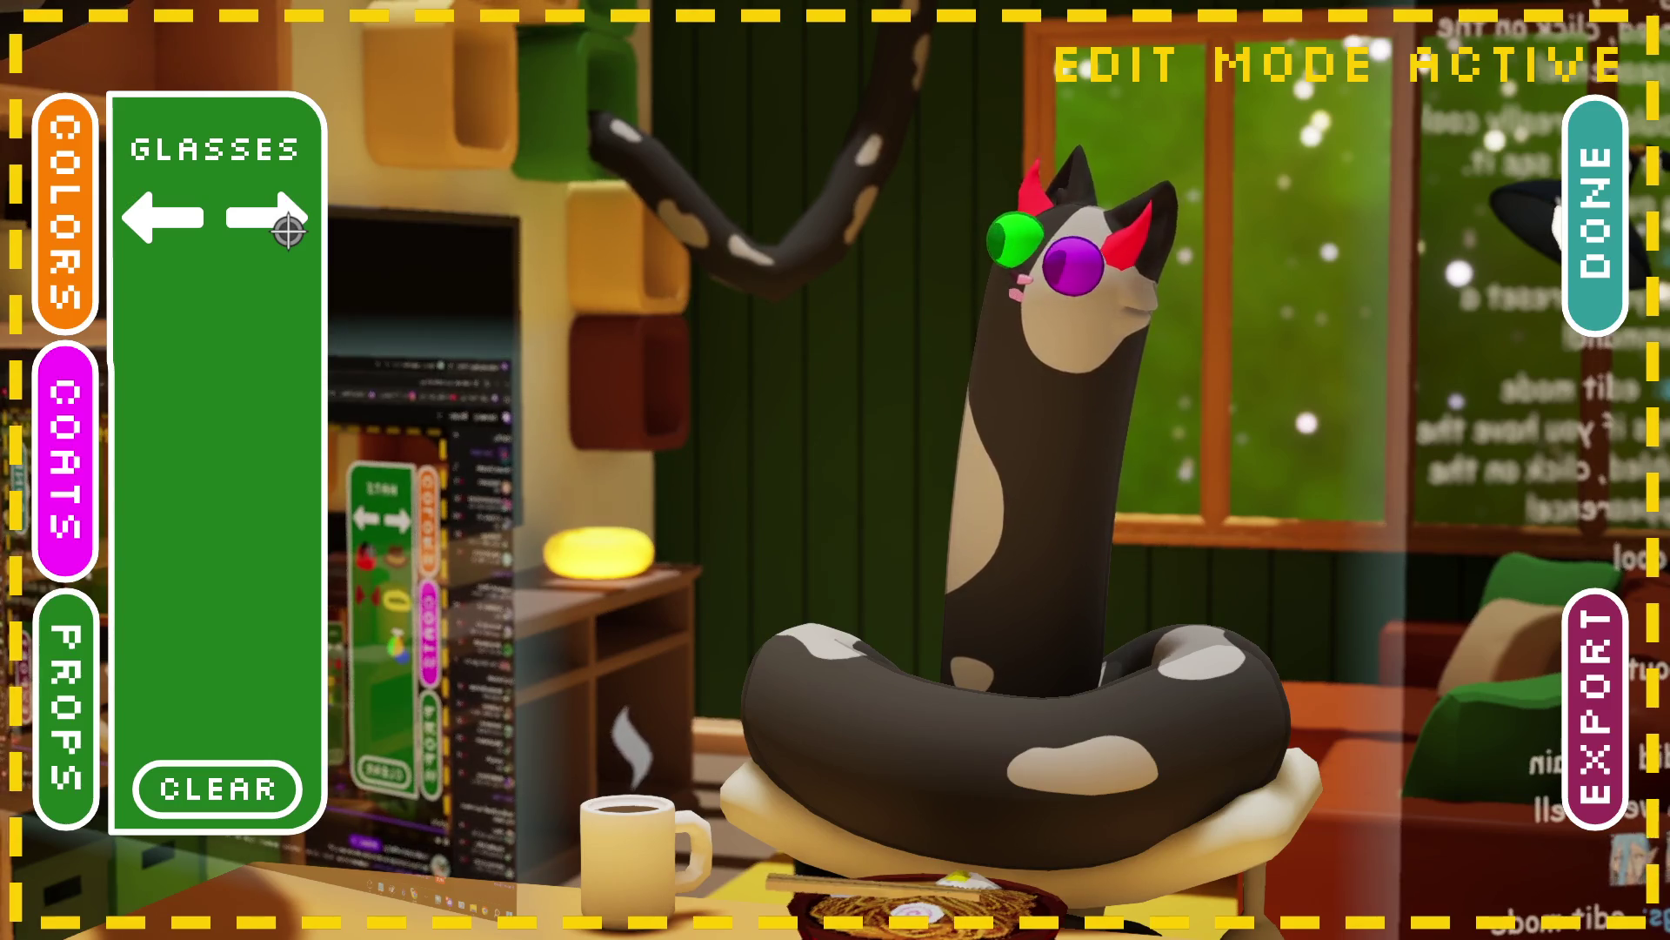
click(288, 230)
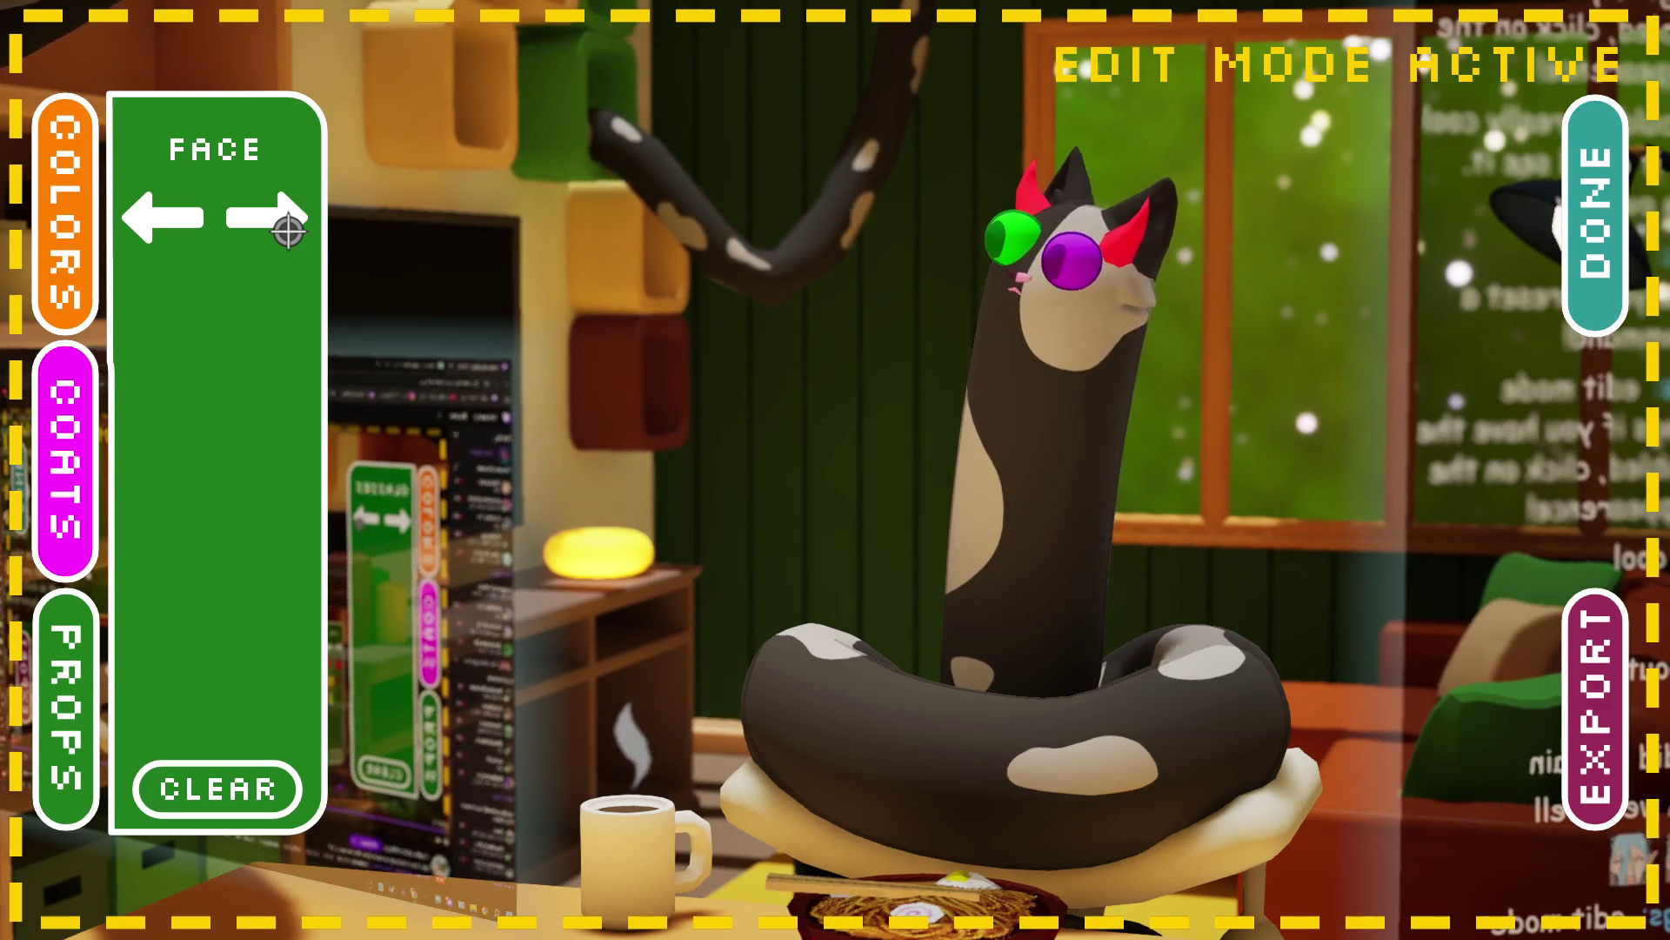
click(287, 229)
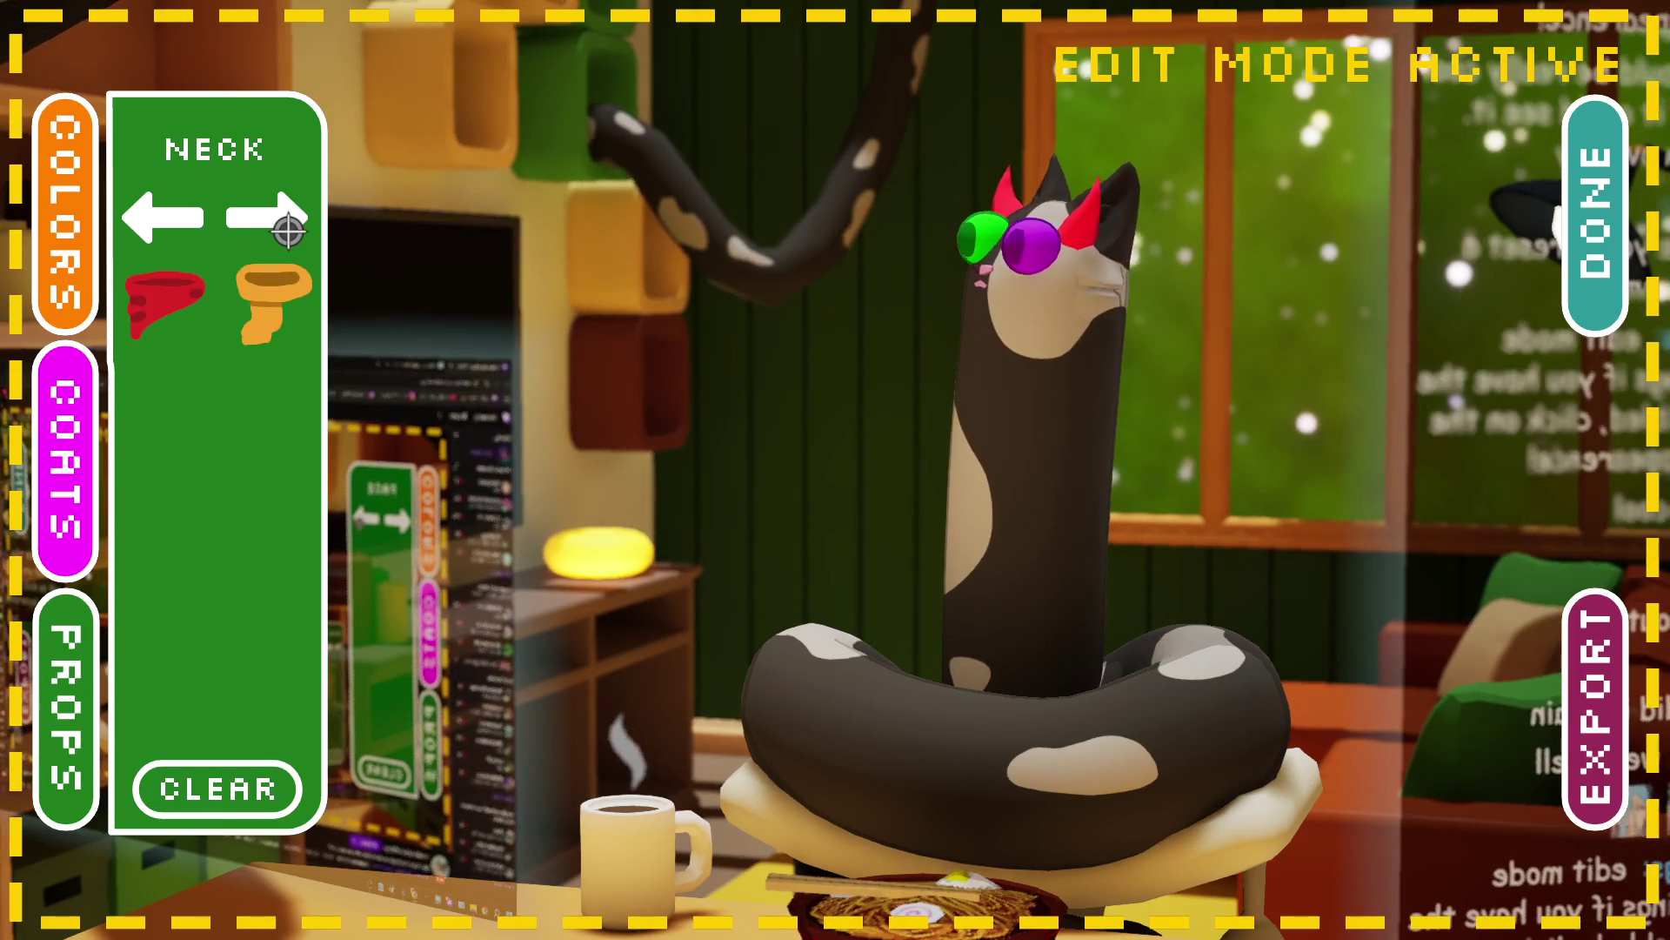
click(288, 230)
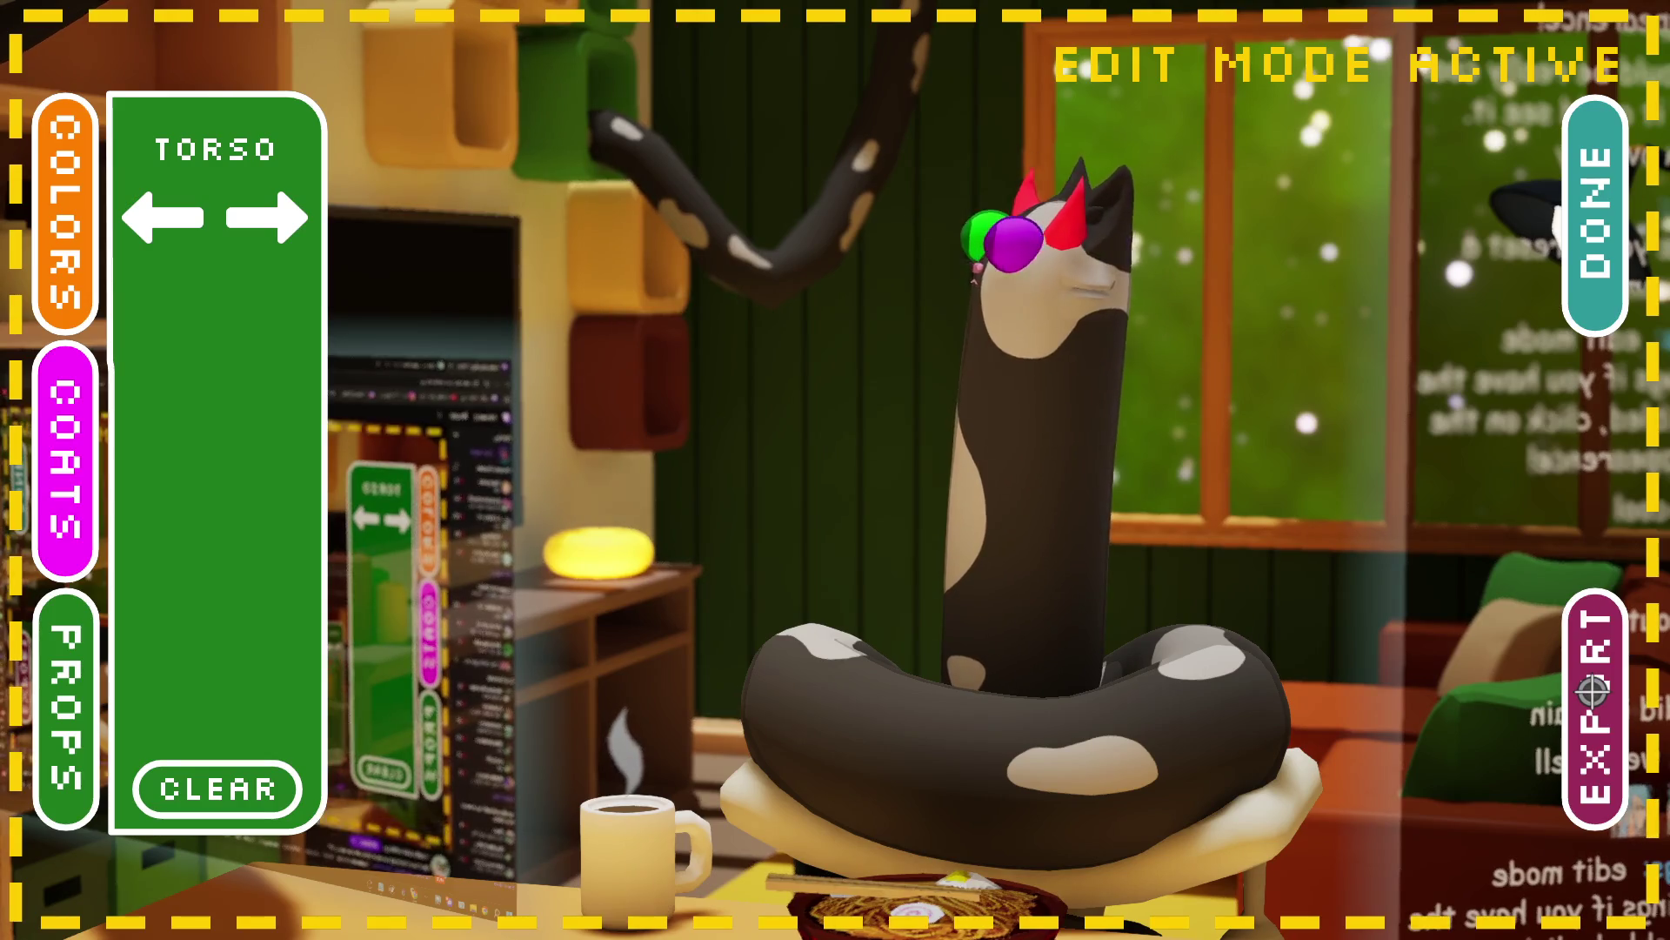
click(1625, 248)
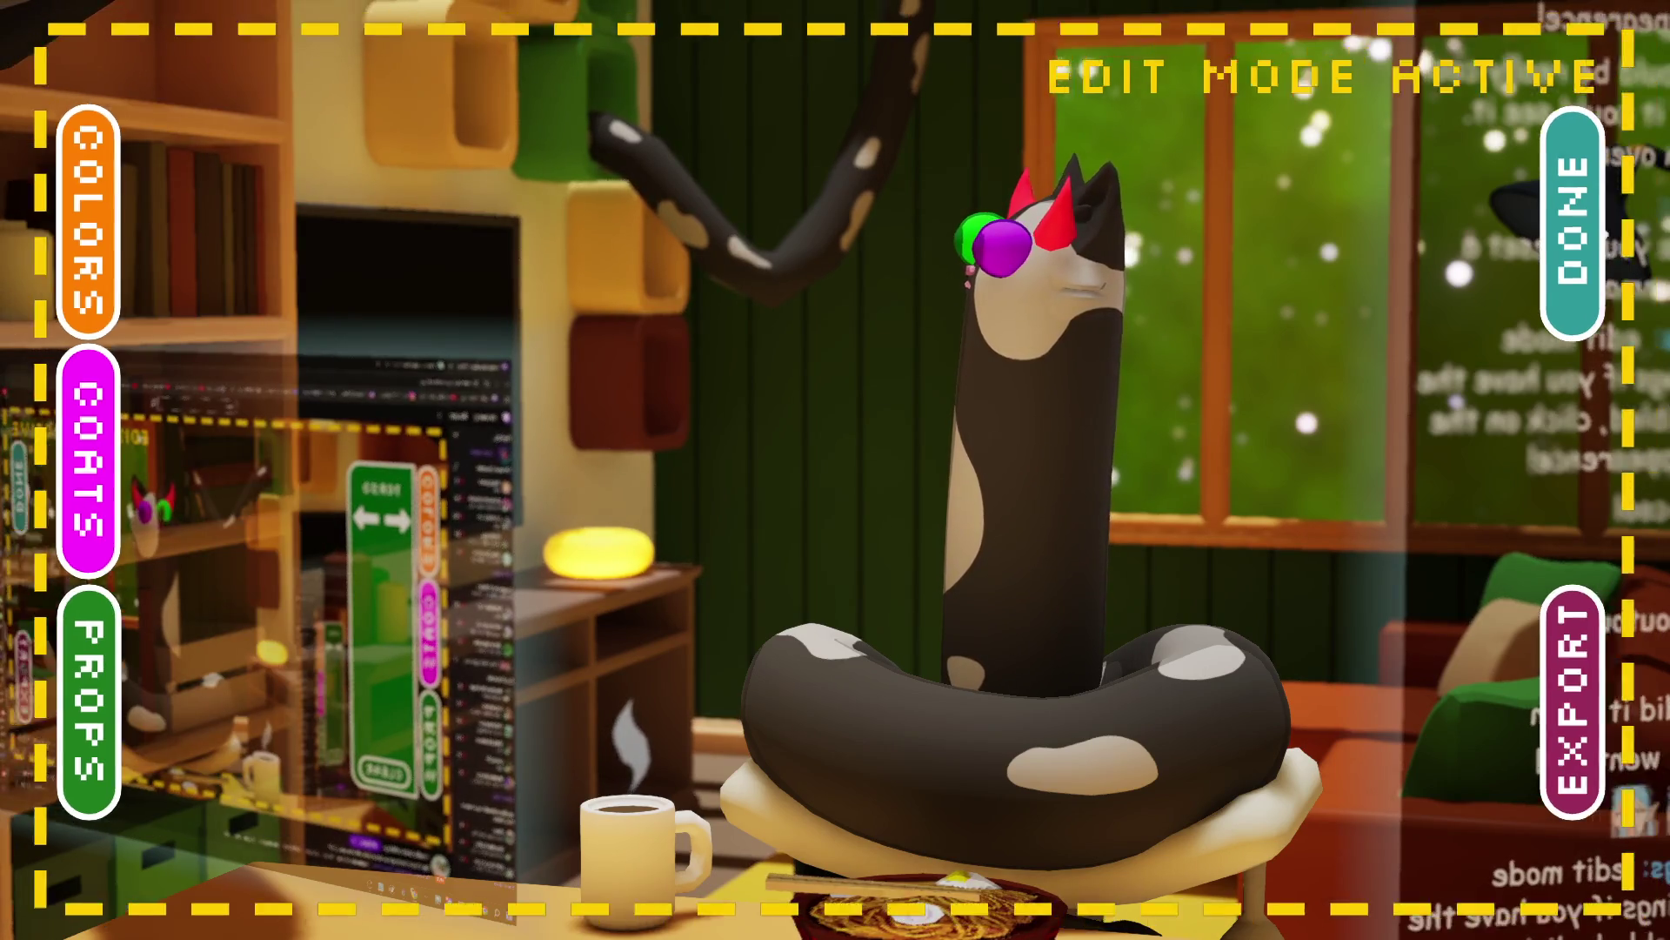
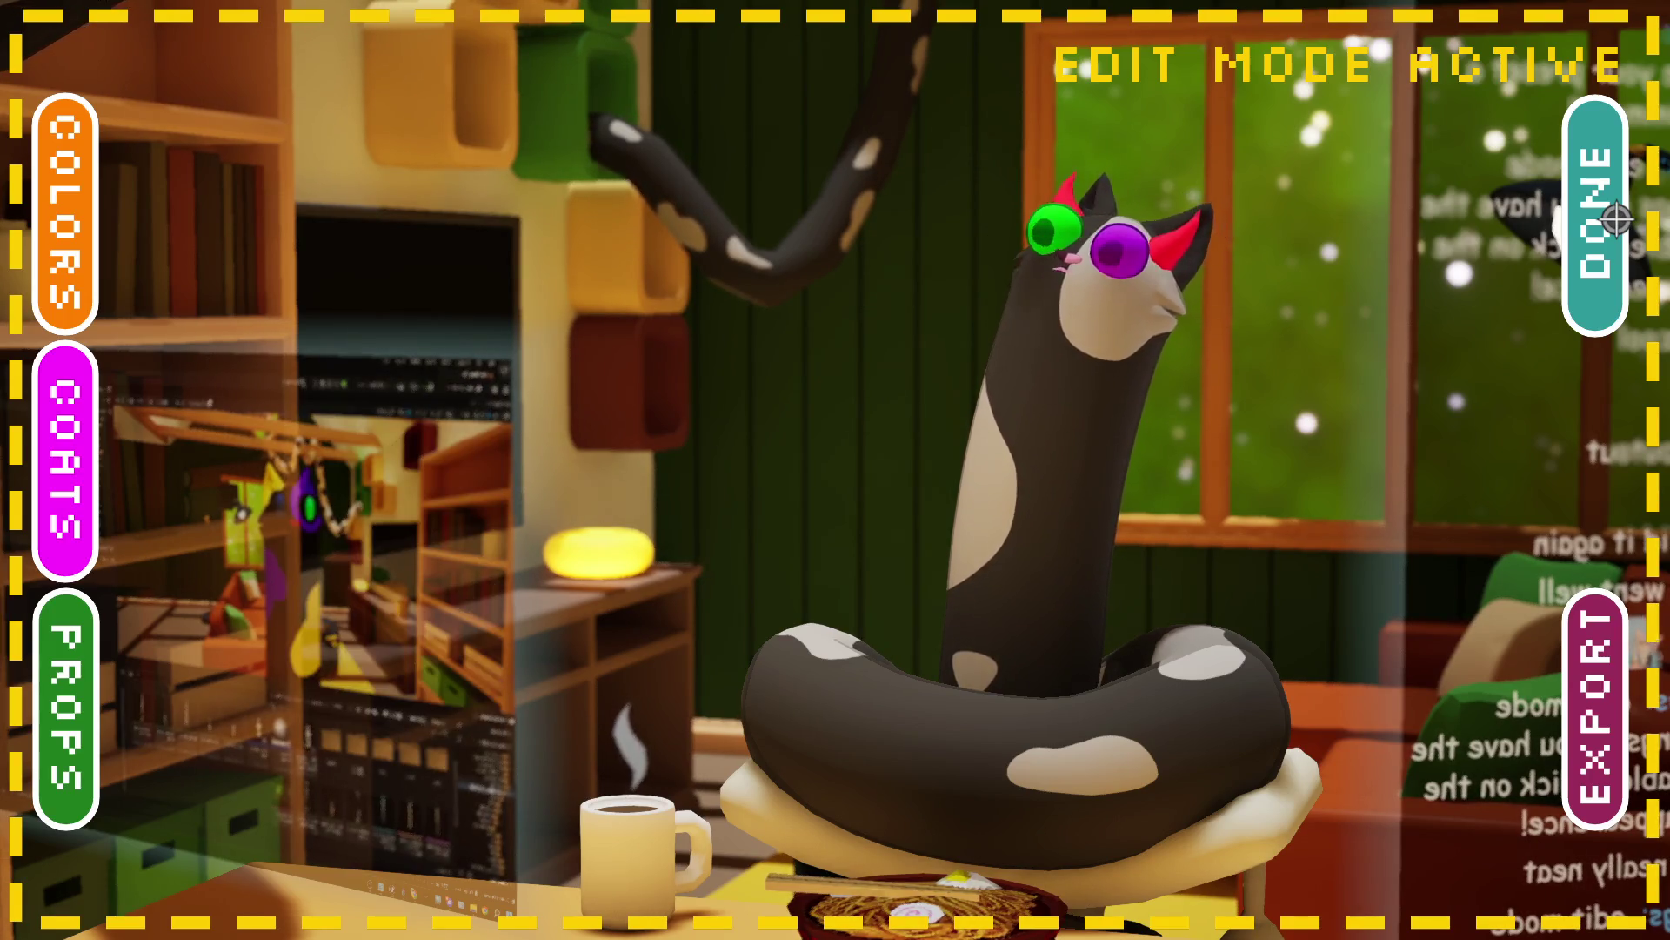
Step: Leave and re-enter avatar edit mode so the six alternative cat coats show
click(1556, 221)
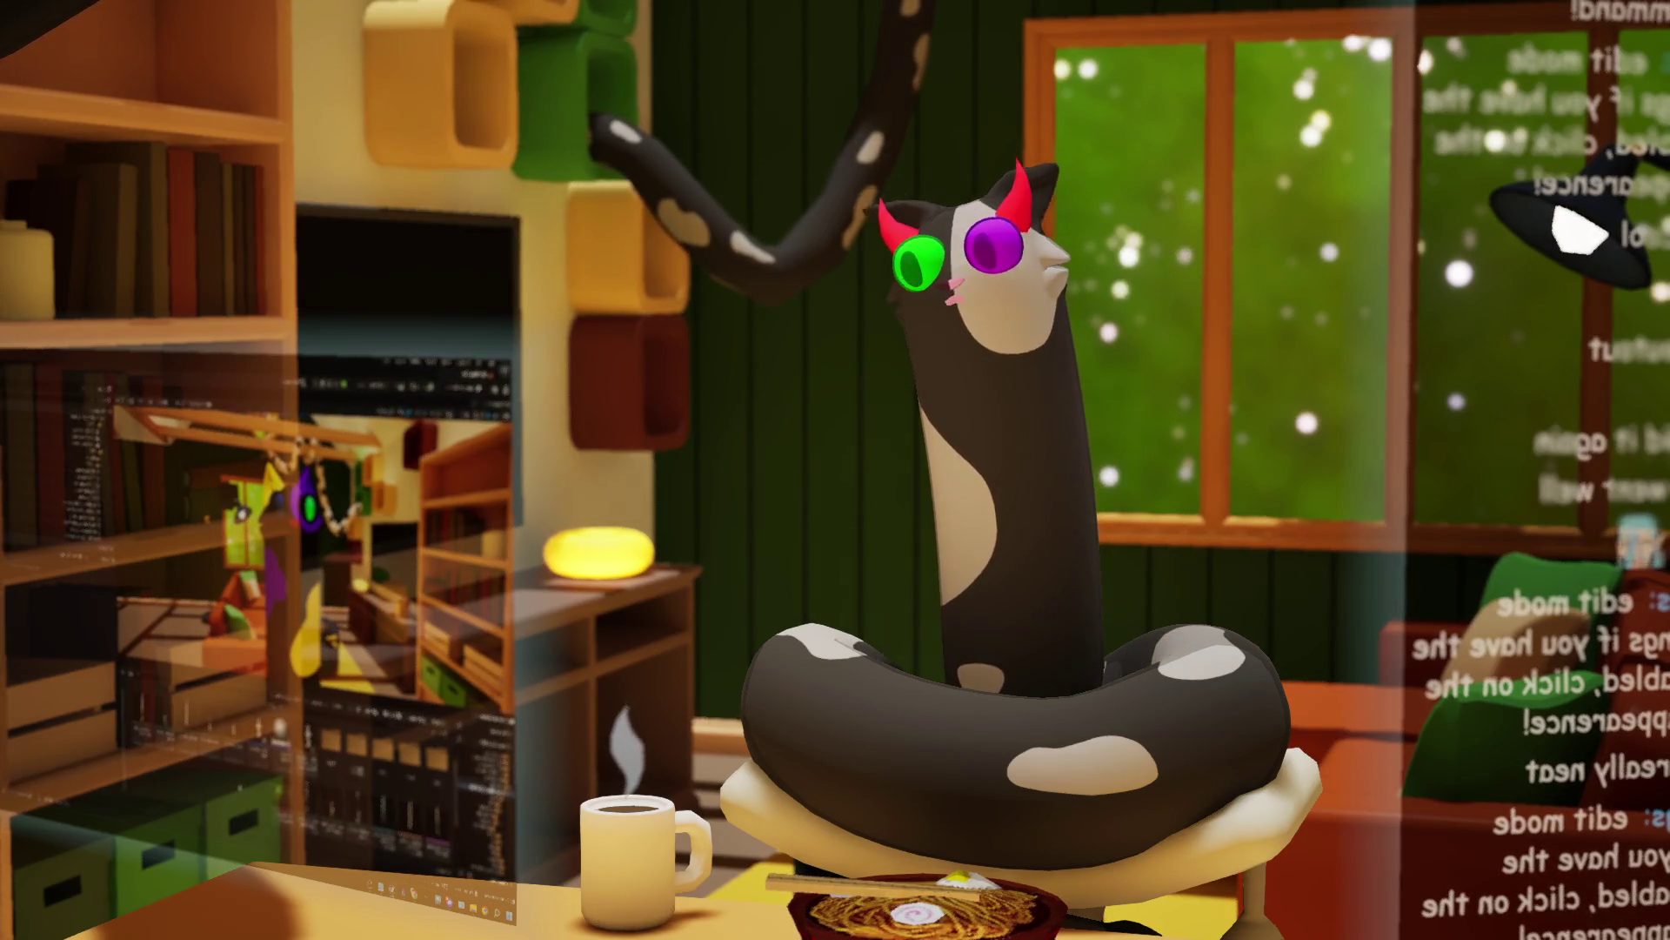
click(977, 664)
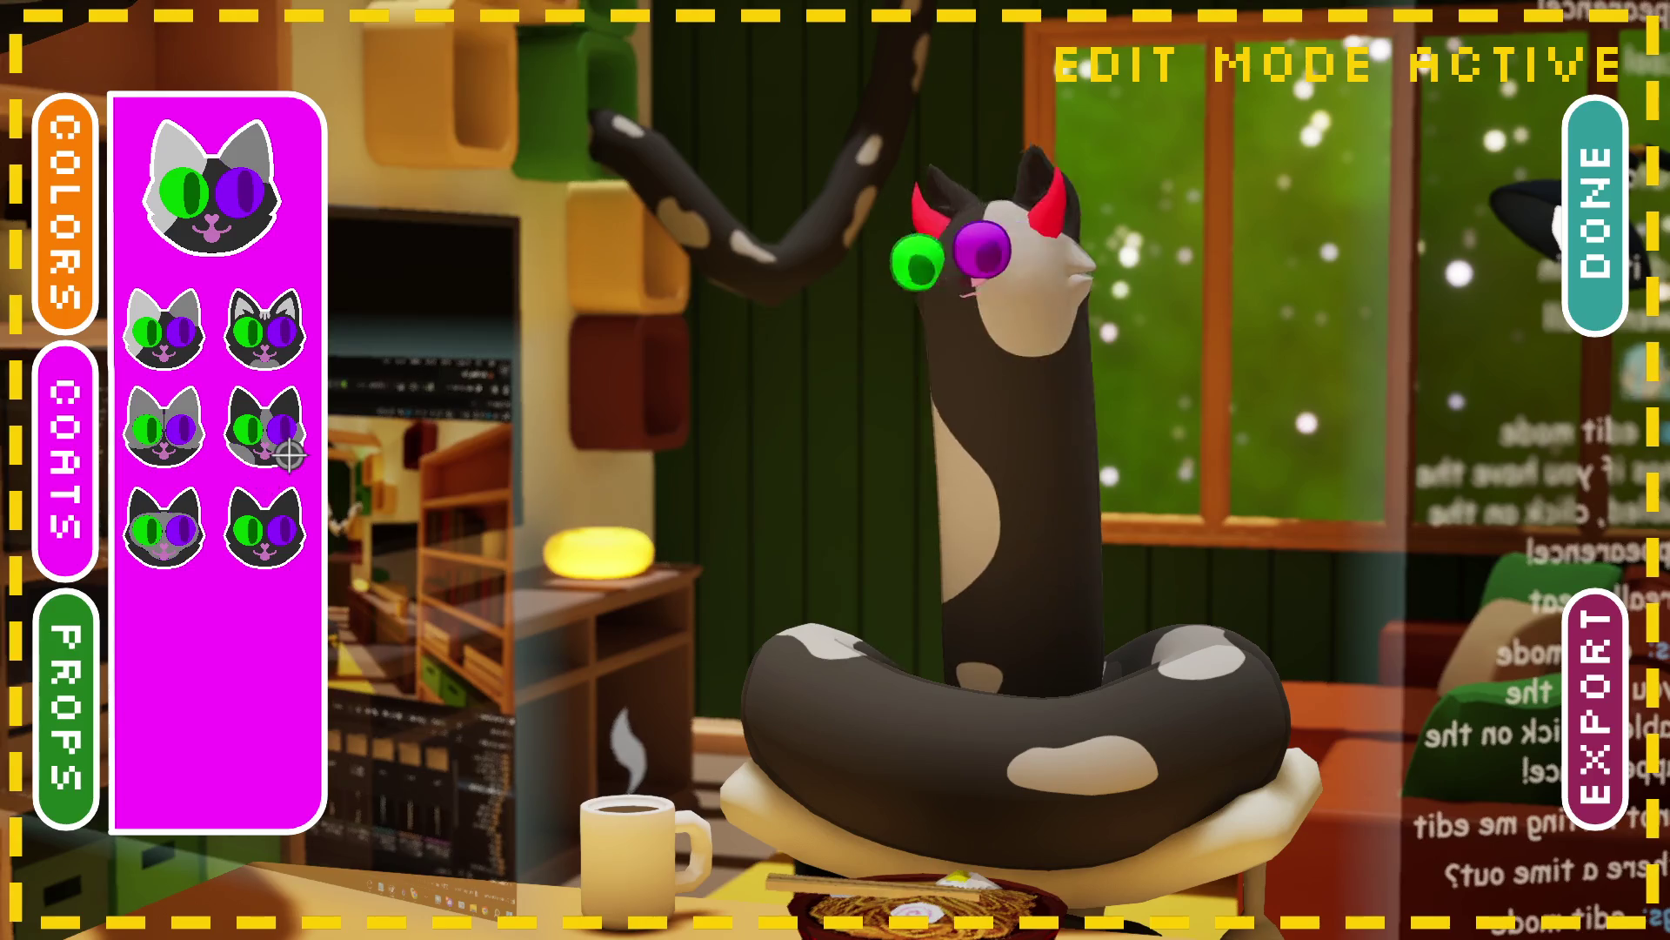
Step: Cycle the props categories to NECK and put the pink scarf on the noodle cat
click(90, 749)
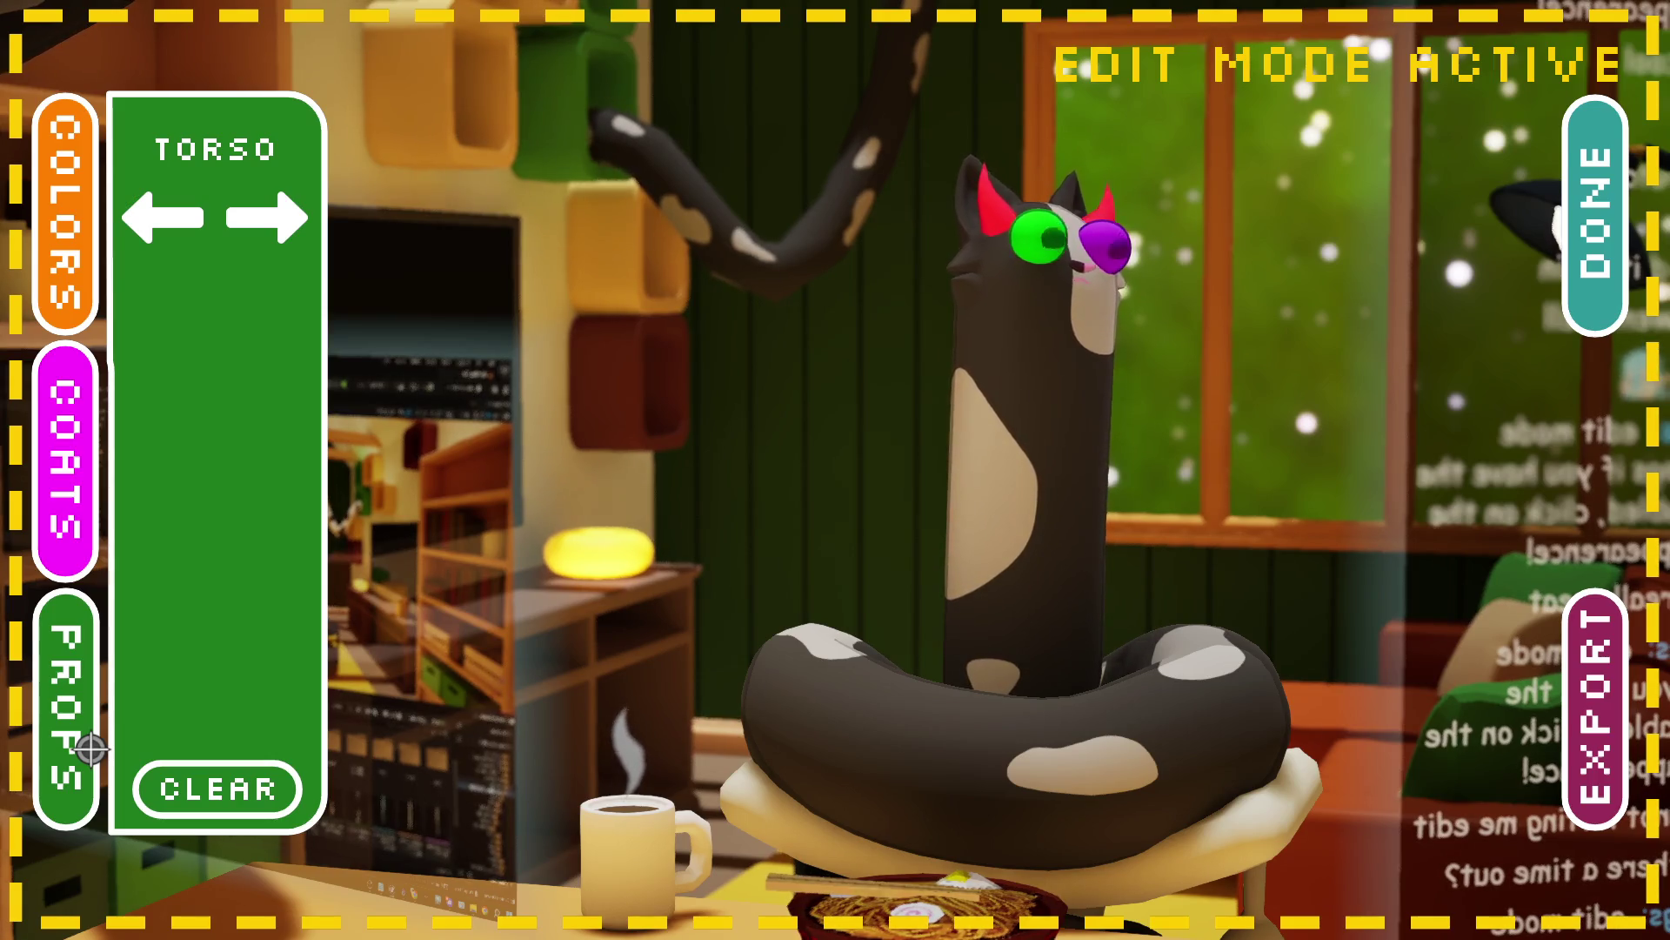
click(296, 241)
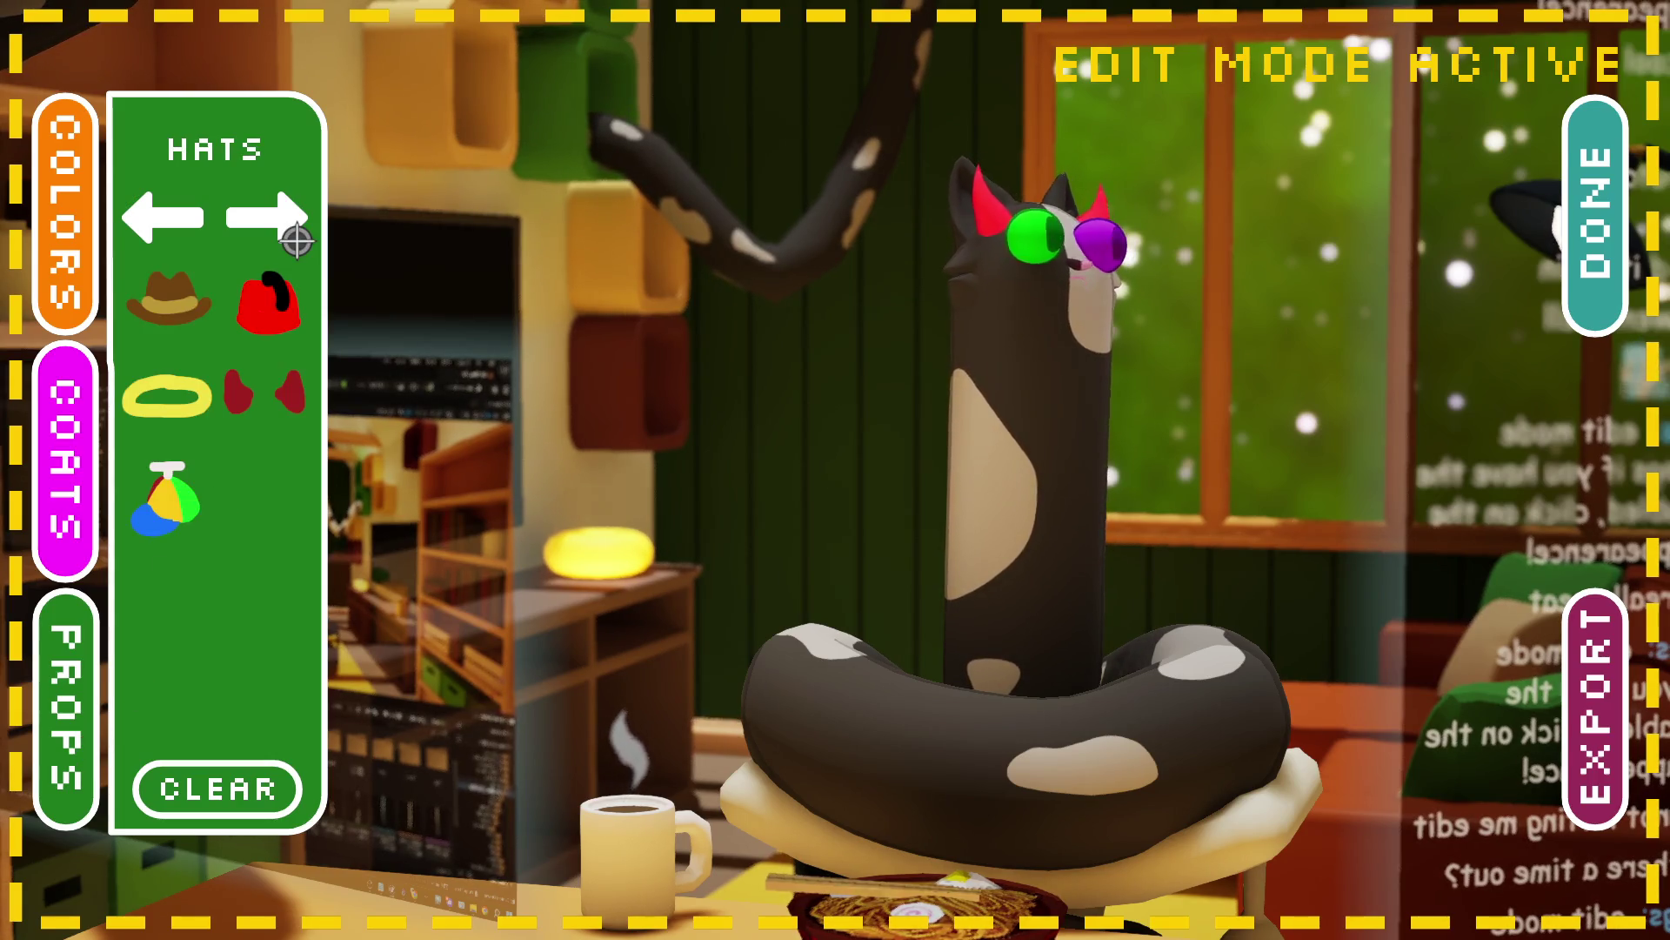
click(297, 241)
click(296, 241)
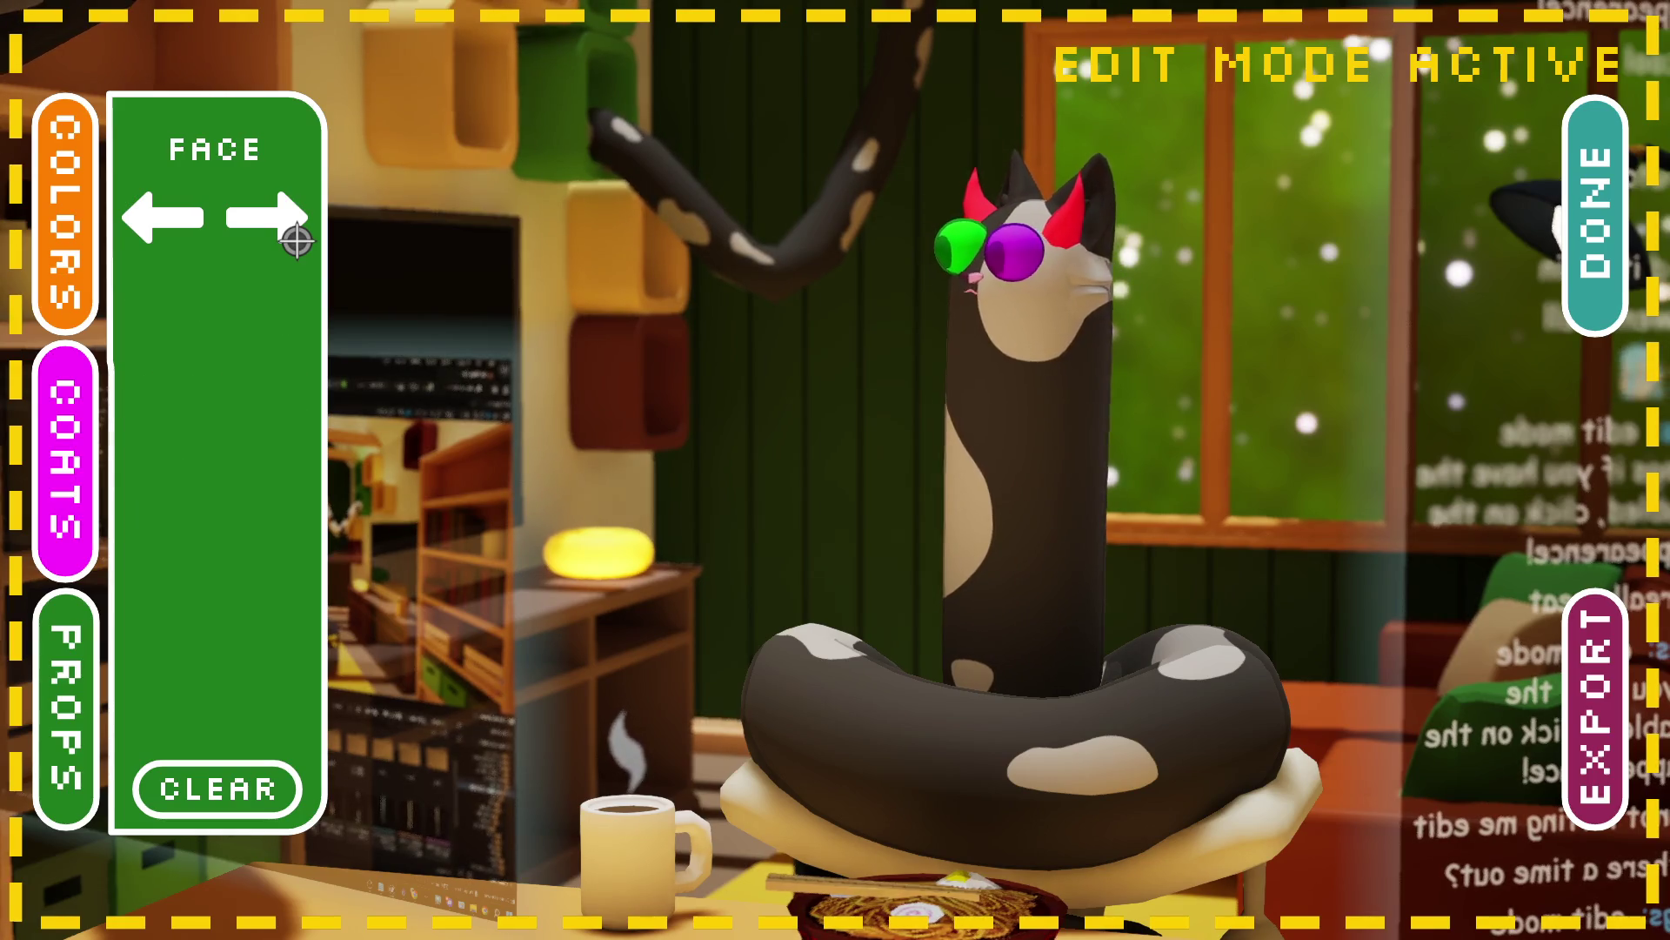
click(93, 218)
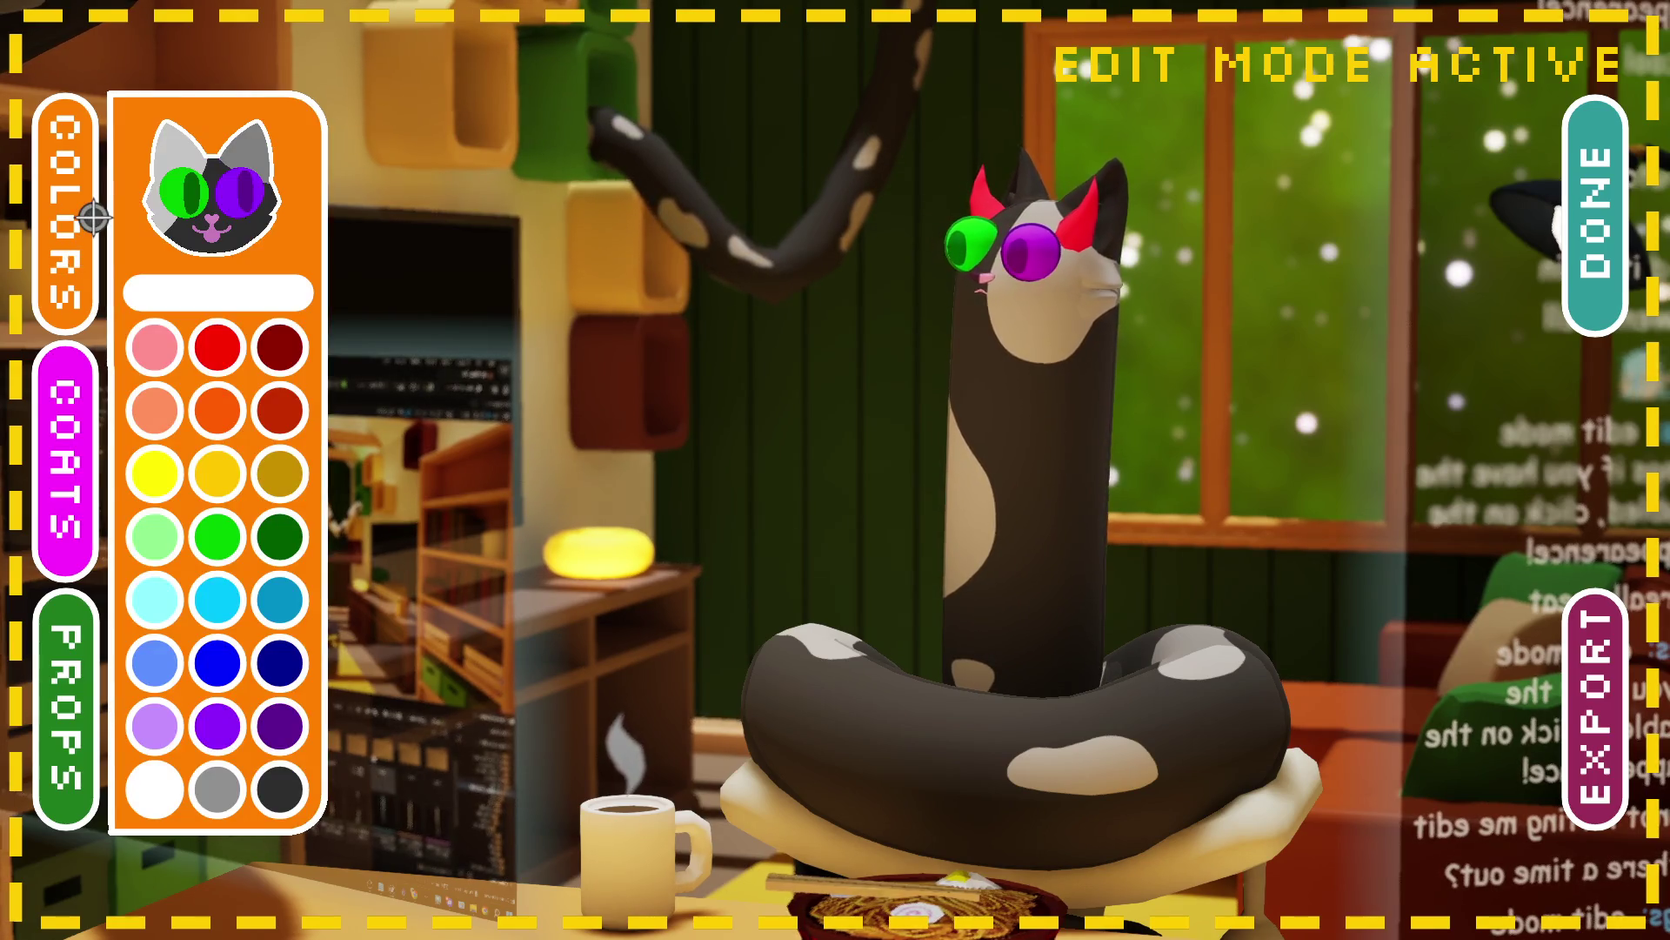
click(41, 703)
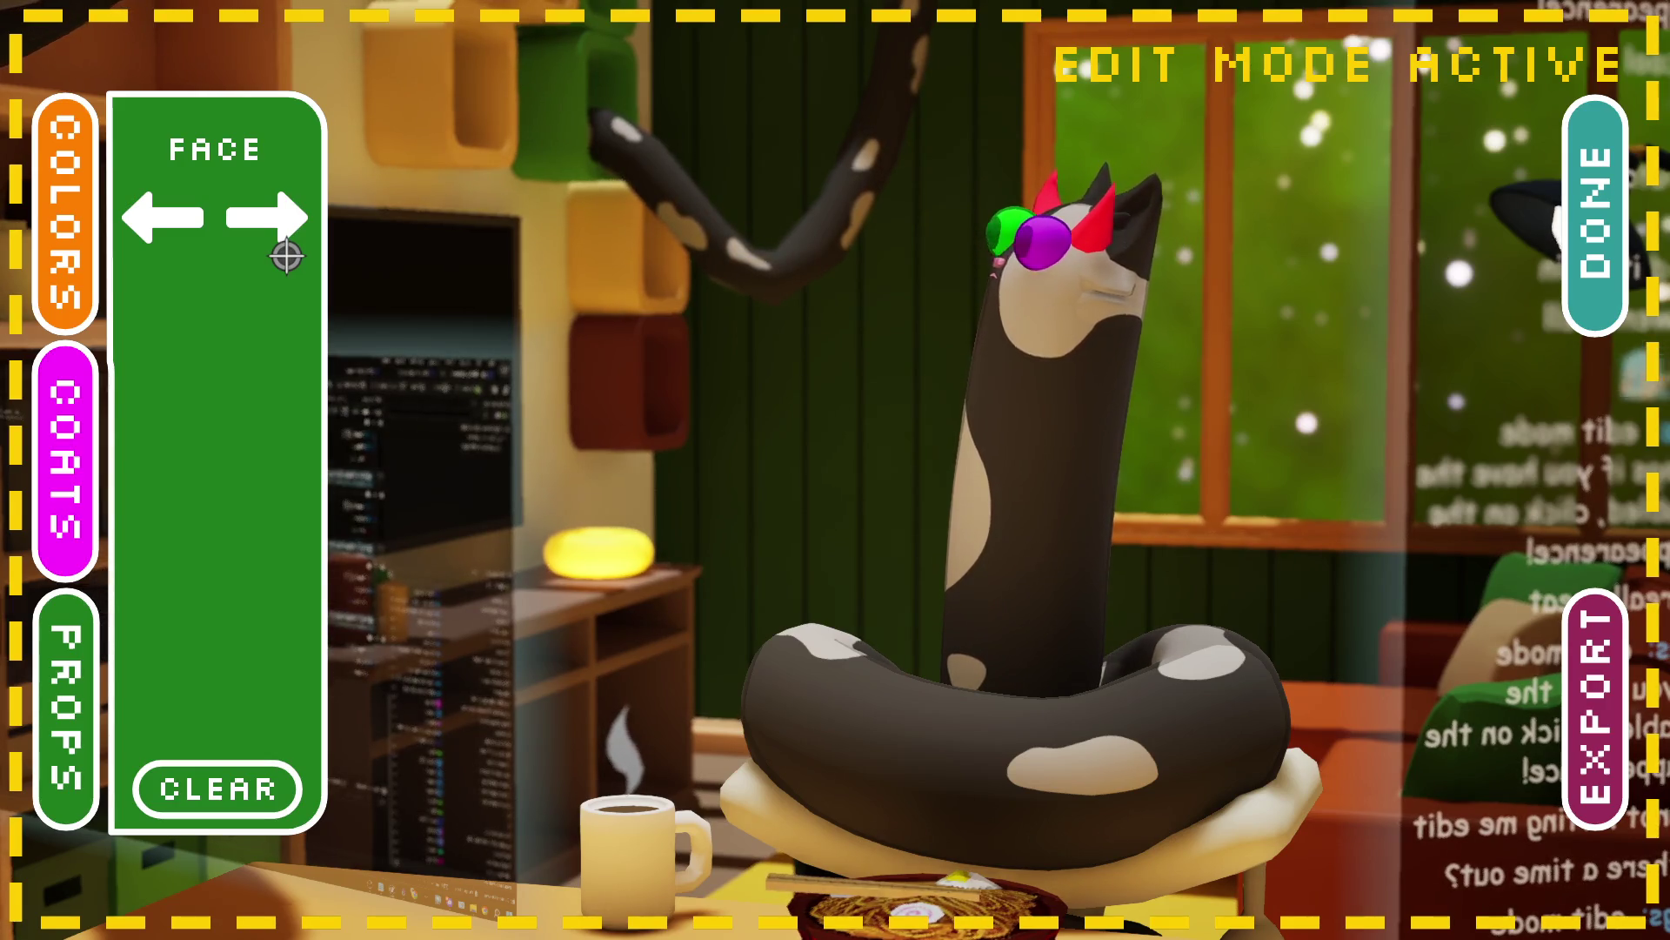
click(288, 225)
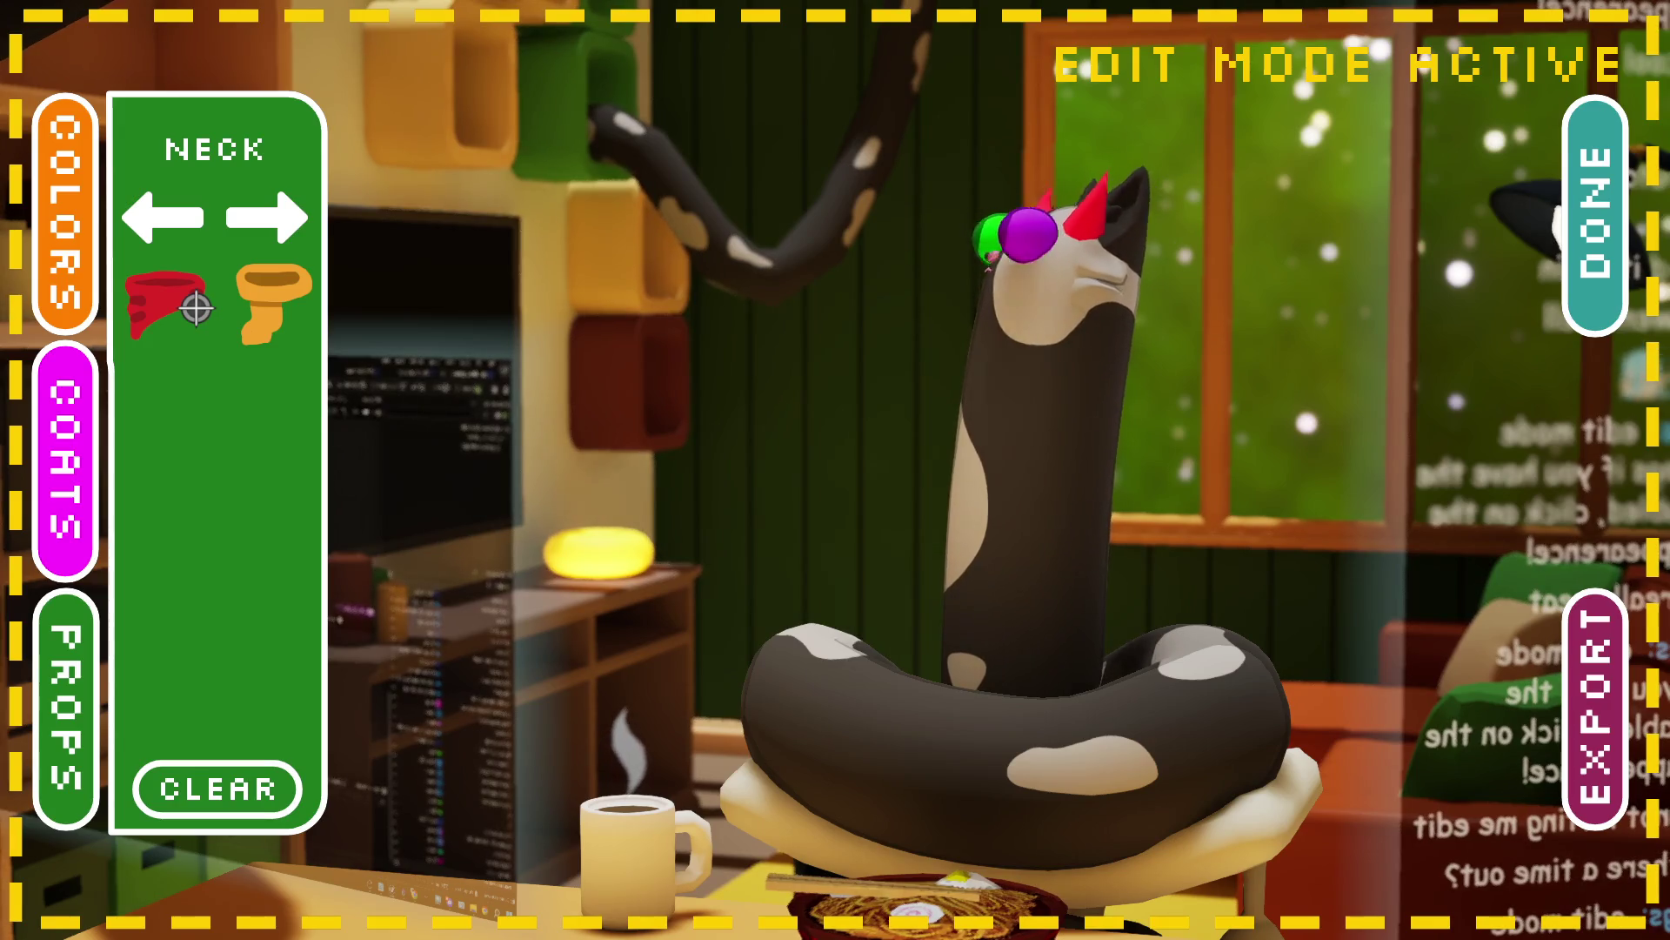
click(249, 326)
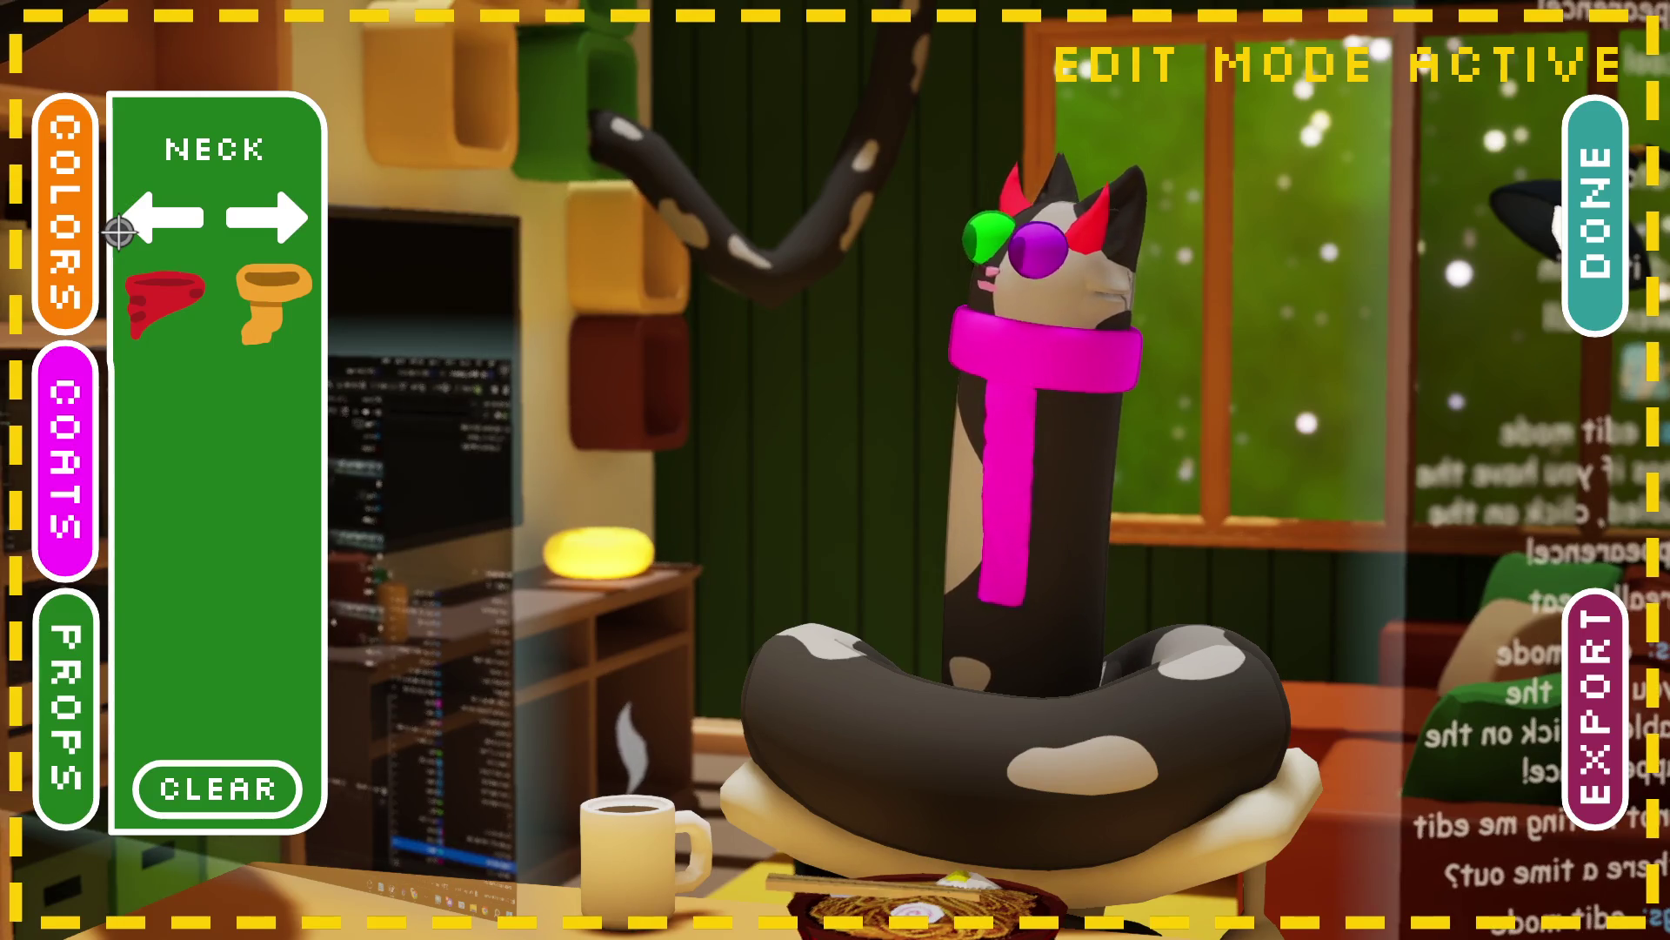
click(79, 223)
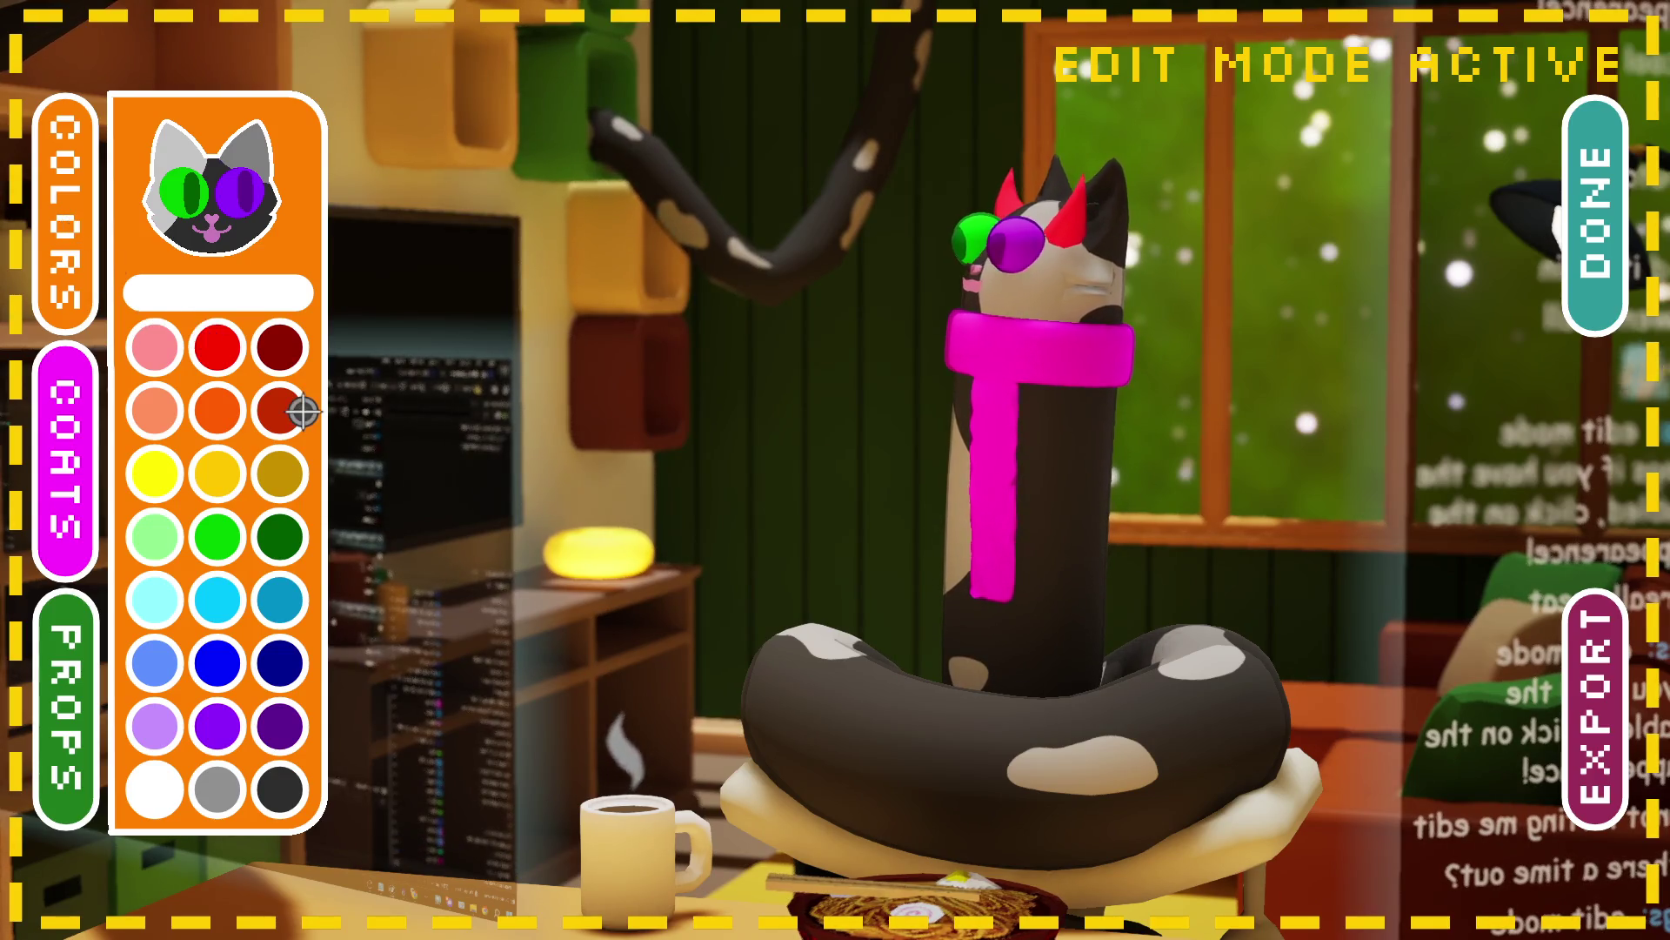
Step: Paint the right lens dark grey, the fur medium grey and the body dark purple
click(294, 786)
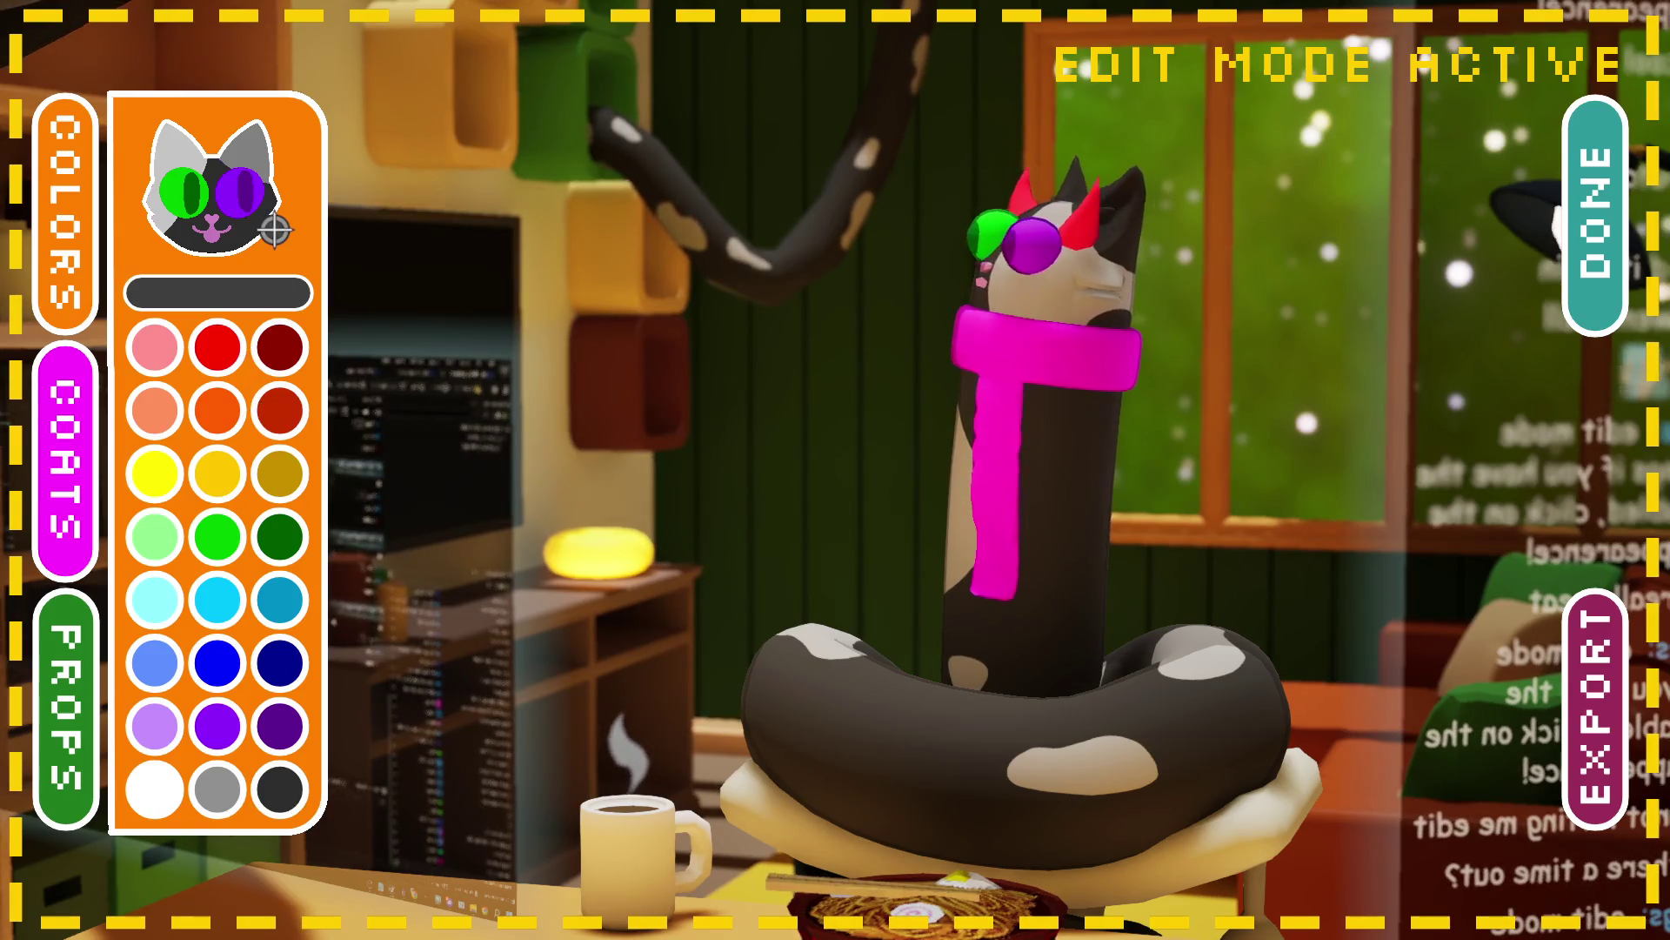
click(253, 213)
click(229, 807)
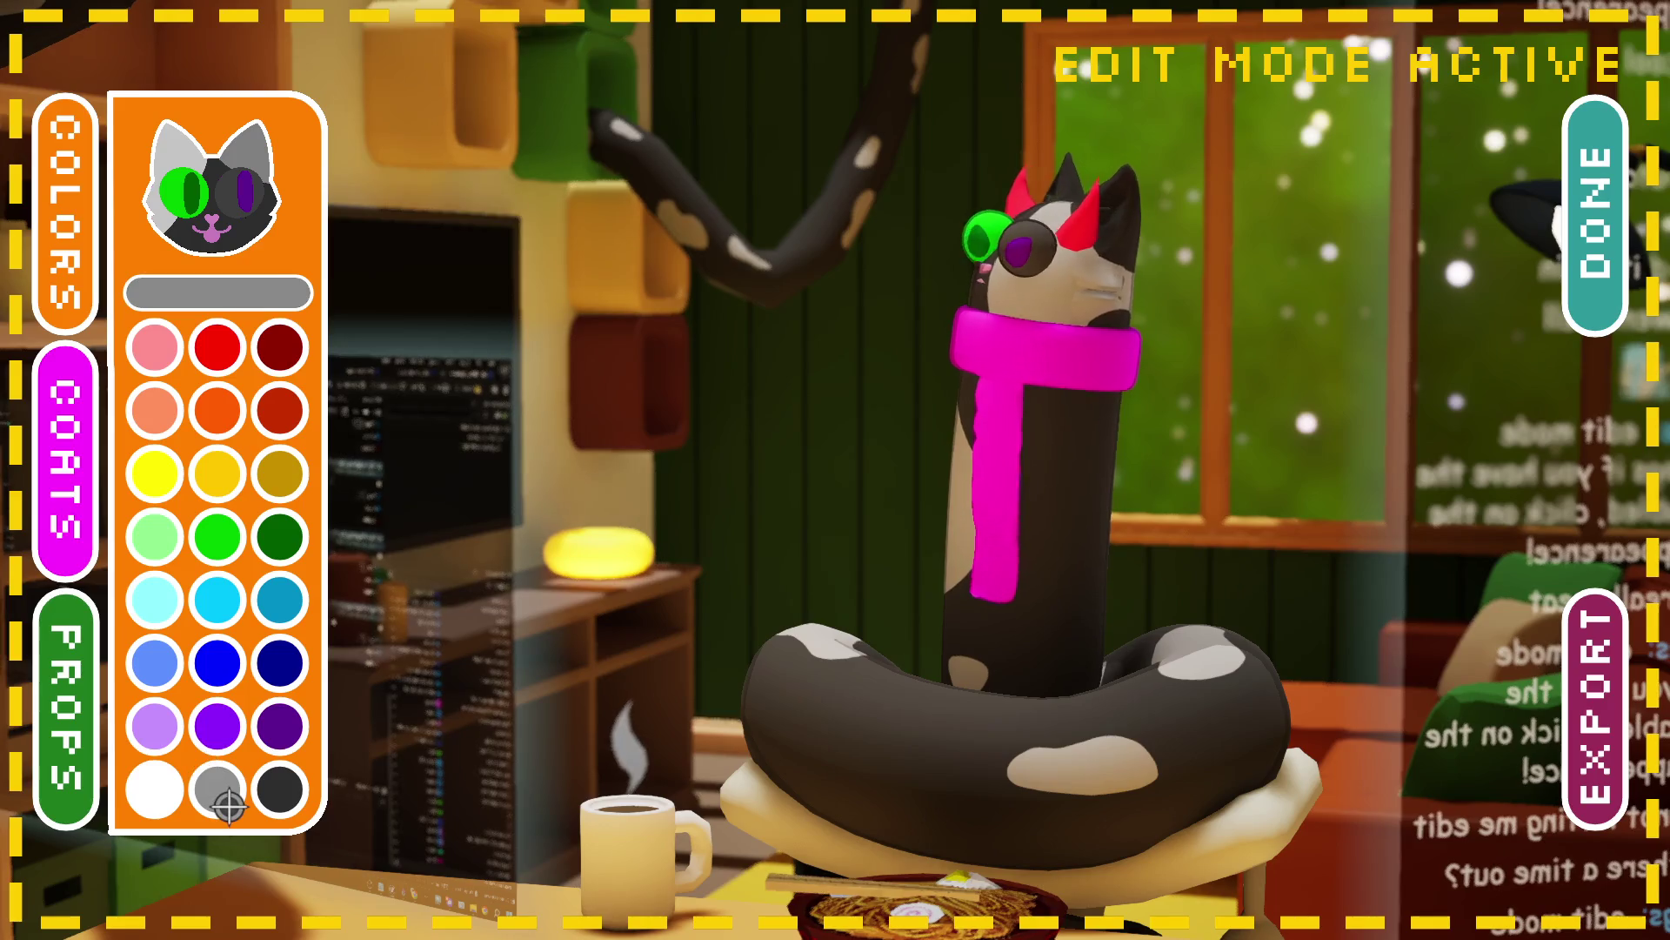
click(207, 253)
click(179, 667)
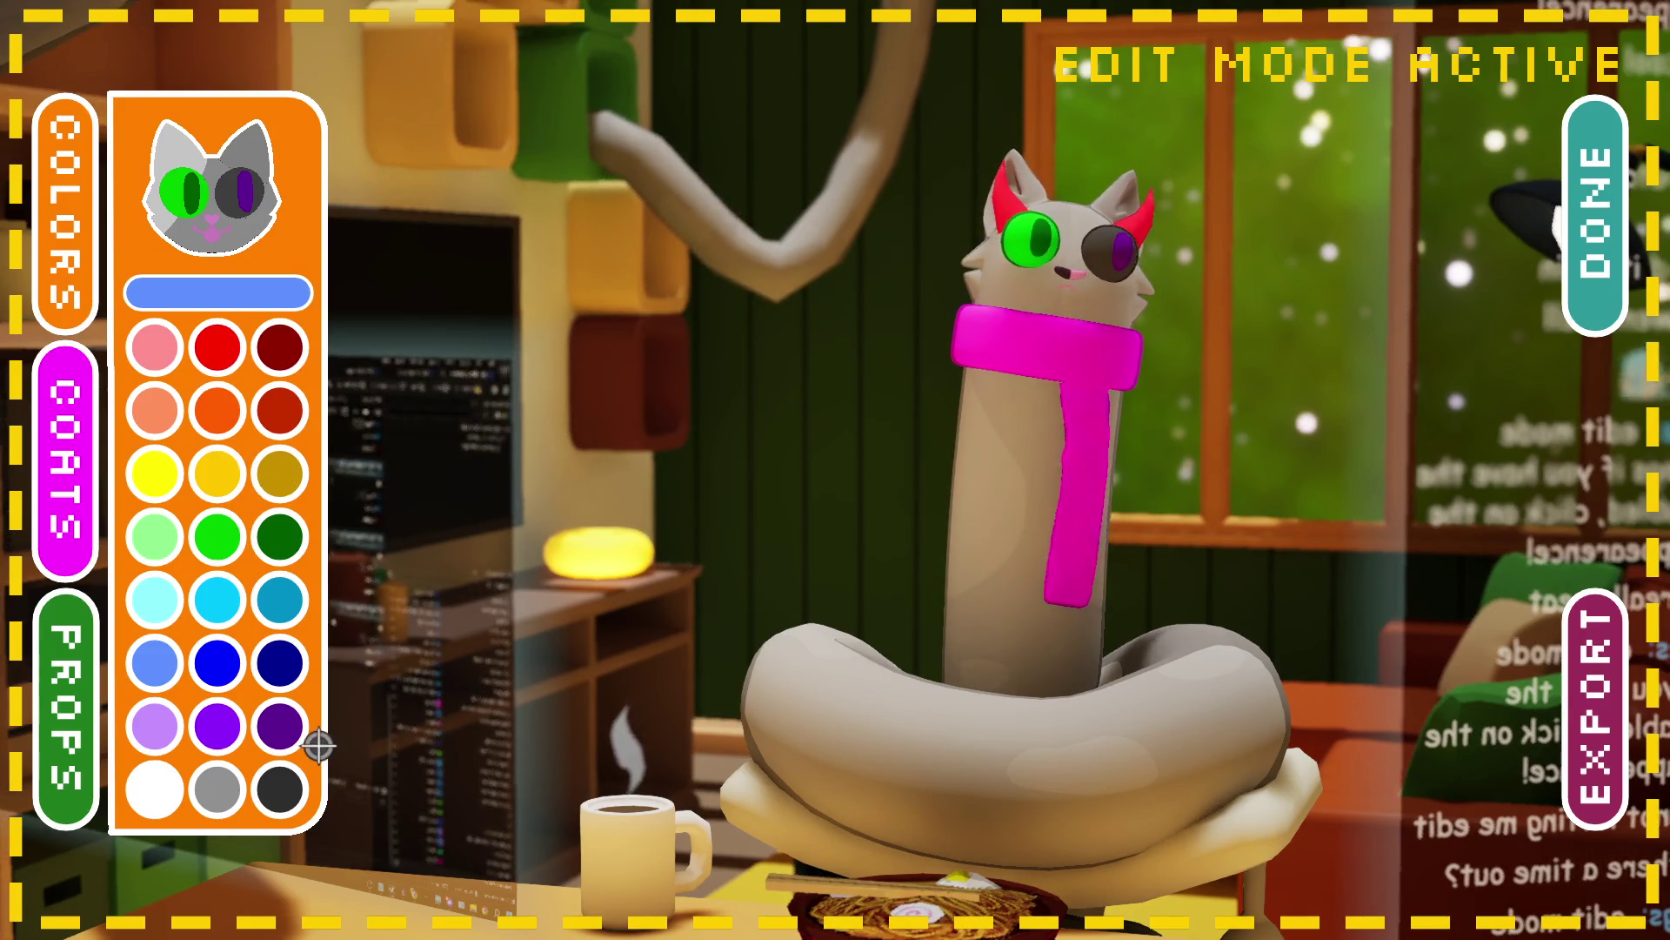
click(287, 720)
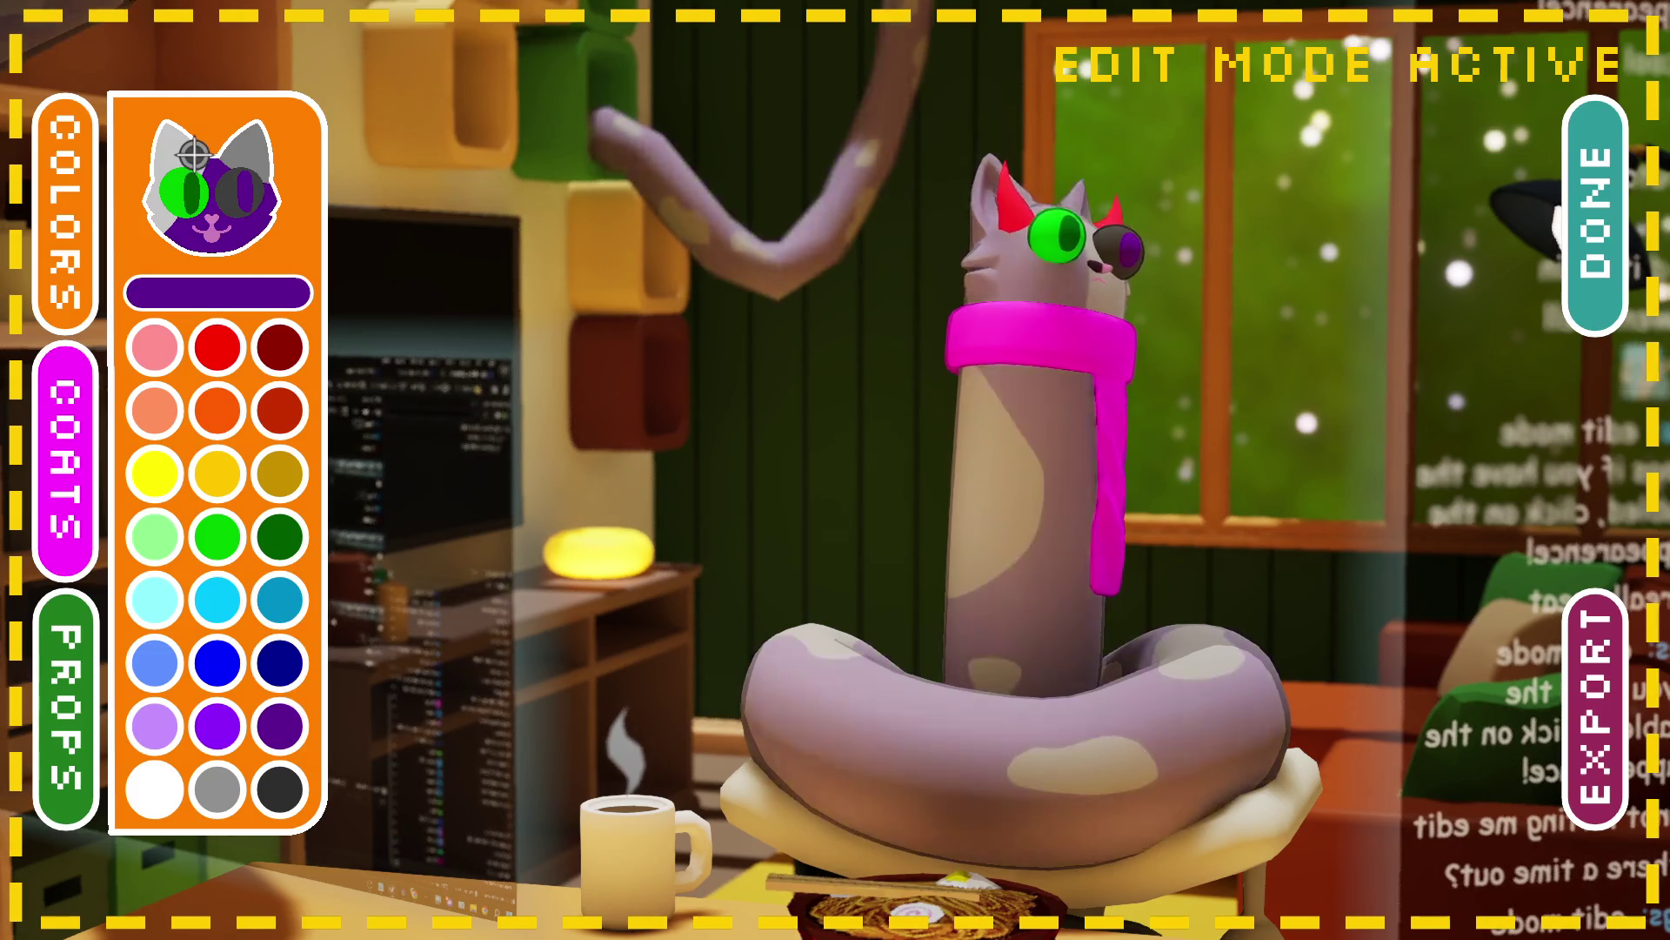
Step: Recolour both glasses lenses dark charcoal
click(270, 168)
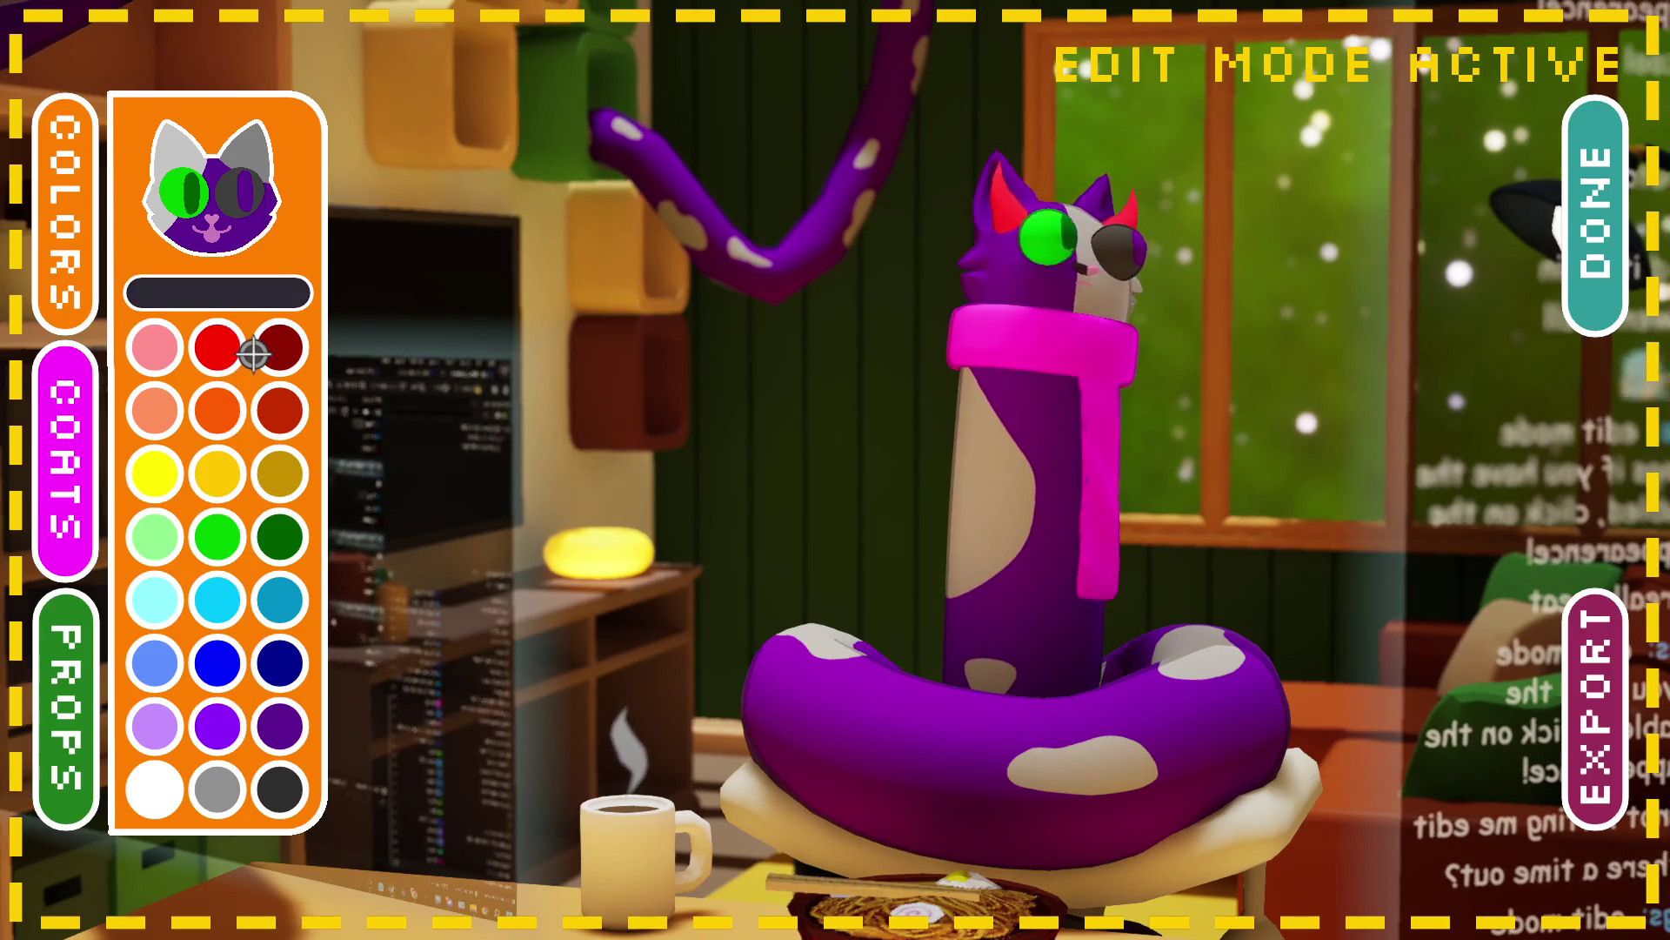
click(186, 196)
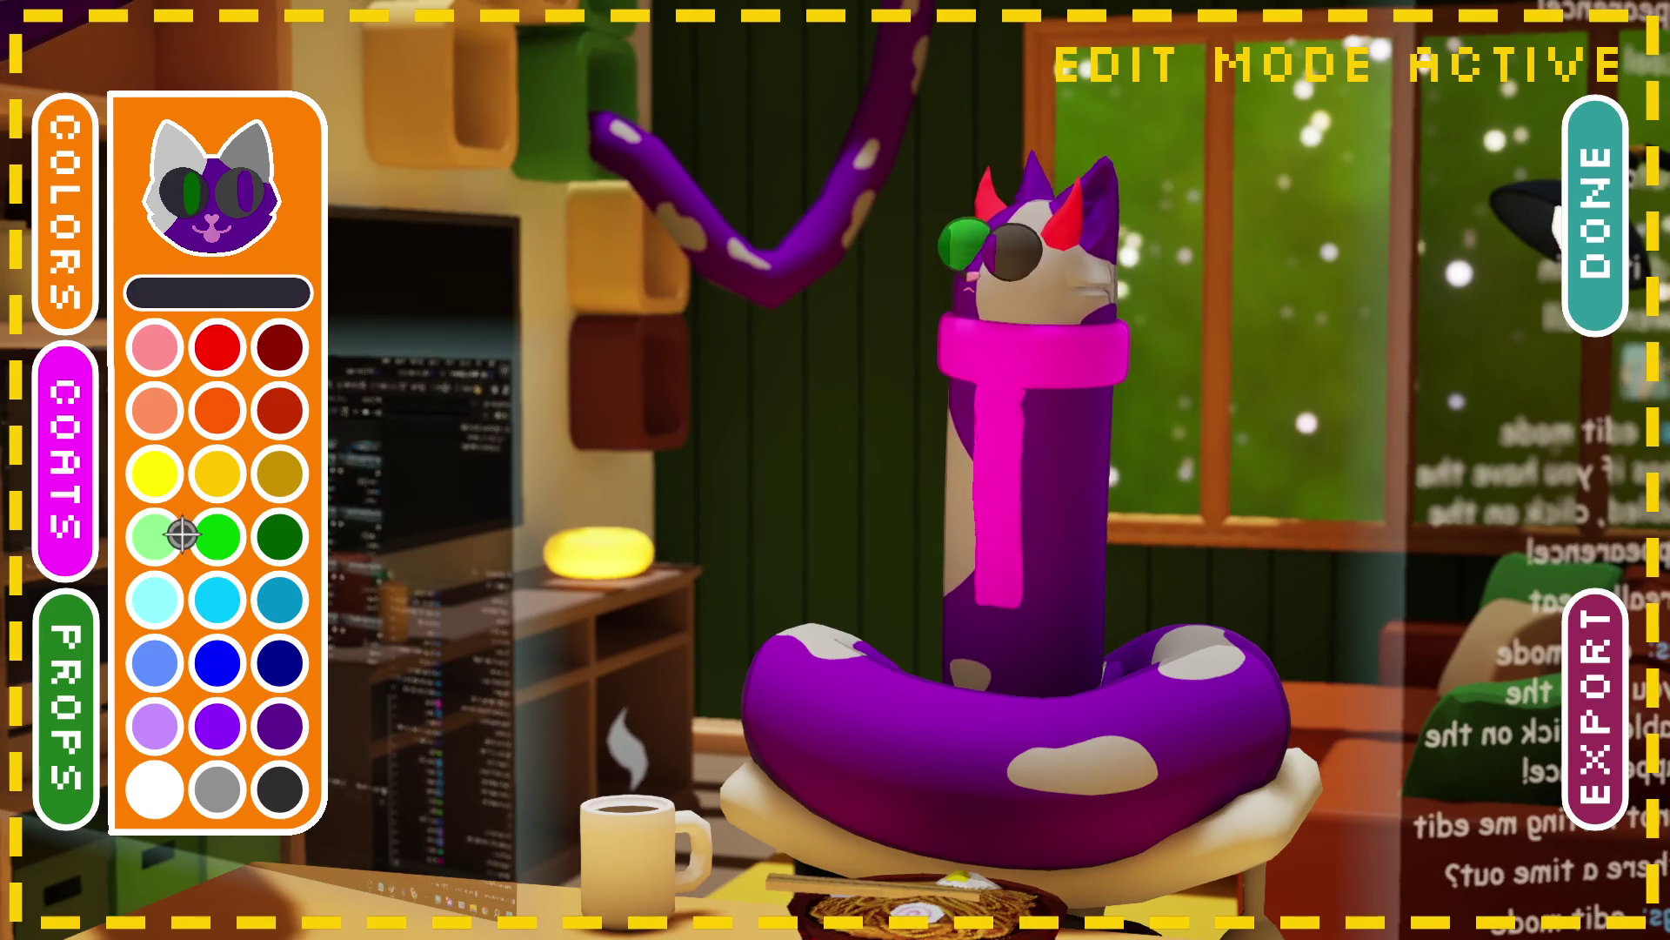
click(208, 777)
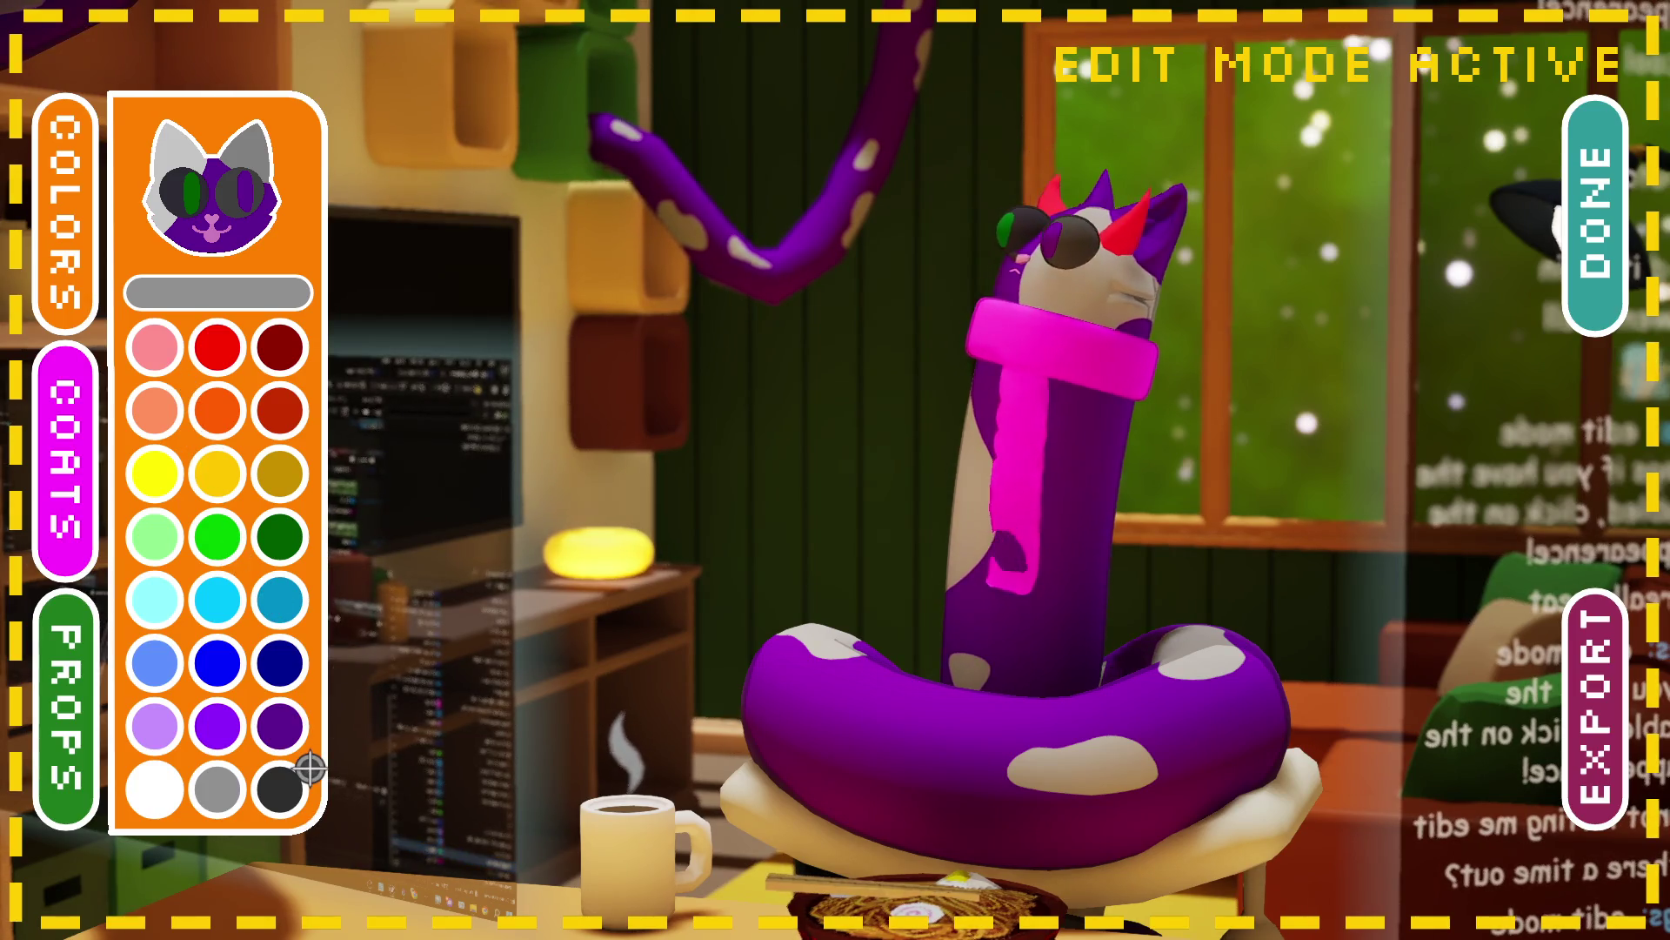
click(280, 727)
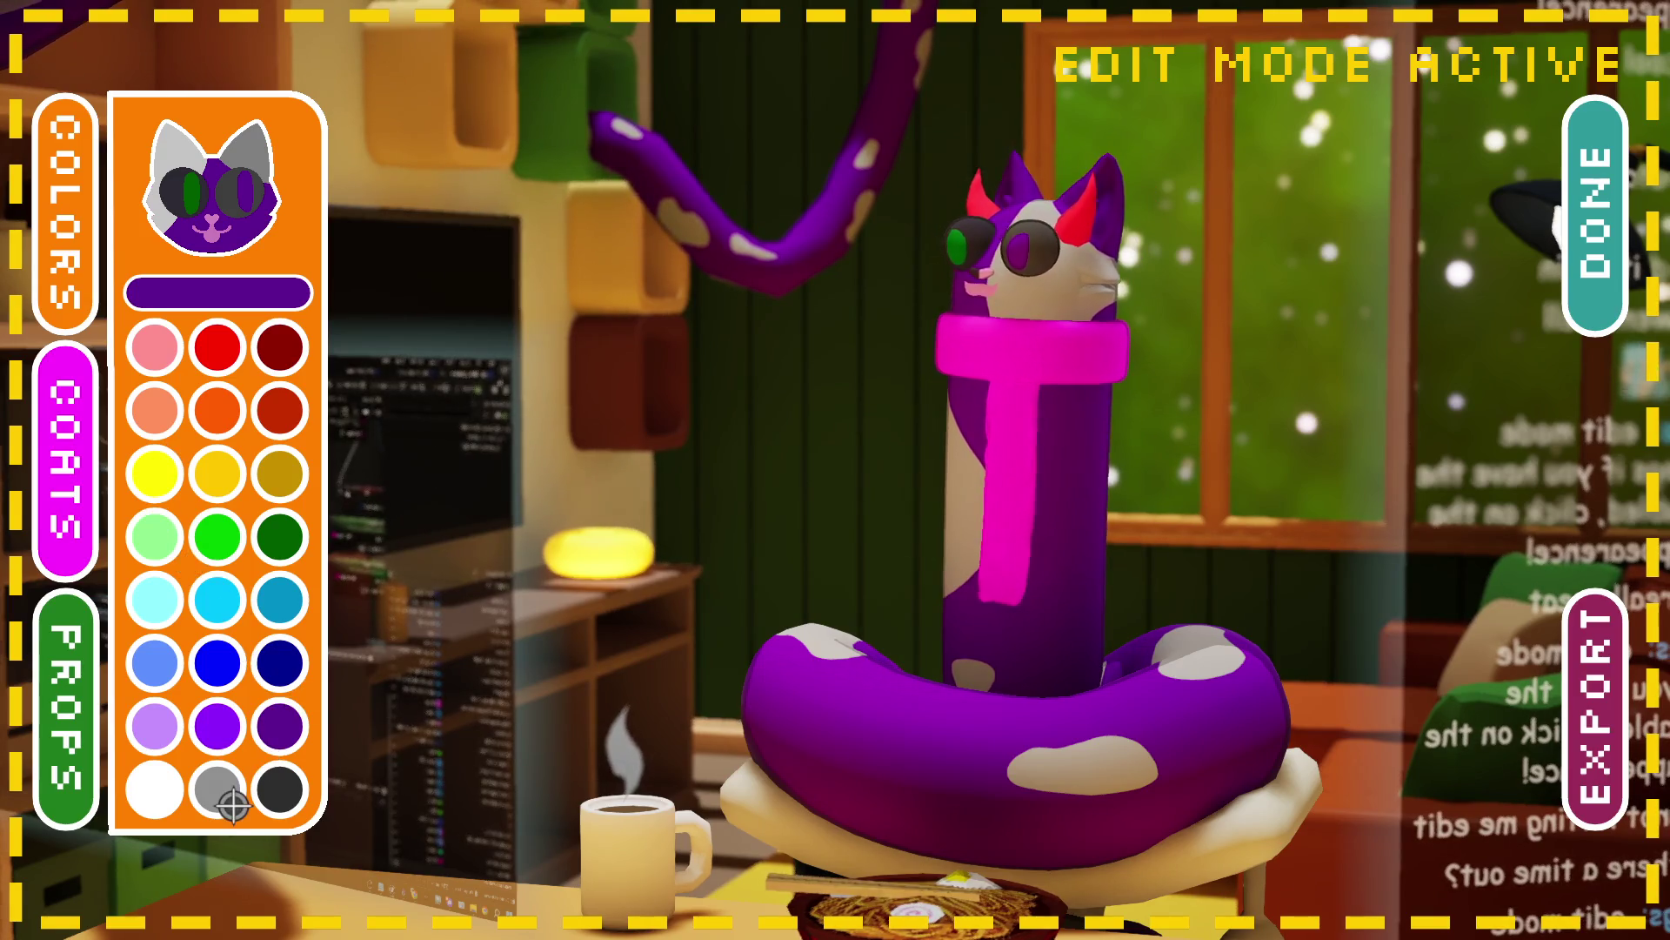
click(279, 789)
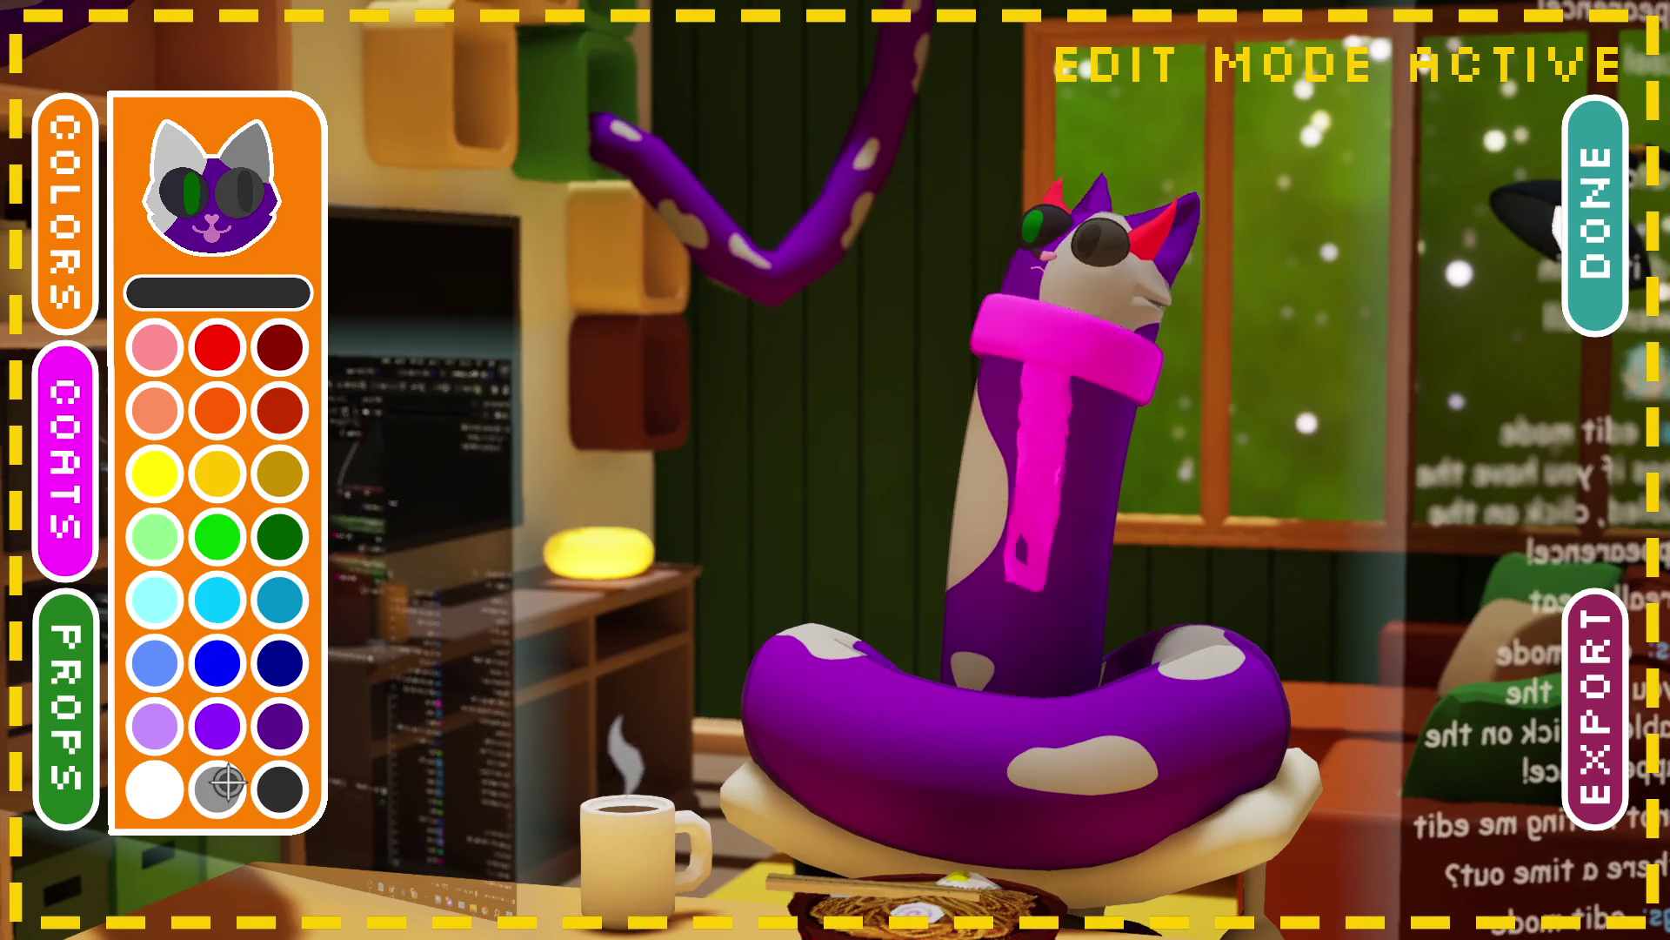
click(194, 192)
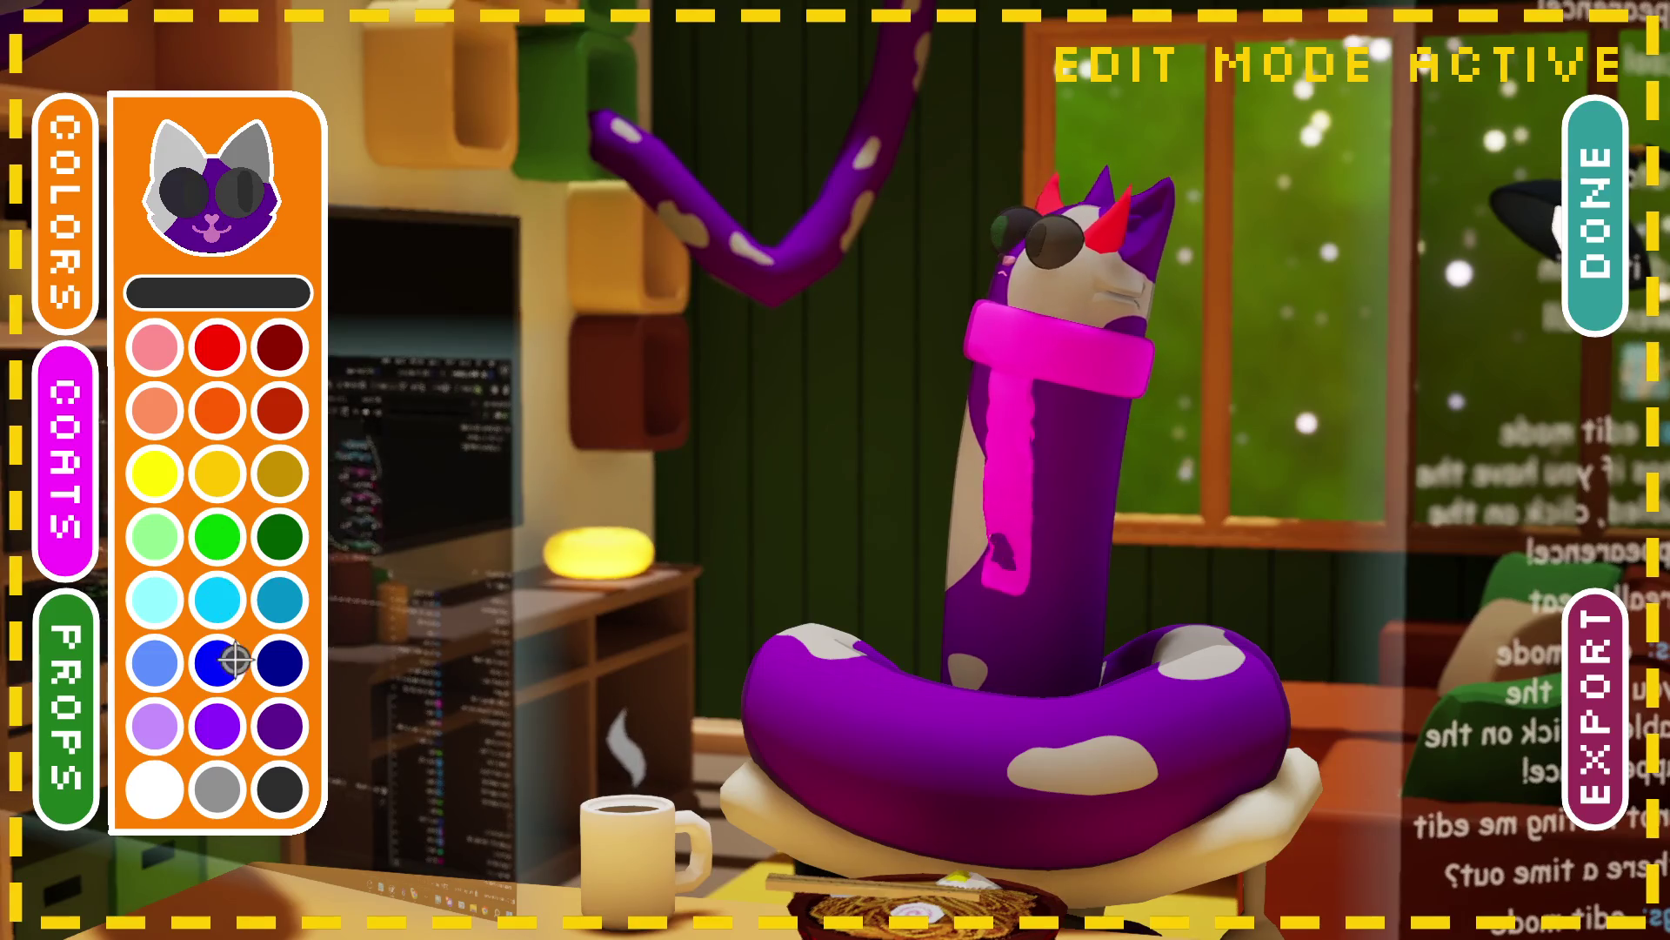
click(216, 789)
click(185, 193)
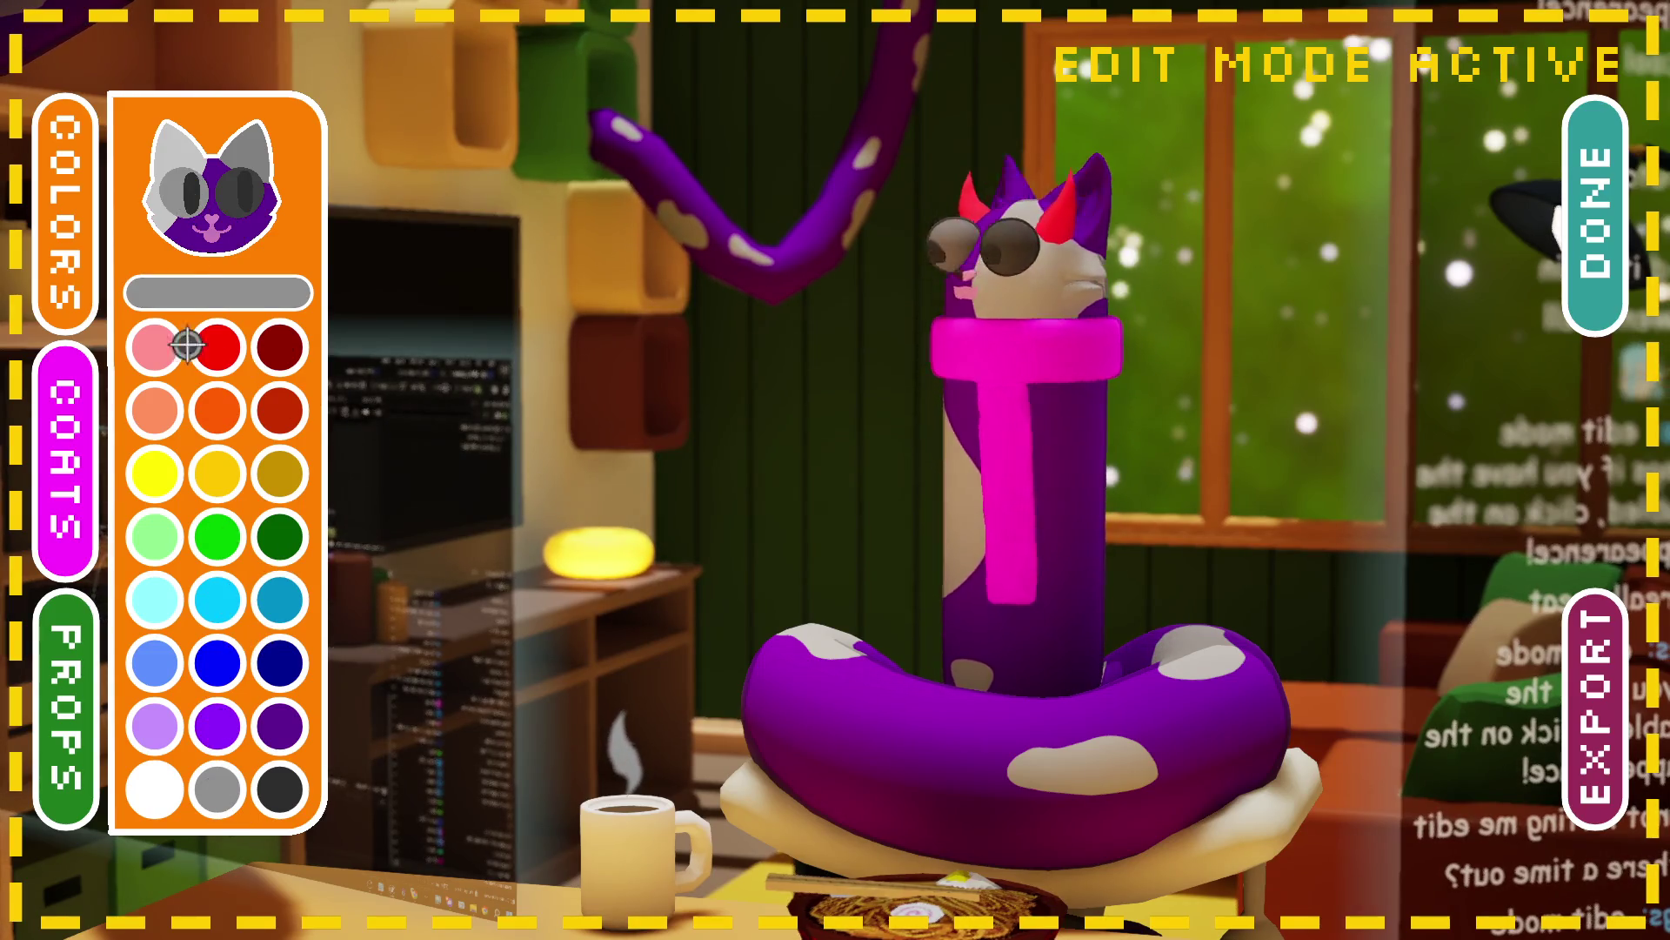
click(217, 791)
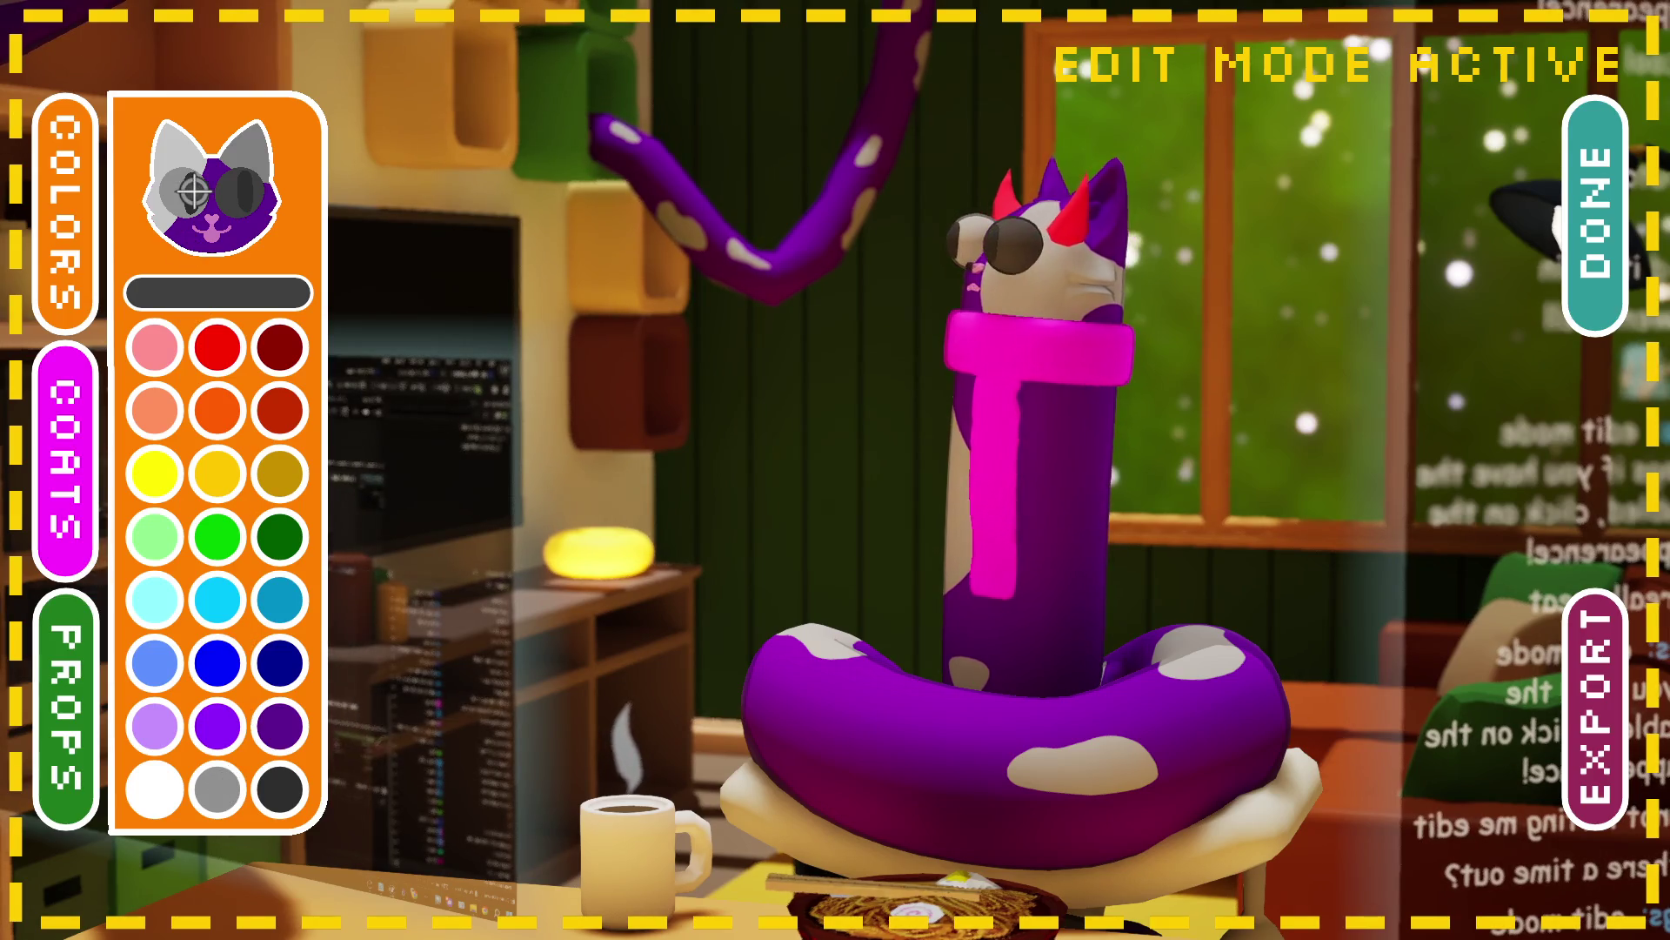
Step: Try the body in dark grey, then paint it back to purple and close the palette
click(193, 192)
click(292, 741)
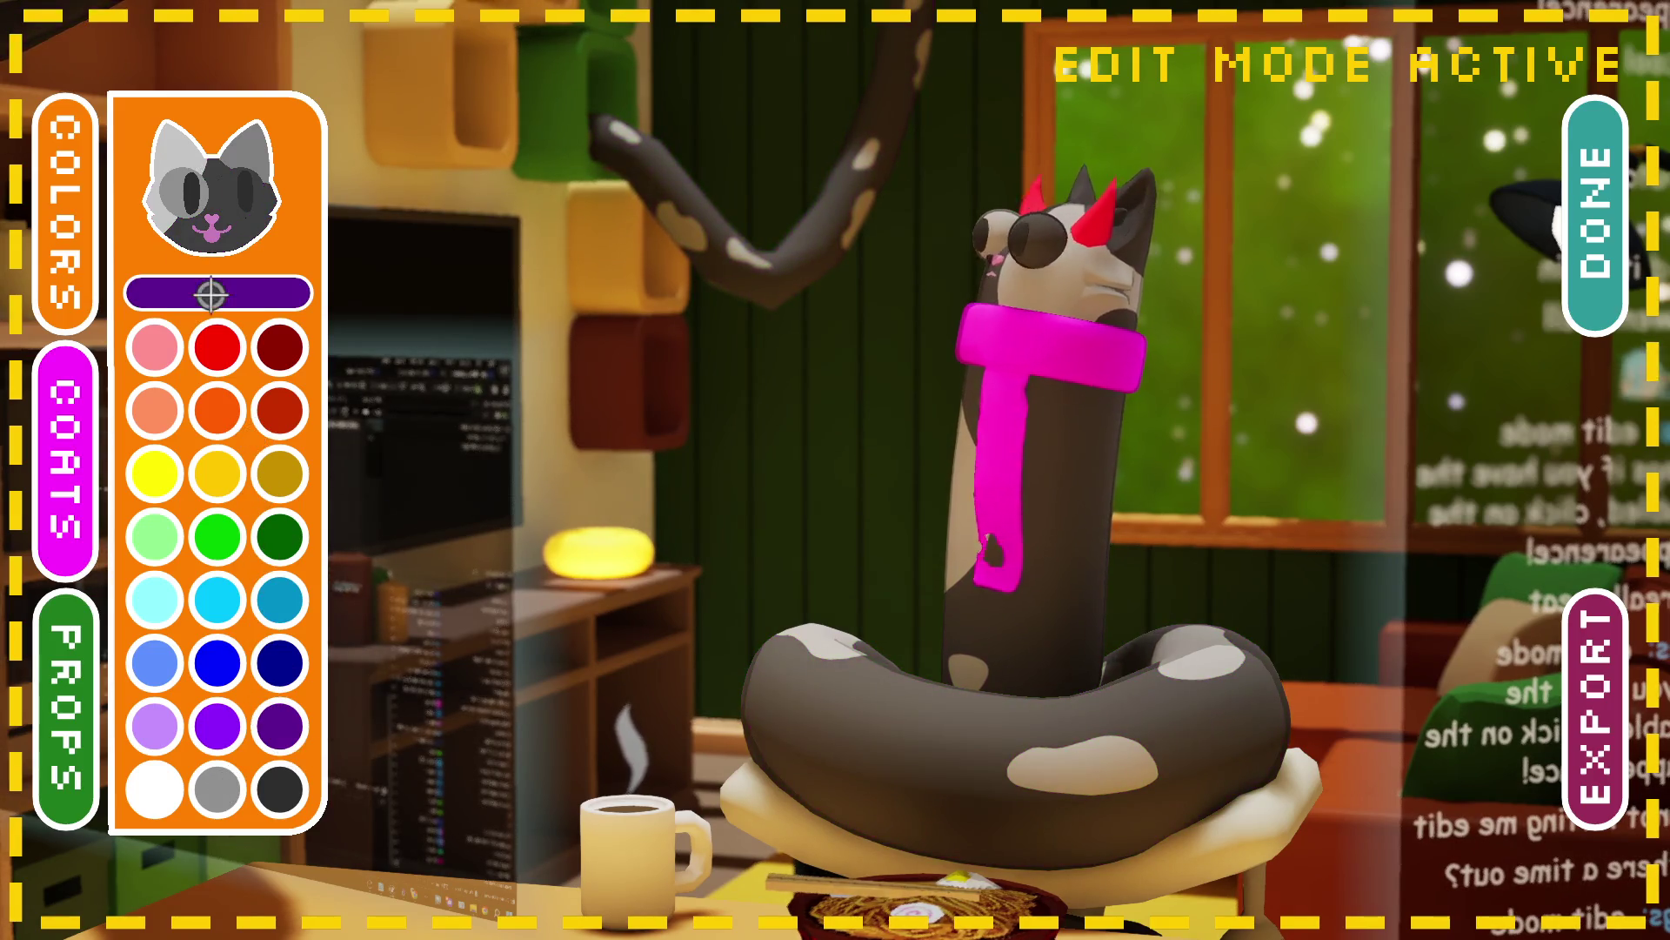
click(209, 178)
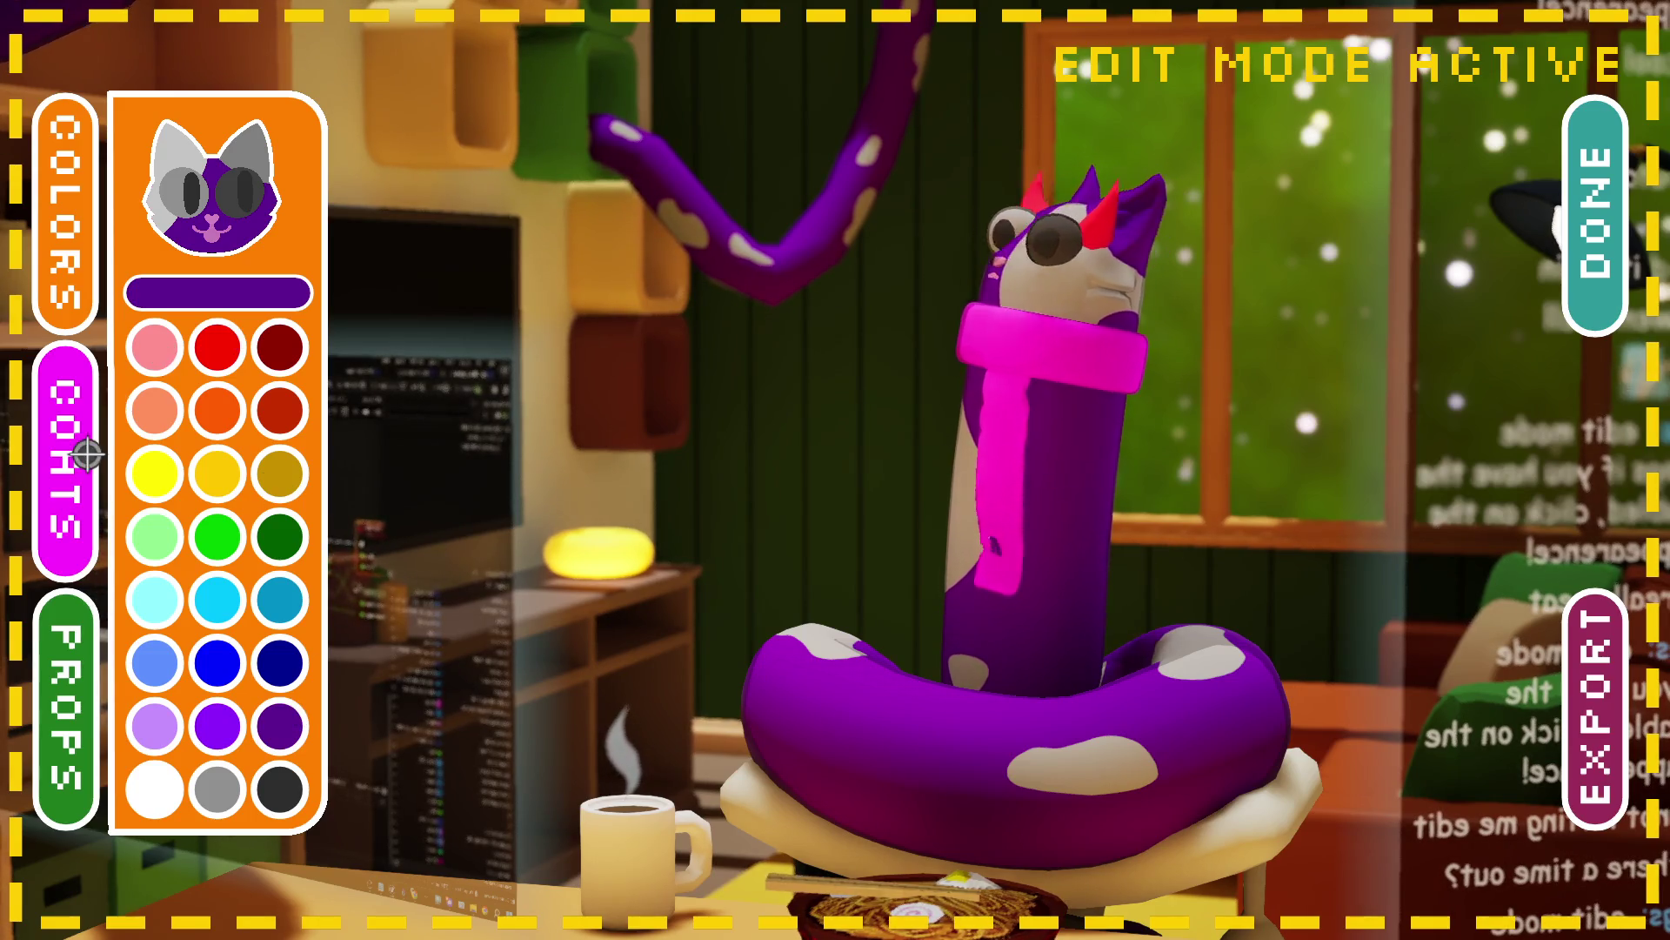
click(90, 299)
click(73, 418)
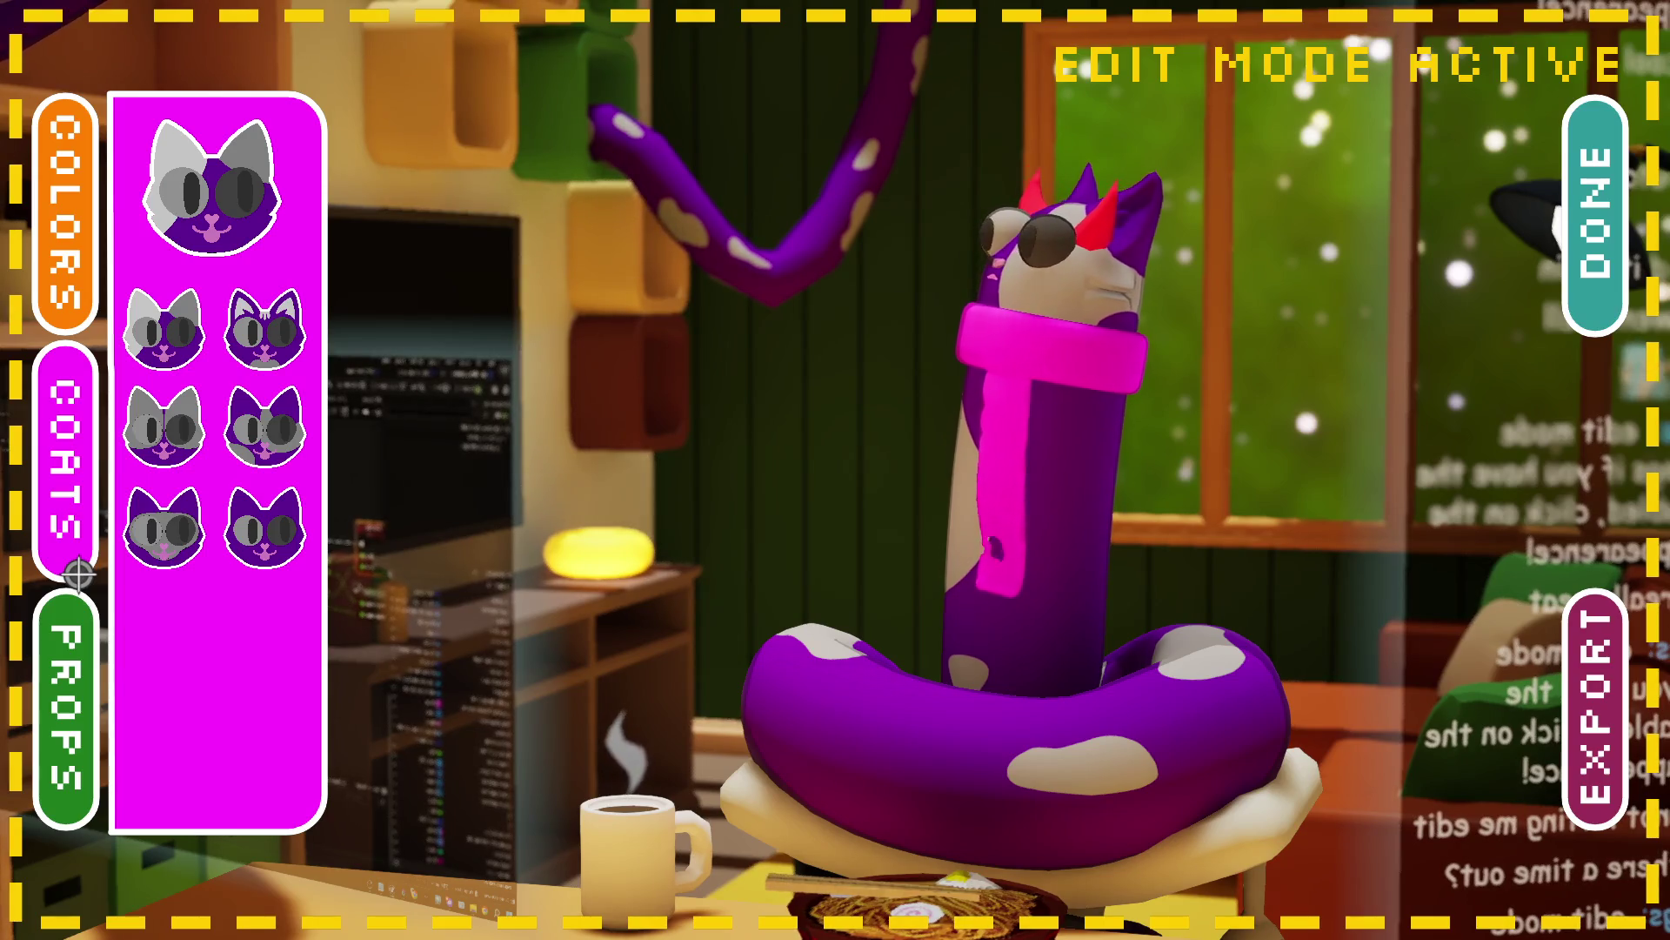
Step: Apply the solid purple coat without beige spots and cycle props through torso to hats
click(275, 570)
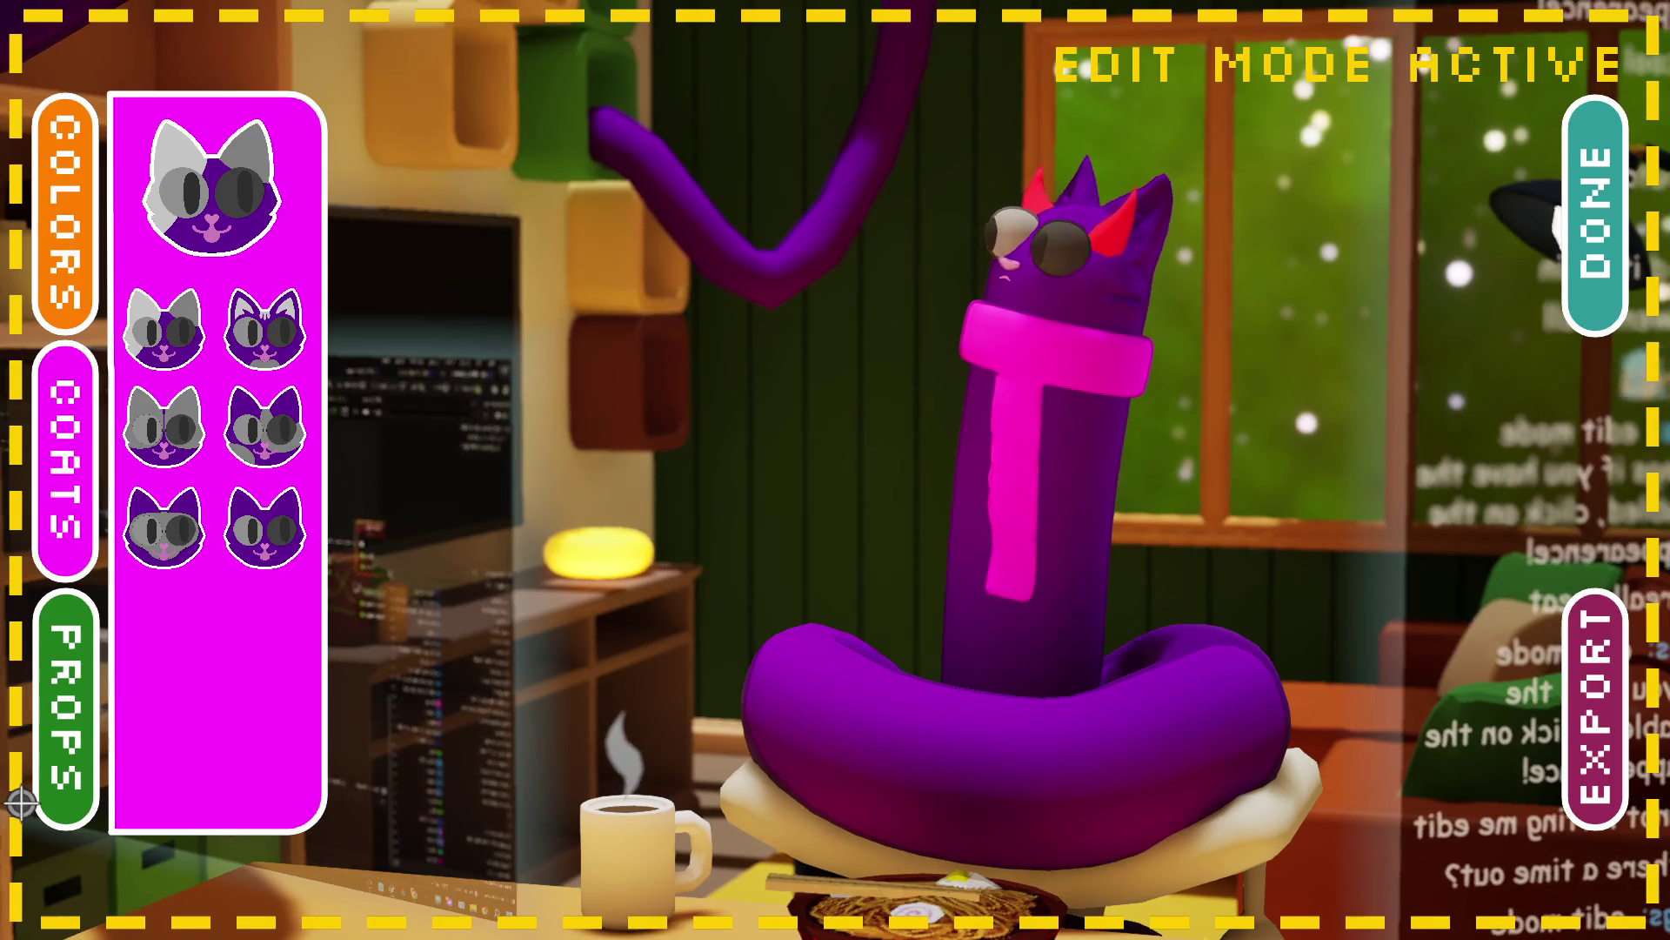
click(76, 796)
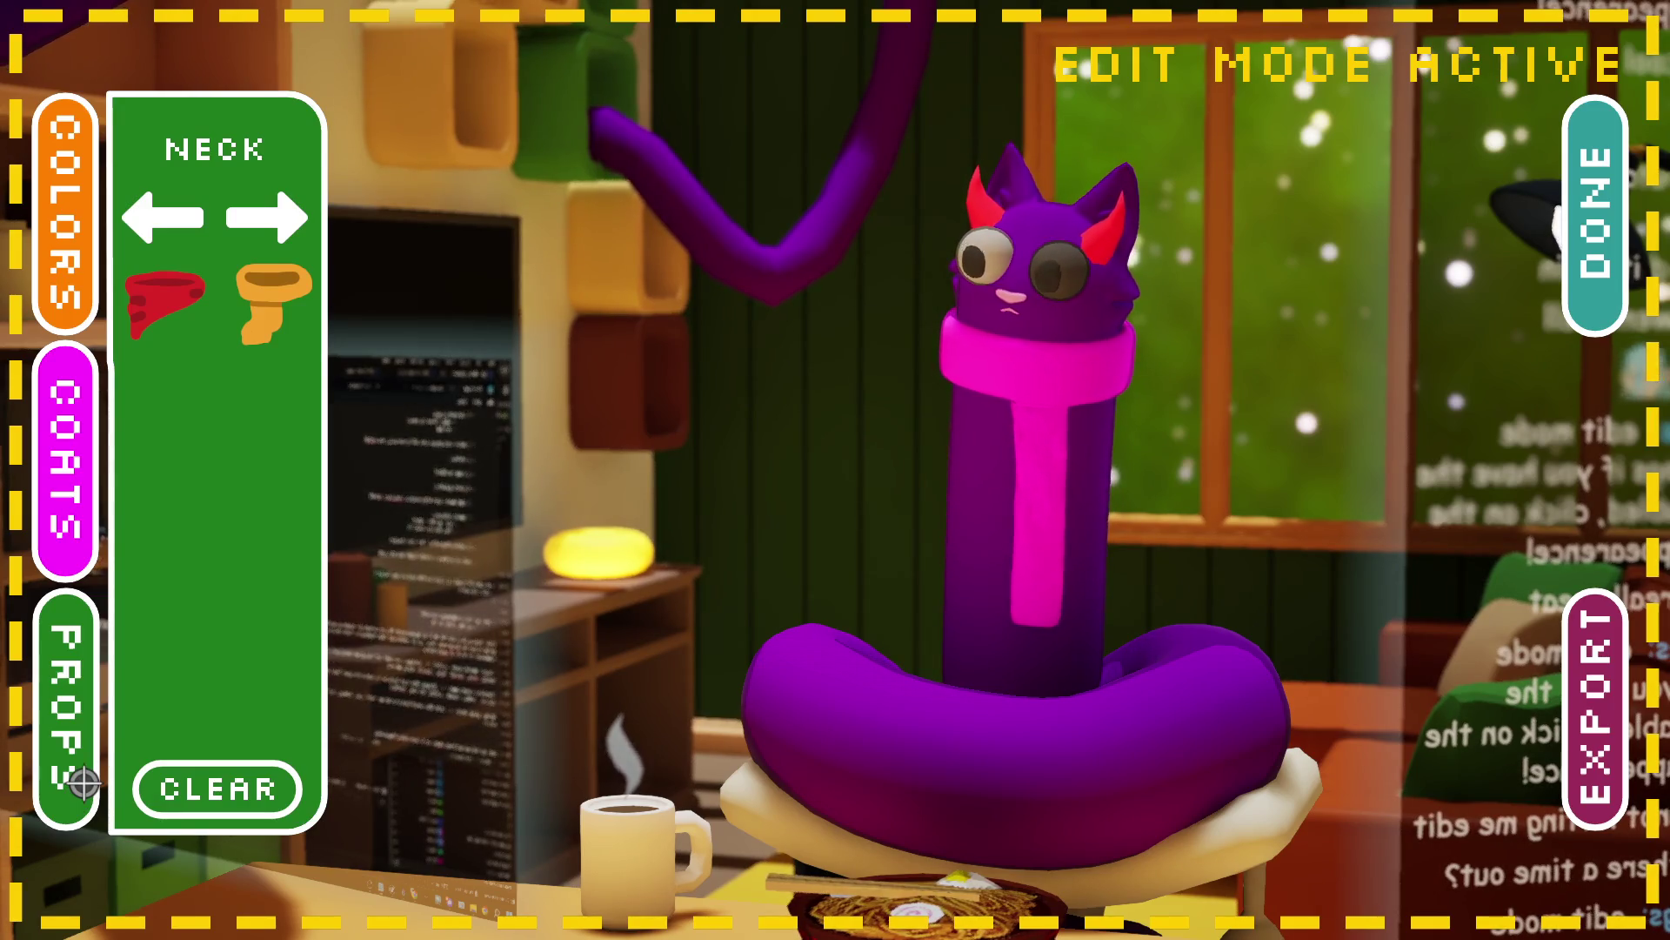
click(295, 224)
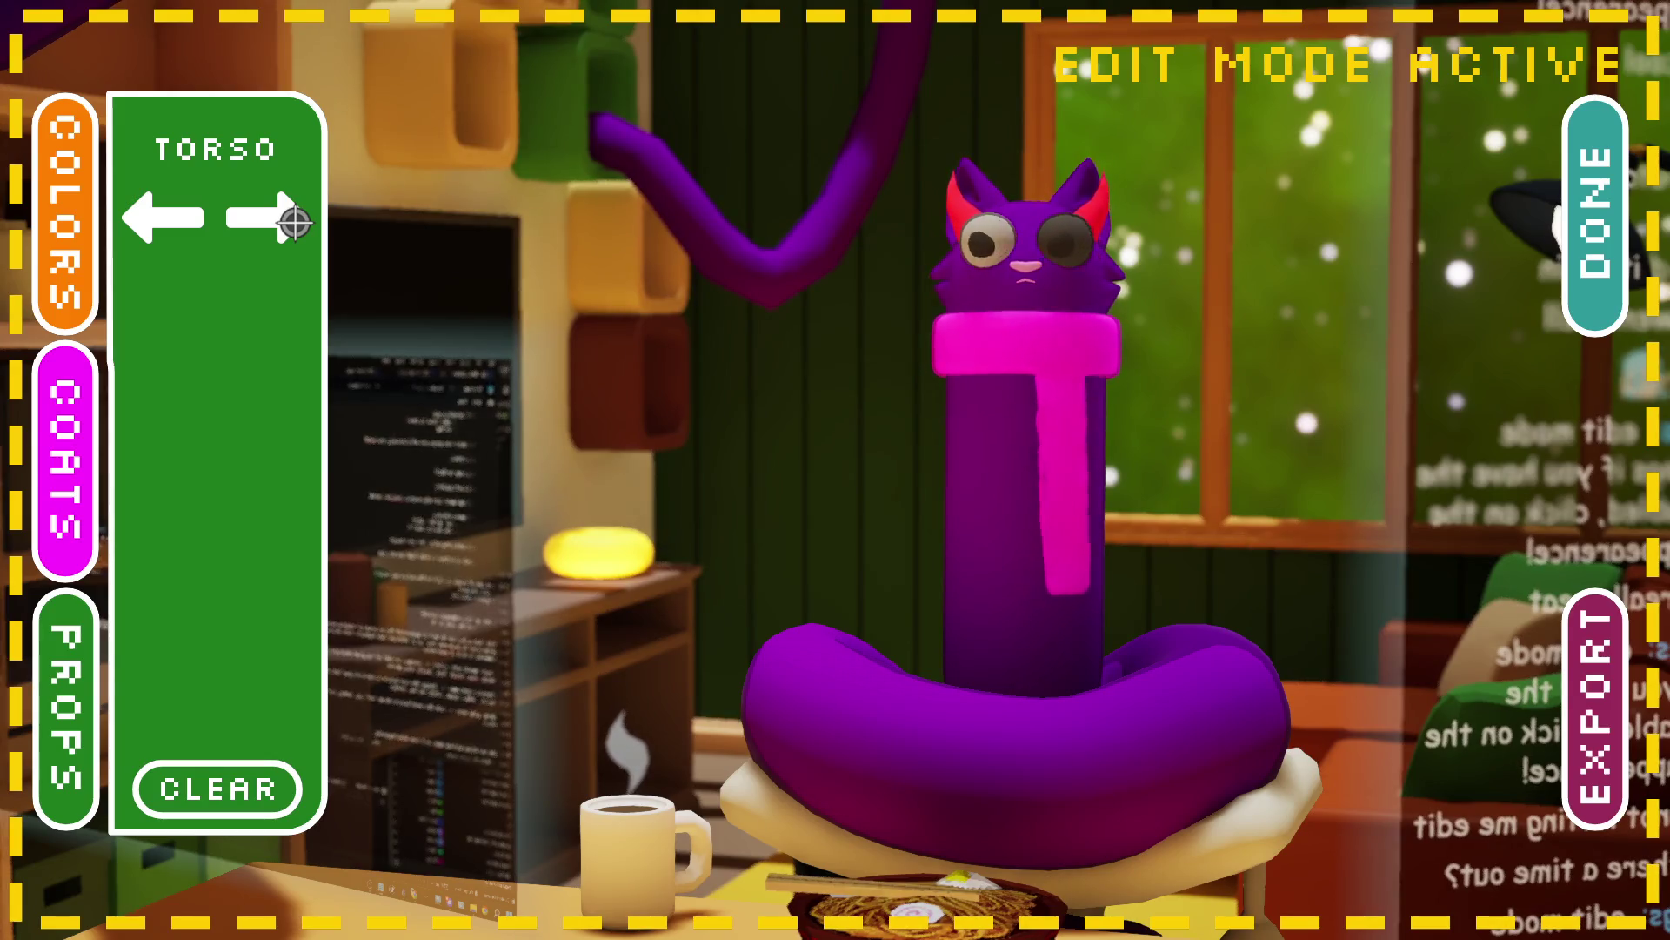
click(295, 223)
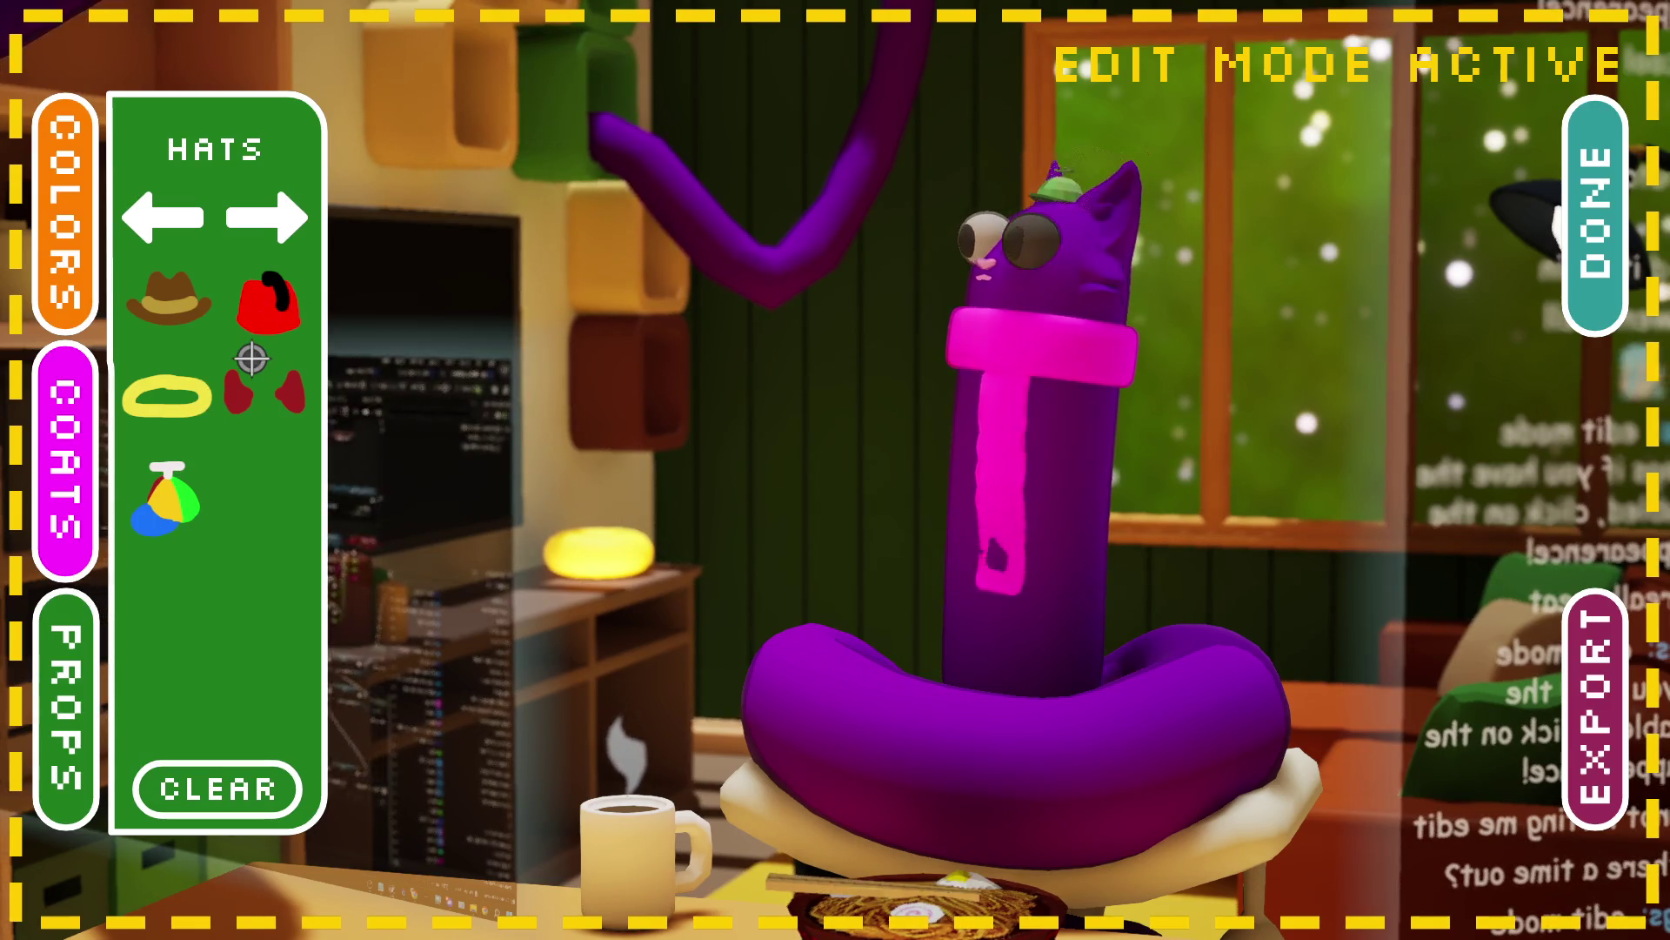
Step: Try on and remove the red fez, give the cat a golden halo, and exit edit mode
click(253, 355)
click(292, 315)
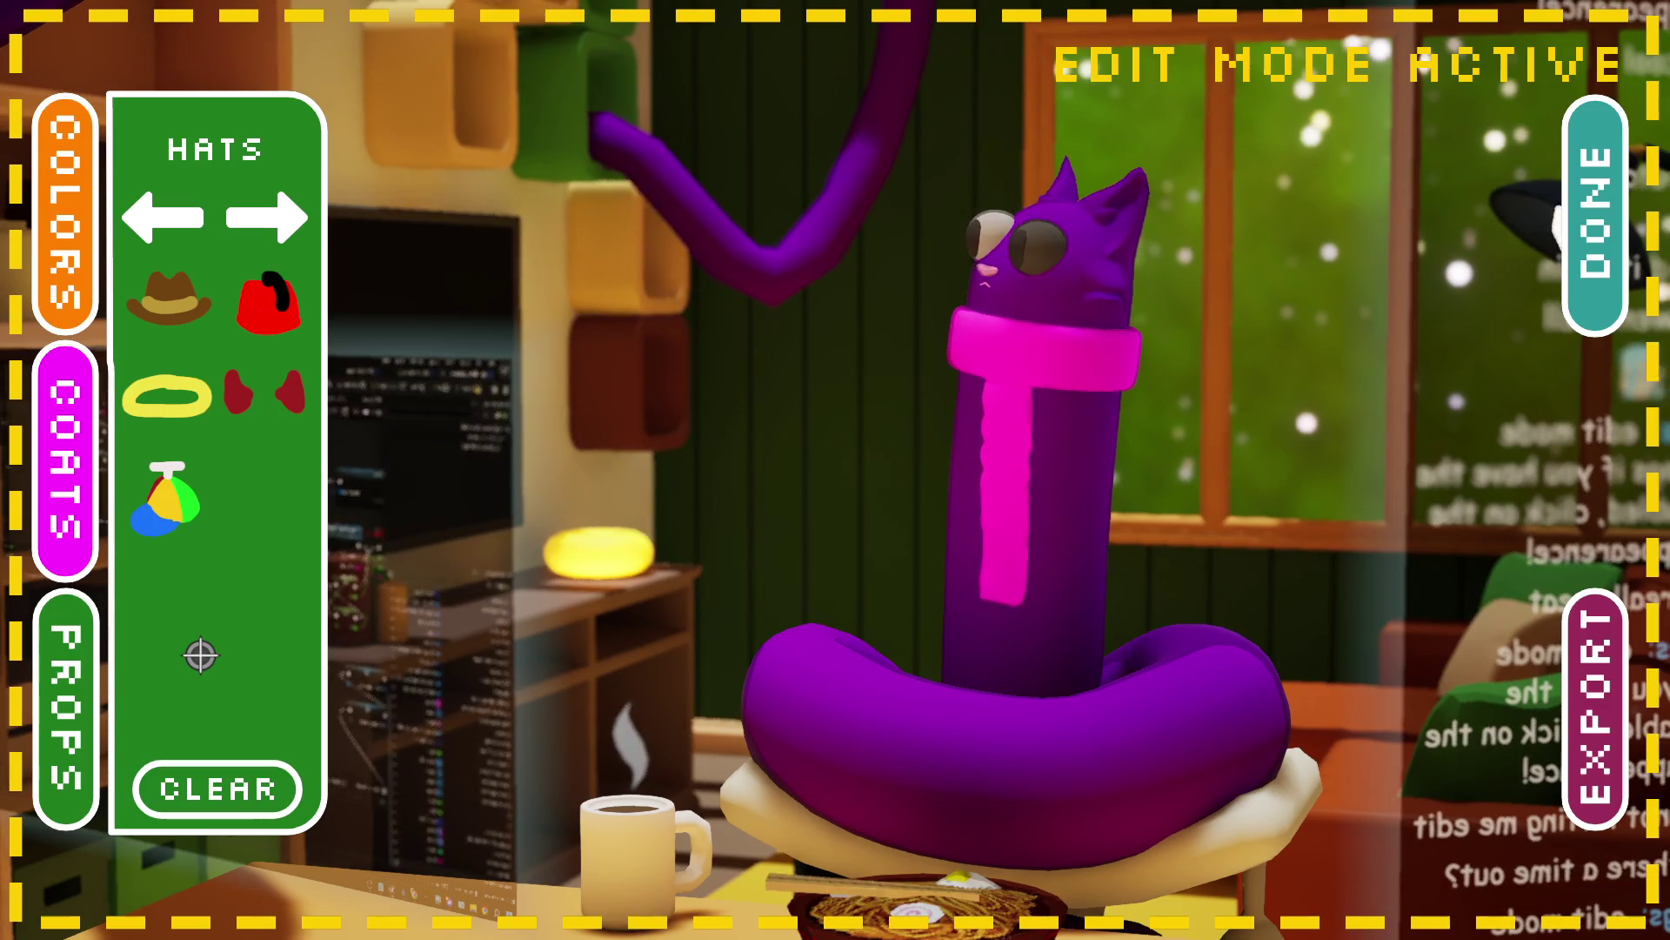
click(201, 423)
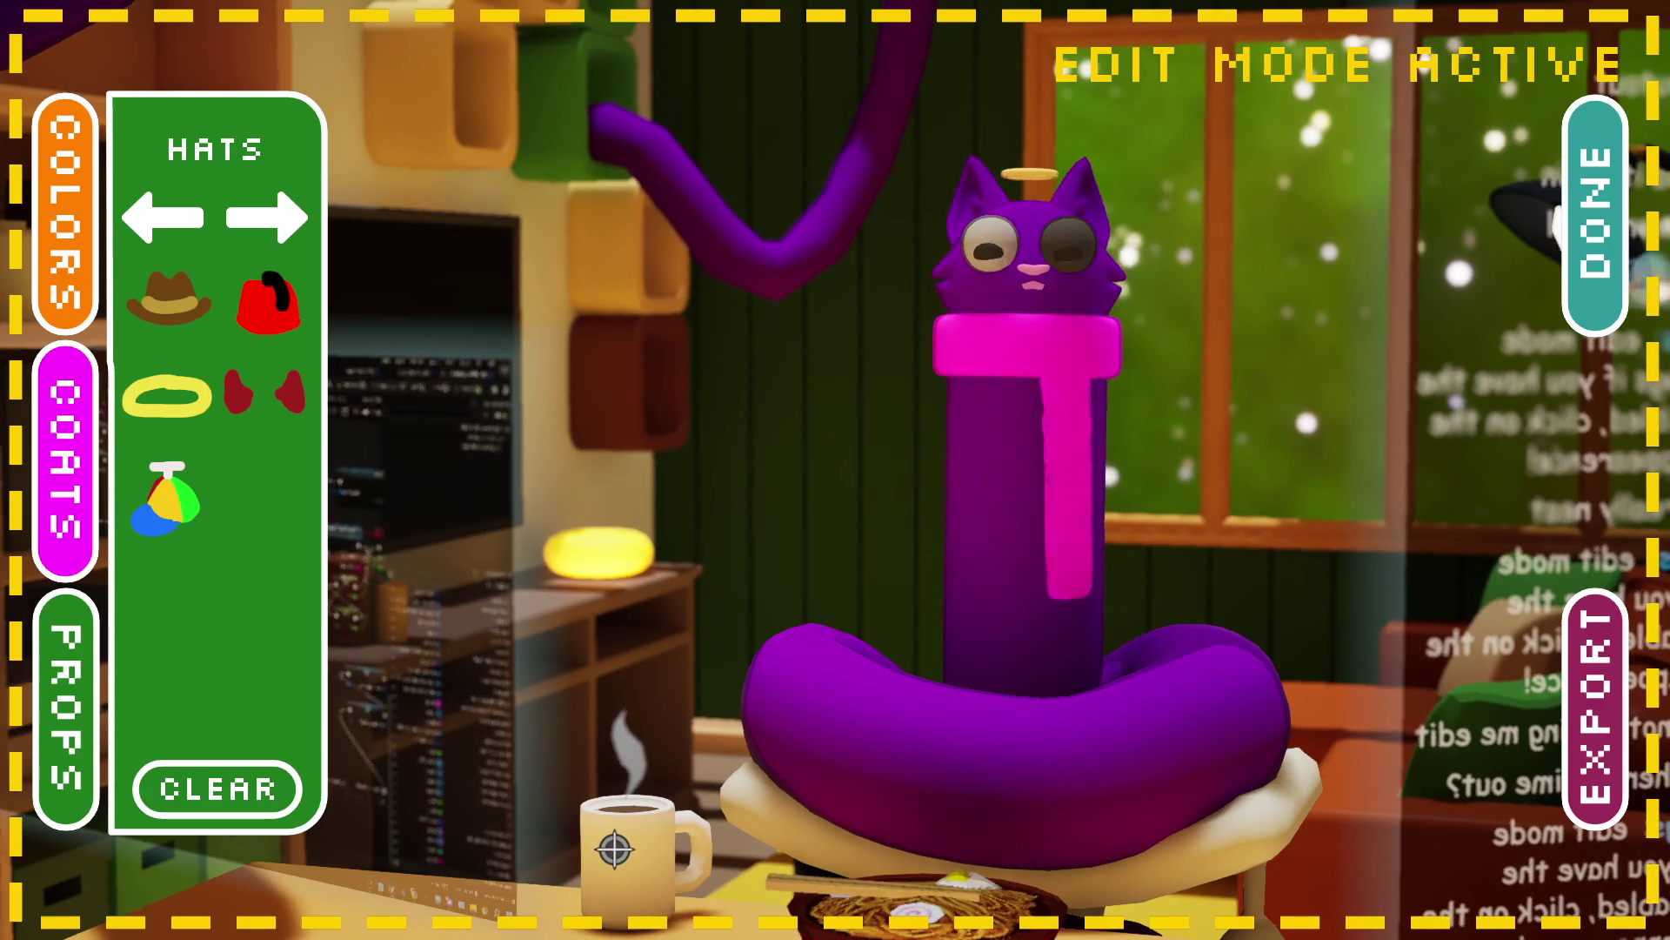
click(1601, 245)
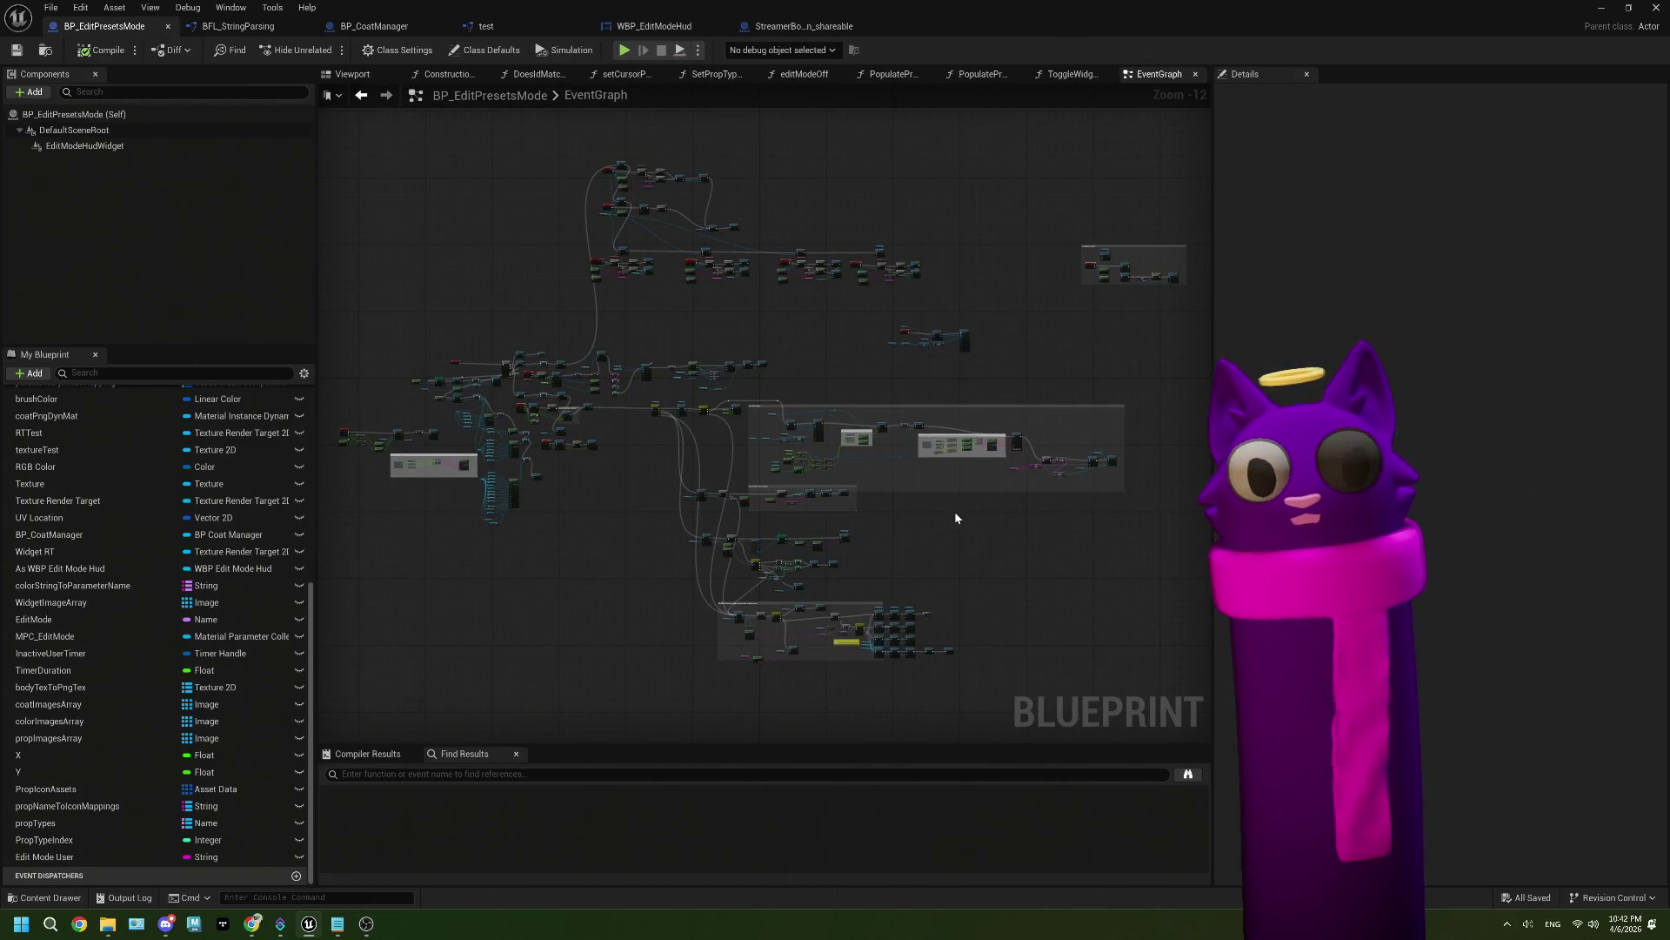
Step: Save BP_EditPresetsMode and zoom the EventGraph onto its coat and prop Make Array nodes
mouse_move(1067, 528)
mouse_down()
mouse_move(1048, 541)
mouse_move(1073, 541)
mouse_up()
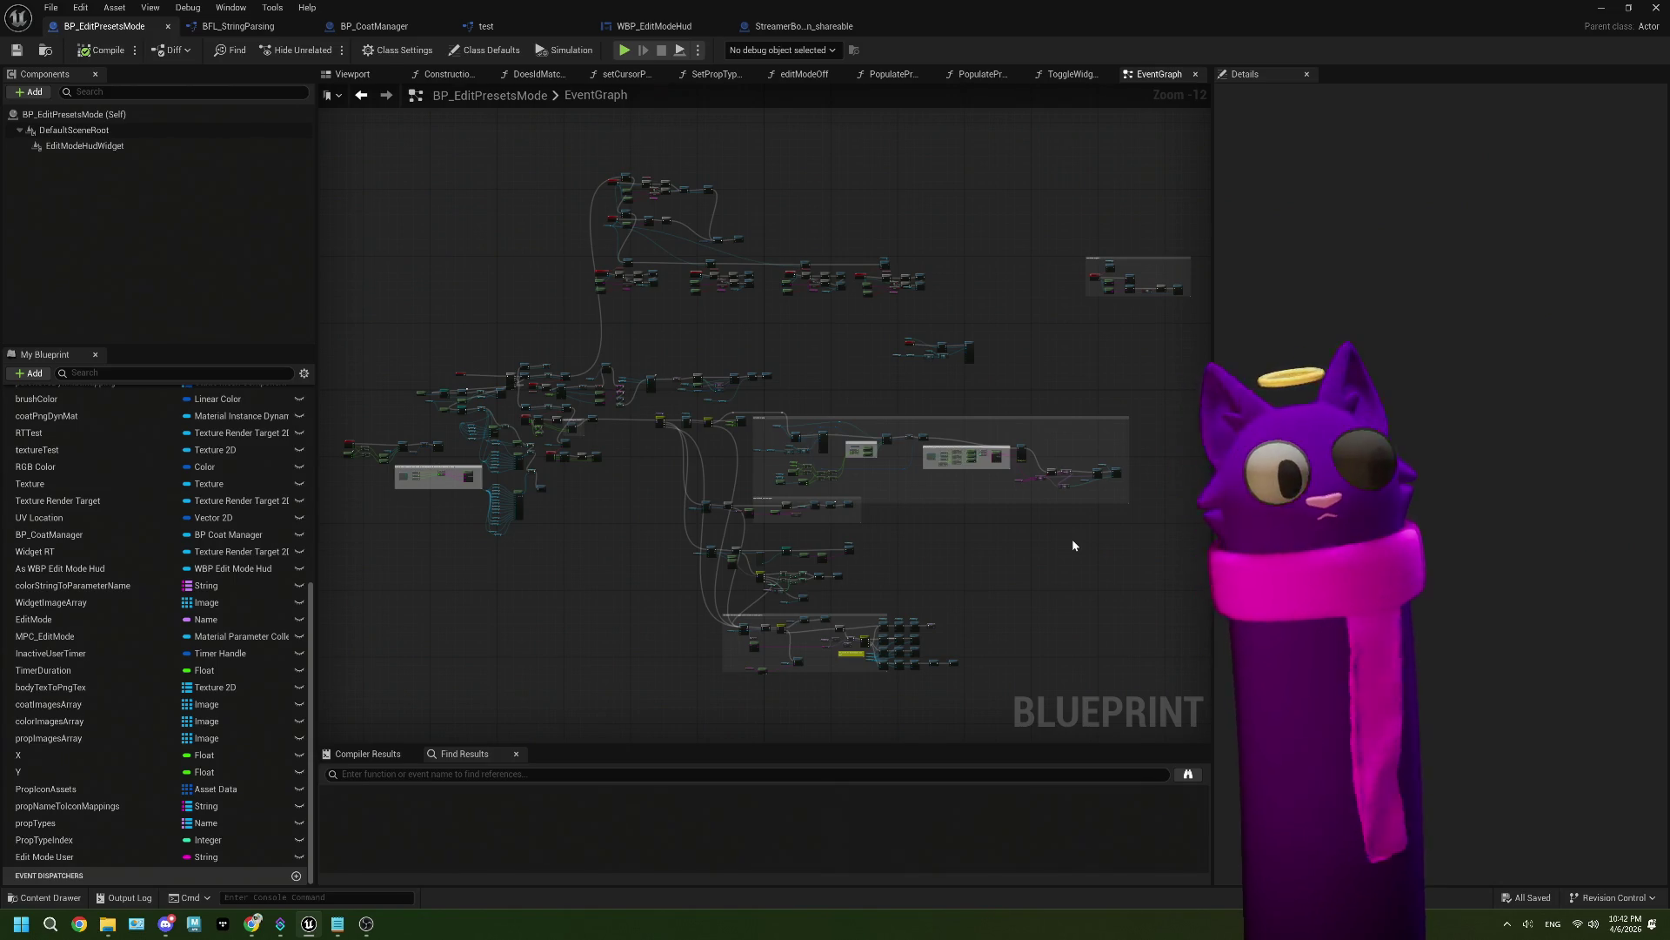
click(16, 49)
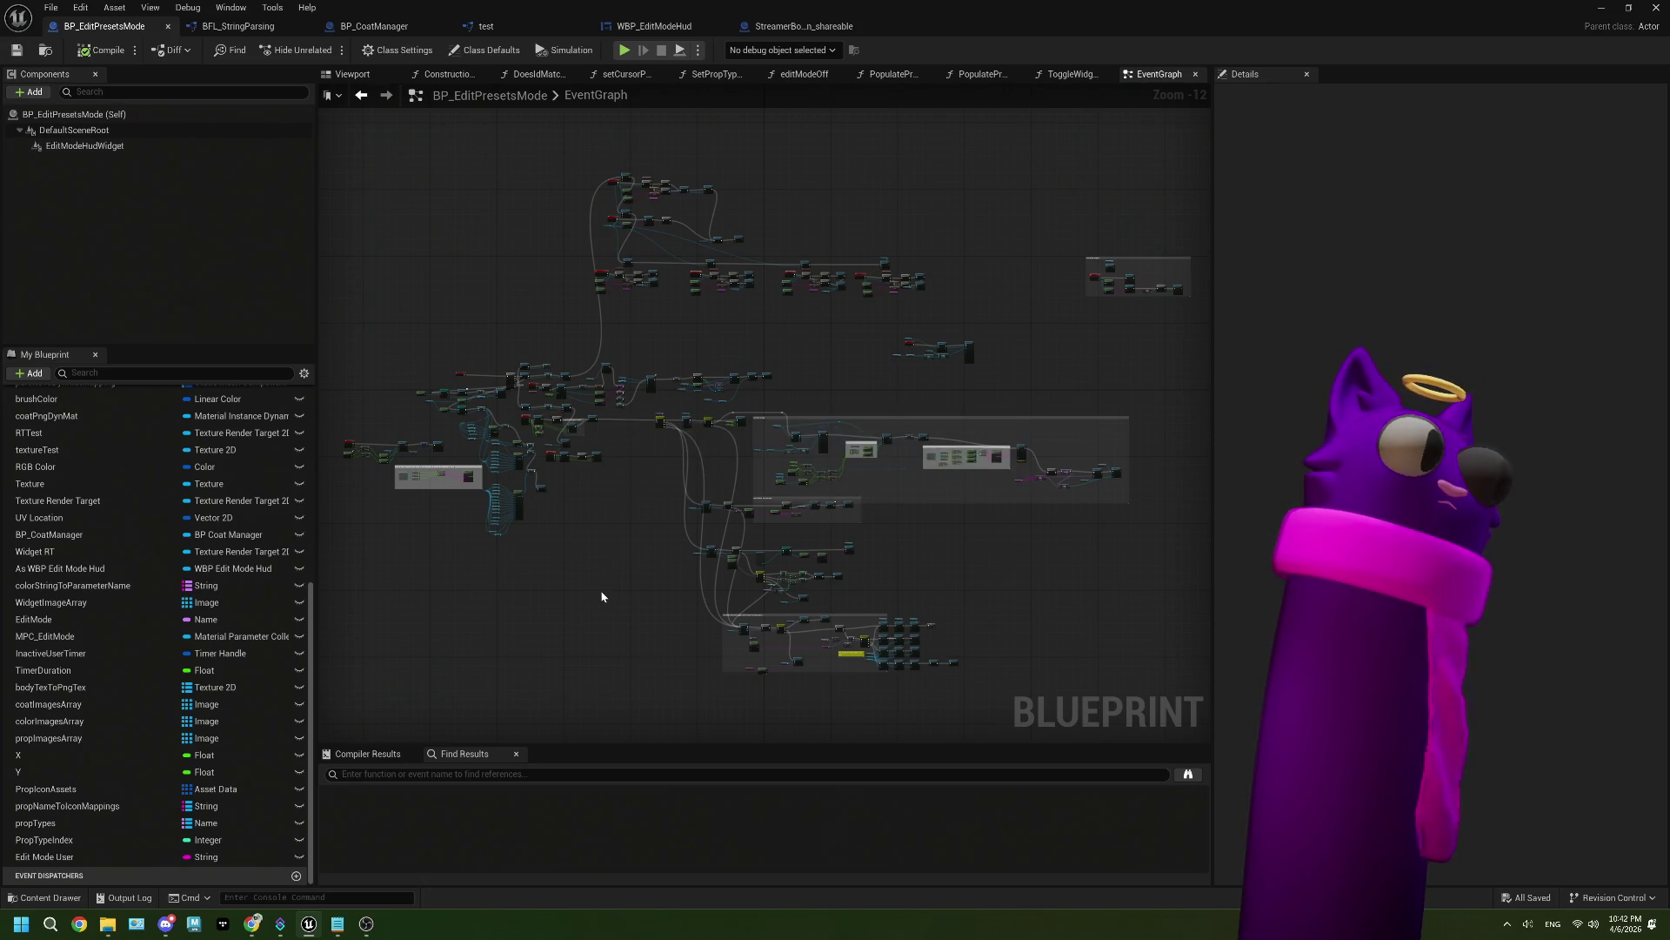
scroll(592, 579, up, 6)
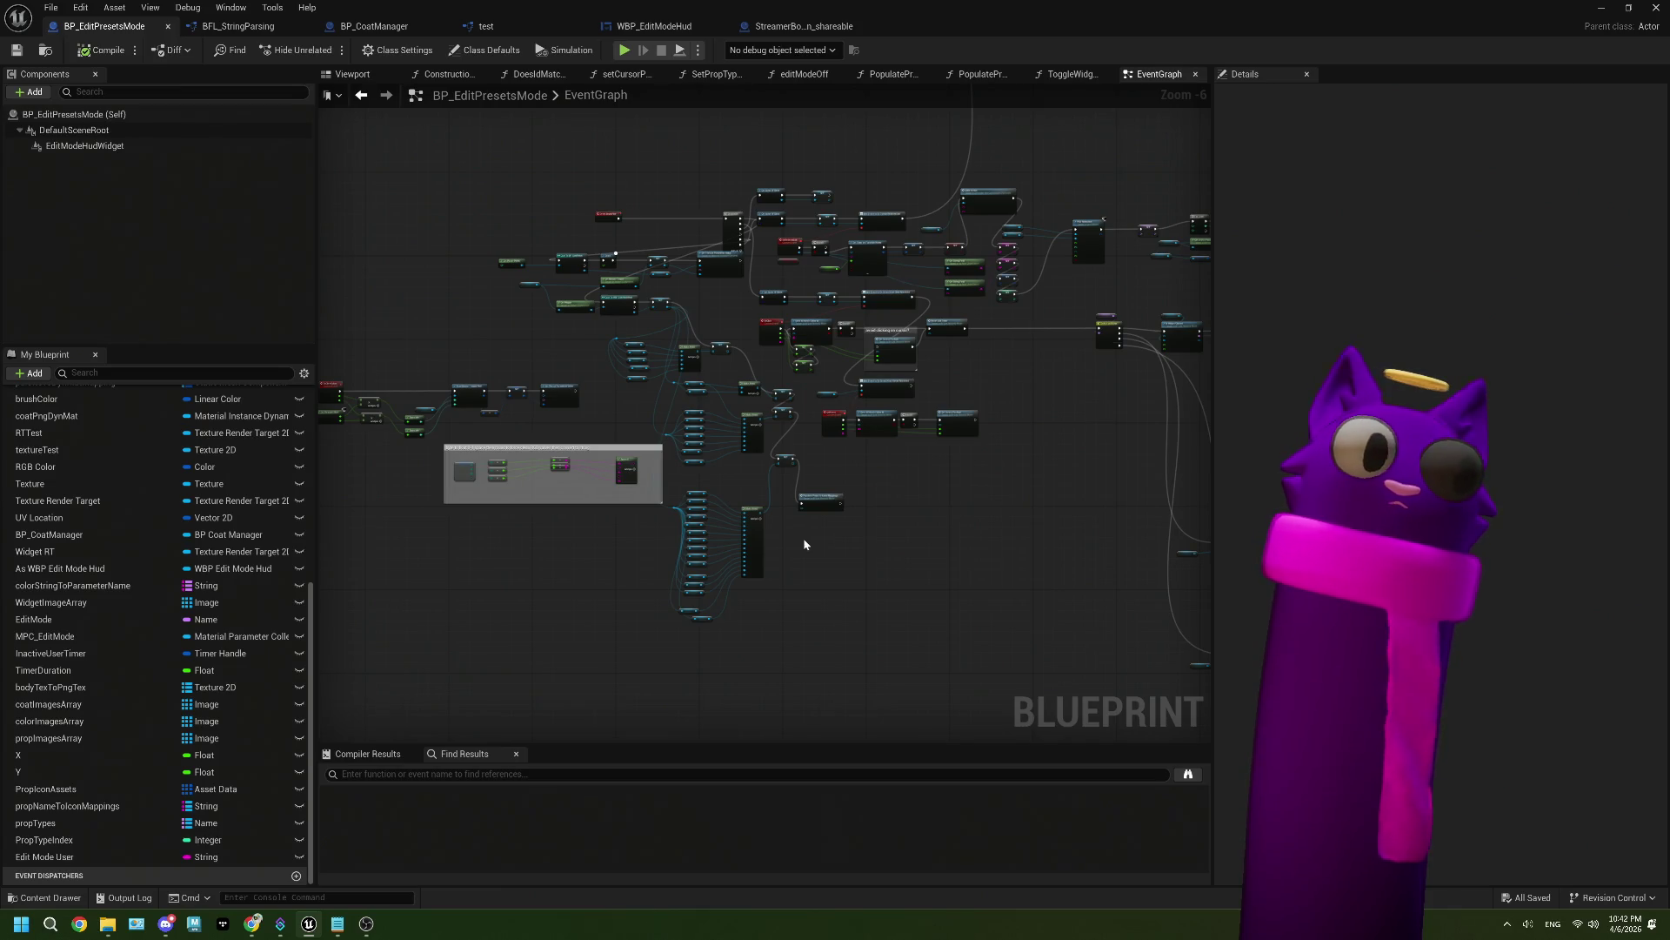
scroll(804, 544, up, 3)
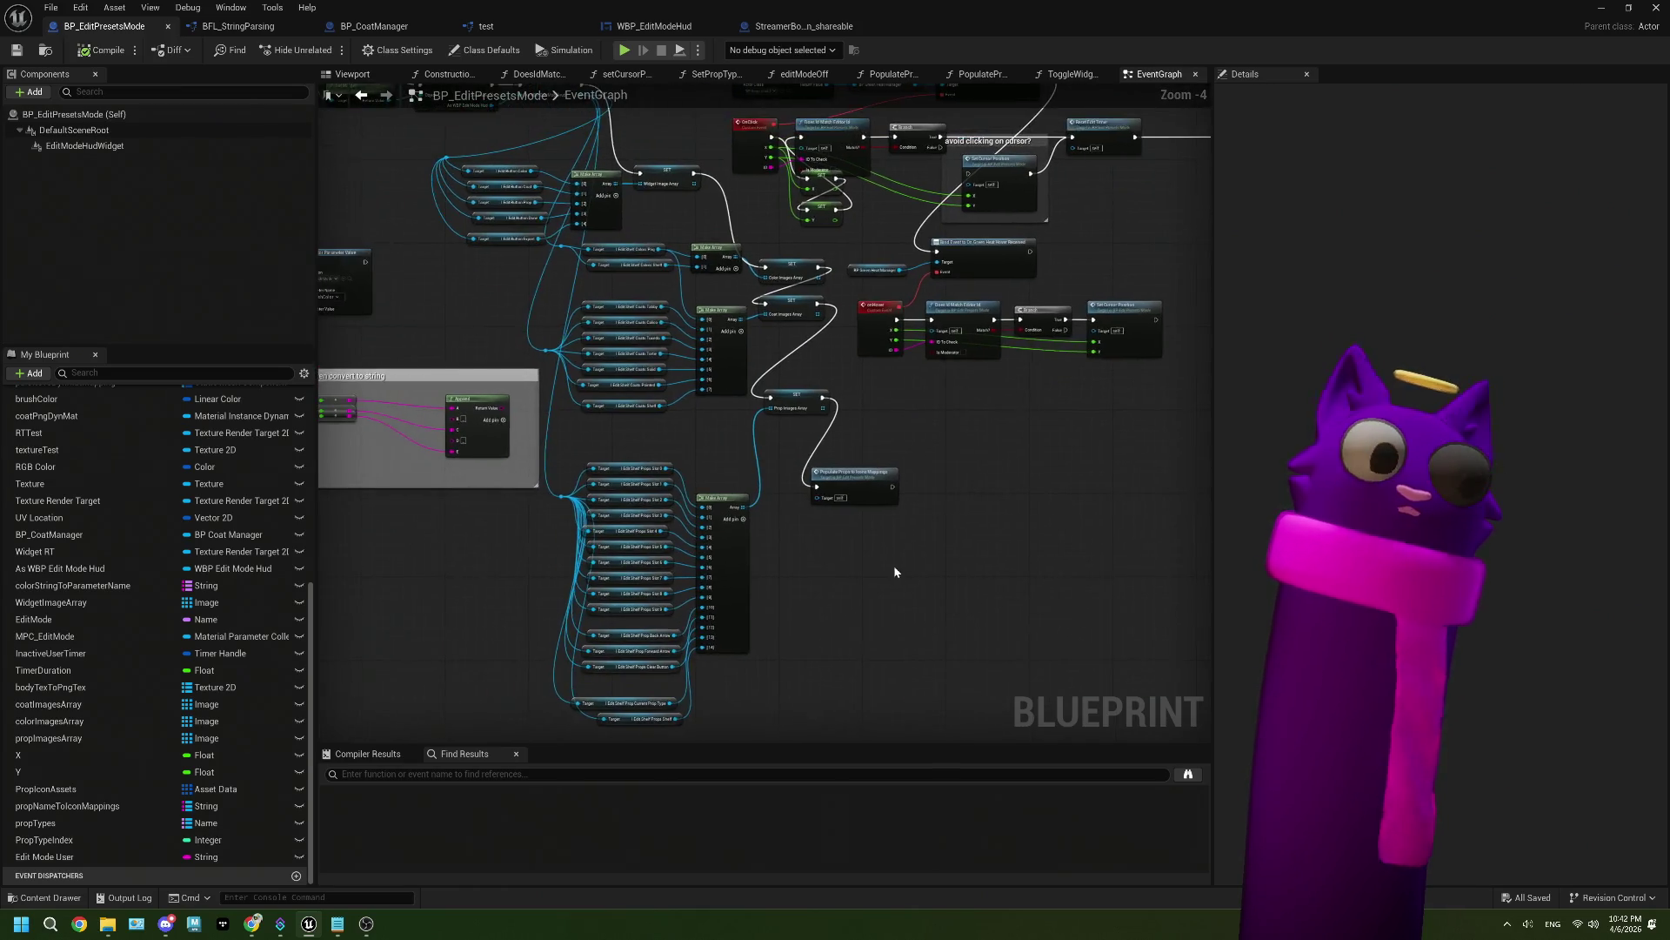
drag(882, 574, 816, 546)
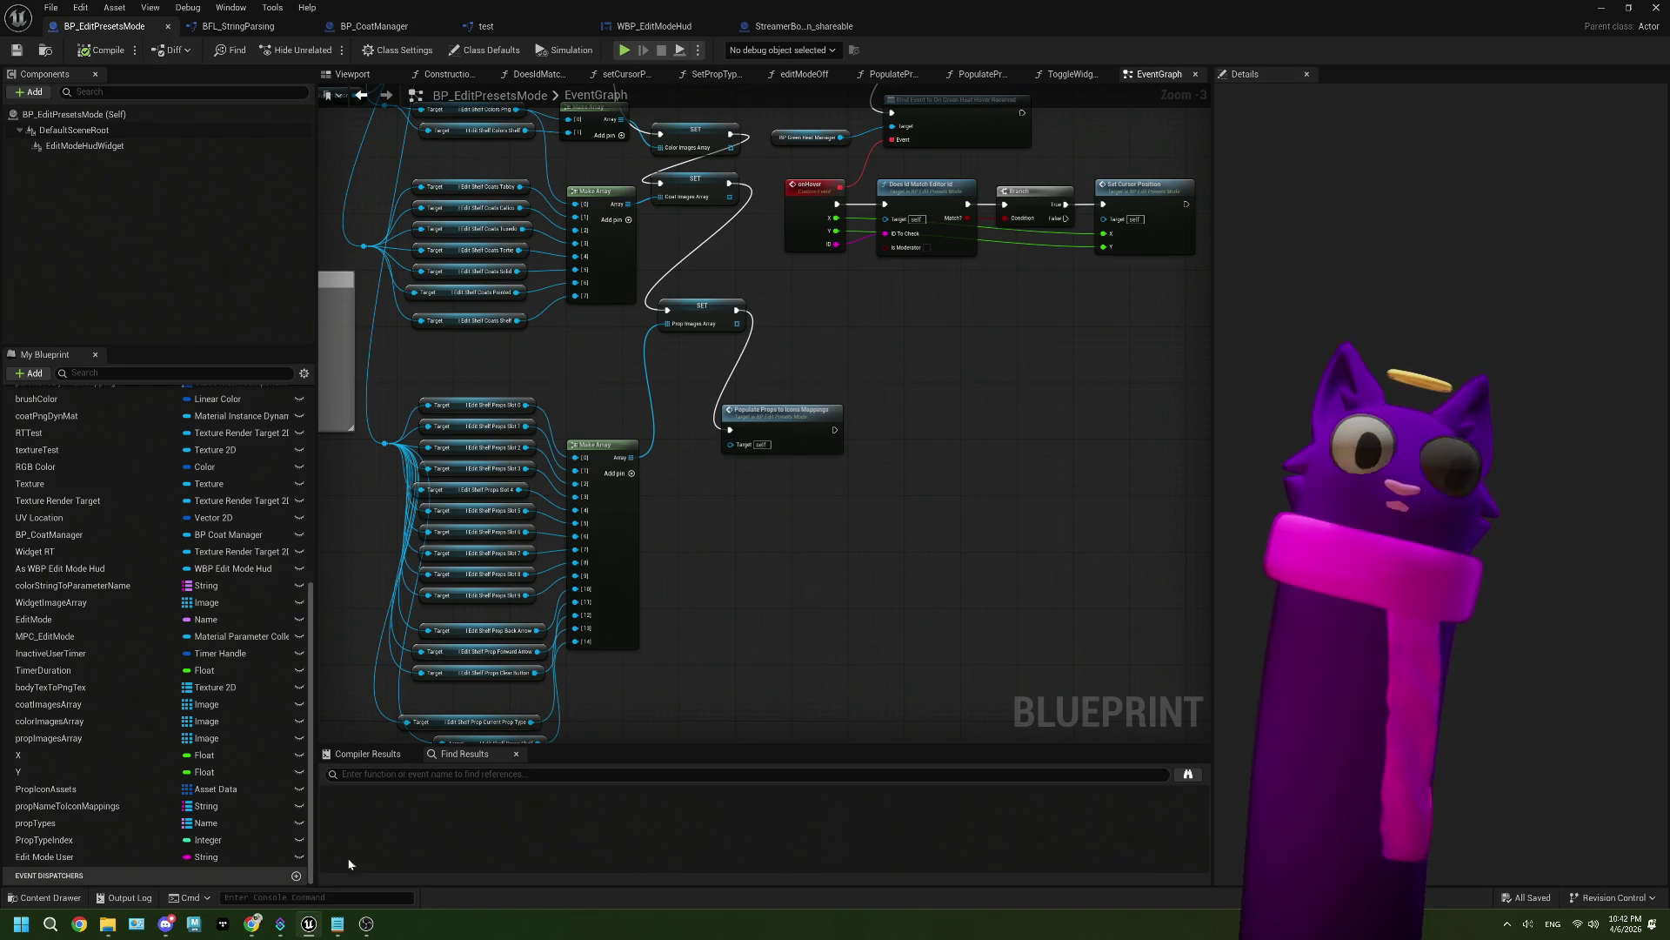
mouse_move(252, 923)
click(261, 849)
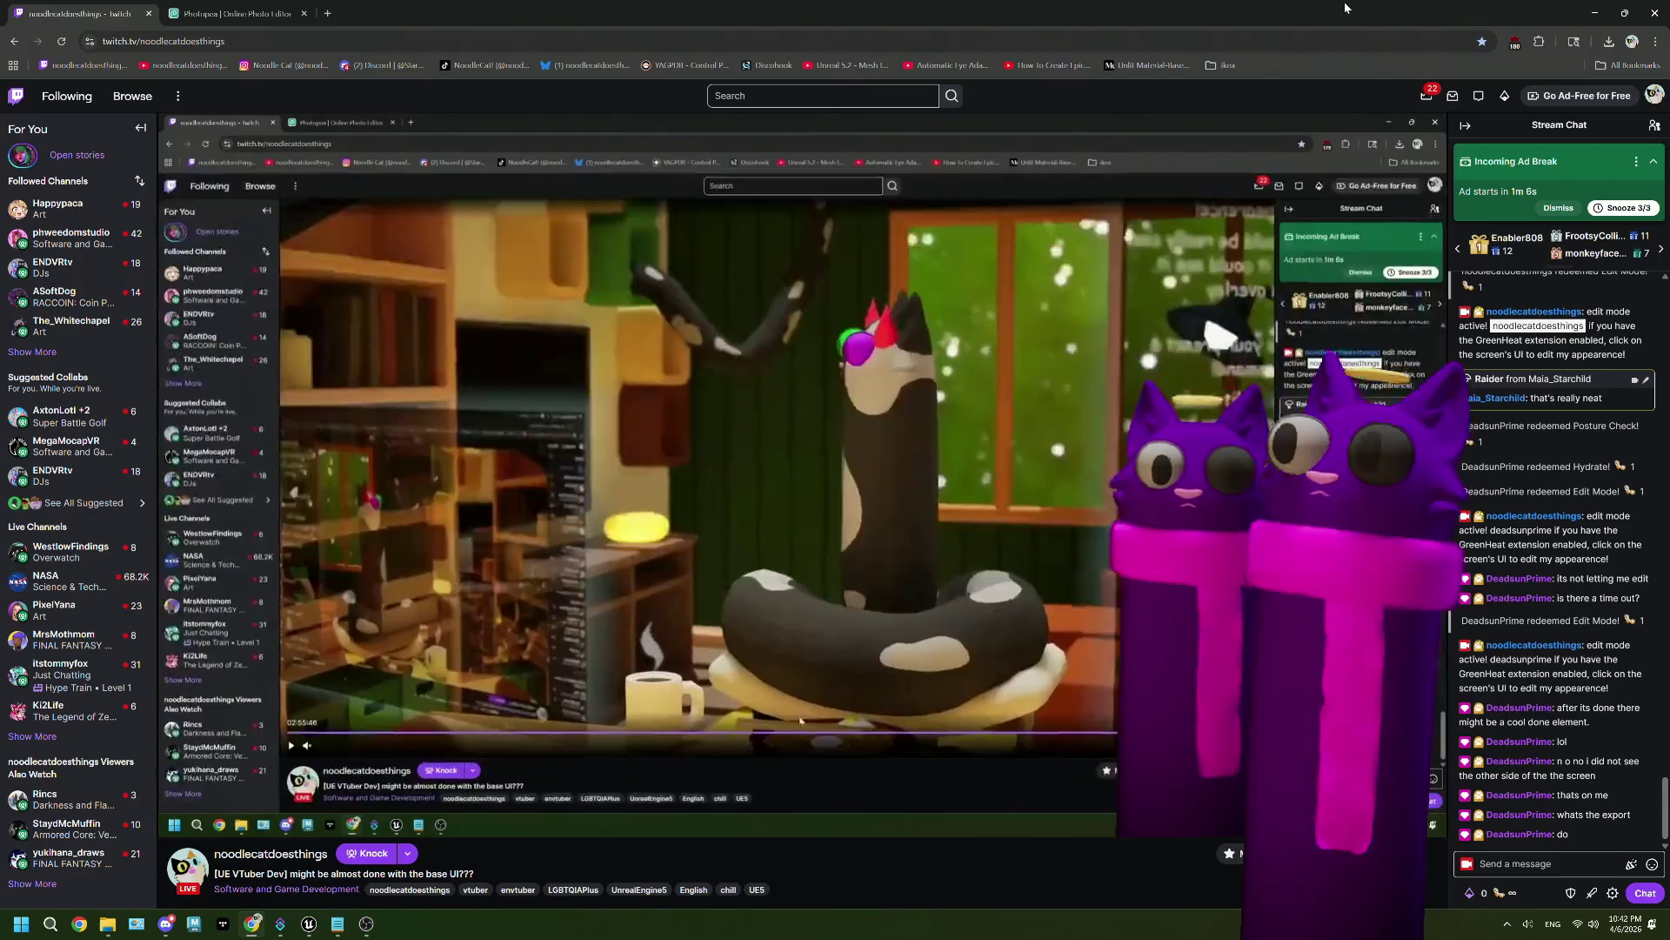
Step: Review the Twitch channel's Power-ups & Rewards, including Edit Mode, then return to Unreal
mouse_move(1344, 2)
mouse_down()
mouse_move(1177, 75)
mouse_move(976, 20)
mouse_up()
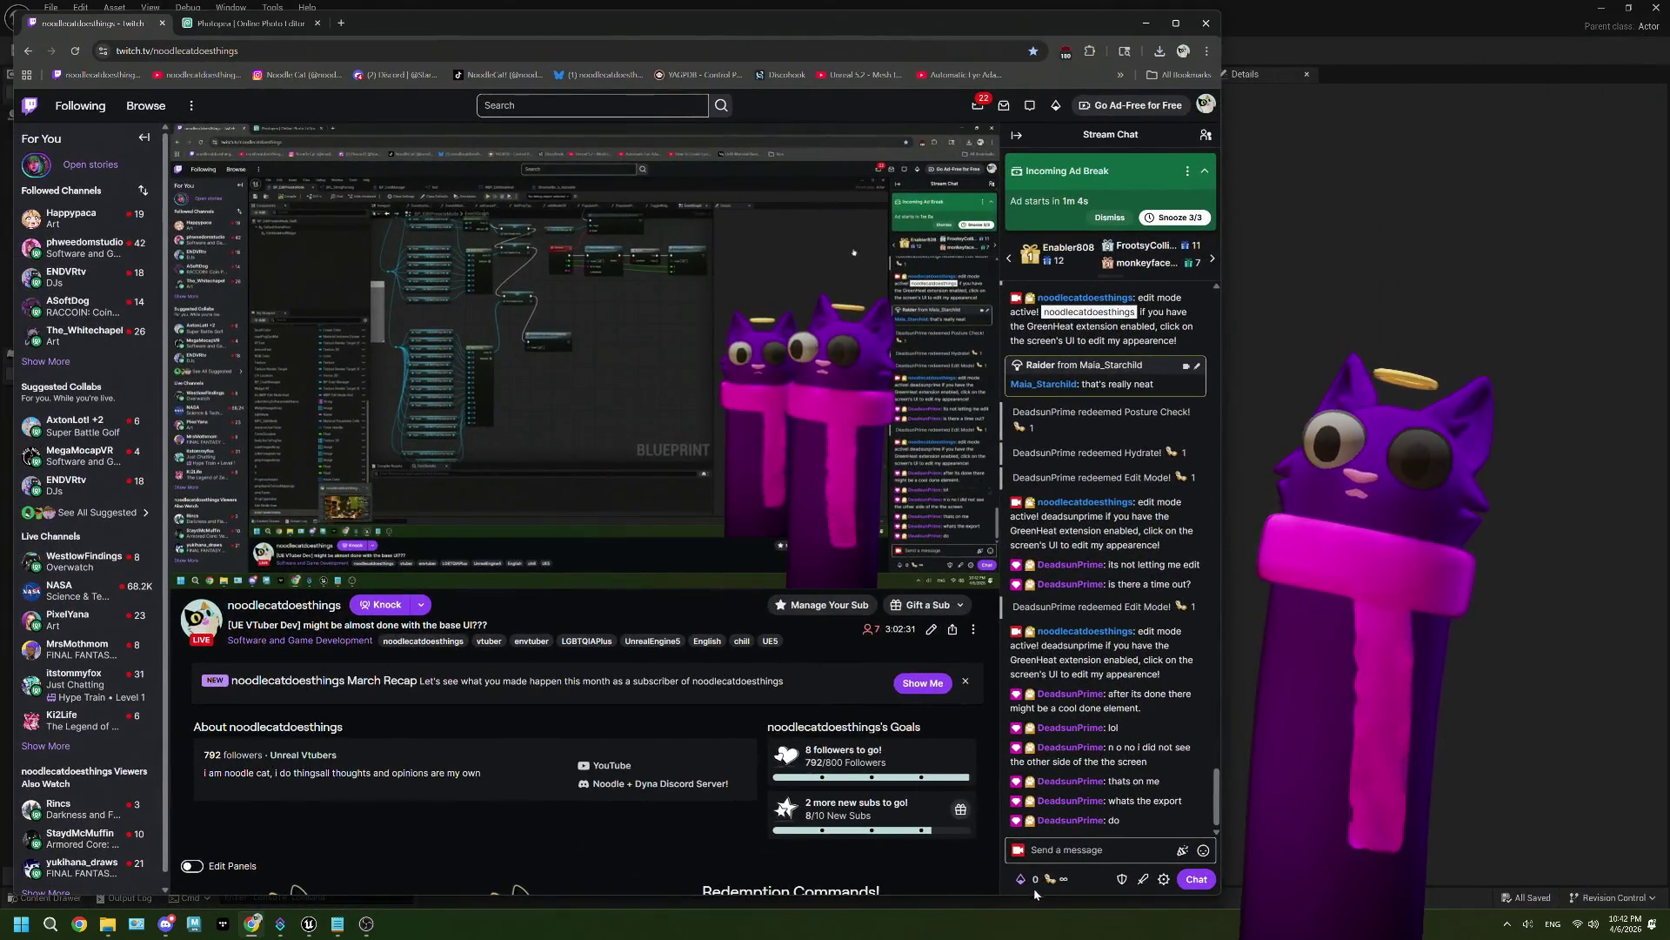
click(1028, 879)
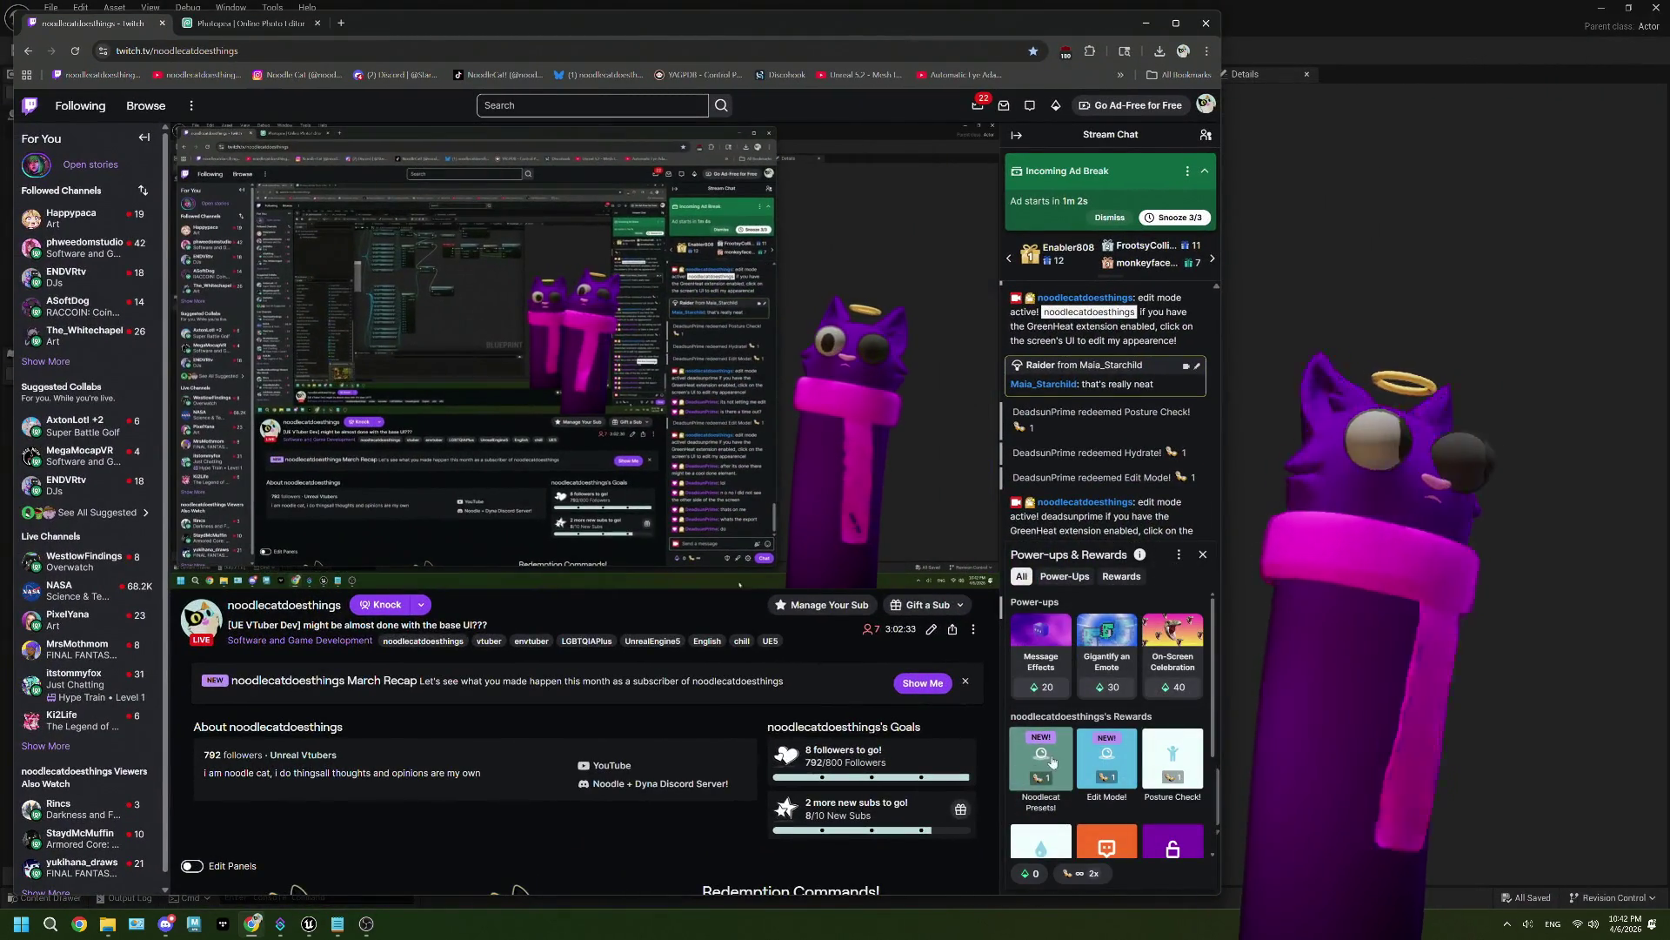
click(706, 834)
key(alt+Tab)
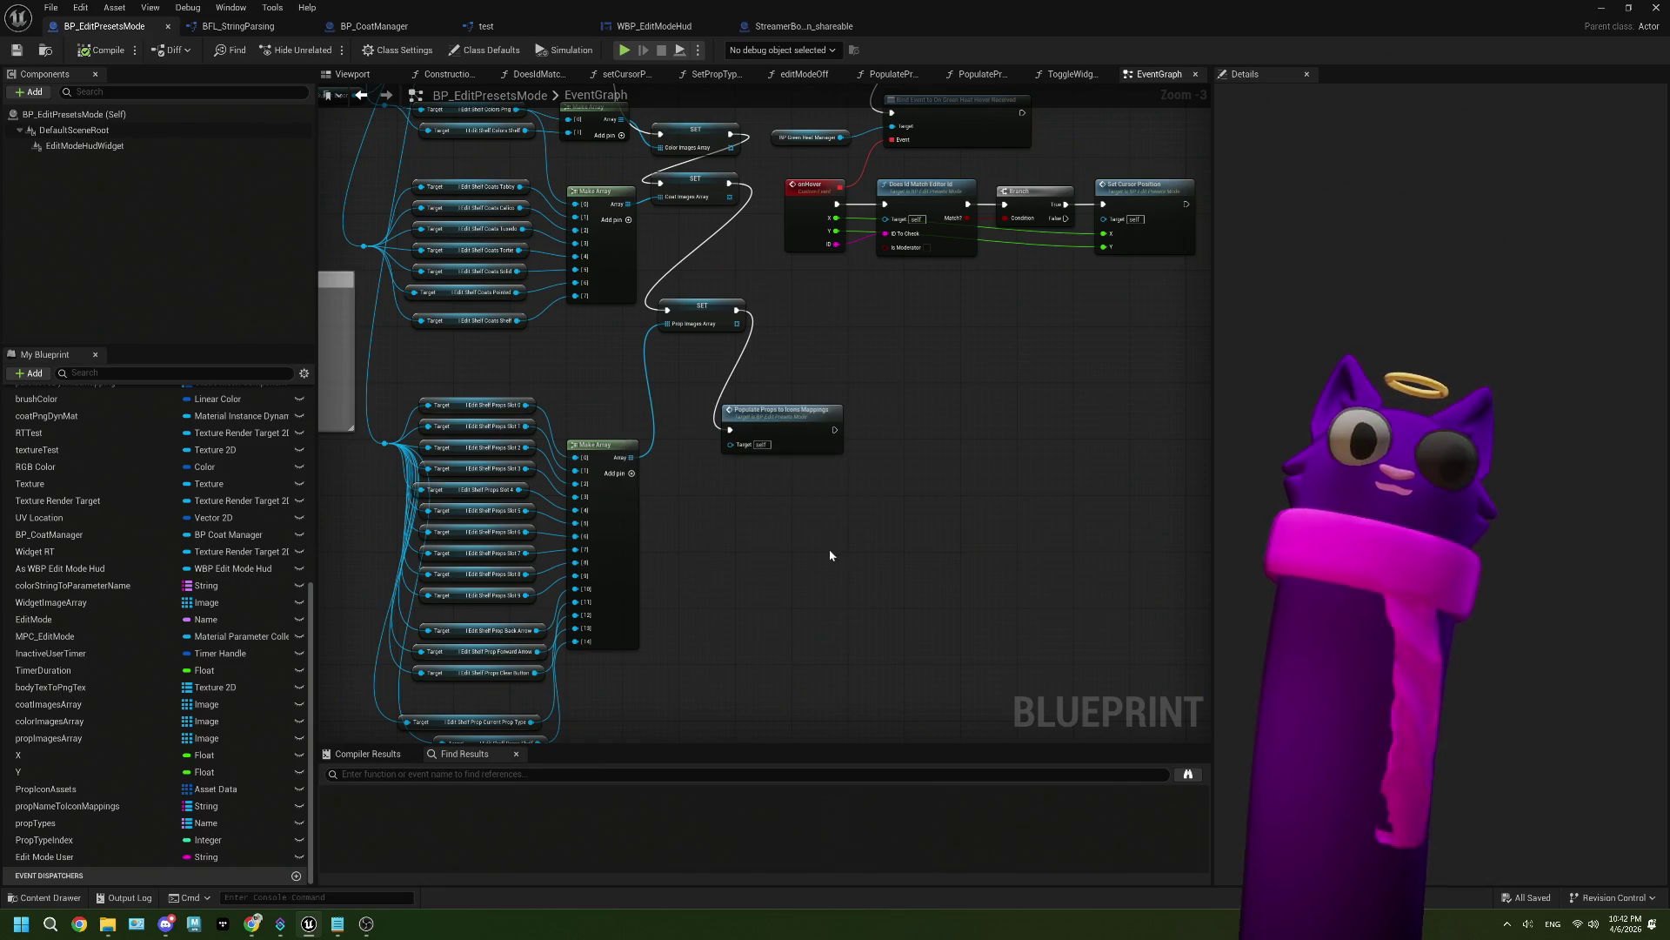
scroll(827, 557, down, 3)
mouse_move(897, 562)
mouse_down()
mouse_move(864, 603)
mouse_move(907, 556)
mouse_up()
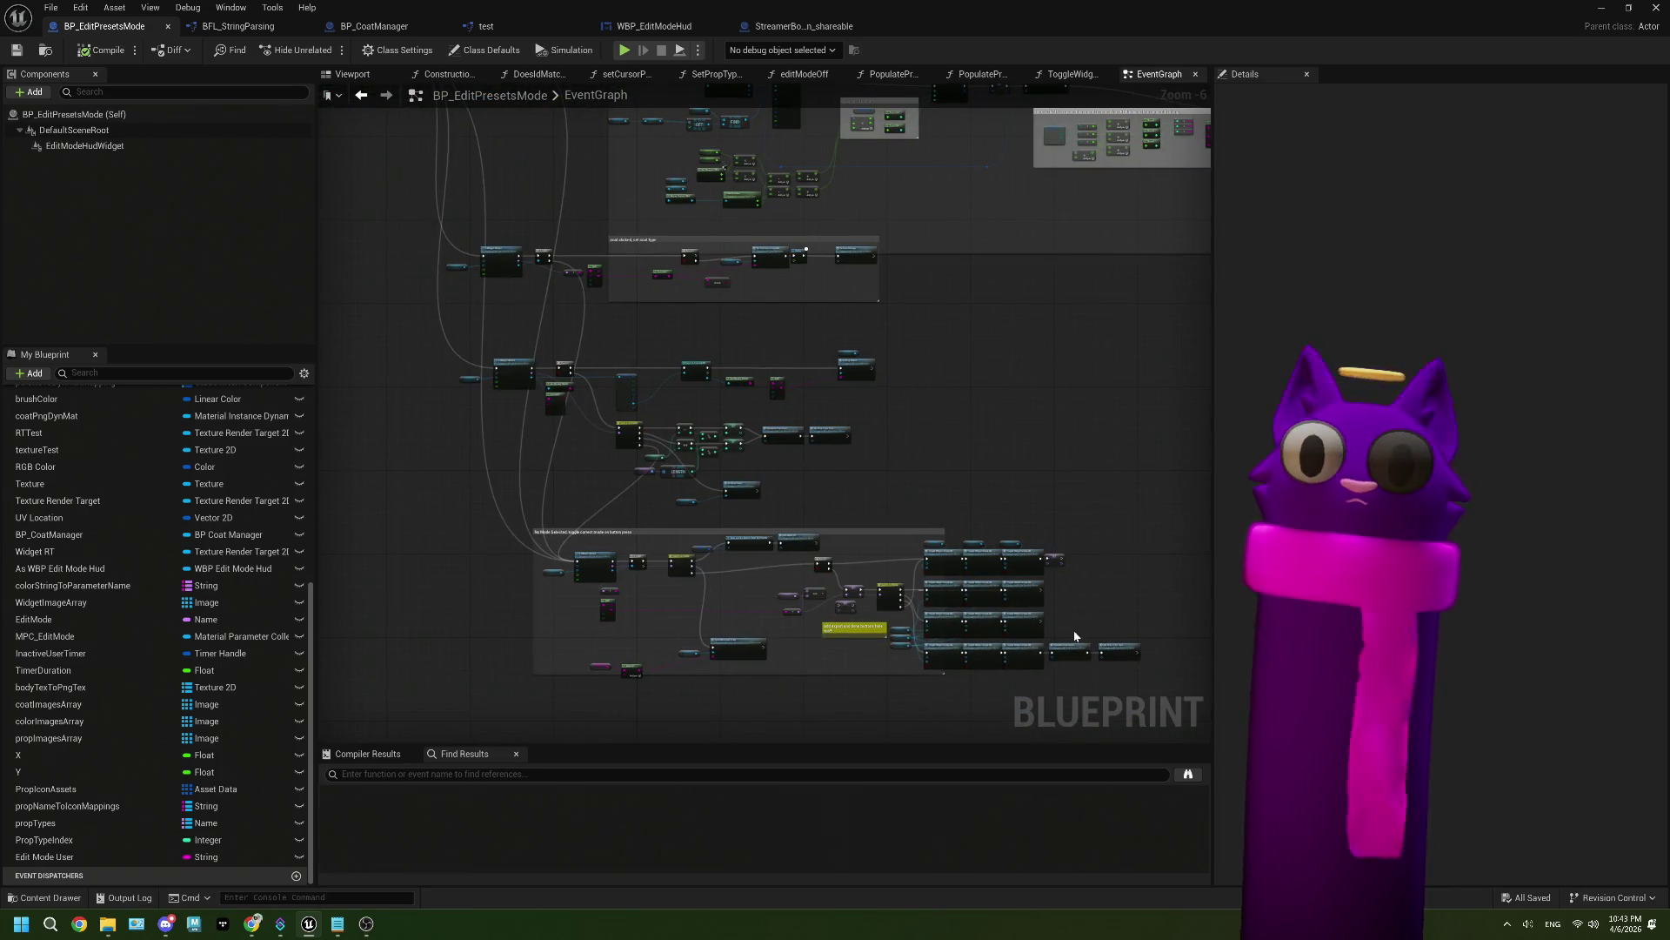
scroll(1058, 635, up, 3)
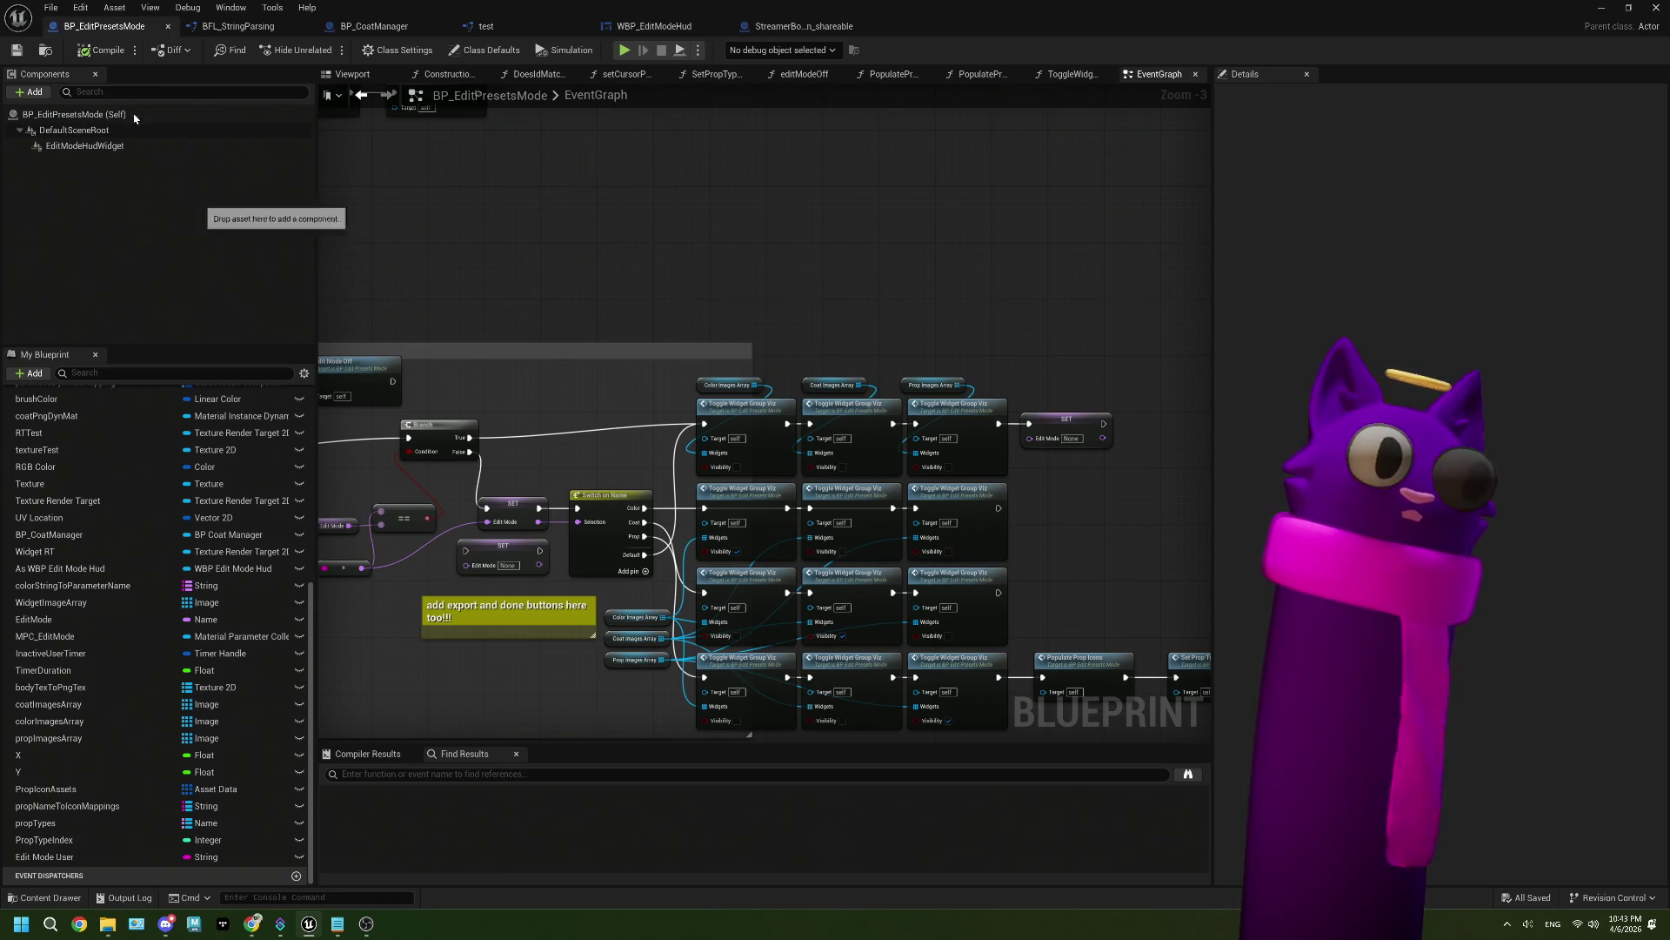
scroll(822, 295, down, 7)
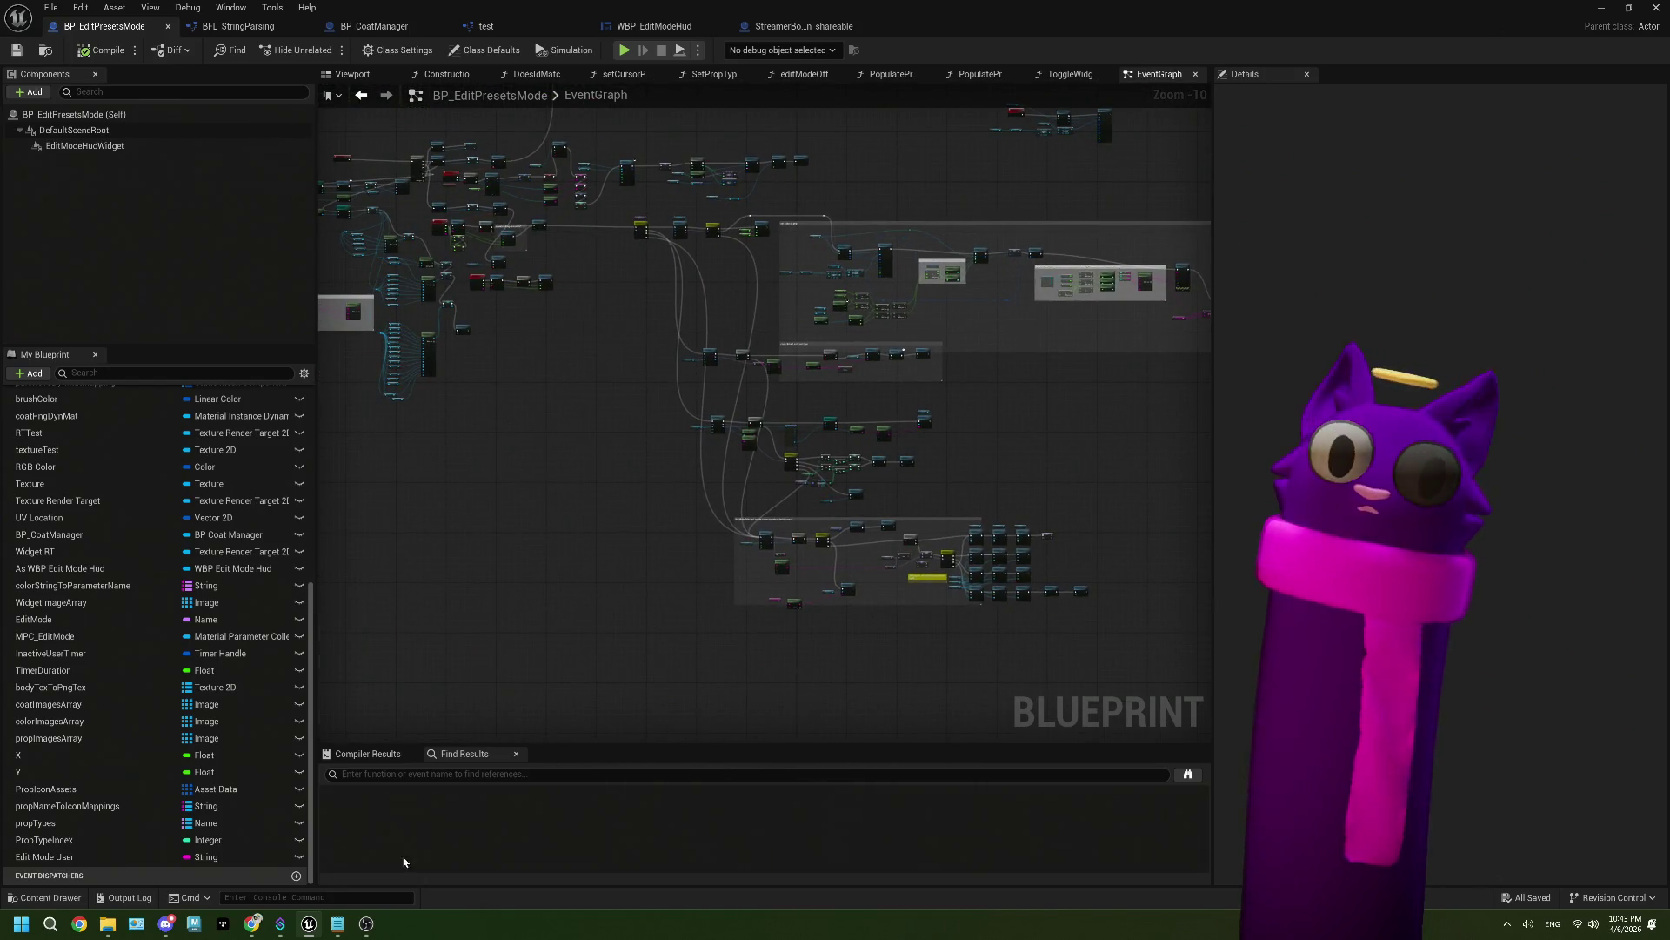
click(338, 924)
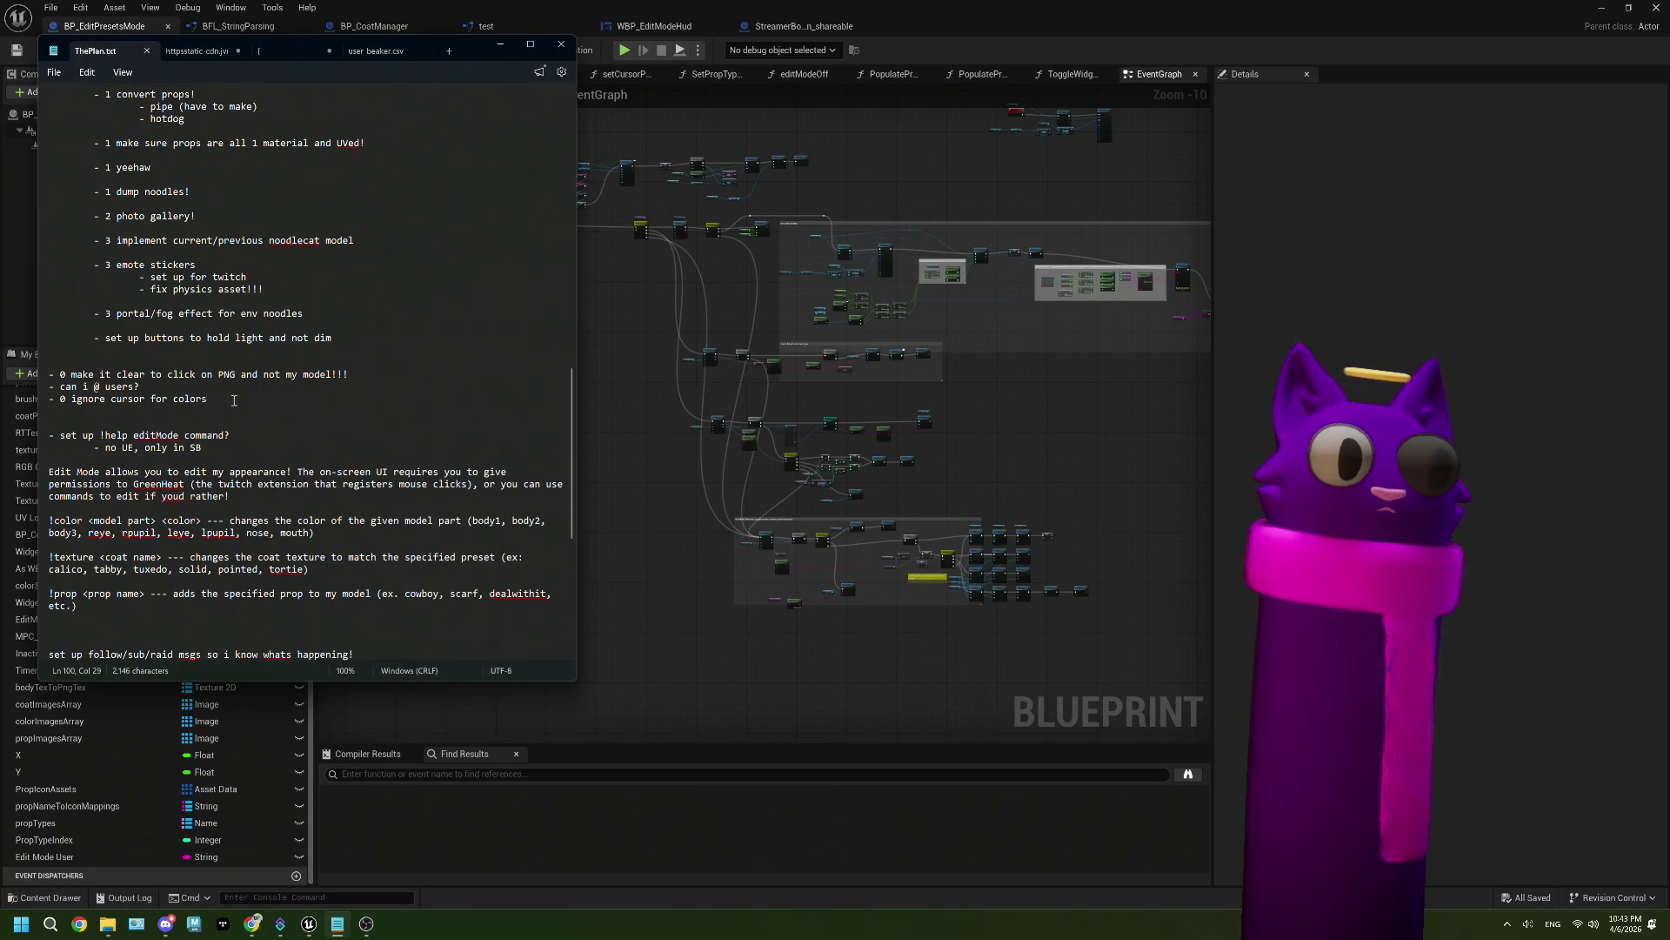
Step: Add an 'aren't glasses showing????' to-do to ThePlan.txt, save it, and return to Unreal
key(Return)
text(- 0 why)
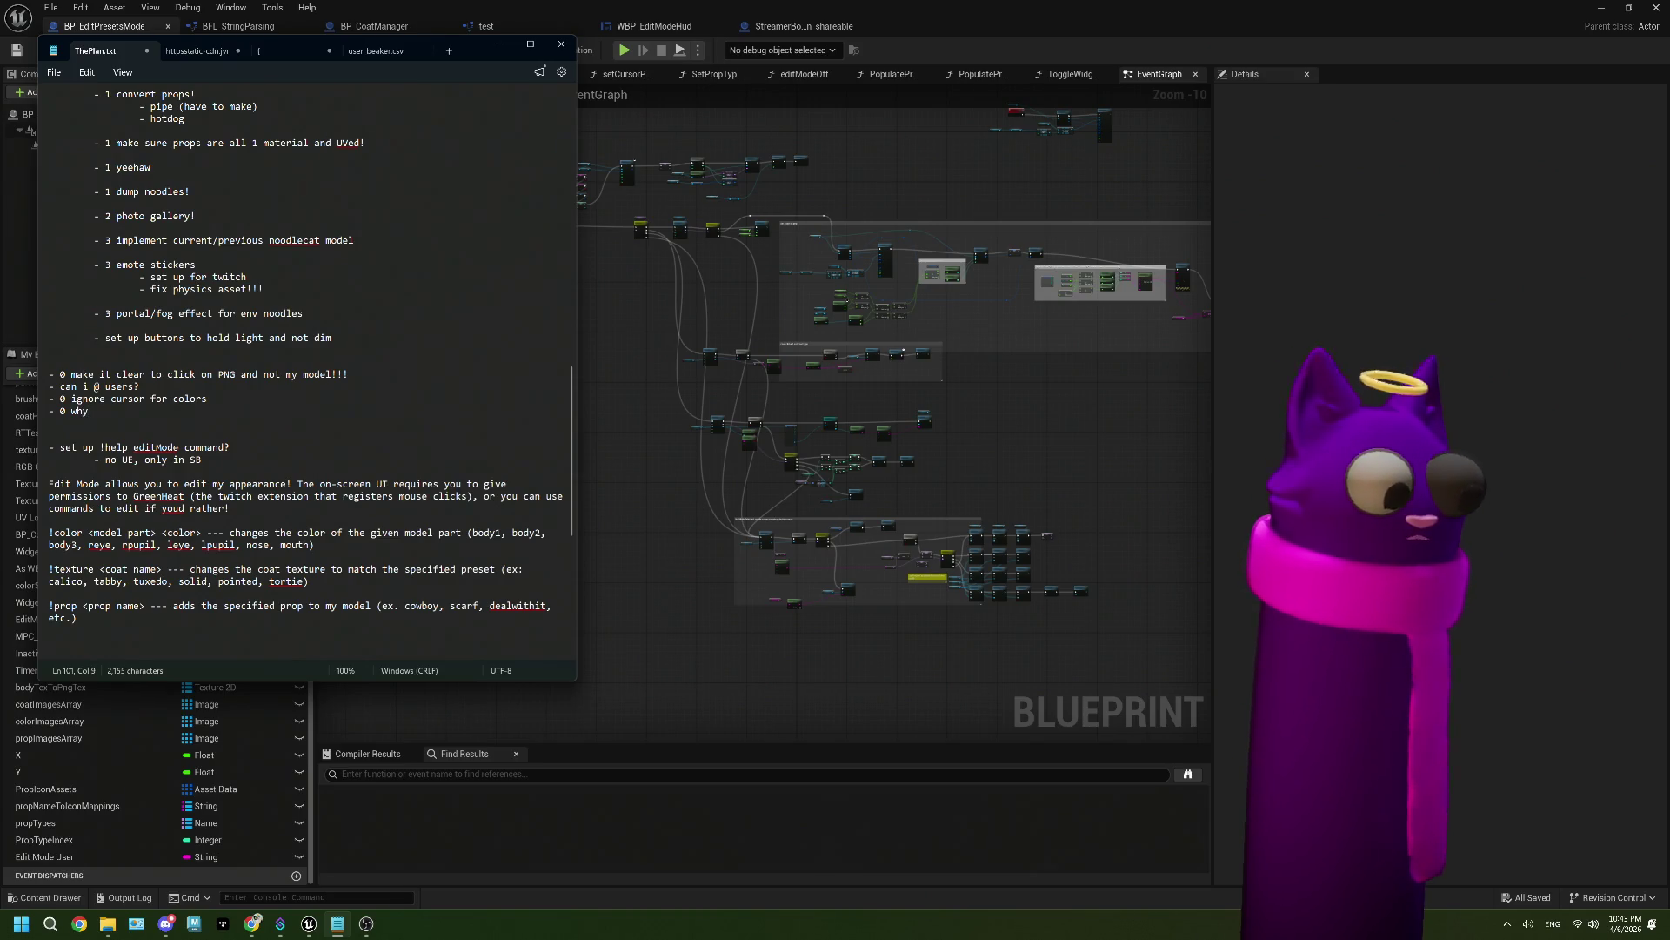
text(aren't glass)
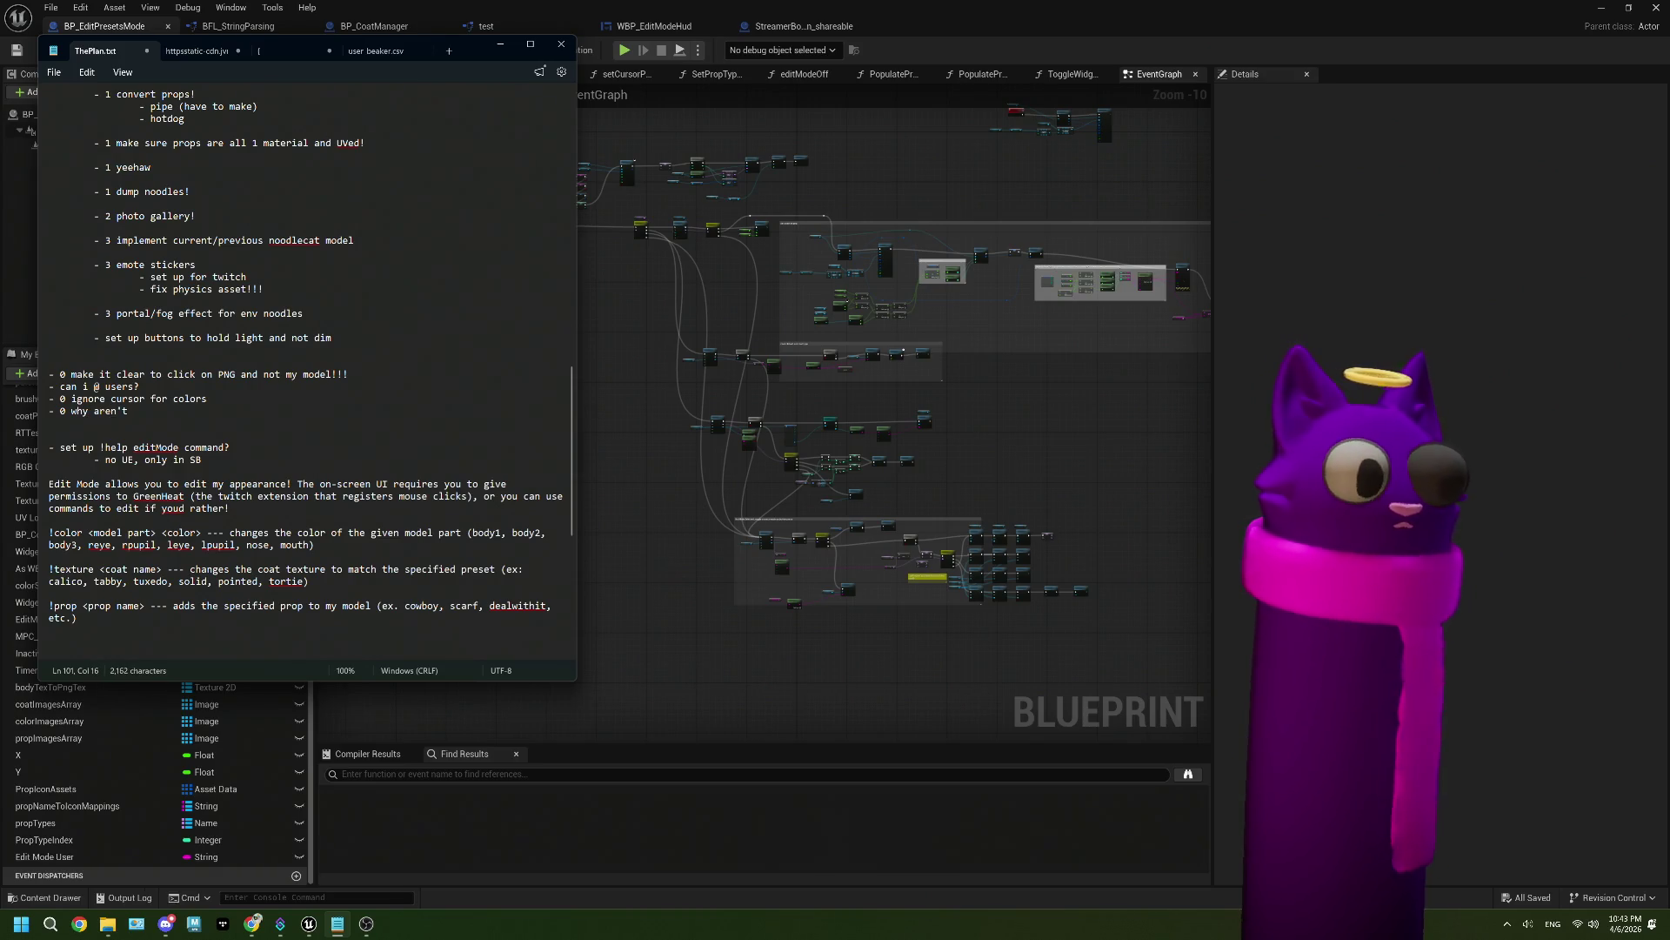
text(es showing)
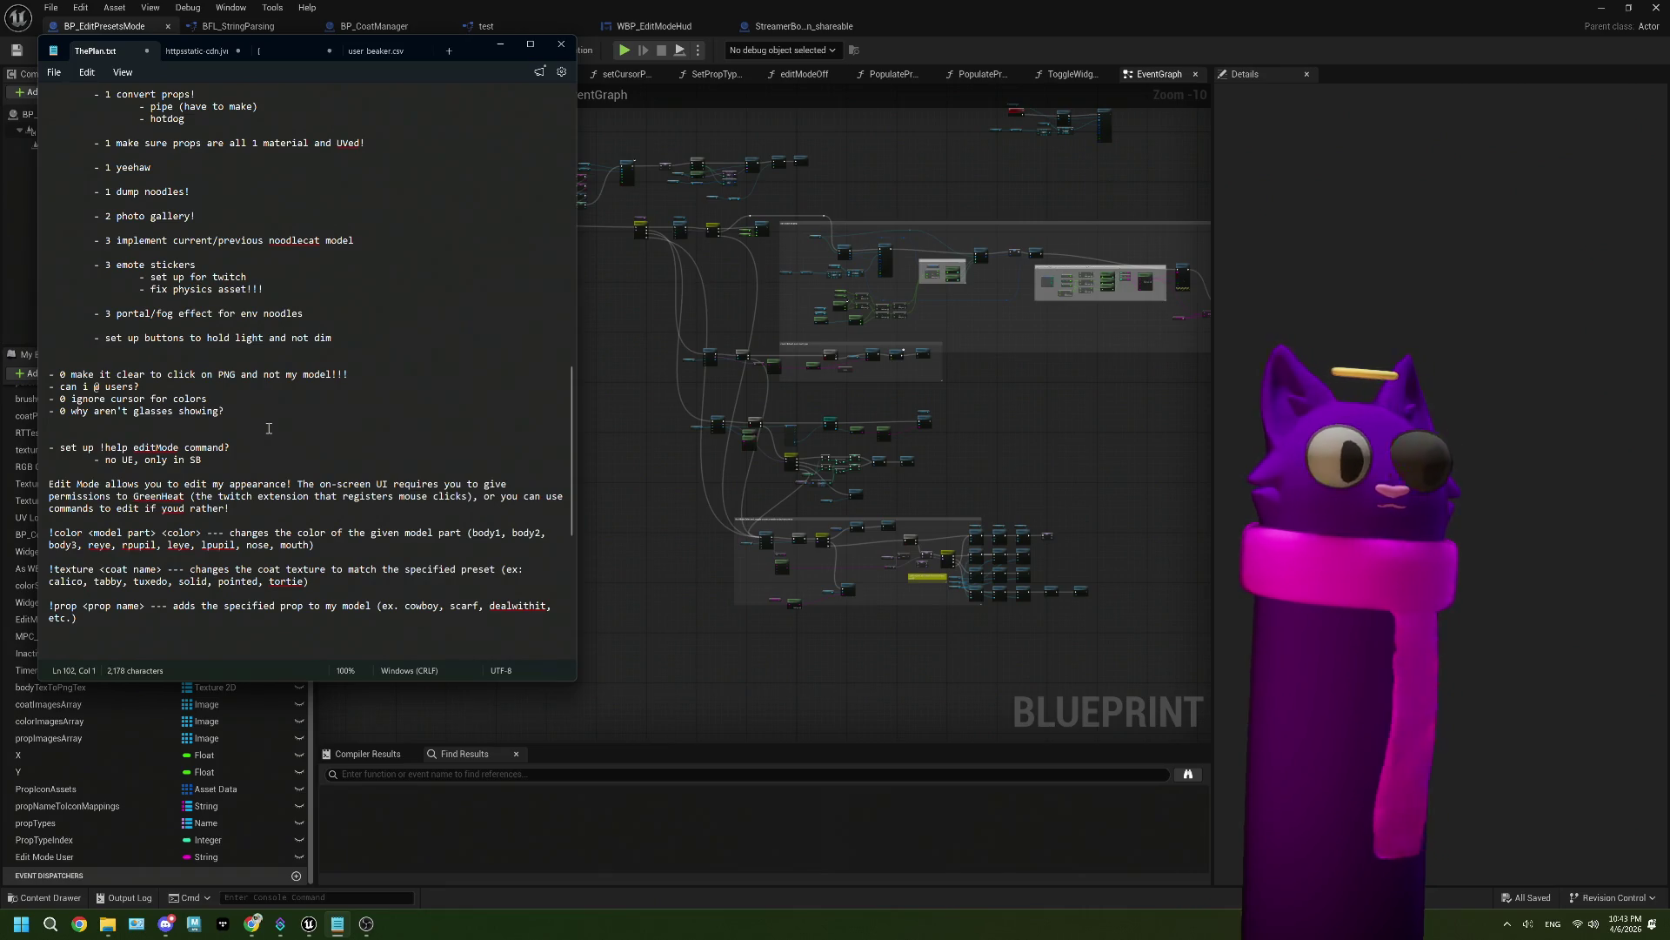
text(????)
click(53, 72)
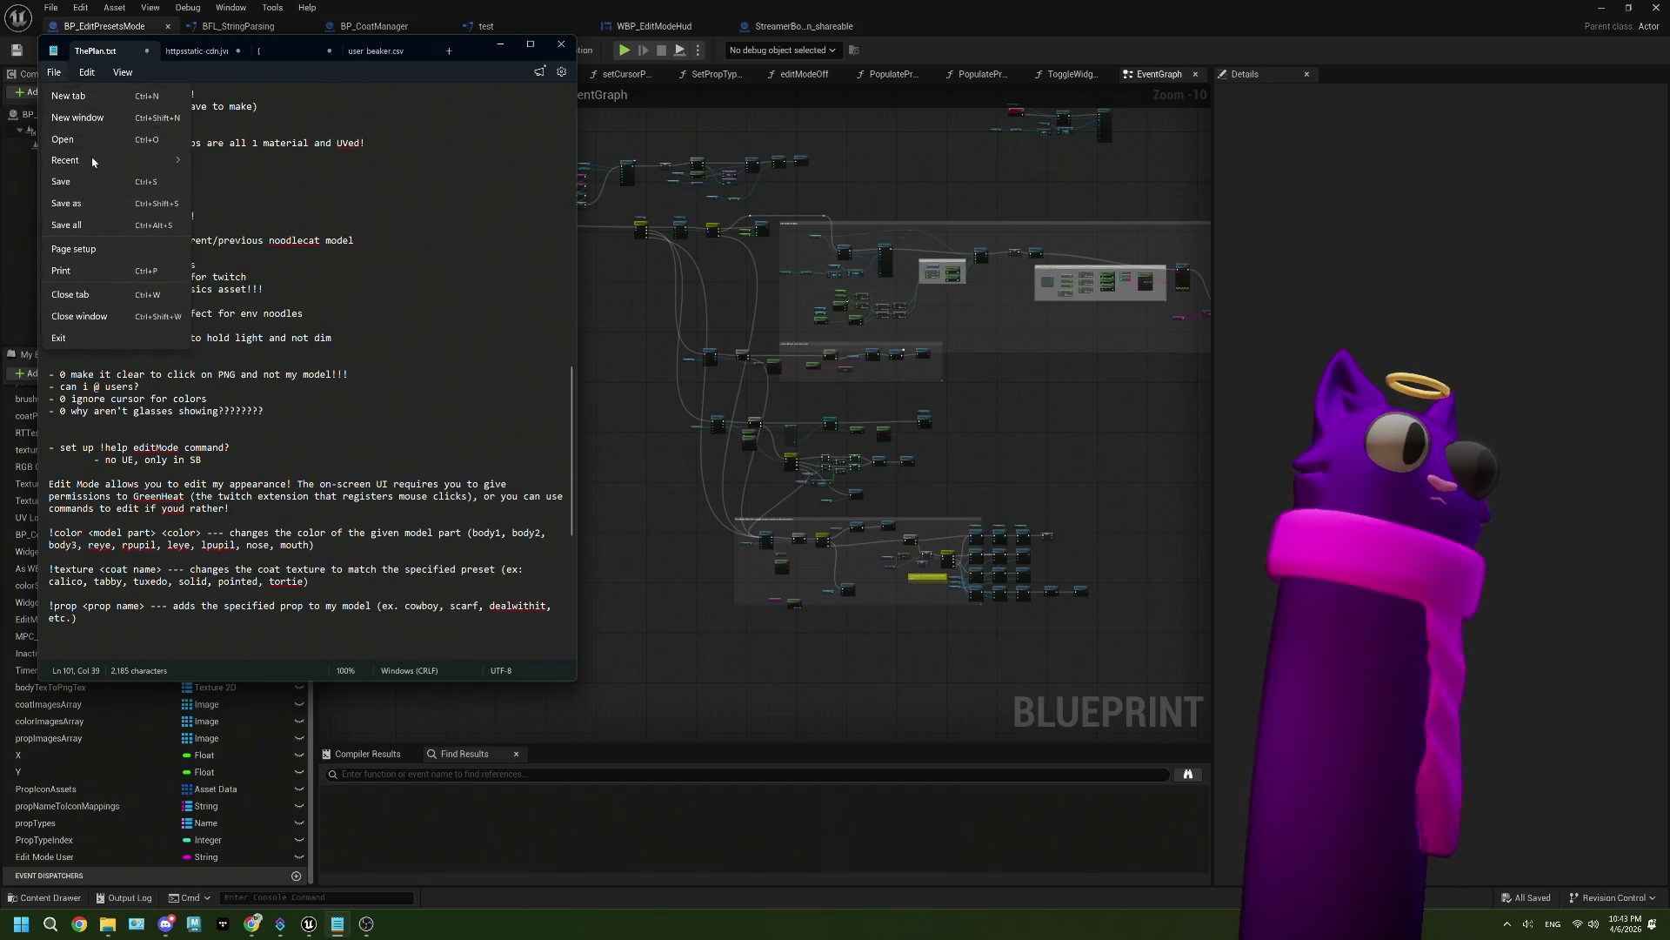
click(98, 182)
click(904, 33)
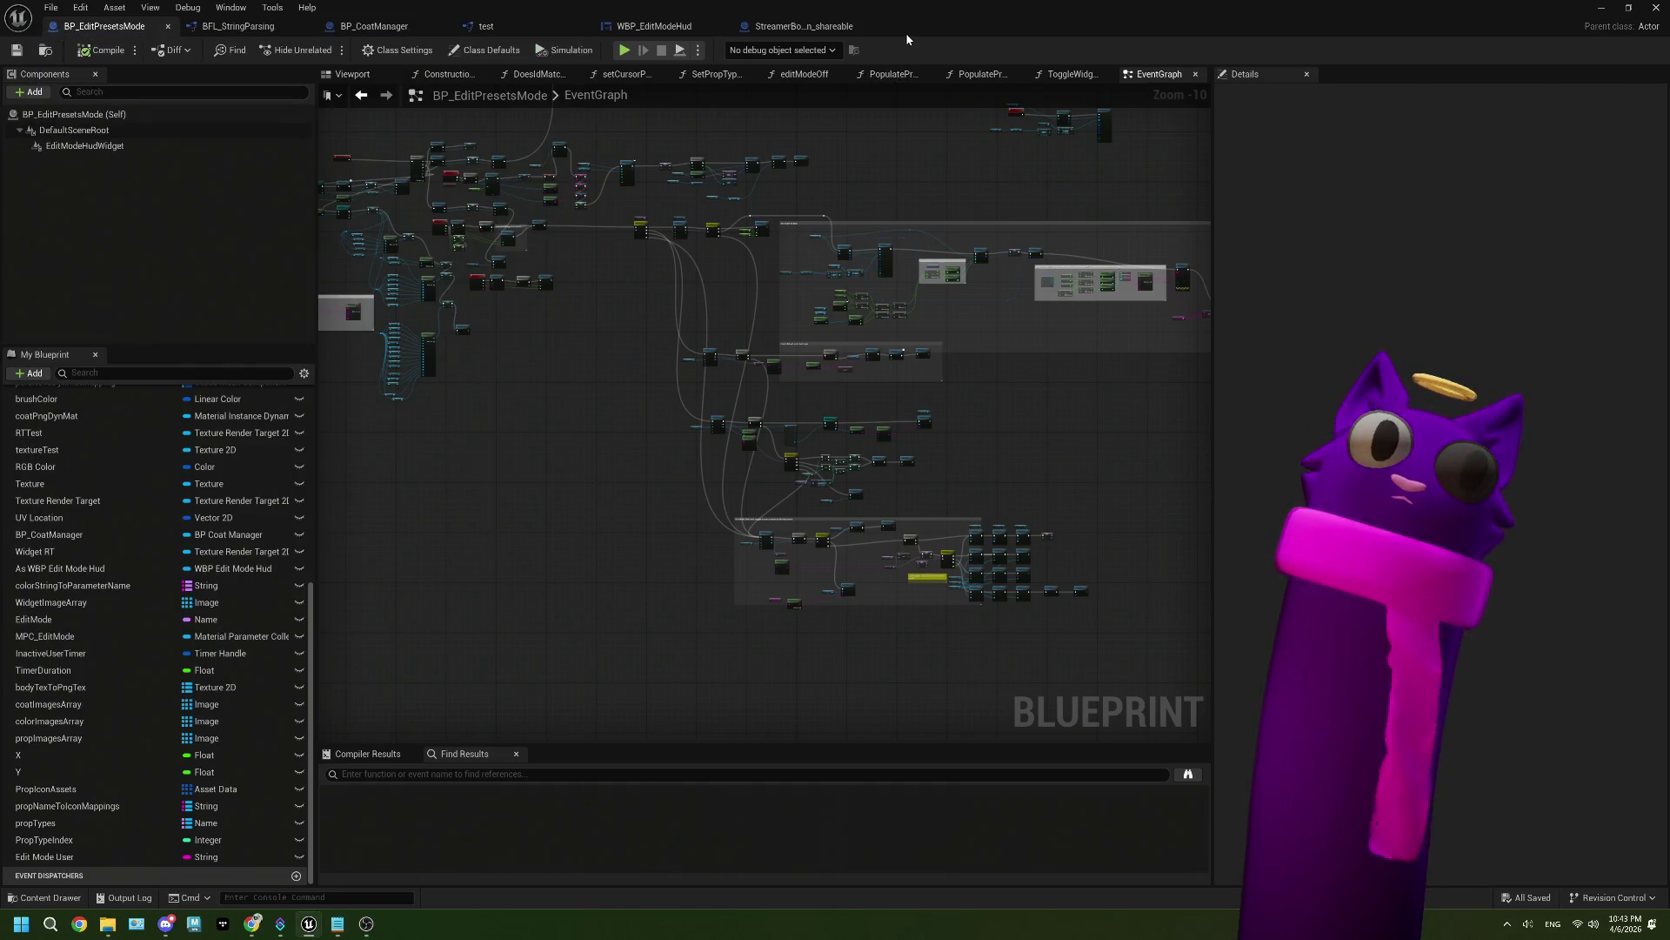
click(1600, 7)
Step: Open Project Settings and scroll through the Packaging page
click(80, 7)
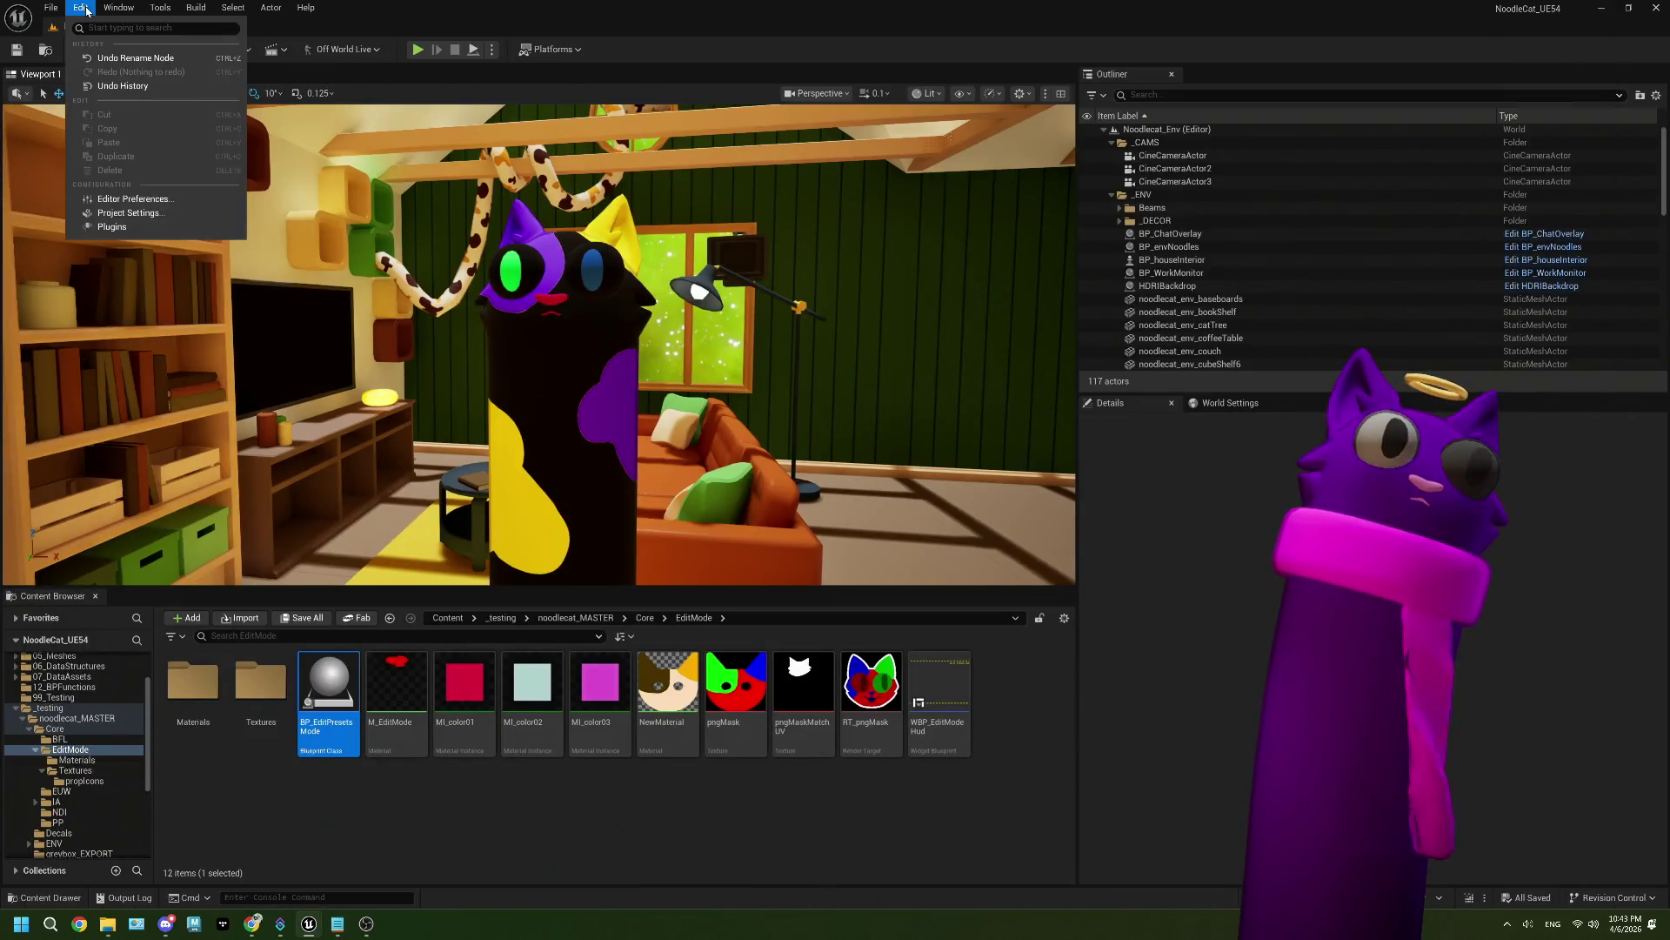
click(120, 214)
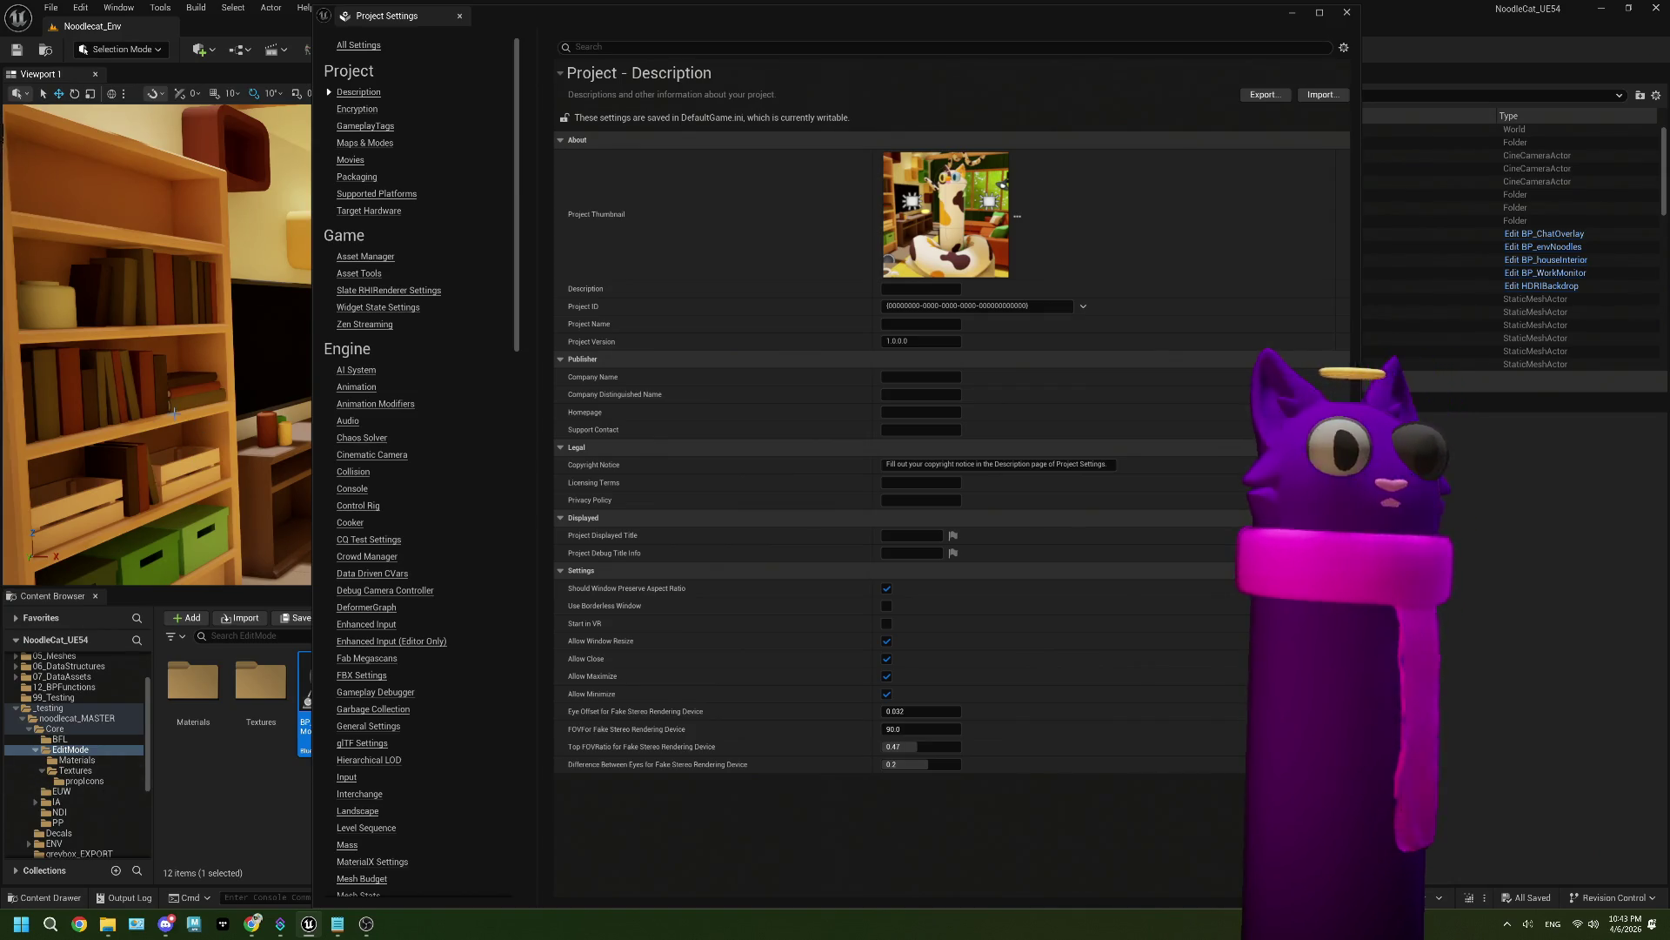
click(595, 48)
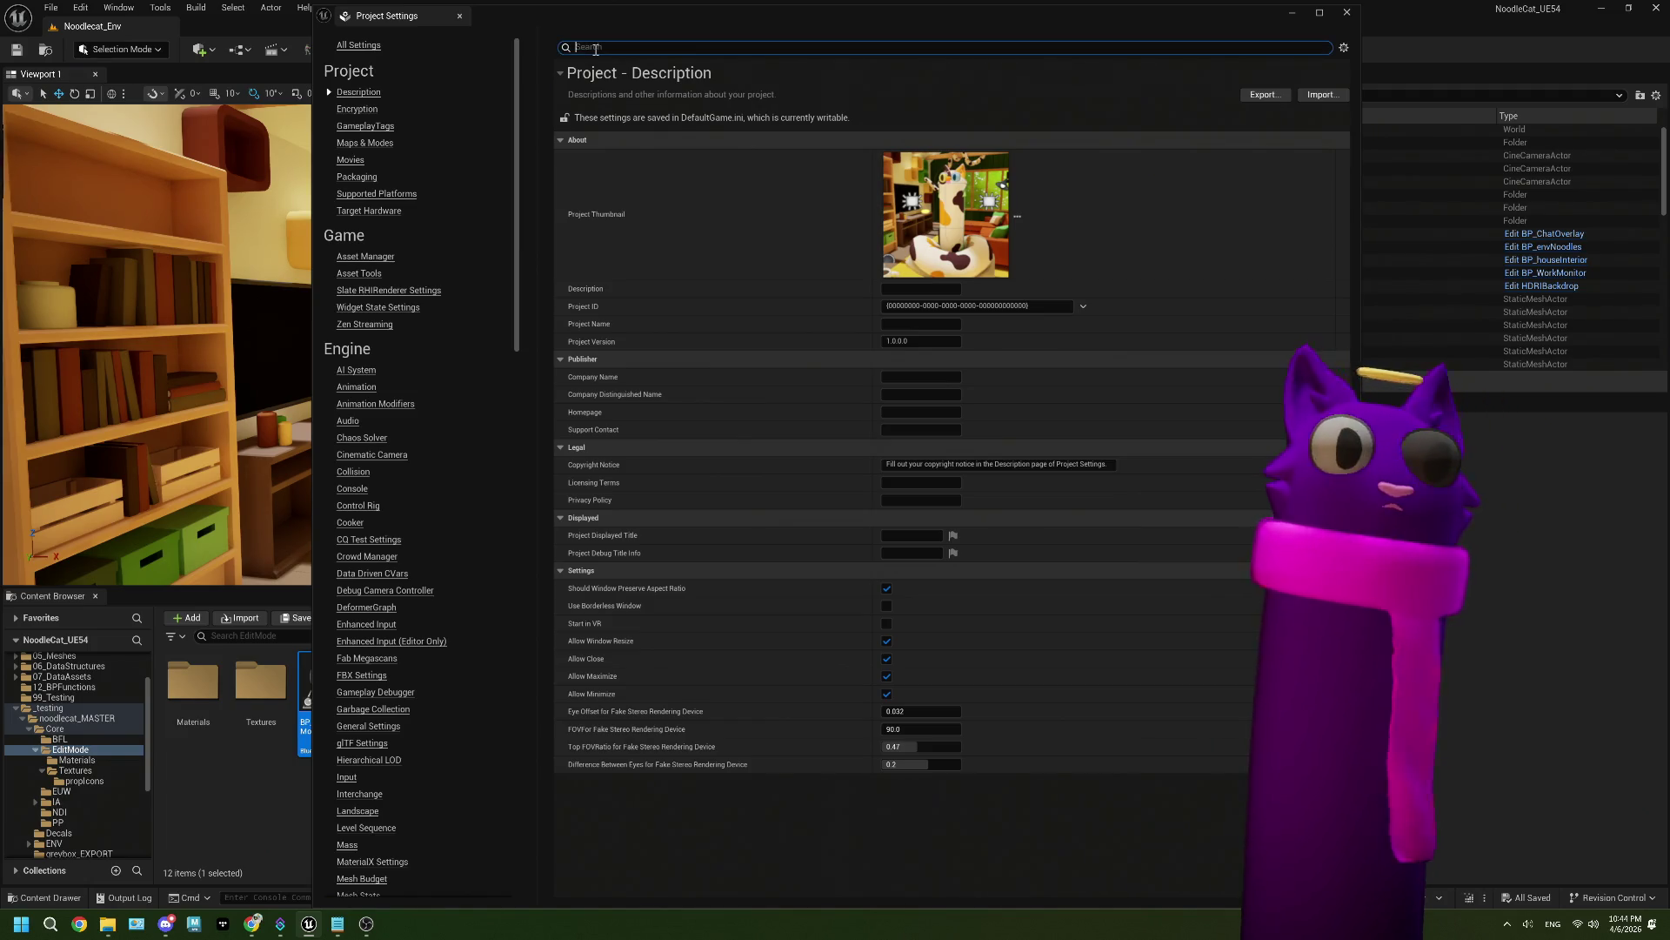
click(357, 177)
scroll(805, 332, down, 5)
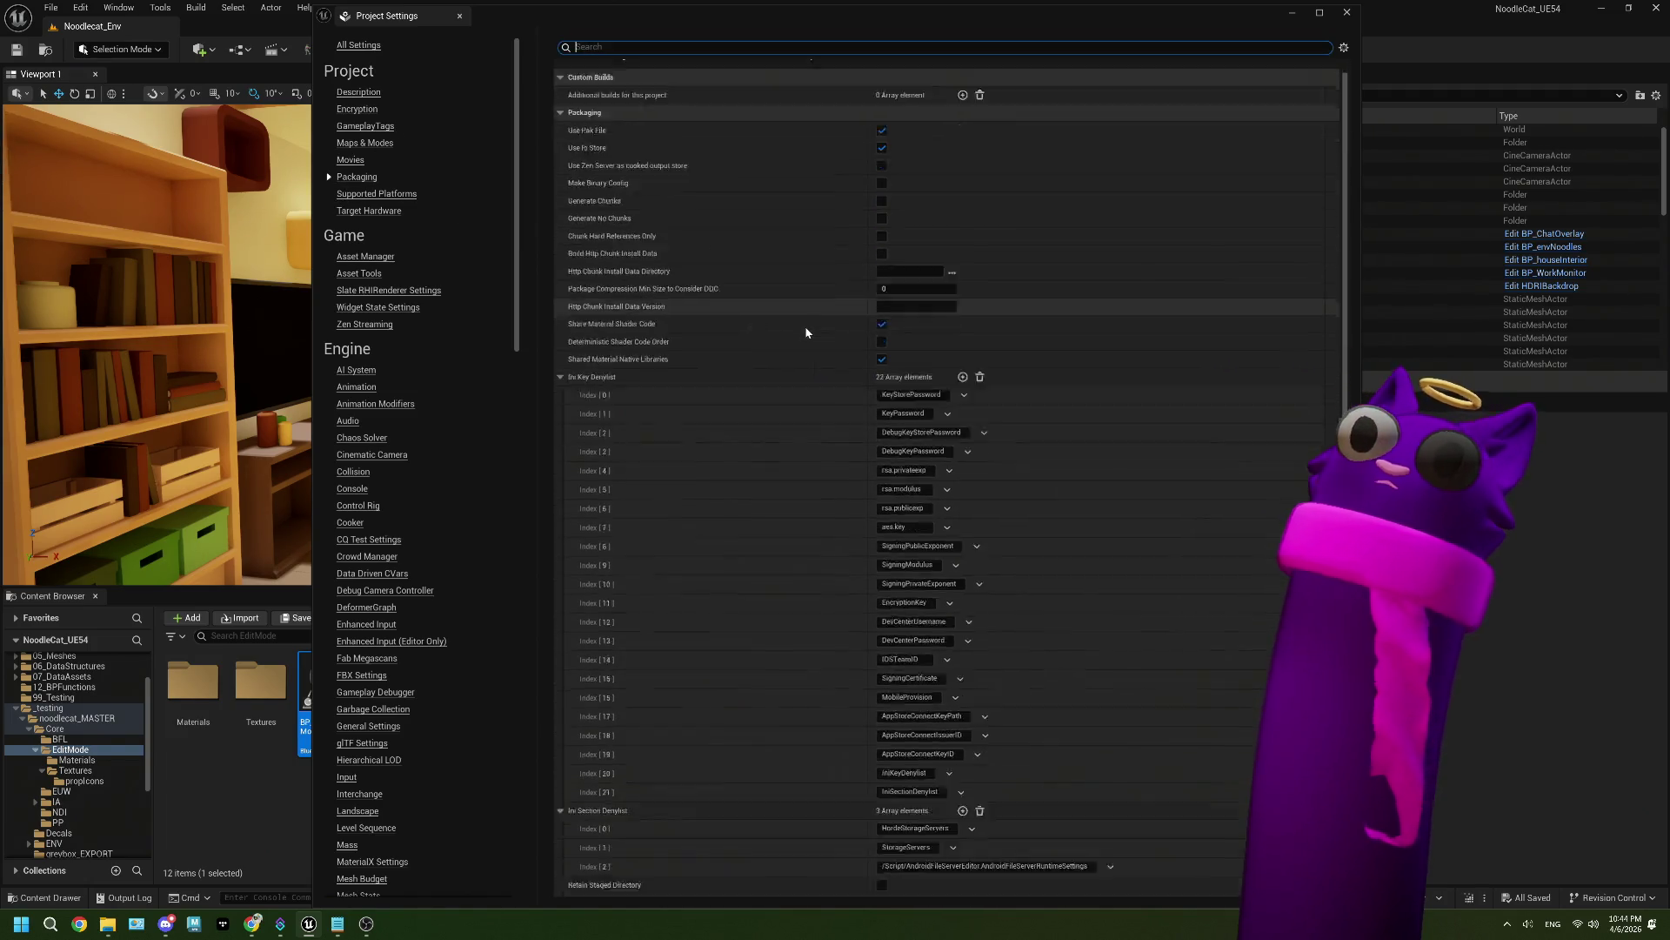
scroll(805, 332, down, 5)
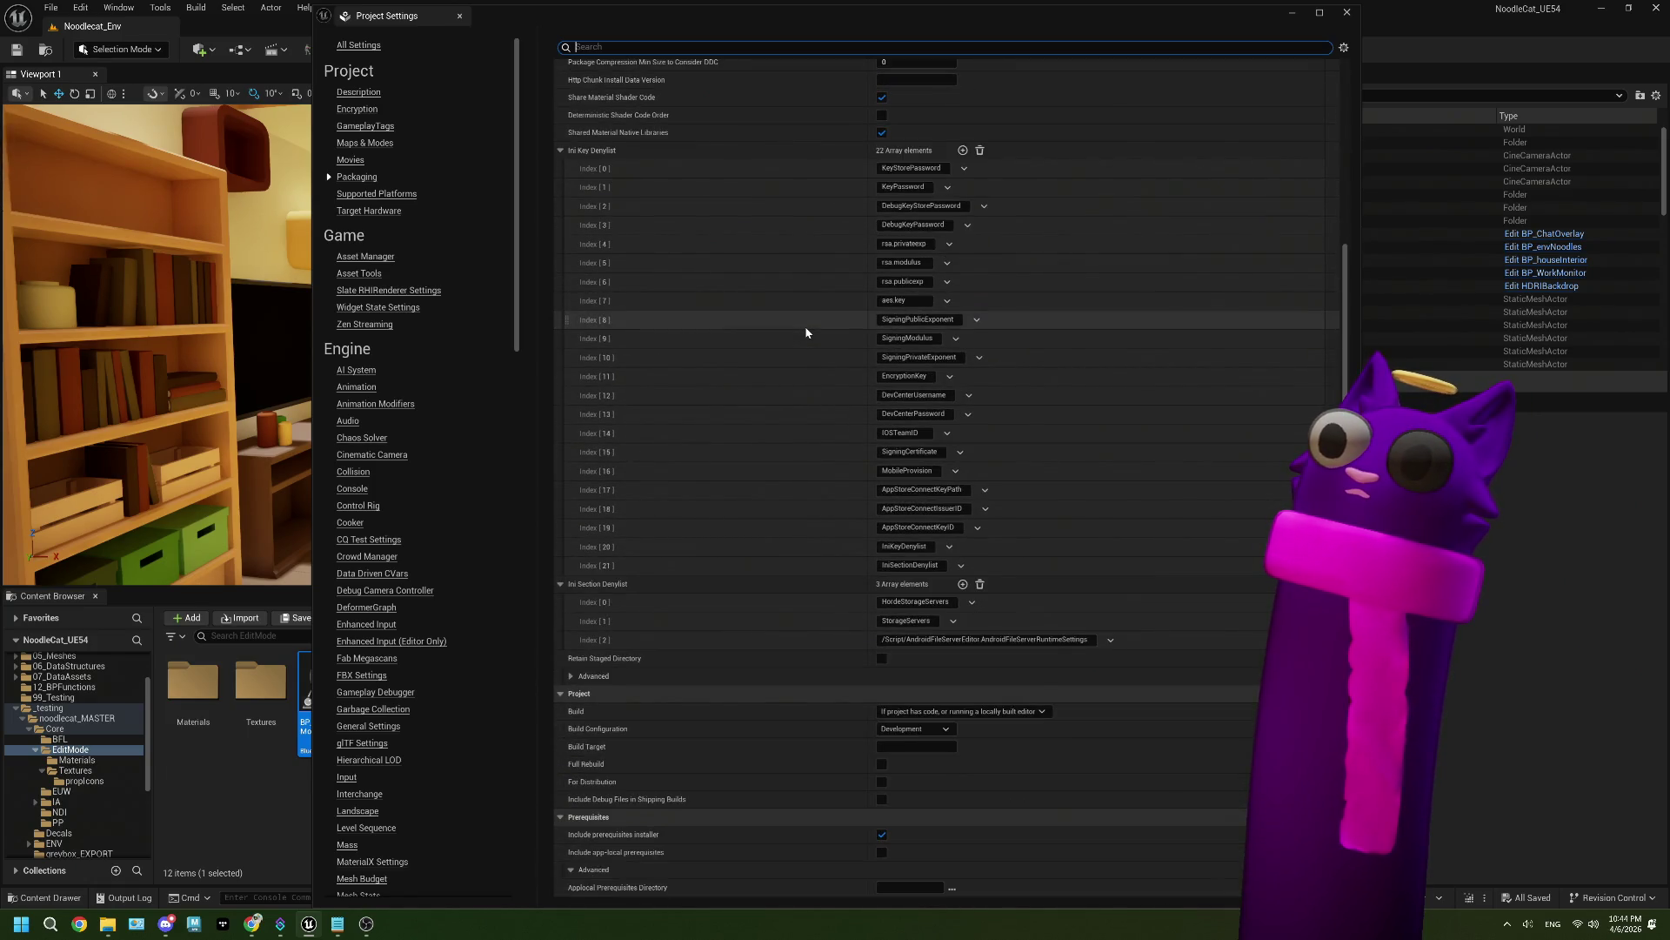
scroll(806, 333, up, 5)
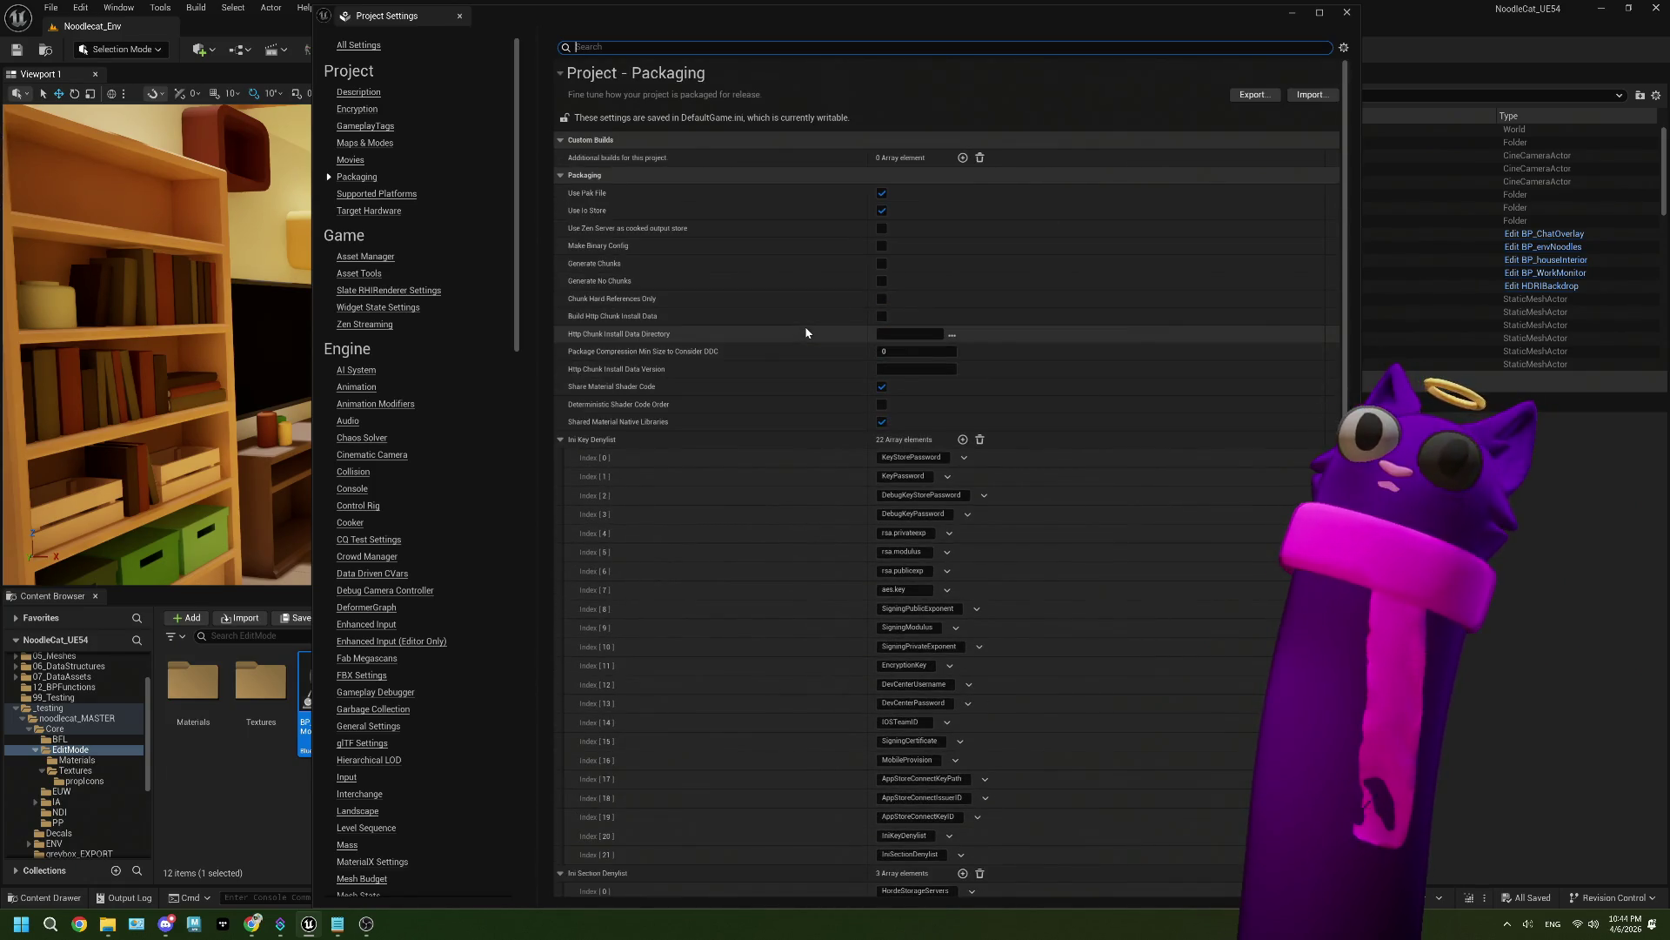
scroll(806, 332, down, 5)
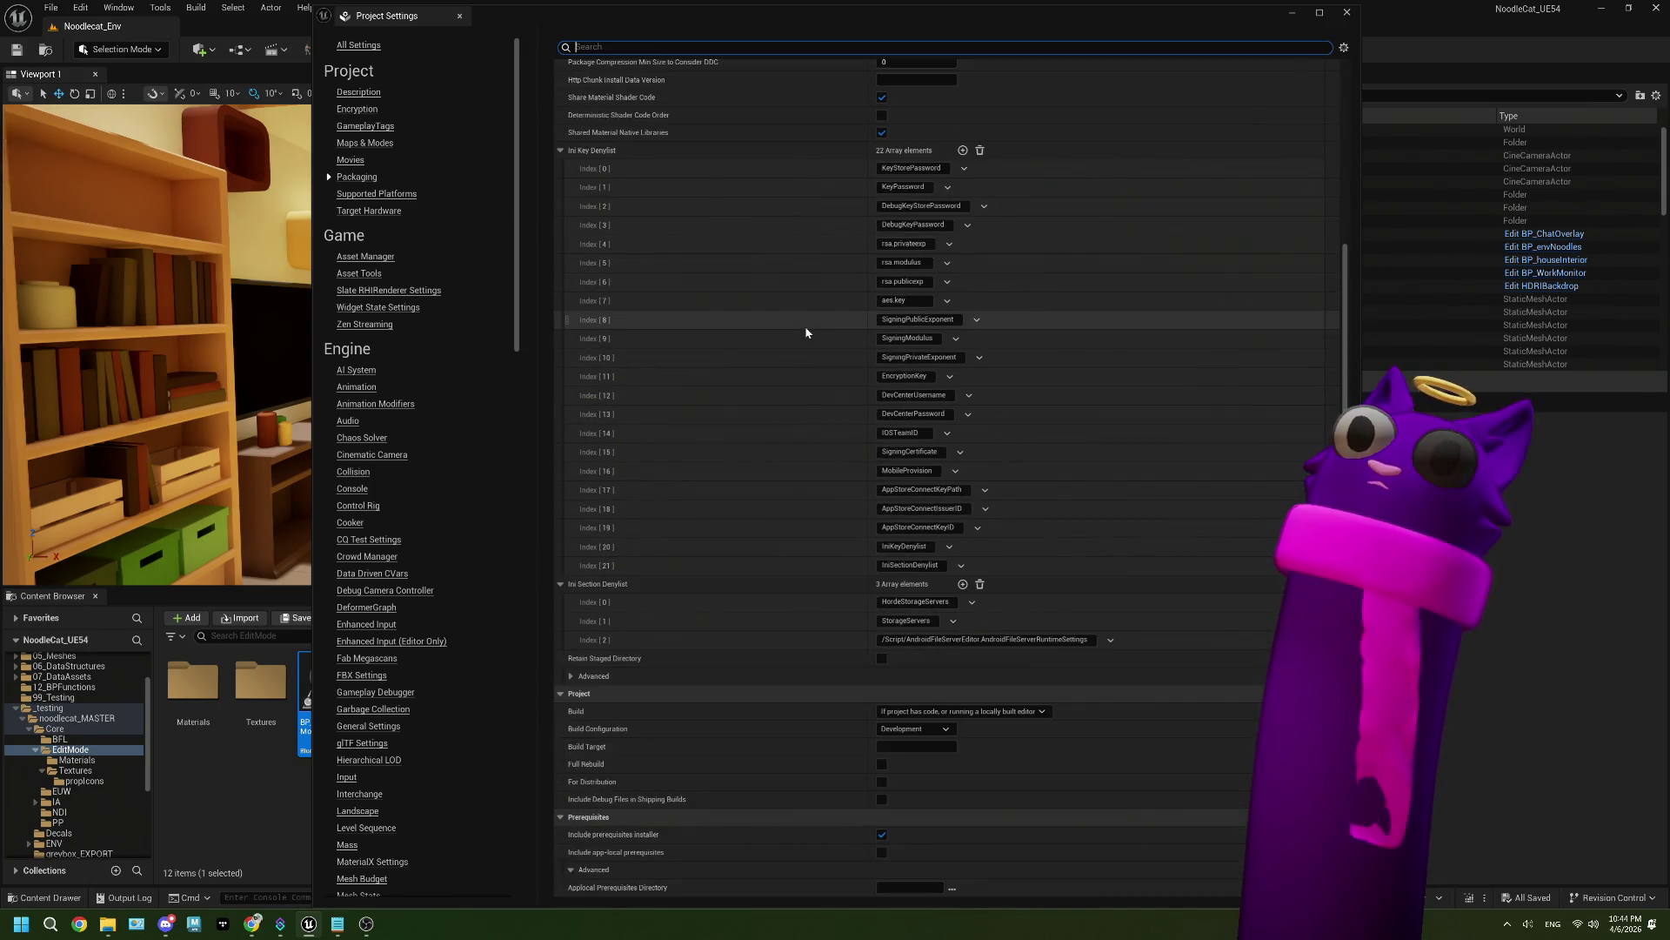
scroll(806, 332, up, 5)
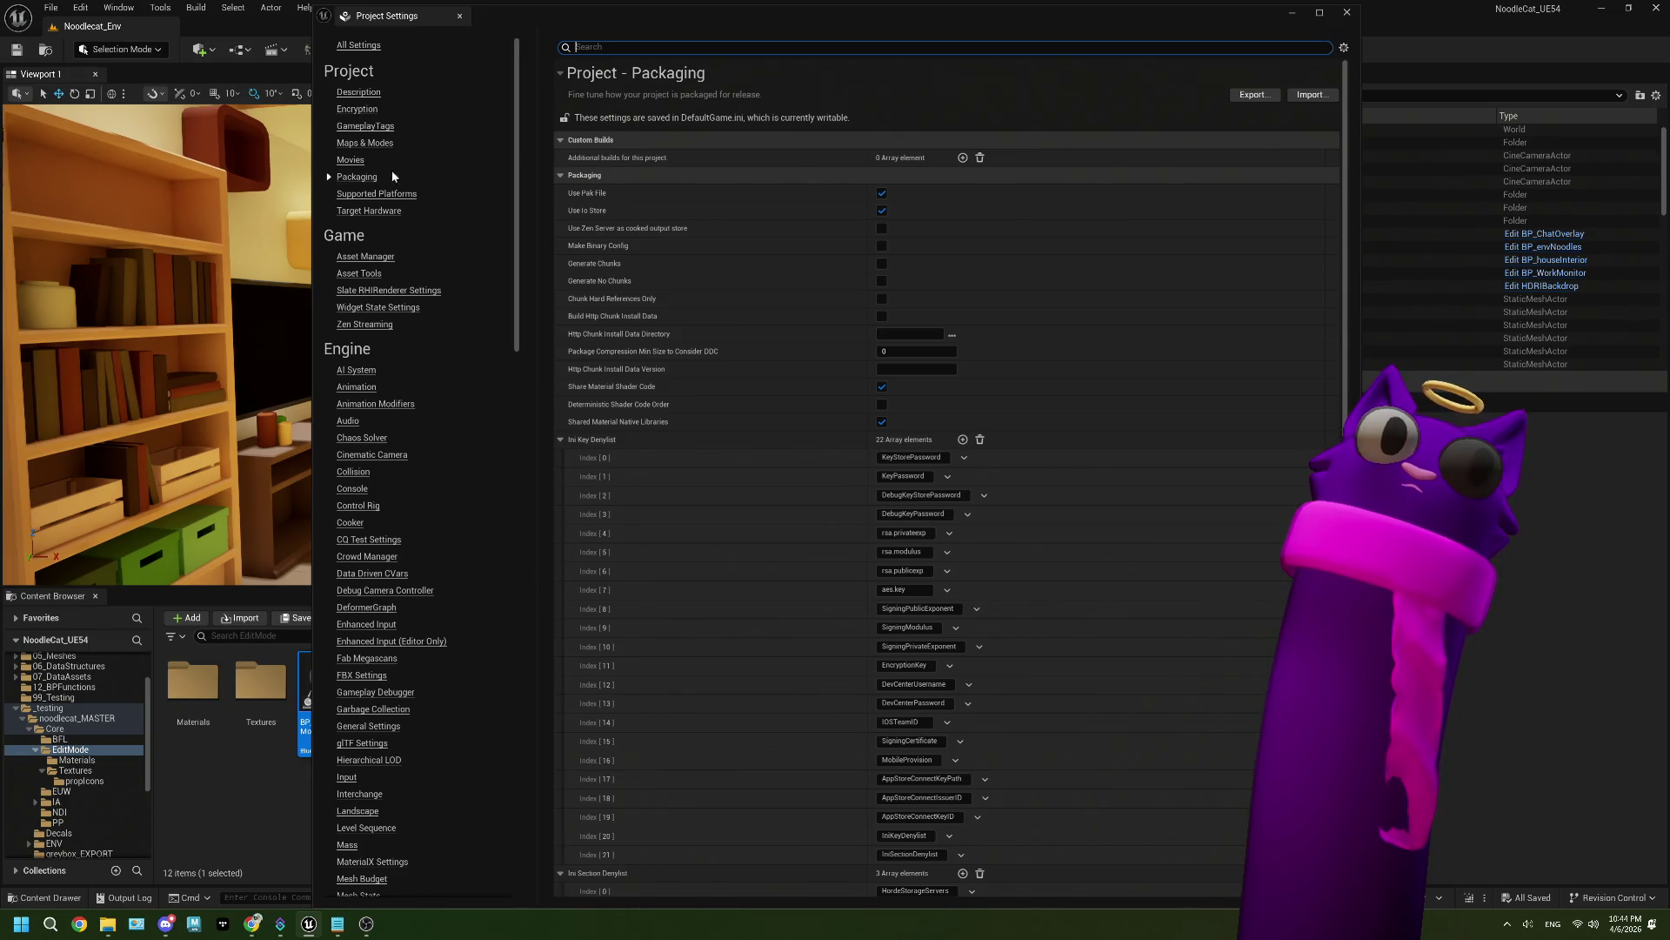
scroll(418, 307, down, 6)
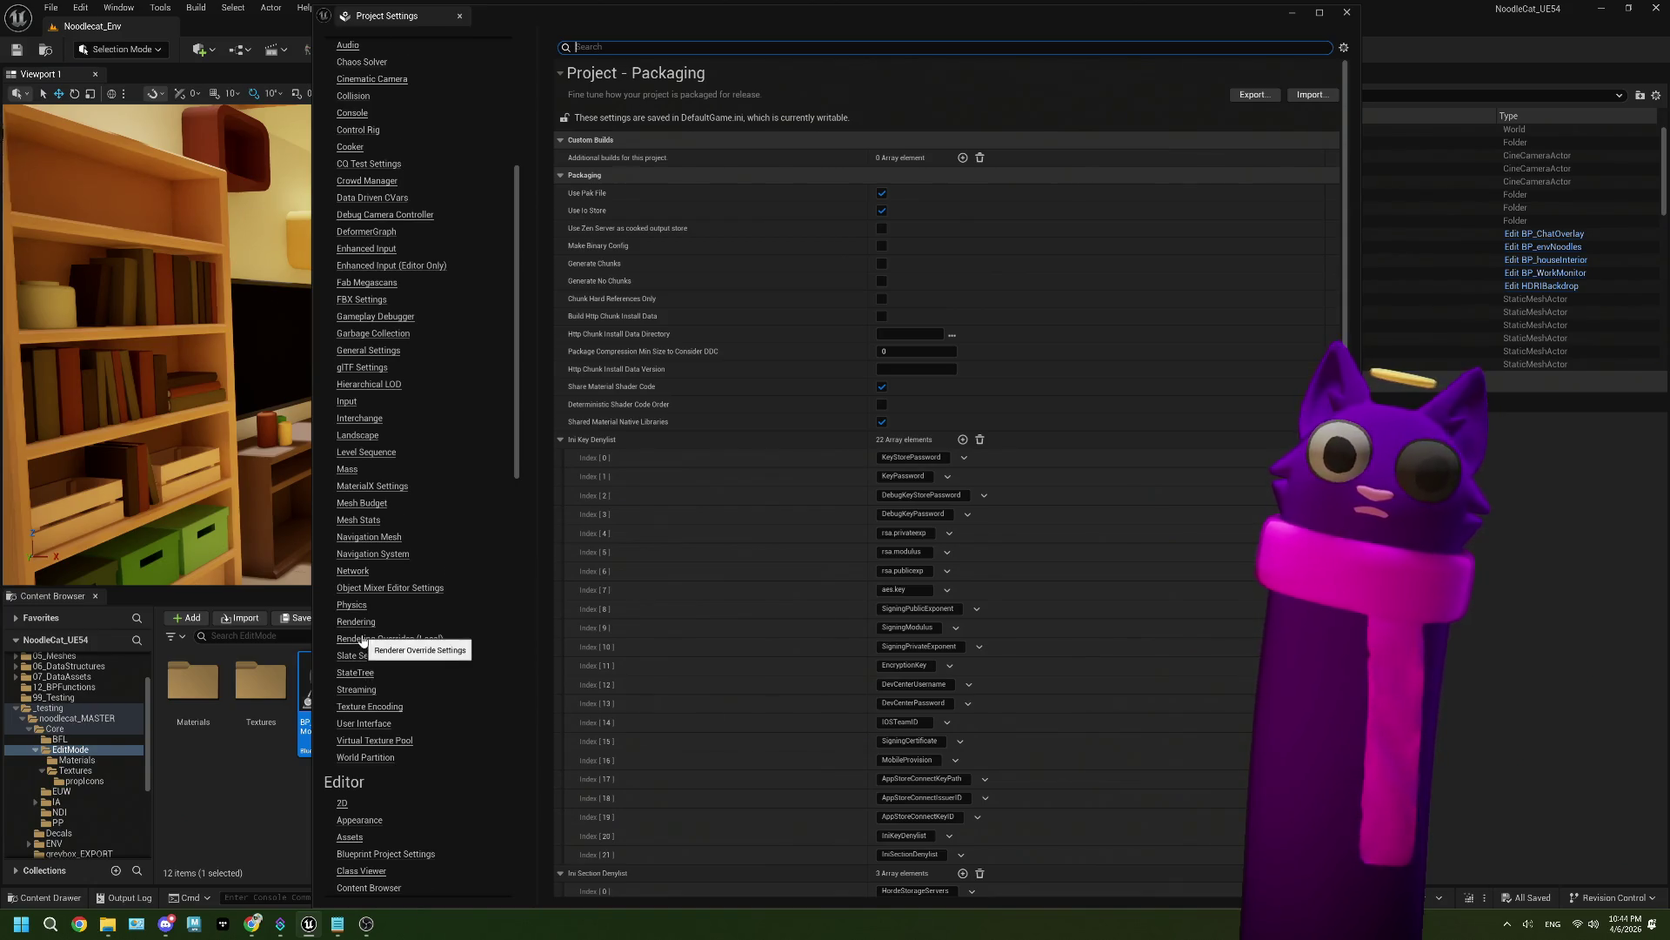
scroll(364, 640, down, 3)
scroll(363, 640, up, 10)
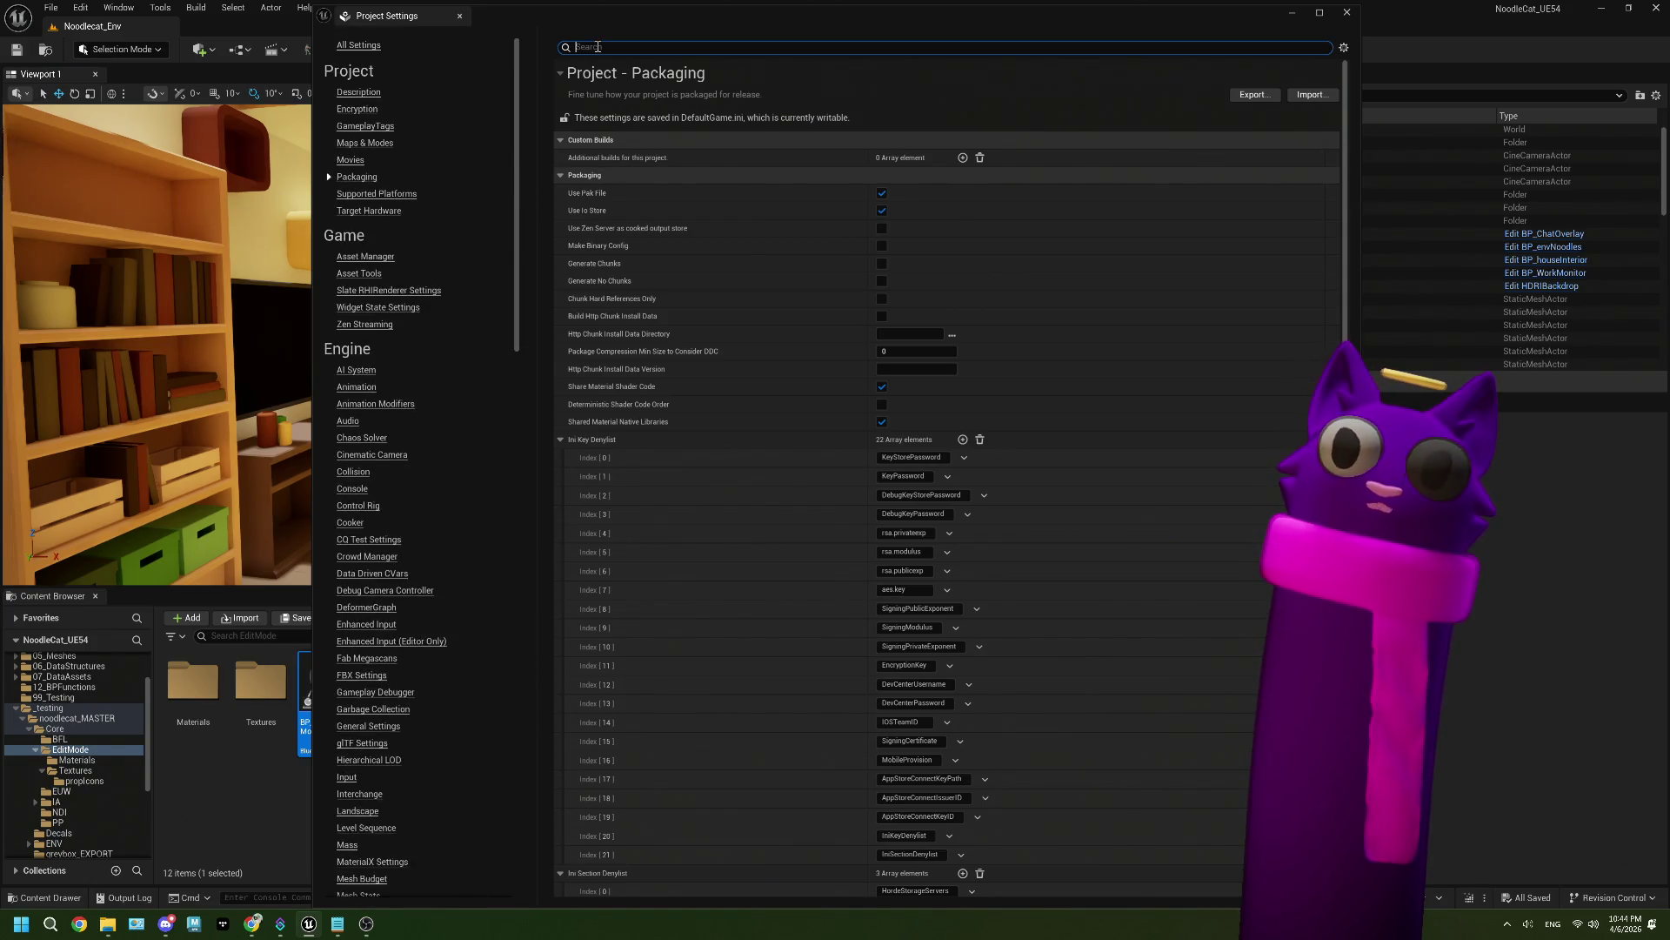
Step: Search 'additional' to find Additional Asset Directories to Cook, then return to the level editor
text(aditional)
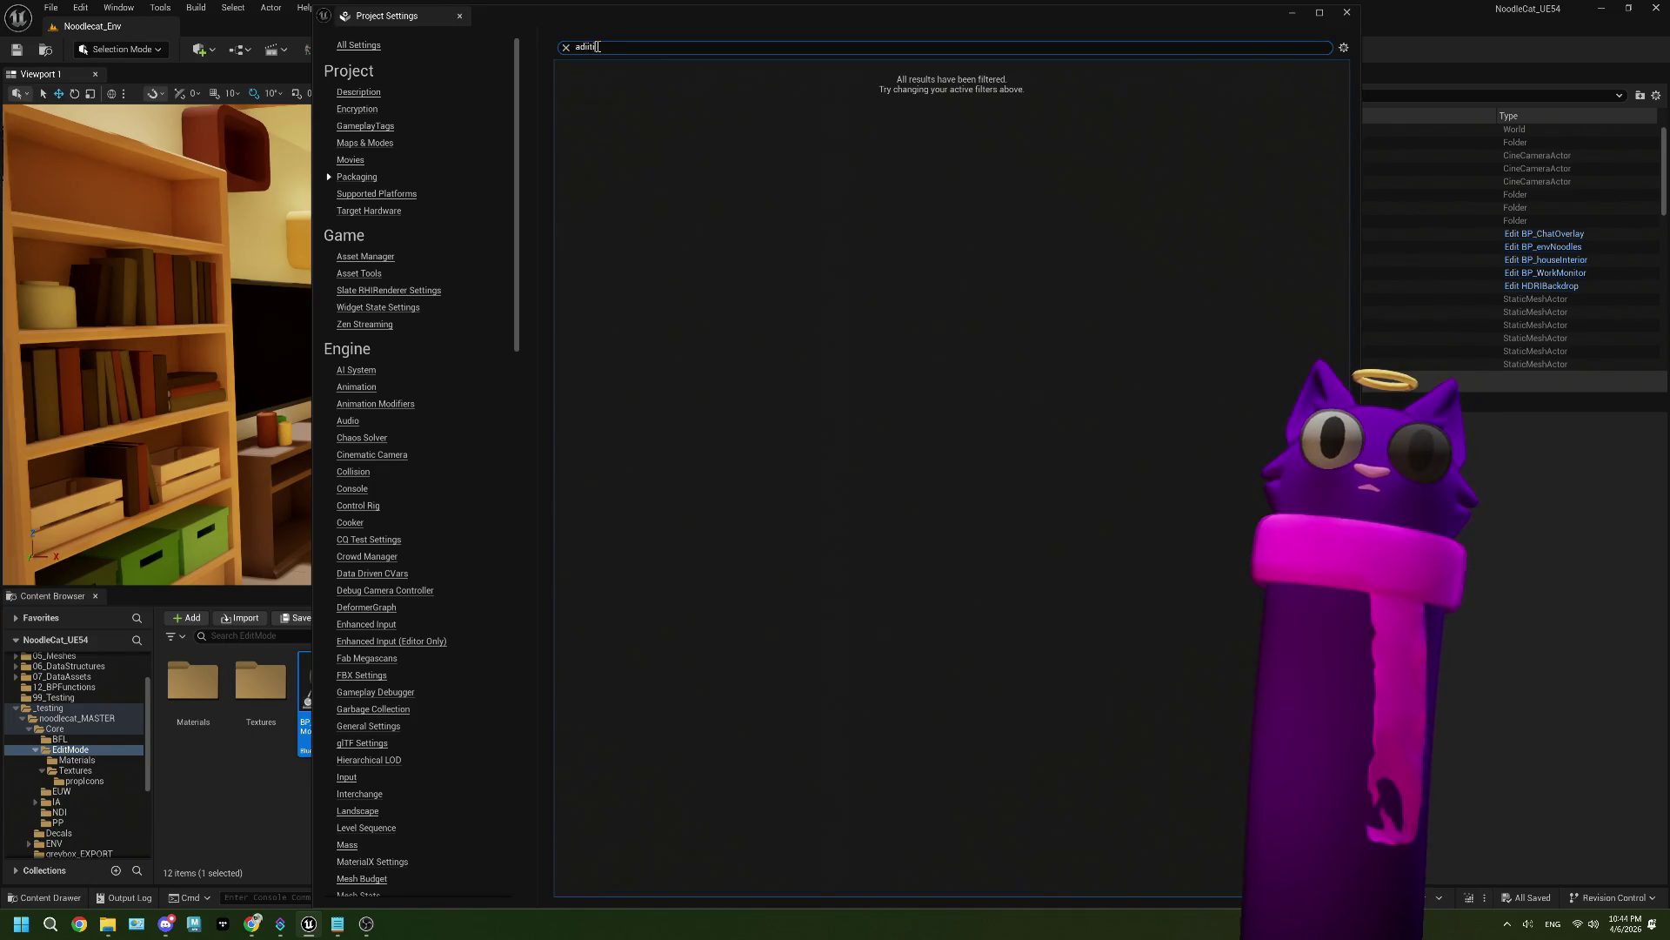
key(BackSpace)
text(dd)
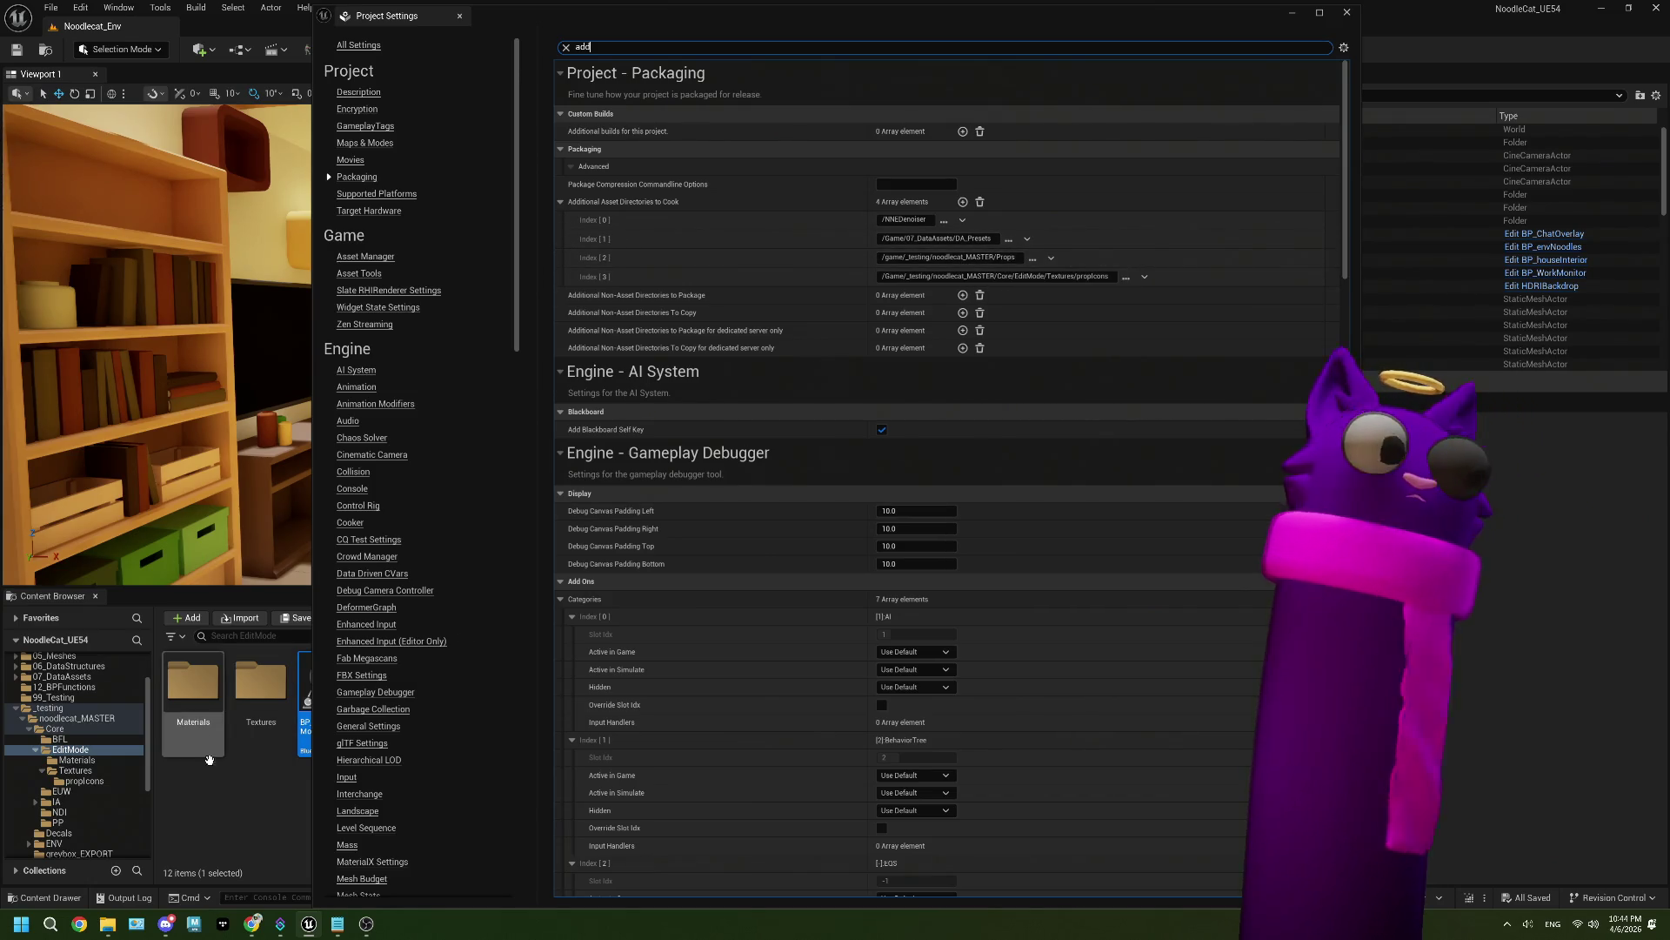
click(207, 794)
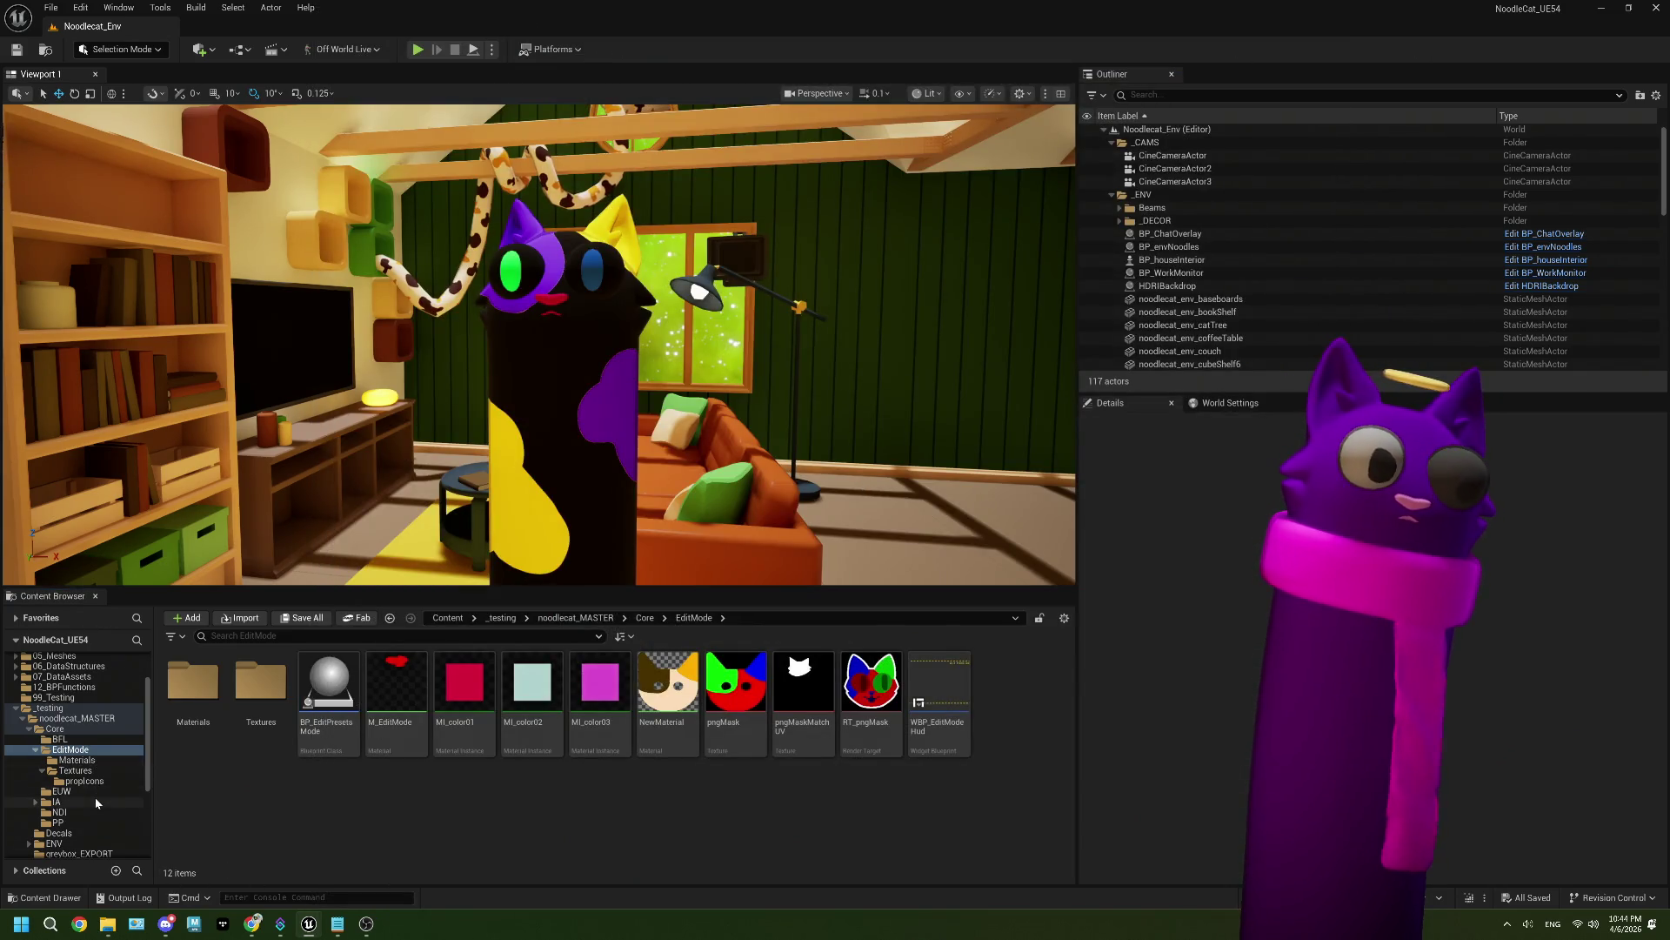
Step: Open Props > 02_Glasses in the Content Browser to see its three glasses assets
scroll(96, 802, down, 2)
click(96, 802)
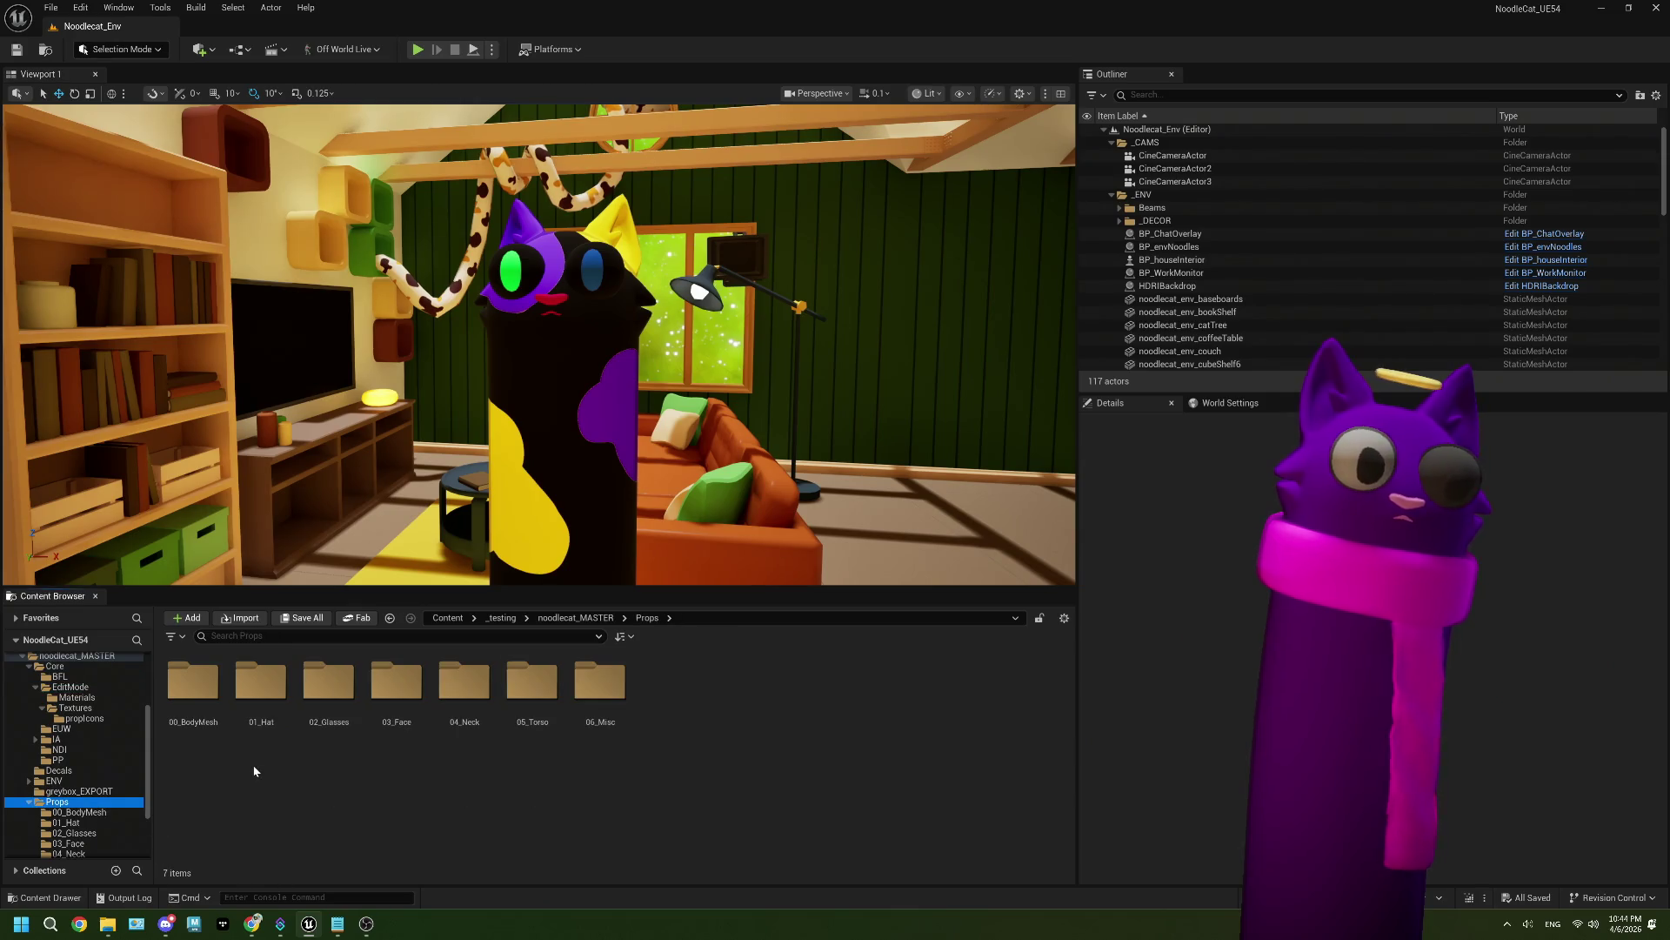
double_click(329, 683)
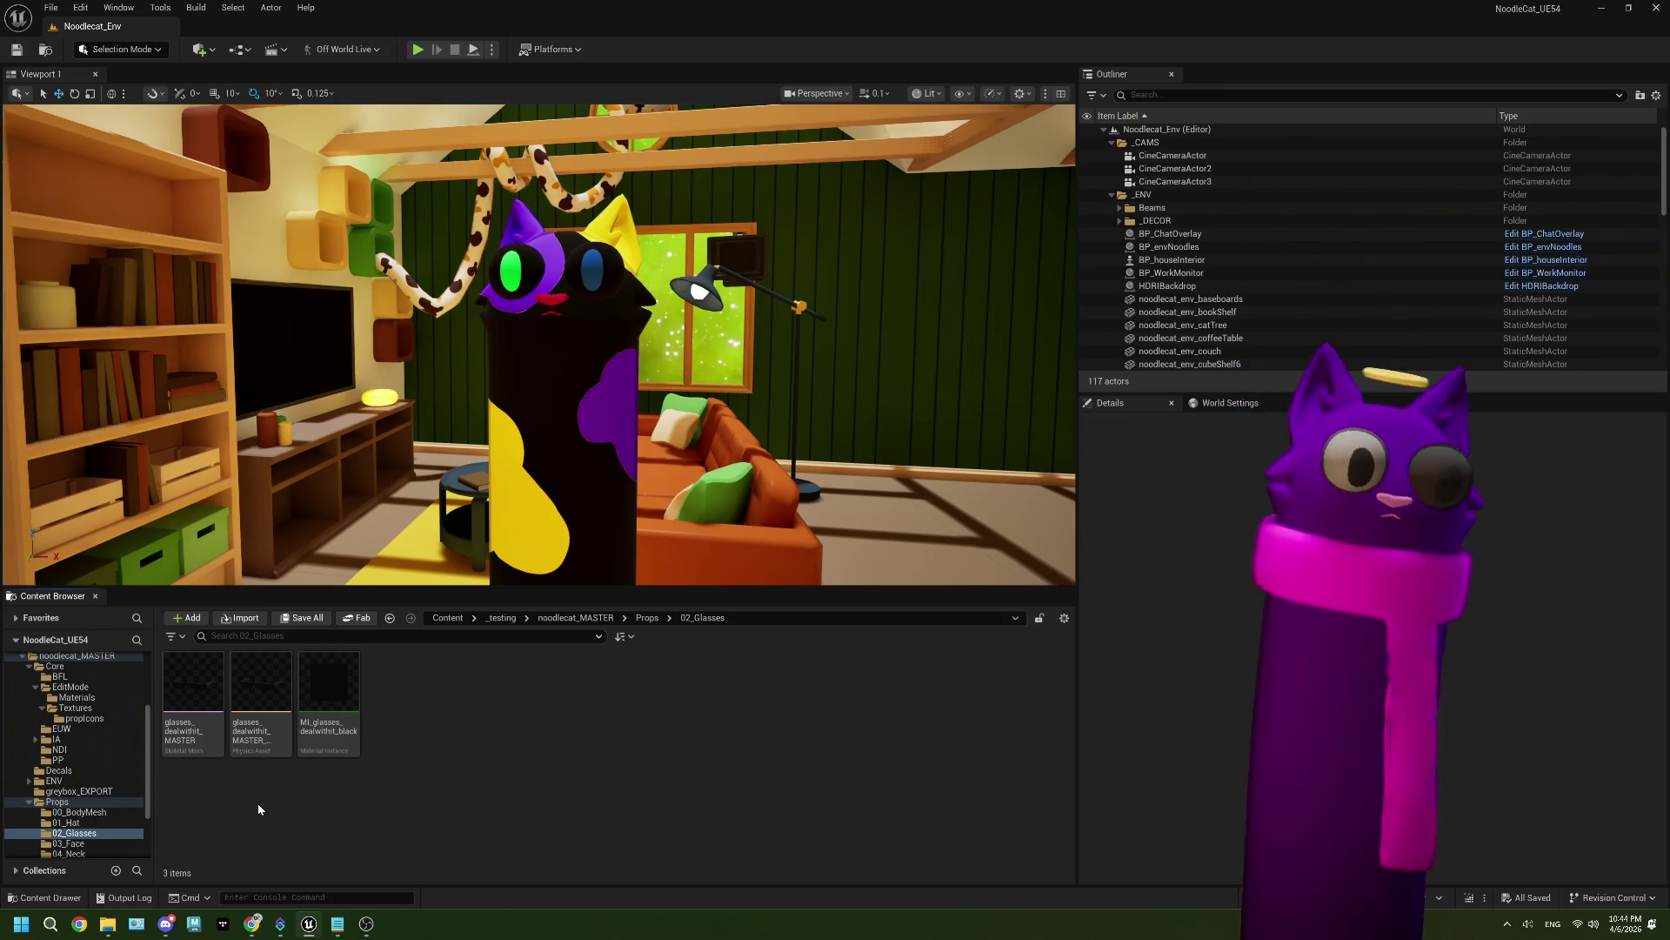
click(252, 924)
Step: Redeem the Edit Mode channel-points reward on the Twitch channel
click(1069, 880)
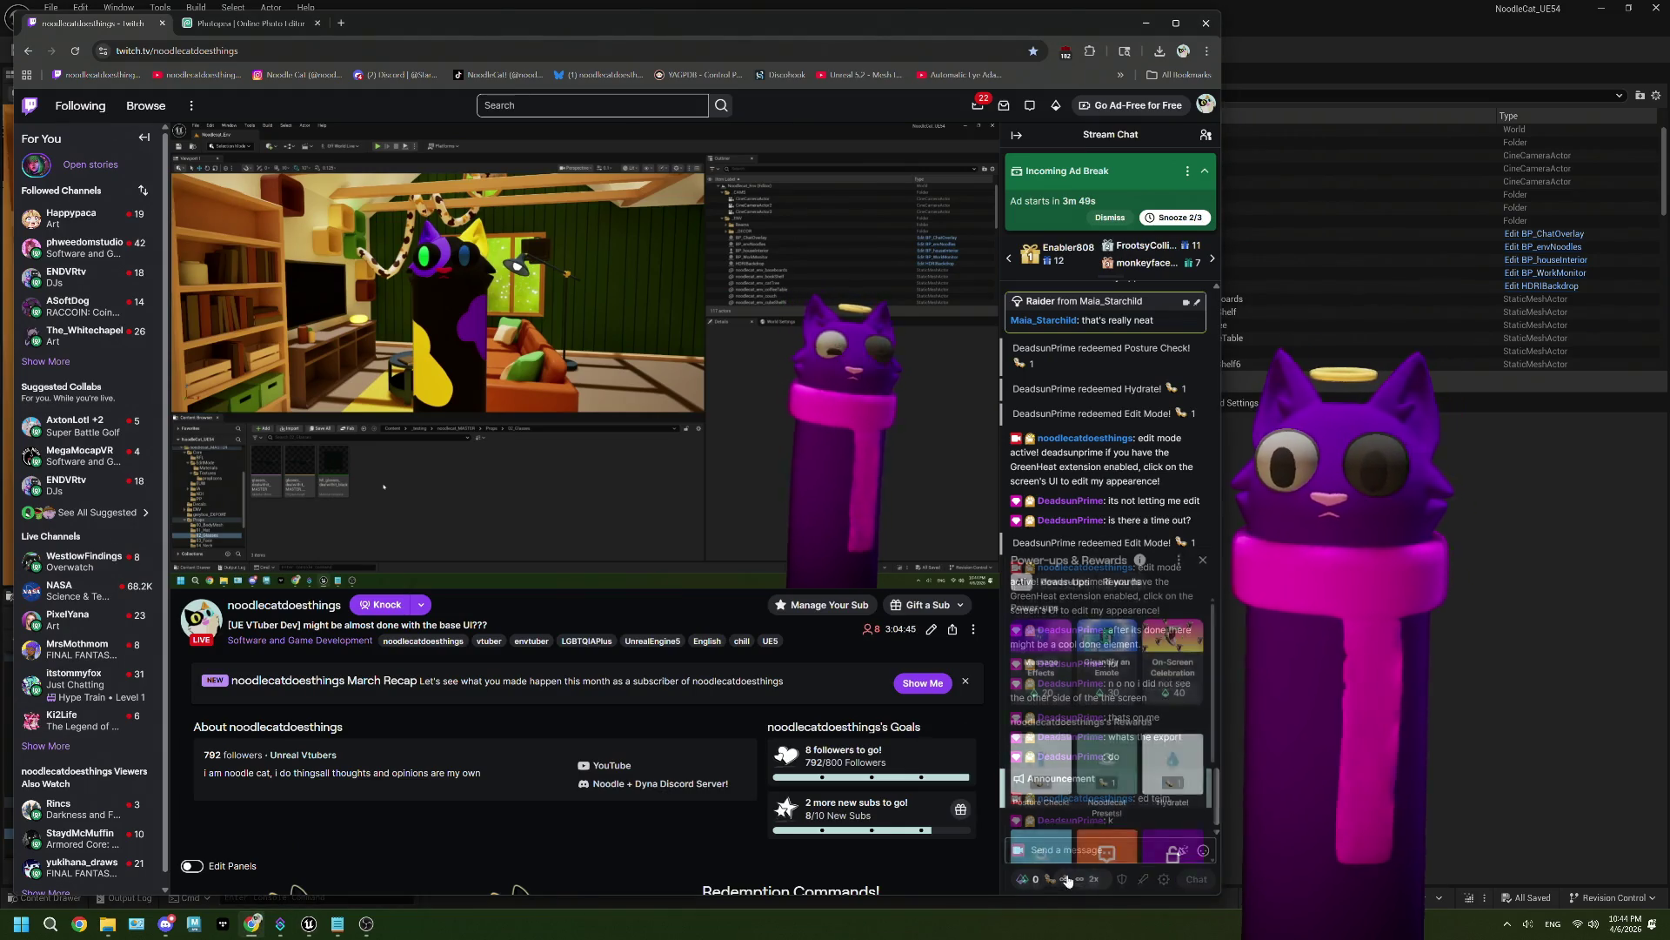
click(1038, 811)
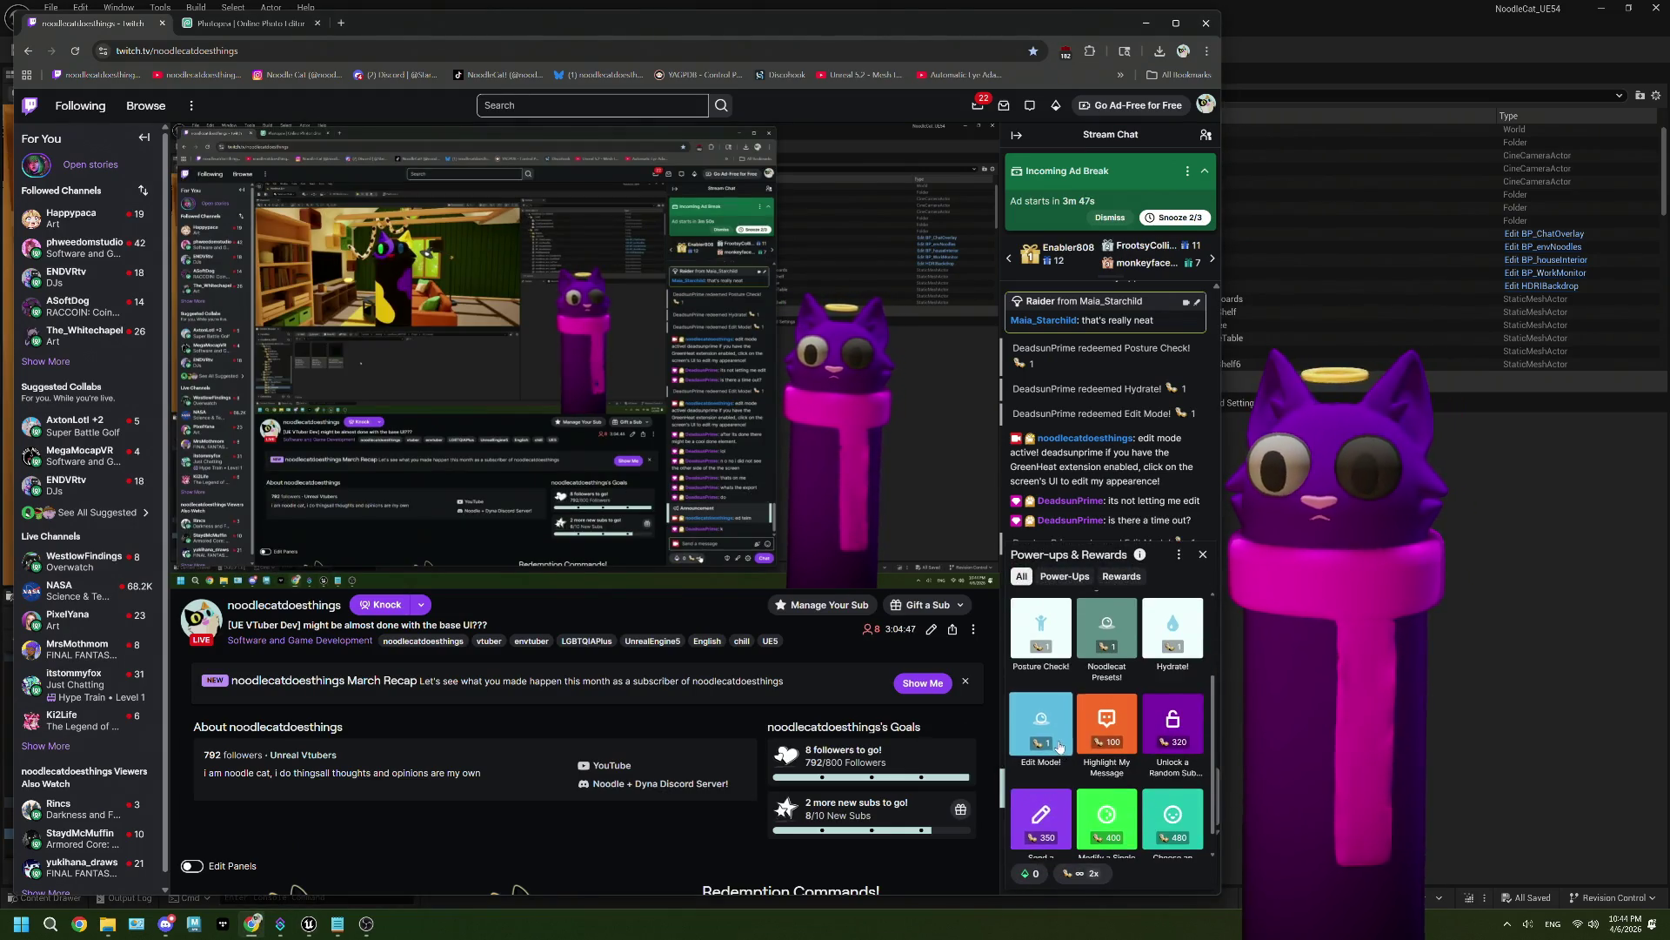
click(1101, 727)
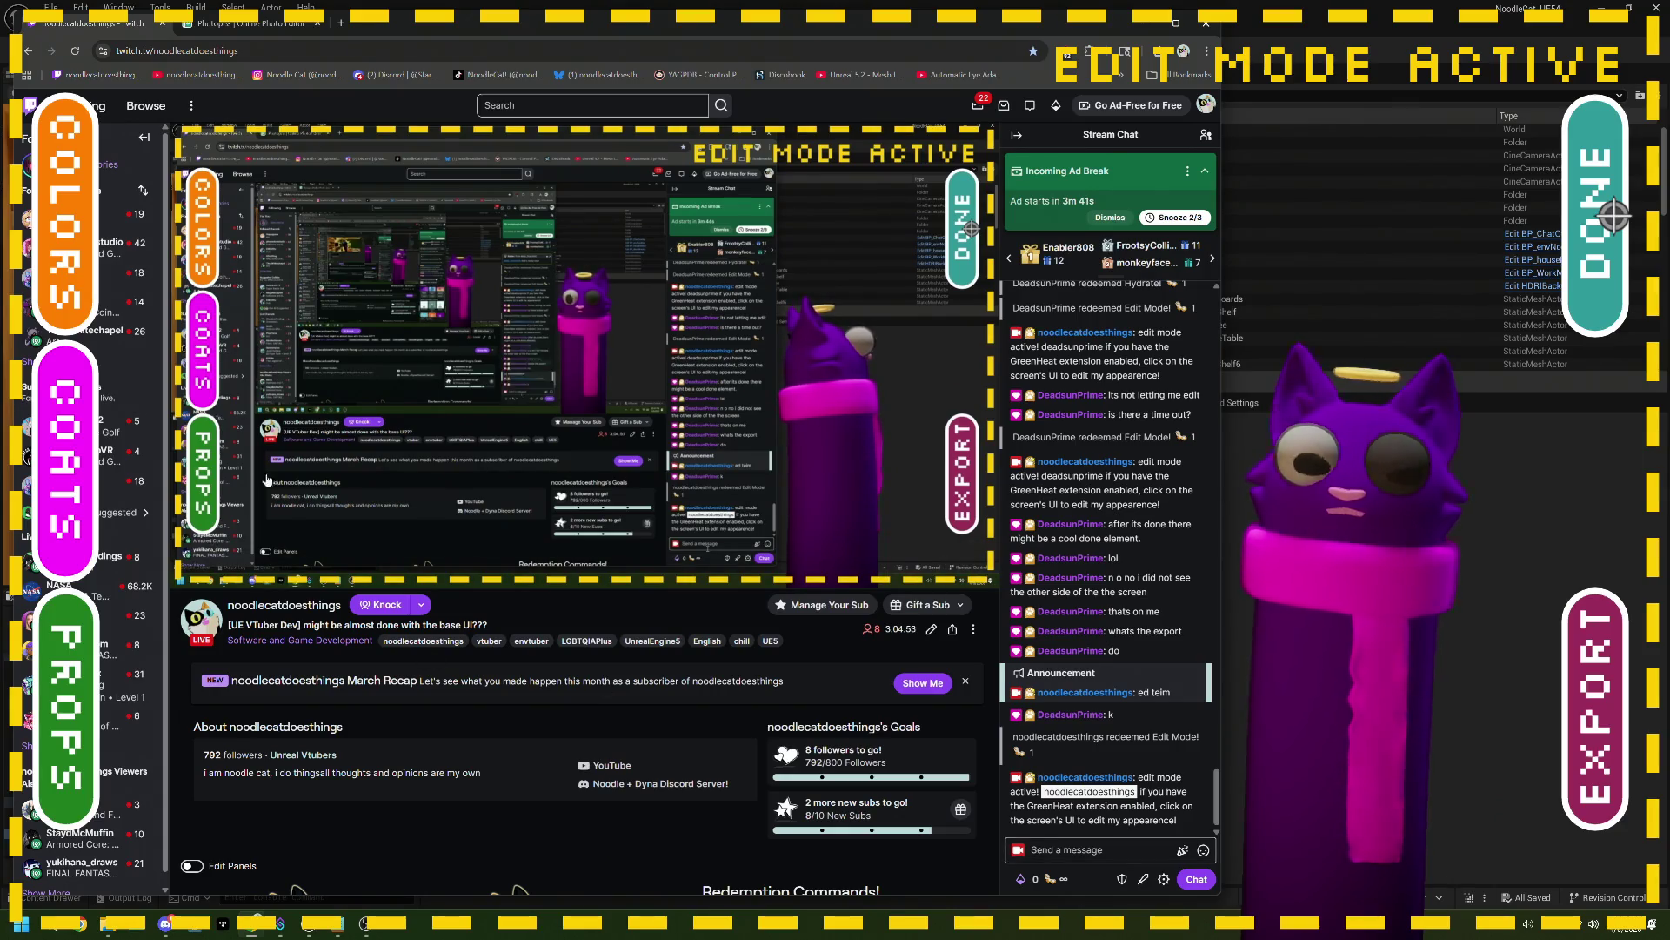
Step: Open the HUD props picker and cycle through Glasses, Face, Neck, Torso and back to Hats
click(213, 470)
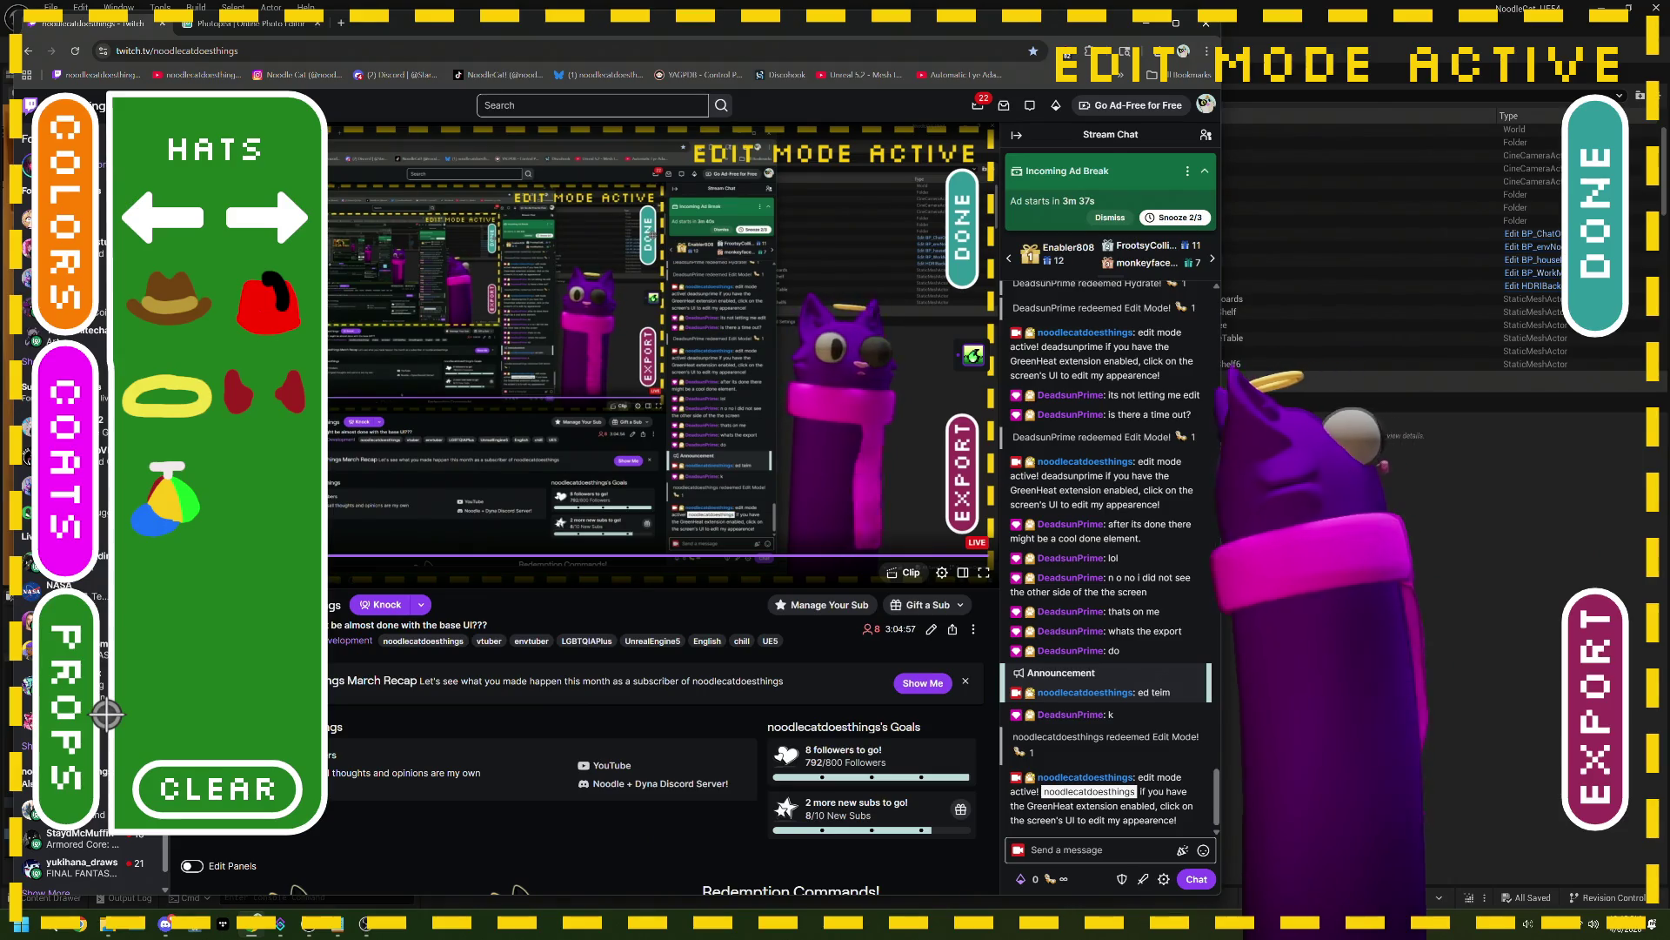
click(271, 227)
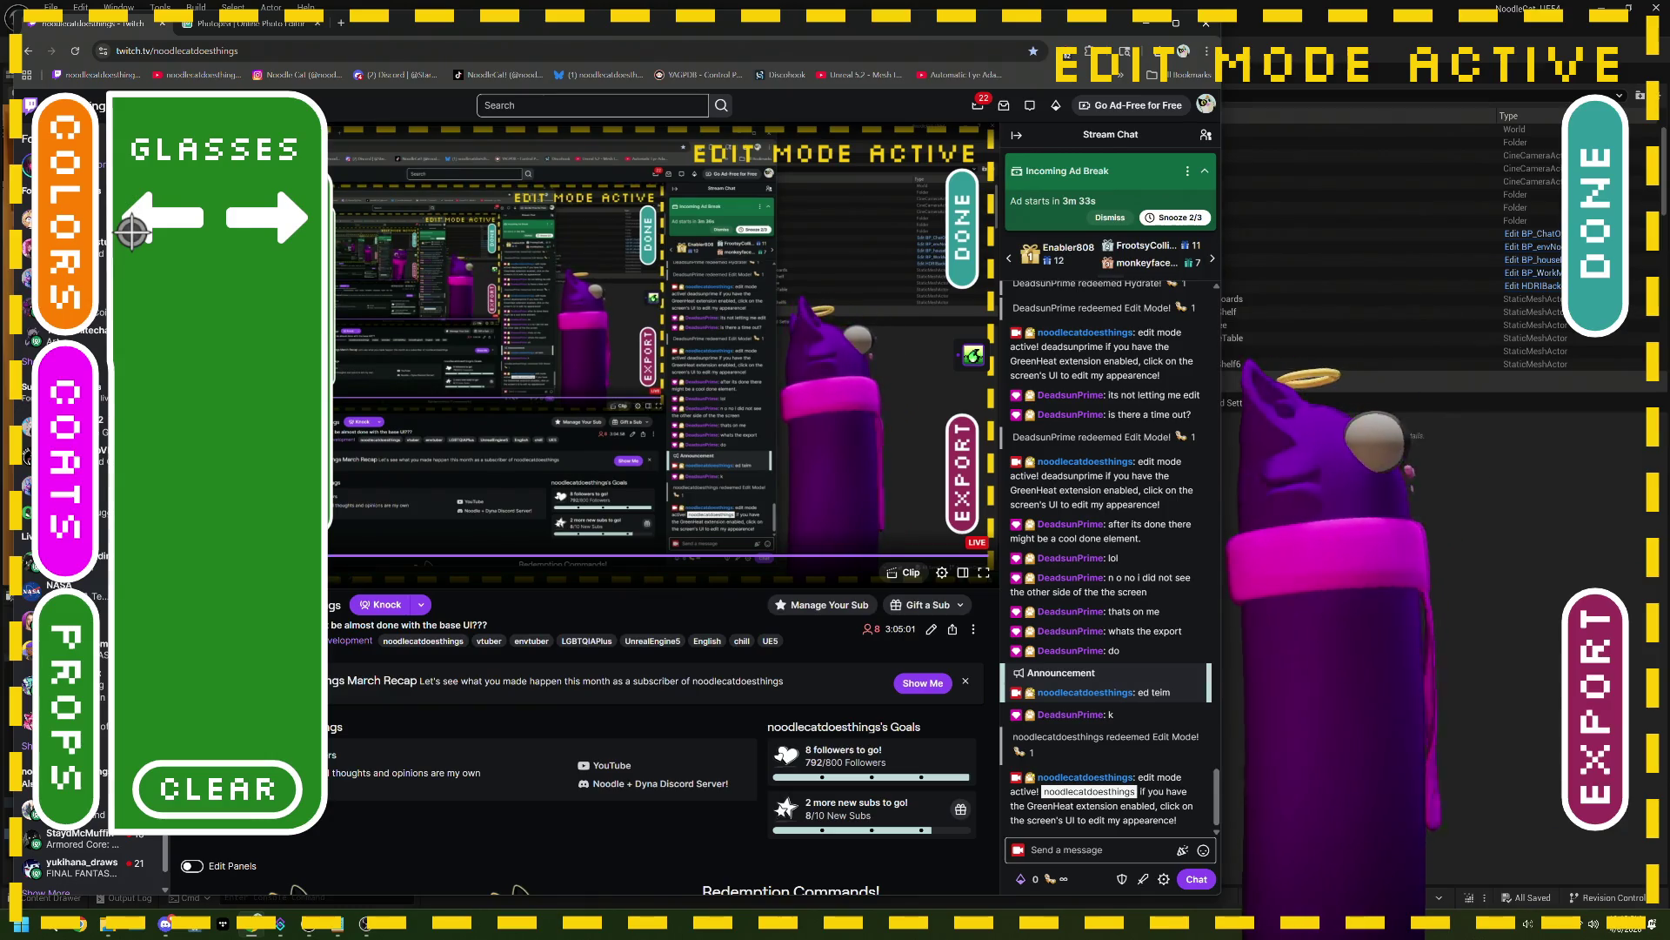
click(177, 225)
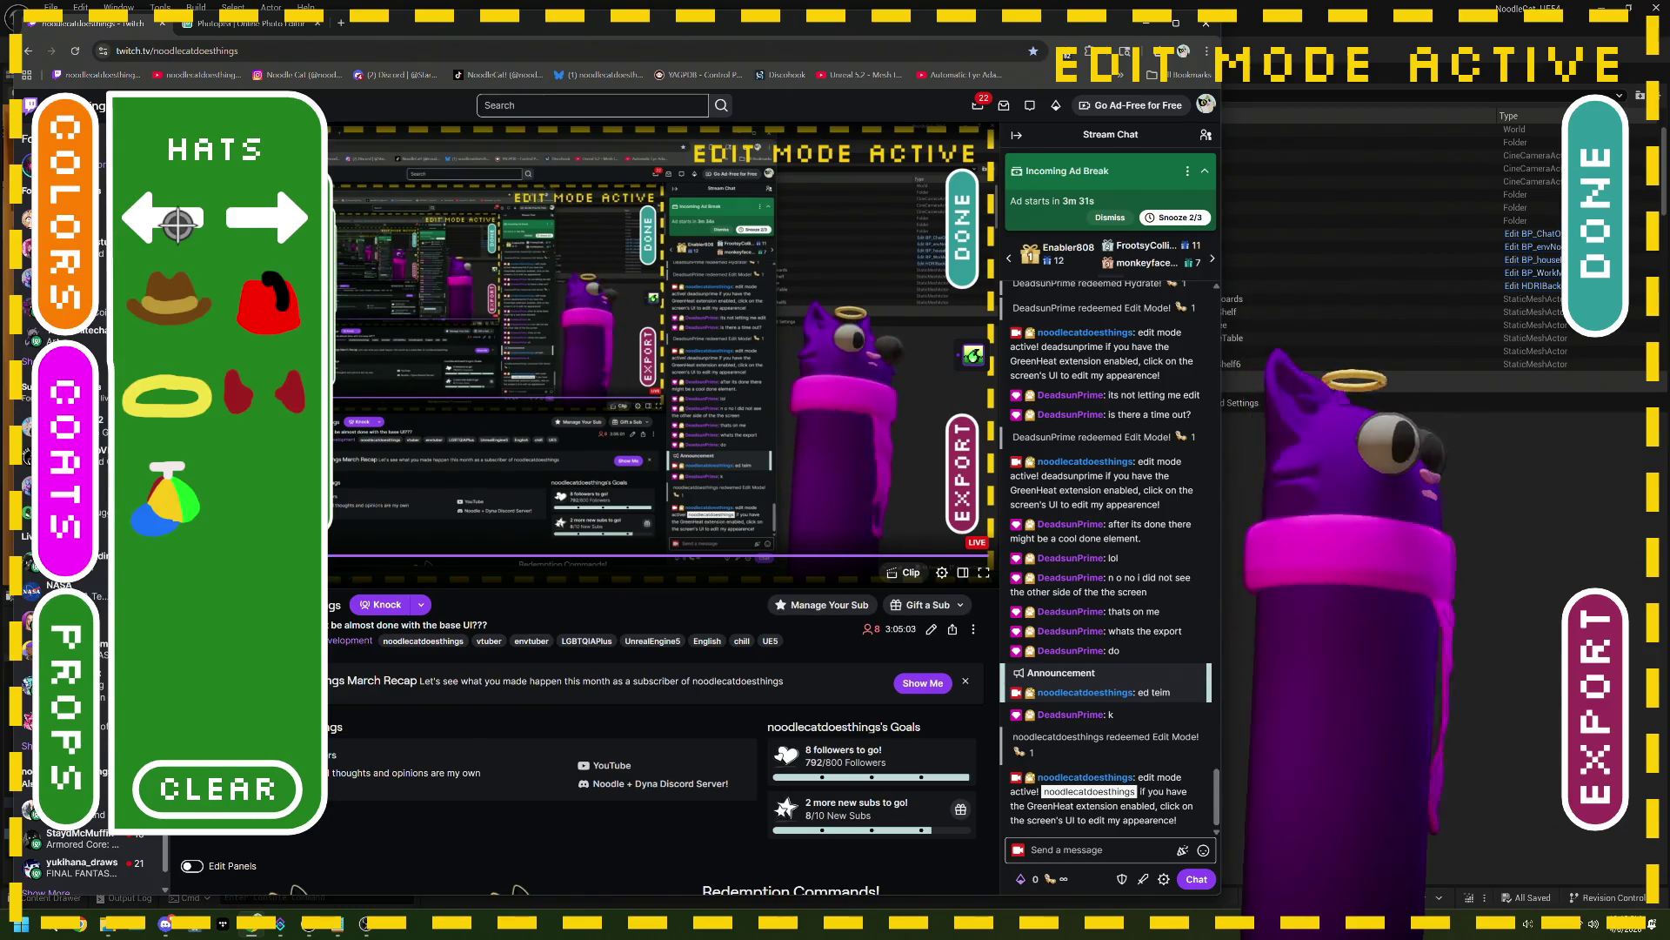
click(304, 224)
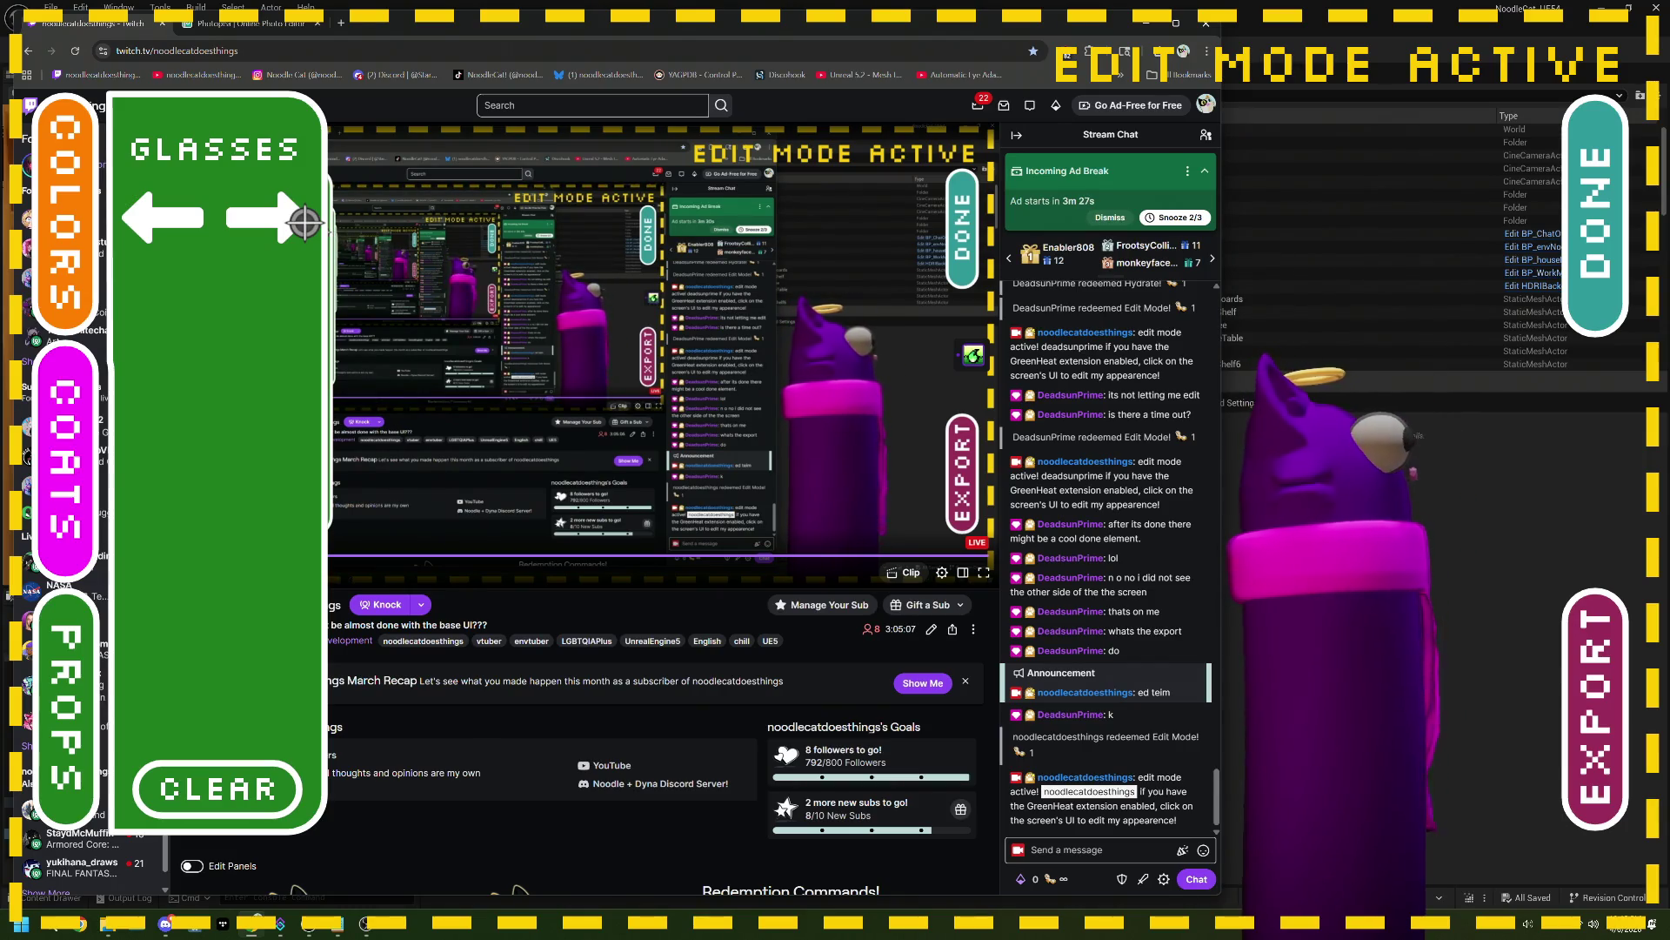
click(291, 228)
click(278, 228)
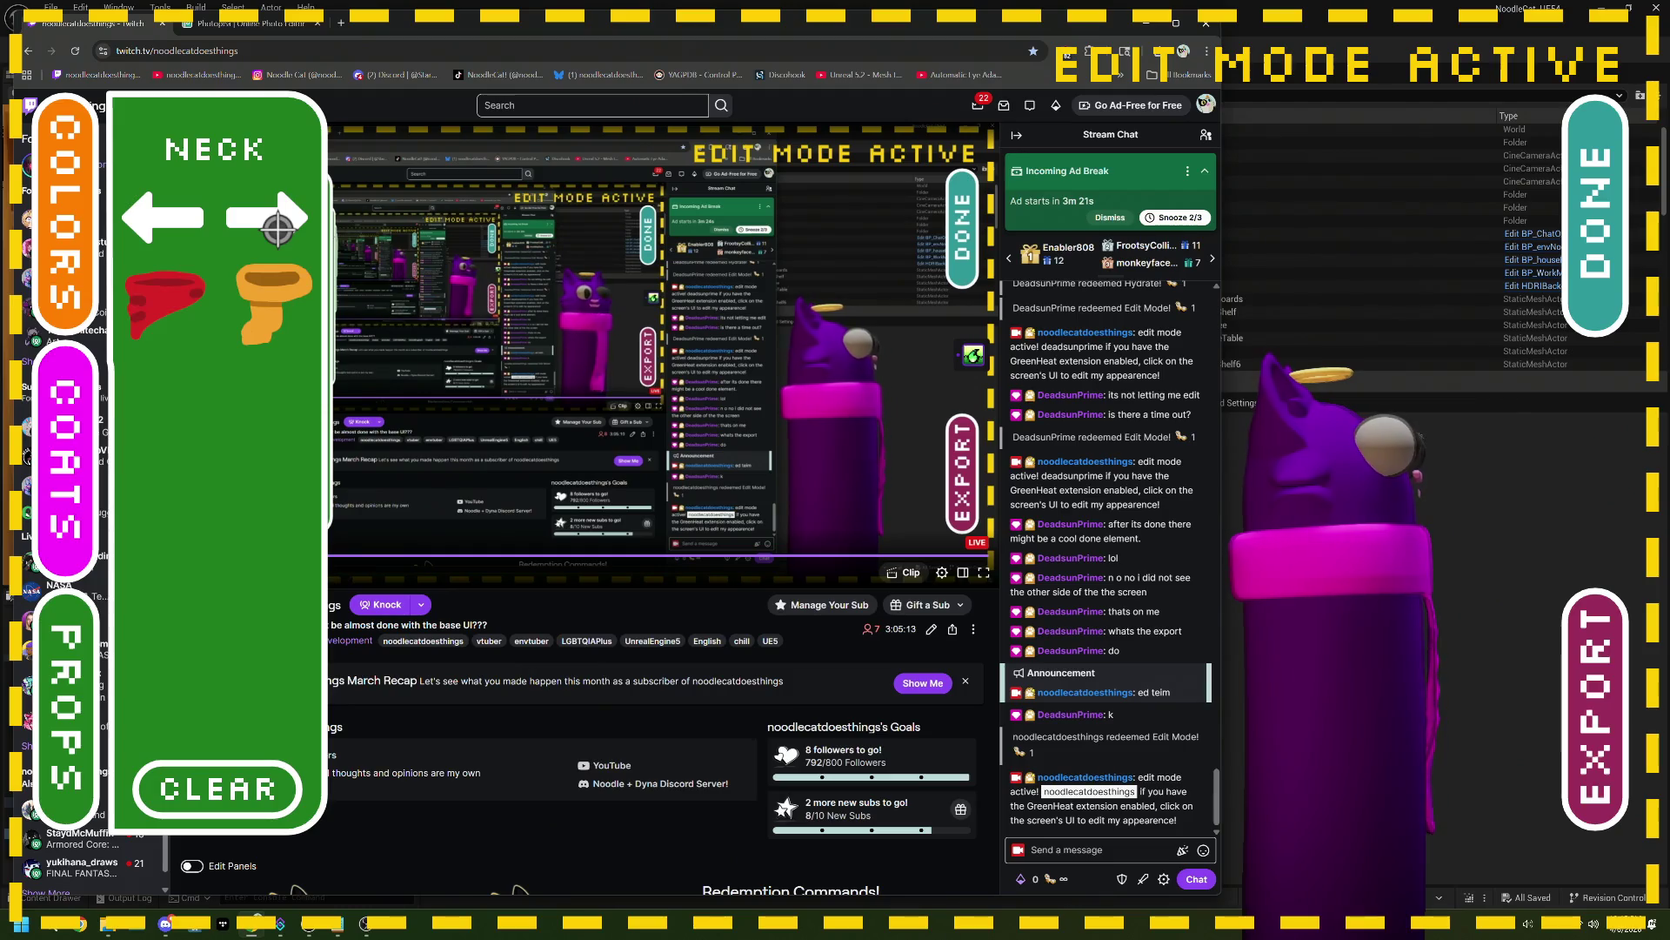
click(277, 228)
click(277, 228)
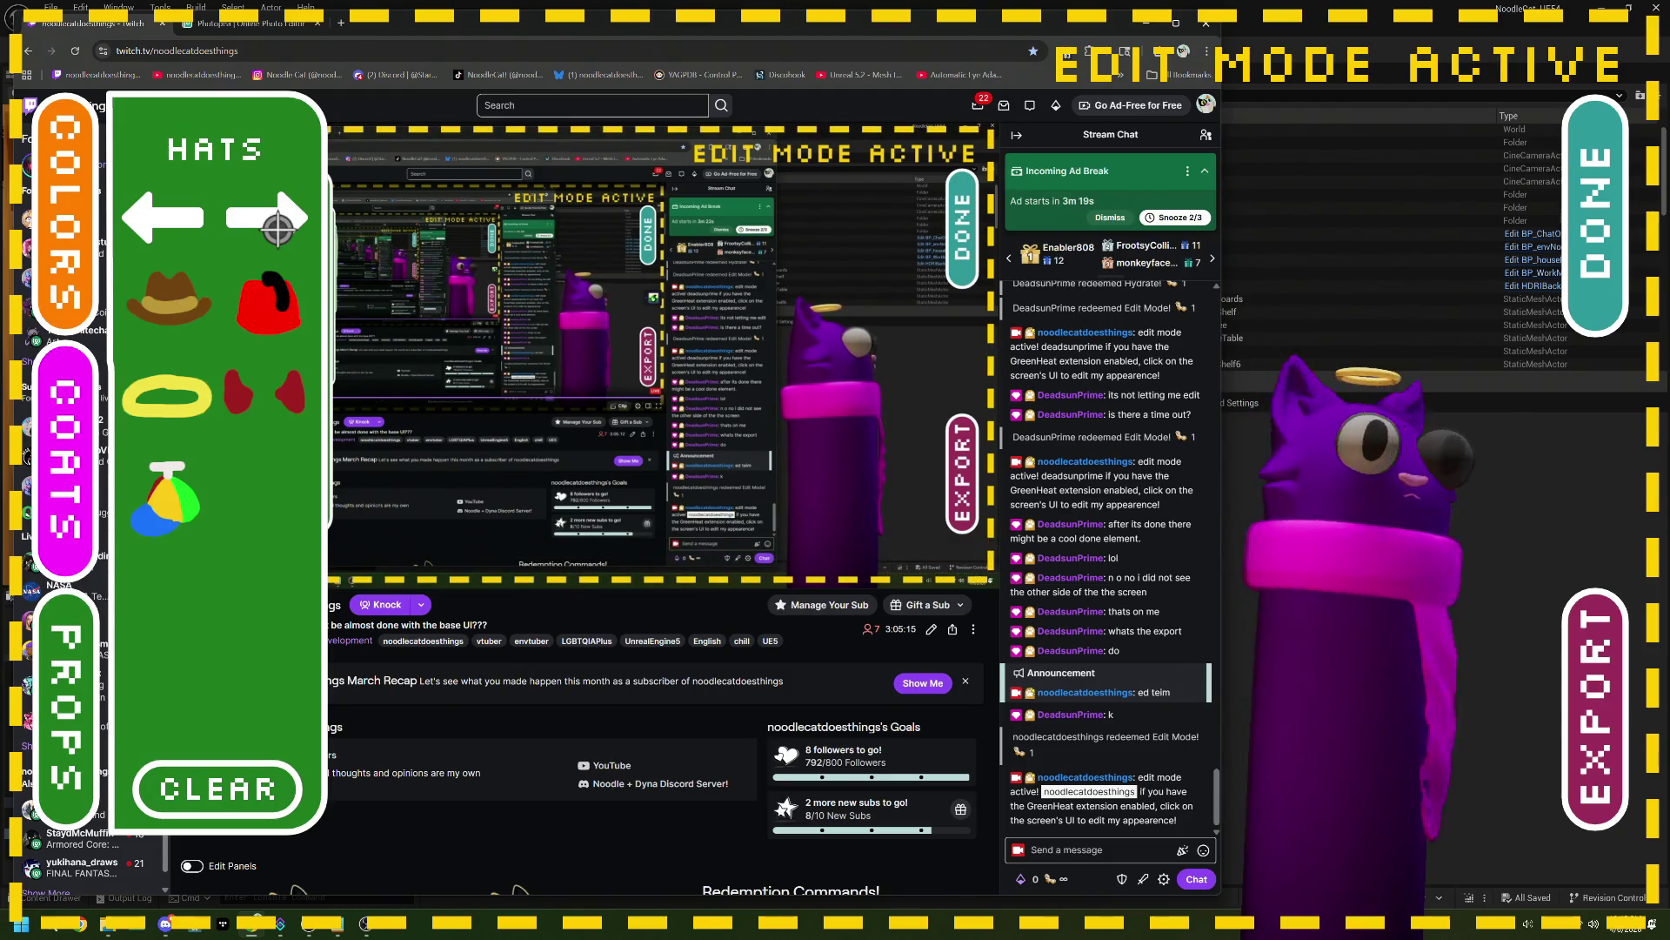
click(1435, 400)
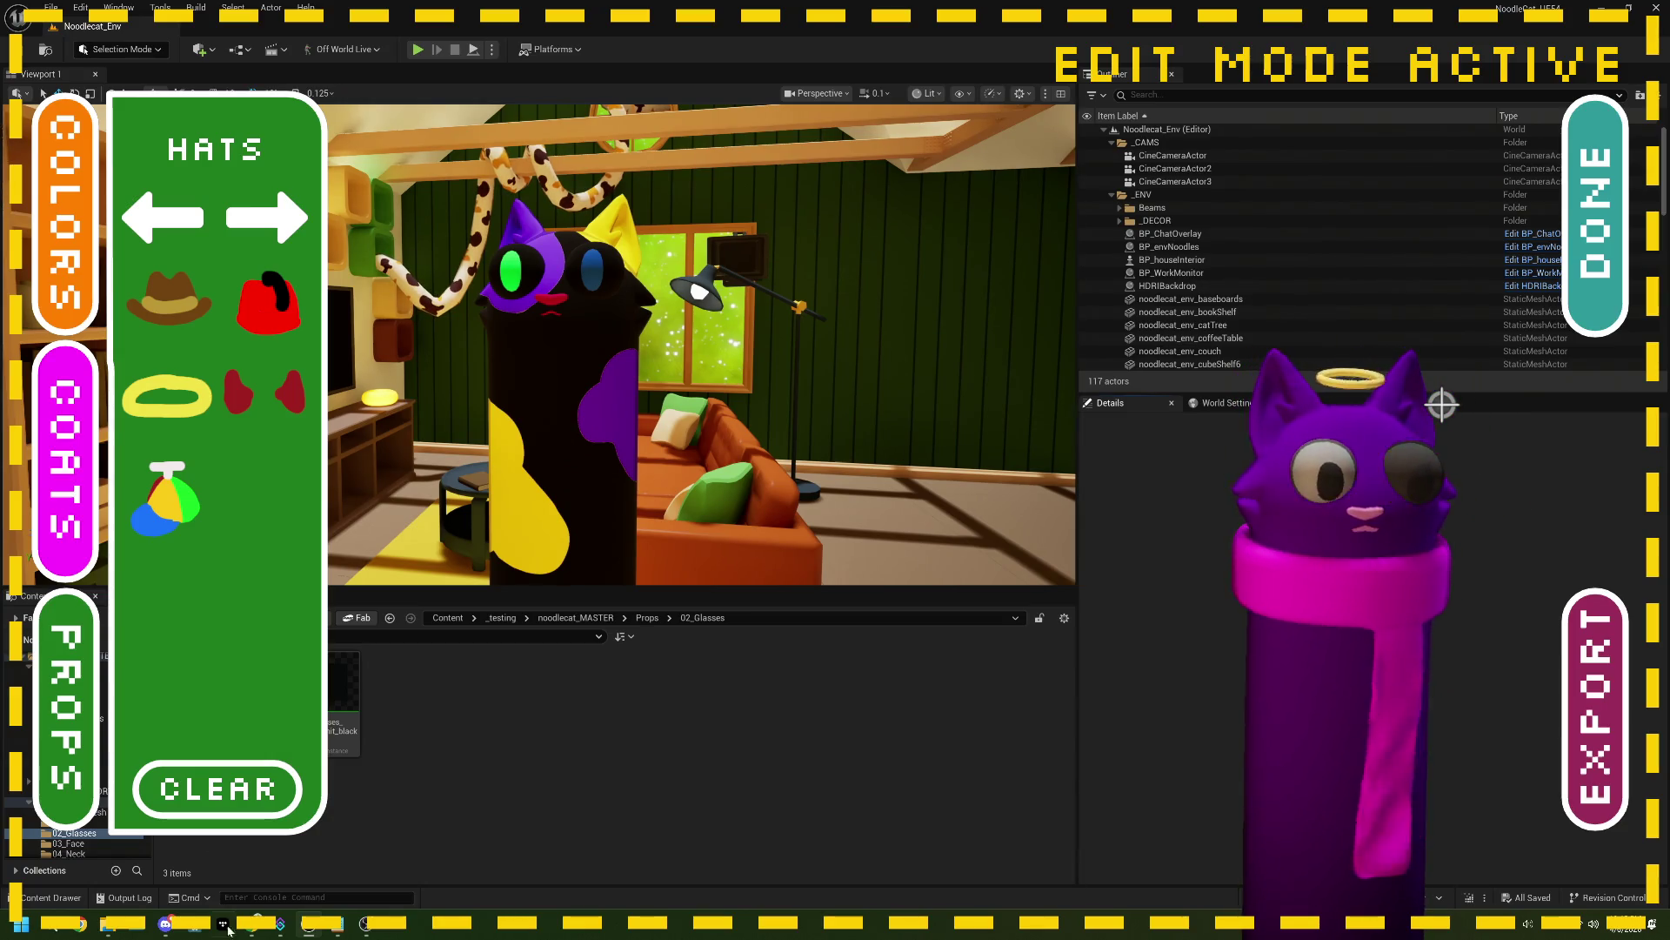
key(alt+Tab)
key(alt+Tab)
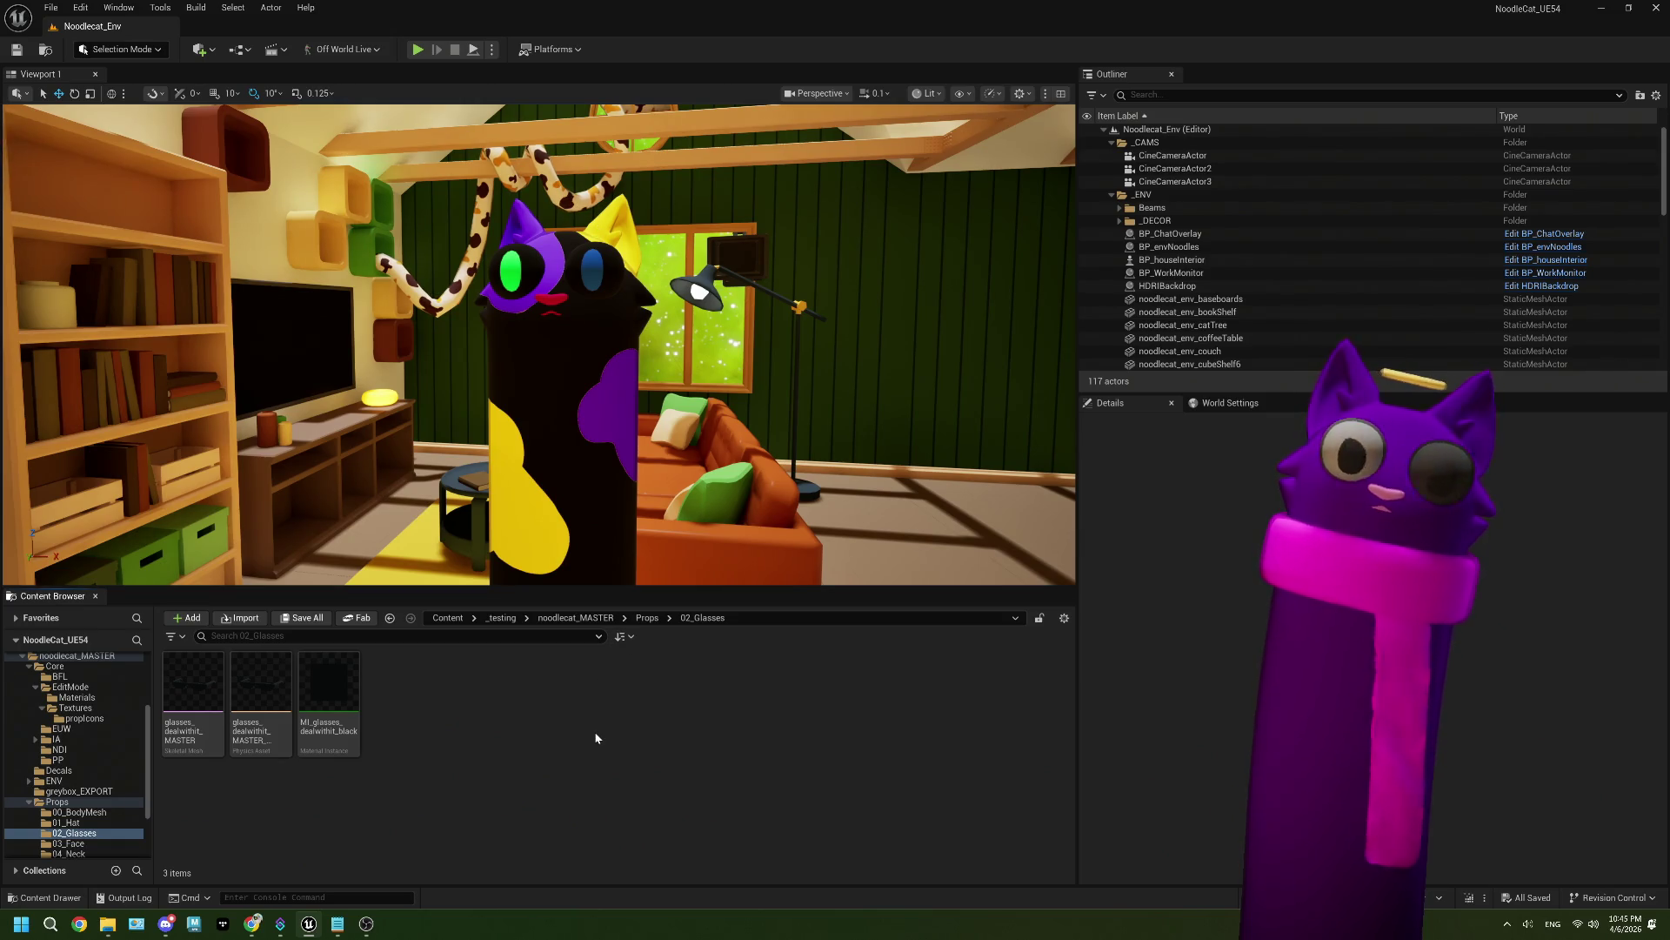
Step: Go up to noodlecat_MASTER, then into Core > EditMode, and open BP_EditPresetsMode
click(644, 620)
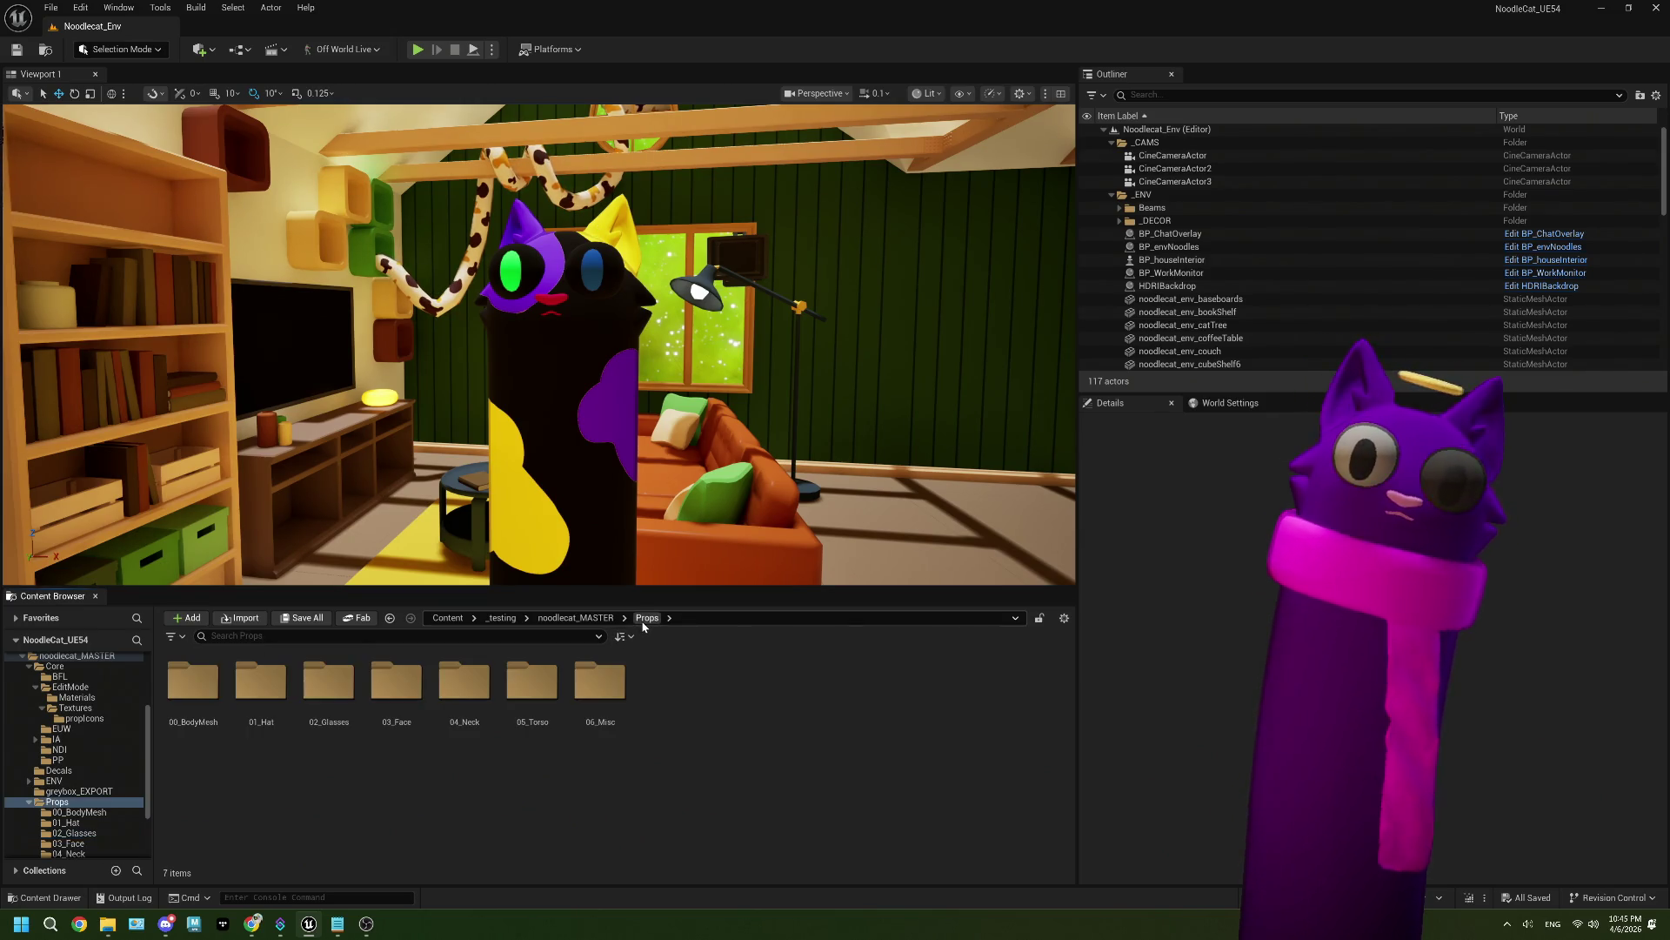
click(579, 619)
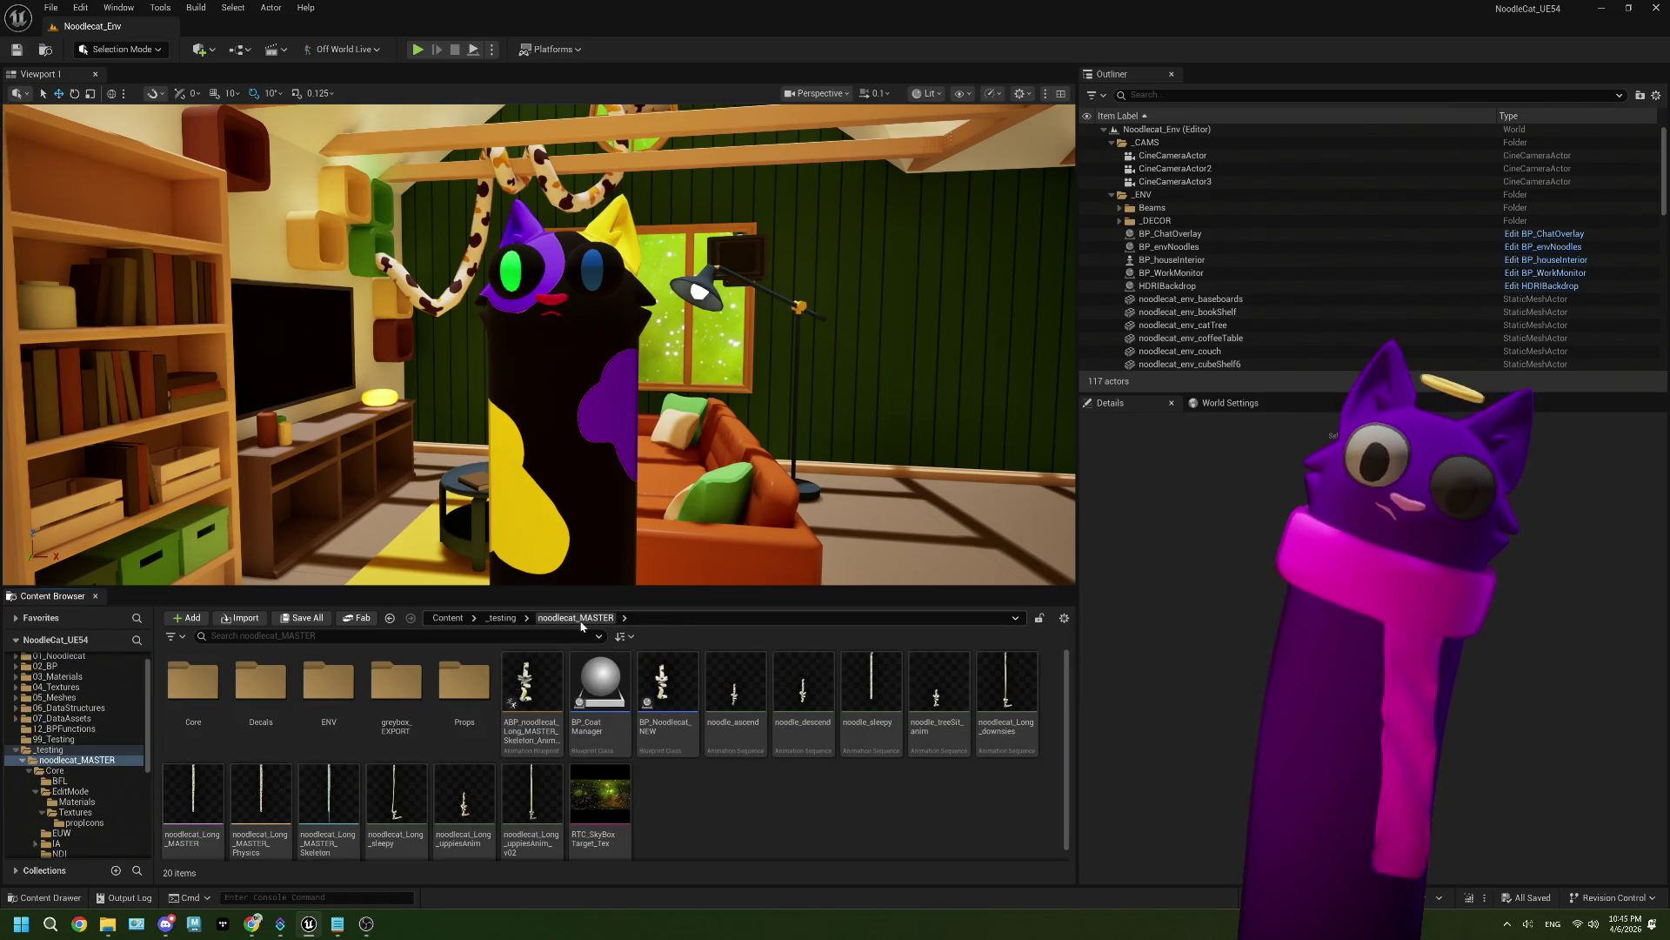
click(193, 699)
double_click(193, 699)
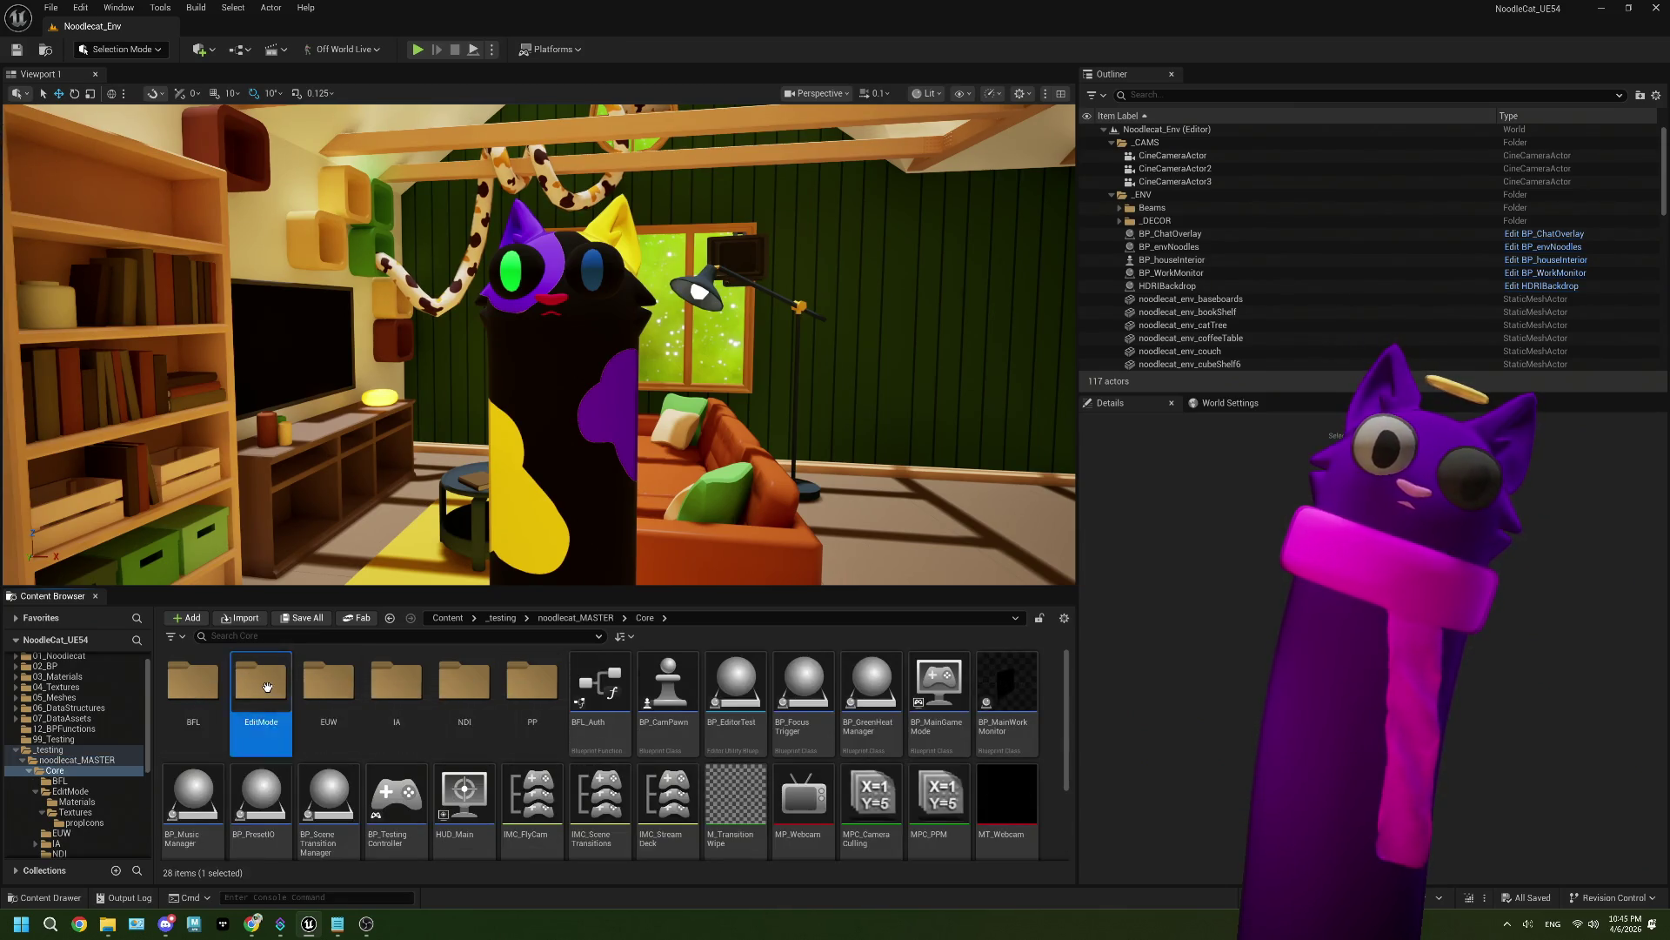
double_click(261, 700)
double_click(312, 712)
Step: Move the 'can delete maybe?' comment block left and reconnect the Bind Event execution wire
scroll(924, 367, up, 2)
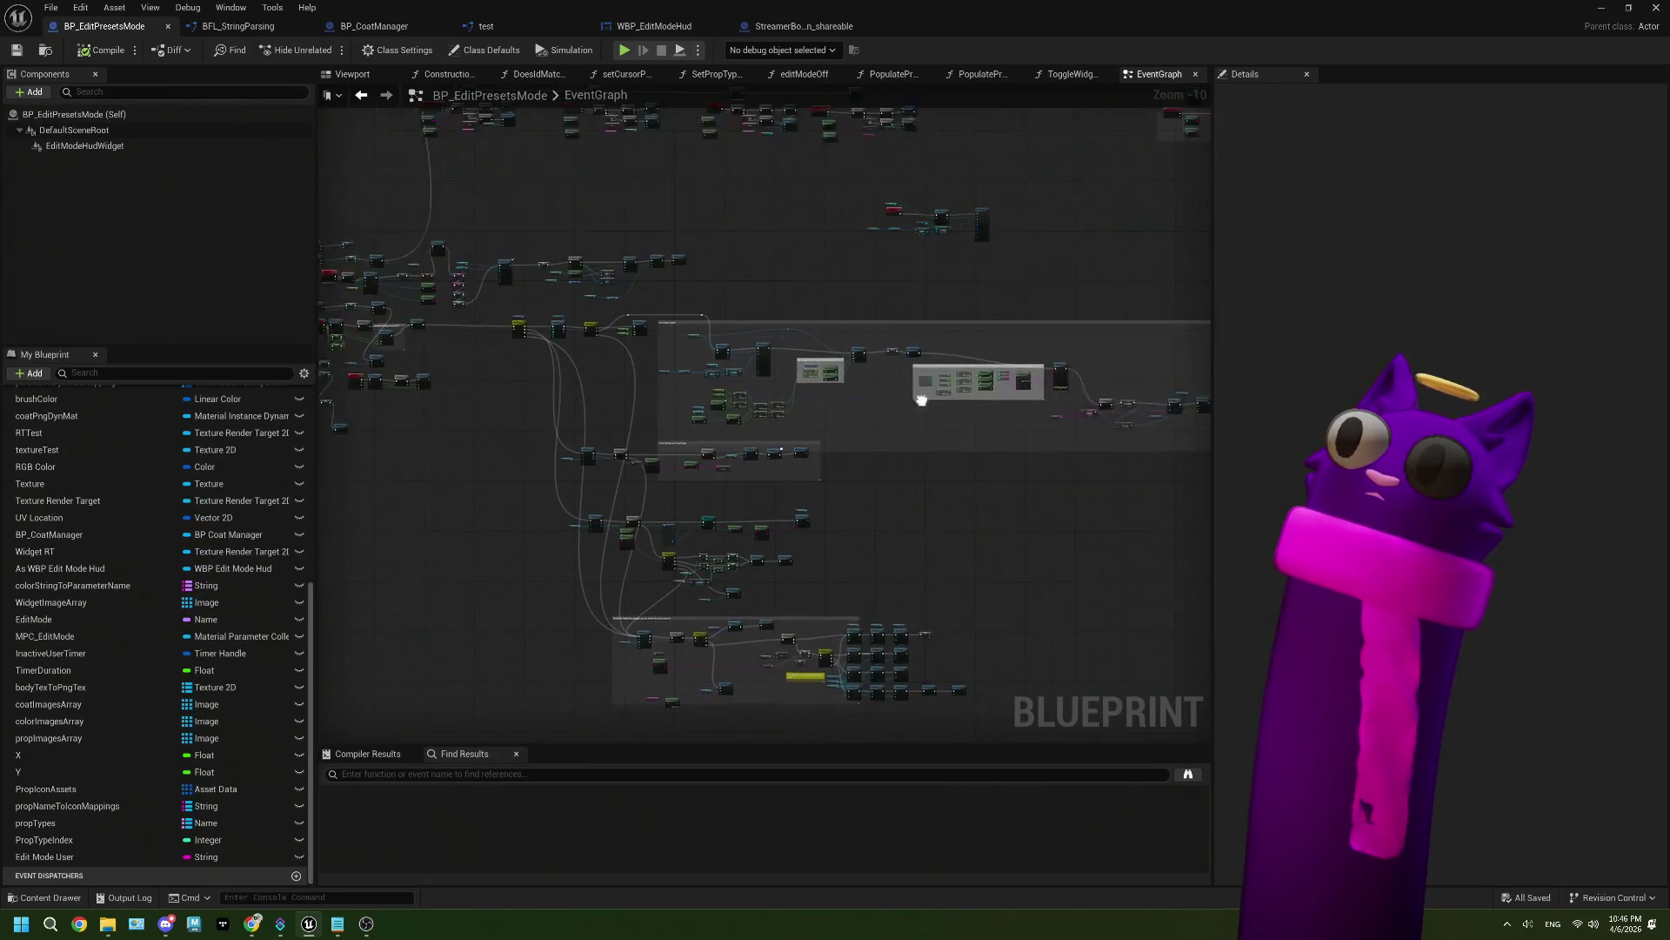
scroll(926, 294, up, 2)
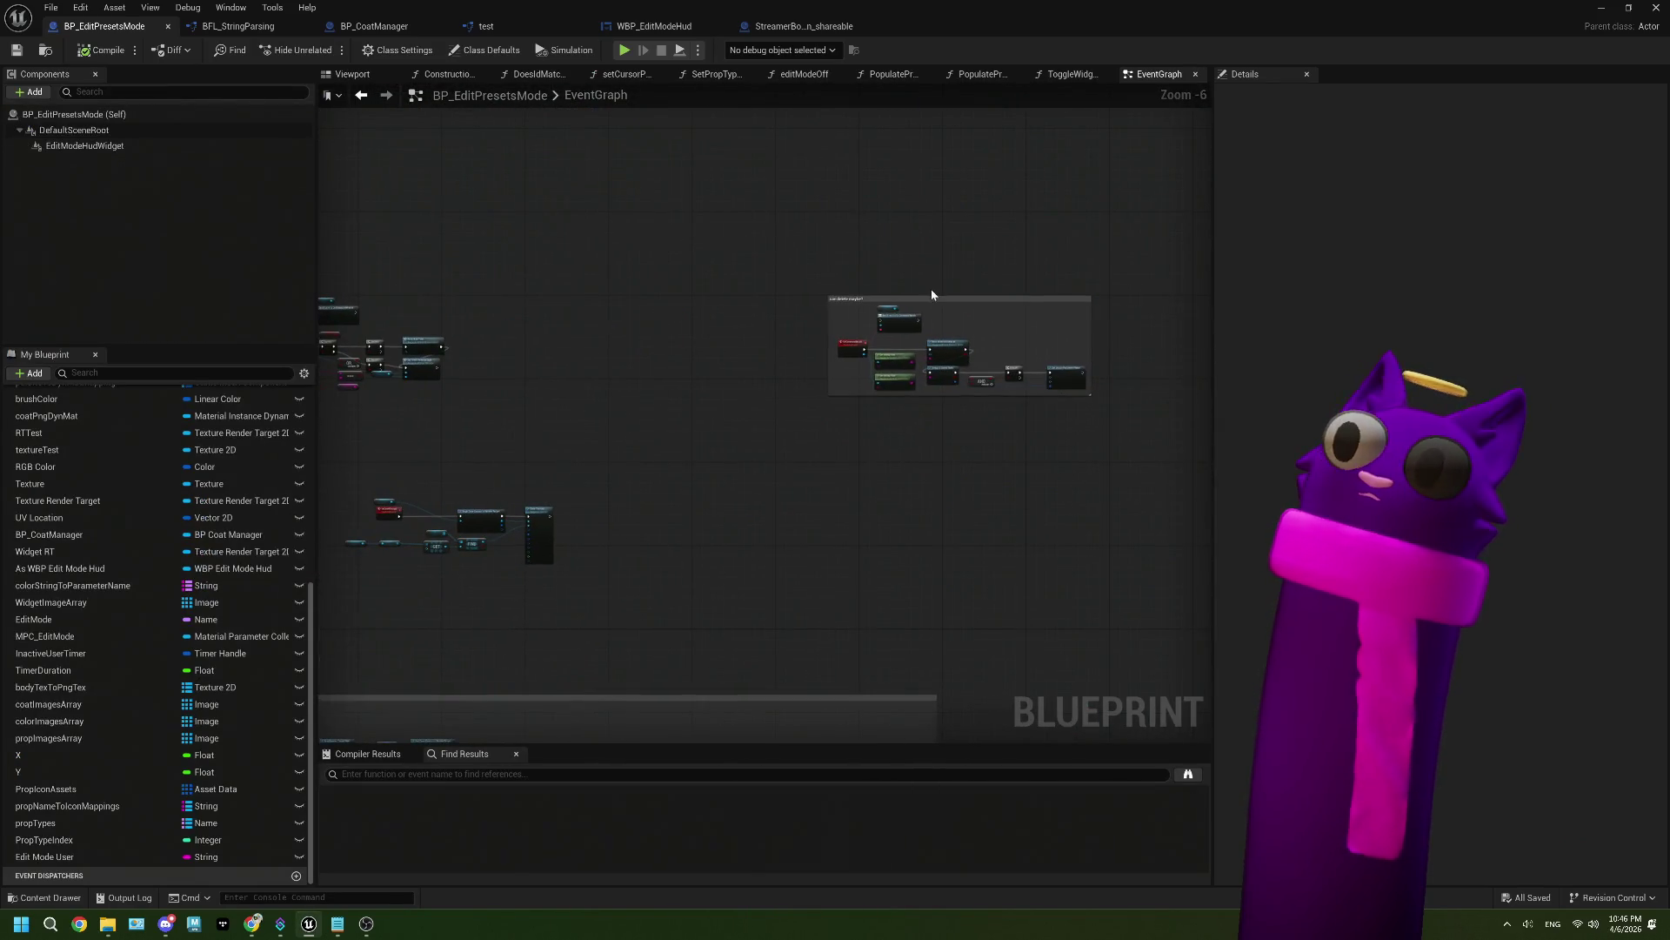
mouse_move(926, 299)
mouse_down()
mouse_move(628, 264)
mouse_move(580, 291)
mouse_up()
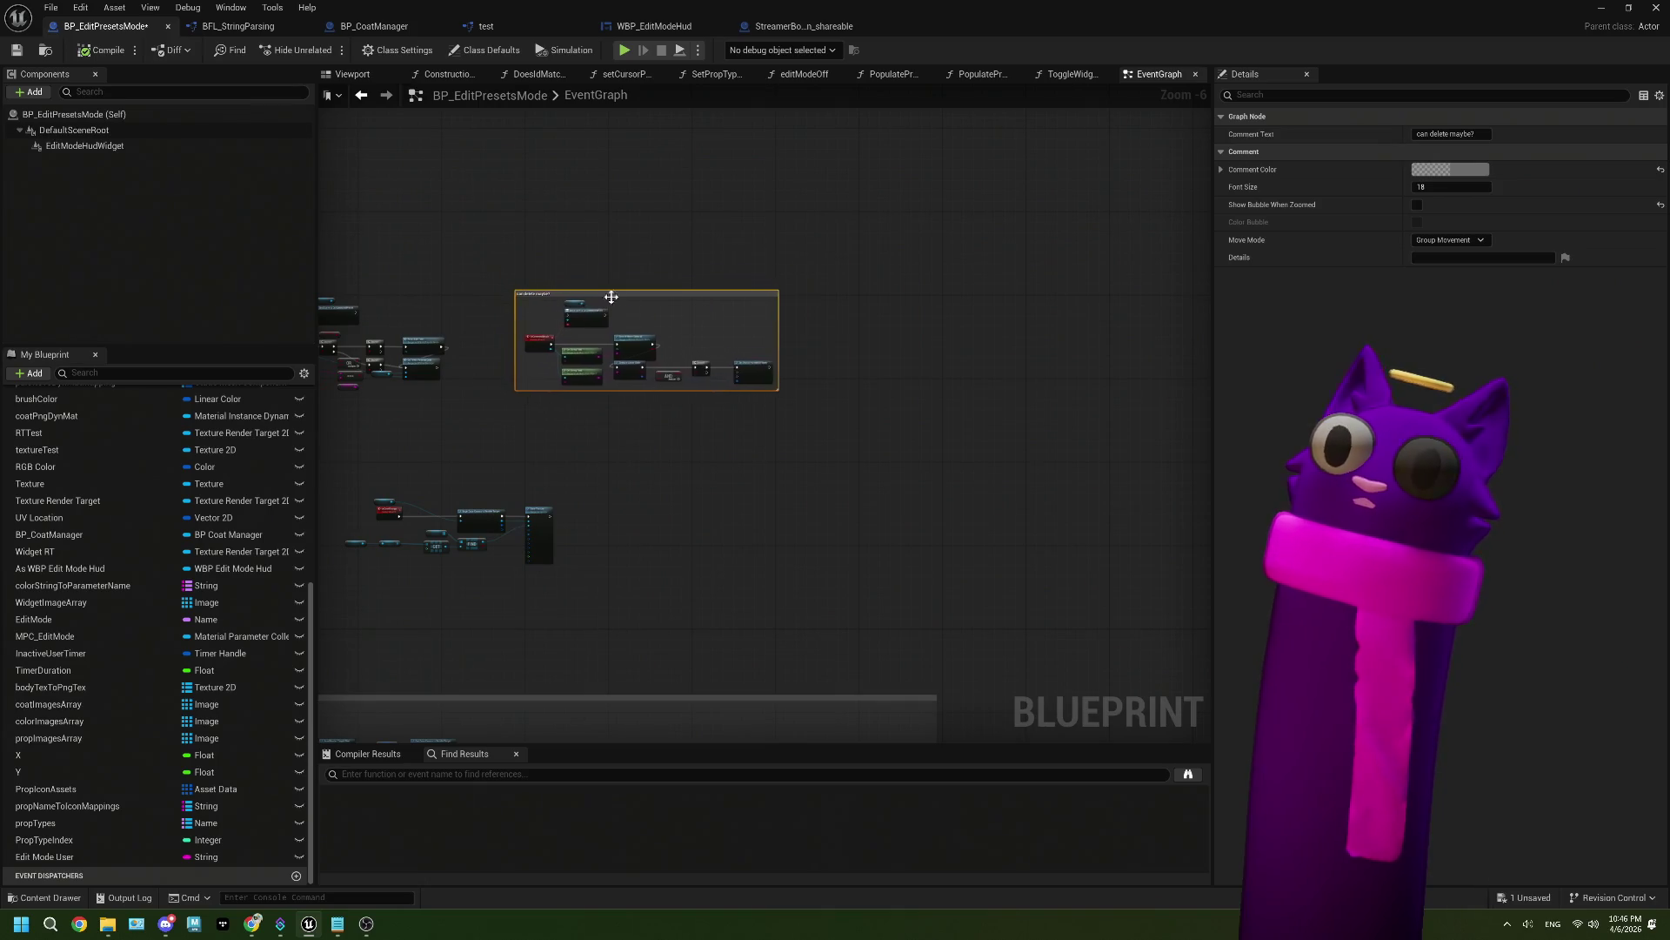
scroll(624, 333, up, 4)
scroll(624, 333, down, 1)
mouse_move(449, 310)
mouse_down()
mouse_move(703, 338)
mouse_move(1021, 317)
mouse_up()
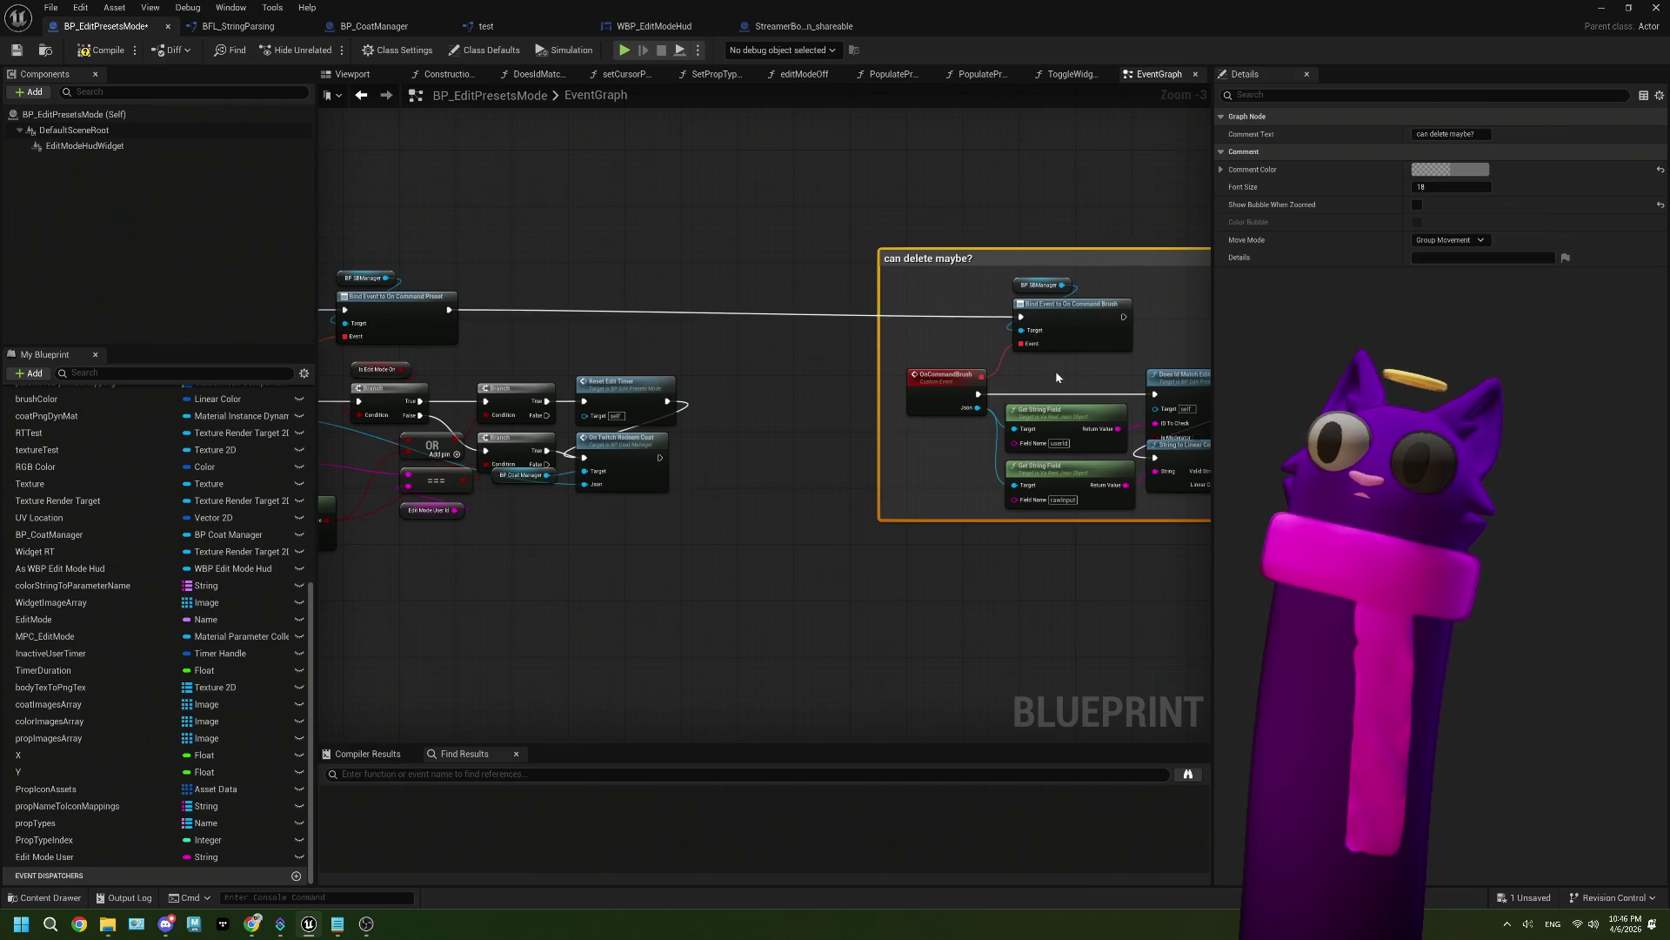
Step: Nudge the Does Id Match Editor Id node up and inspect its function graph
scroll(926, 394, up, 2)
scroll(926, 400, down, 1)
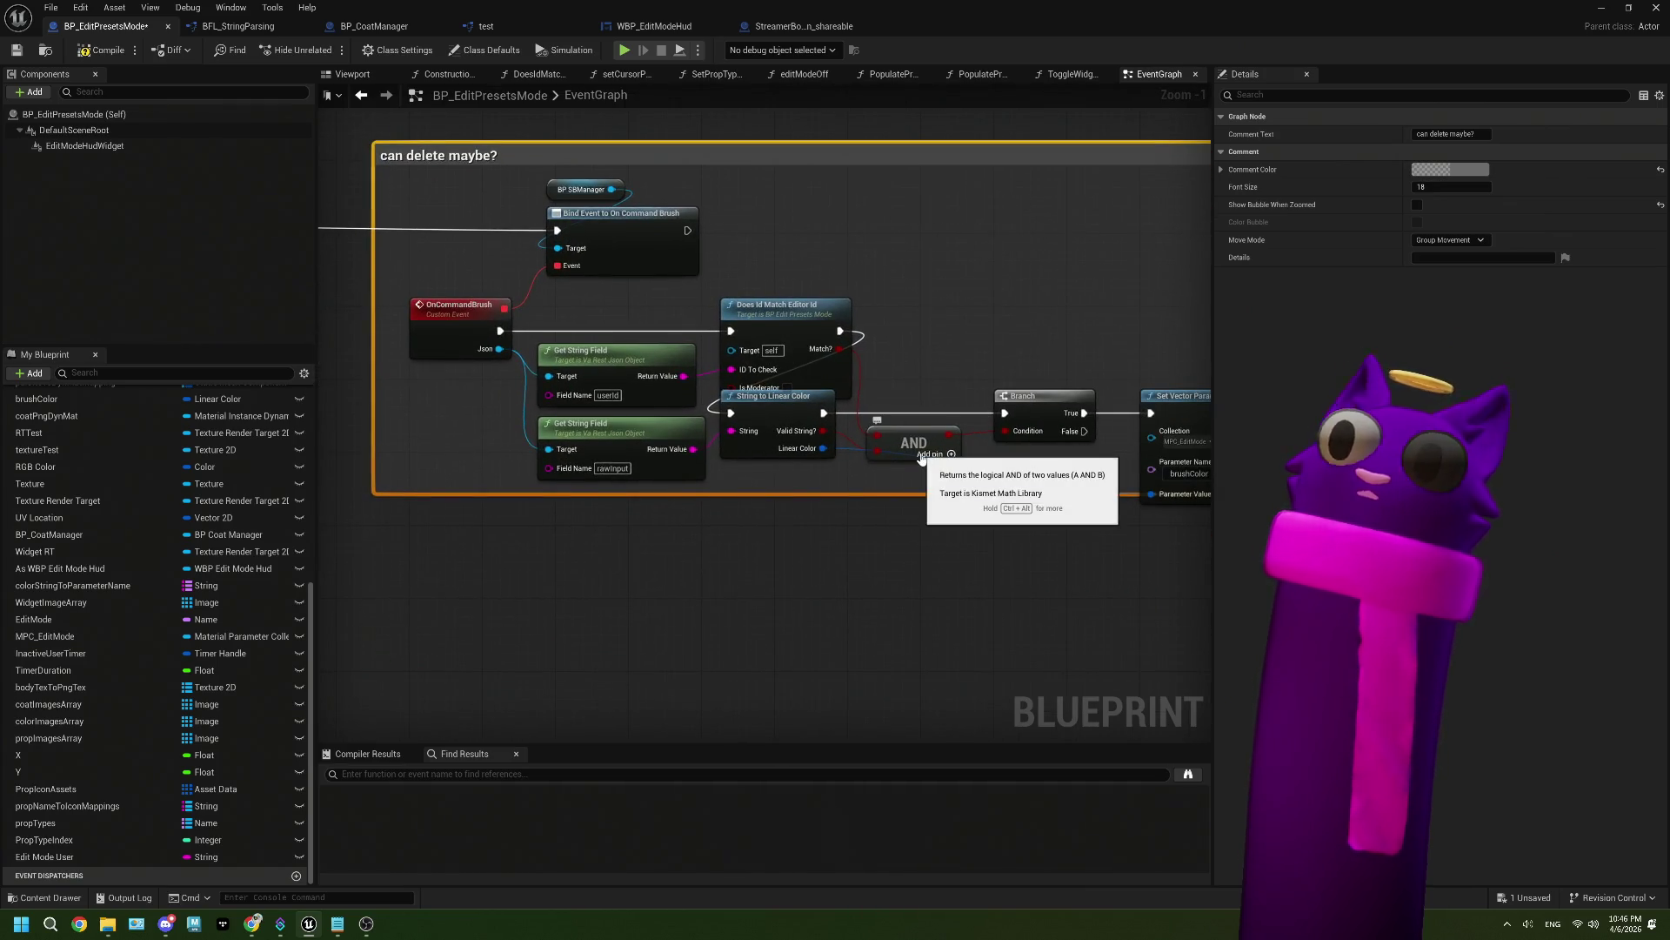
scroll(922, 538, down, 1)
drag(924, 545, 870, 536)
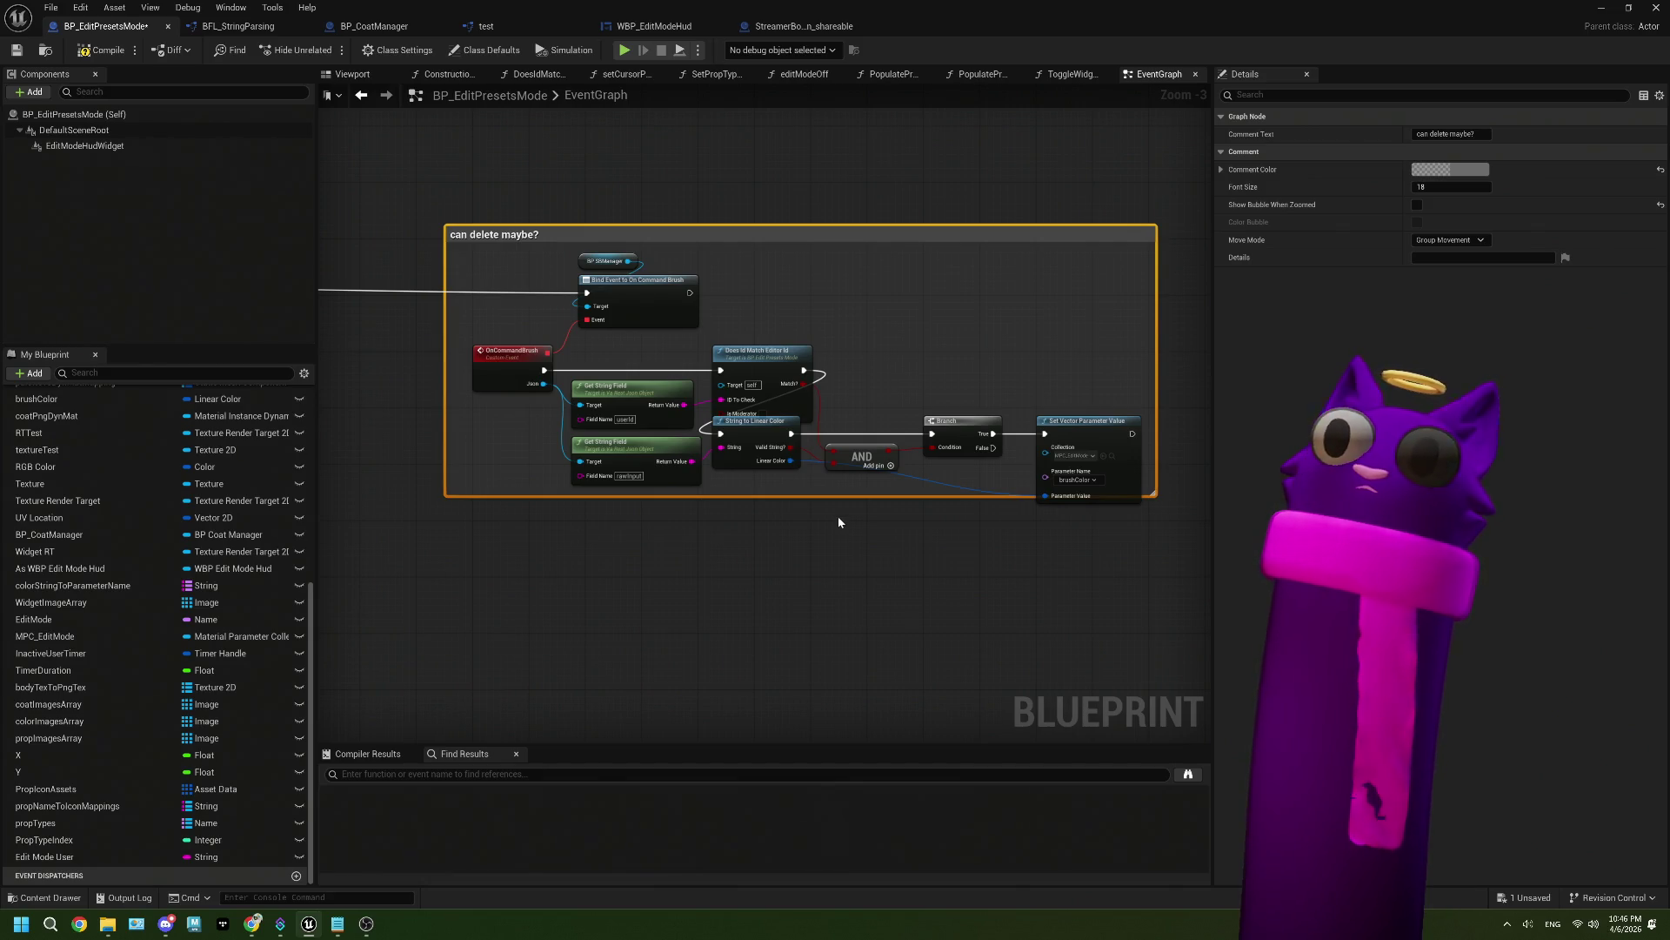
drag(793, 408, 793, 394)
scroll(794, 395, up, 3)
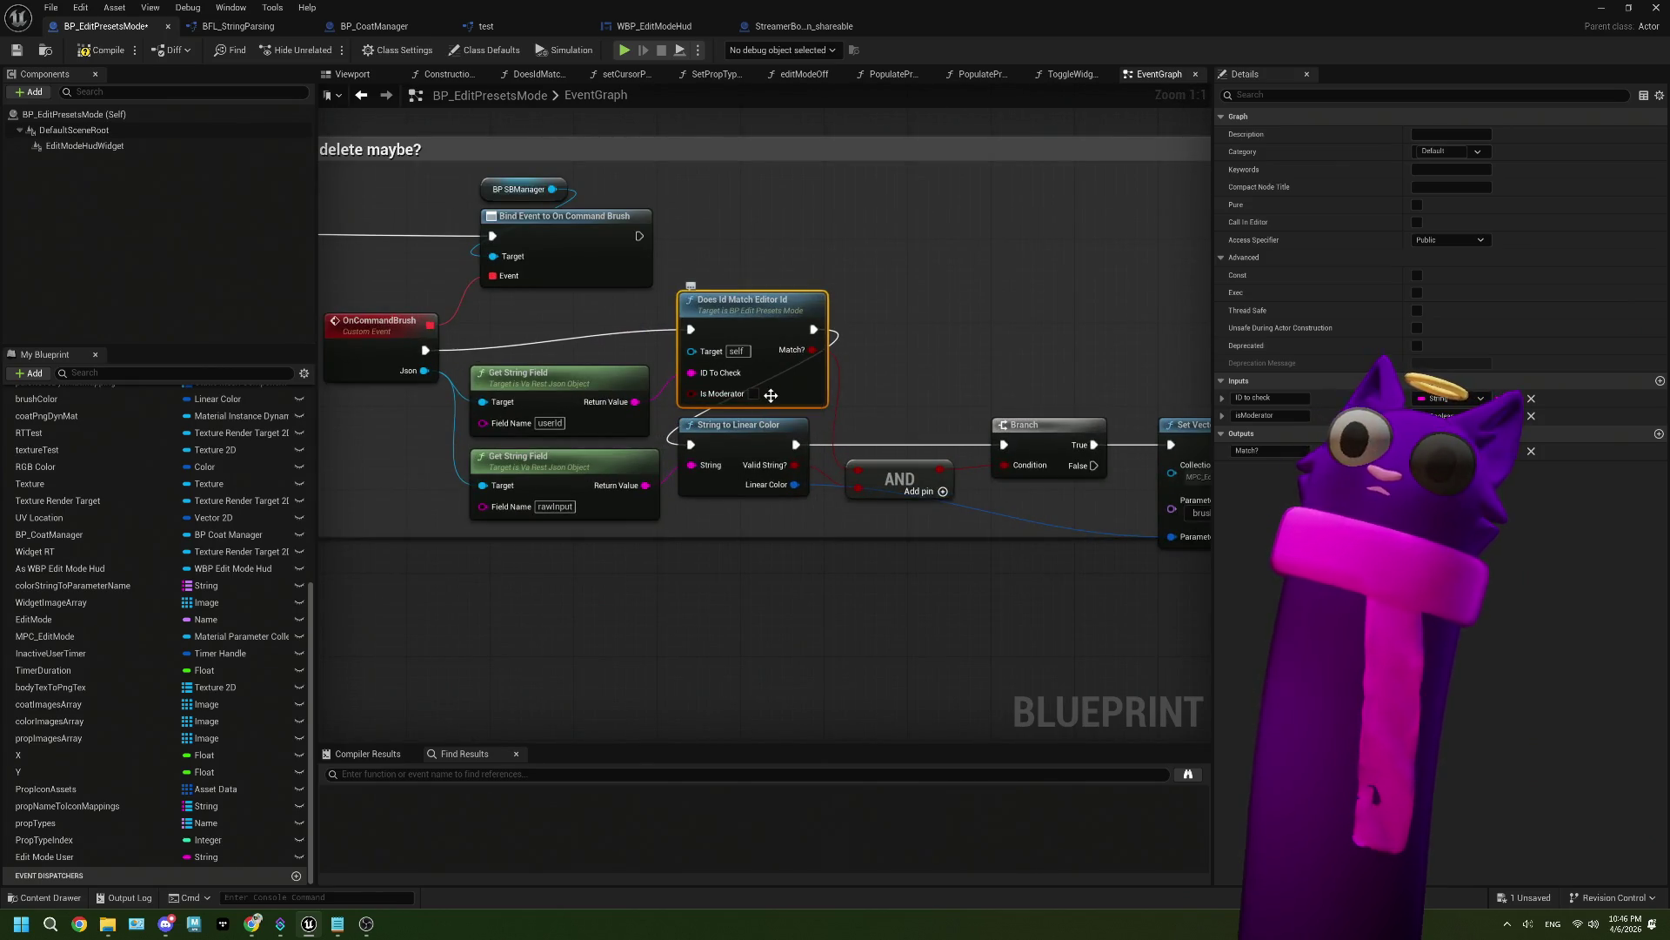
double_click(774, 400)
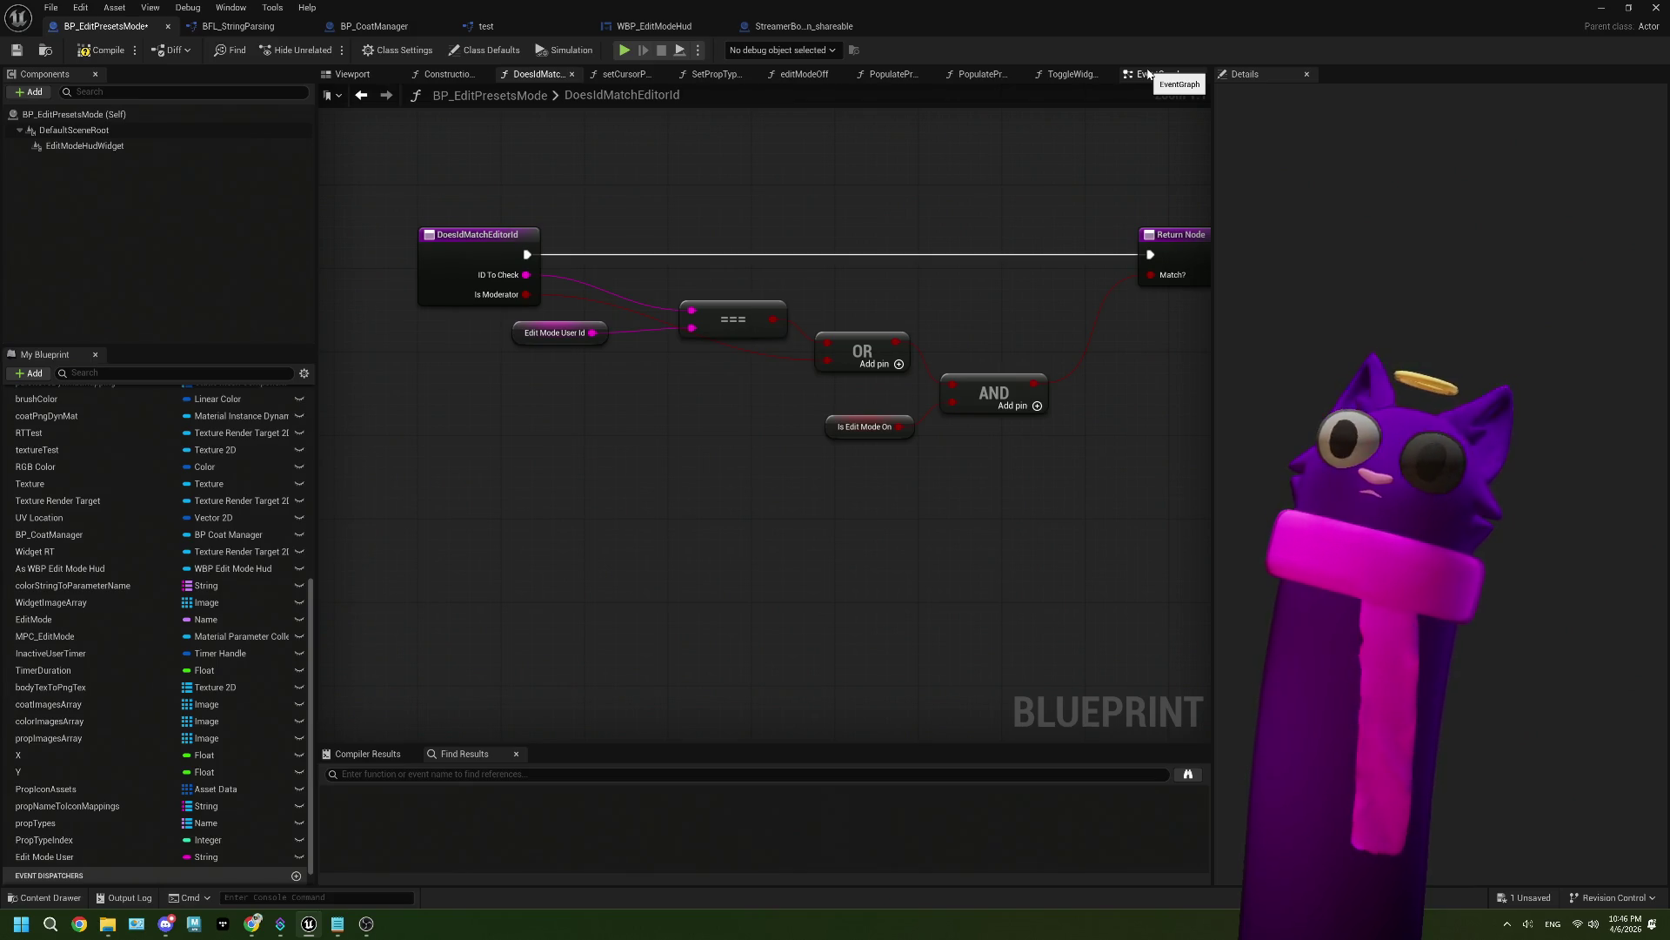
click(1148, 75)
Step: Save BP_EditPresetsMode and close the blueprint editor
drag(921, 587, 694, 566)
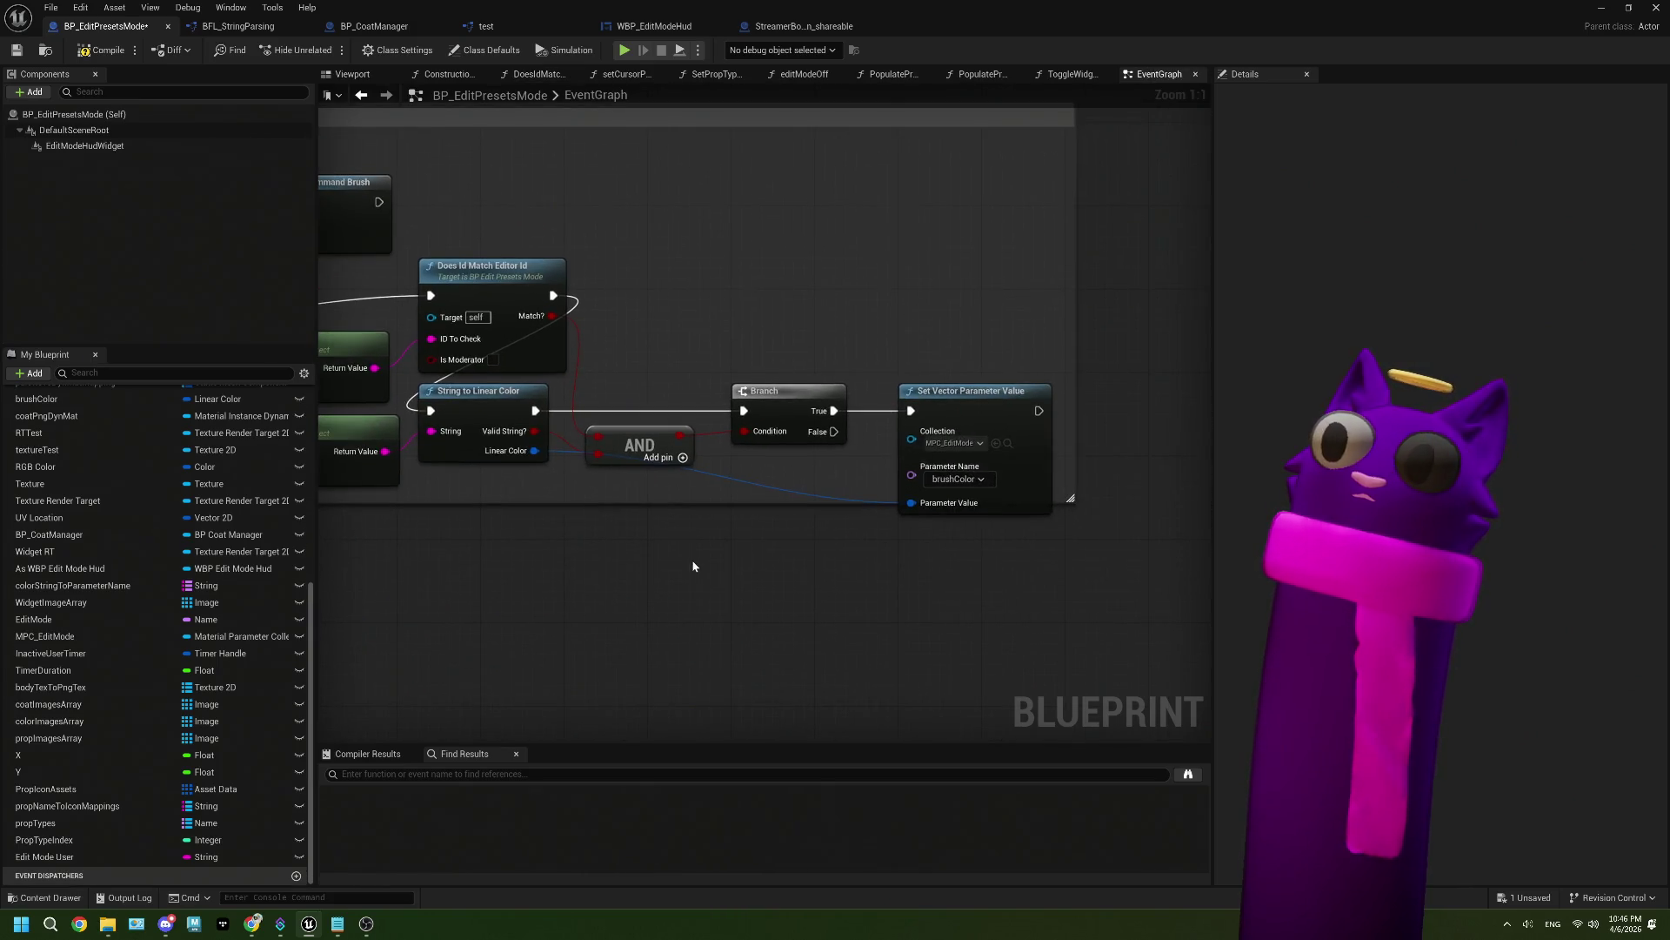
click(15, 51)
scroll(687, 555, down, 3)
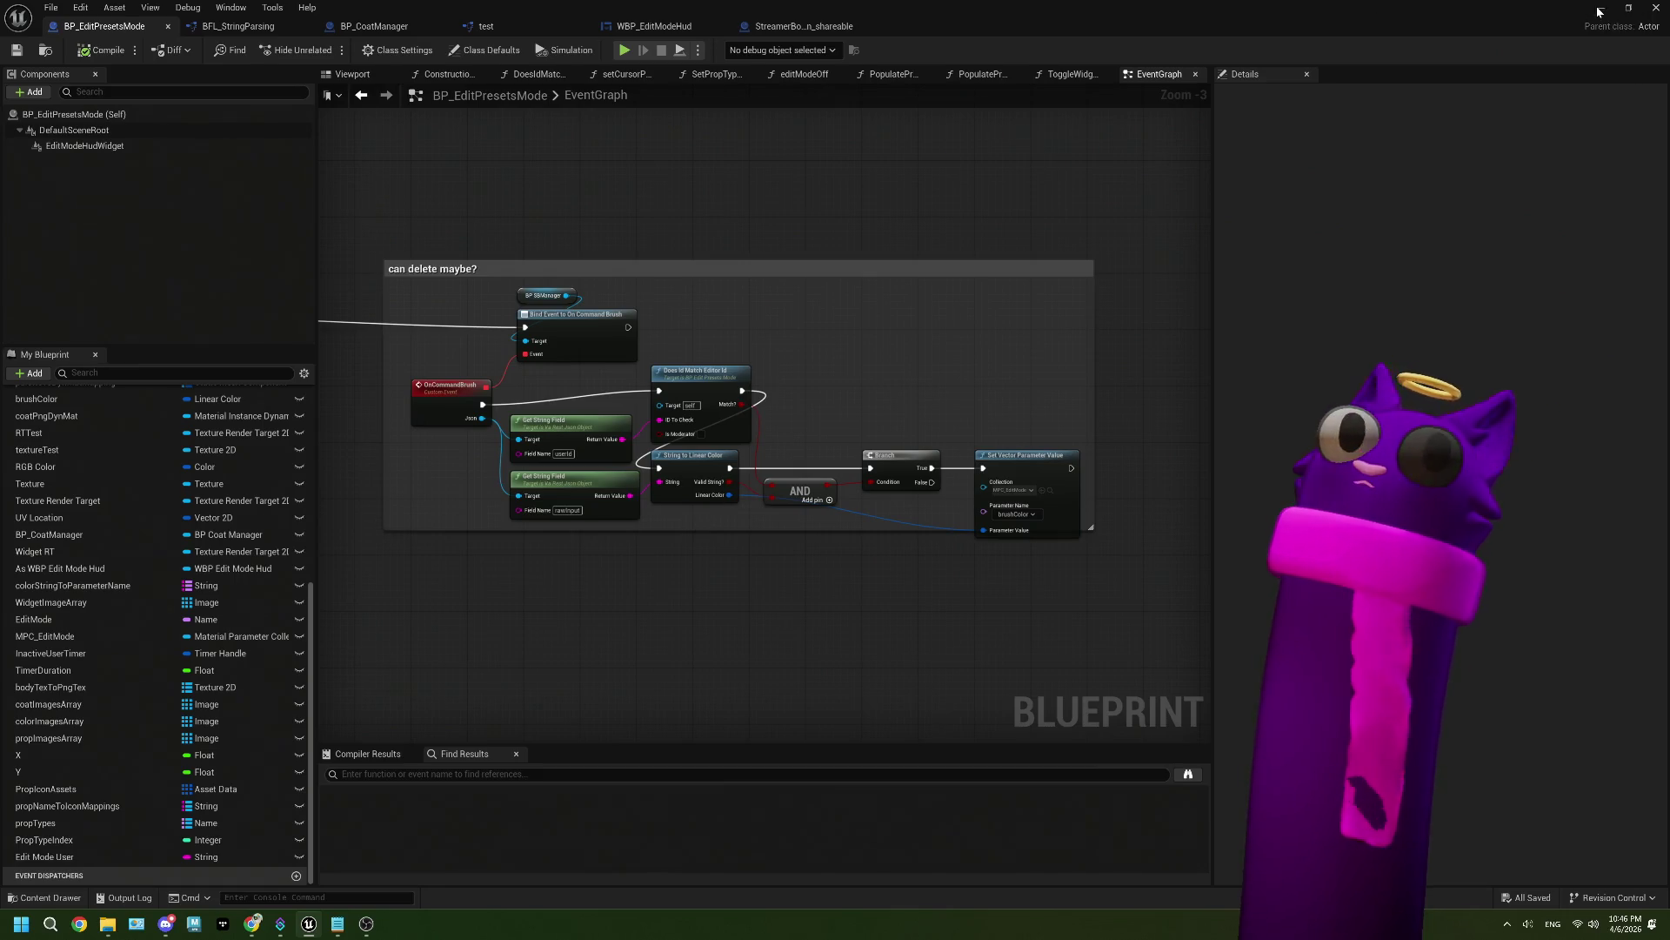
click(1655, 7)
click(544, 823)
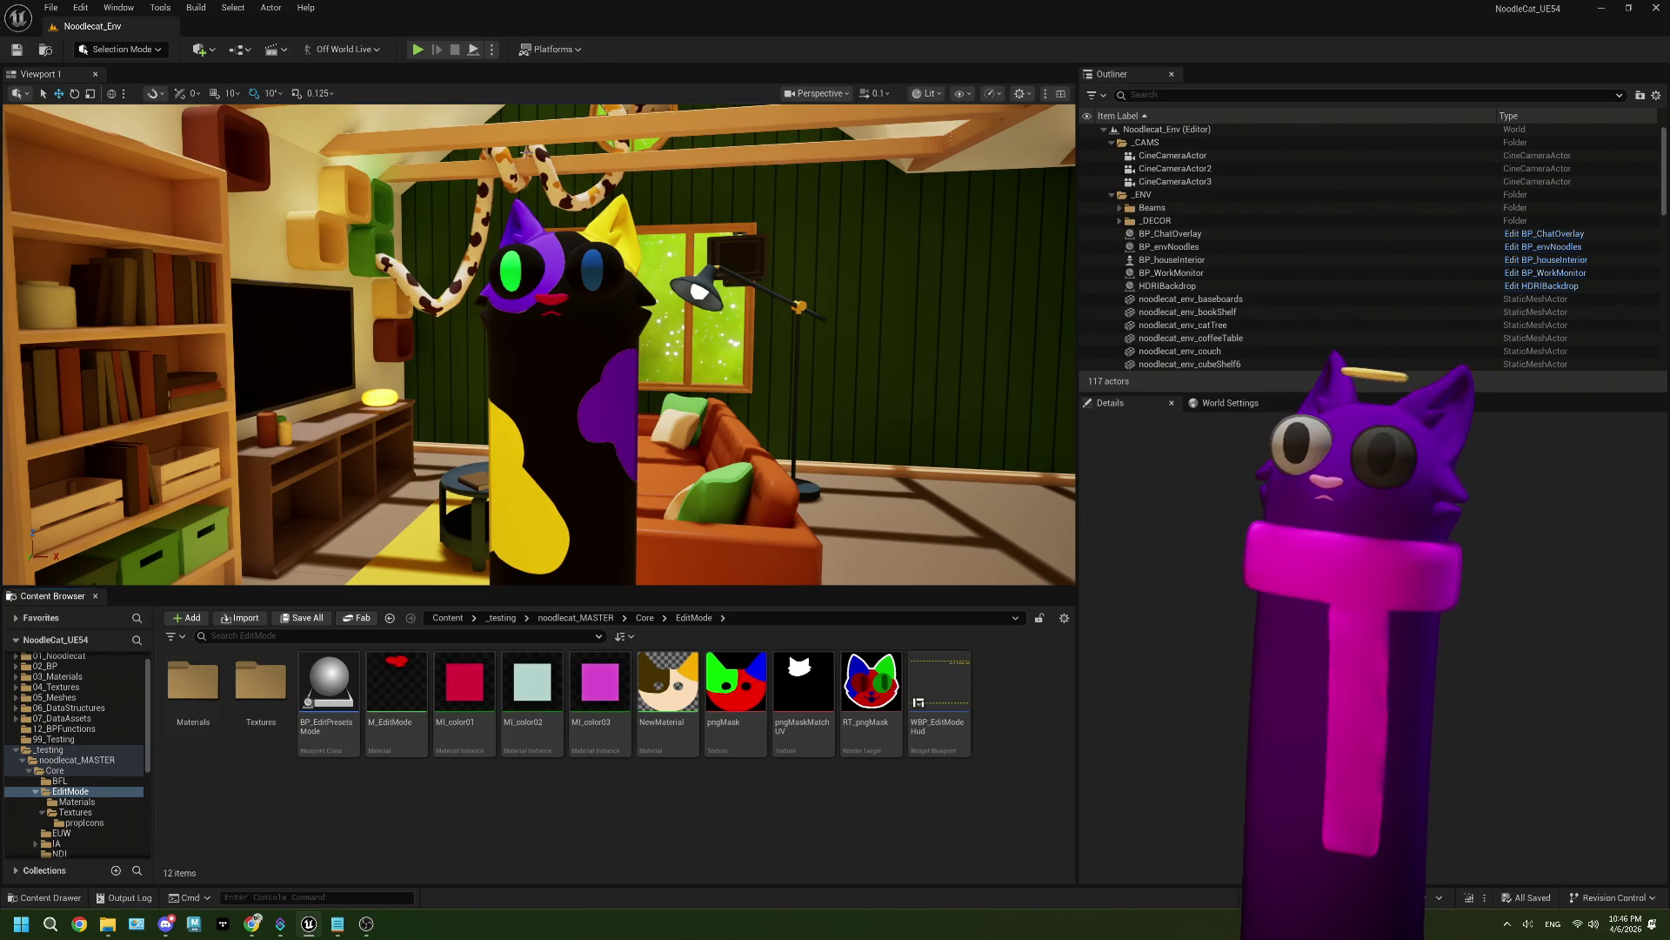
Step: Open Platforms > Windows, check the ThePlan.txt notes, then return to Package Project
click(550, 50)
mouse_move(613, 226)
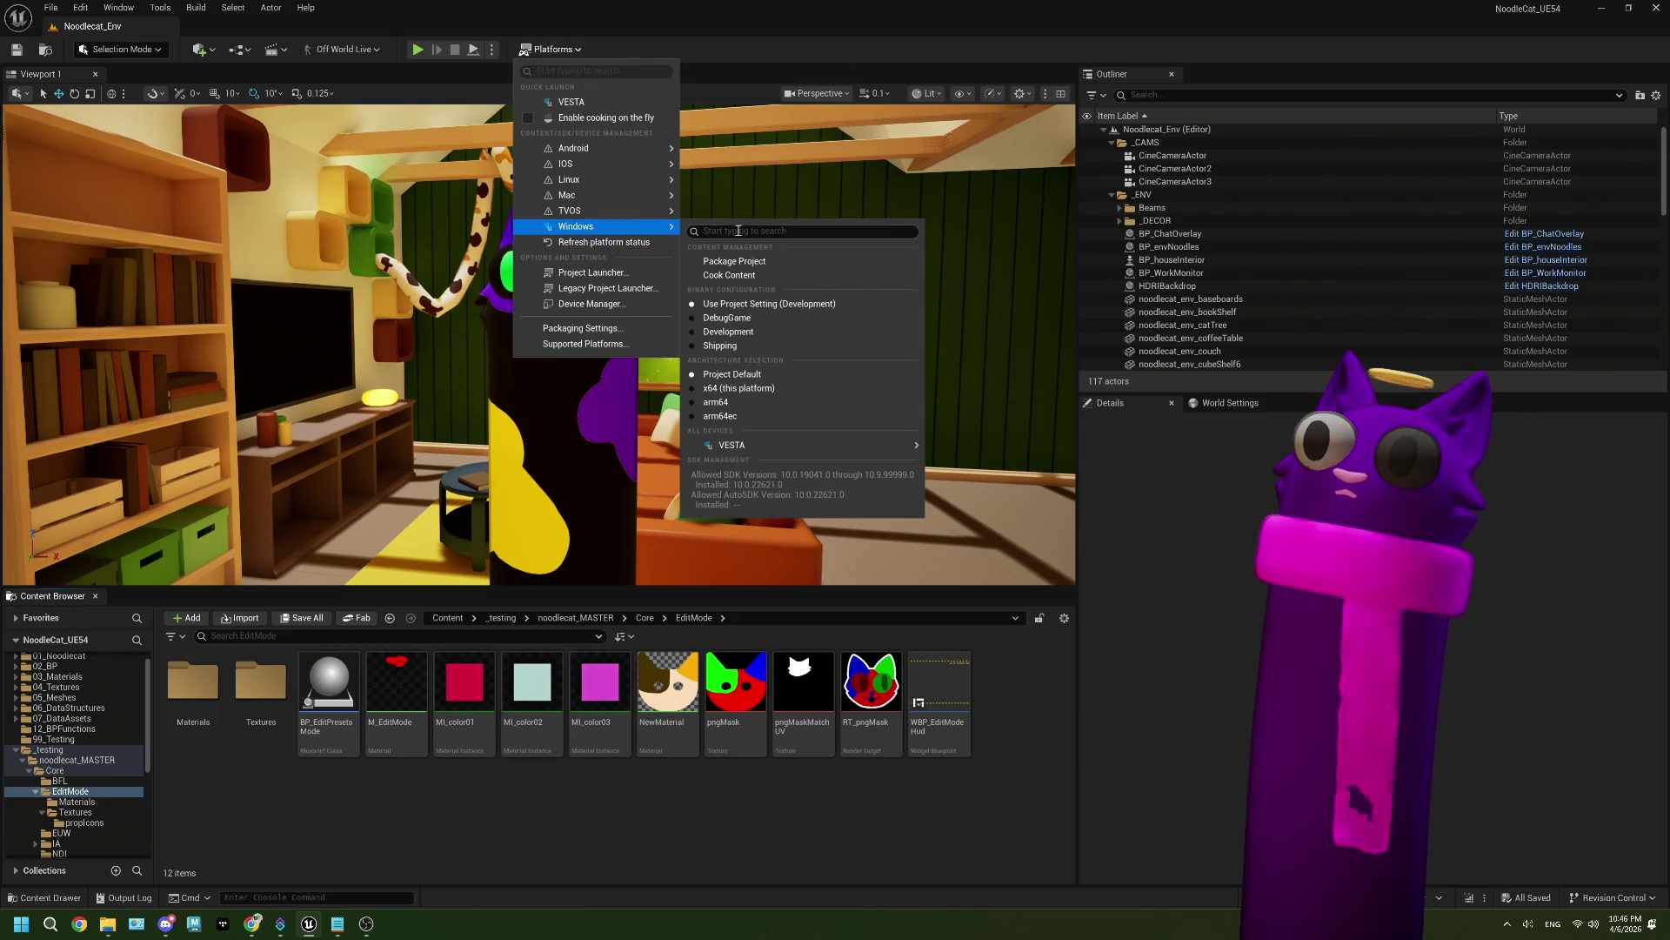
click(343, 926)
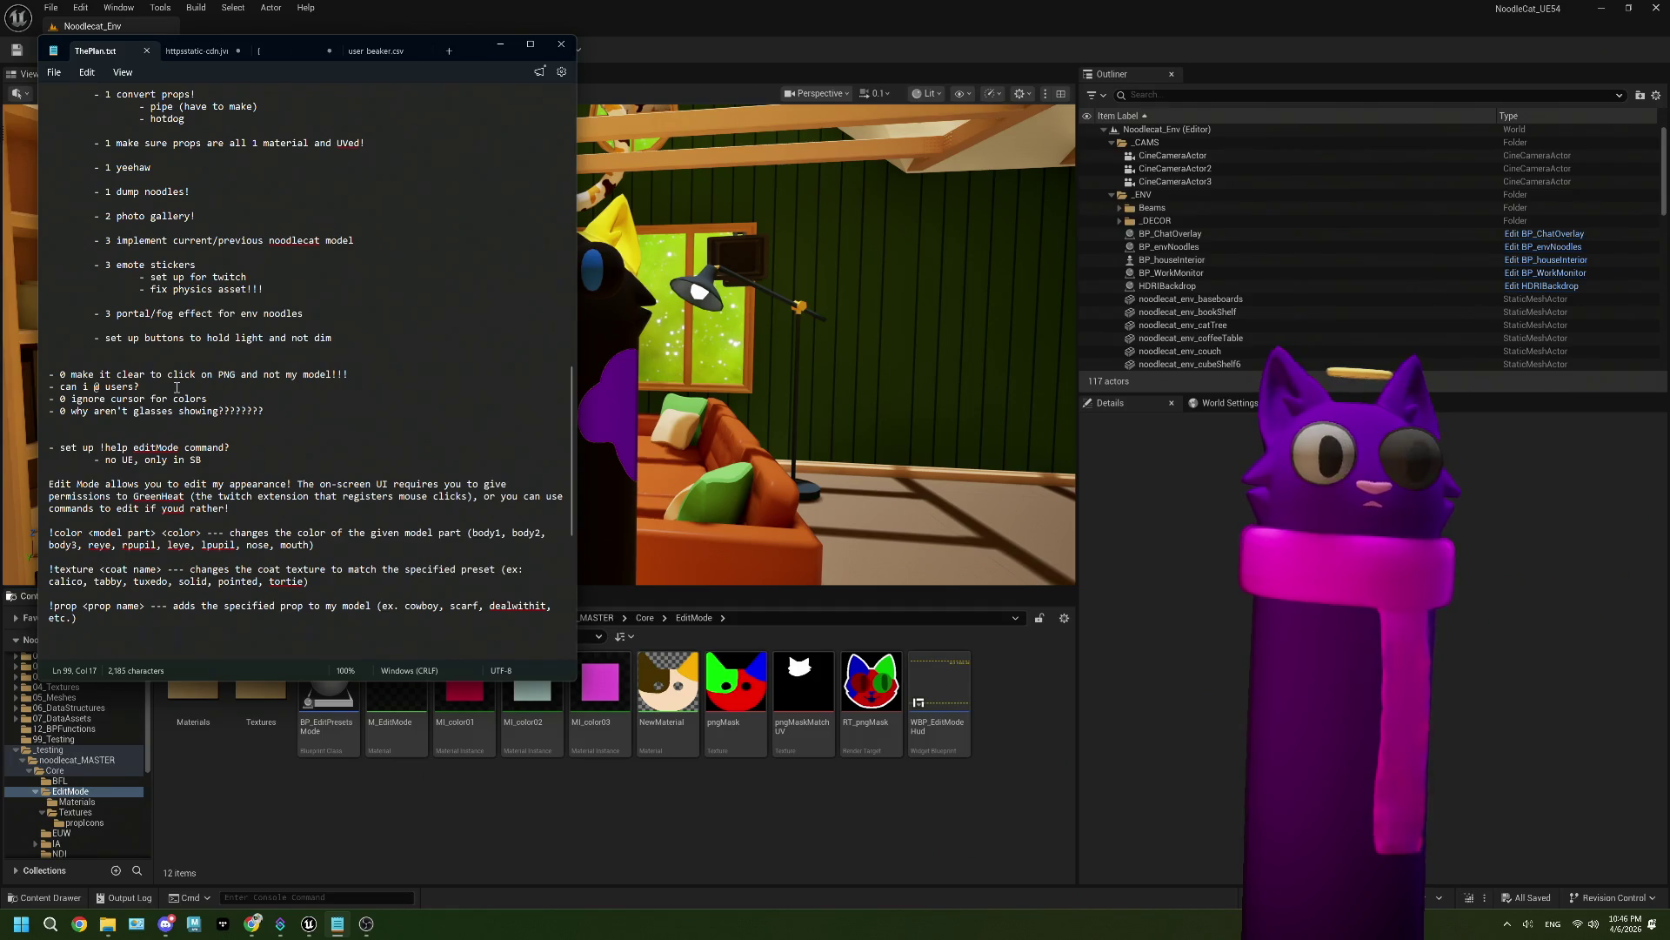
click(653, 794)
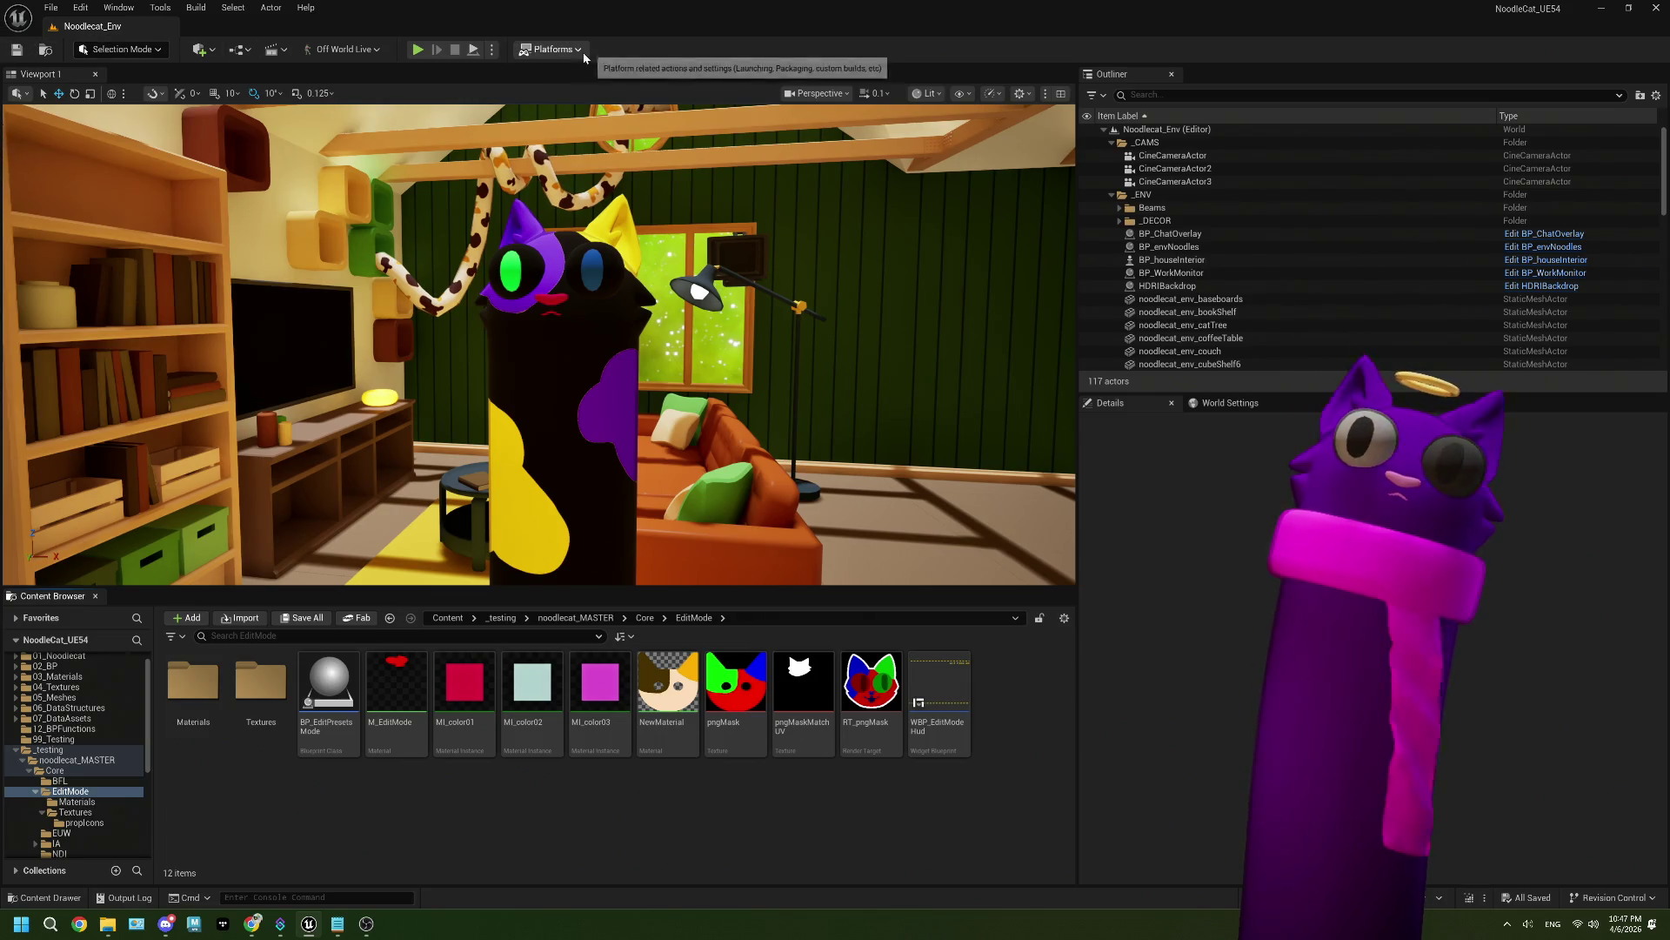
click(551, 49)
mouse_move(667, 233)
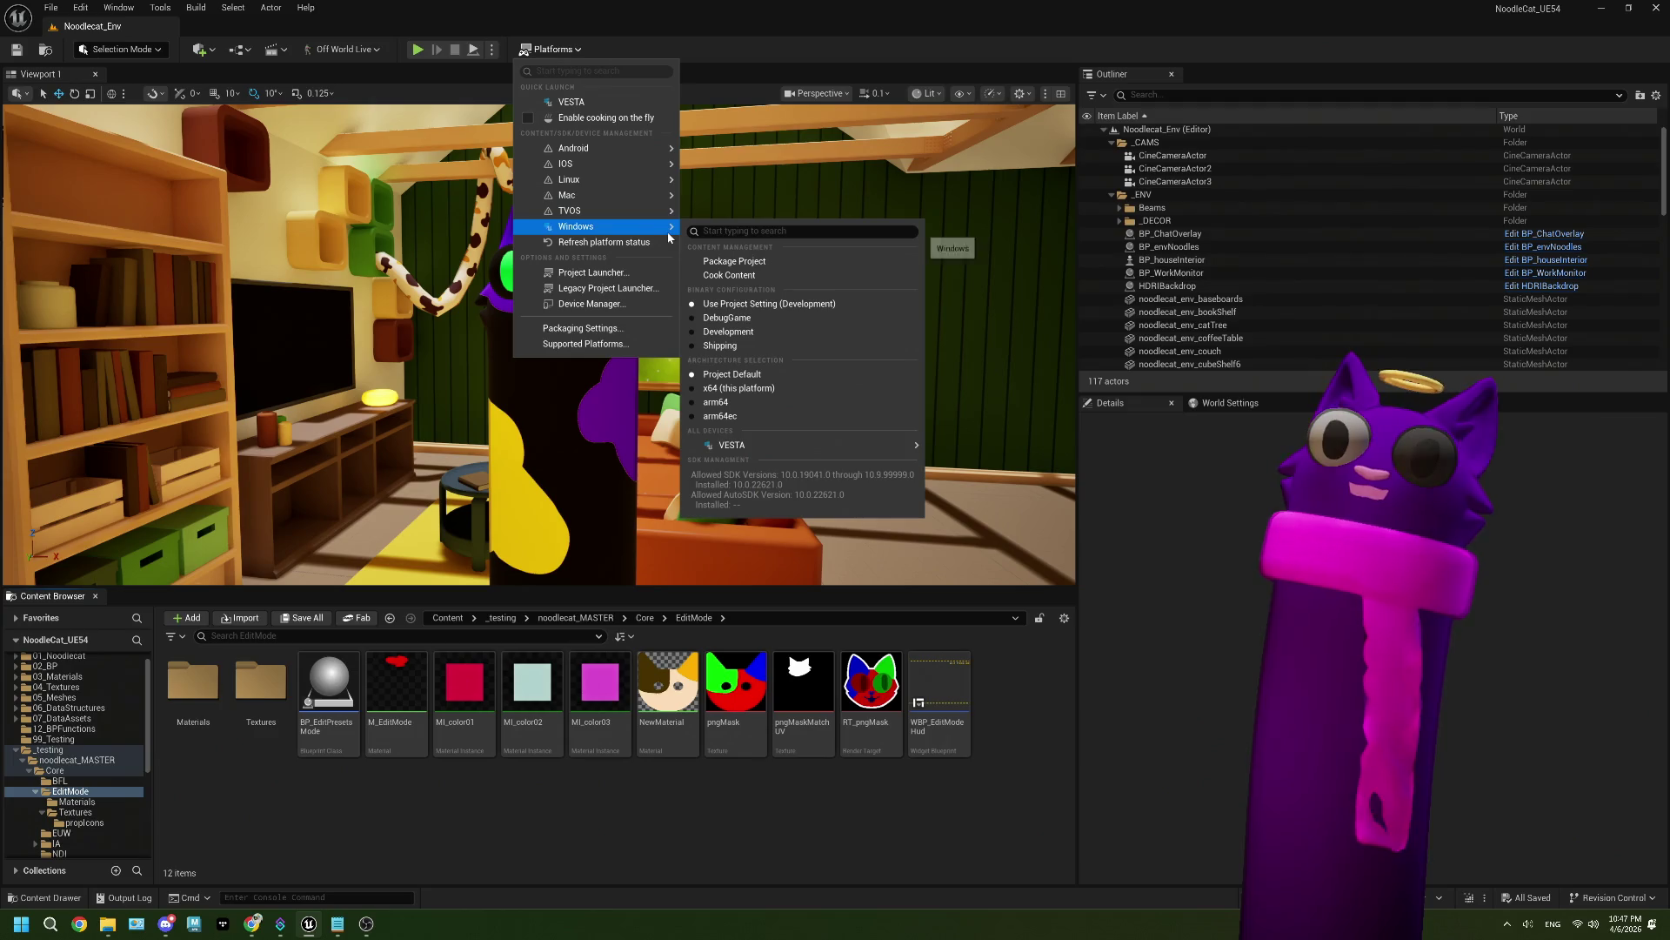